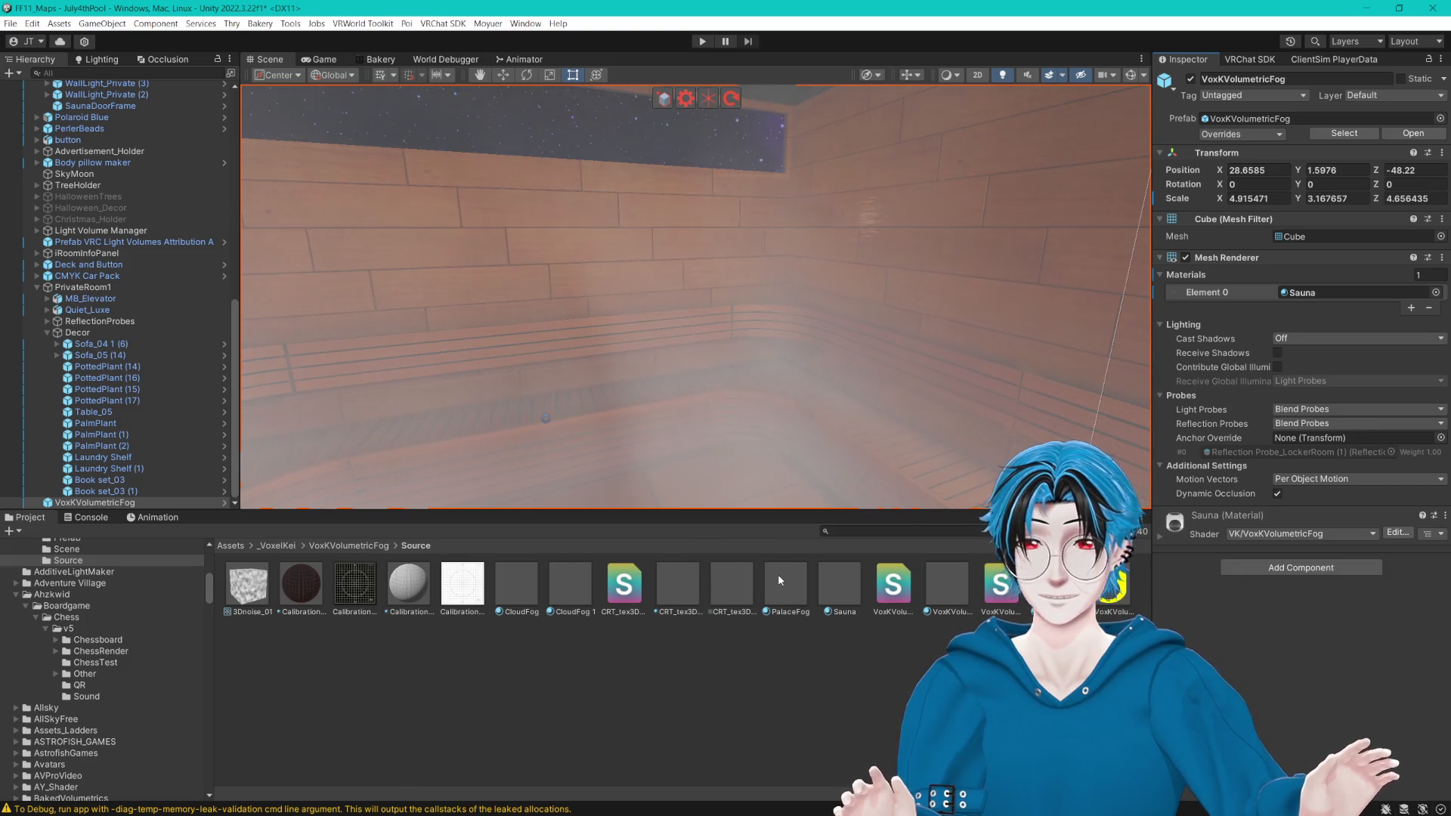
Step: Try the PalaceFog material on the fog box, revert it to Sauna, and select the Sauna material
left_click_drag(785, 587, 1322, 296)
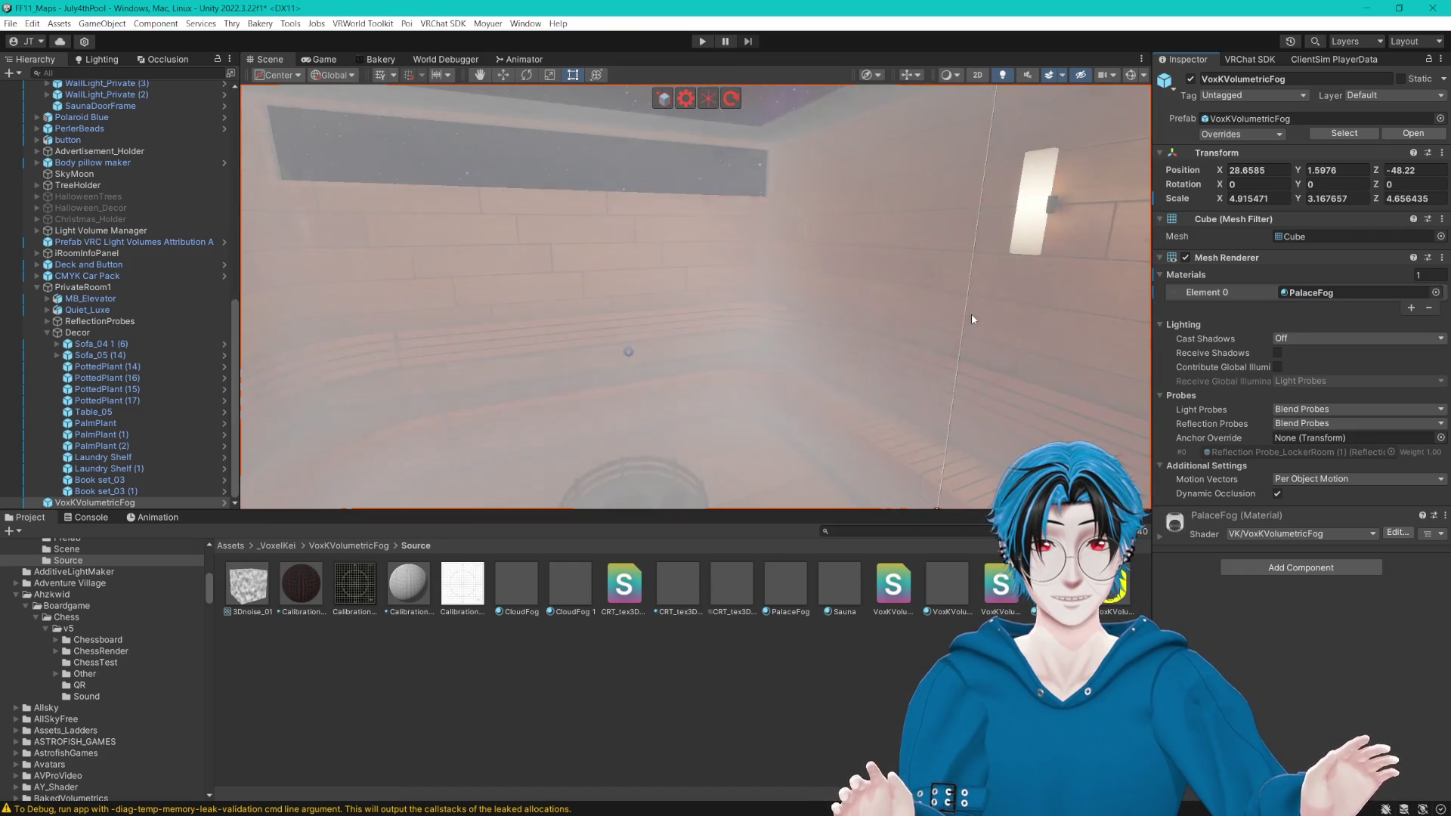
key("ctrl+z")
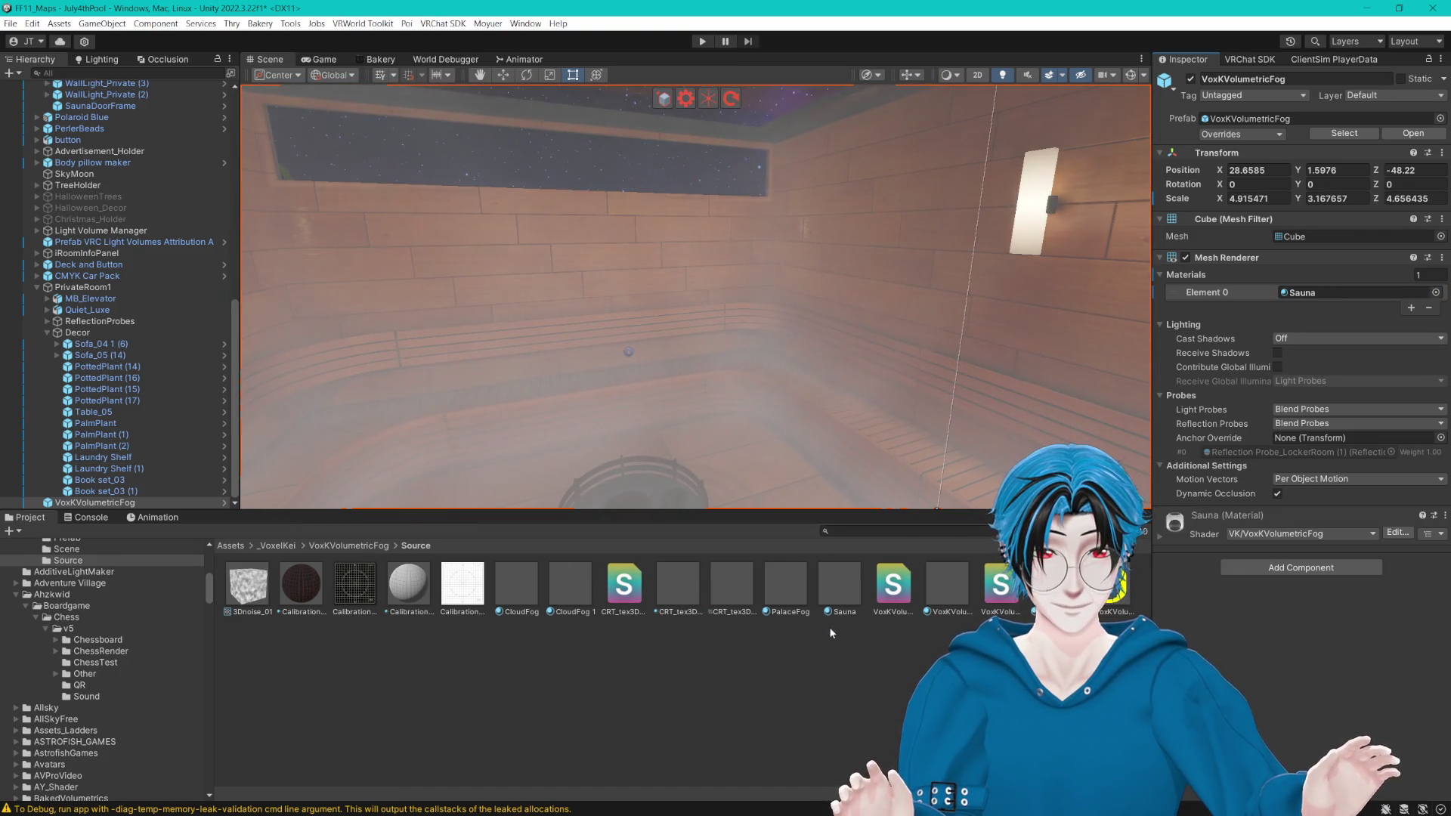
left_click(832, 592)
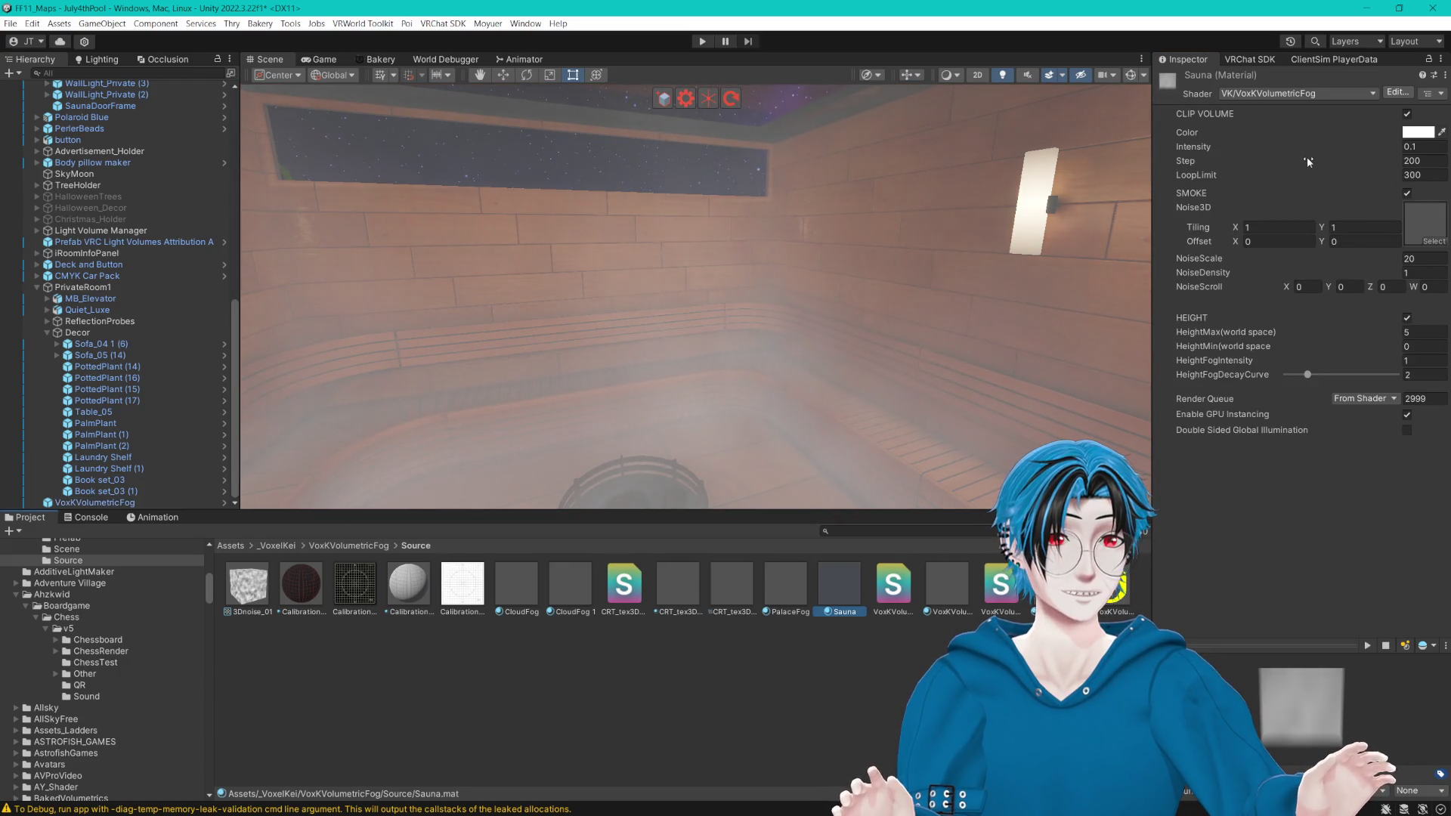
Step: Set the Sauna fog's Step and LoopLimit to 80, keeping smoke on and Intensity at 0.1
mouse_move(1308, 159)
left_mouse_down()
mouse_move(275, 164)
mouse_move(854, 191)
left_mouse_up()
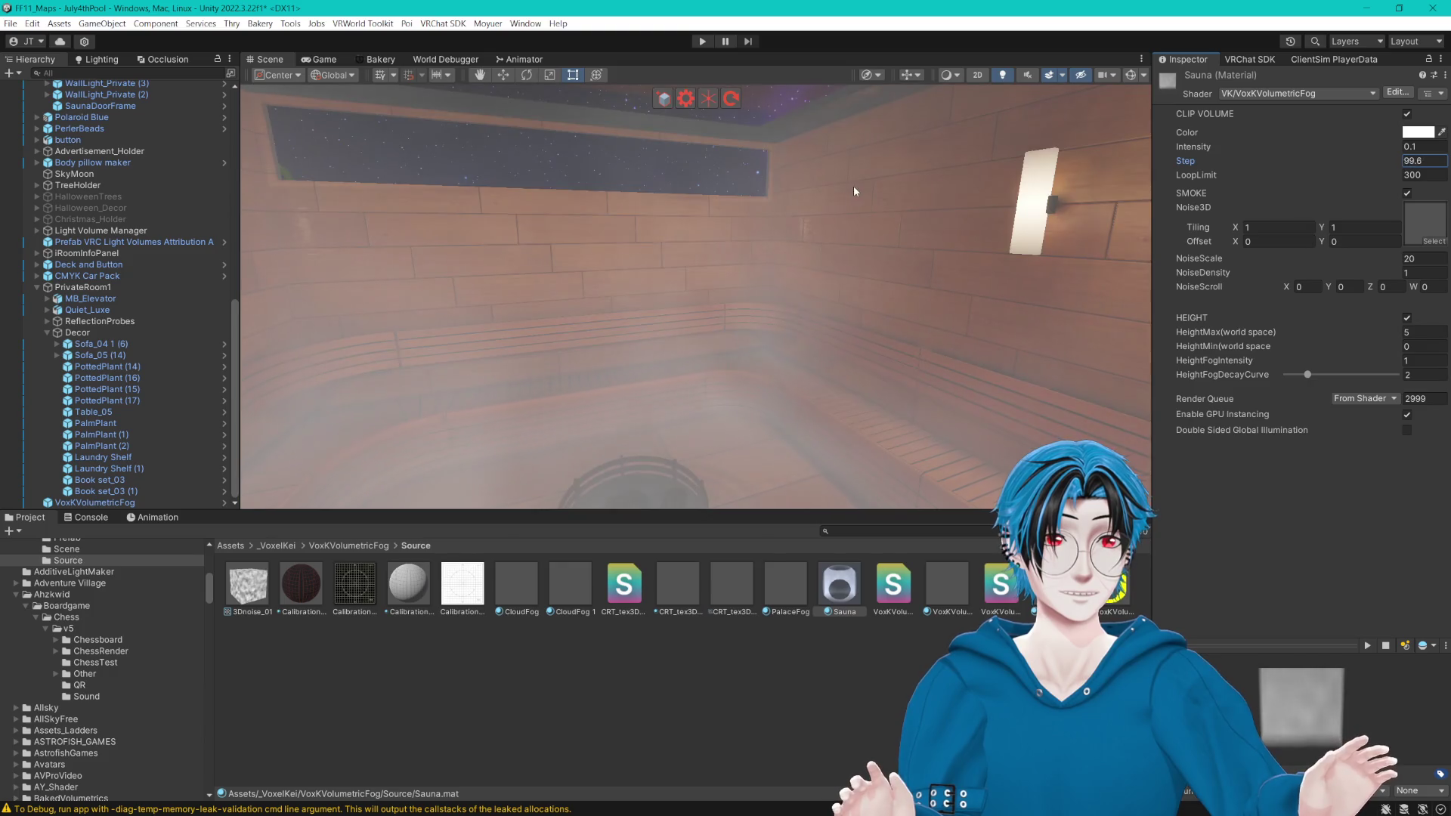
left_click(1399, 161)
type("80")
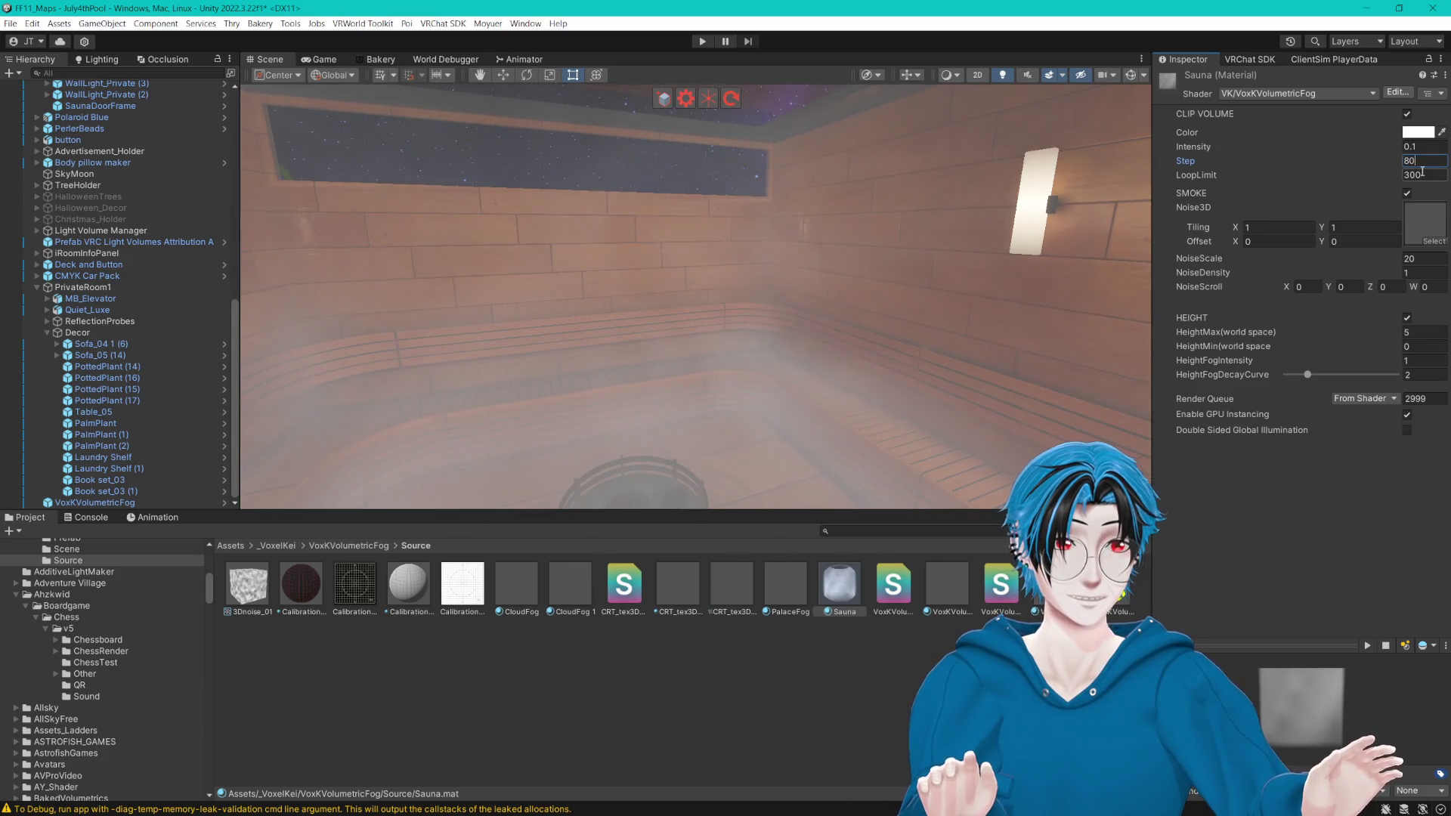
type("80")
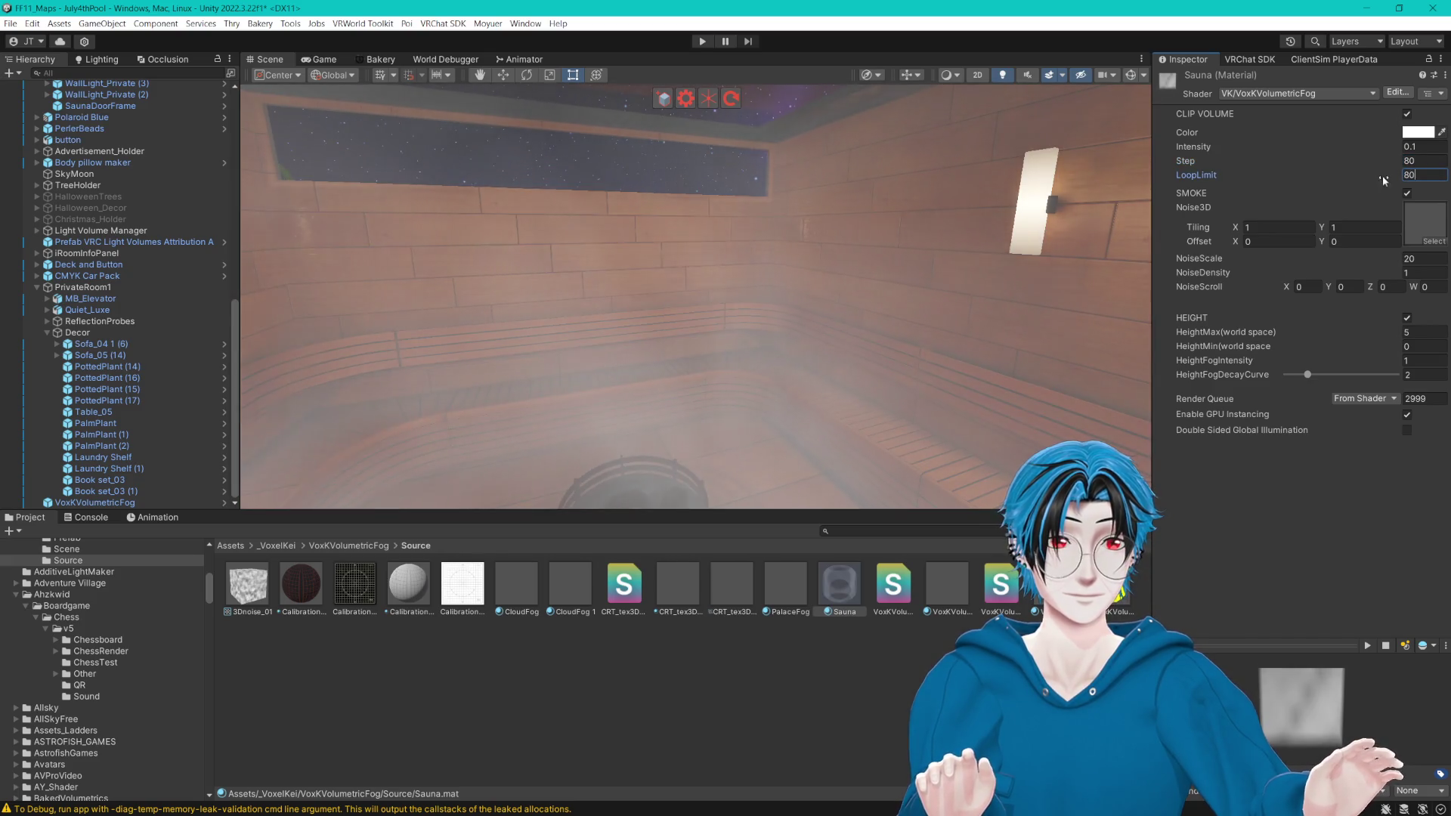
left_click(1407, 194)
left_click(1408, 194)
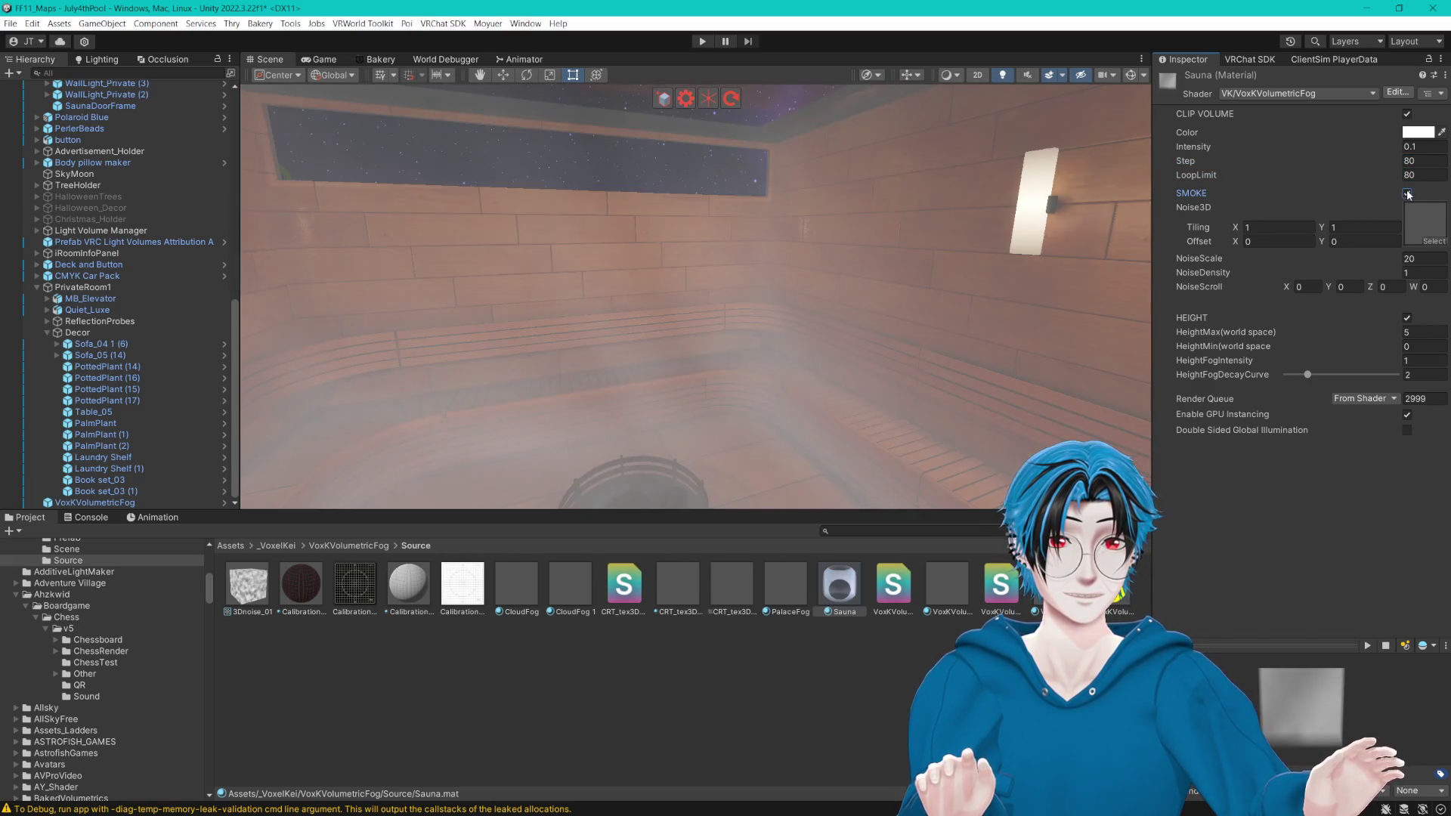
left_click_drag(1371, 143, 1414, 148)
key("ctrl+z")
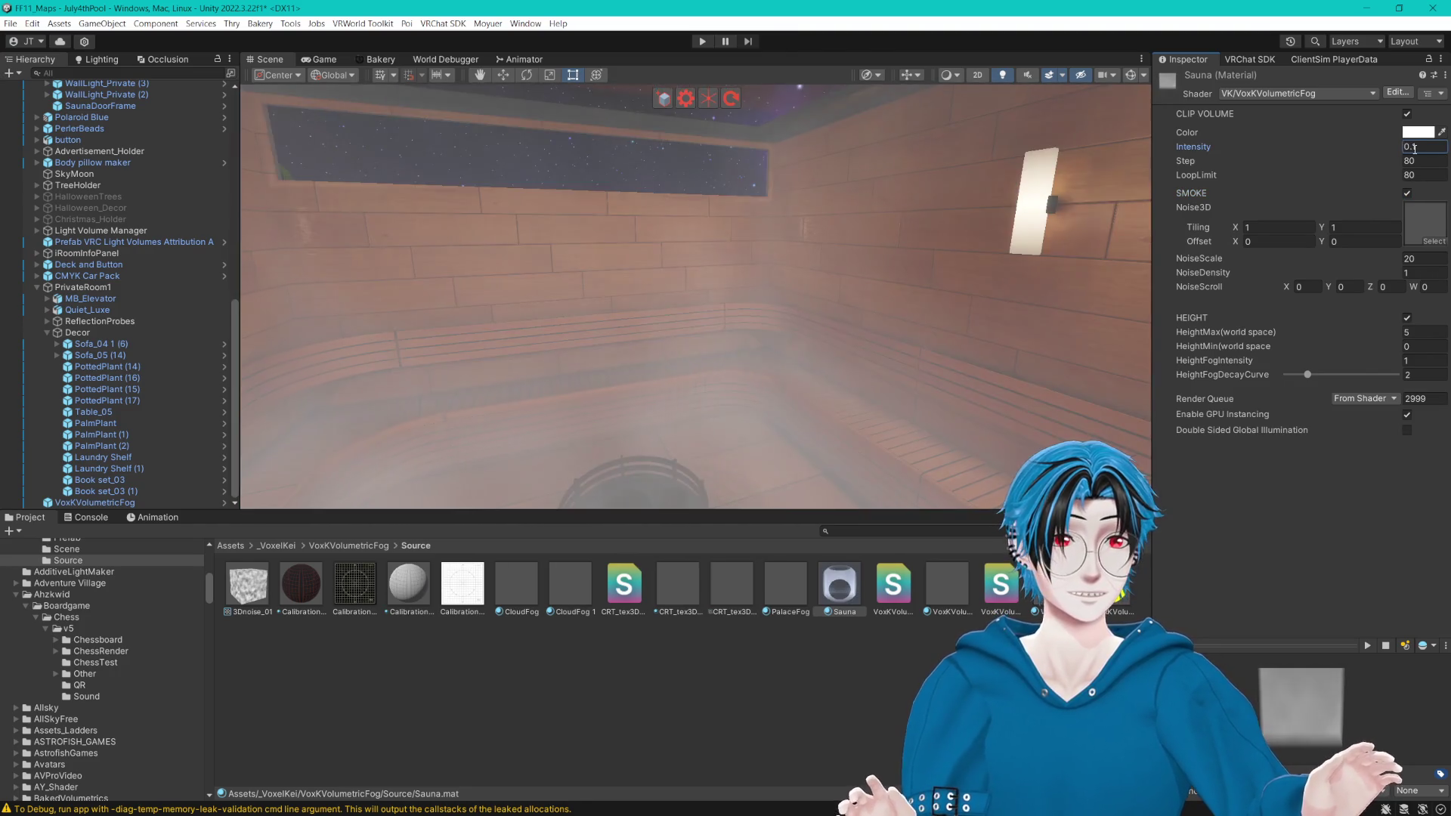
Step: Switch off height fog in the Sauna material and inspect the sauna interior
left_click(1407, 318)
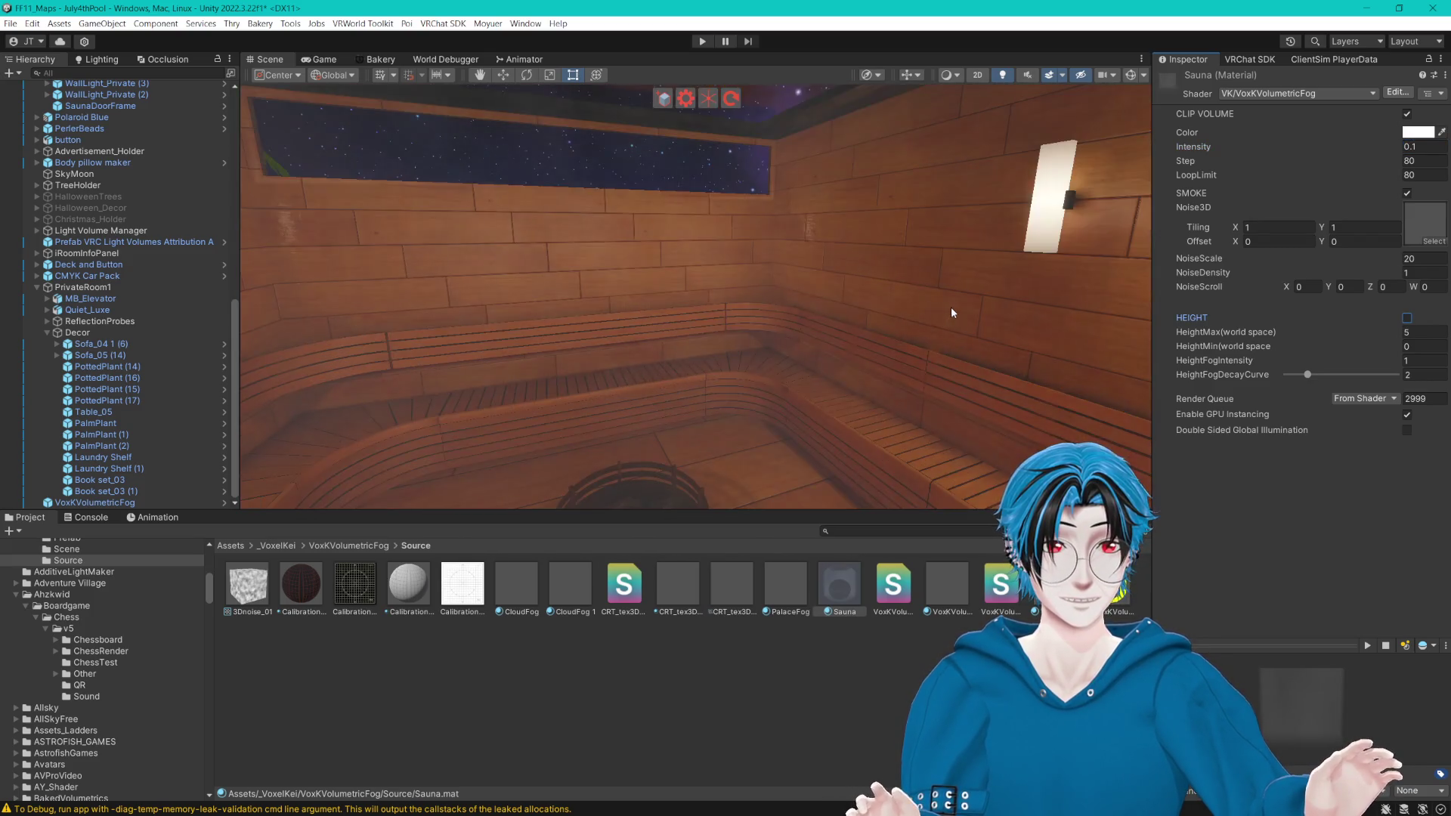
mouse_move(951, 307)
left_mouse_down()
mouse_move(860, 356)
mouse_move(752, 325)
mouse_move(945, 290)
mouse_move(1017, 301)
mouse_move(761, 308)
mouse_move(1014, 298)
mouse_move(865, 298)
mouse_move(1019, 303)
mouse_move(1006, 317)
left_mouse_up()
scroll(1018, 303, "down", 5)
scroll(1024, 311, "up", 10)
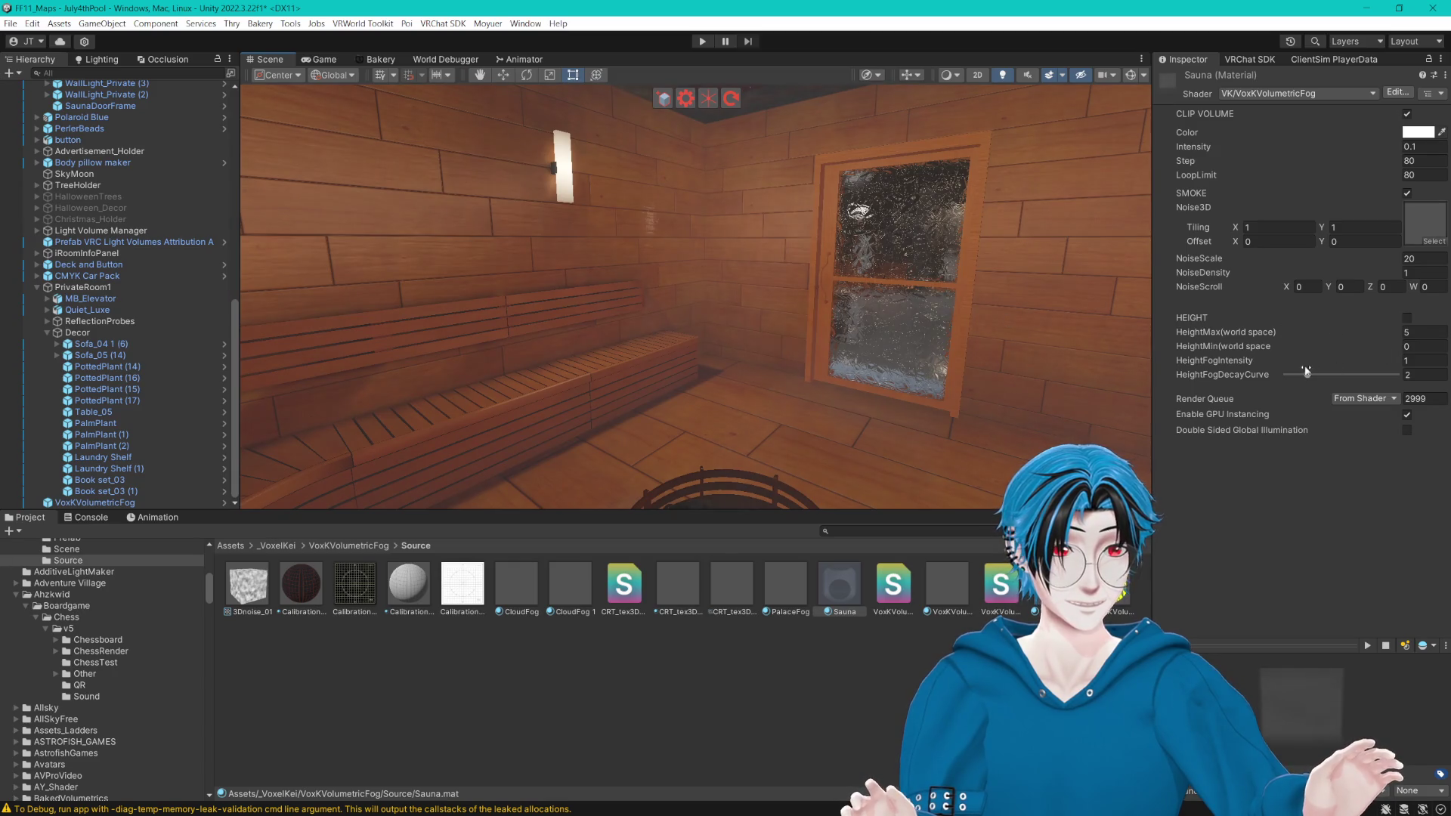
Step: Test height fog with a lower HeightMax, revert to 5, disable it again, then select VoxKVolumetricFog
left_click(1407, 317)
left_click_drag(1353, 332, 1248, 333)
key("ctrl+z")
left_click_drag(1017, 312, 963, 306)
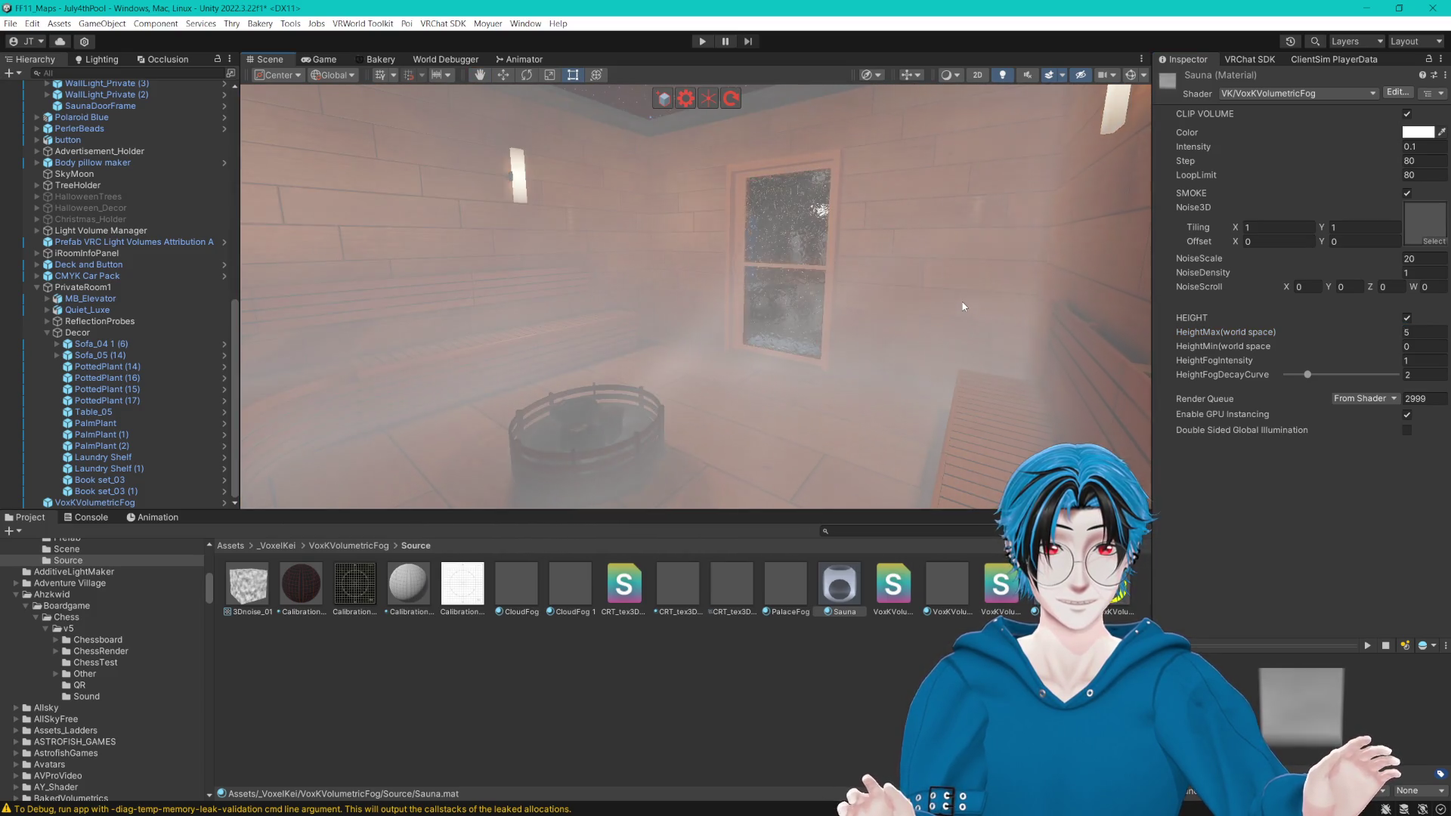
left_click(1406, 320)
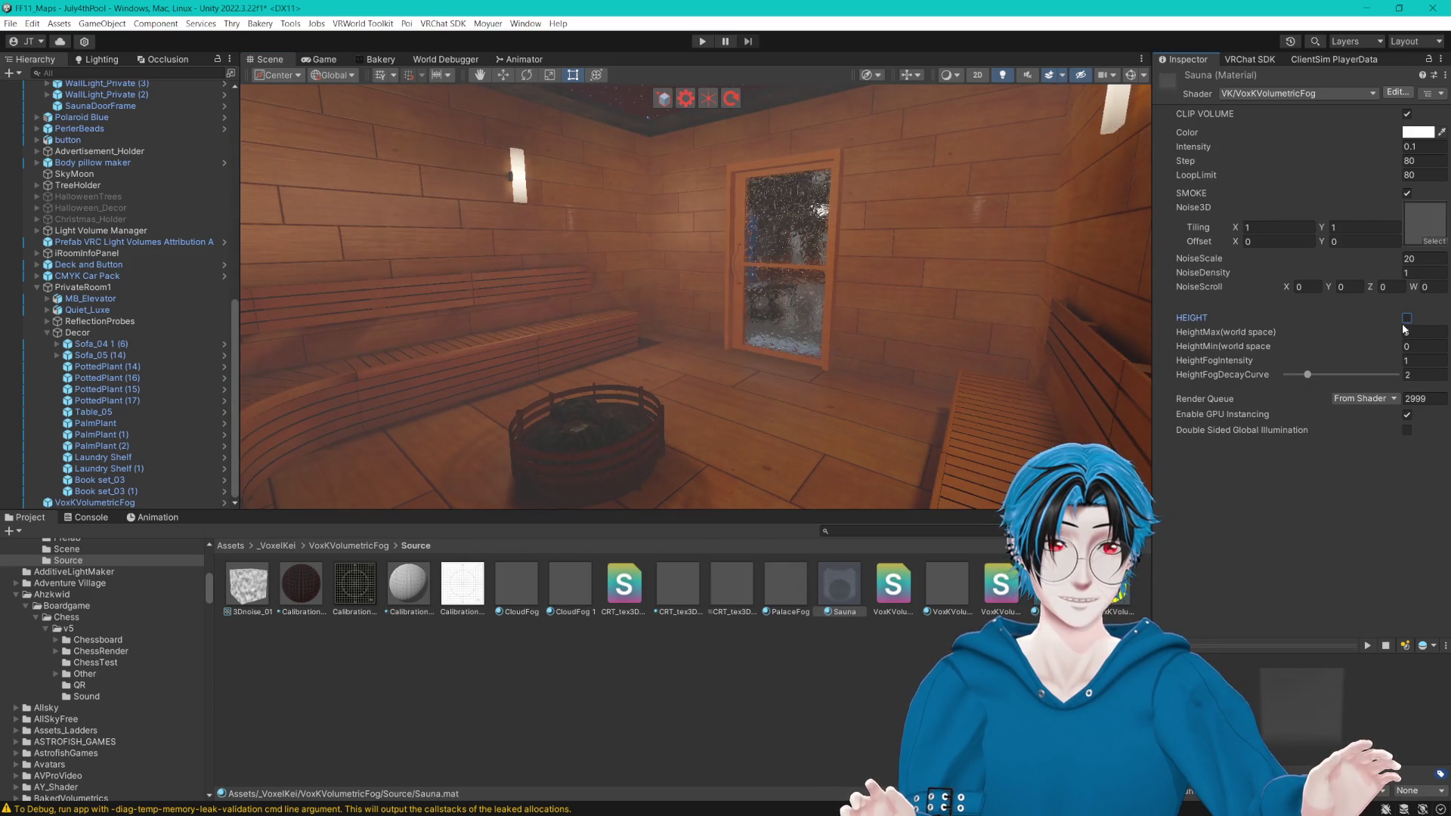
mouse_move(665, 226)
left_mouse_down()
mouse_move(706, 217)
mouse_move(832, 249)
mouse_move(820, 233)
mouse_move(856, 268)
mouse_move(950, 261)
mouse_move(922, 291)
mouse_move(928, 262)
left_mouse_up()
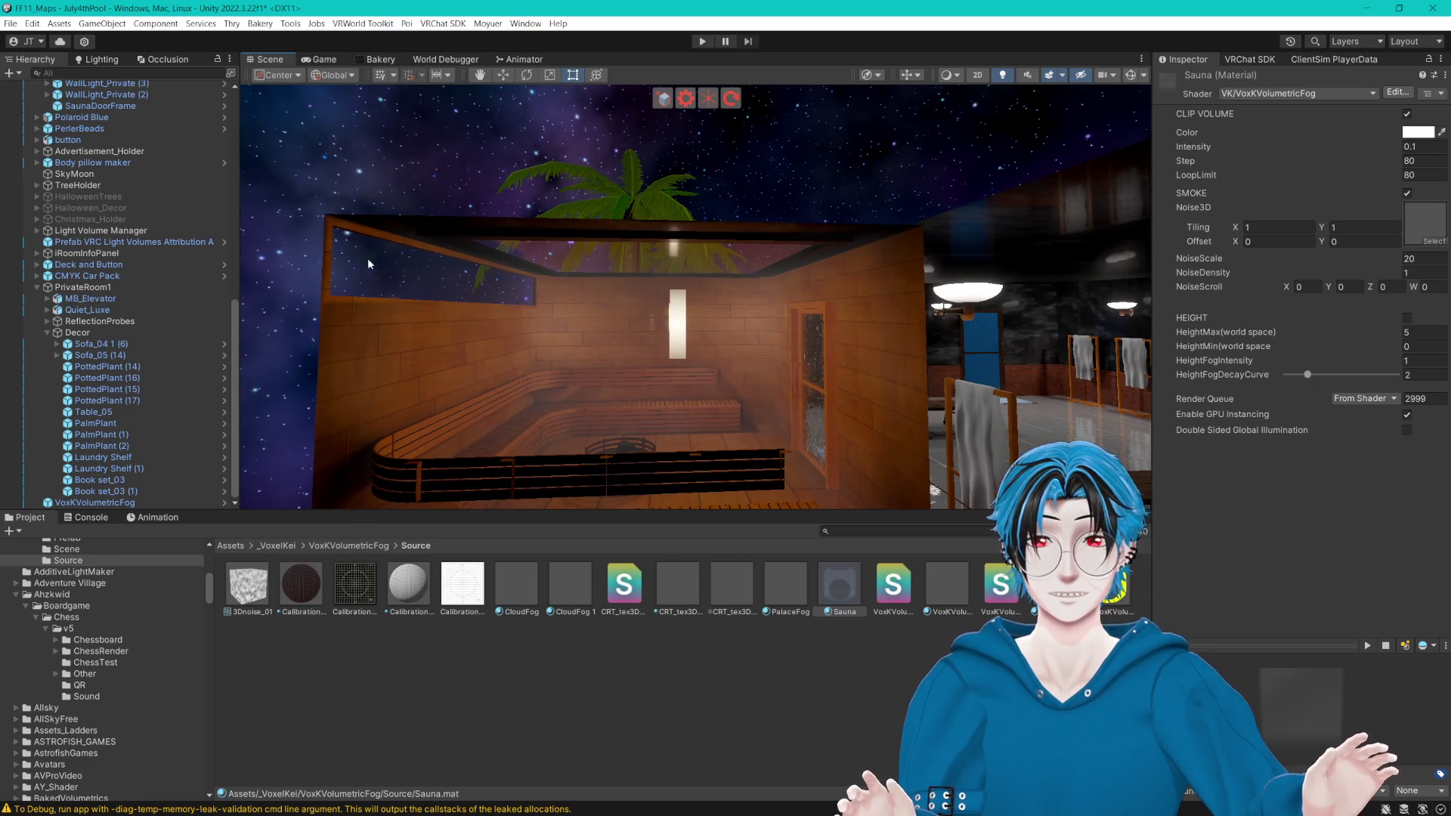
left_click(108, 503)
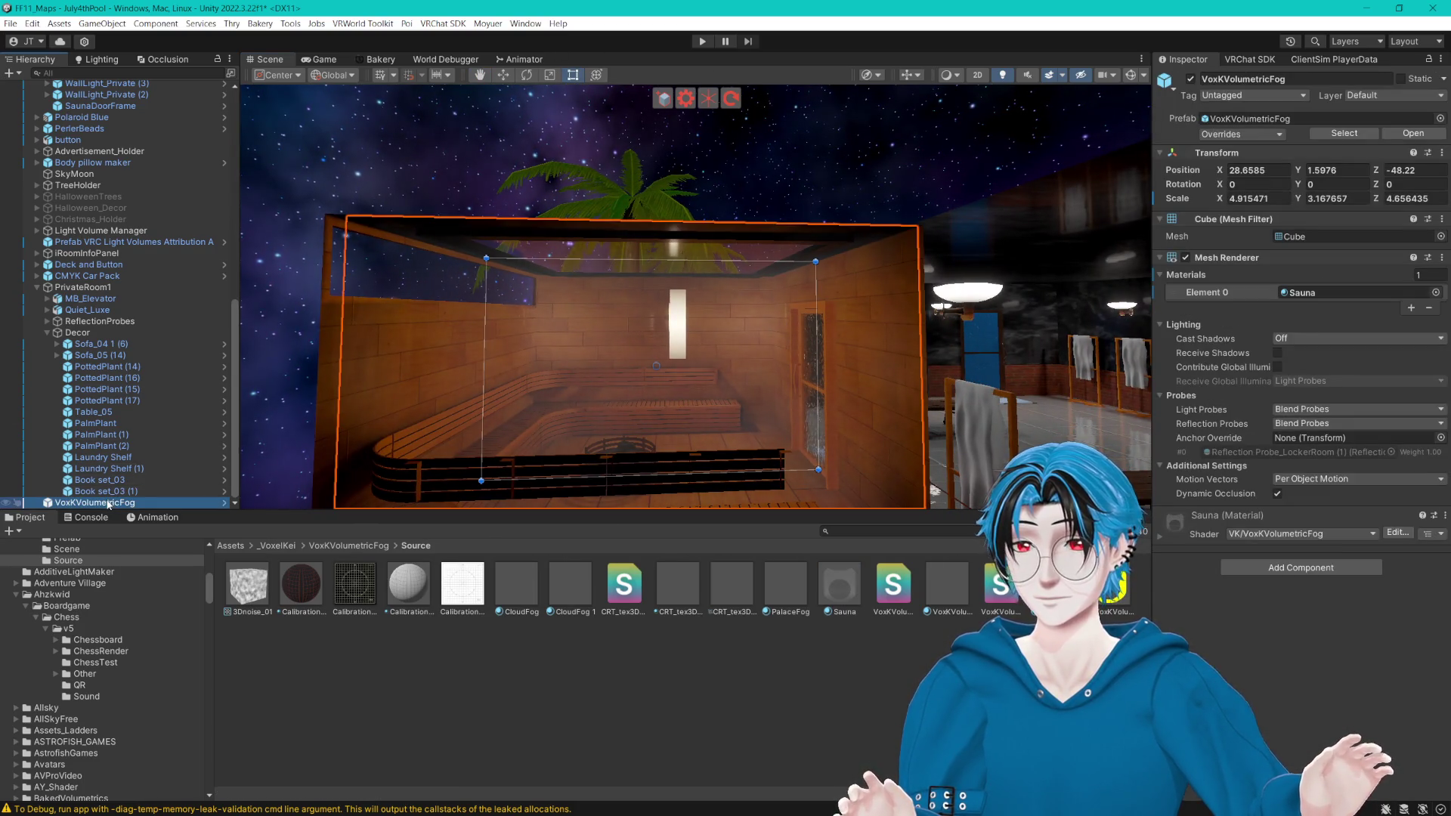
Step: Parent VoxKVolumetricFog under LockerRoom in the Hierarchy
scroll(226, 295, "up", 7)
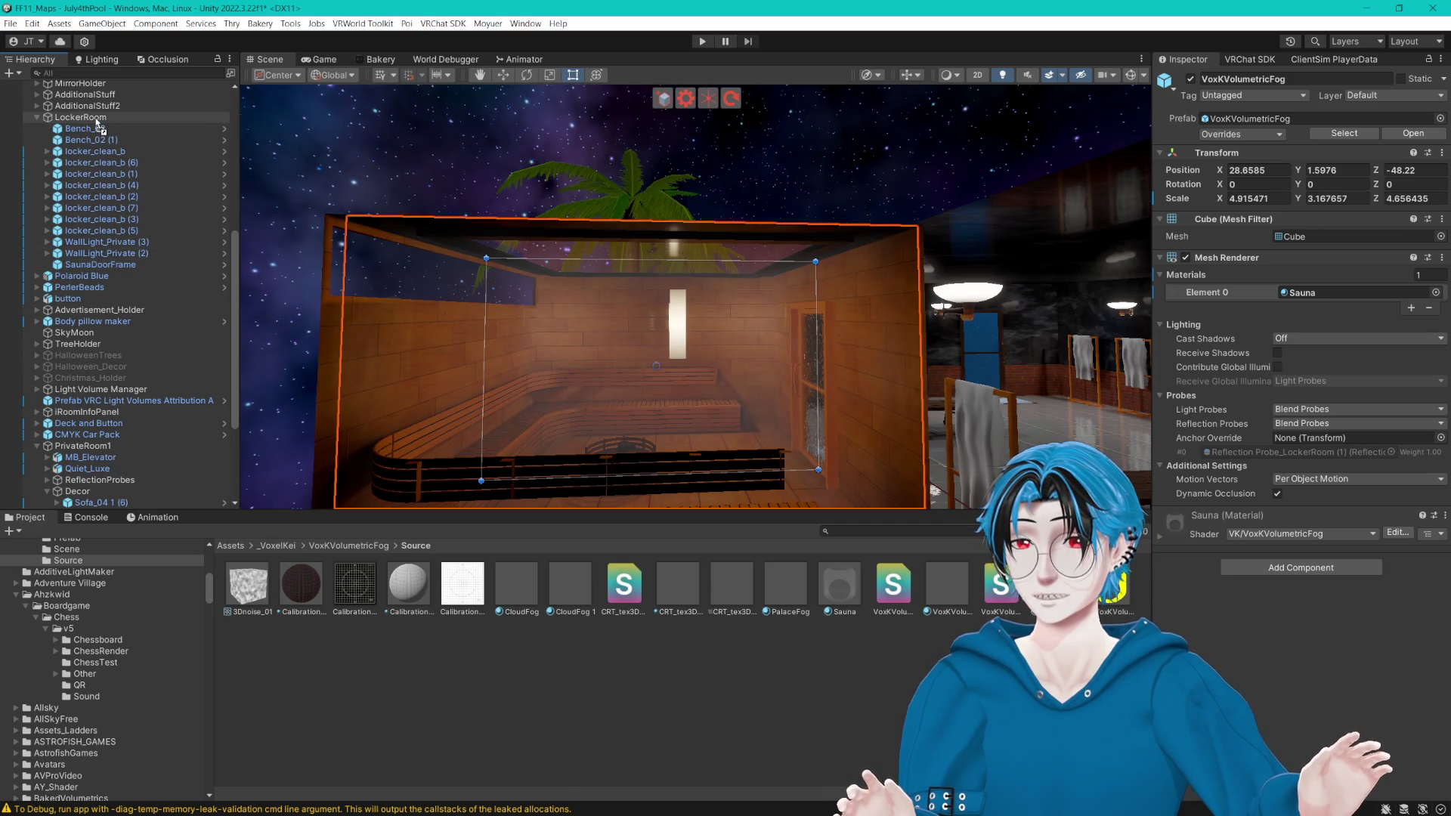
left_click_drag(98, 127, 84, 117)
mouse_move(552, 219)
left_mouse_down()
mouse_move(606, 269)
mouse_move(906, 389)
left_mouse_up()
scroll(907, 389, "up", 10)
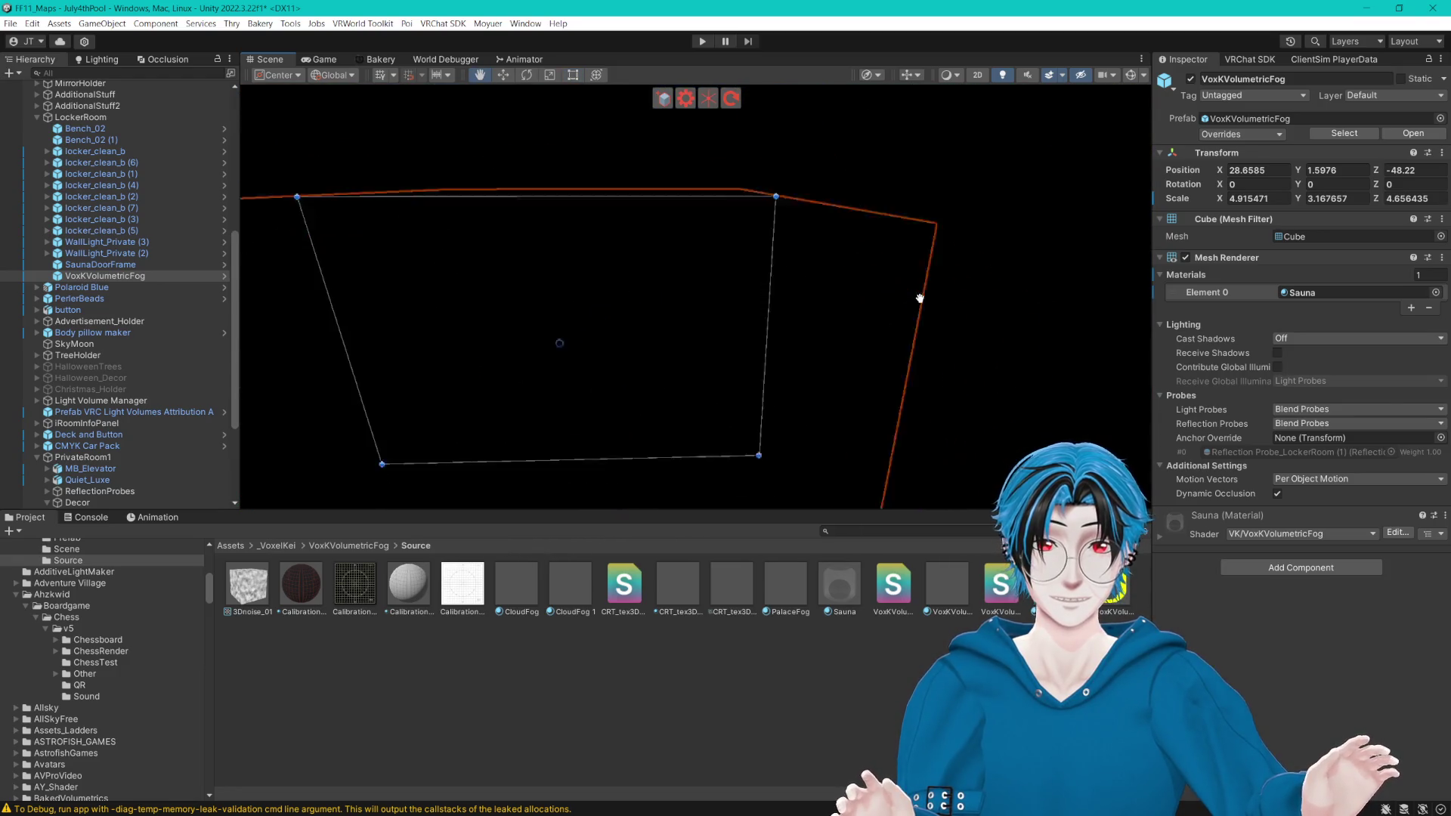
scroll(915, 295, "down", 5)
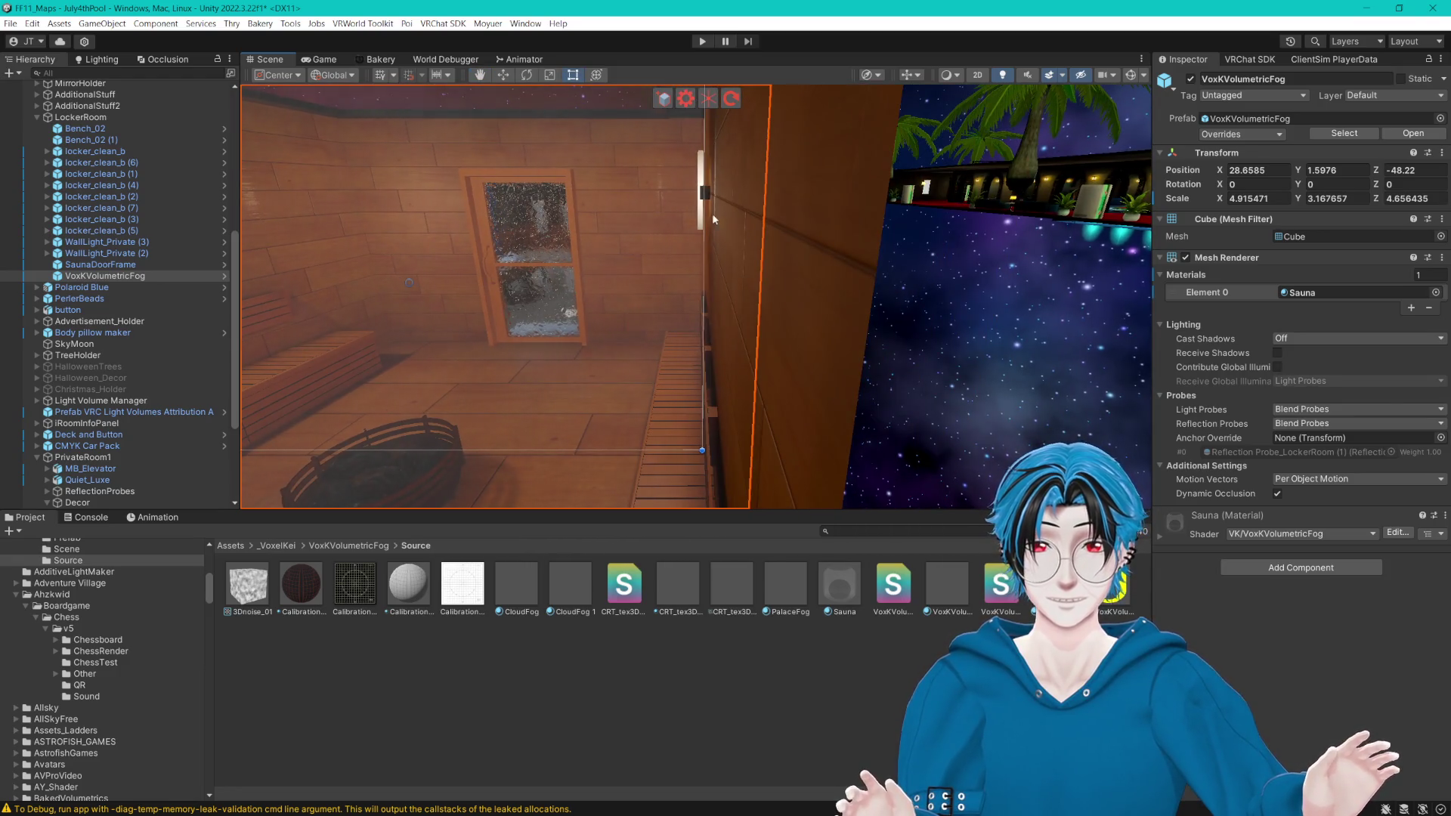
Step: Stretch the fog box along Z to 4.756588 and review the sauna and locker room
mouse_move(706, 207)
left_mouse_down()
mouse_move(771, 217)
mouse_move(714, 193)
mouse_move(765, 234)
left_mouse_up()
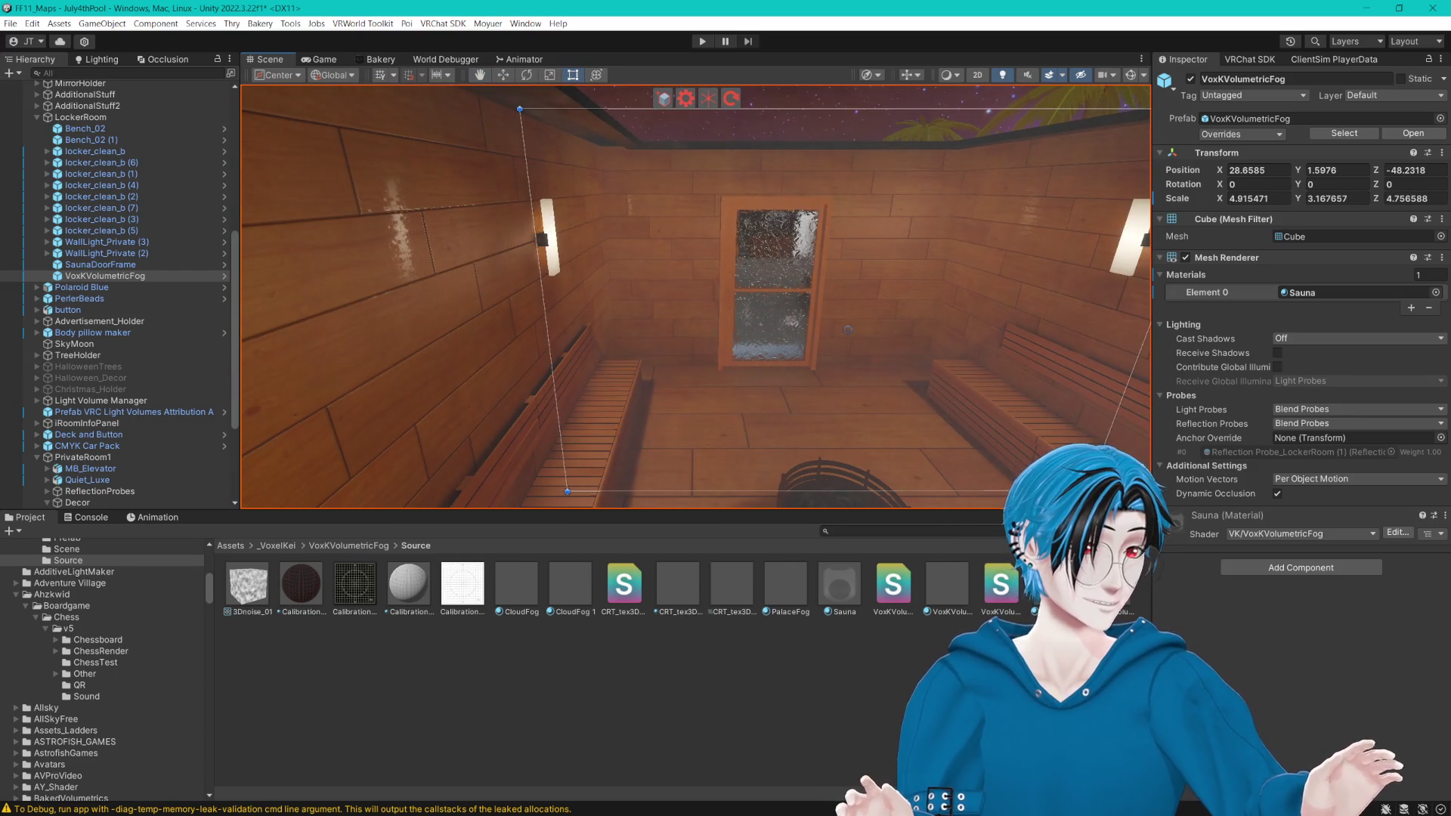
left_click(704, 641)
mouse_move(830, 346)
left_mouse_down()
mouse_move(801, 288)
mouse_move(634, 276)
mouse_move(755, 297)
mouse_move(632, 302)
mouse_move(696, 295)
left_mouse_up()
scroll(696, 295, "down", 6)
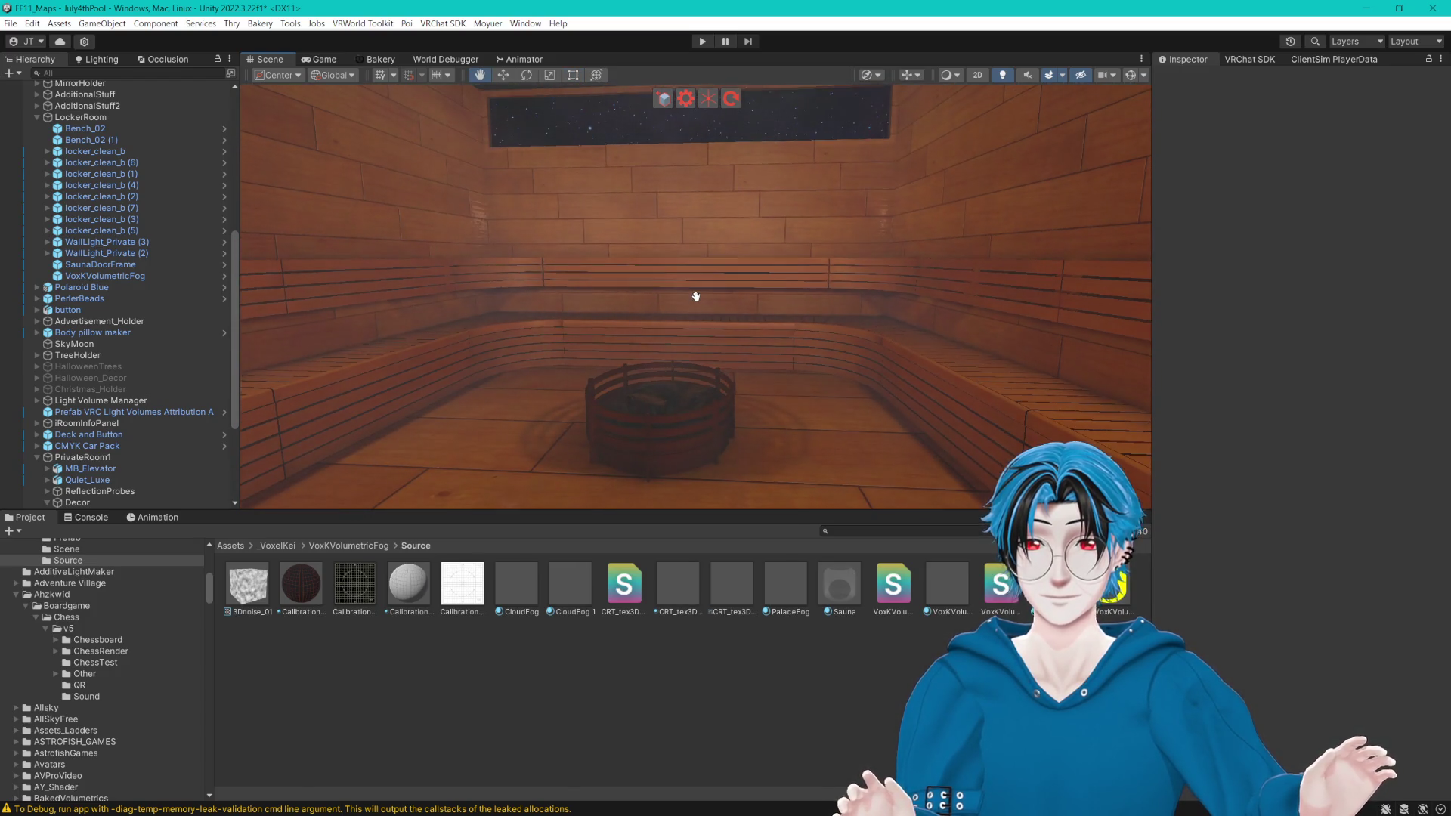
mouse_move(711, 299)
left_mouse_down()
mouse_move(754, 302)
mouse_move(630, 318)
left_mouse_up()
scroll(160, 455, "down", 5)
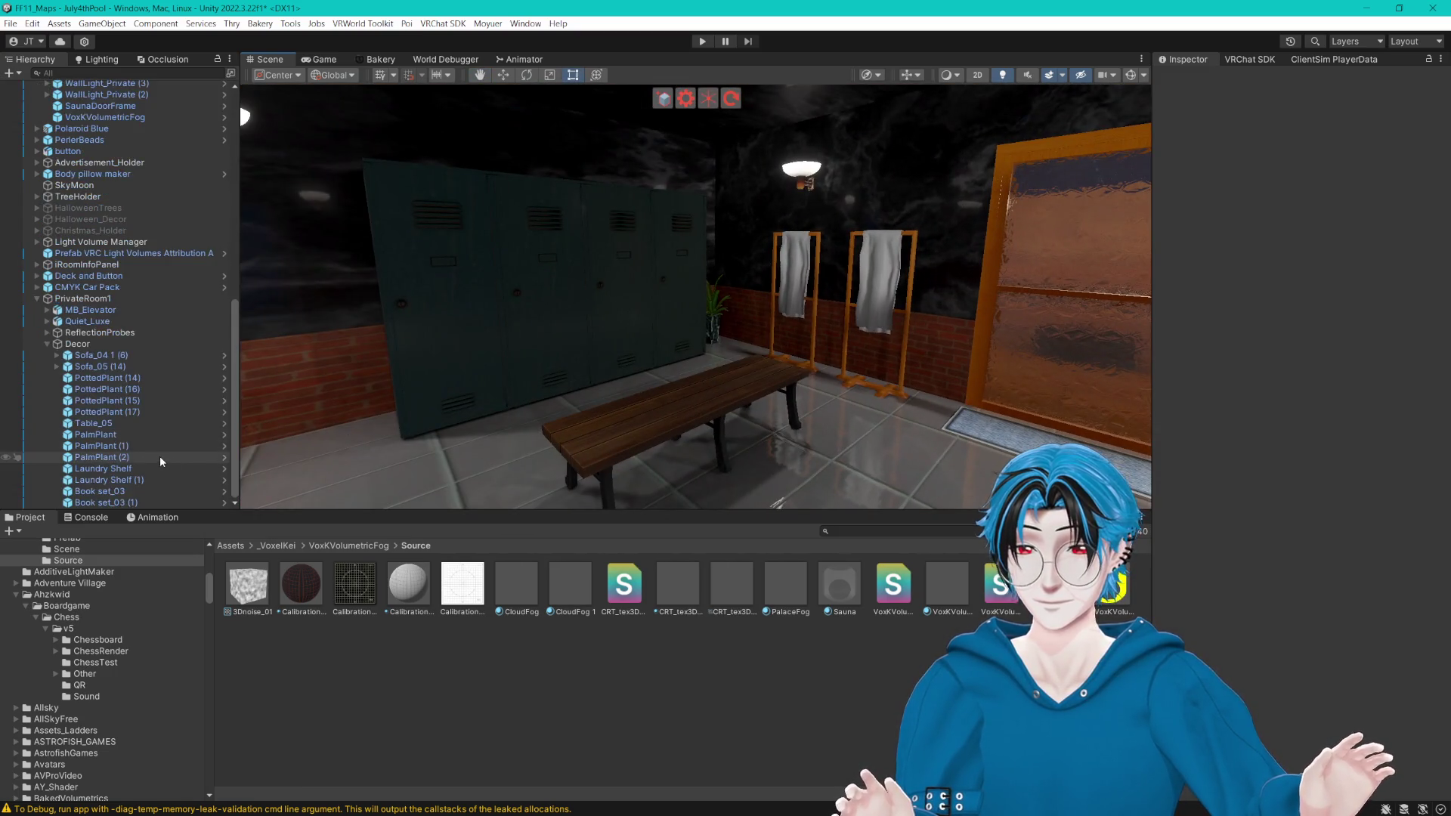
left_click_drag(677, 369, 653, 358)
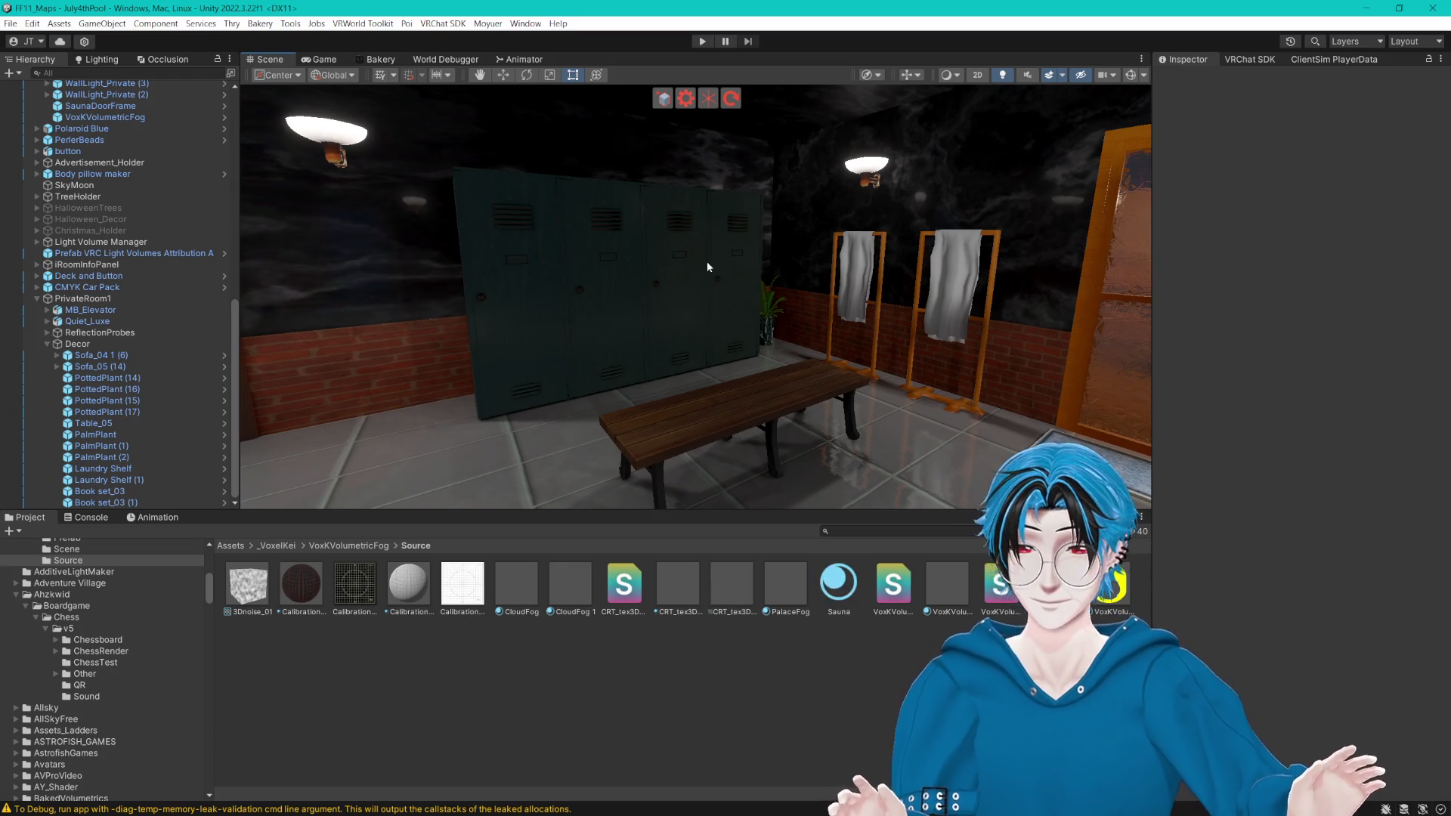
Step: Rename the VoxKVolumetricFog object to SaunaFog
left_click(102, 120)
key("F2")
type("SaunaFog")
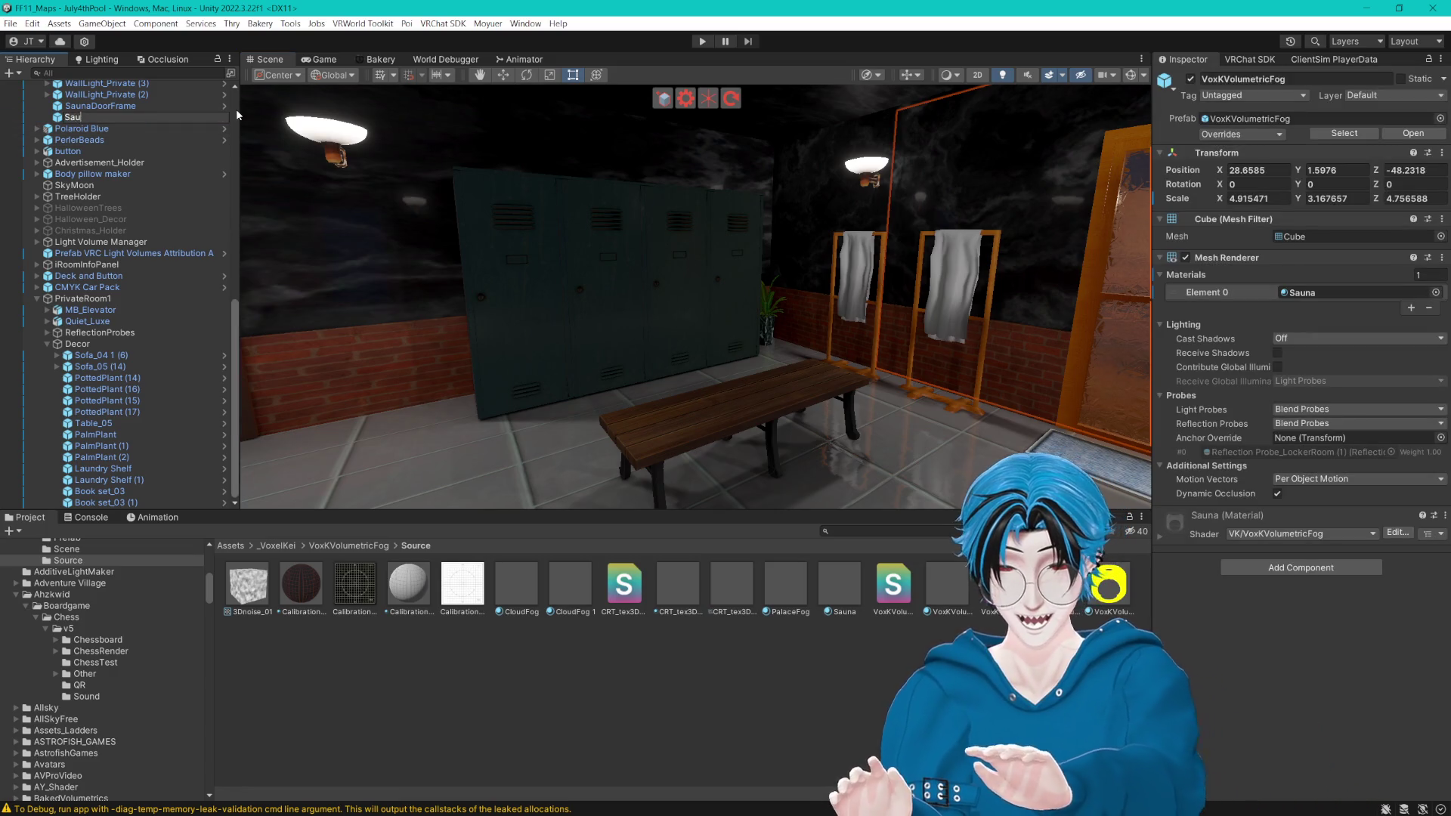
key("Return")
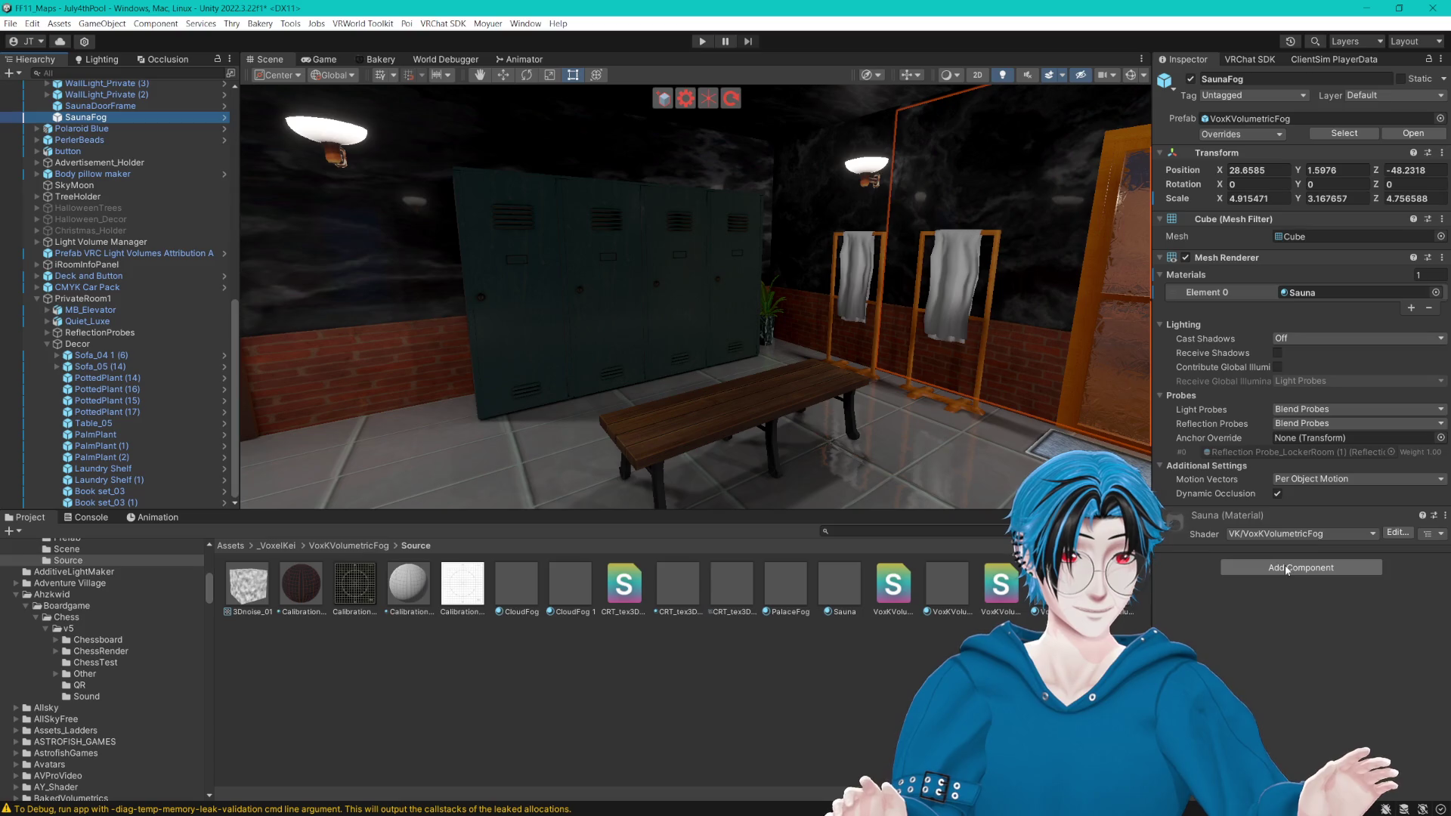
Step: Flag SaunaFog as Occludee Static and add an LOD Group component
left_click(1442, 79)
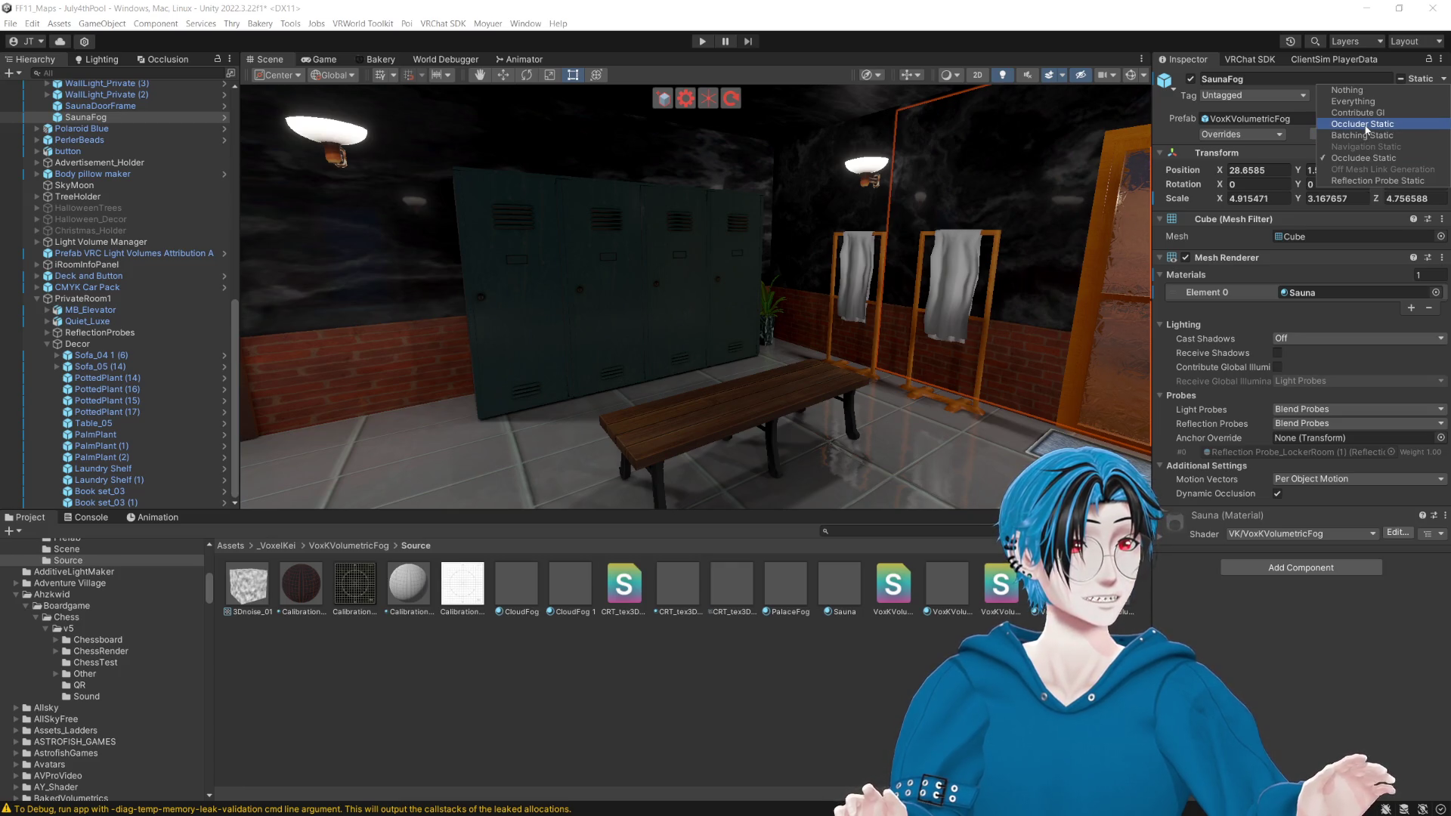
left_click(1266, 671)
left_click(1285, 567)
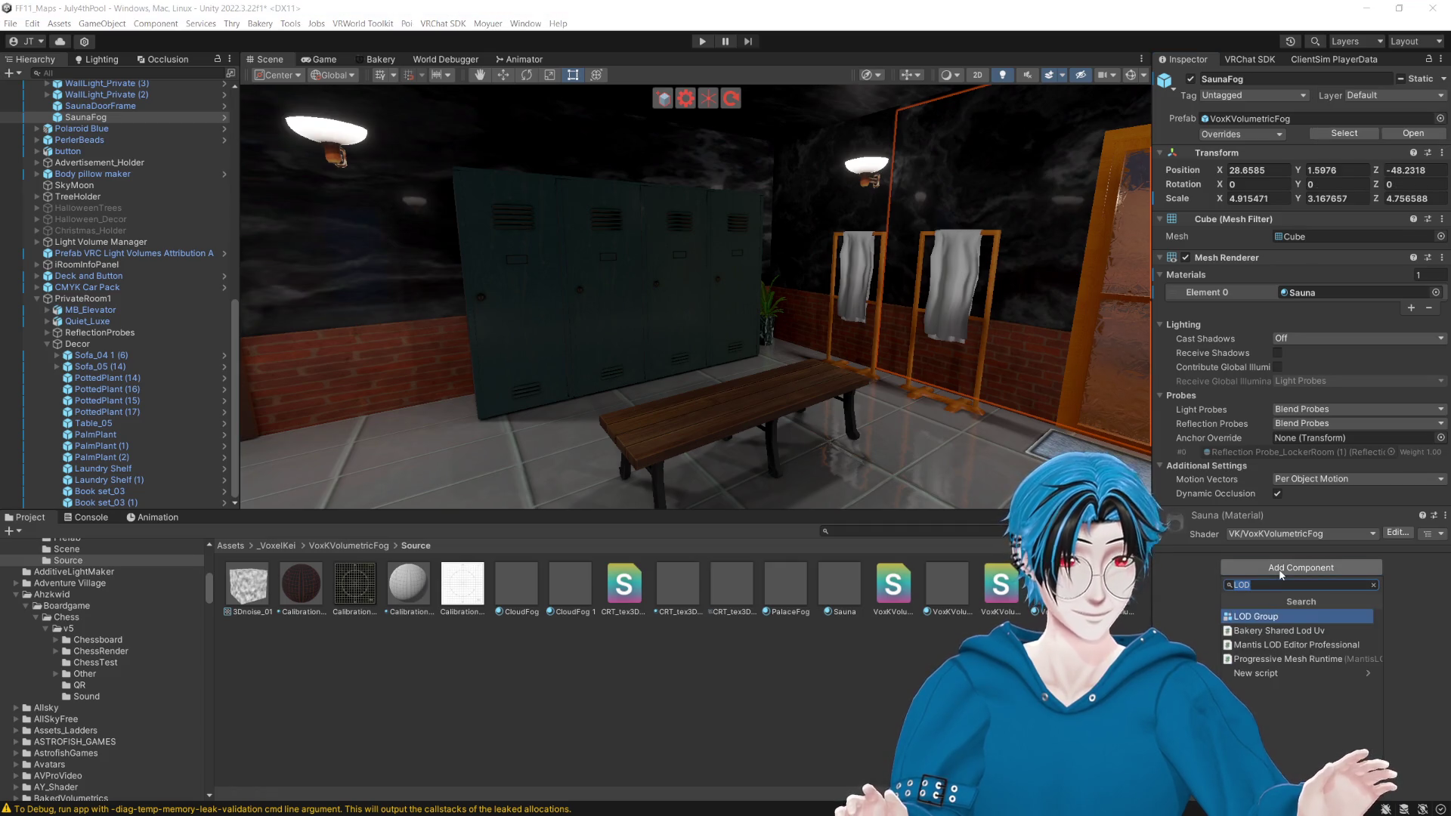
left_click(1268, 612)
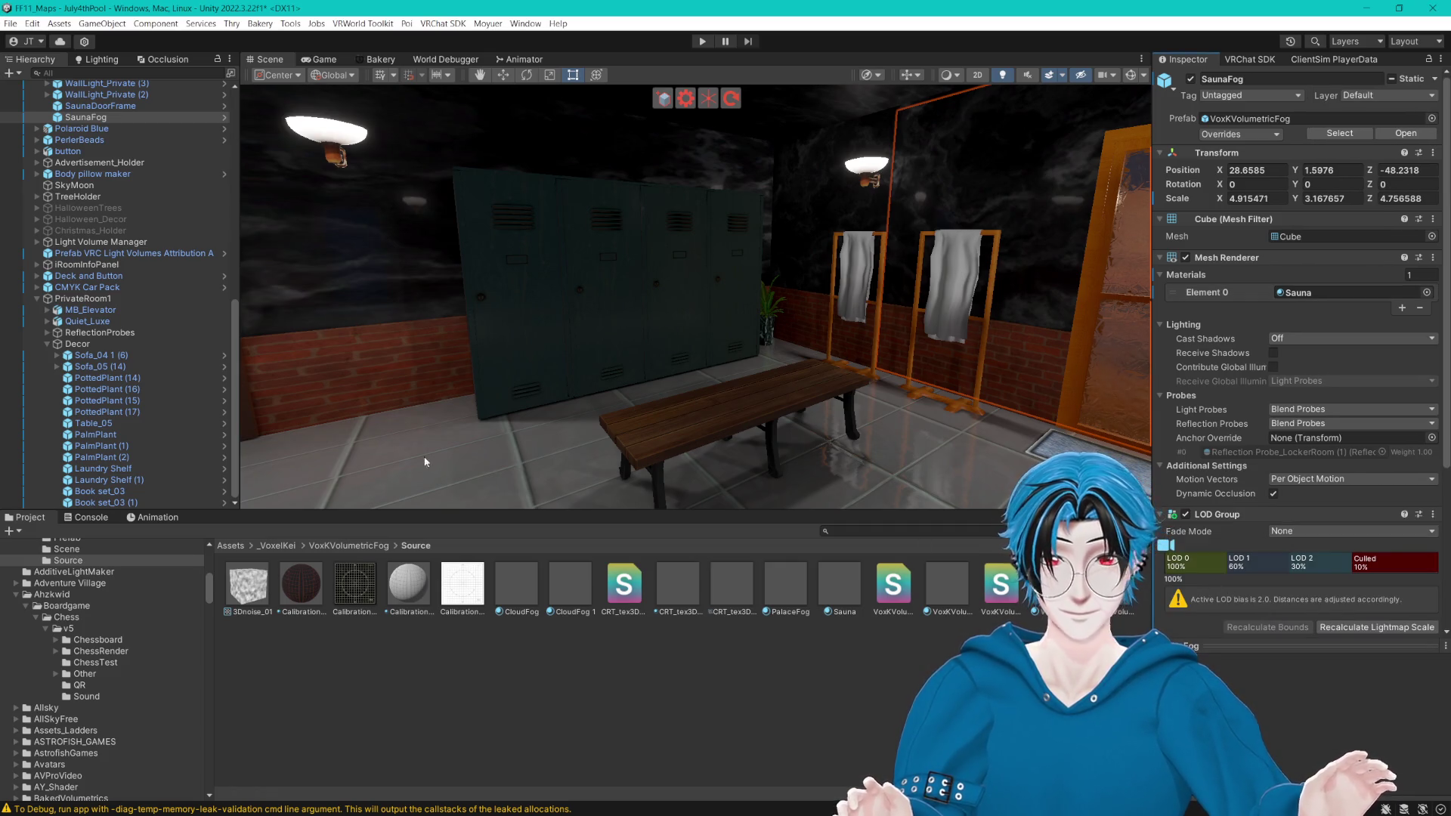
Step: Delete the LOD 1 and LOD 2 levels from SaunaFog's LOD Group
right_click(1270, 567)
left_click(1294, 584)
right_click(1296, 566)
left_click(1319, 585)
Step: Move the LOD 0/Culled divider to about 53% and check the fog from several angles
left_click_drag(1226, 563, 1264, 565)
mouse_move(916, 319)
left_mouse_down()
mouse_move(945, 287)
mouse_move(921, 363)
left_mouse_up()
scroll(920, 363, "down", 3)
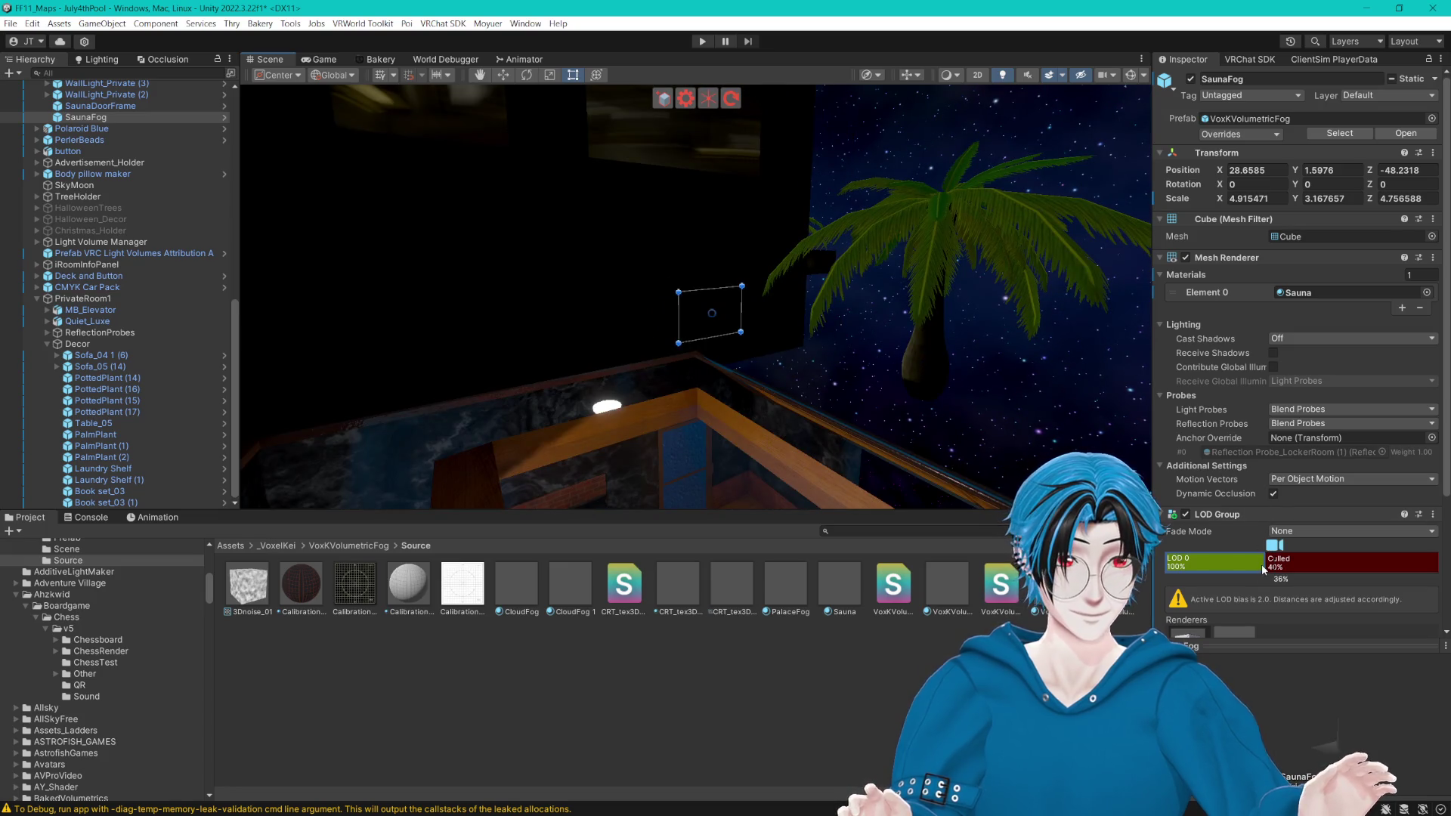
left_click_drag(1262, 563, 1234, 560)
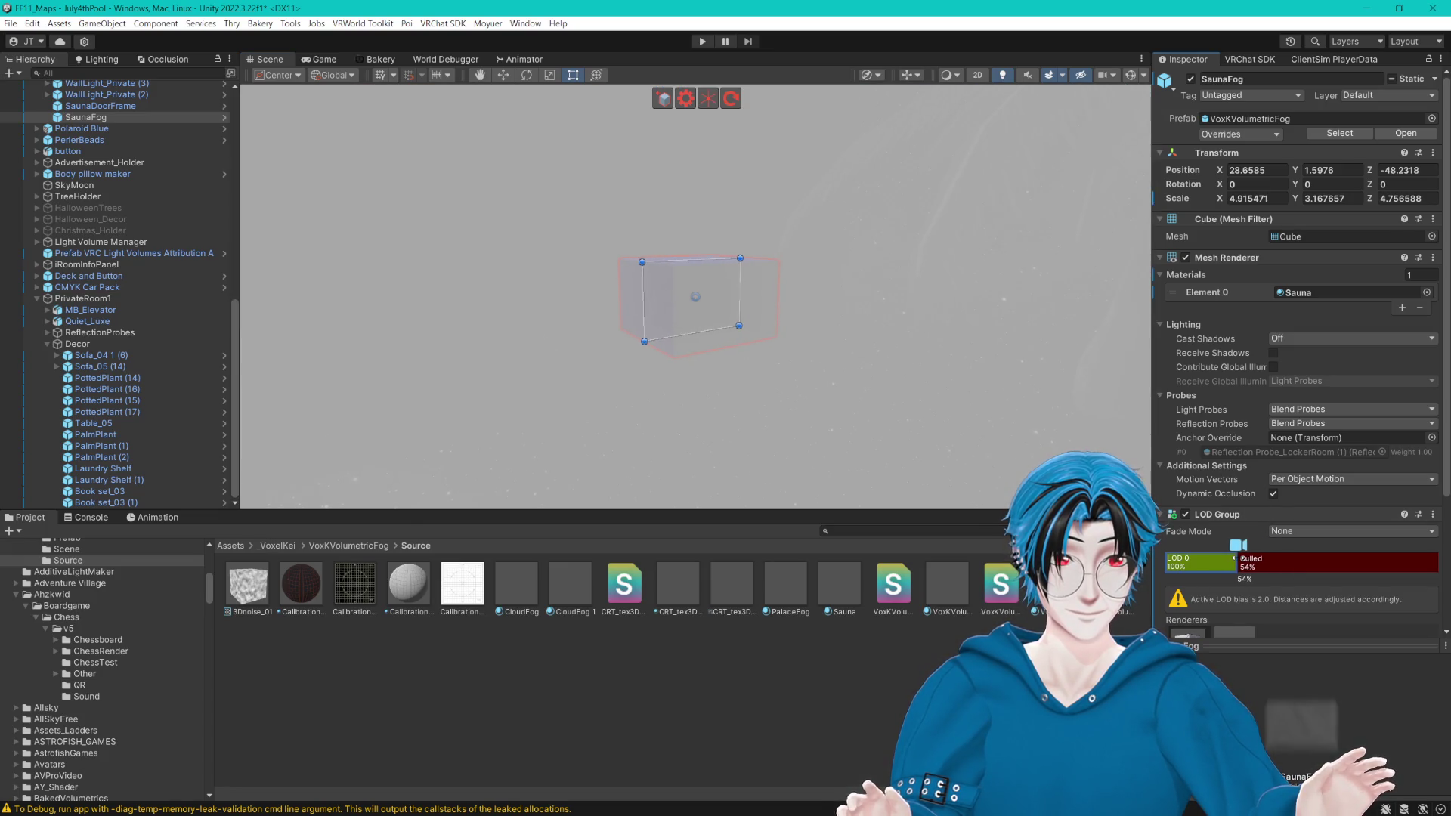
key("f")
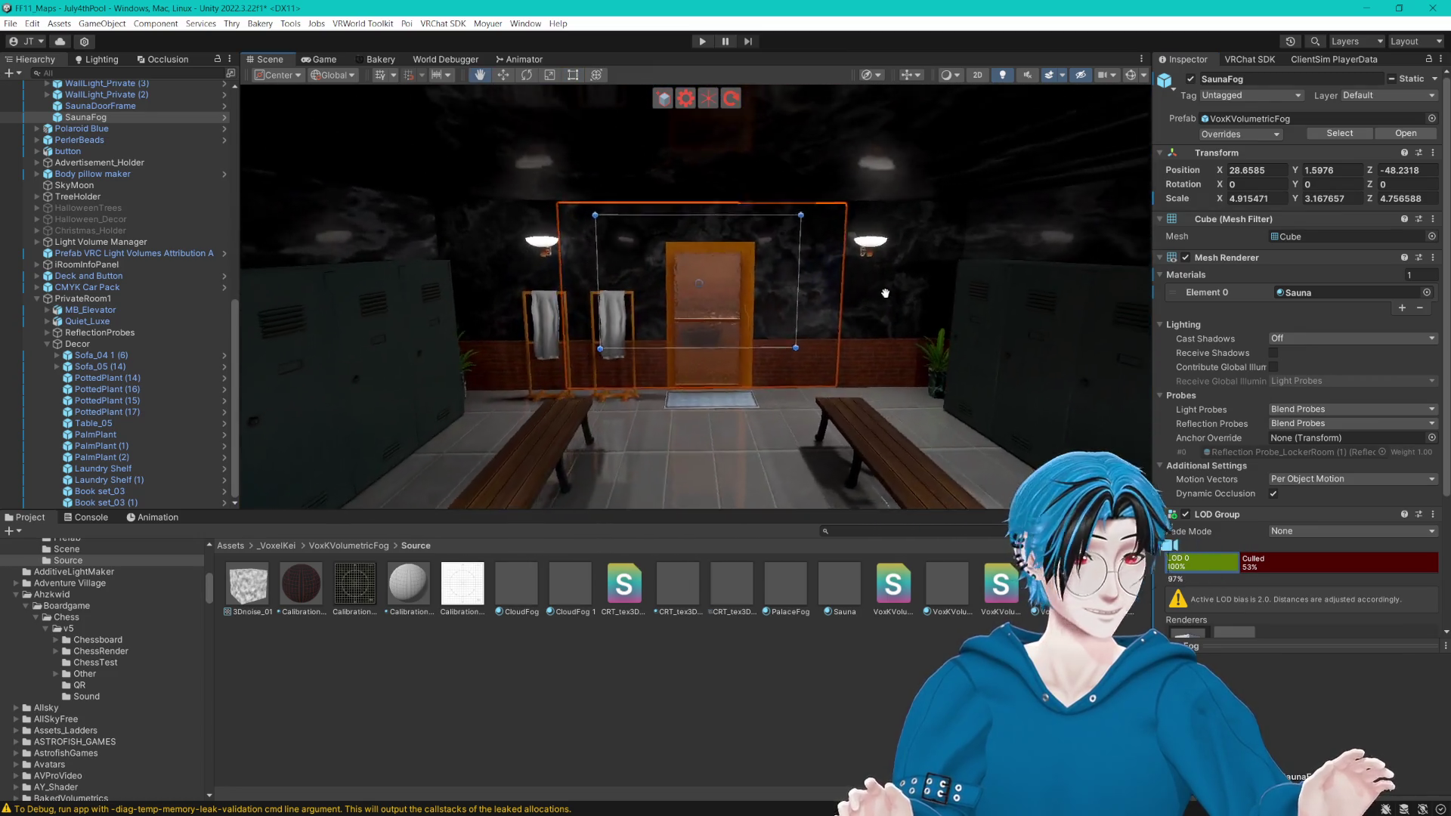
scroll(881, 310, "up", 5)
left_click(838, 668)
scroll(791, 329, "down", 2)
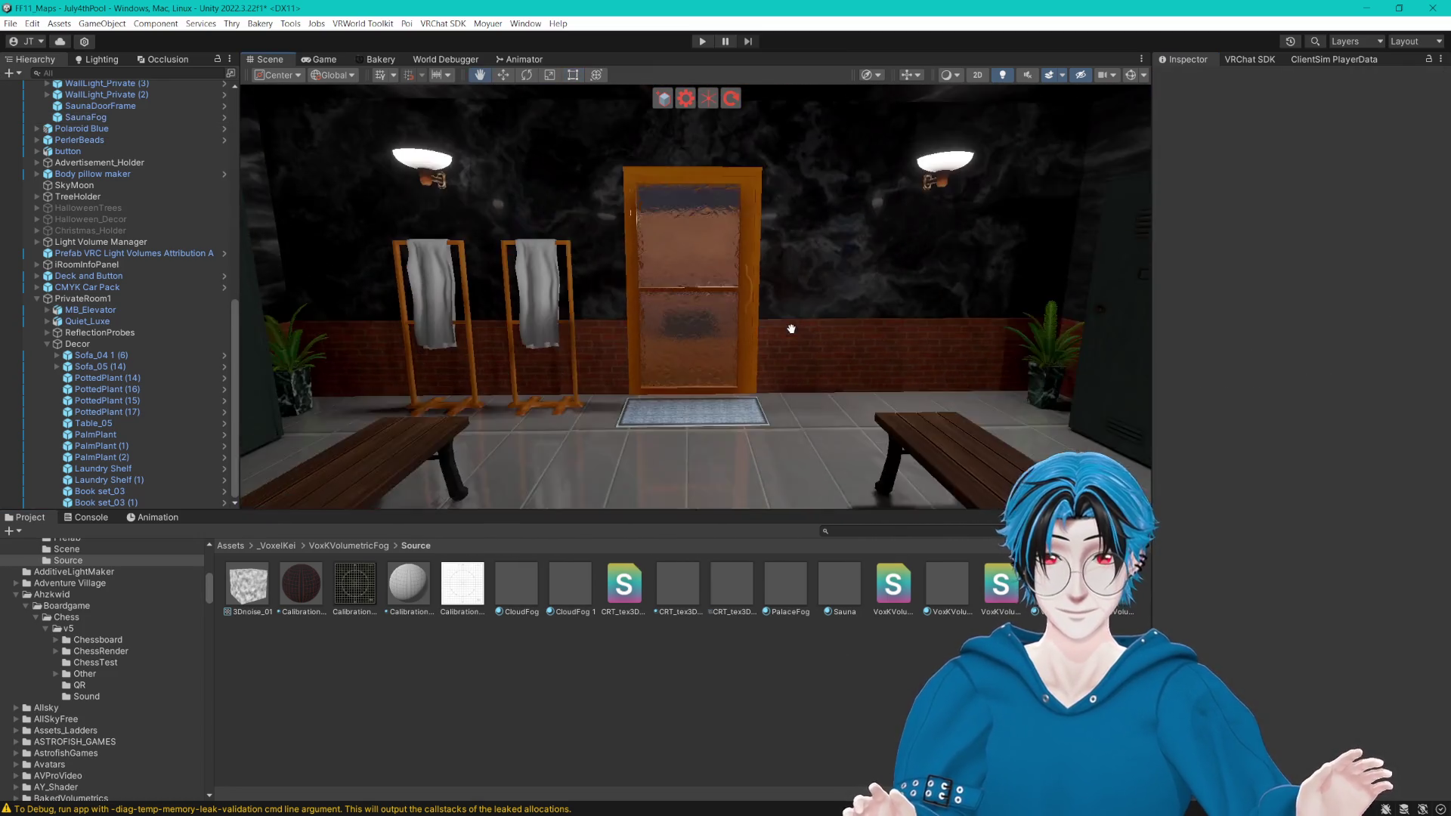
scroll(799, 344, "up", 10)
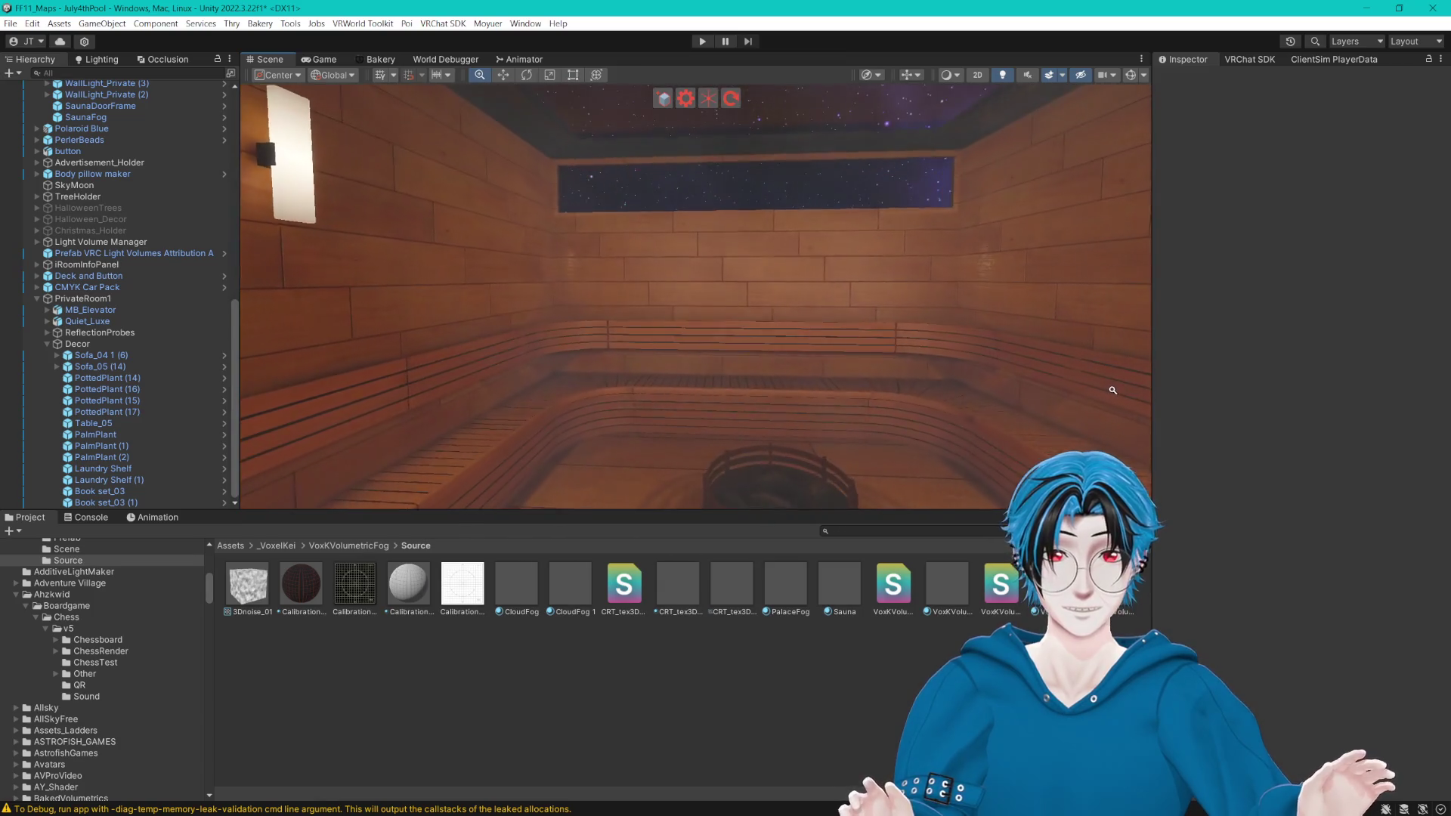
scroll(1096, 385, "down", 3)
mouse_move(1053, 381)
left_mouse_down()
mouse_move(1053, 430)
mouse_move(899, 366)
mouse_move(1006, 337)
mouse_move(755, 323)
mouse_move(814, 340)
left_mouse_up()
mouse_move(930, 365)
left_mouse_down()
mouse_move(619, 347)
mouse_move(787, 376)
mouse_move(889, 371)
mouse_move(881, 360)
mouse_move(904, 356)
left_mouse_up()
Step: Set the Sauna material's Intensity to 0.11 and turn off CLIP VOLUME
left_click(839, 593)
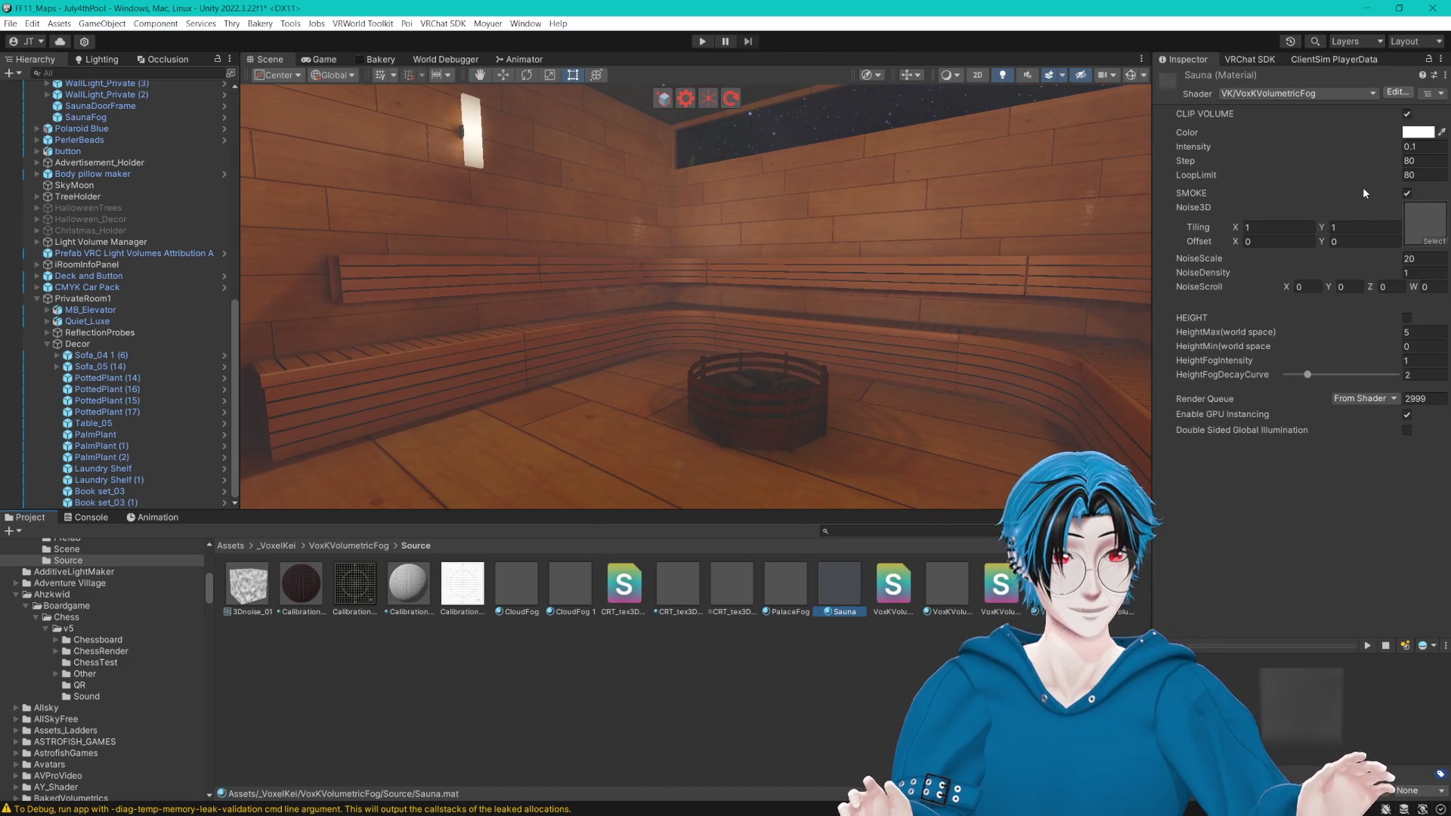
left_click_drag(1366, 148, 1371, 148)
double_click(1421, 148)
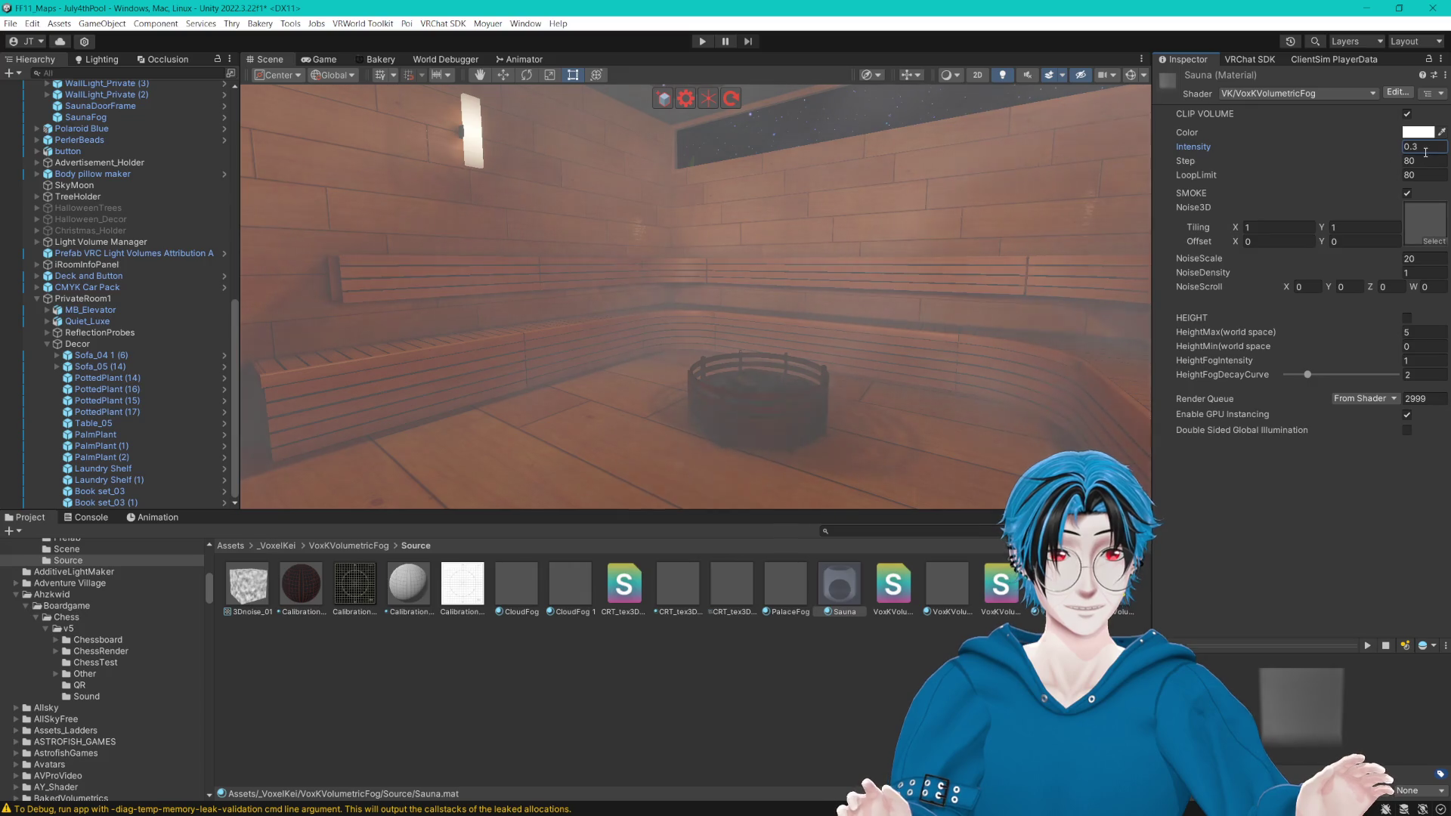
type("0.1")
key("BackSpace")
type("3")
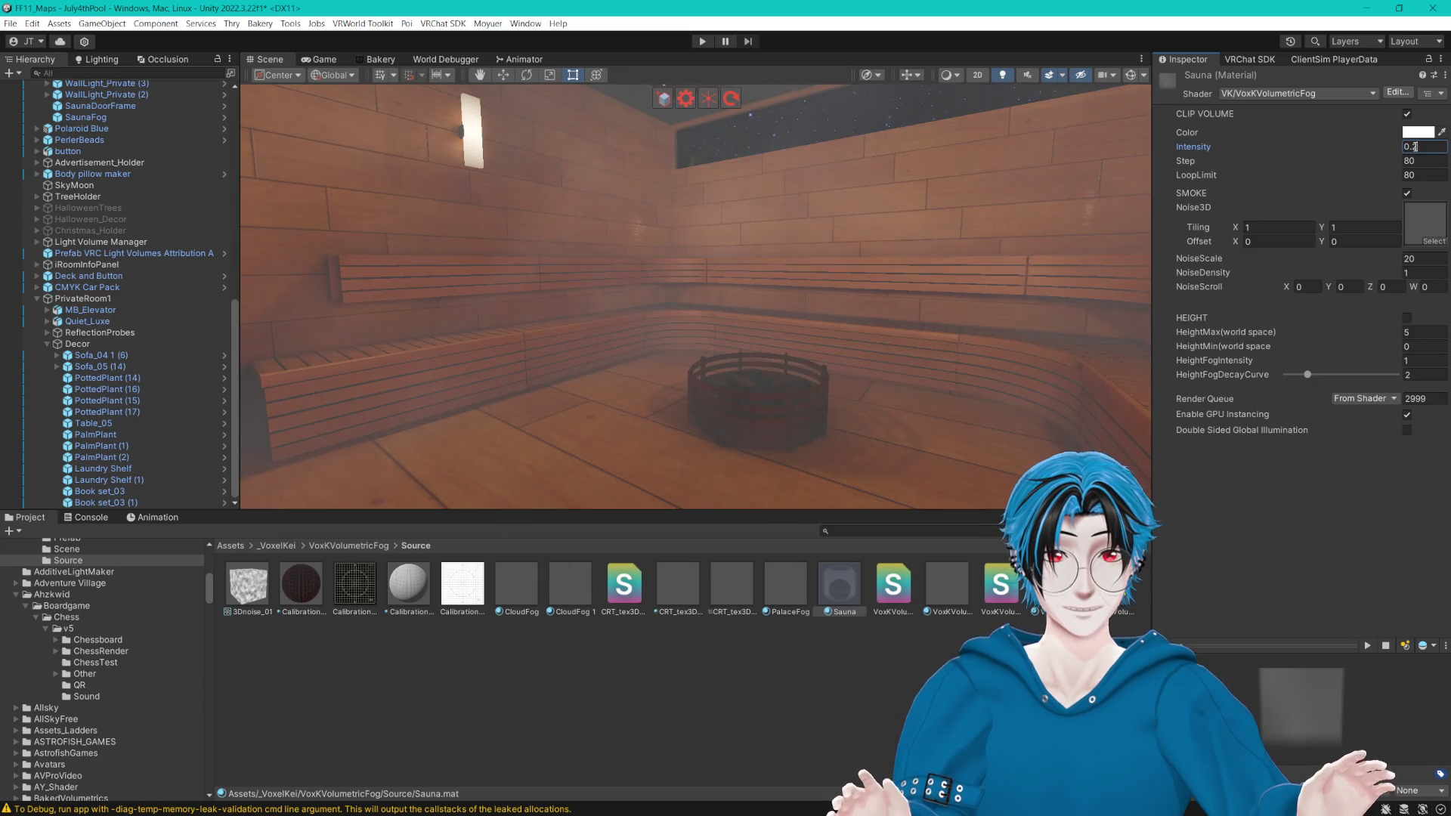
key("BackSpace")
type("1")
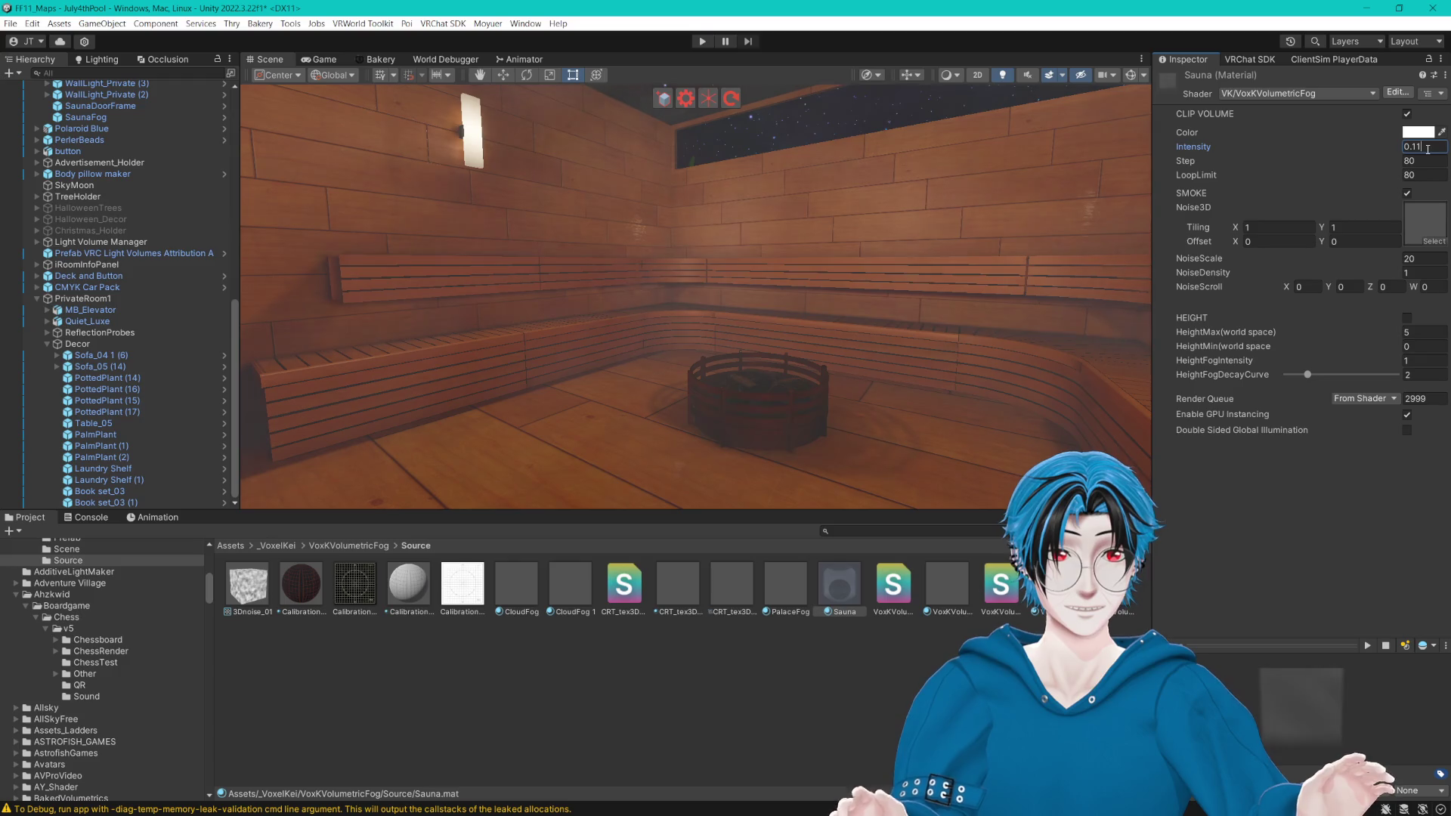
left_click(1406, 114)
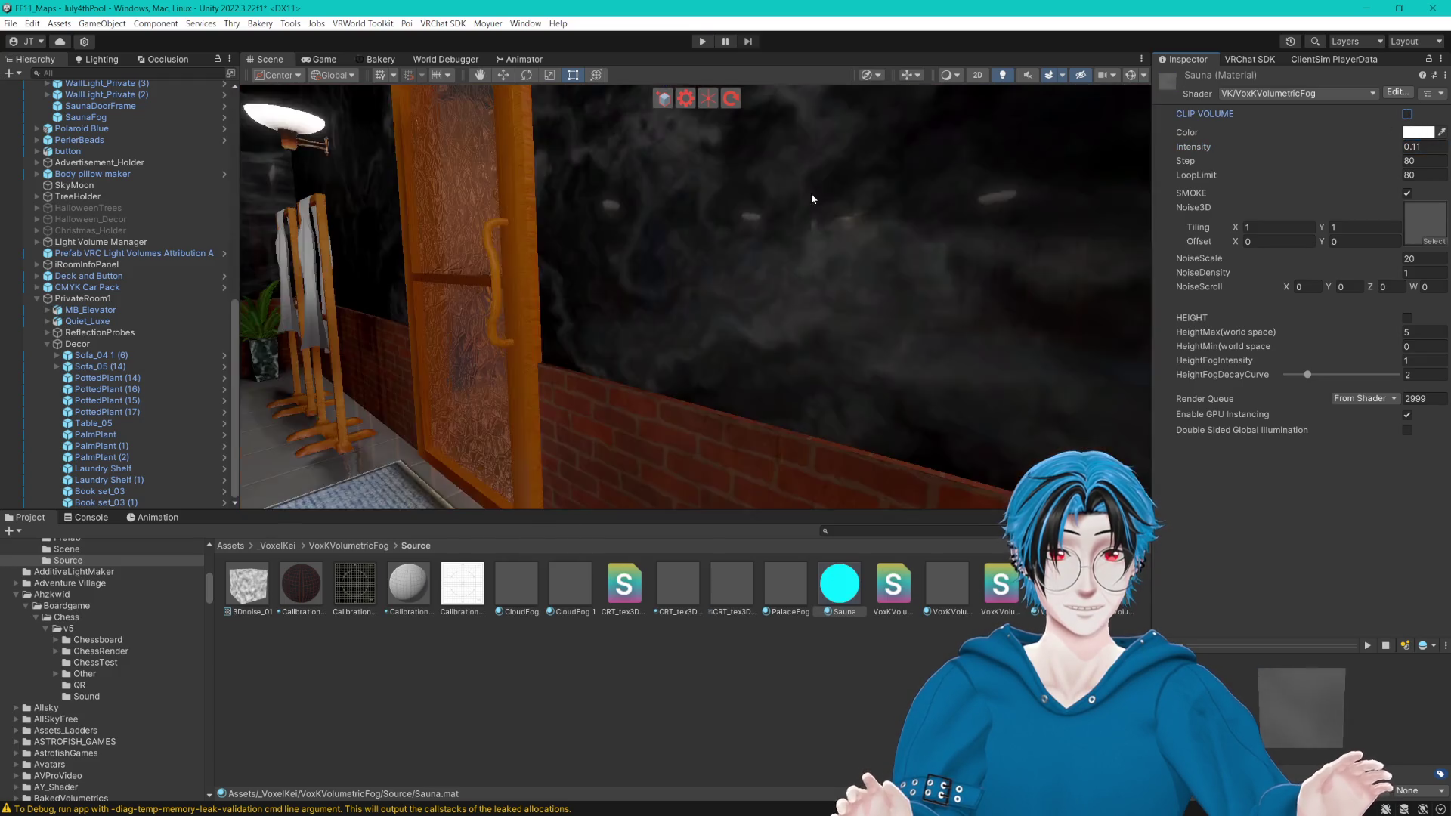
Step: Re-enable CLIP VOLUME on the Sauna fog and preview NoiseDensity, leaving it at 1
key("w")
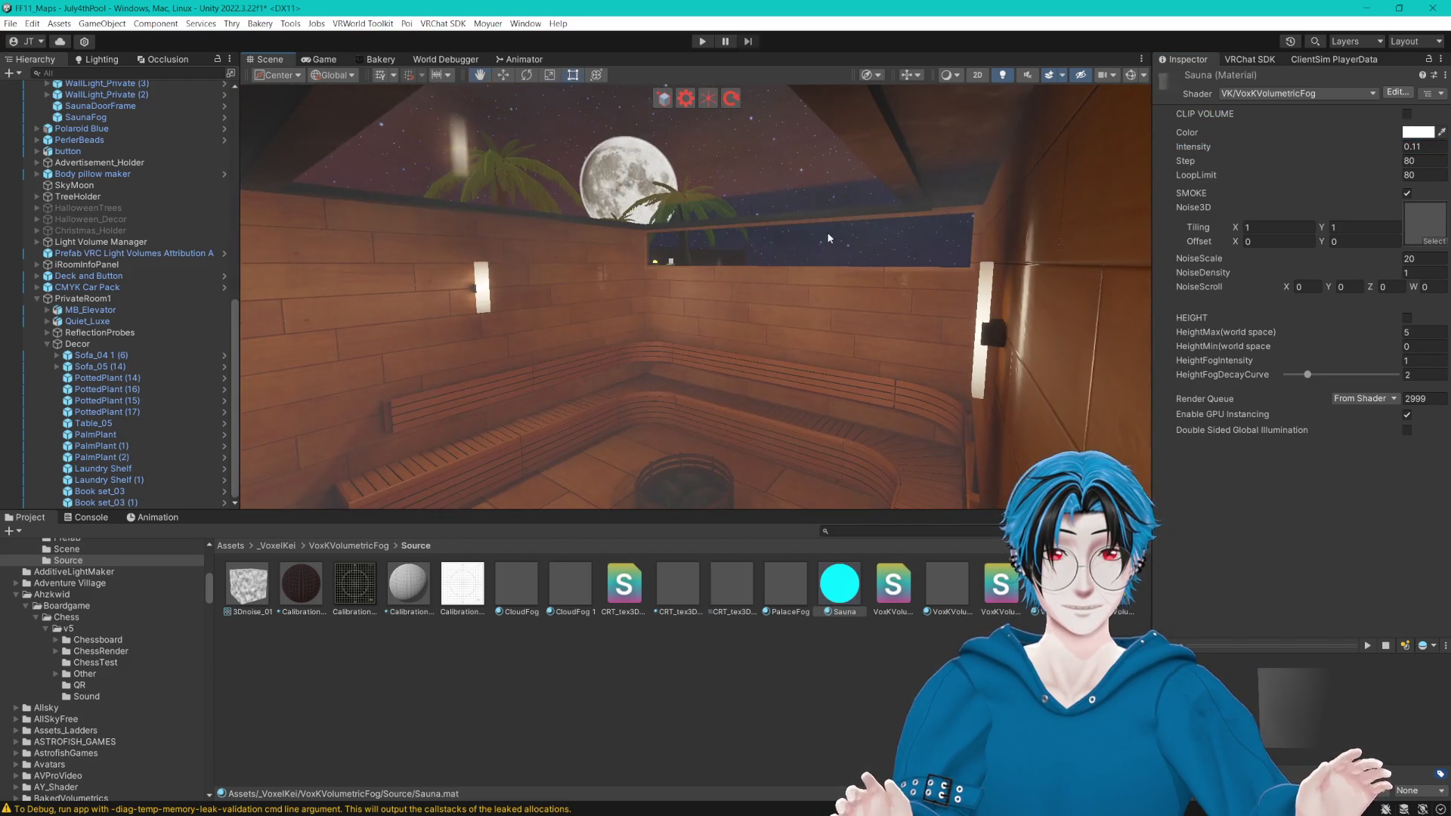
left_click(1407, 114)
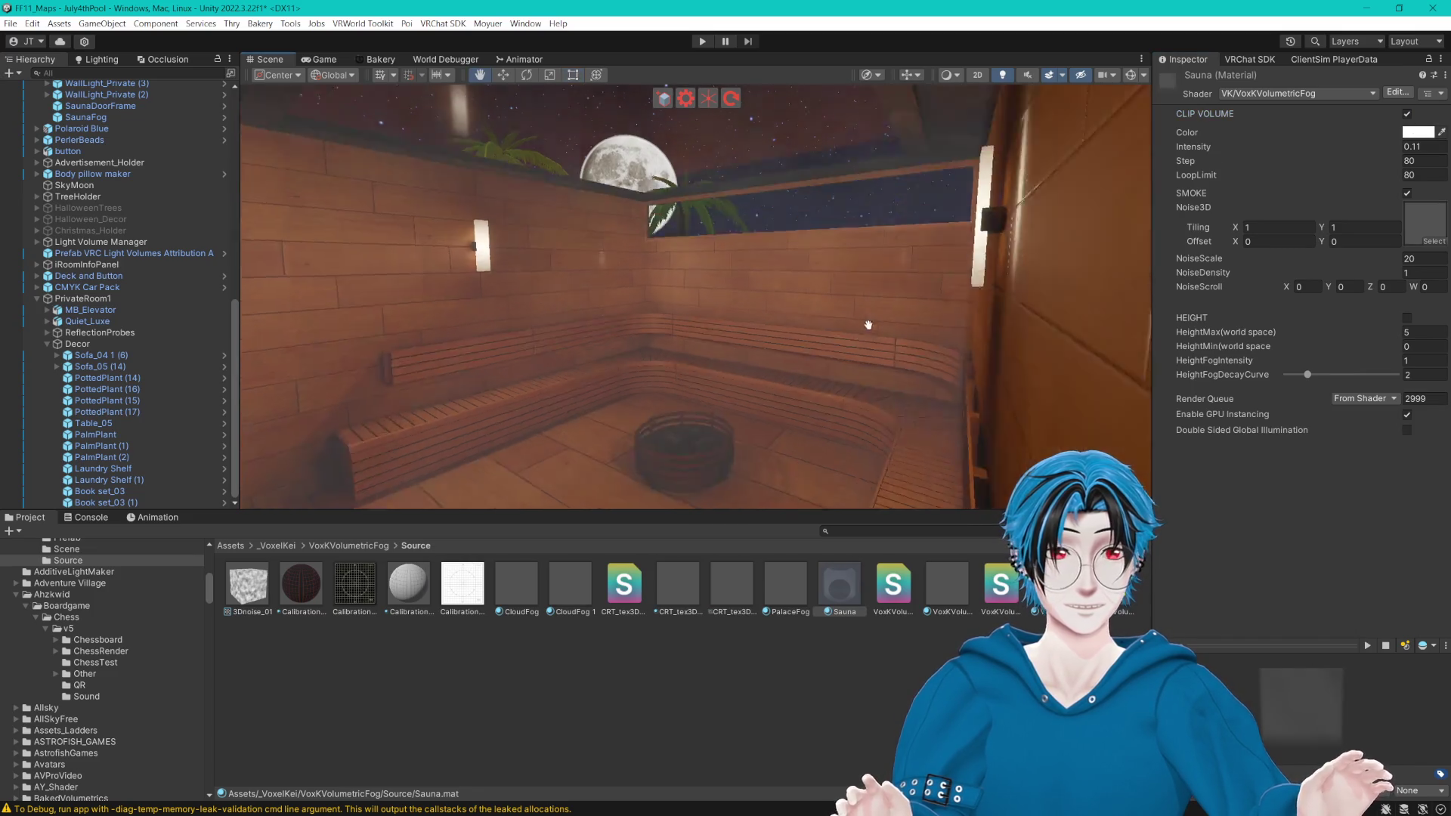
key("a")
mouse_move(1201, 275)
left_mouse_down()
mouse_move(1263, 269)
mouse_move(1180, 265)
mouse_move(1221, 257)
left_mouse_up()
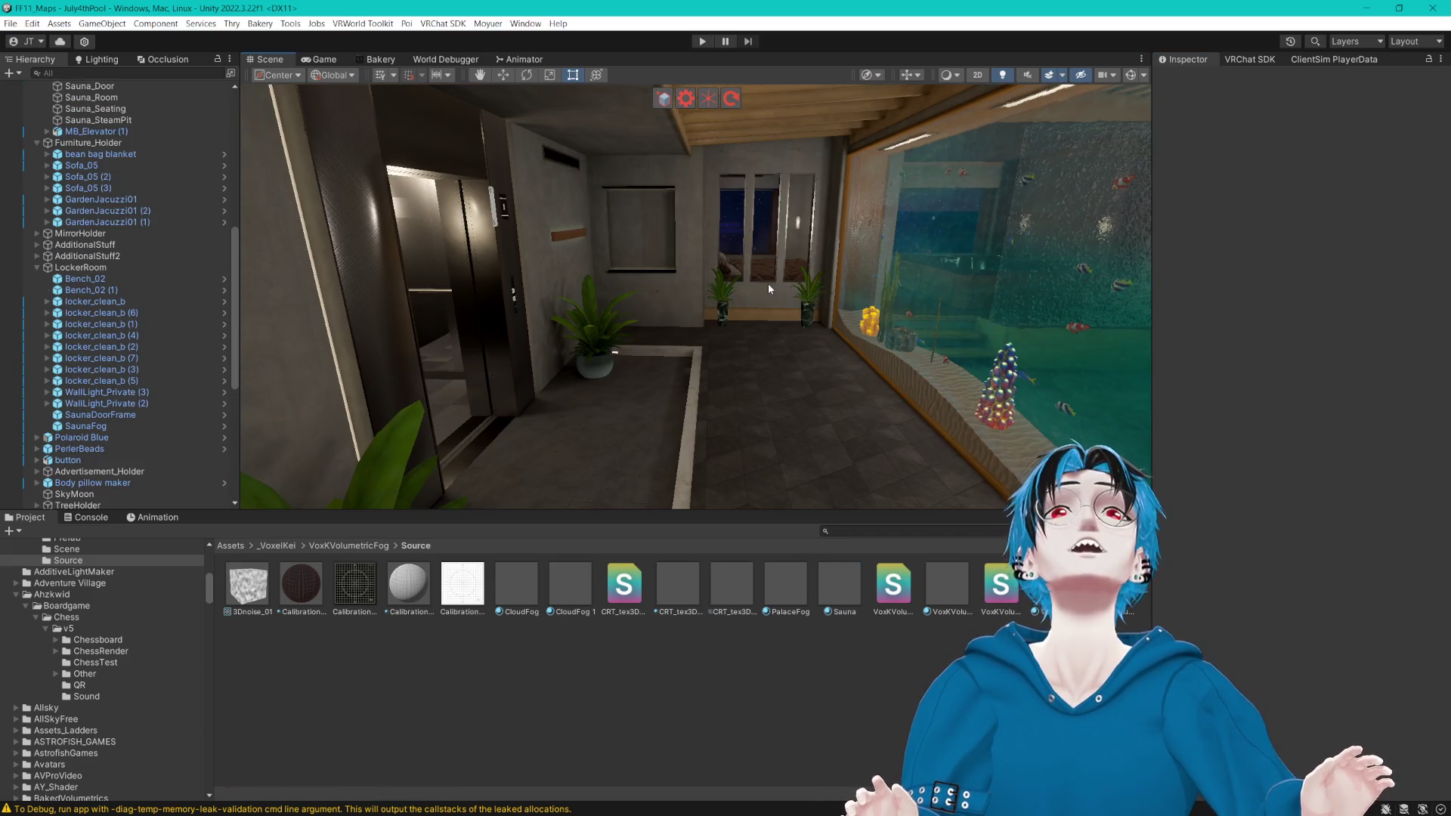
left_click_drag(801, 271, 785, 272)
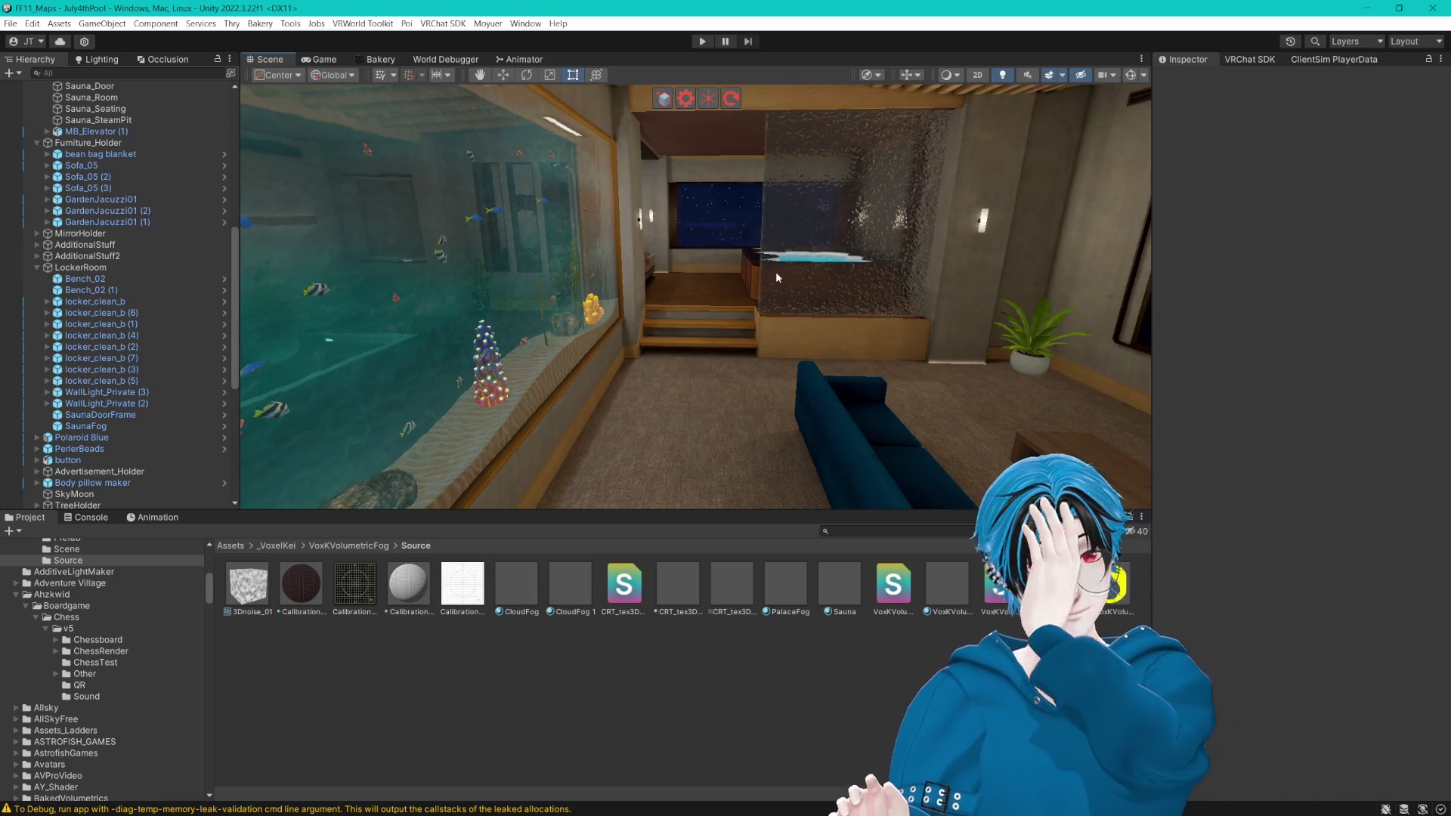
left_click_drag(839, 302, 763, 347)
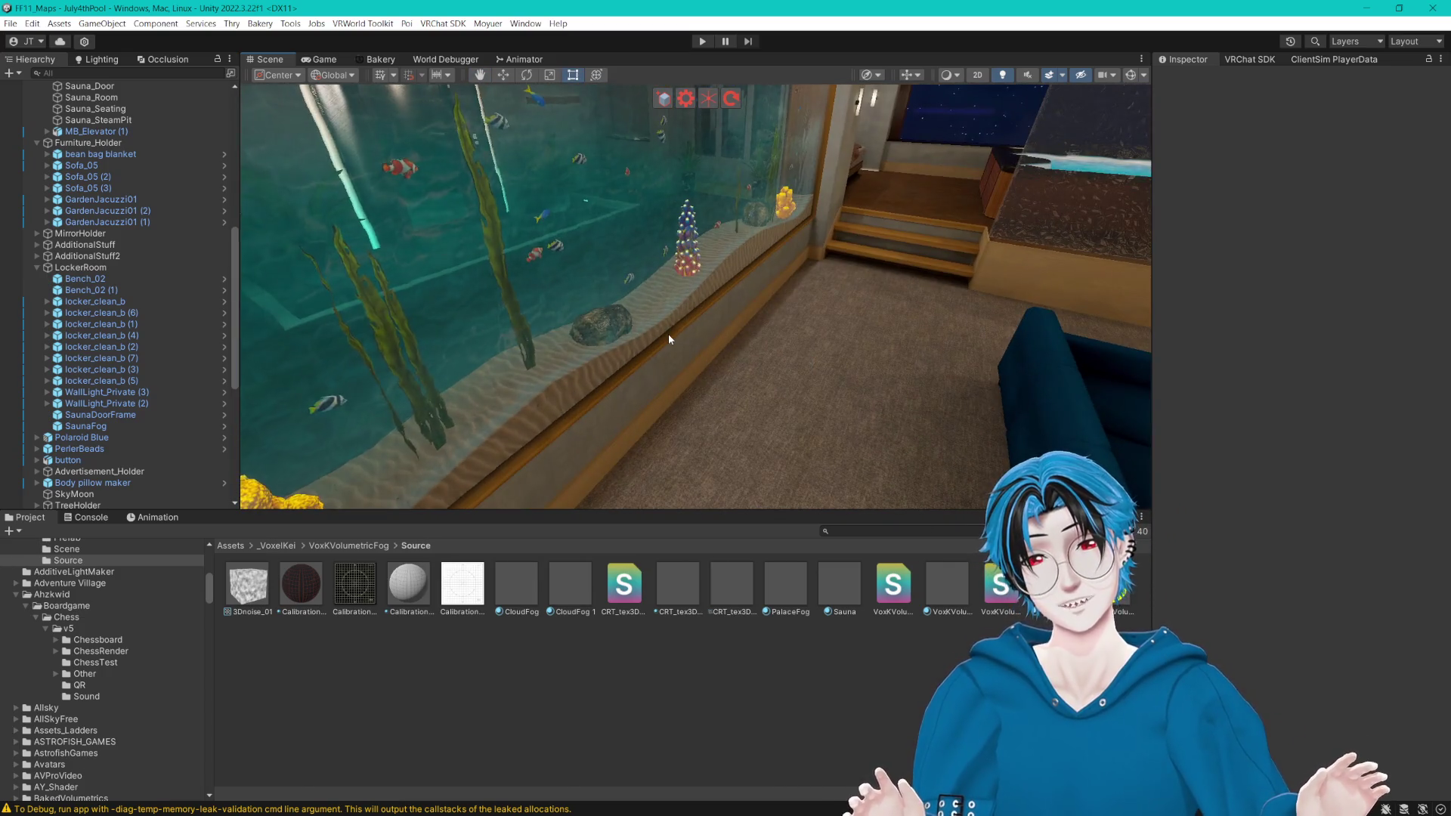
left_click_drag(668, 333, 560, 343)
left_click_drag(662, 328, 791, 284)
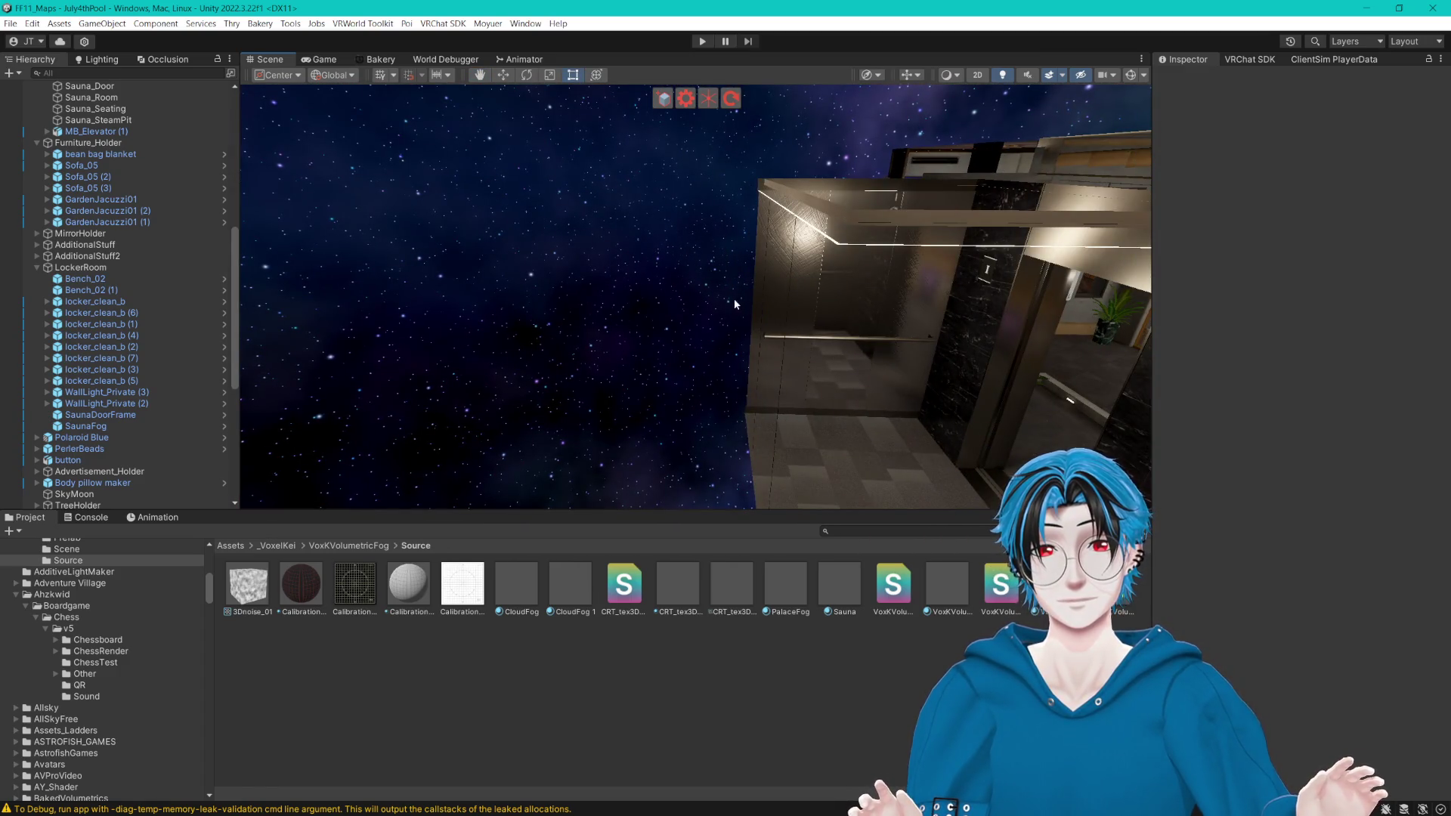
scroll(201, 443, "down", 9)
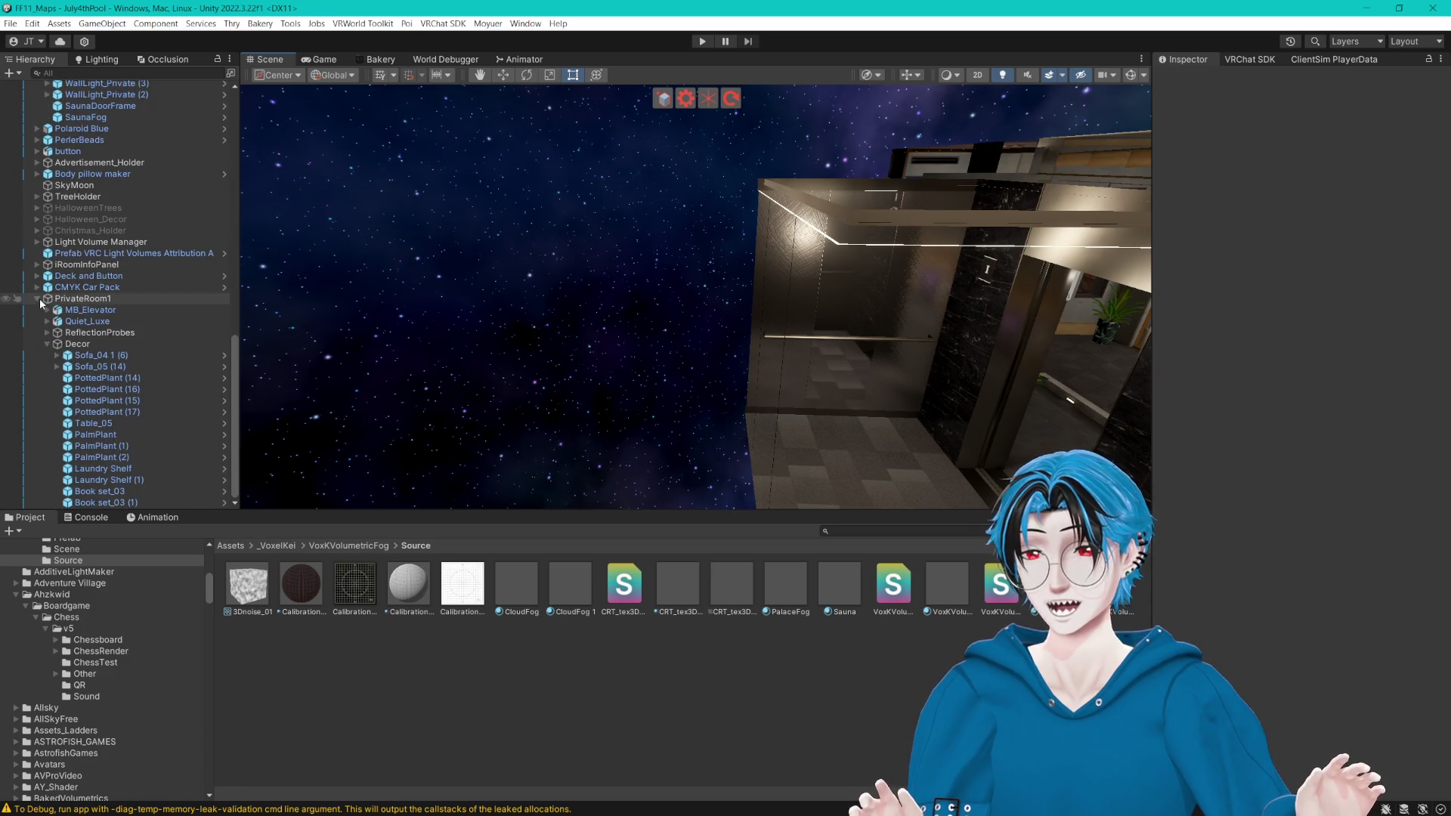
left_click(45, 344)
left_click_drag(764, 298, 762, 294)
scroll(758, 292, "down", 5)
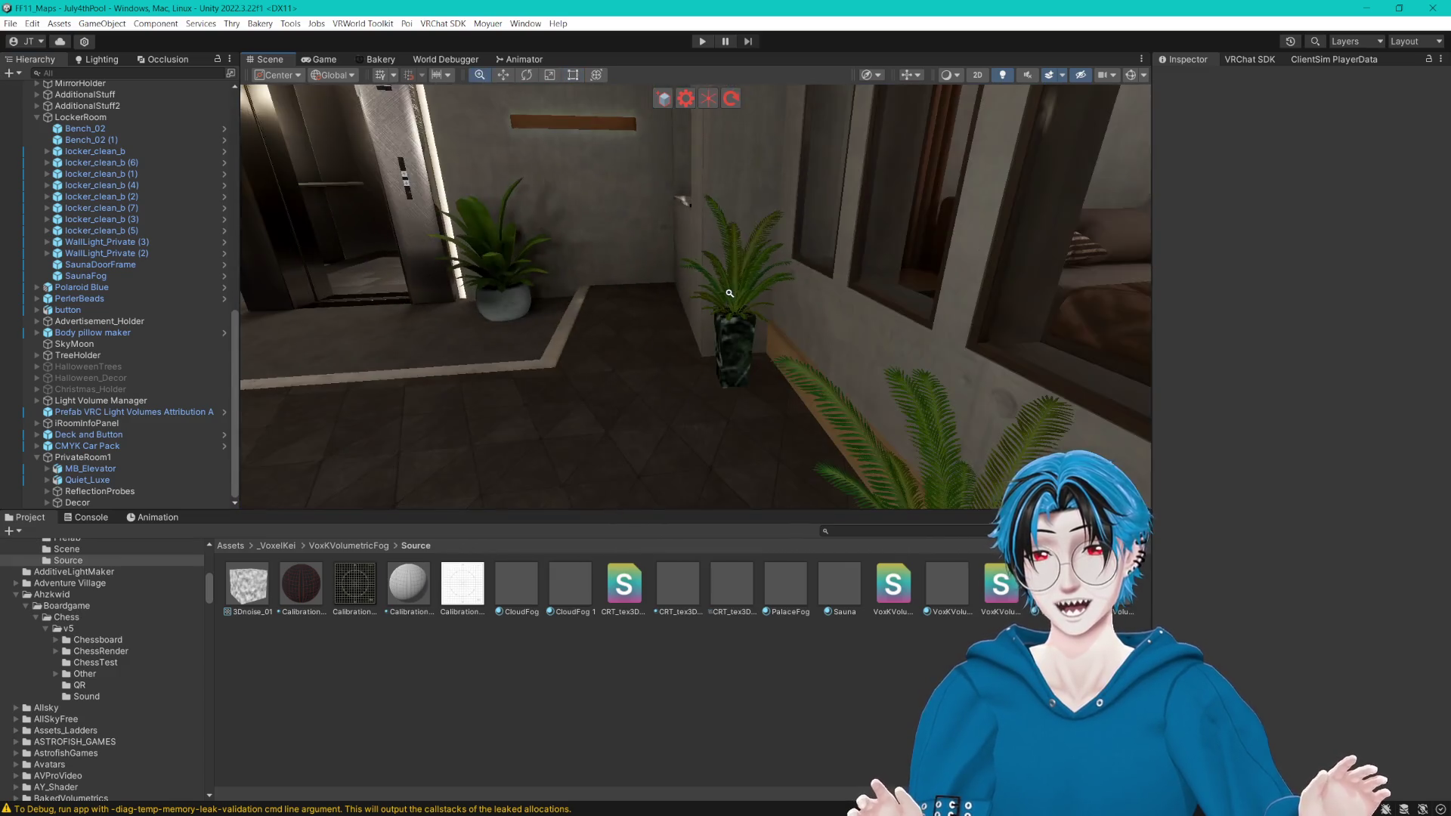
scroll(760, 297, "up", 5)
left_click(748, 349)
key("f")
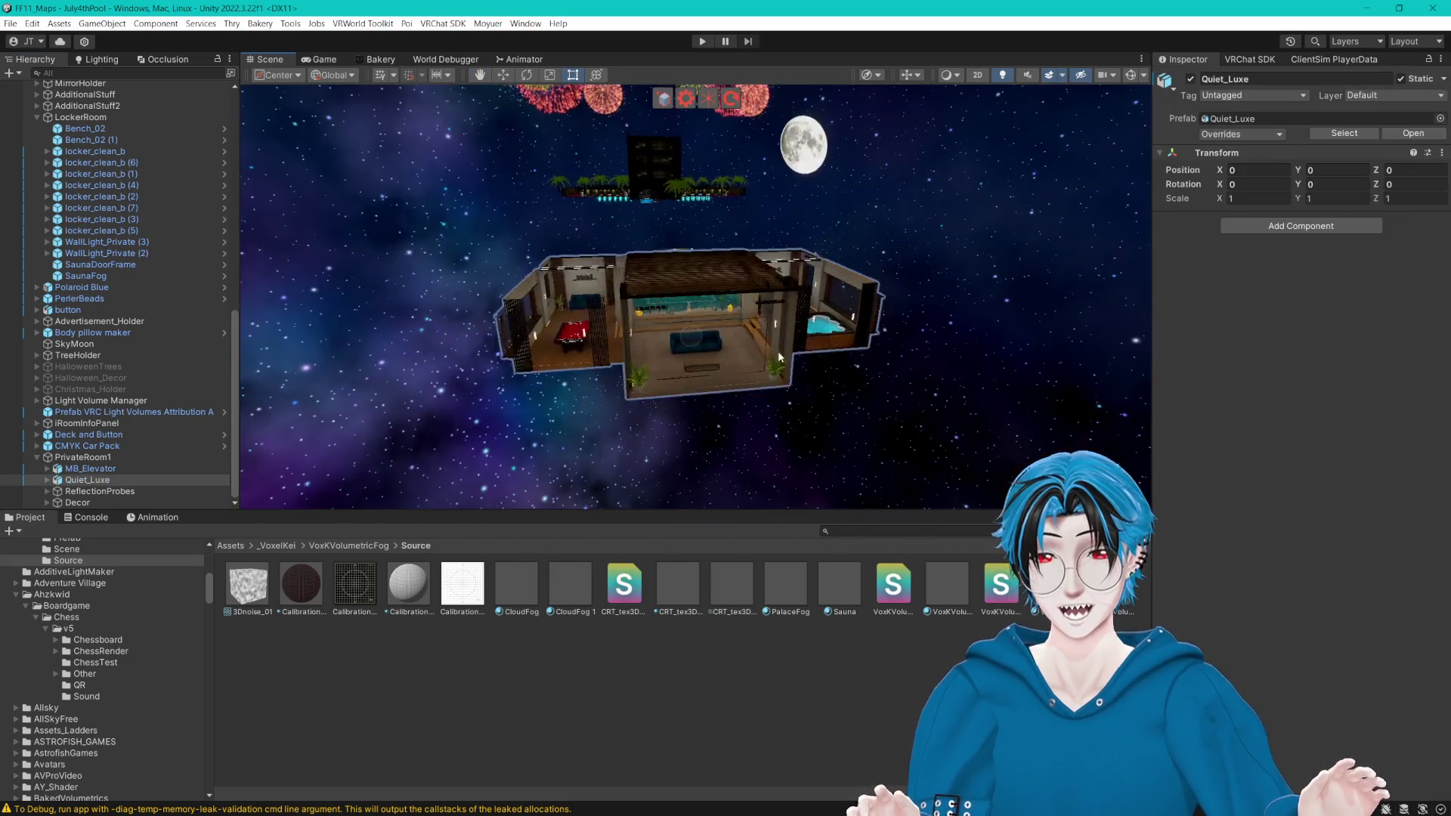
scroll(836, 349, "down", 10)
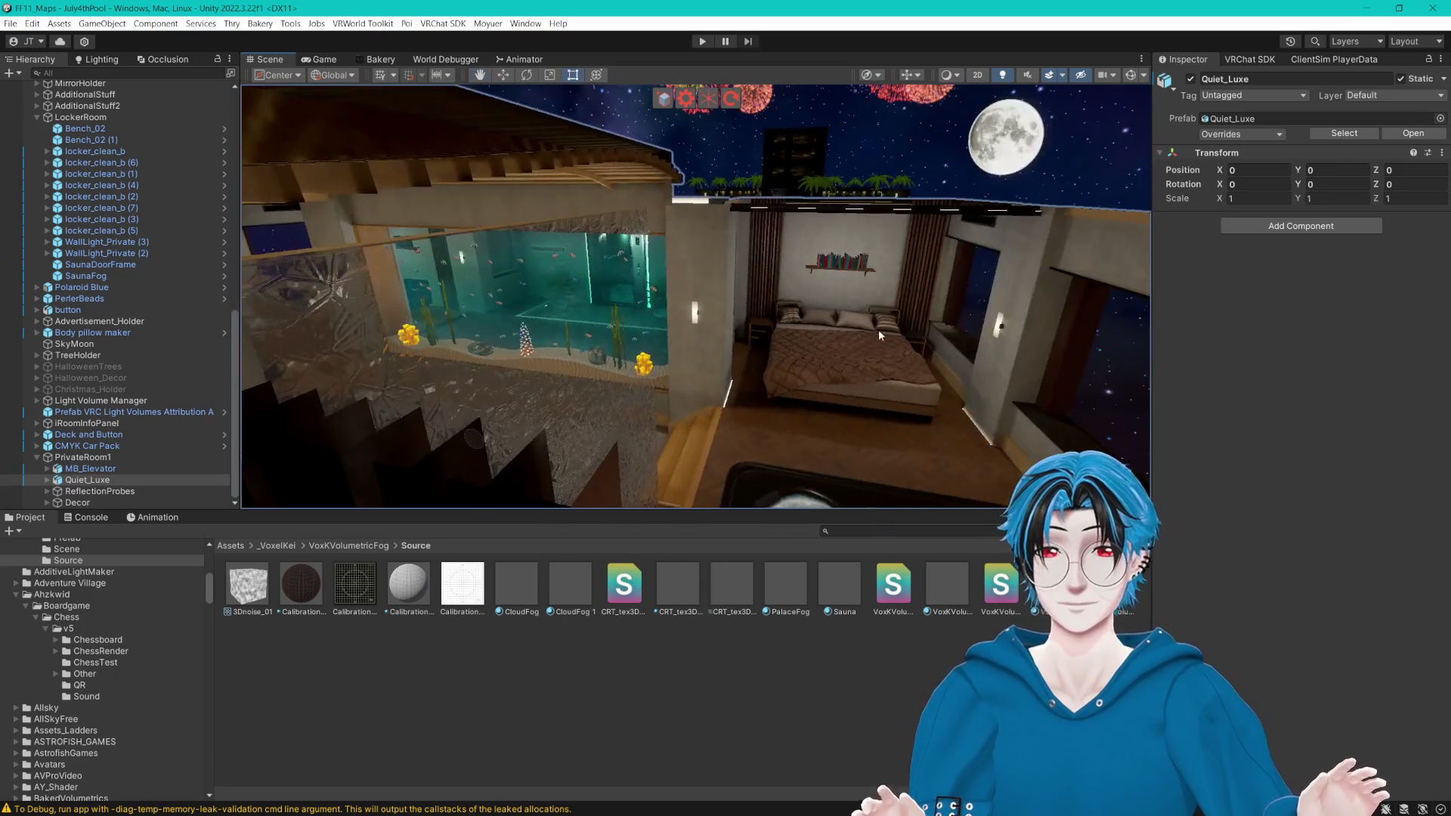
scroll(731, 338, "down", 10)
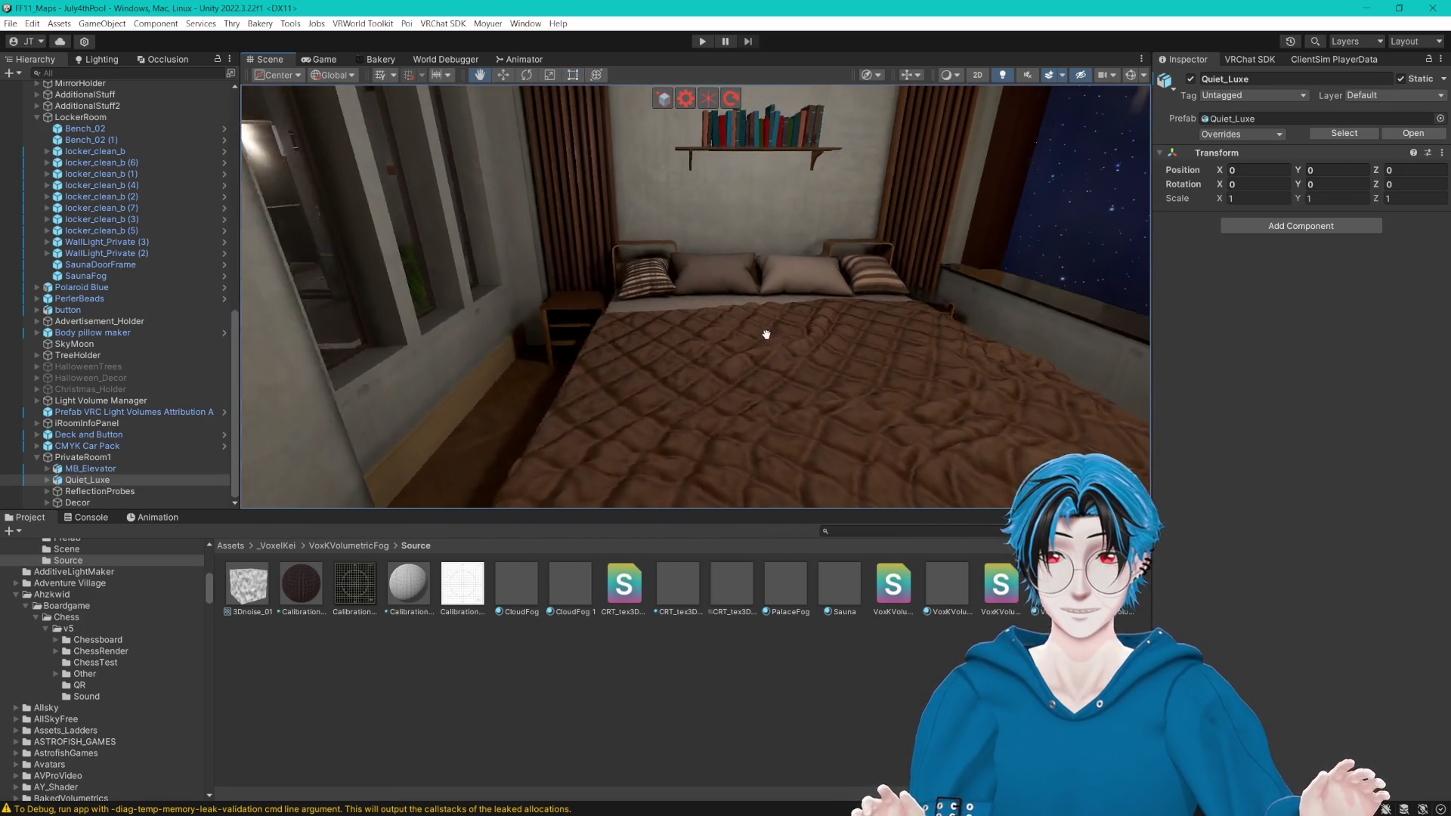
scroll(829, 339, "down", 5)
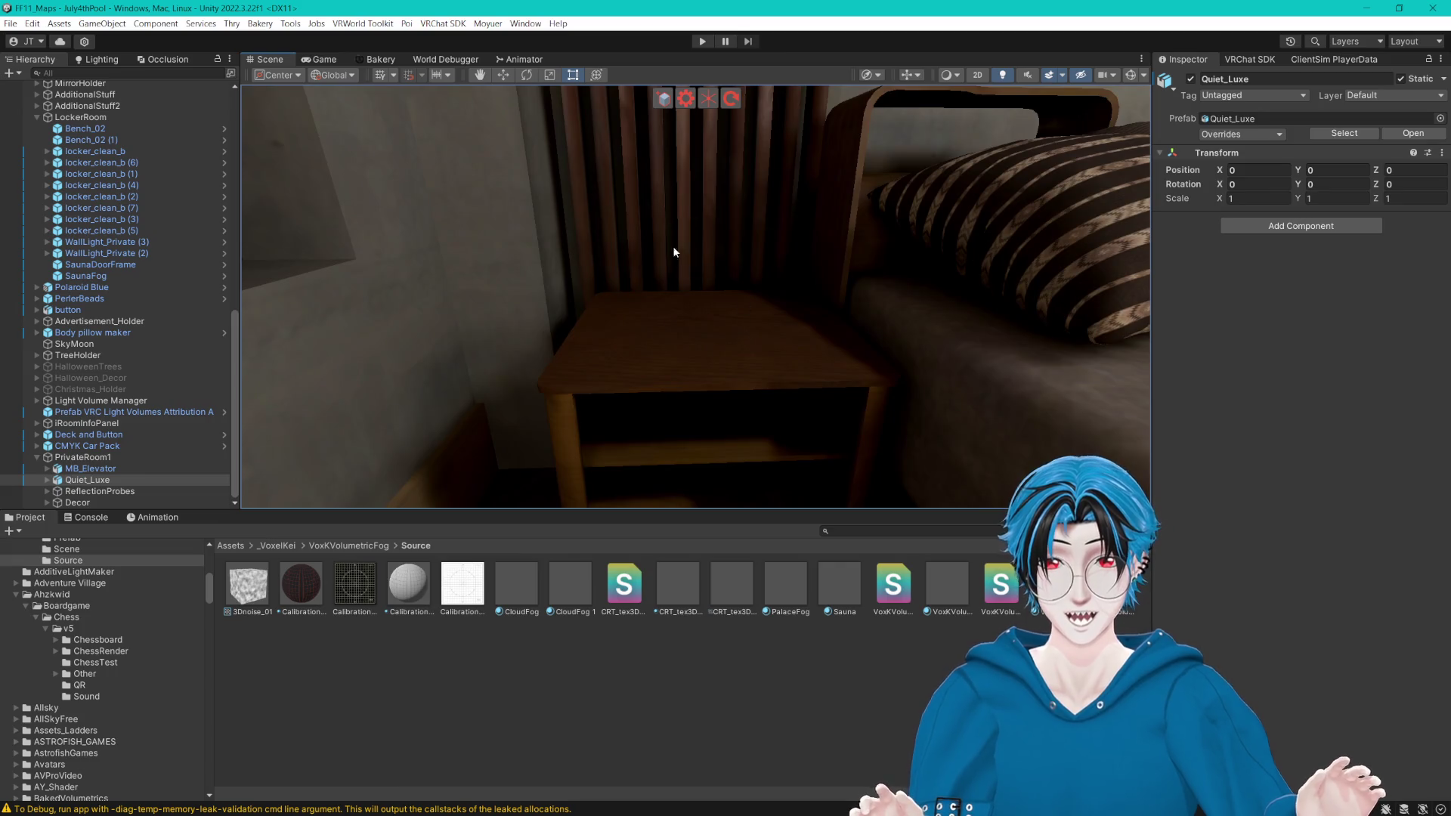
mouse_move(722, 268)
left_mouse_down()
mouse_move(854, 251)
mouse_move(764, 272)
left_mouse_up()
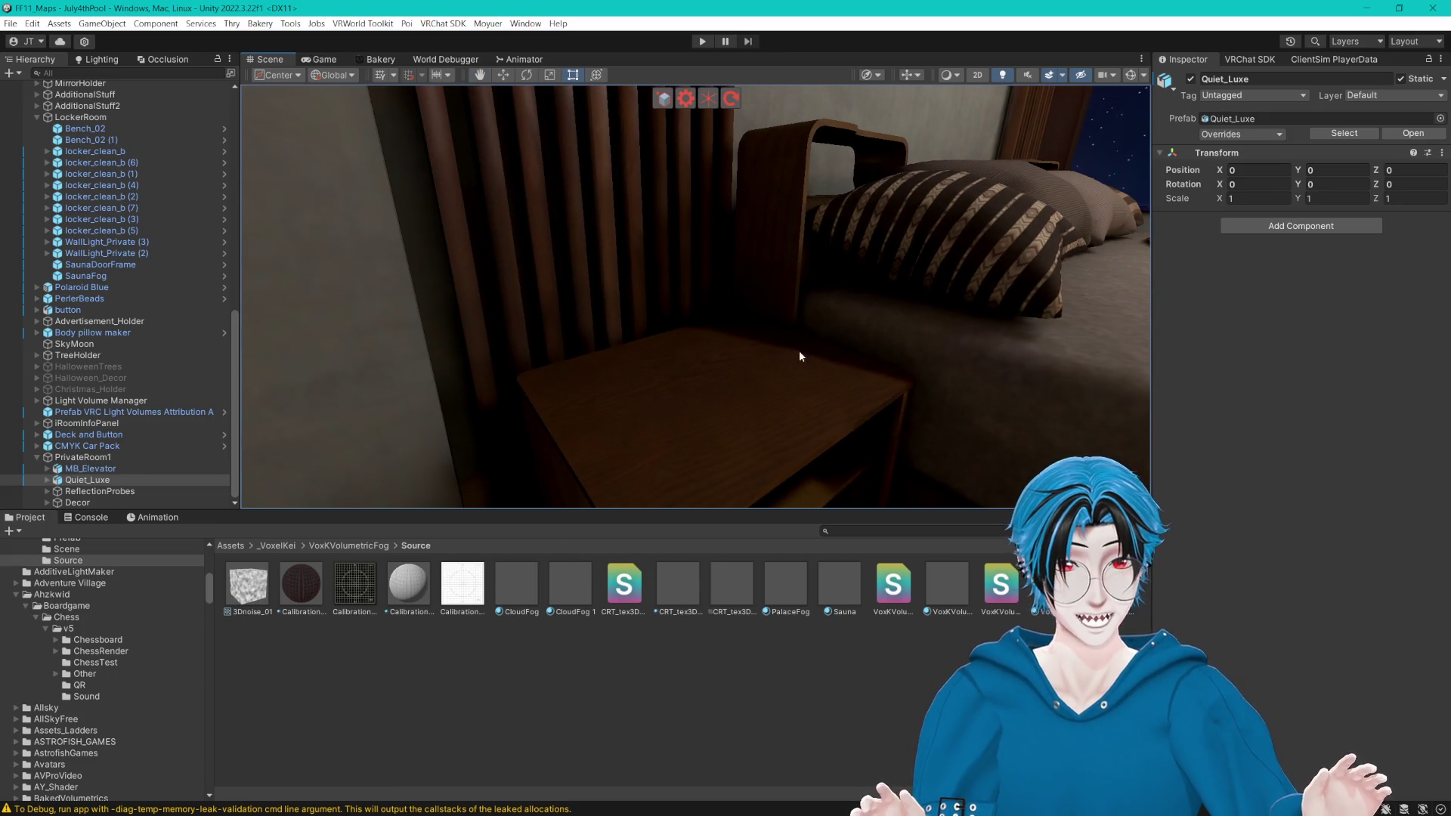
left_click_drag(873, 241, 757, 299)
mouse_move(810, 343)
left_mouse_down()
mouse_move(583, 314)
mouse_move(787, 337)
mouse_move(650, 294)
mouse_move(750, 339)
mouse_move(723, 385)
left_mouse_up()
Step: Select the bed body in Quiet_Luxe and remove its Collider component
left_click(738, 318)
mouse_move(738, 318)
left_mouse_down()
mouse_move(771, 298)
mouse_move(761, 269)
mouse_move(782, 285)
left_mouse_up()
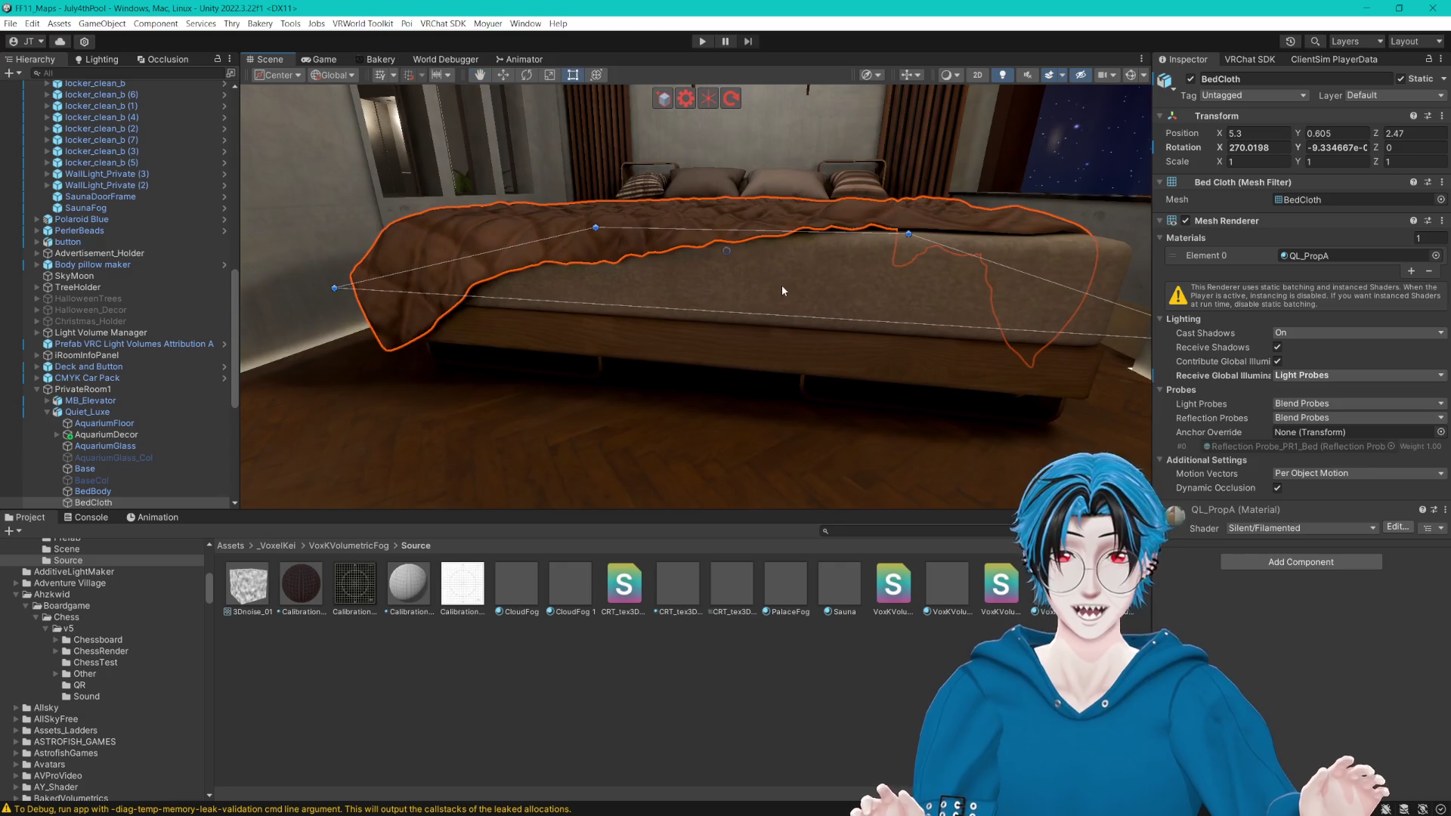
left_click(788, 287)
left_click(809, 302)
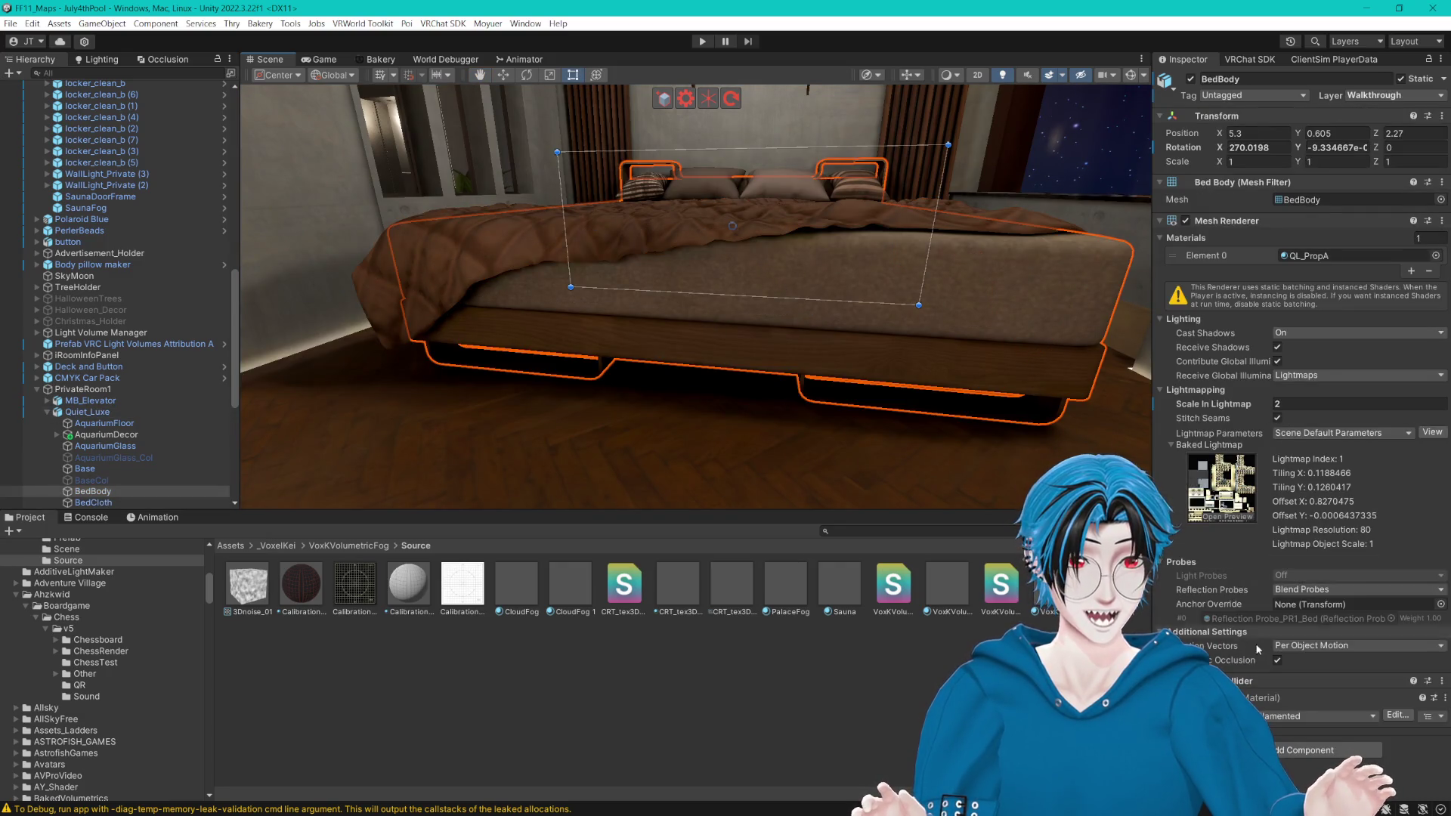
right_click(1287, 509)
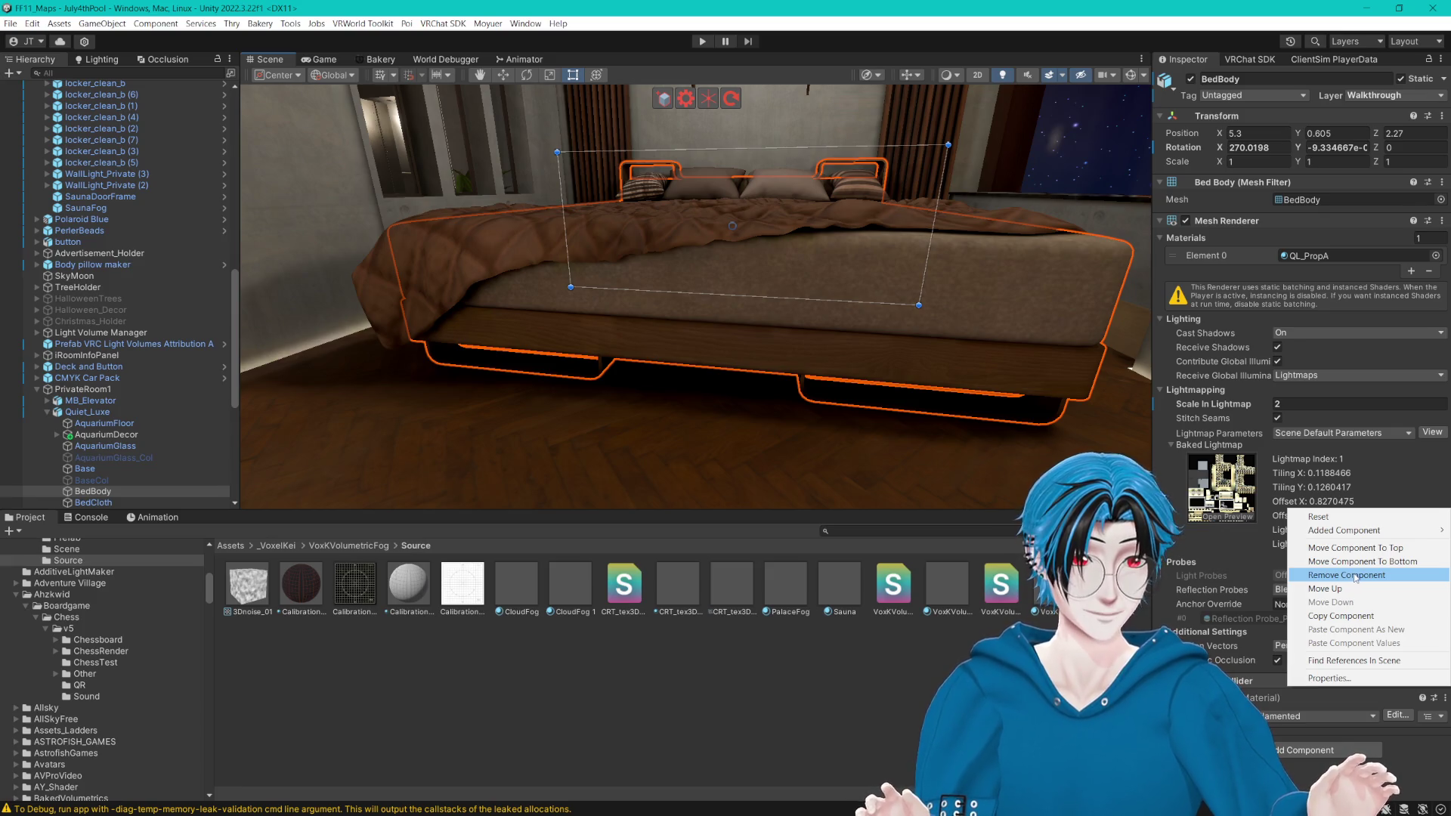
left_click(1353, 577)
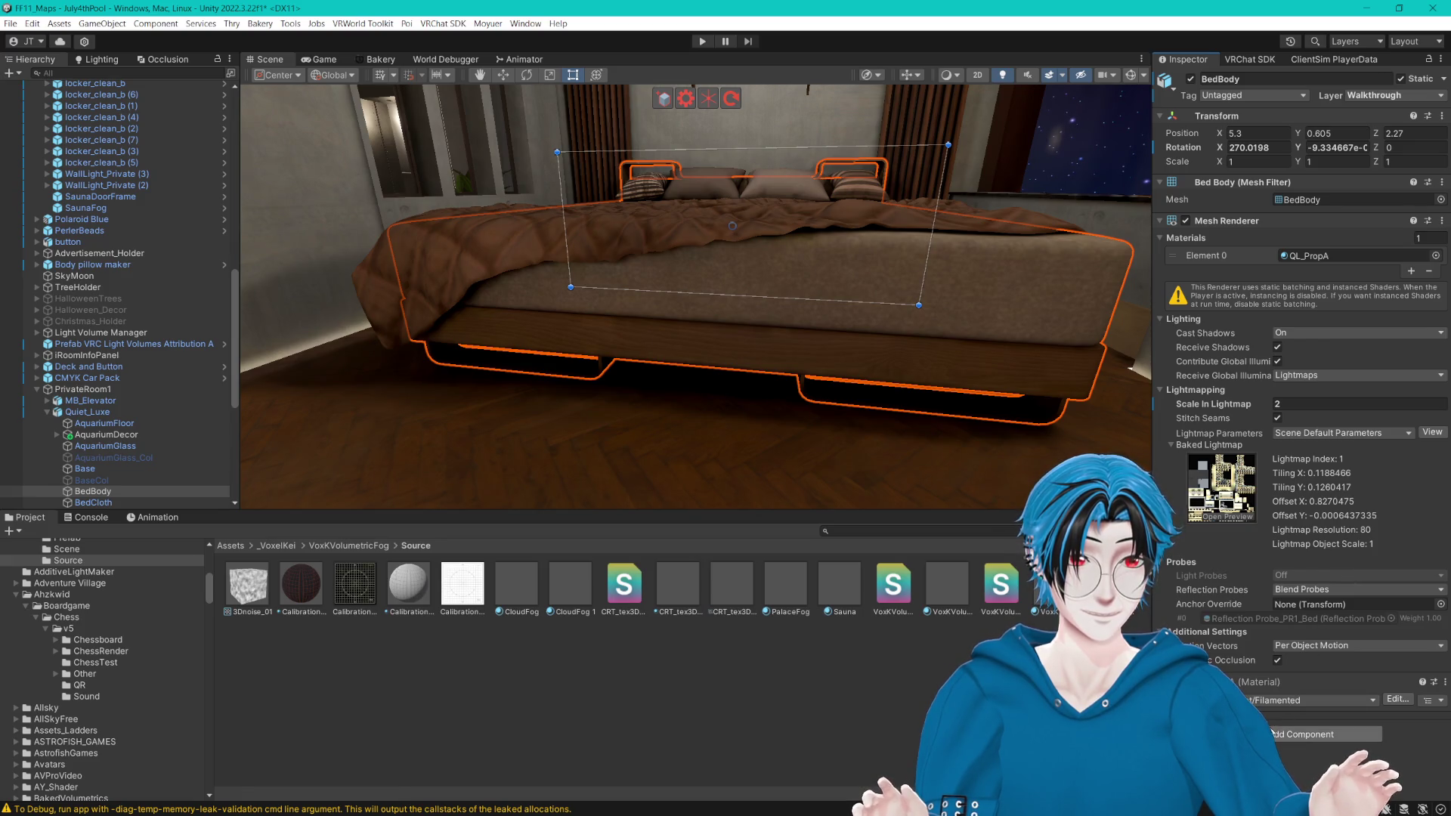
Step: Leave the bed body on the Walkthrough layer, then select MB_Elevator
left_click(1436, 97)
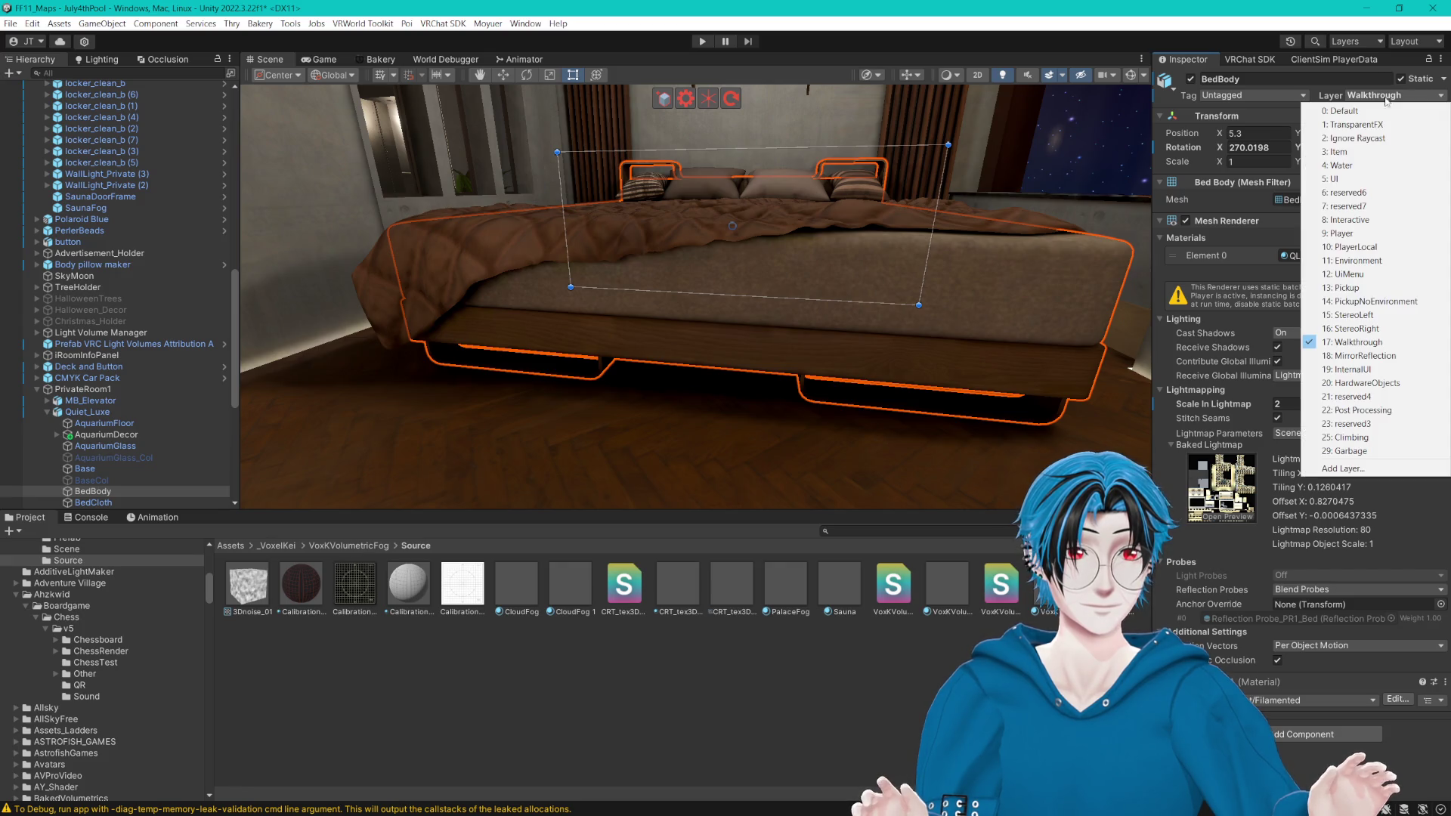
left_click(996, 5)
key("f")
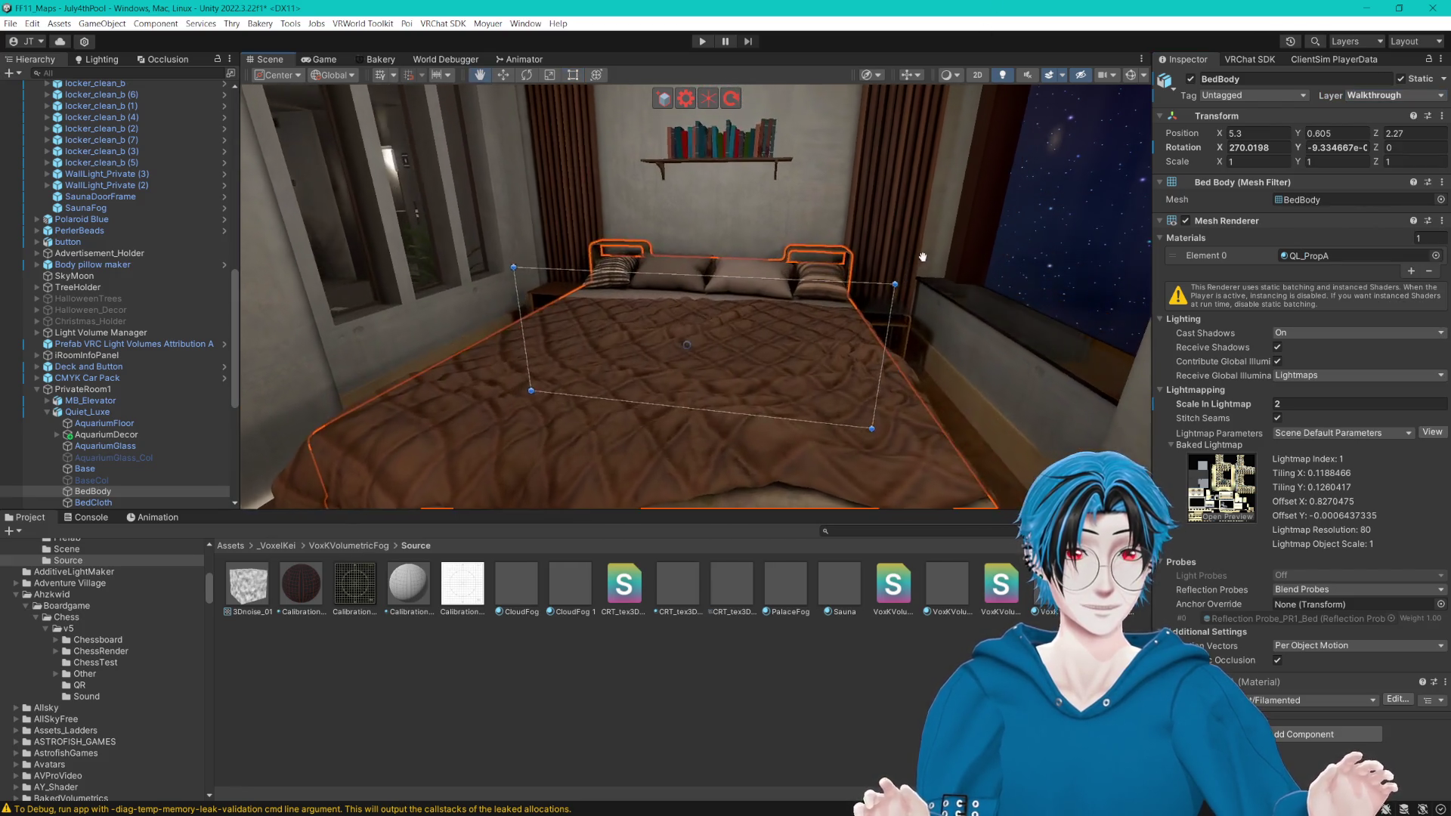
left_click(682, 668)
mouse_move(836, 345)
left_mouse_down()
mouse_move(647, 296)
mouse_move(764, 333)
mouse_move(502, 340)
mouse_move(814, 309)
left_mouse_up()
left_click(680, 365)
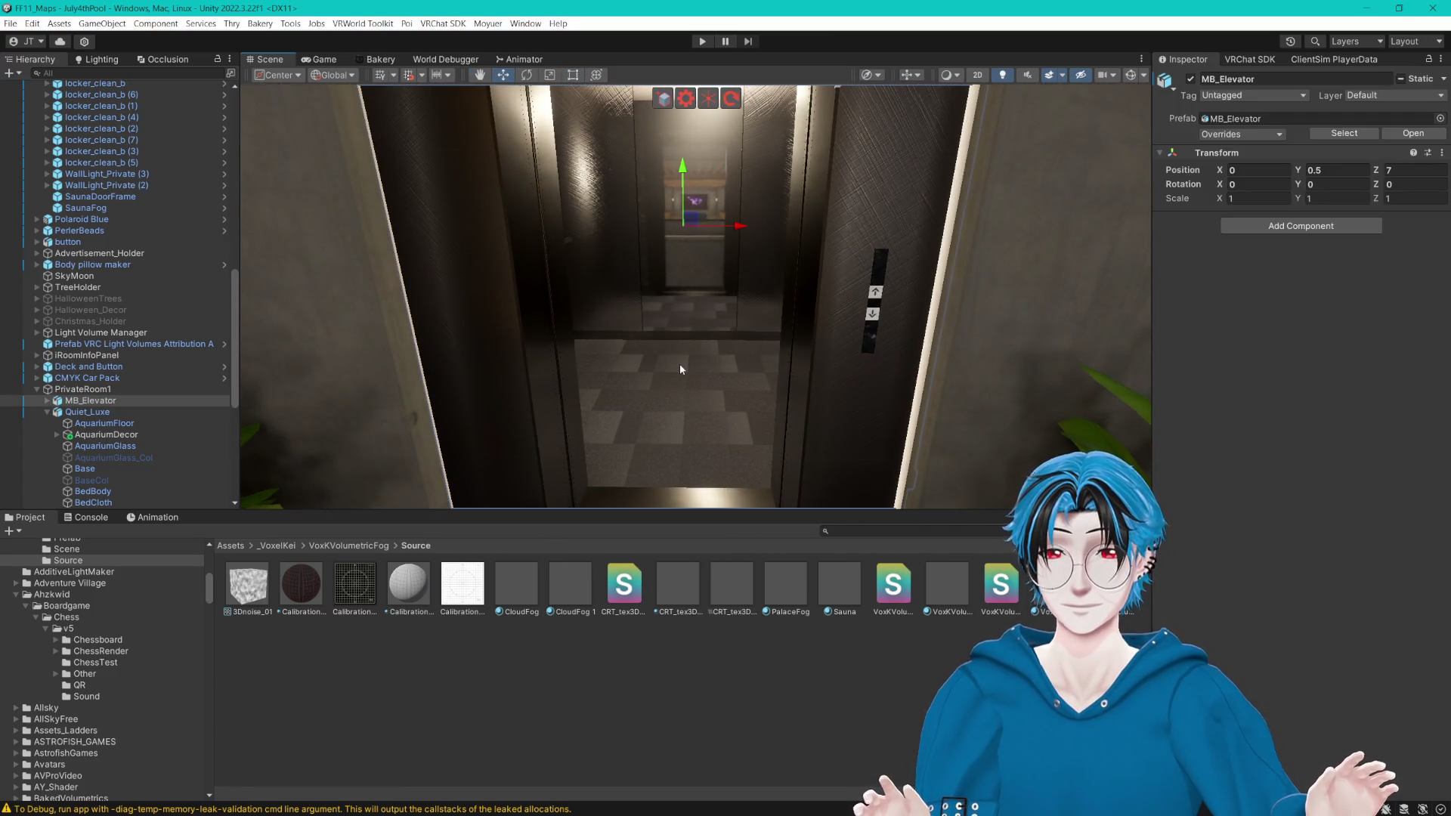
Step: Create an empty child object under MB_Elevator named PrivateRoom_TP_In
left_click(47, 412)
left_click(102, 469)
right_click(102, 469)
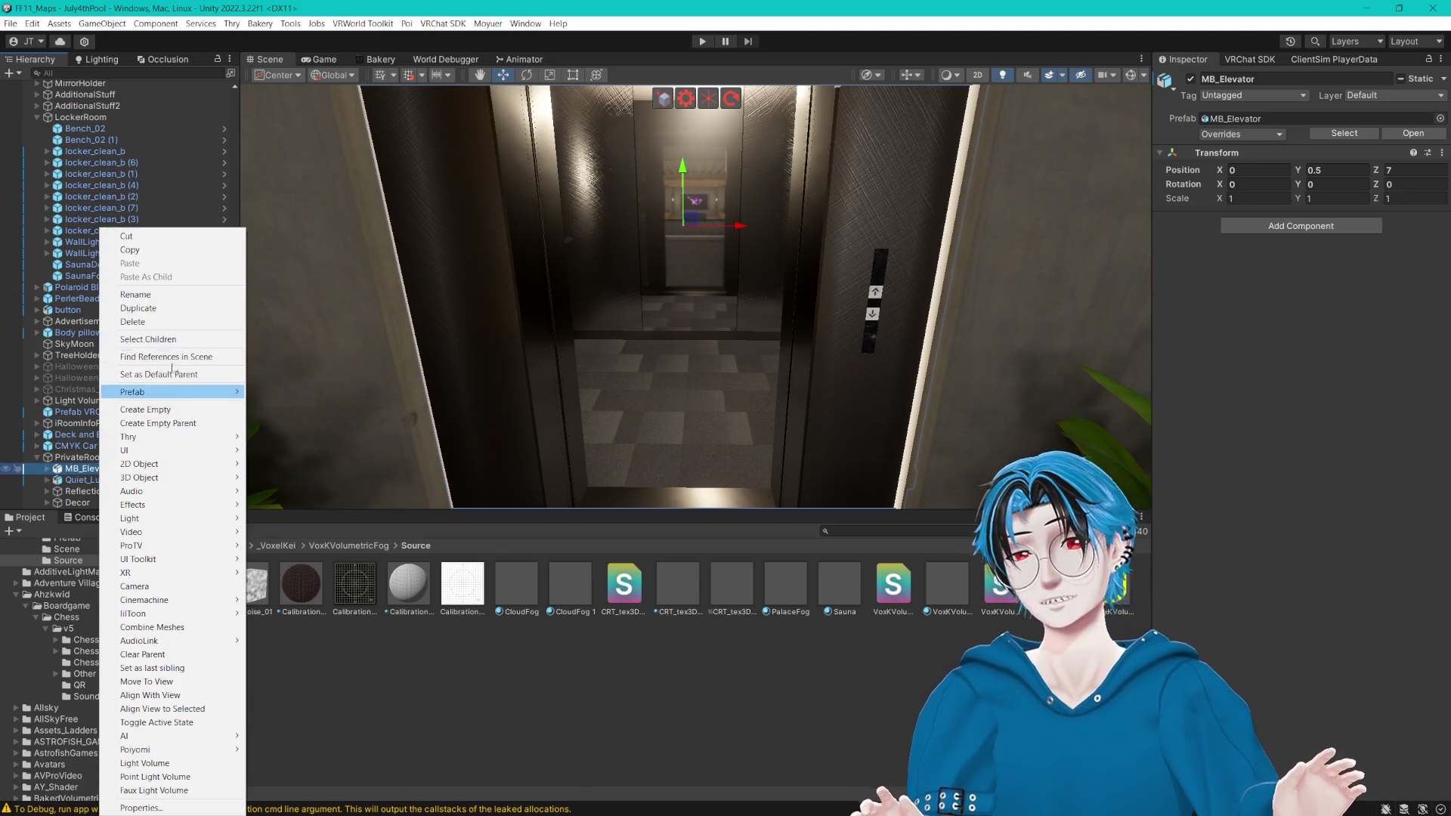
left_click(166, 410)
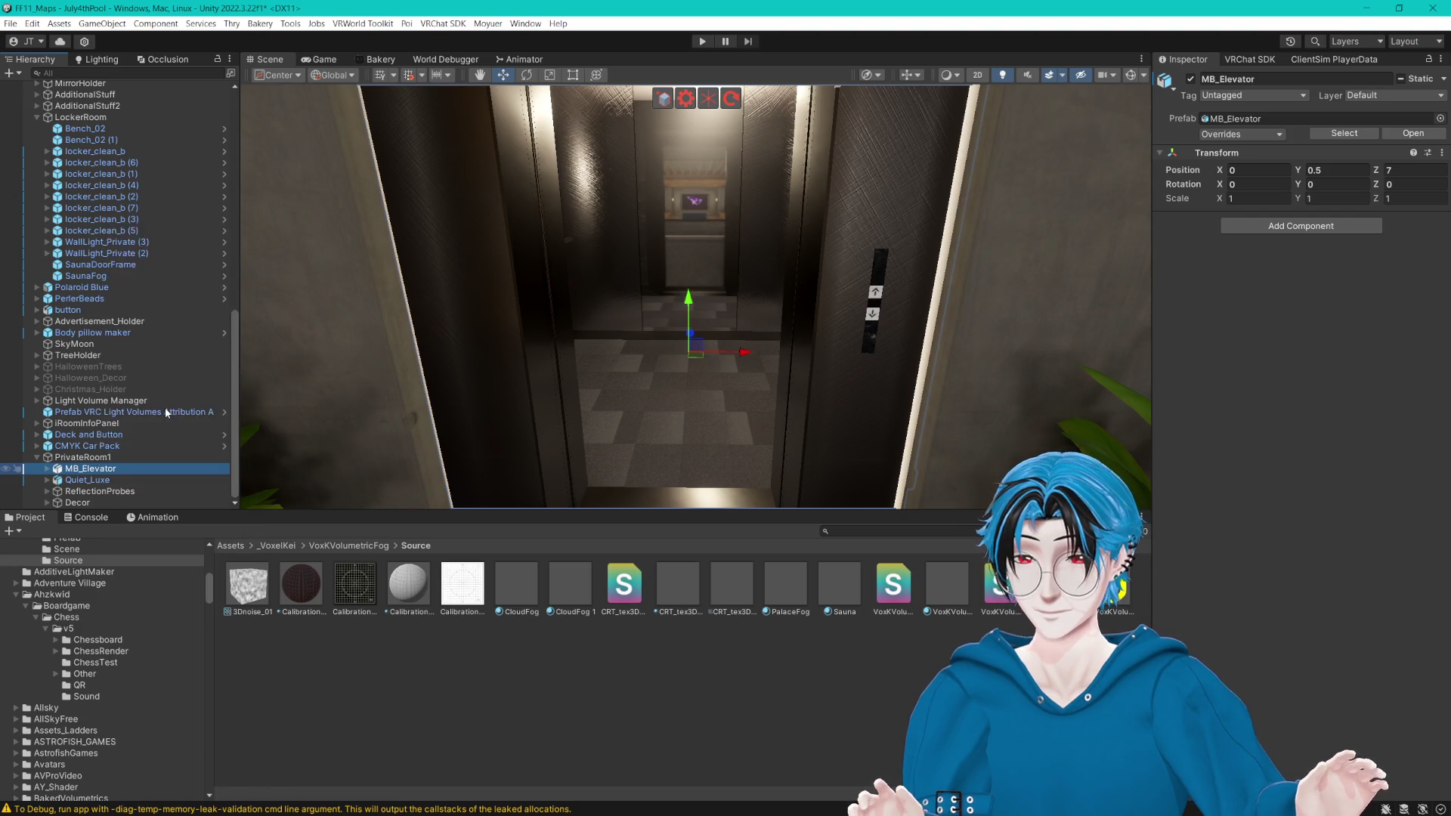
type("Private")
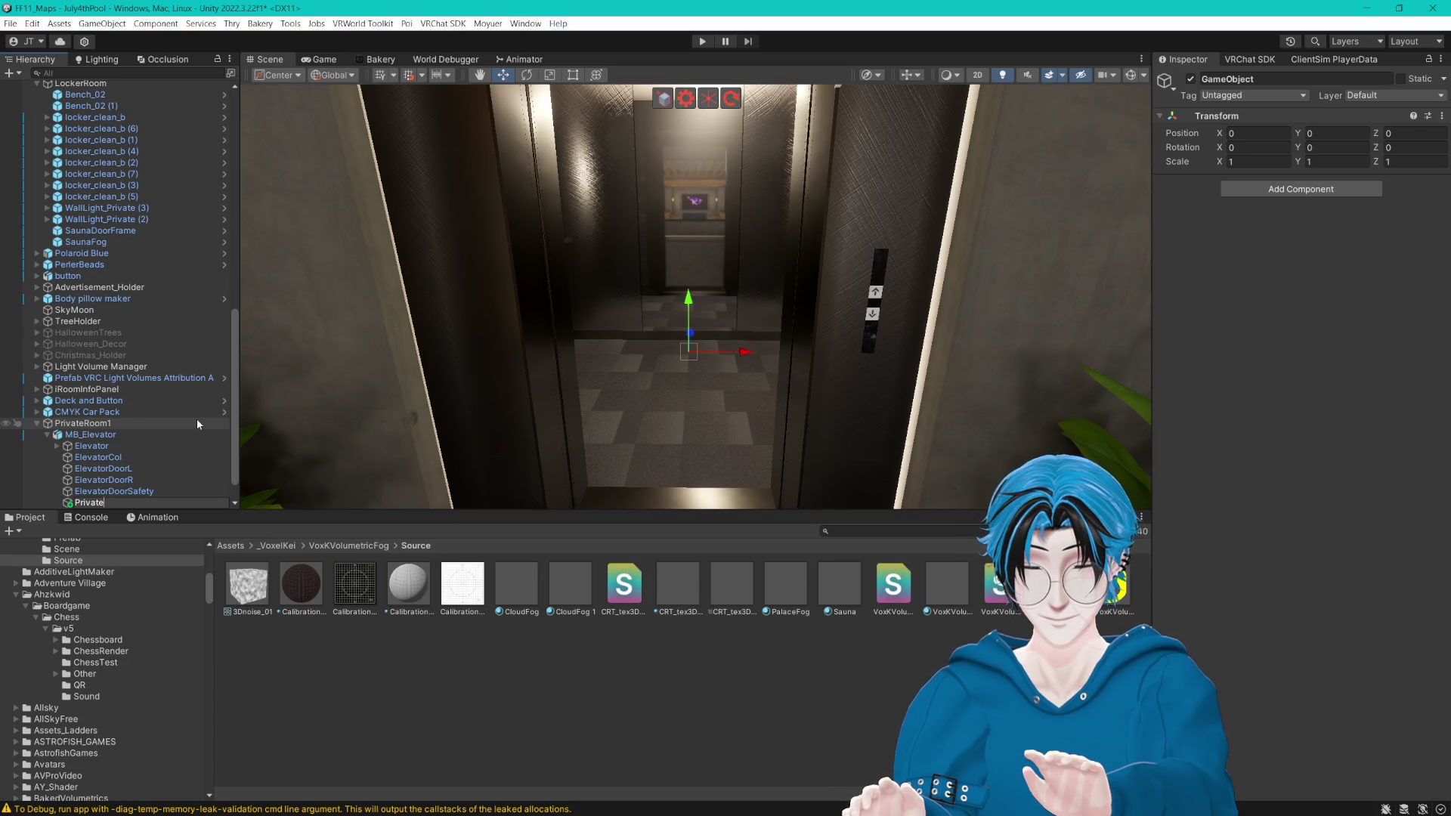
type("Ro")
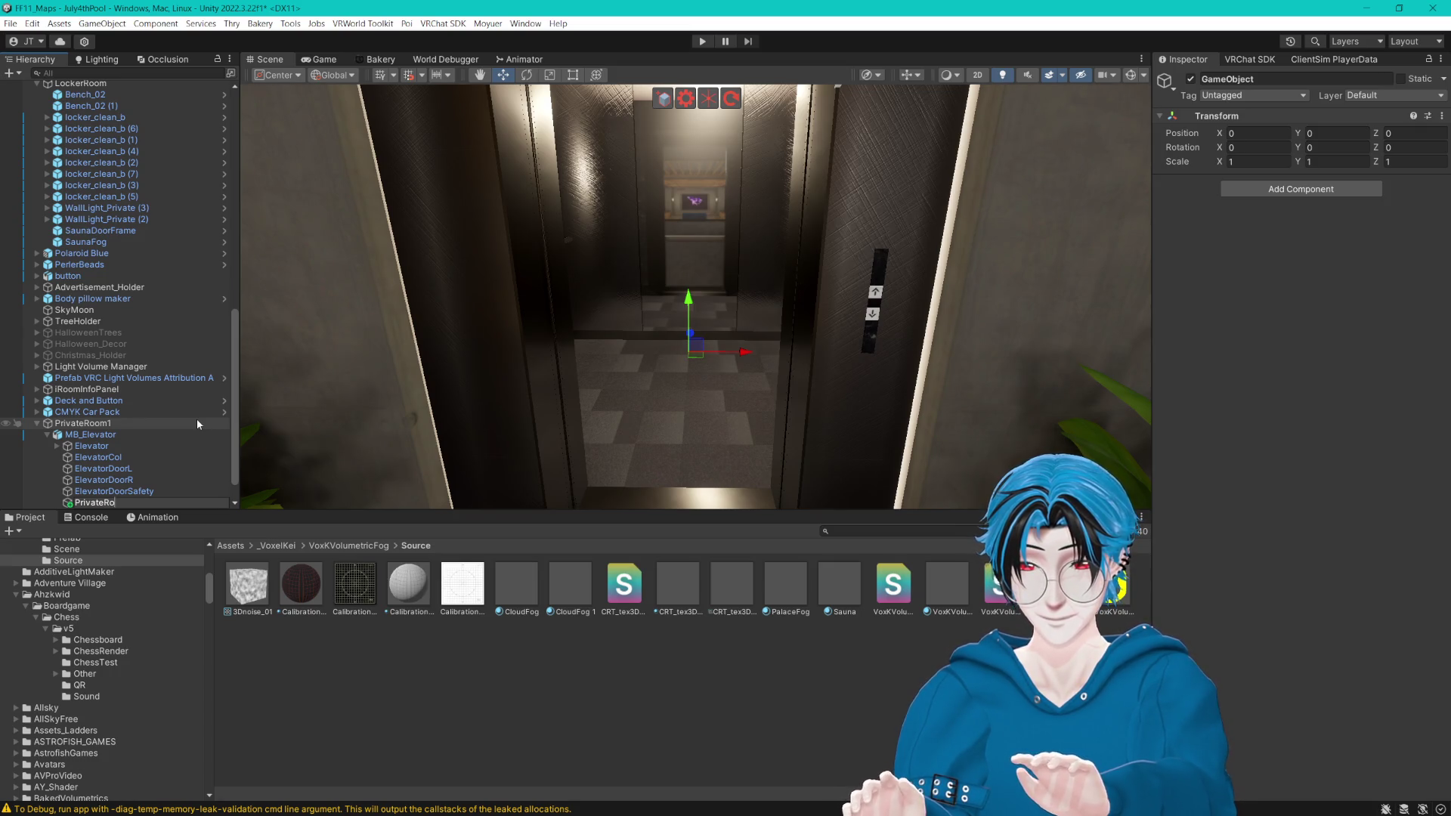
type("om_TP_")
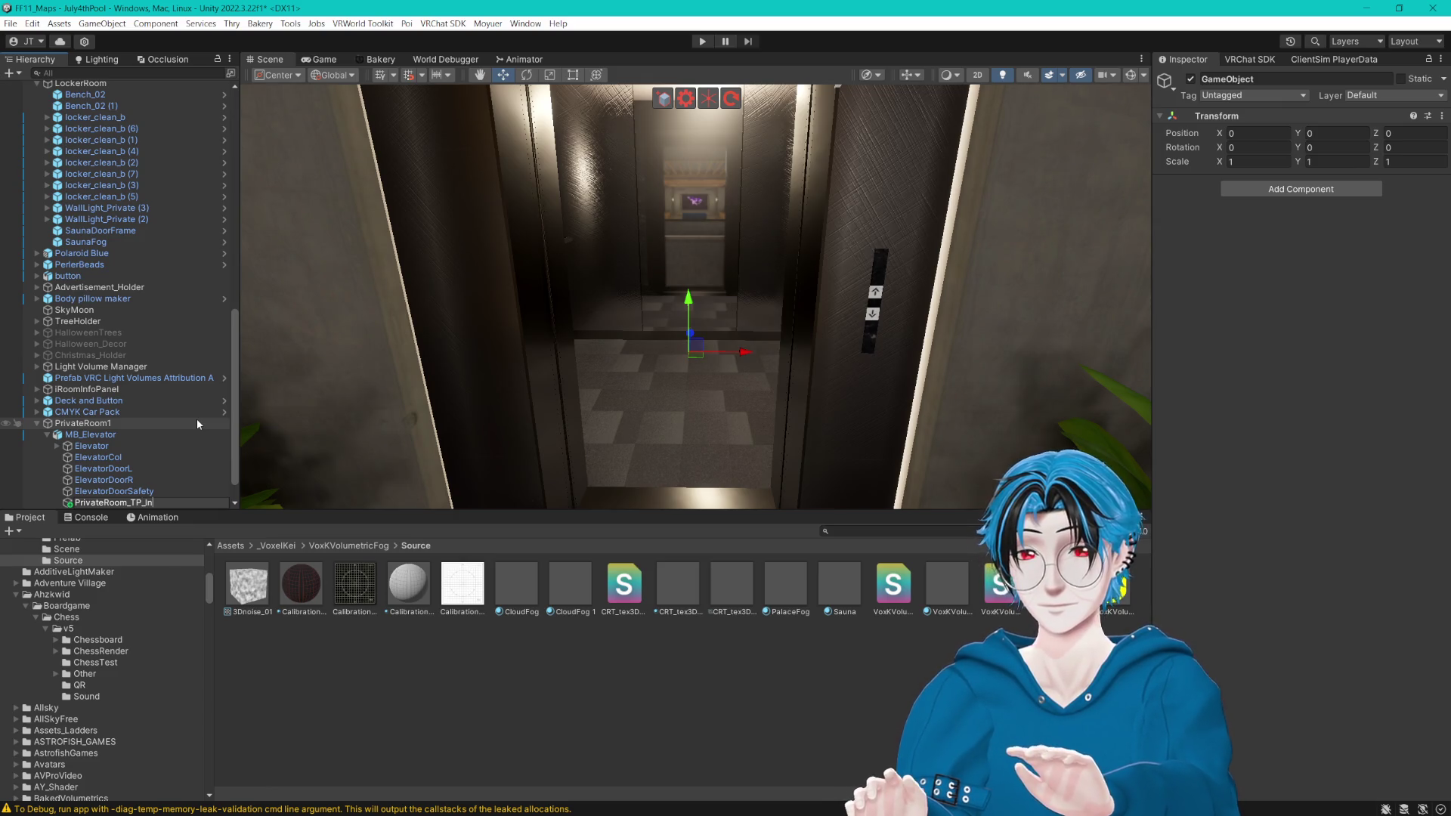
type("In")
key("Return")
Step: Set the handles to Local and Pivot, and rotate PrivateRoom_TP_In to Y 180
left_click(333, 75)
left_click(339, 104)
left_click(277, 75)
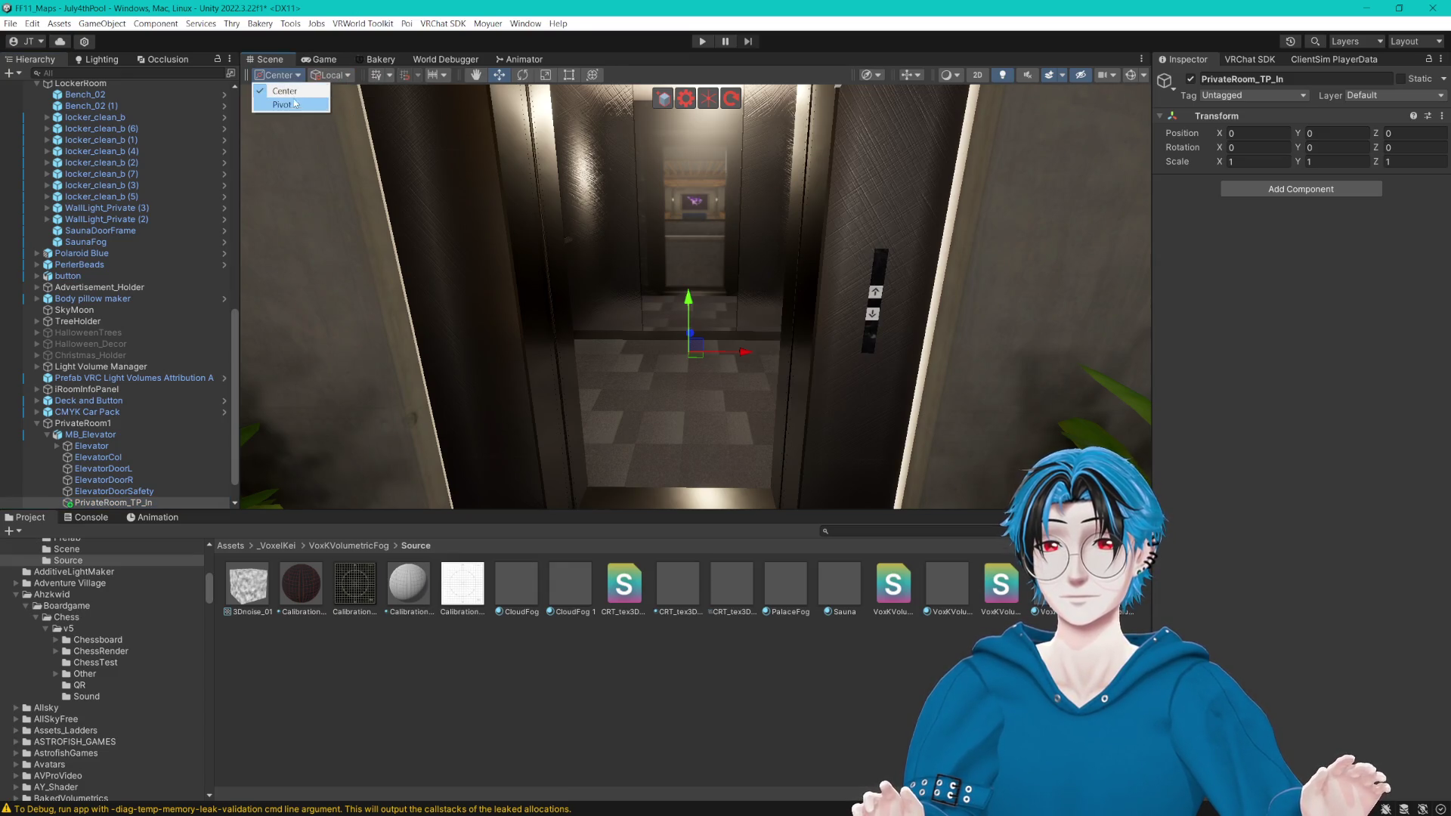
left_click(294, 105)
left_click(1352, 148)
type("180")
key("Return")
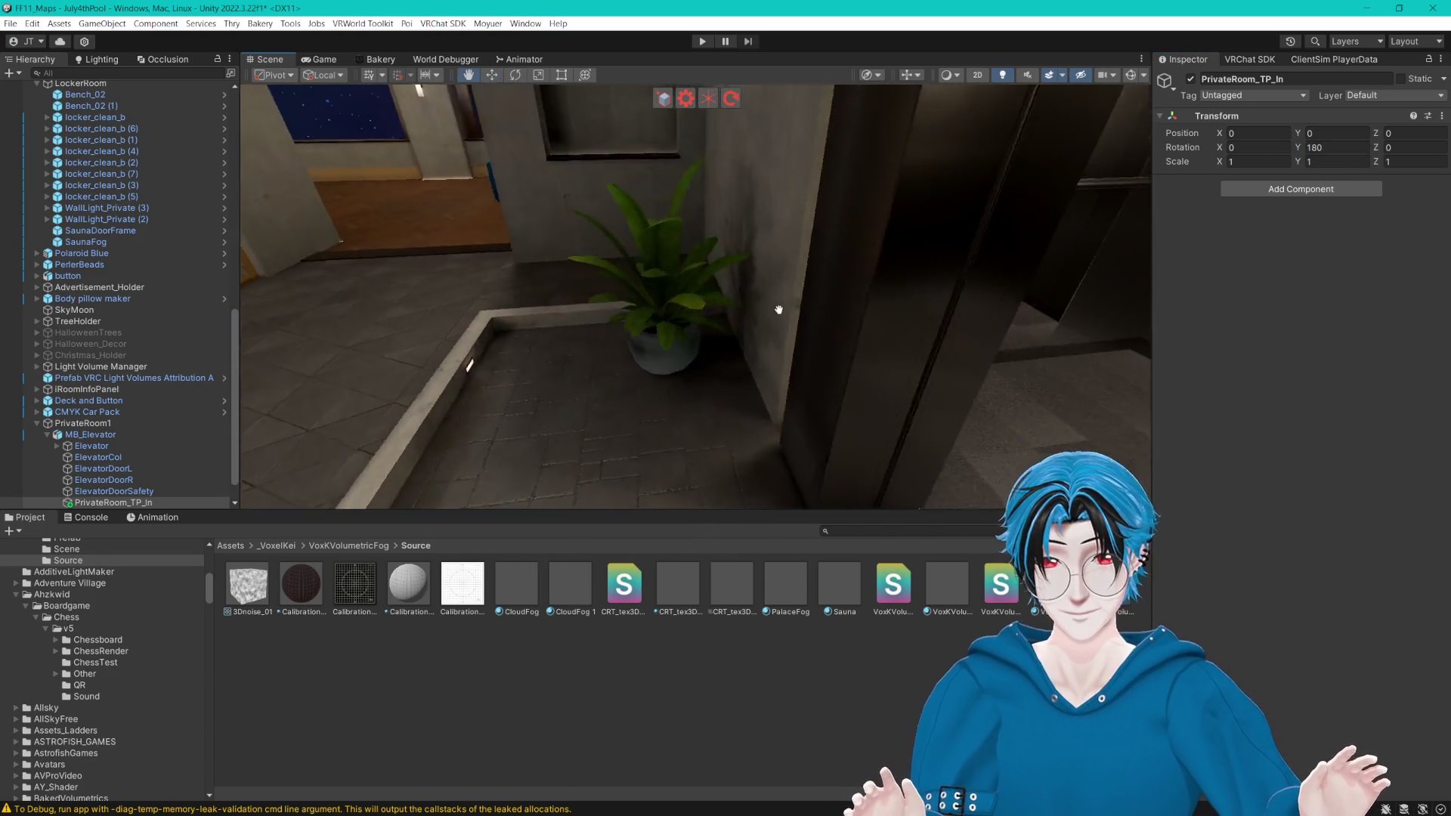
Step: Frame PrivateRoom_TP_In inside the elevator and move it back to Z -0.641
mouse_move(629, 245)
left_mouse_down()
mouse_move(704, 237)
mouse_move(783, 180)
left_mouse_up()
left_click(784, 158)
left_click(786, 138)
key("f")
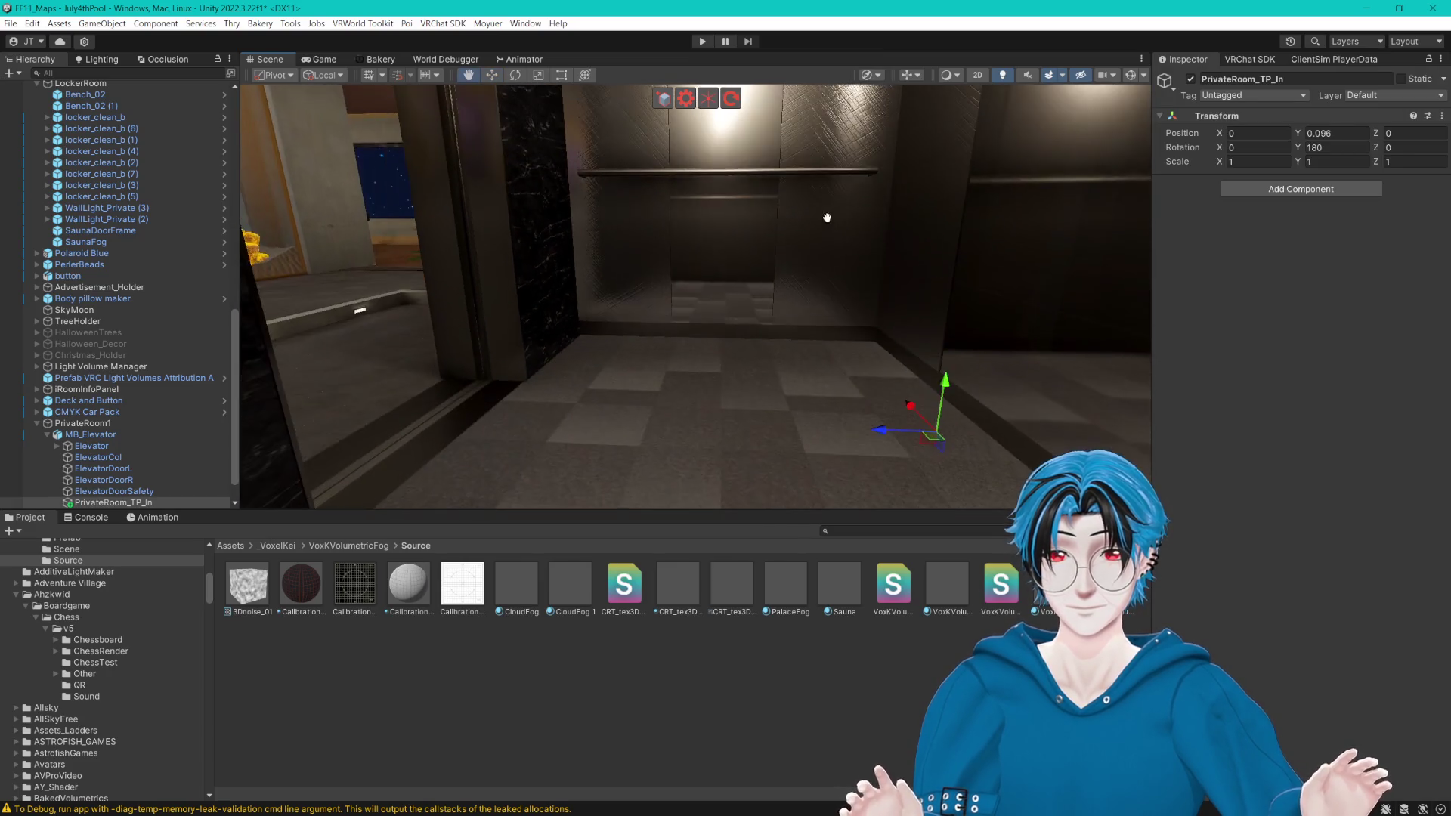
mouse_move(877, 429)
left_mouse_down()
mouse_move(680, 419)
mouse_move(756, 408)
mouse_move(780, 342)
left_mouse_up()
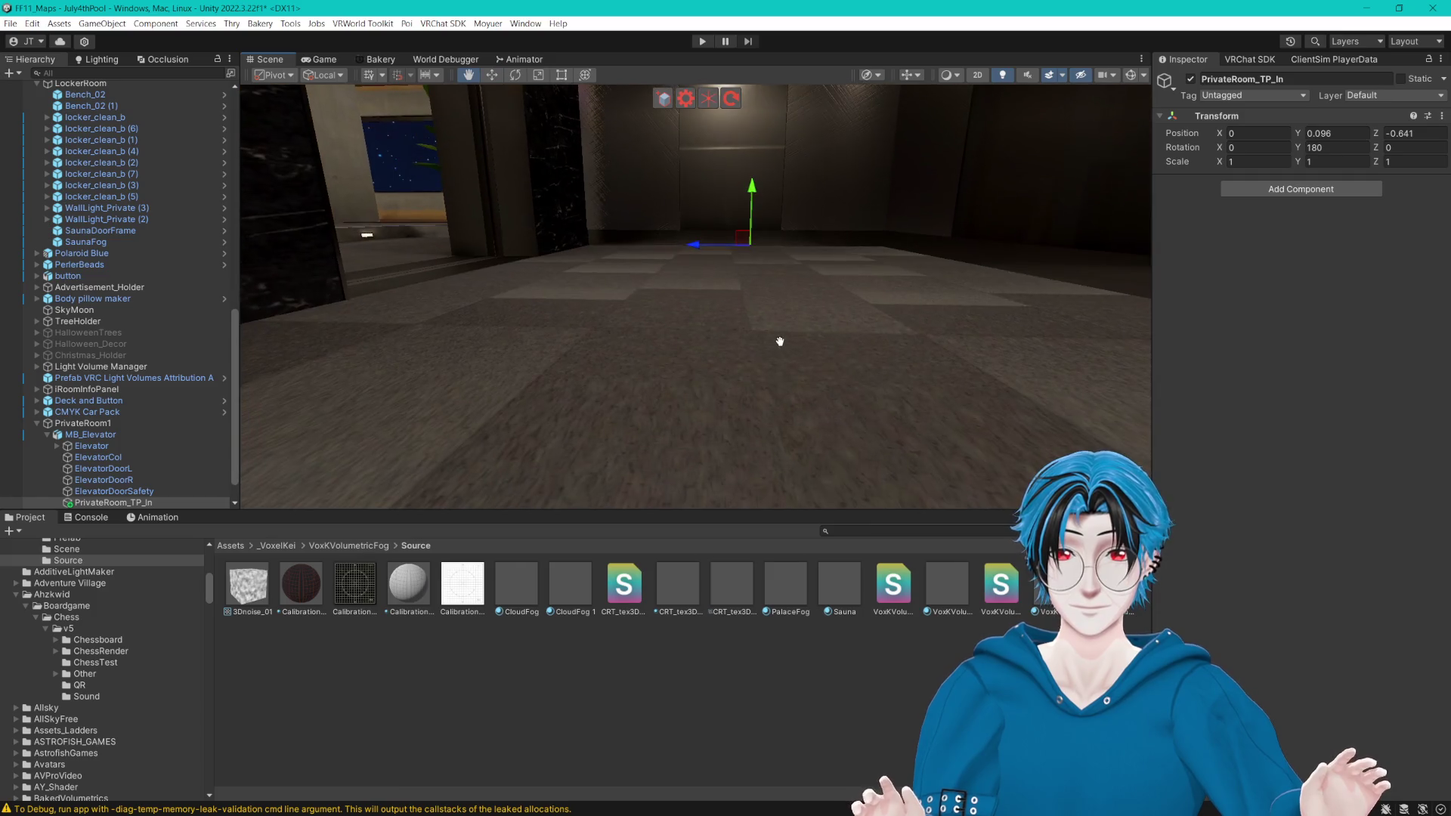
Step: Check the elevator model and its collider, then view the teleport point from inside the elevator
left_click(833, 309)
left_click(839, 311)
left_click(91, 456)
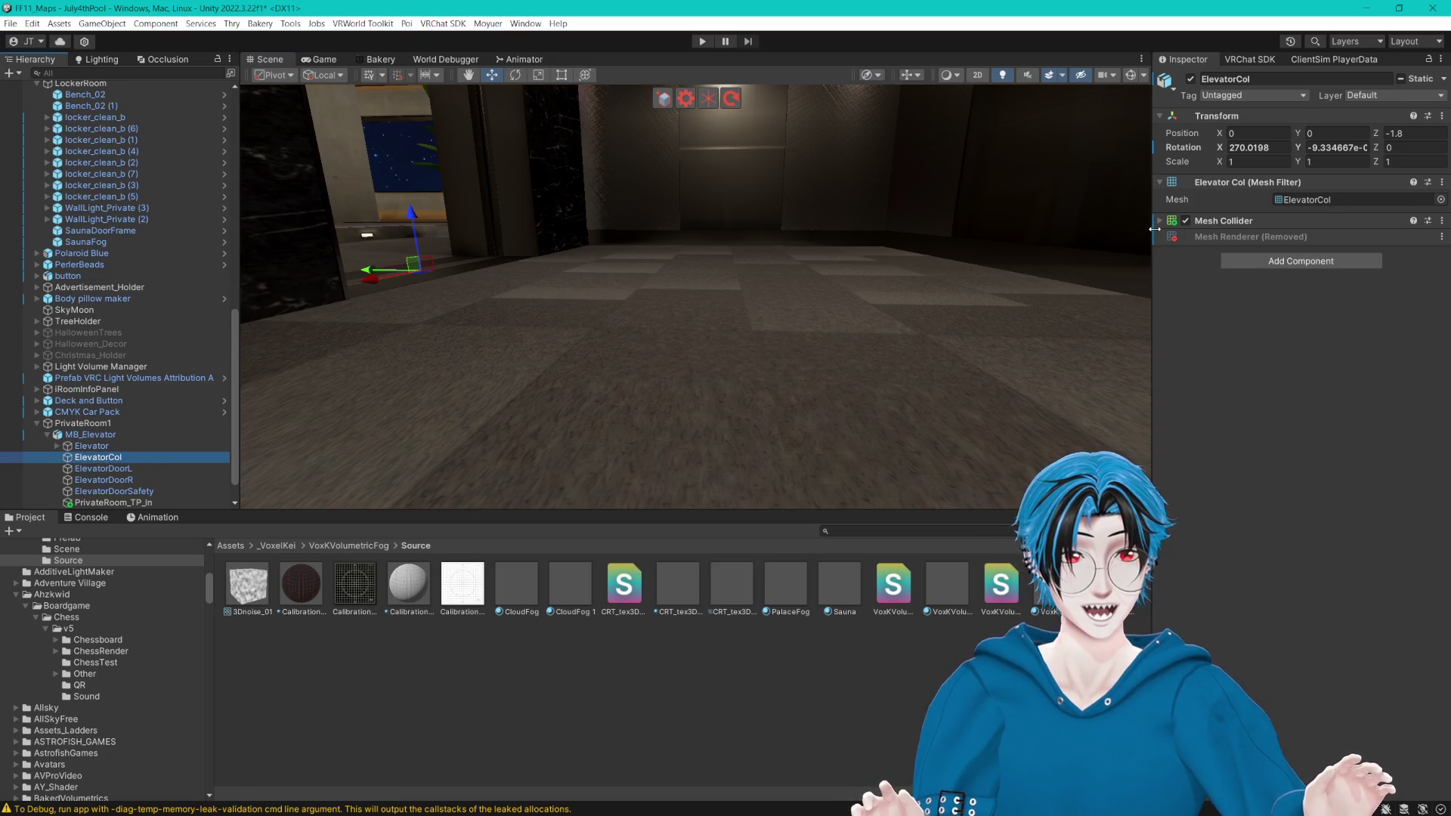
key("w")
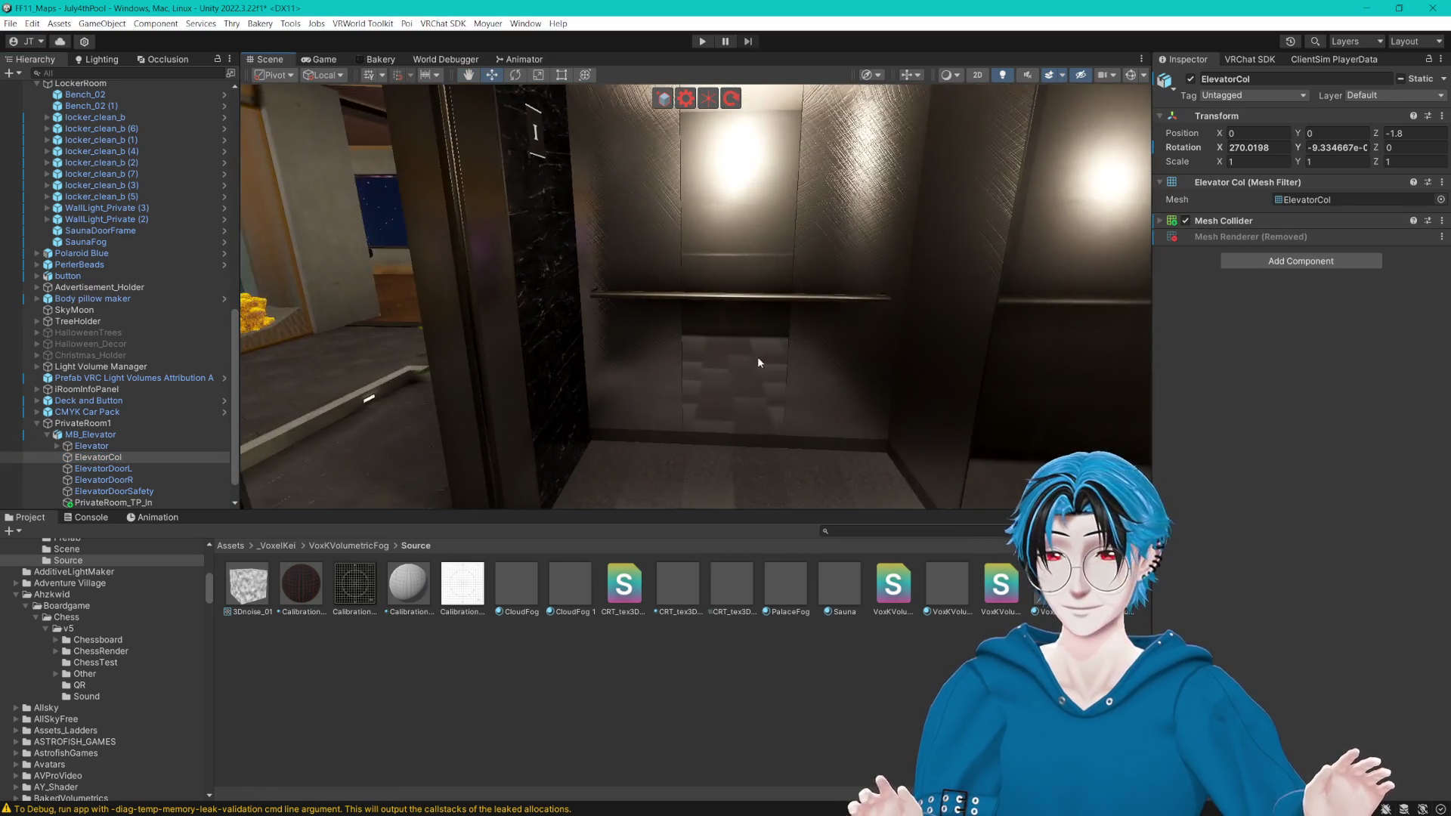
left_click(106, 503)
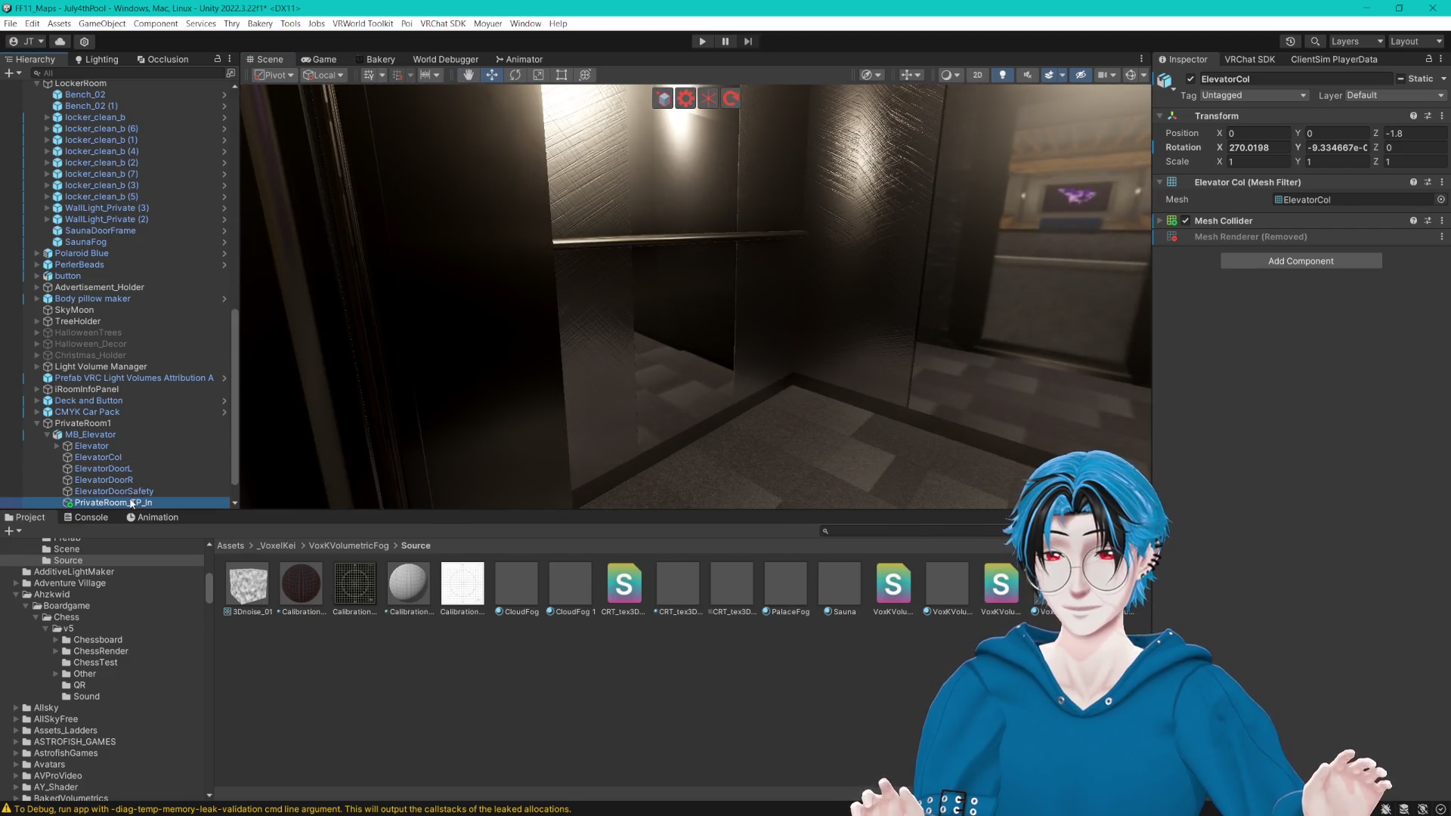
mouse_move(999, 426)
left_mouse_down()
mouse_move(941, 347)
mouse_move(863, 365)
left_mouse_up()
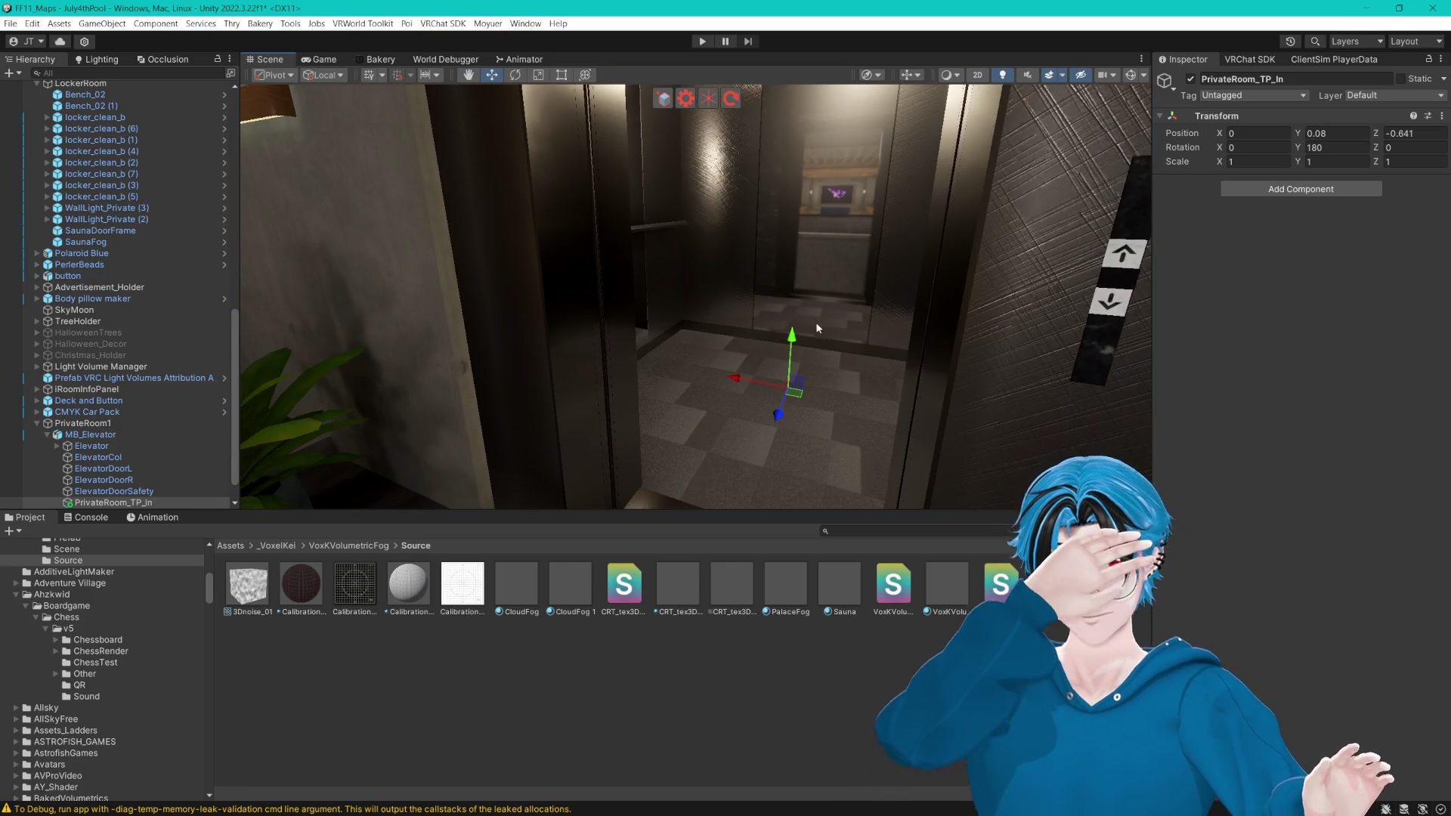
mouse_move(746, 324)
left_mouse_down()
mouse_move(725, 314)
mouse_move(748, 310)
mouse_move(712, 311)
mouse_move(801, 356)
mouse_move(788, 354)
left_mouse_up()
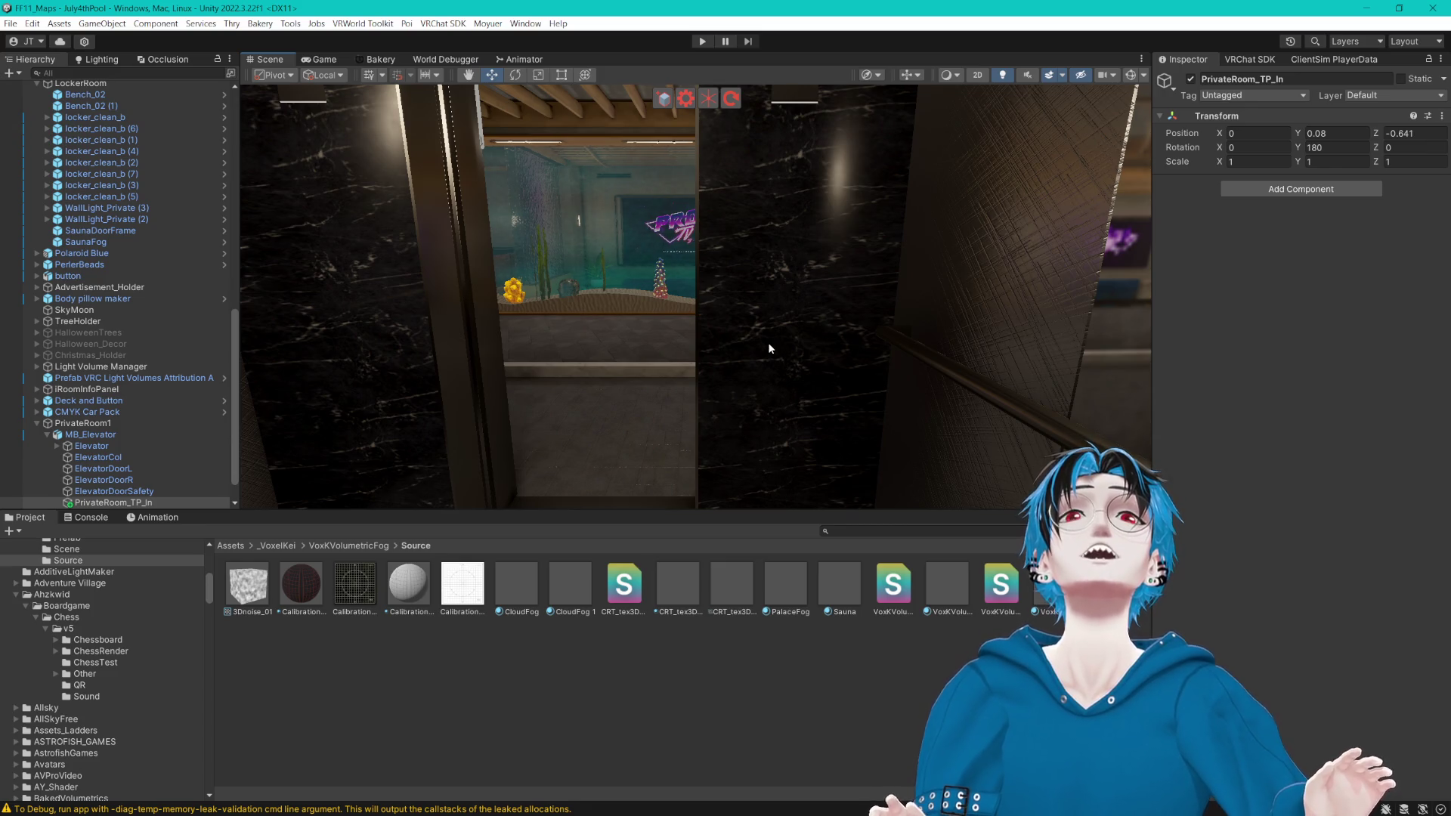
mouse_move(769, 342)
left_mouse_down()
mouse_move(755, 392)
mouse_move(771, 456)
left_mouse_up()
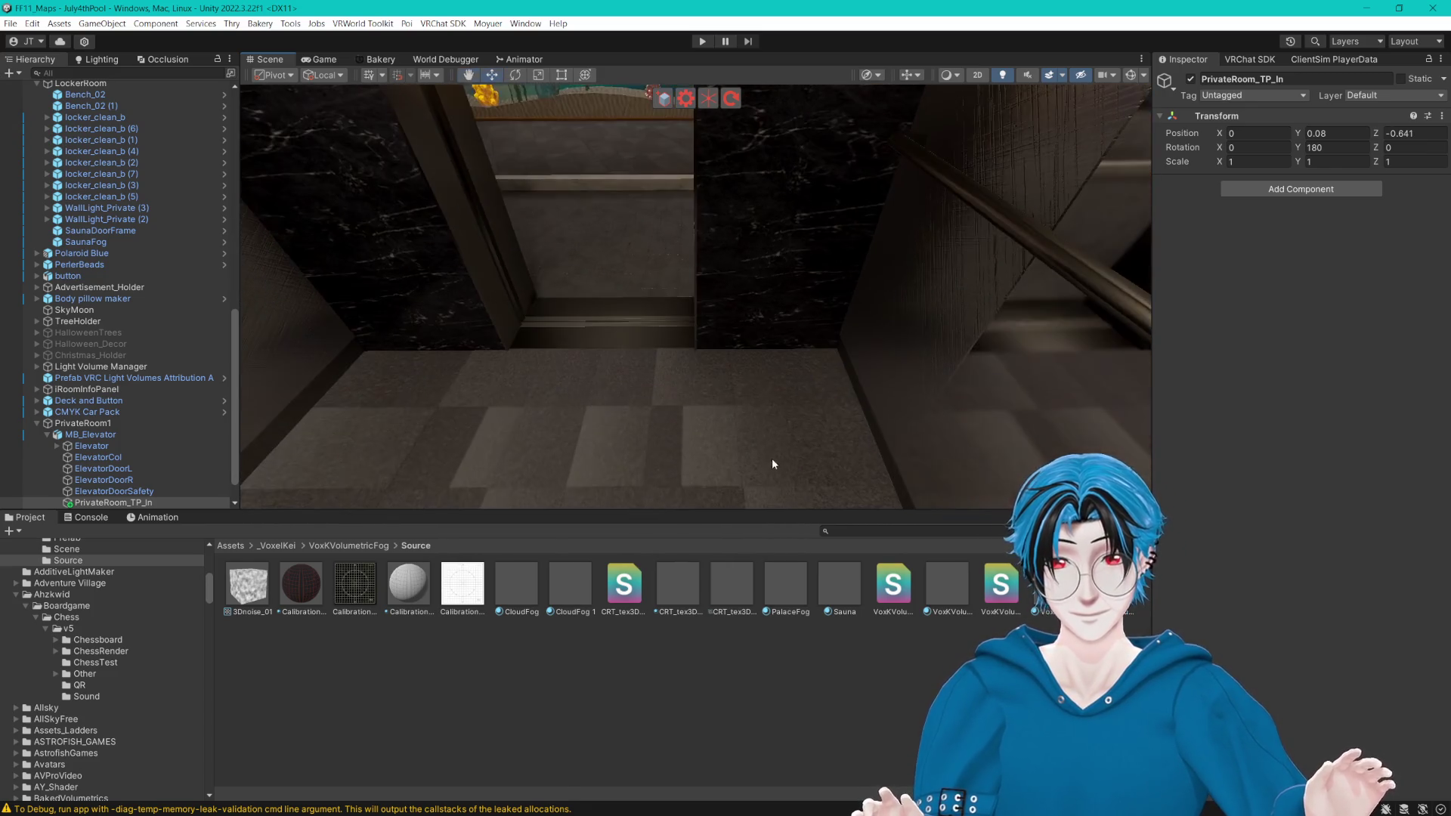
Step: Search the project for 'Private' and open the Thry PrivateRoom folder
left_click(850, 532)
type("P")
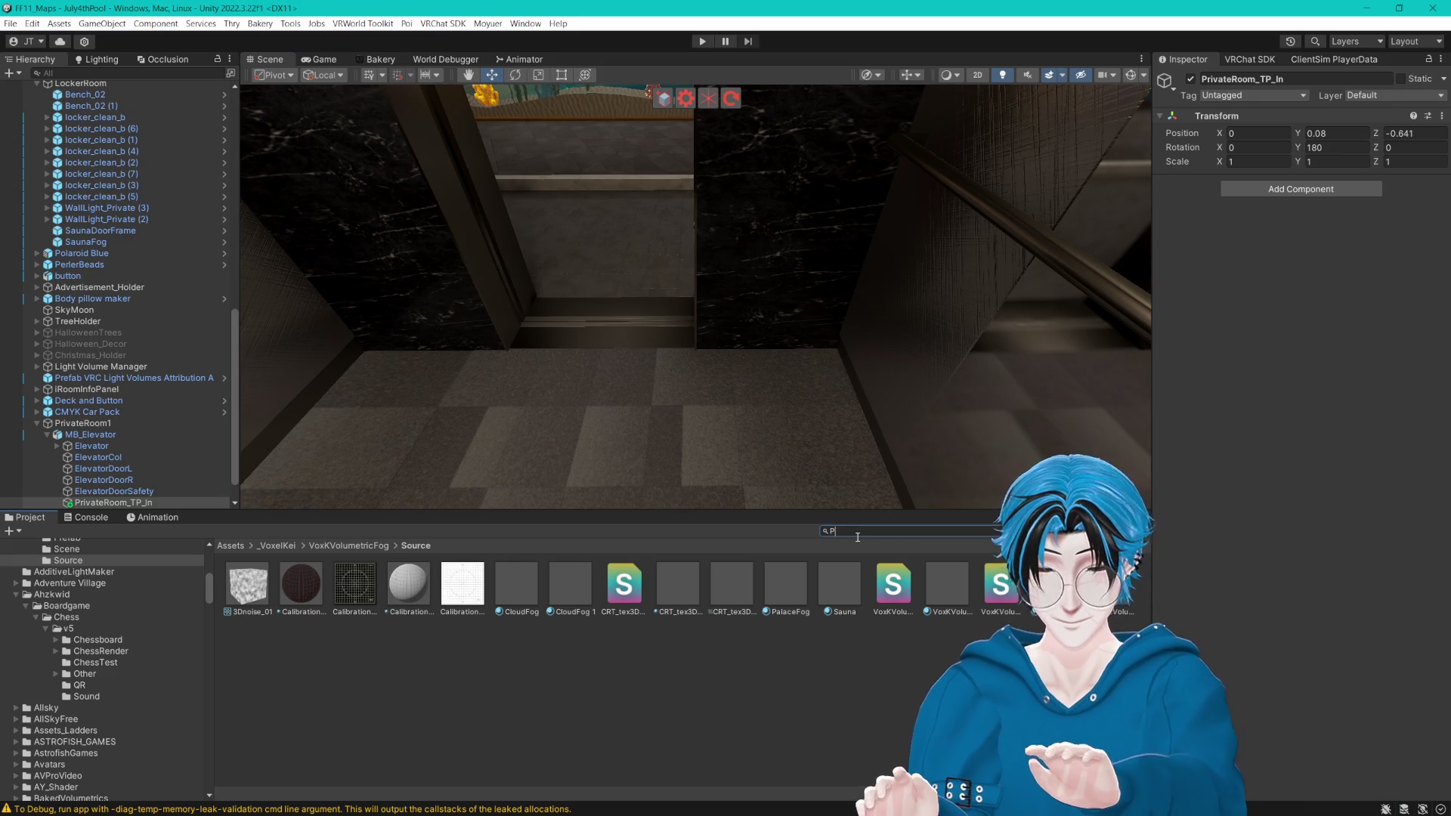
type("rivate")
left_click(301, 586)
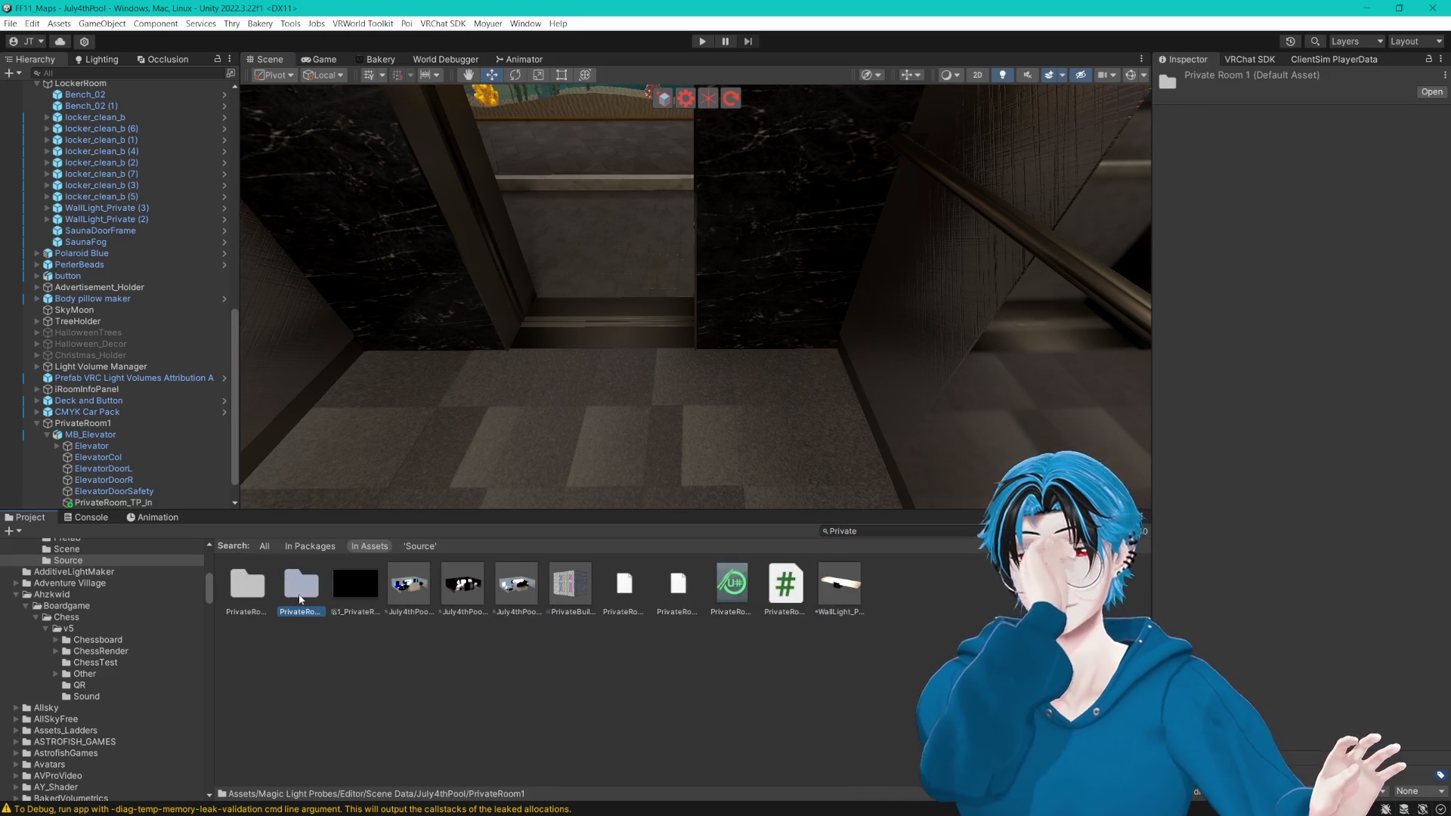
left_click(249, 588)
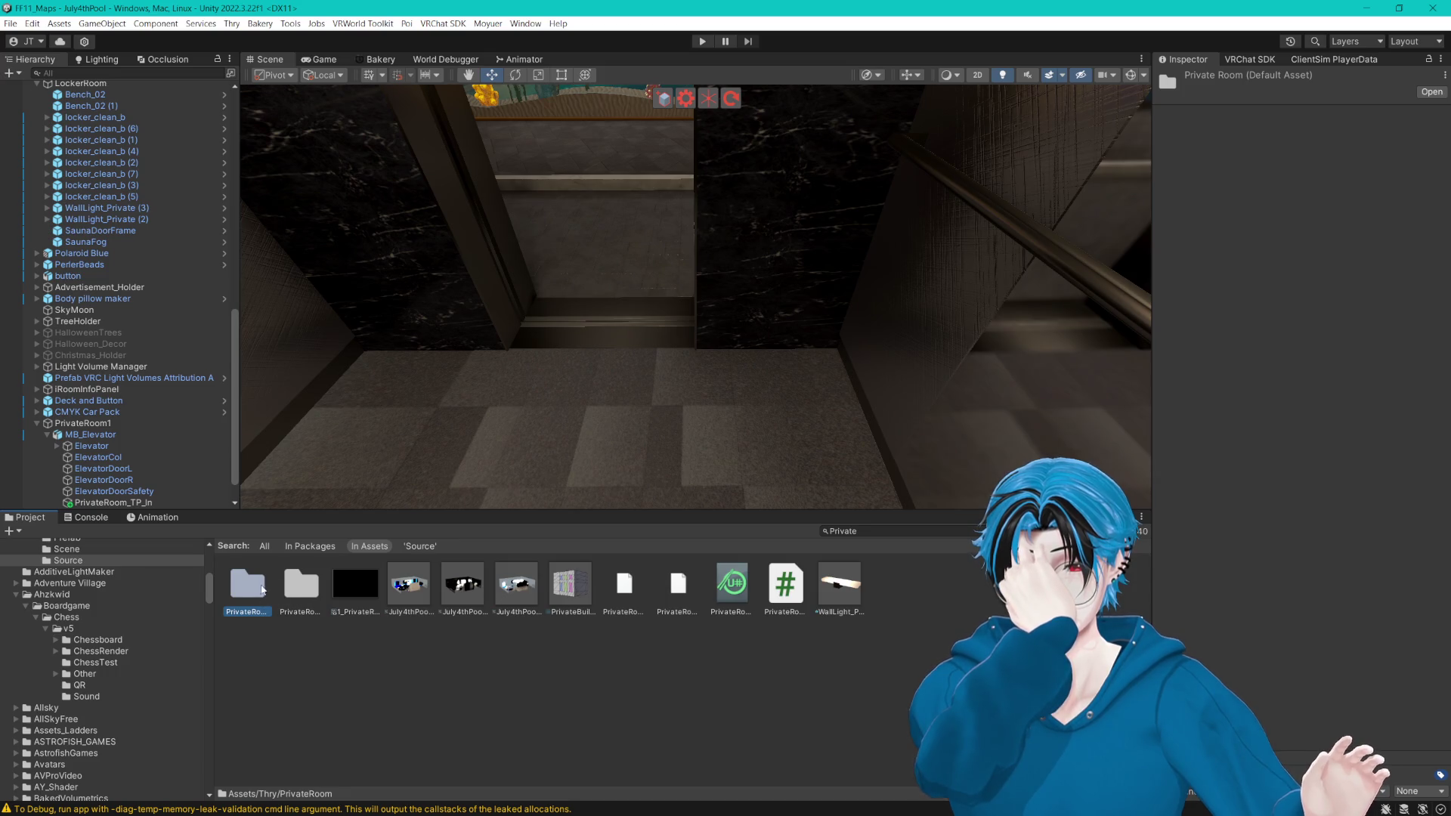
double_click(247, 587)
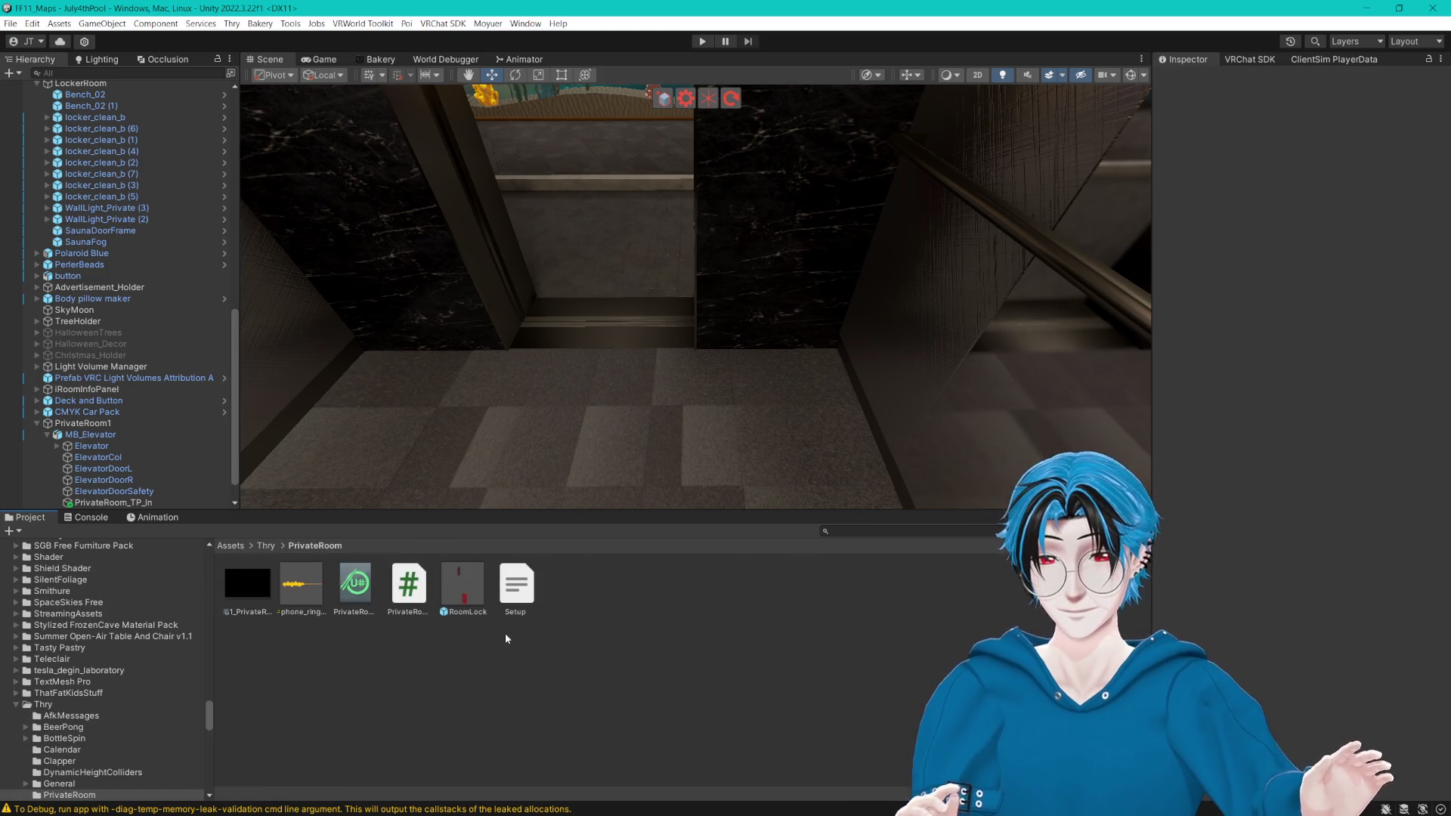
Step: Read the Setup instructions, select the RoomLock prefab, then select the elevator via its floor sign
left_click(476, 605)
left_click(517, 593)
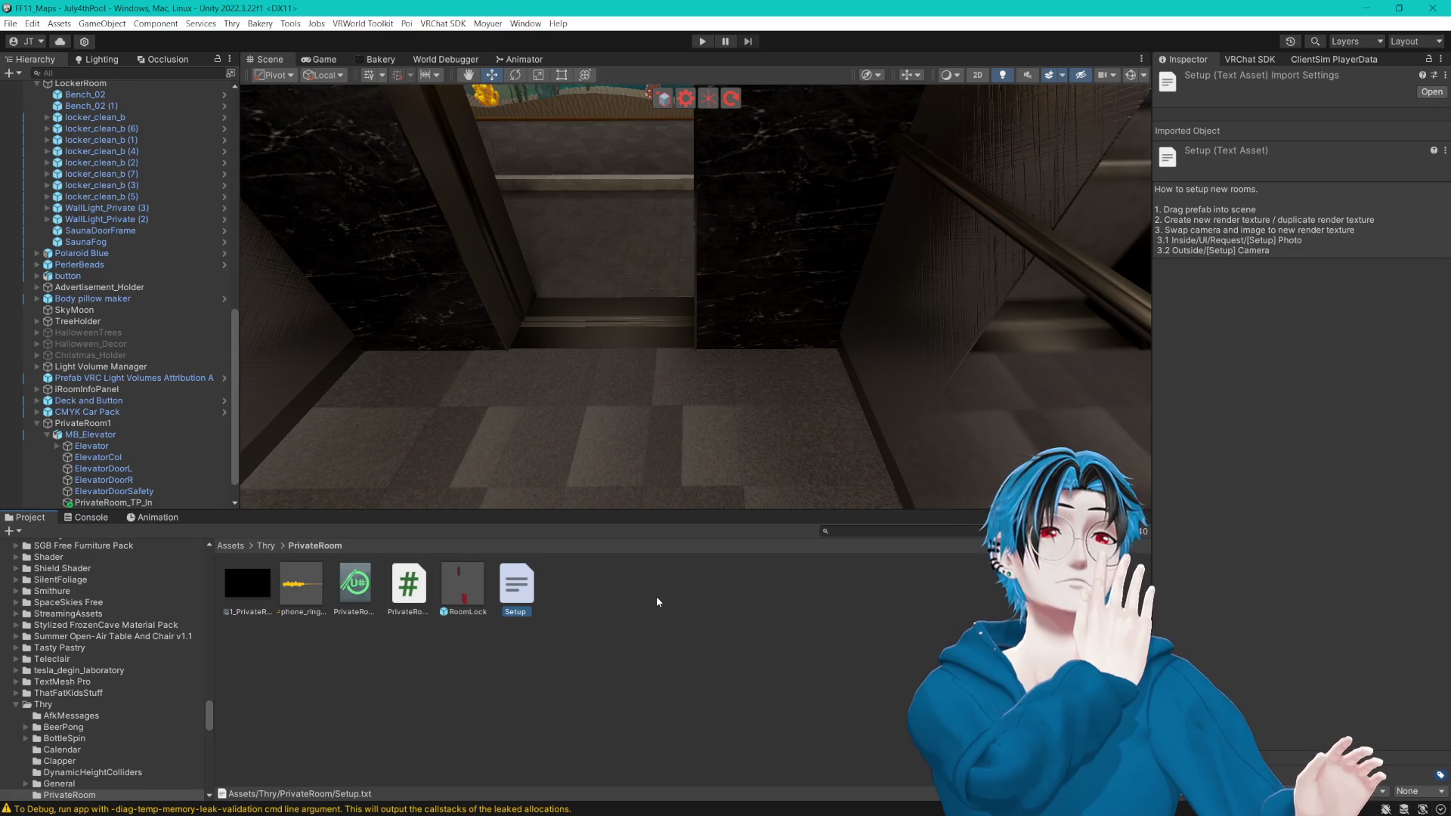
left_click(474, 602)
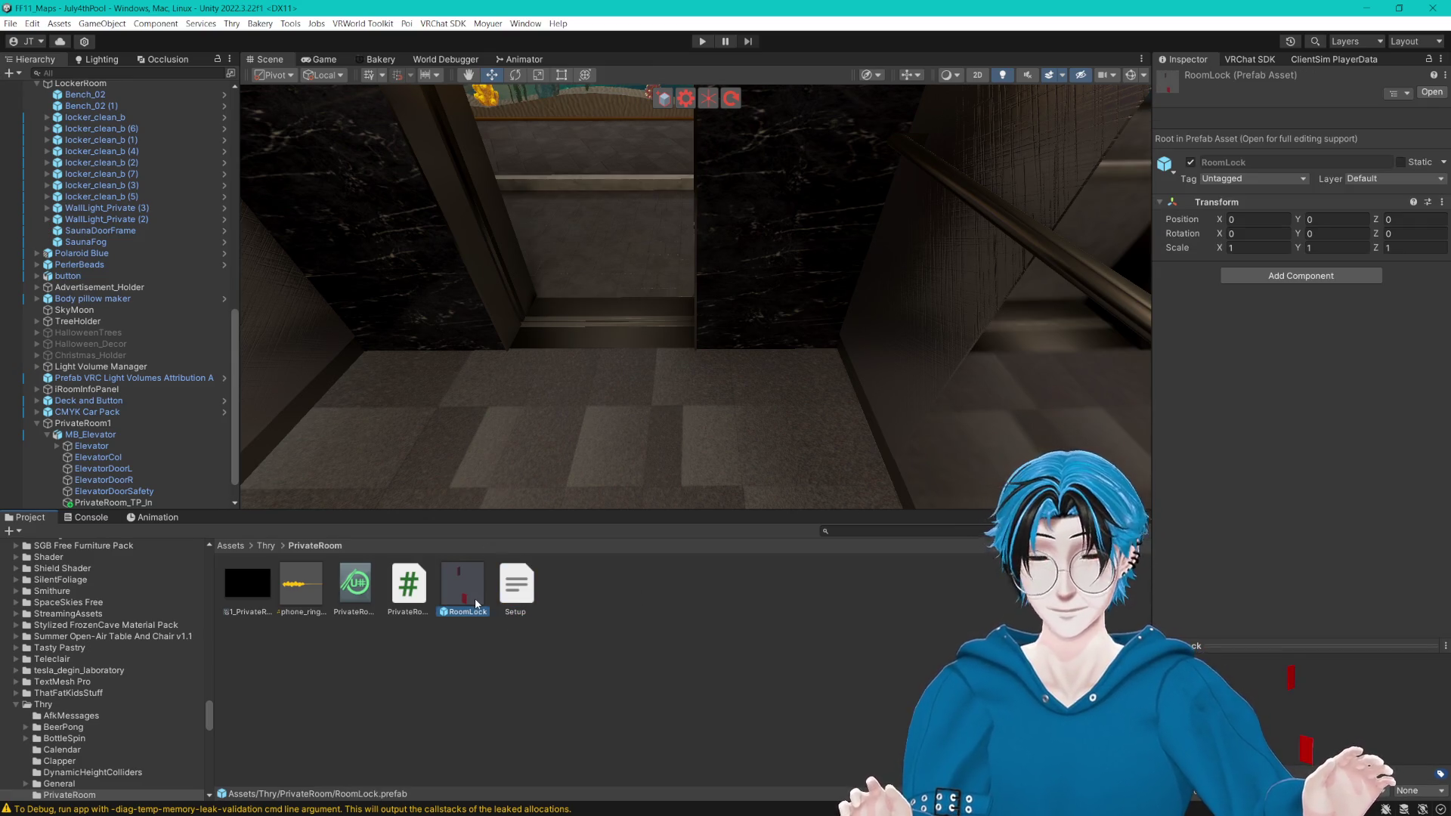
mouse_move(680, 453)
left_mouse_down()
mouse_move(787, 382)
mouse_move(752, 363)
mouse_move(959, 291)
mouse_move(884, 340)
mouse_move(903, 332)
mouse_move(910, 347)
mouse_move(868, 290)
left_mouse_up()
left_click(856, 281)
Step: Locate the Elevator_Mark floor-label texture among the TexMat assets
left_click(854, 278)
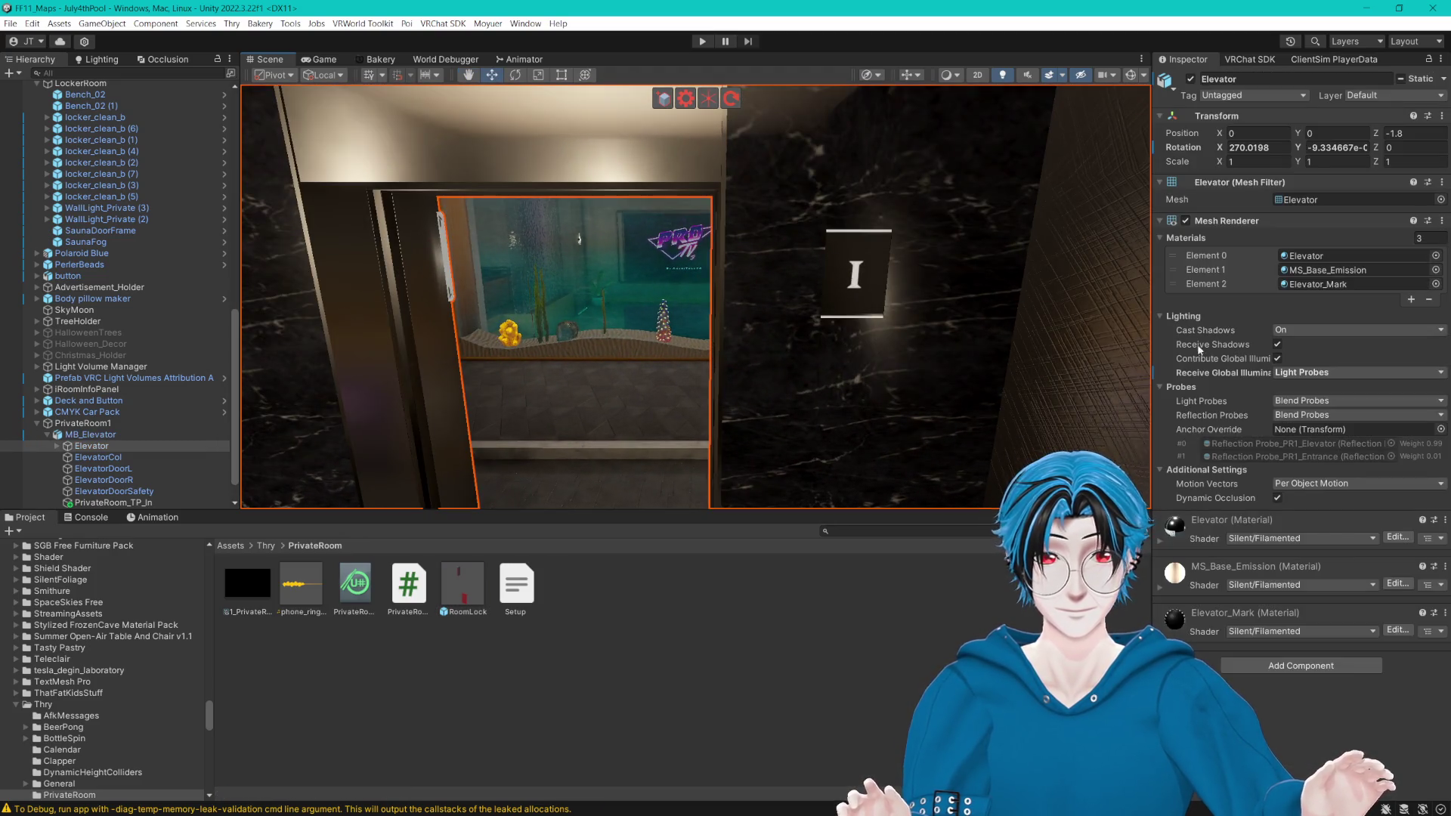
left_click(1322, 291)
left_click(520, 696)
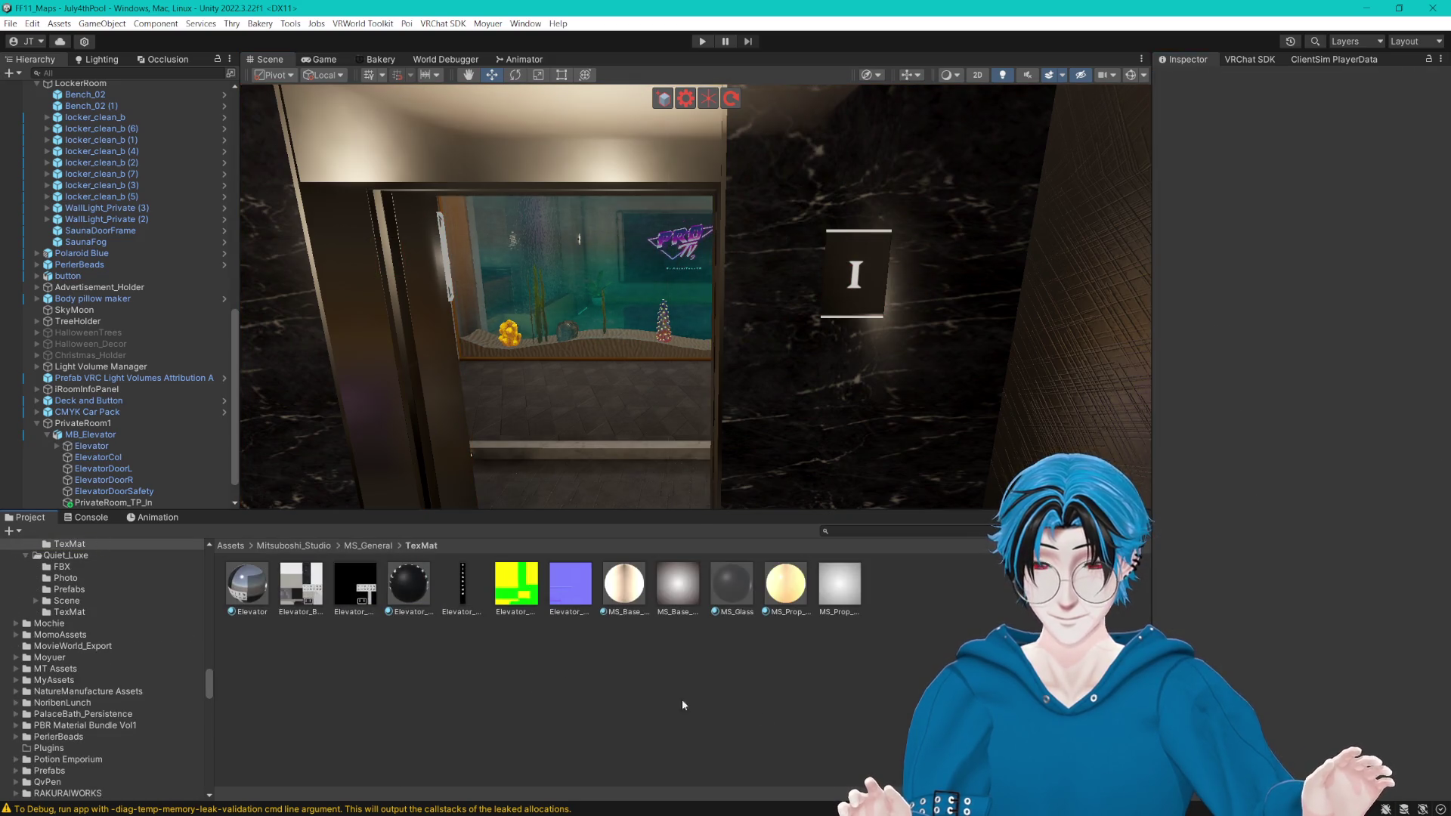
left_click_drag(1126, 802, 1096, 803)
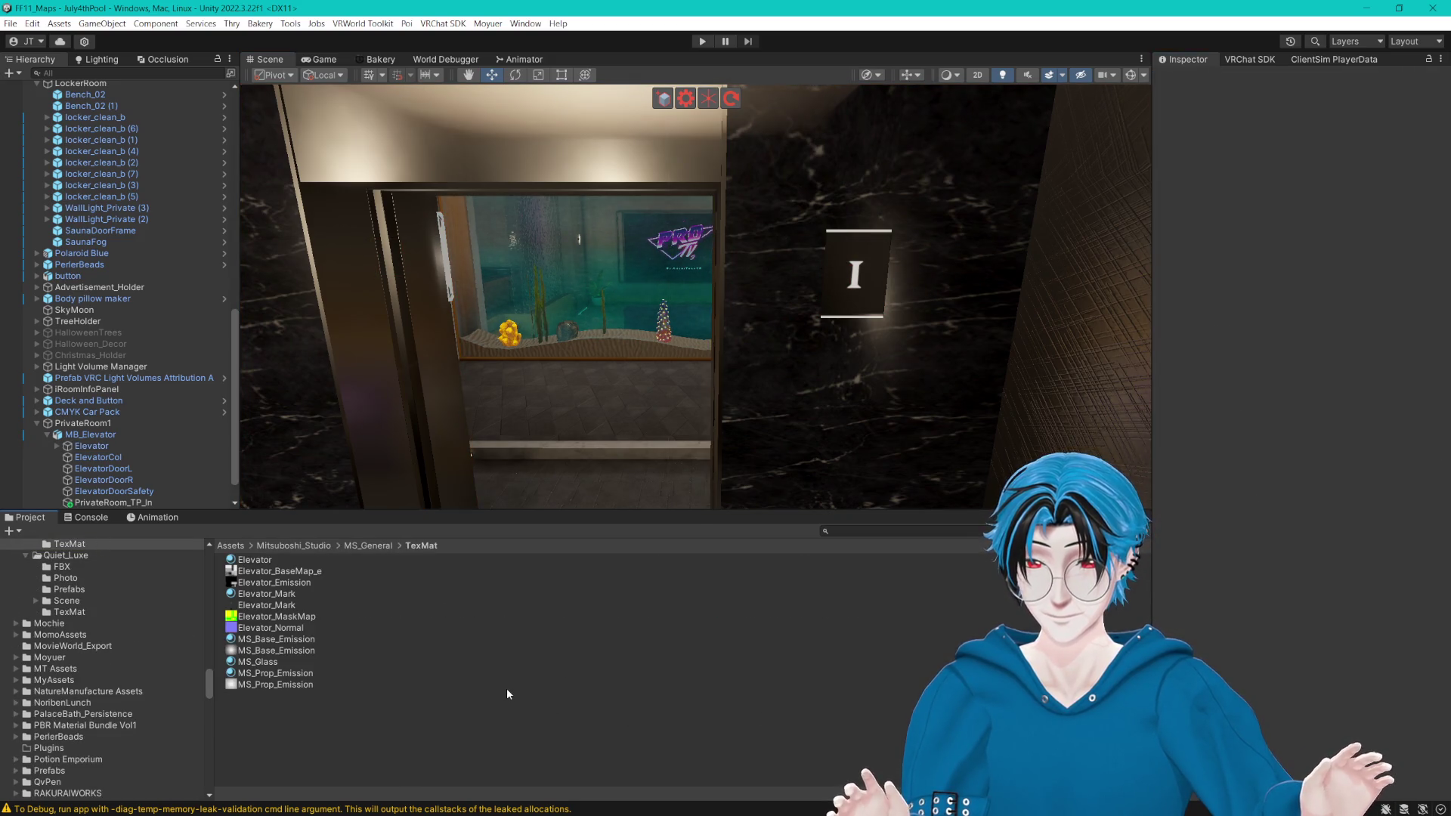
key("ctrl+z")
left_click(287, 583)
left_click(287, 596)
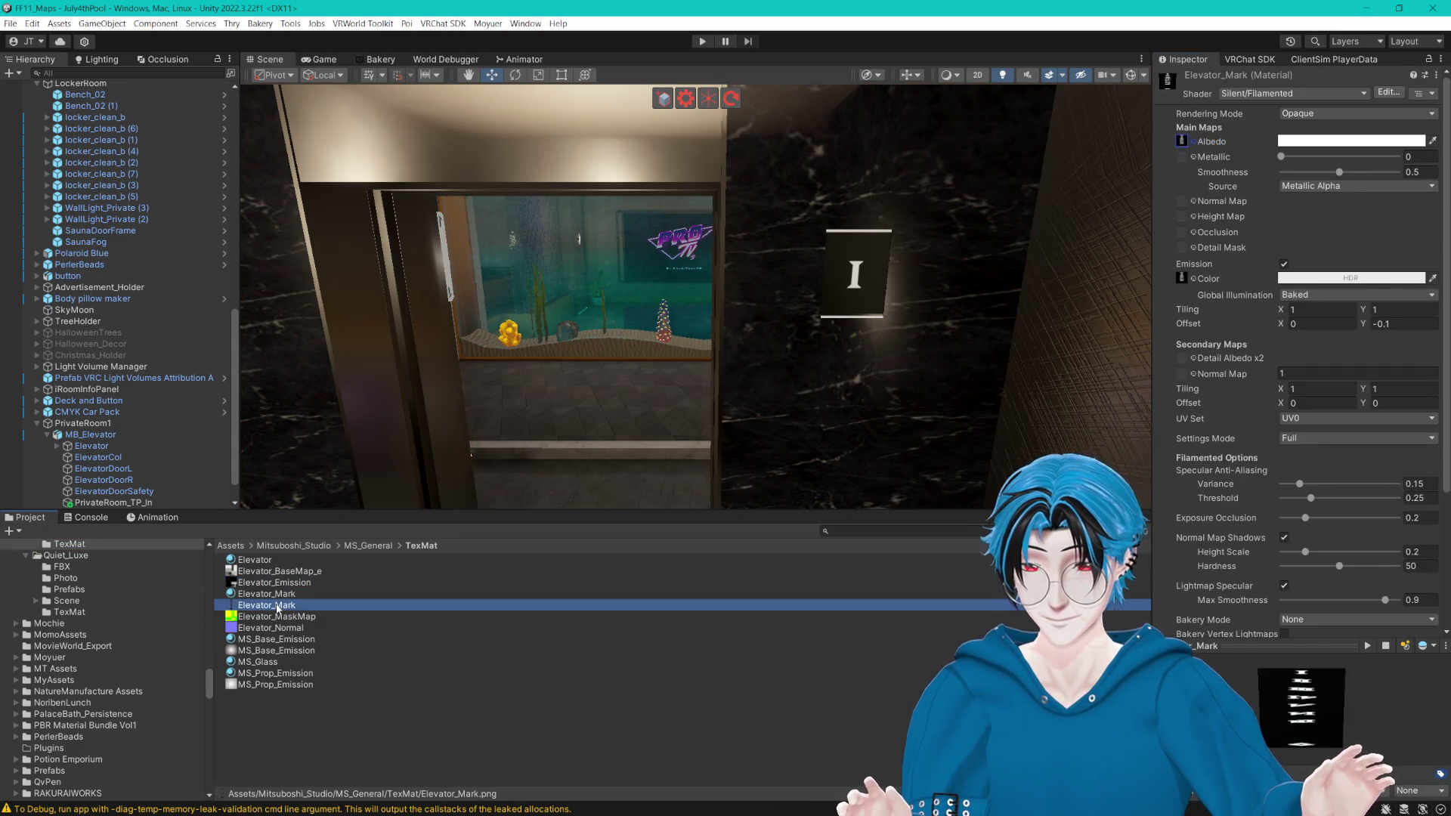
Step: Reveal Elevator_Mark in Explorer, then enable crunch compression and apply it
right_click(277, 606)
left_click(385, 198)
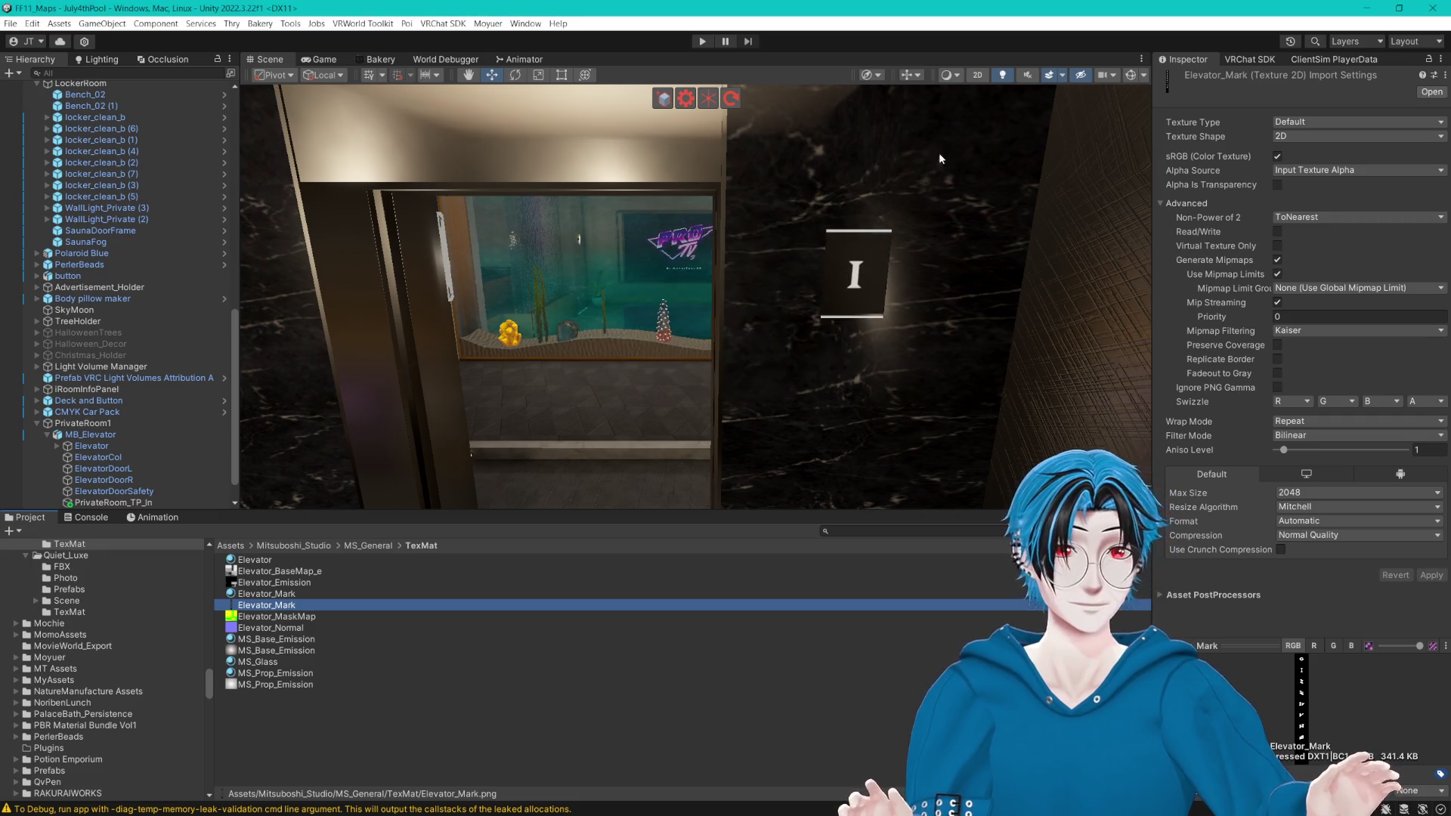
right_click(913, 243)
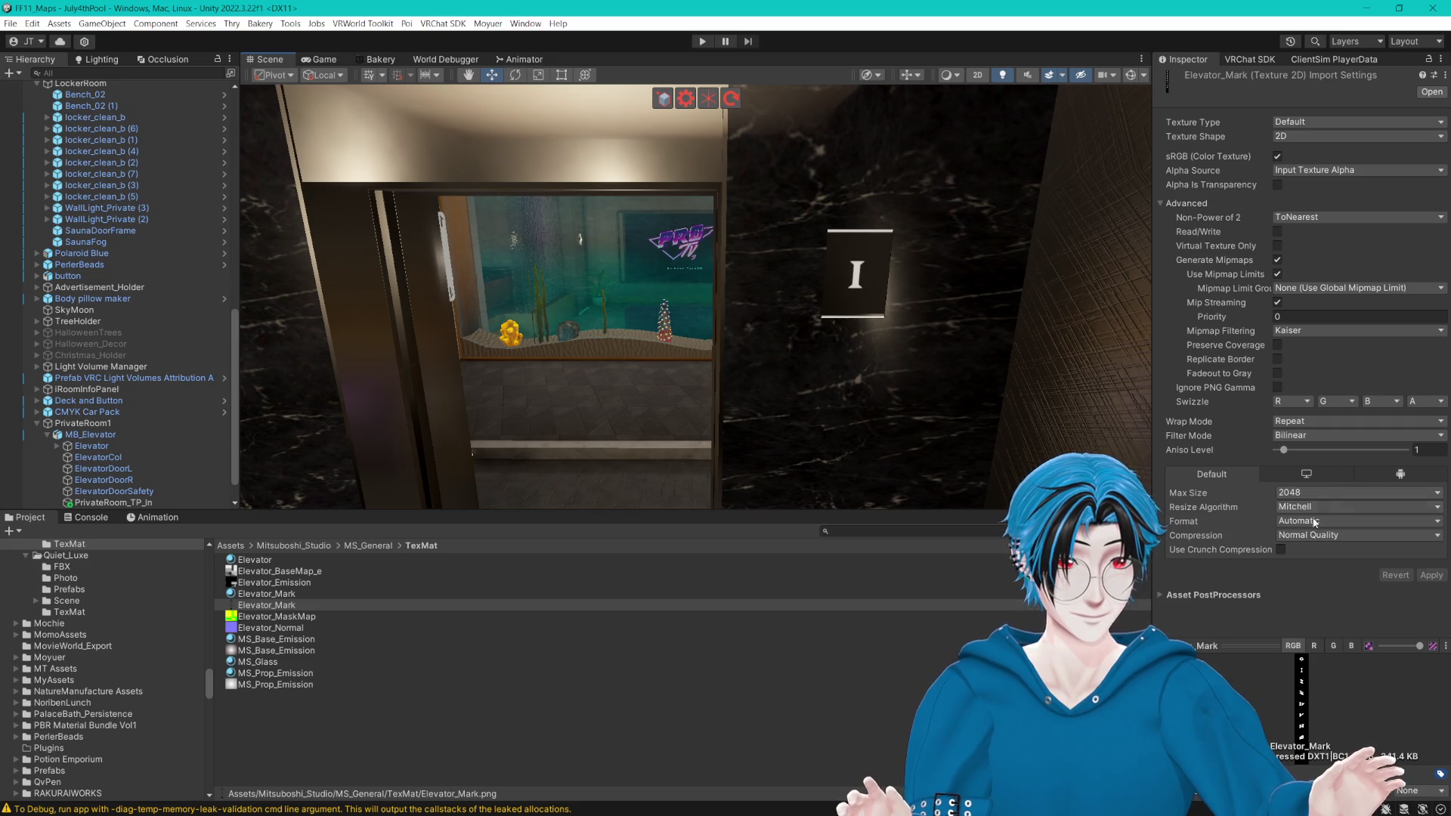
left_click(1281, 551)
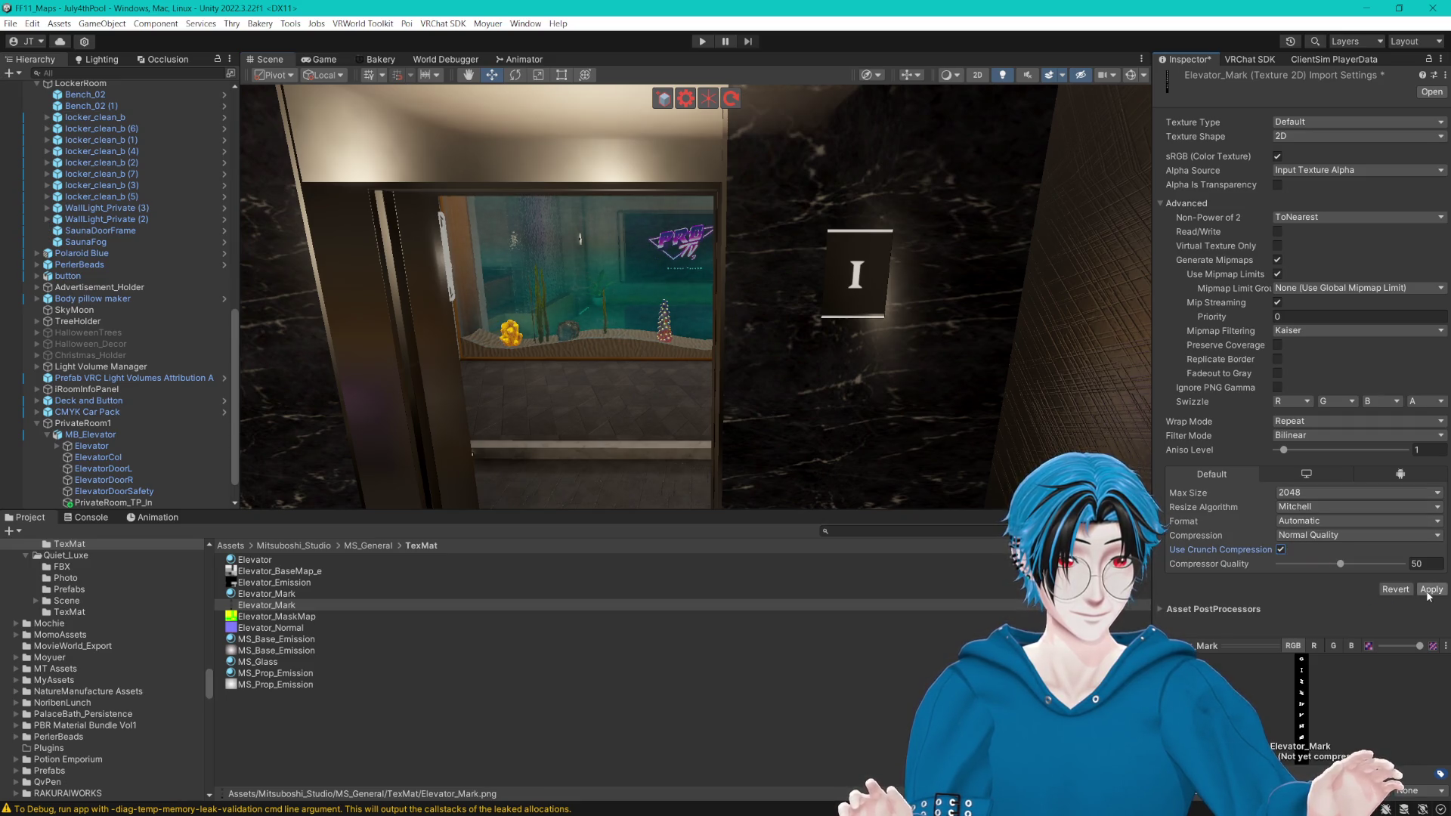
left_click(1427, 591)
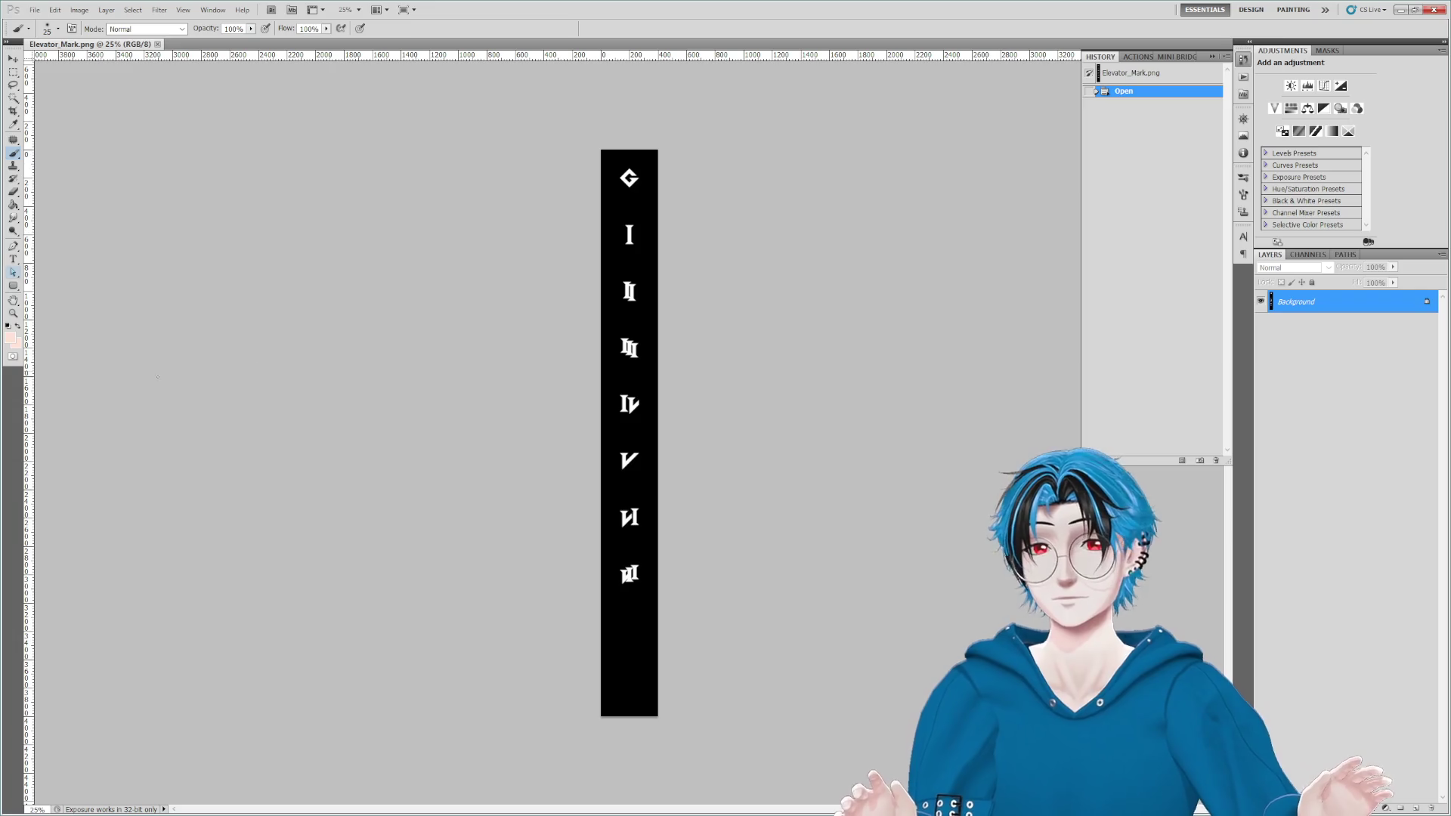
Step: Zoom in on the G mark and add a new empty layer above the background
left_click(13, 313)
left_click(628, 179)
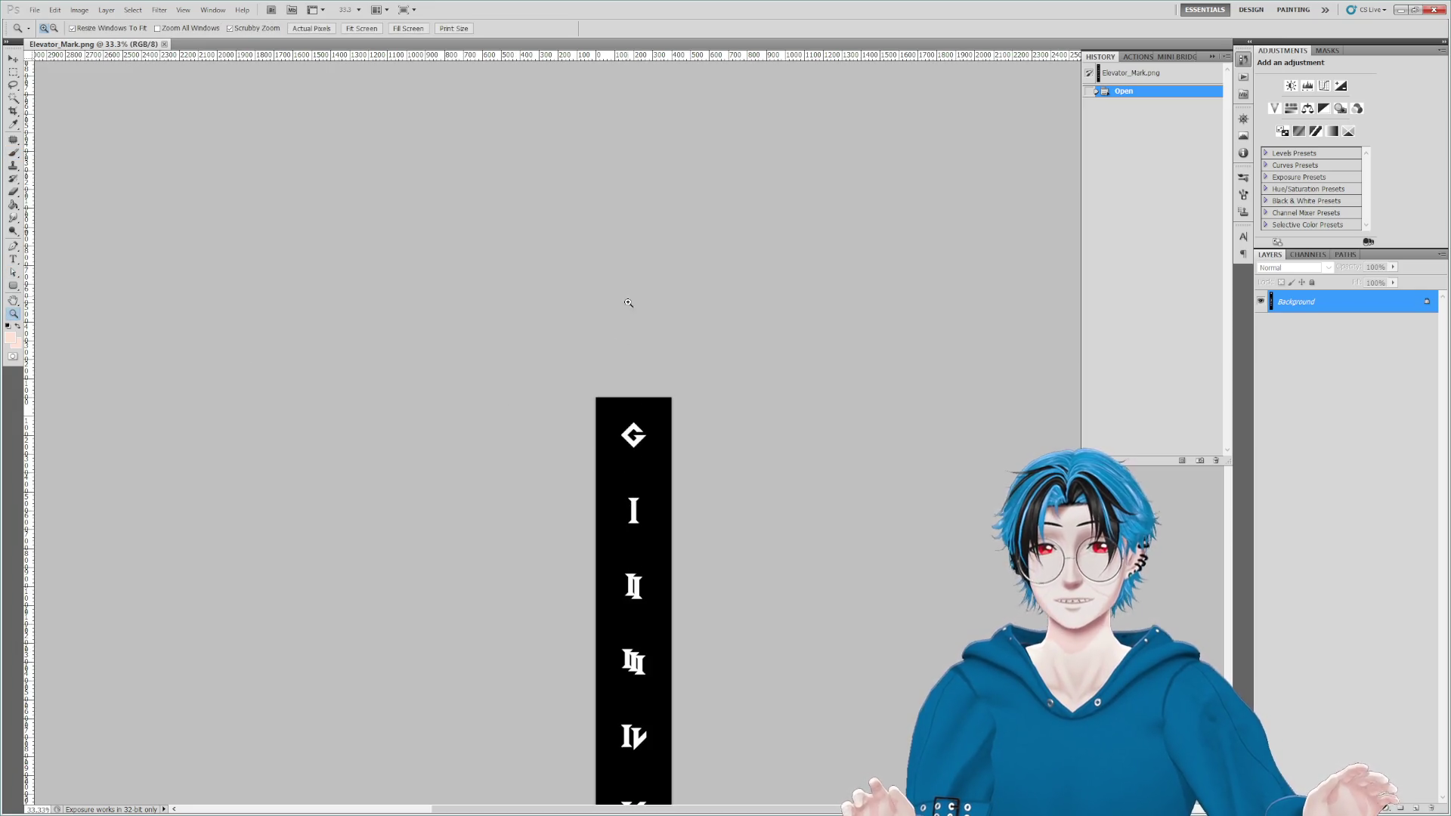
left_click(628, 266)
left_click(627, 416)
left_click(627, 415)
left_click(652, 418)
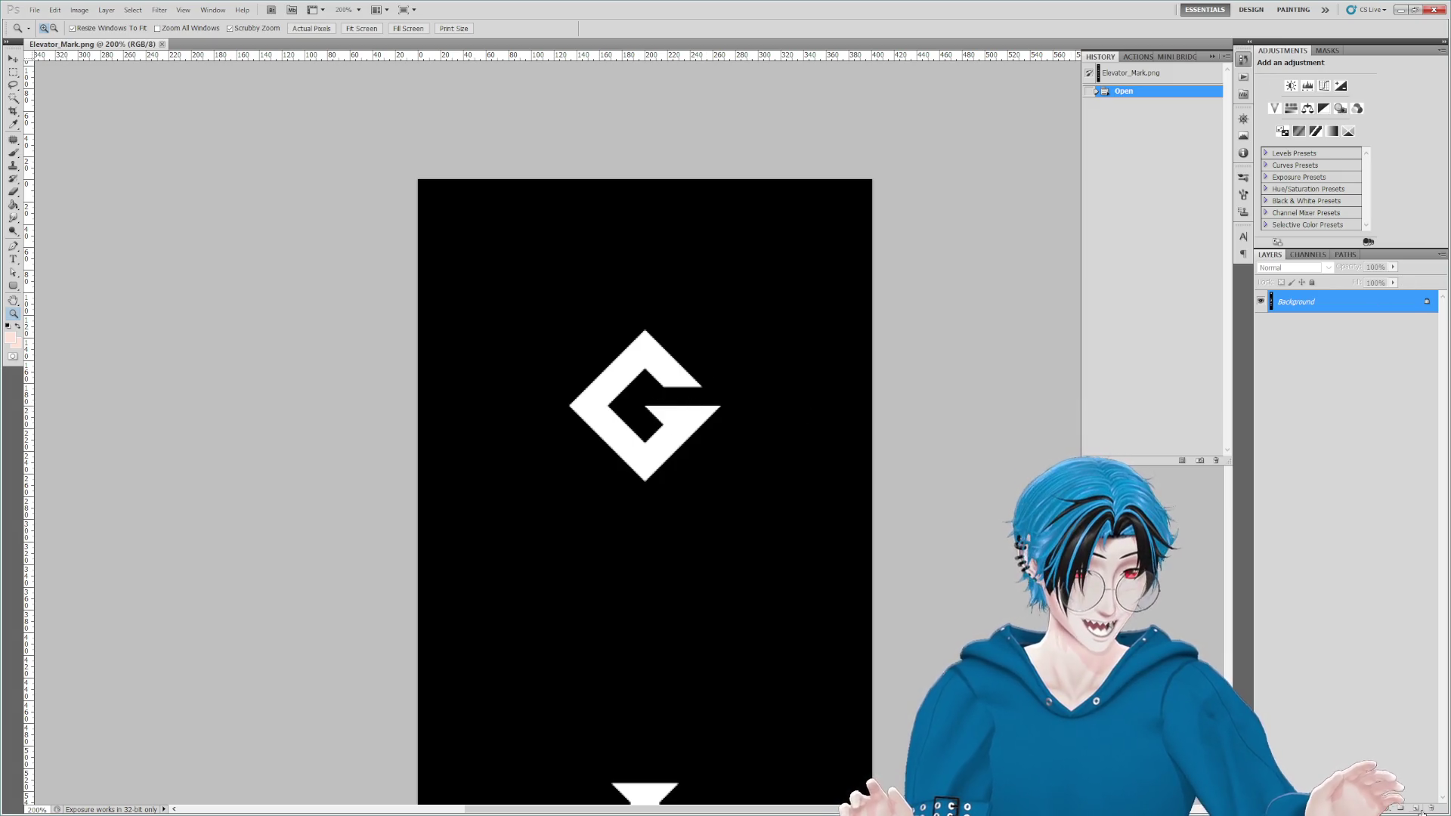
left_click(1417, 809)
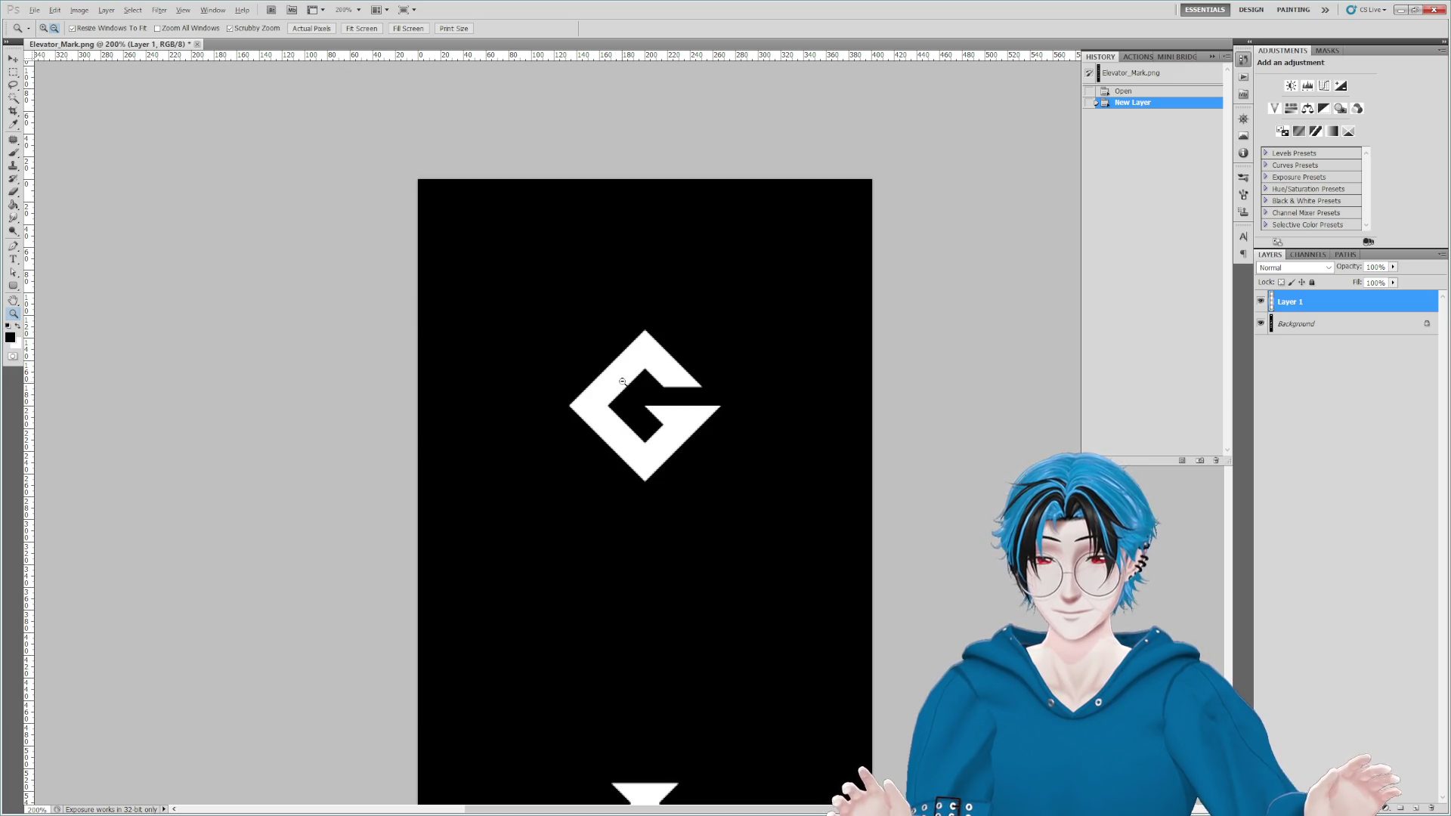
Step: Start a white L text label above the G mark
left_click(13, 125)
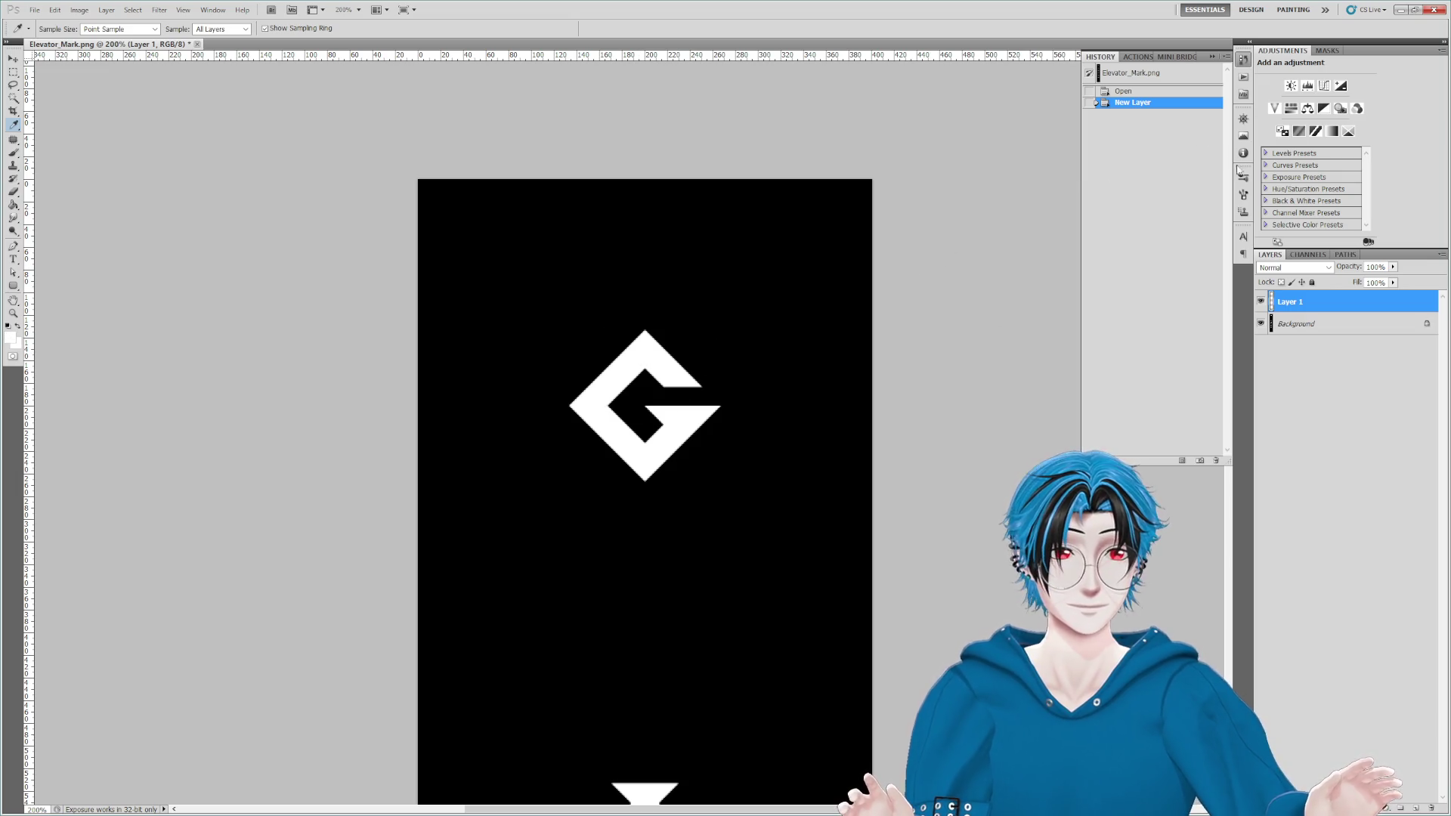
left_click(1236, 236)
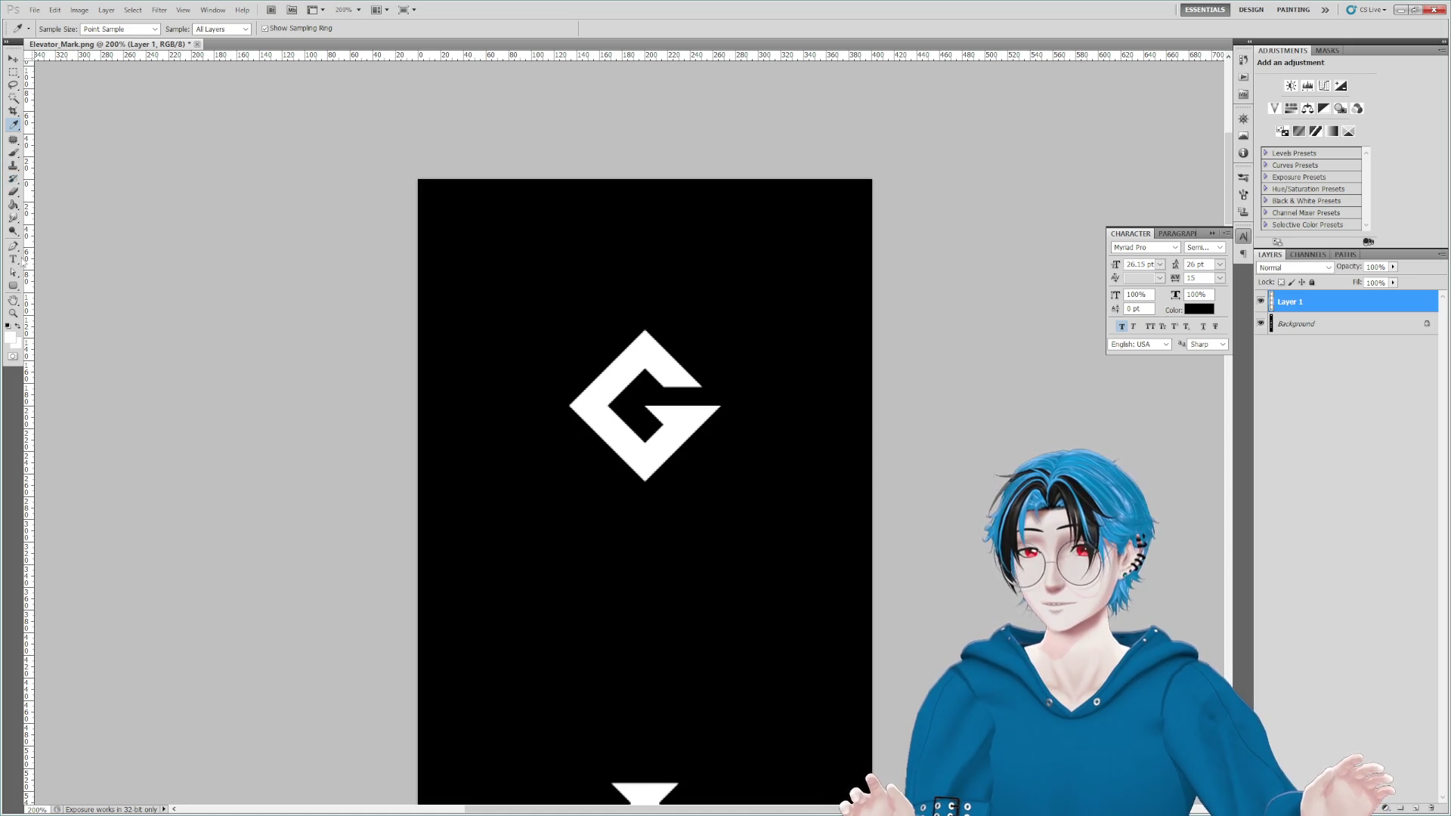
left_click(18, 263)
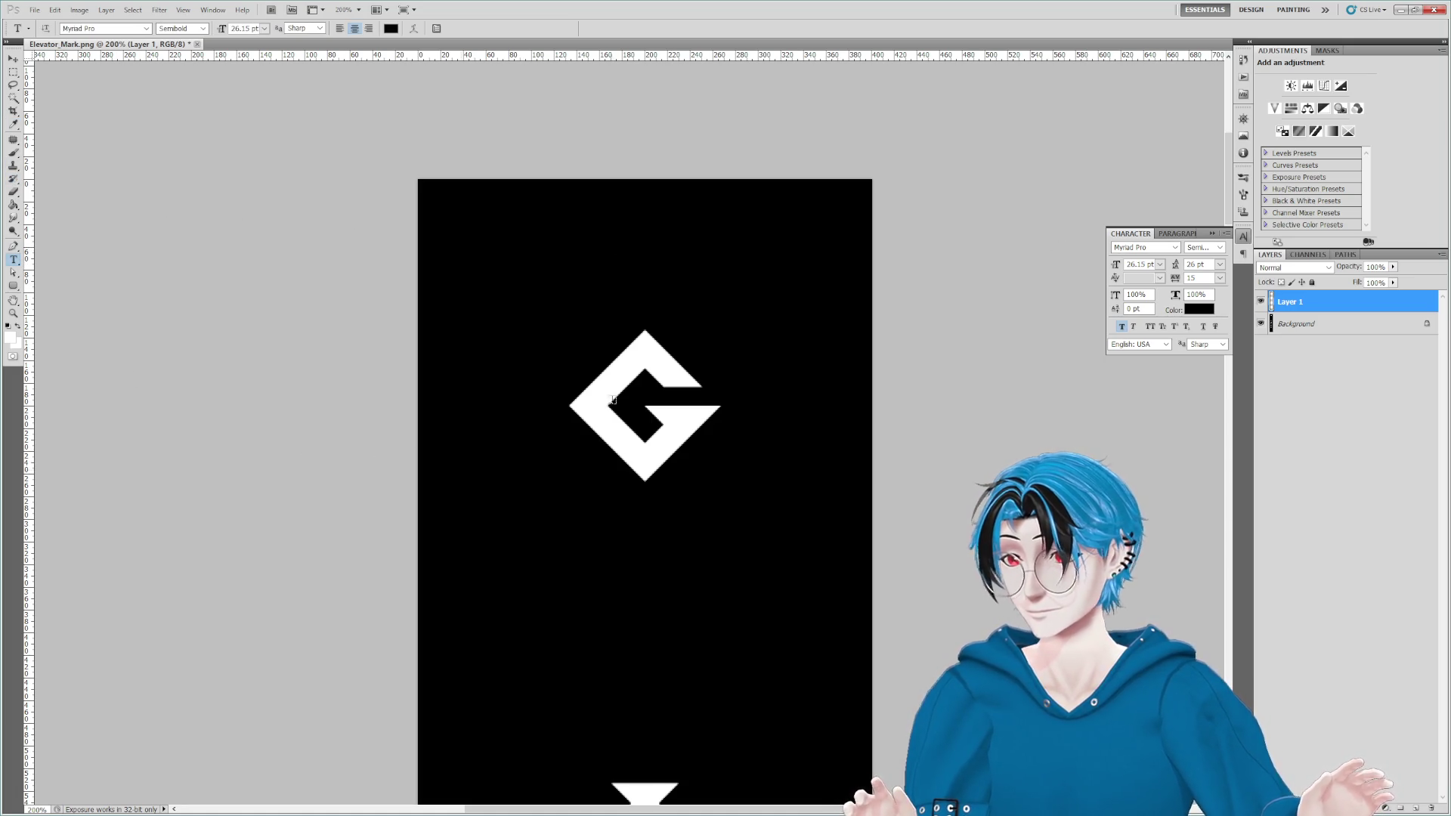
left_click(601, 267)
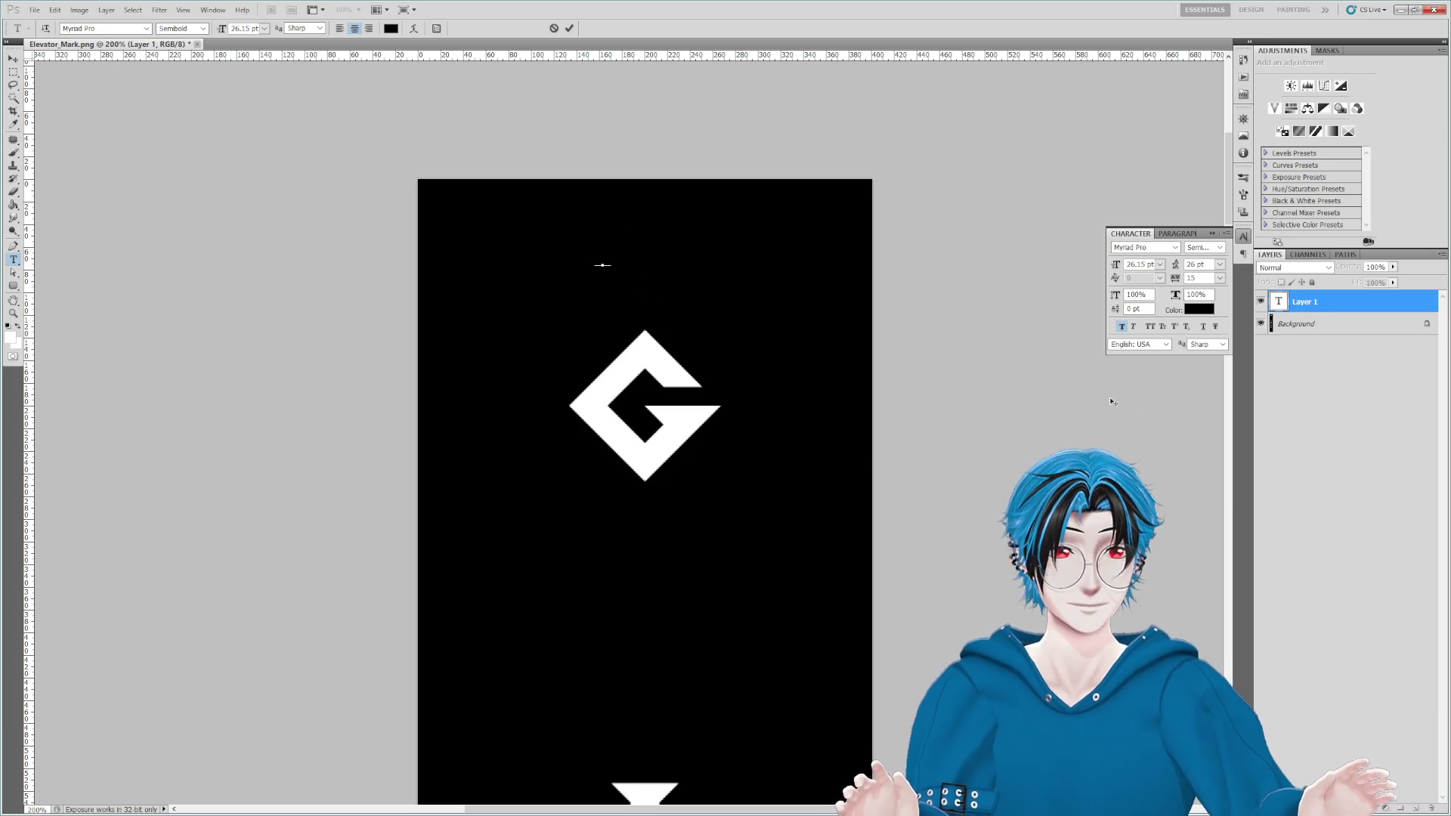
left_click(1200, 310)
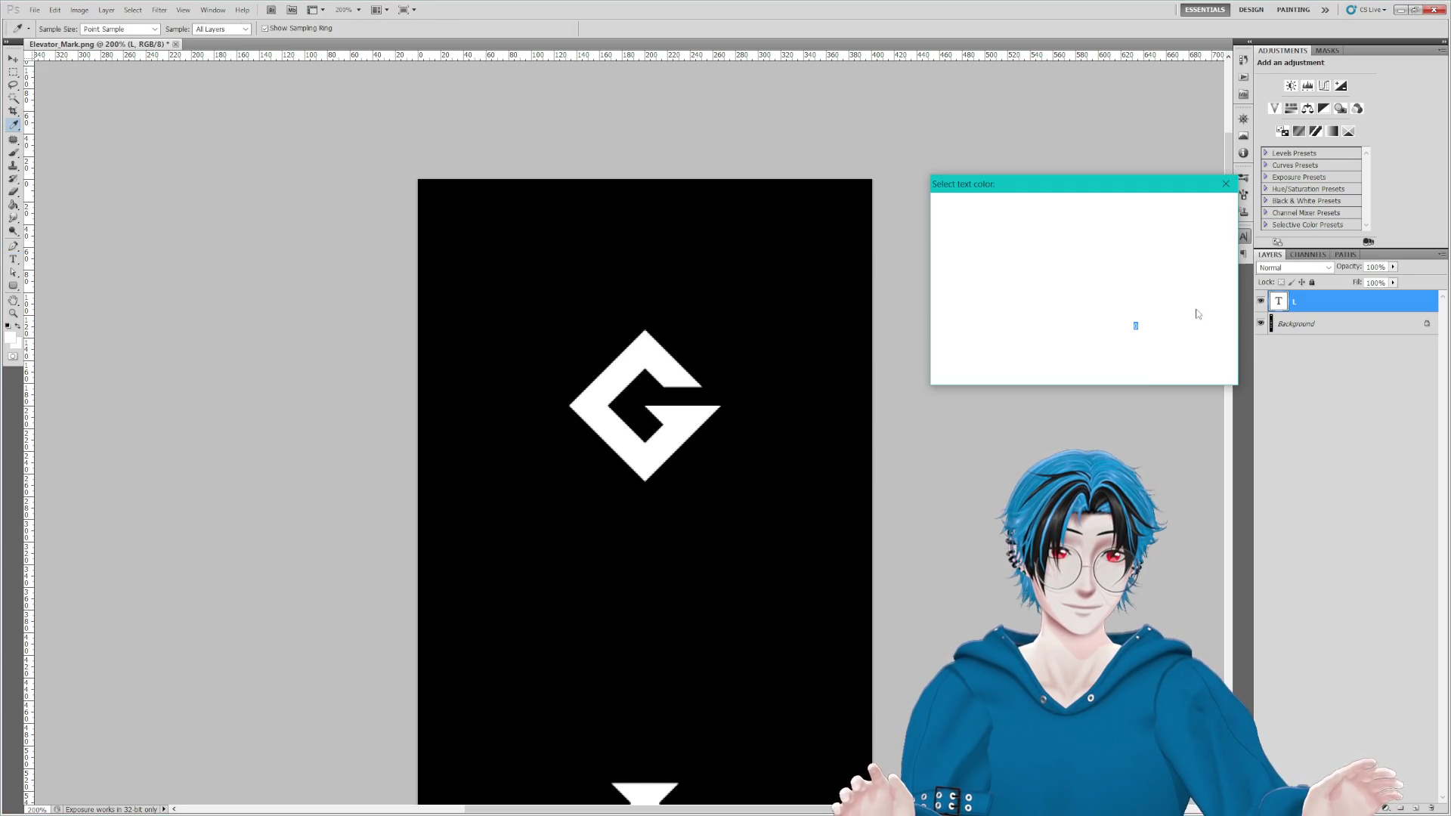
left_click(1095, 212)
left_click(1198, 204)
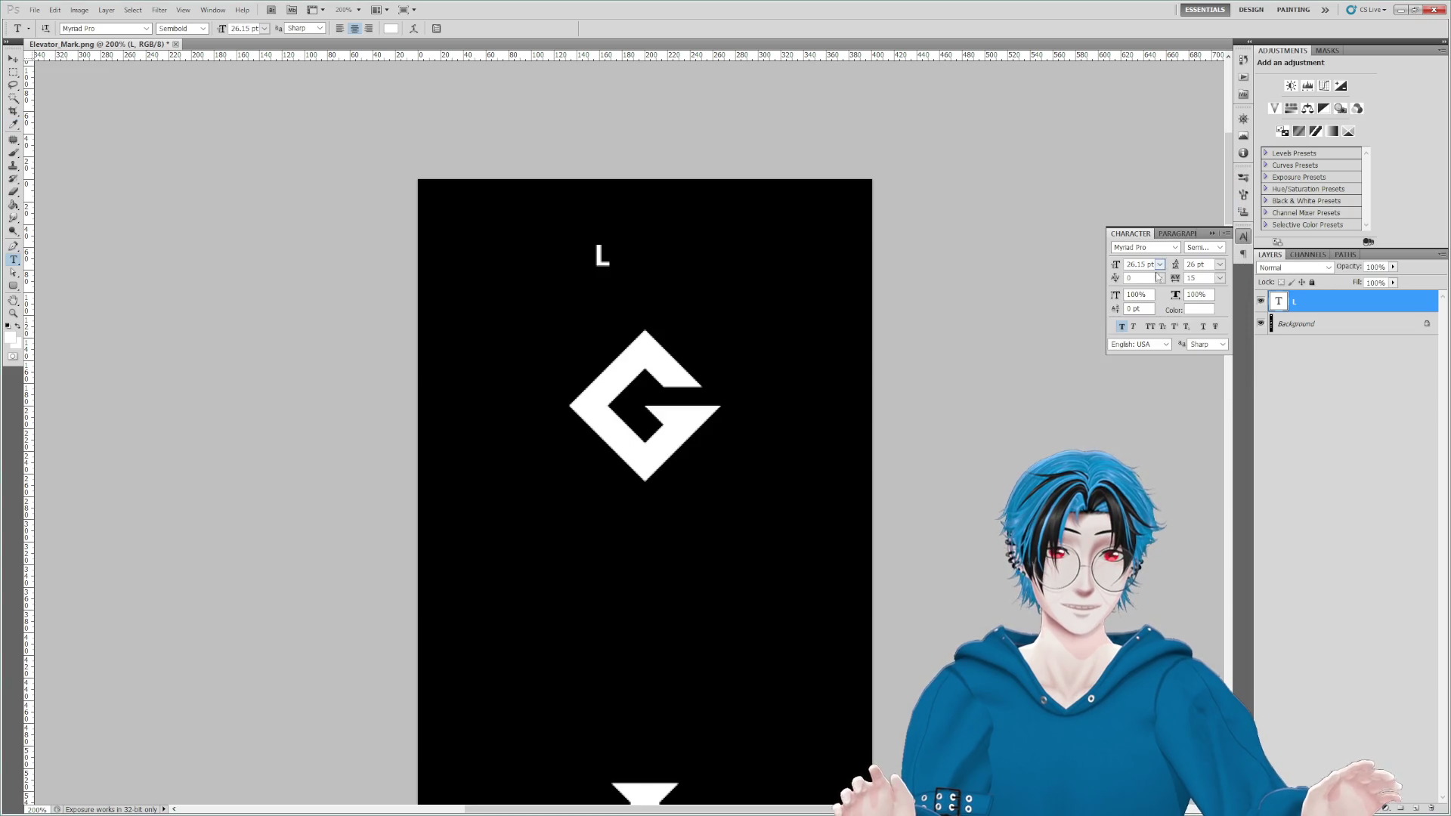
Step: Set the L to 48 pt Myriad Pro Bold with tracking 0
left_click(1220, 278)
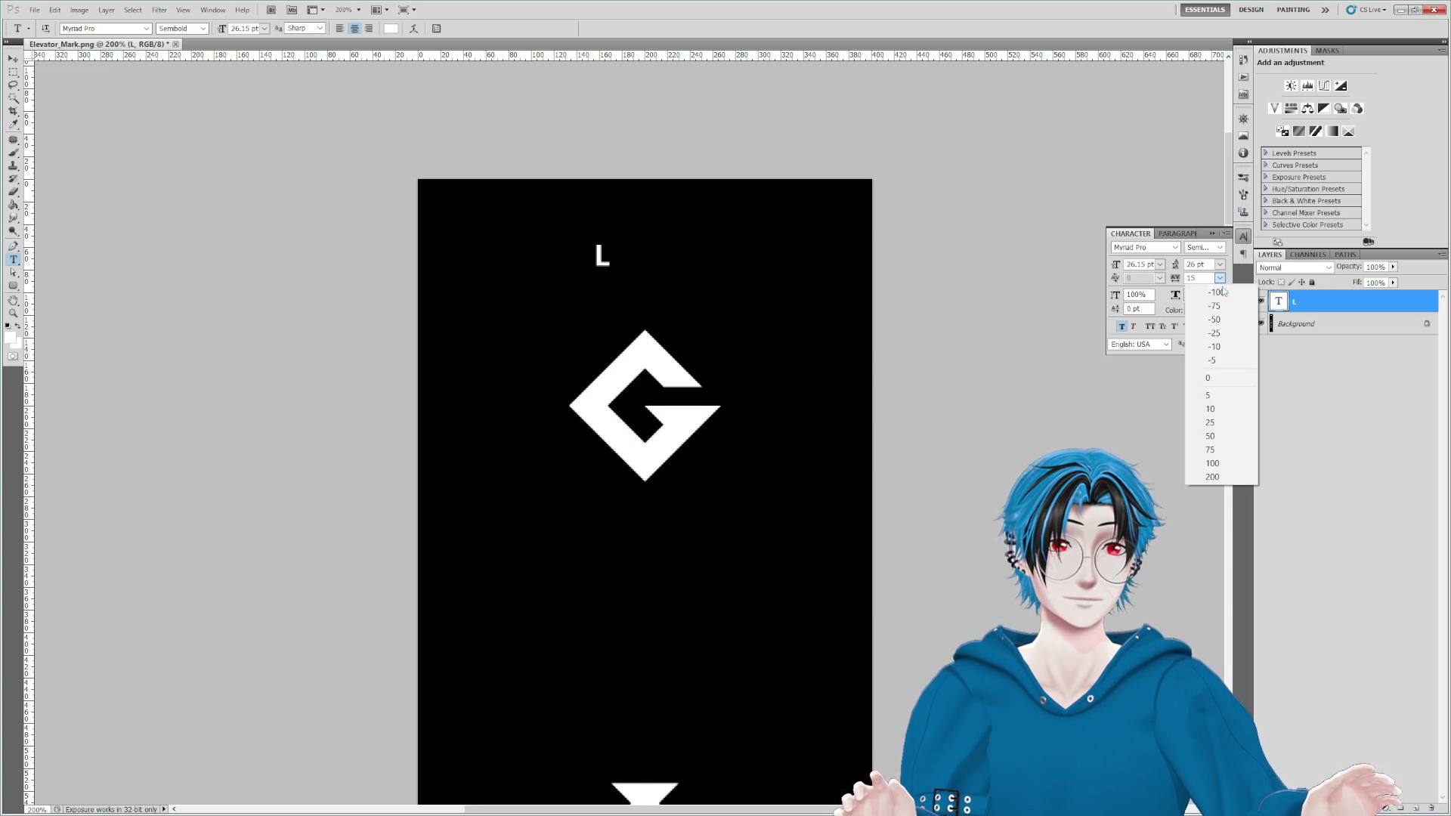
left_click(1214, 380)
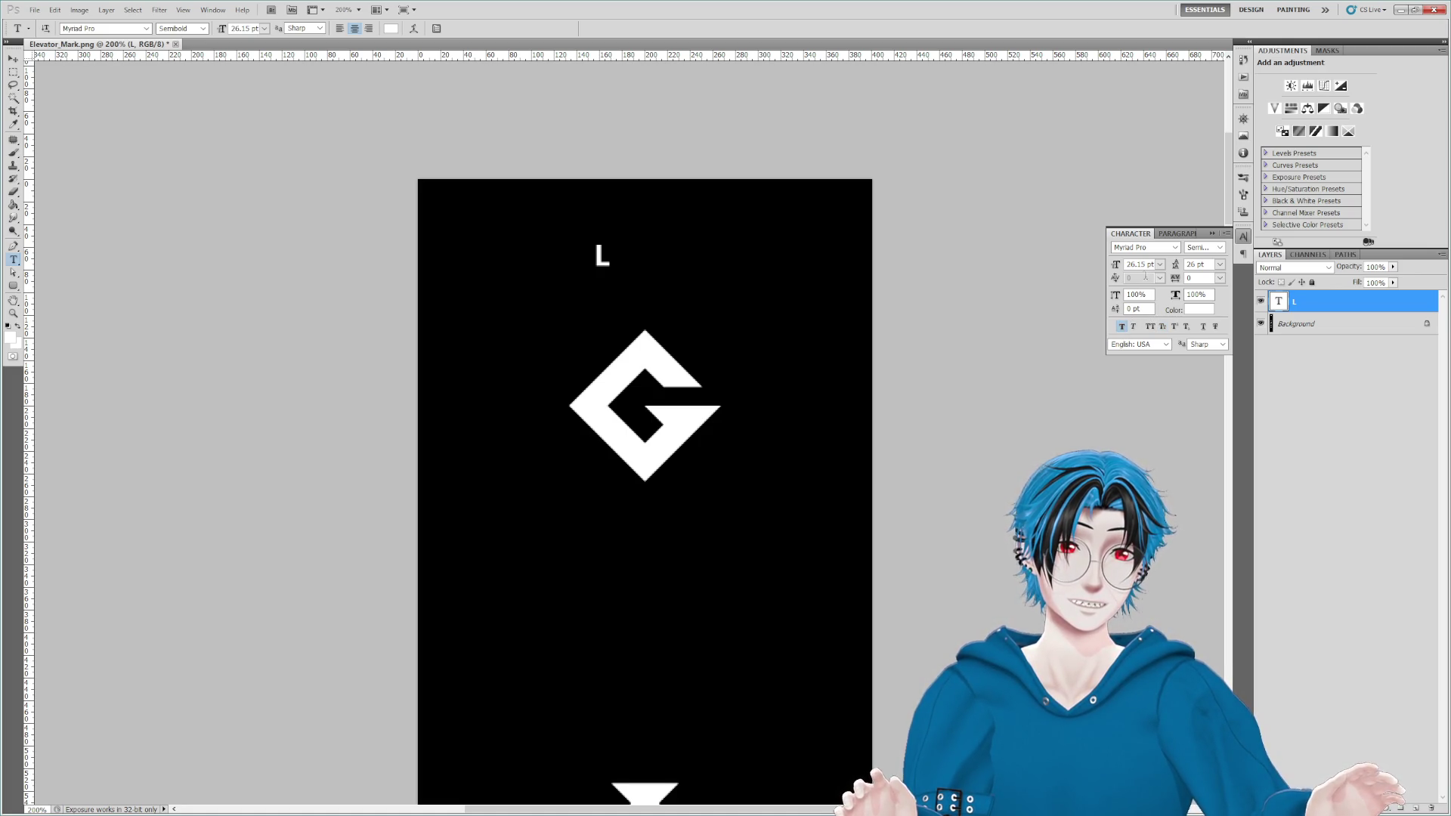
left_click(1160, 264)
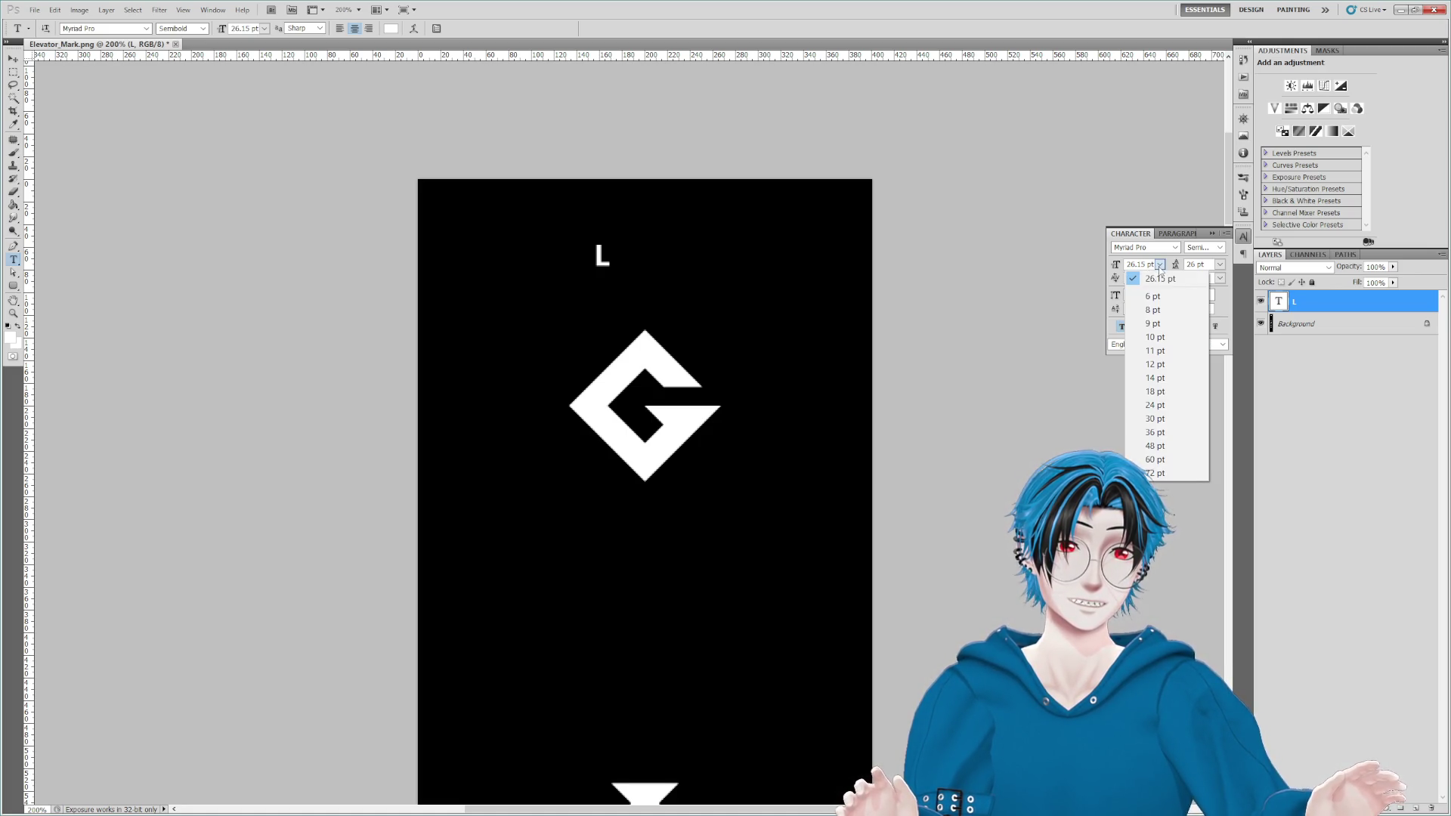
left_click(1183, 447)
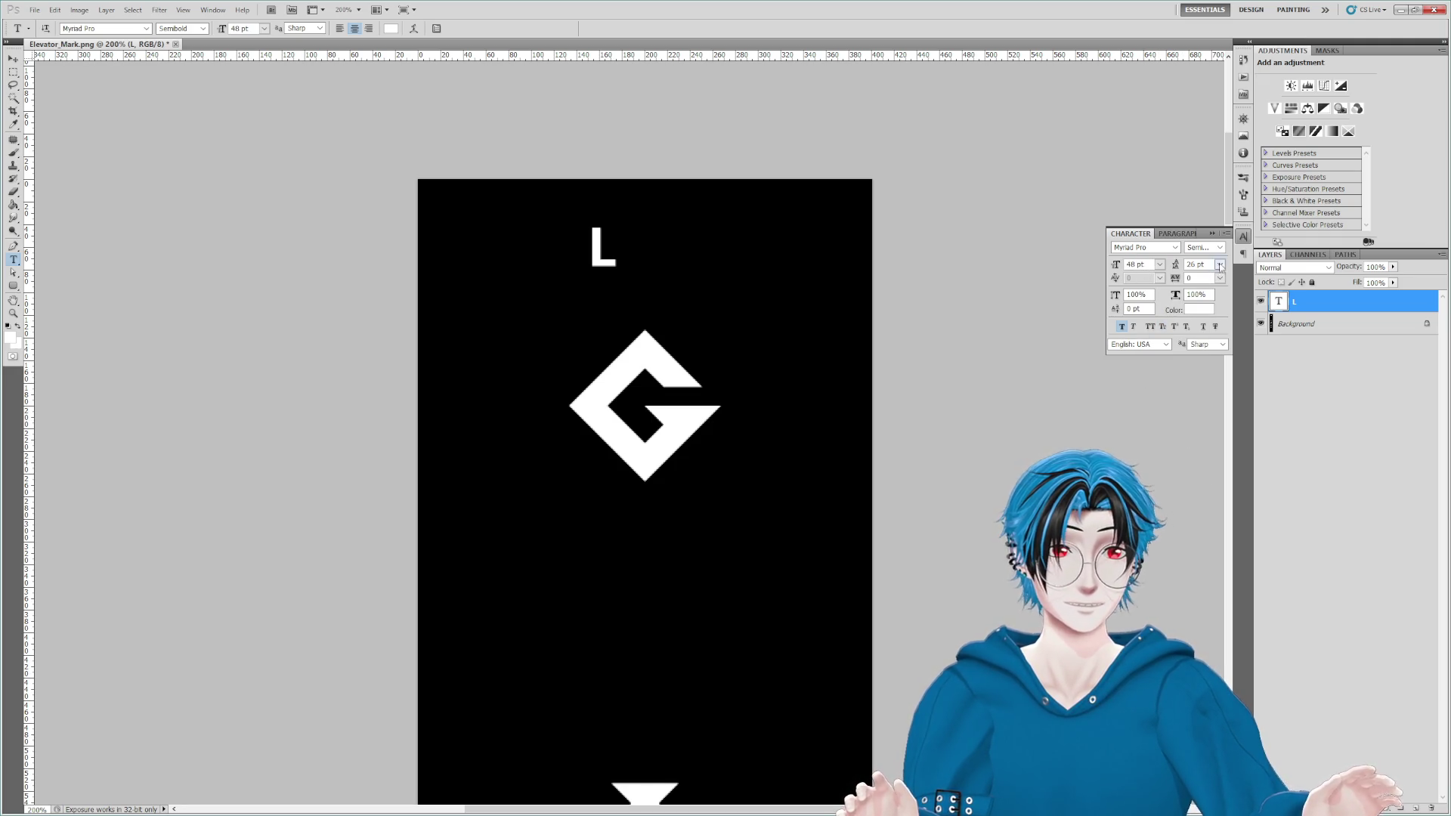
left_click(1220, 249)
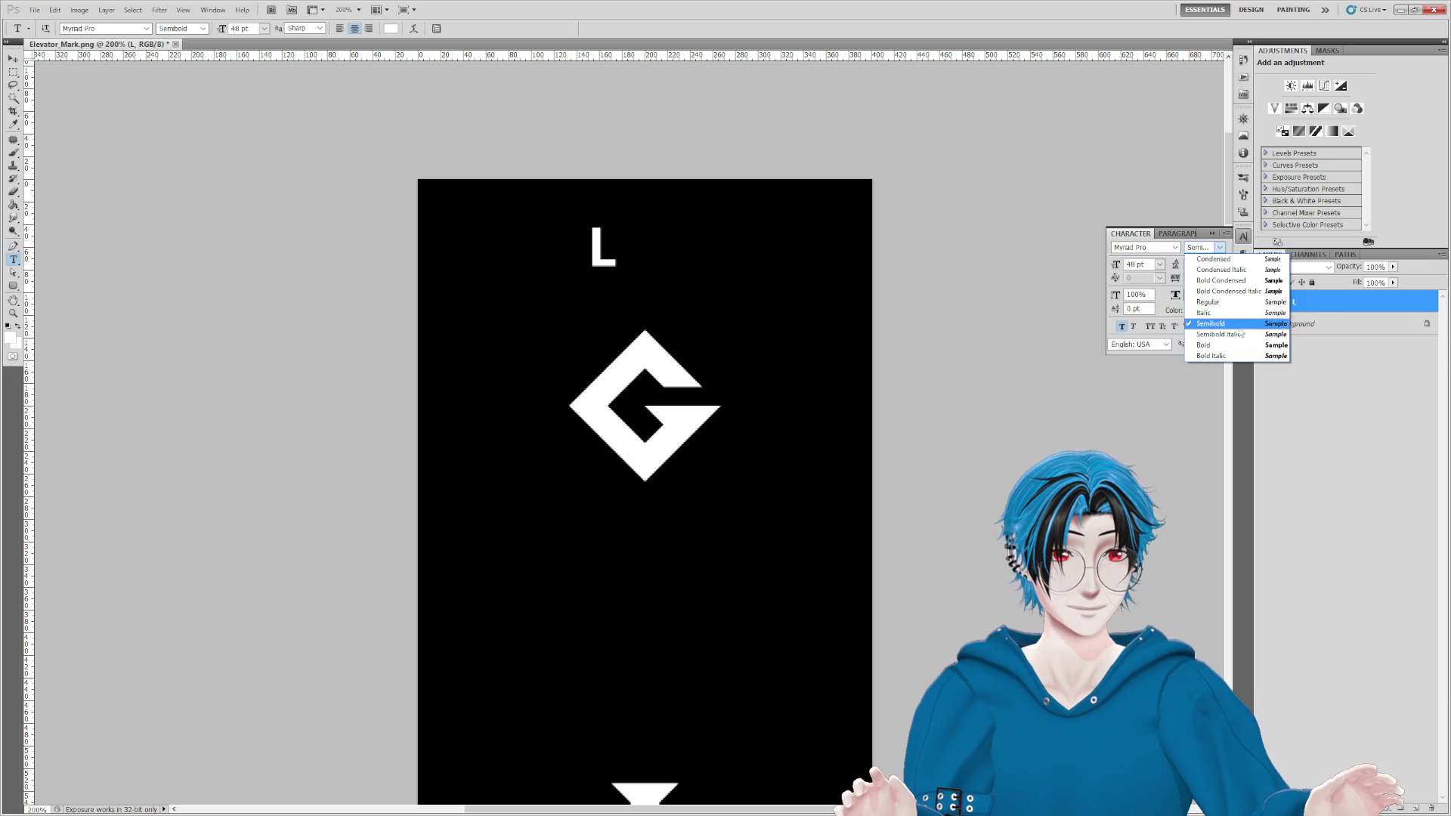
left_click(1235, 355)
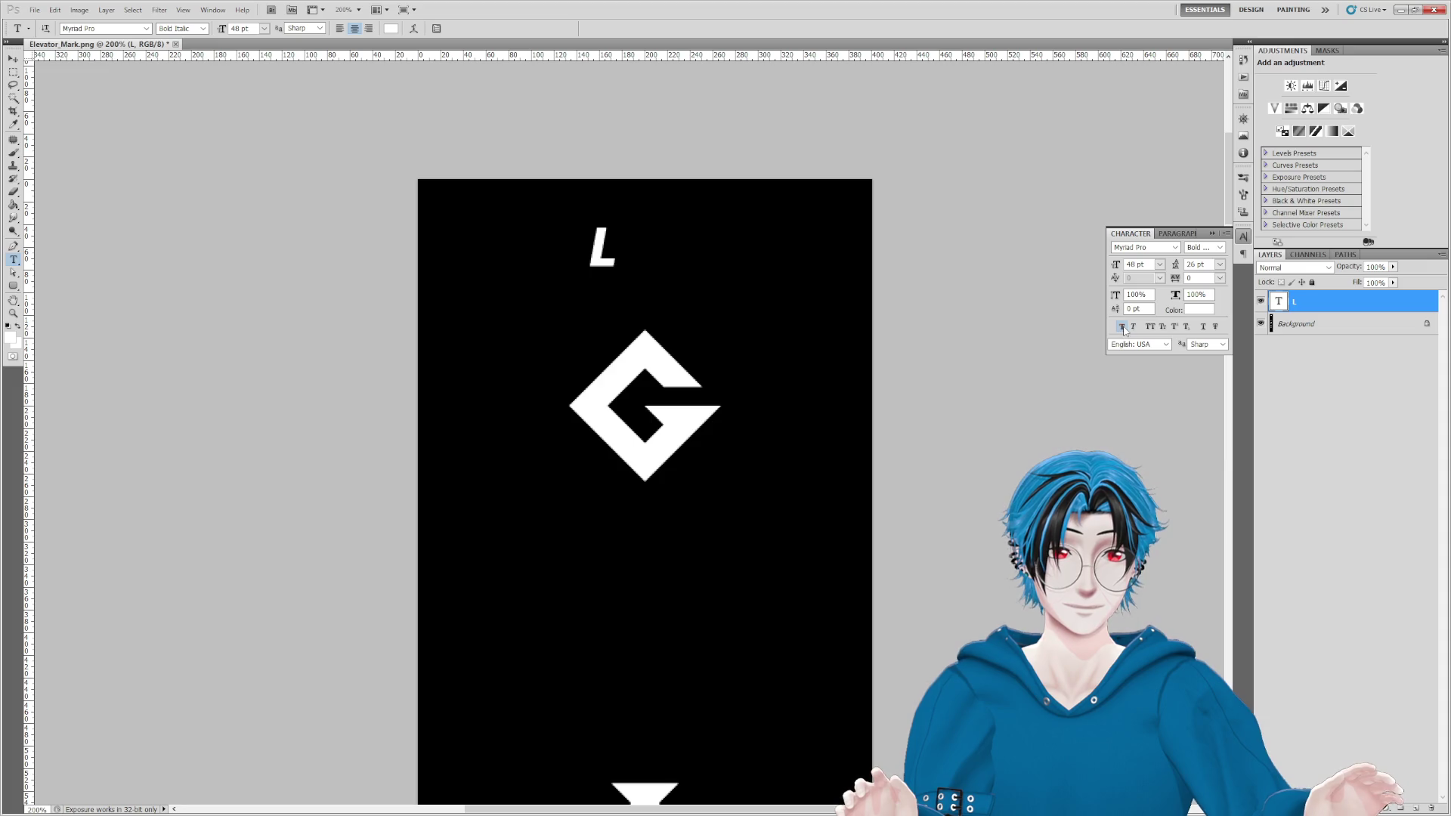
left_click(1215, 249)
left_click(1229, 346)
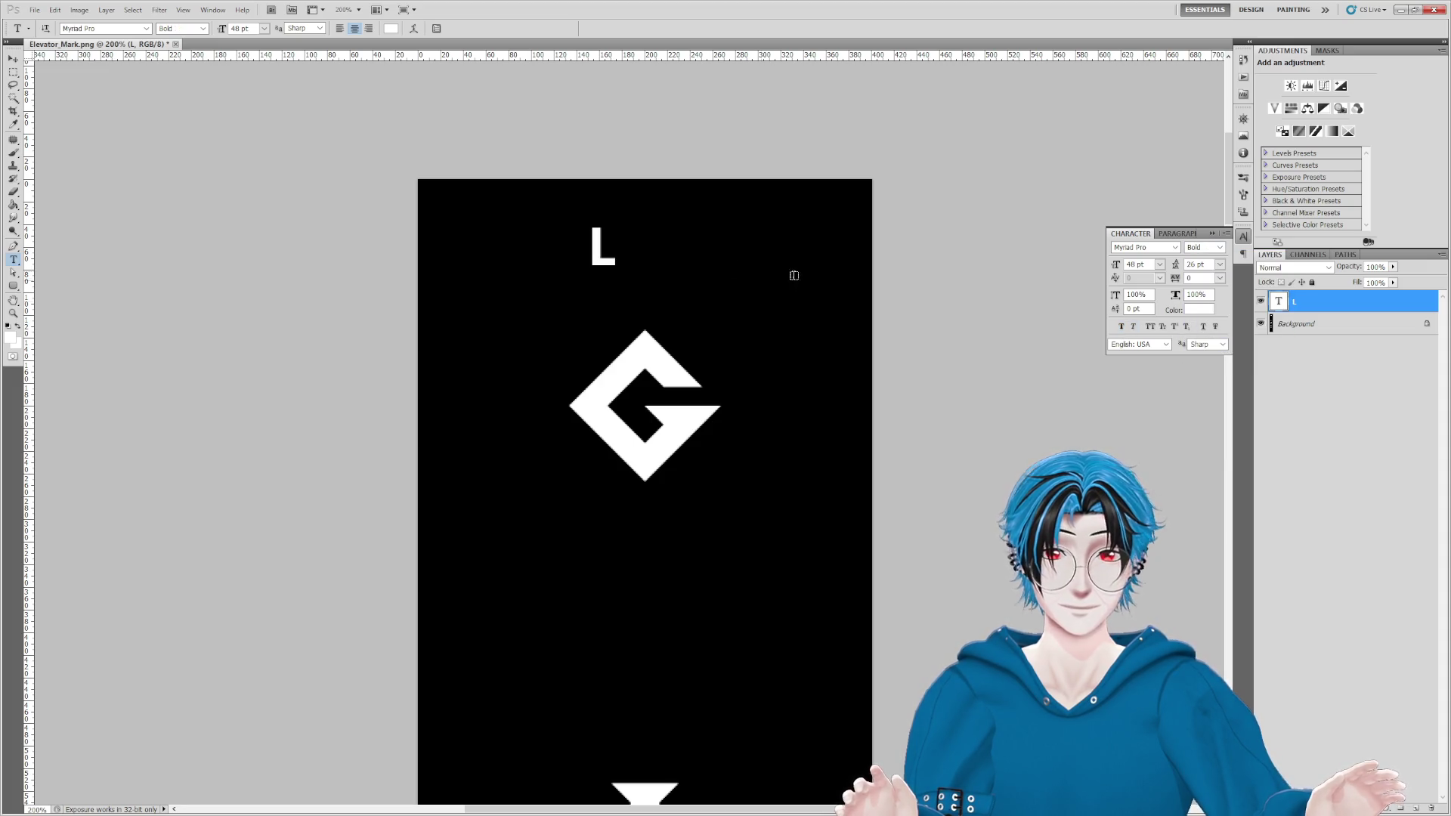
left_click(15, 72)
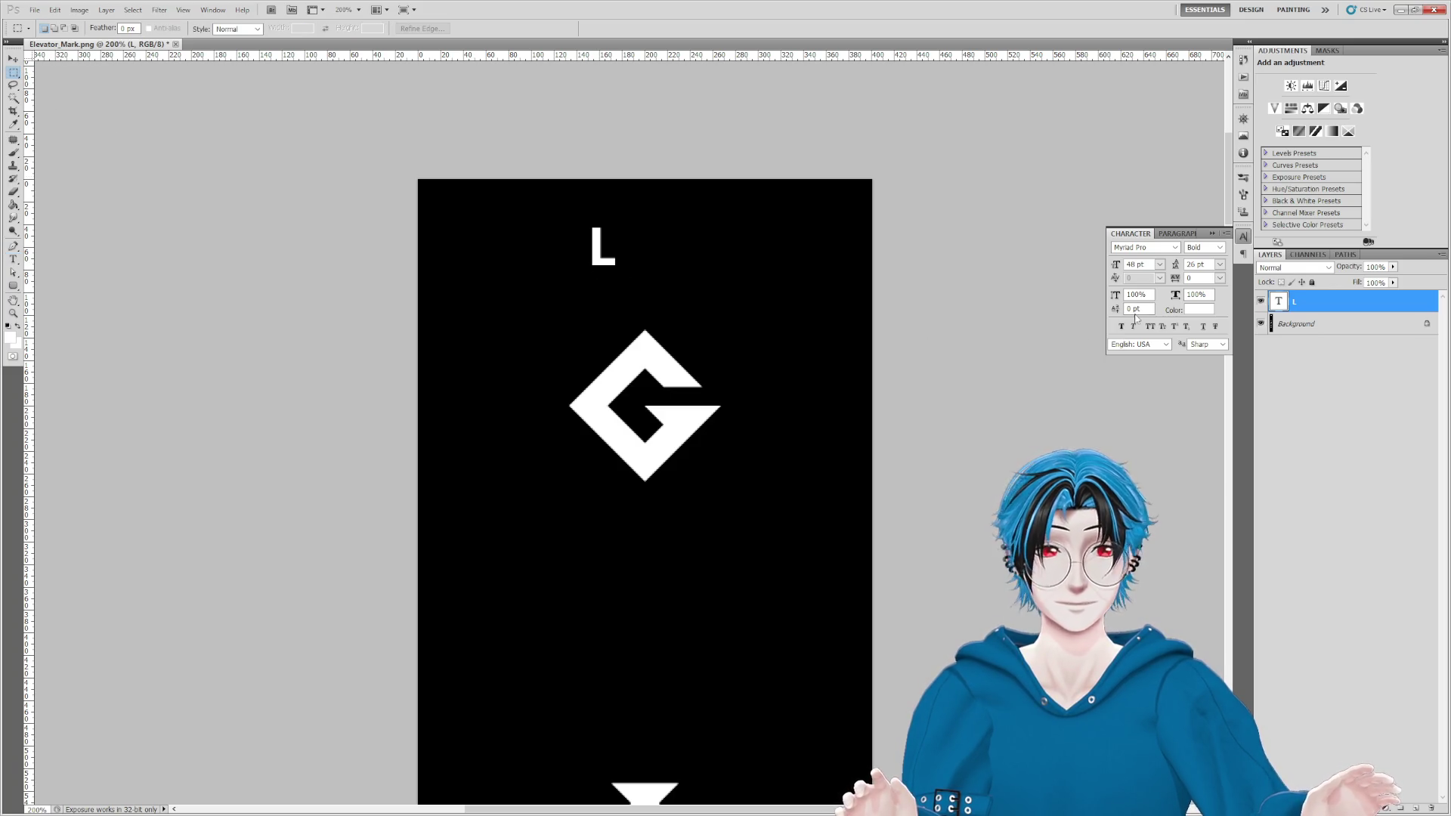
Step: Enlarge the L to 122 pt, move it onto the G logo, and duplicate the Background layer
left_click_drag(1117, 266, 1160, 275)
key("v")
mouse_move(603, 258)
left_mouse_down()
mouse_move(689, 430)
mouse_move(655, 431)
left_mouse_up()
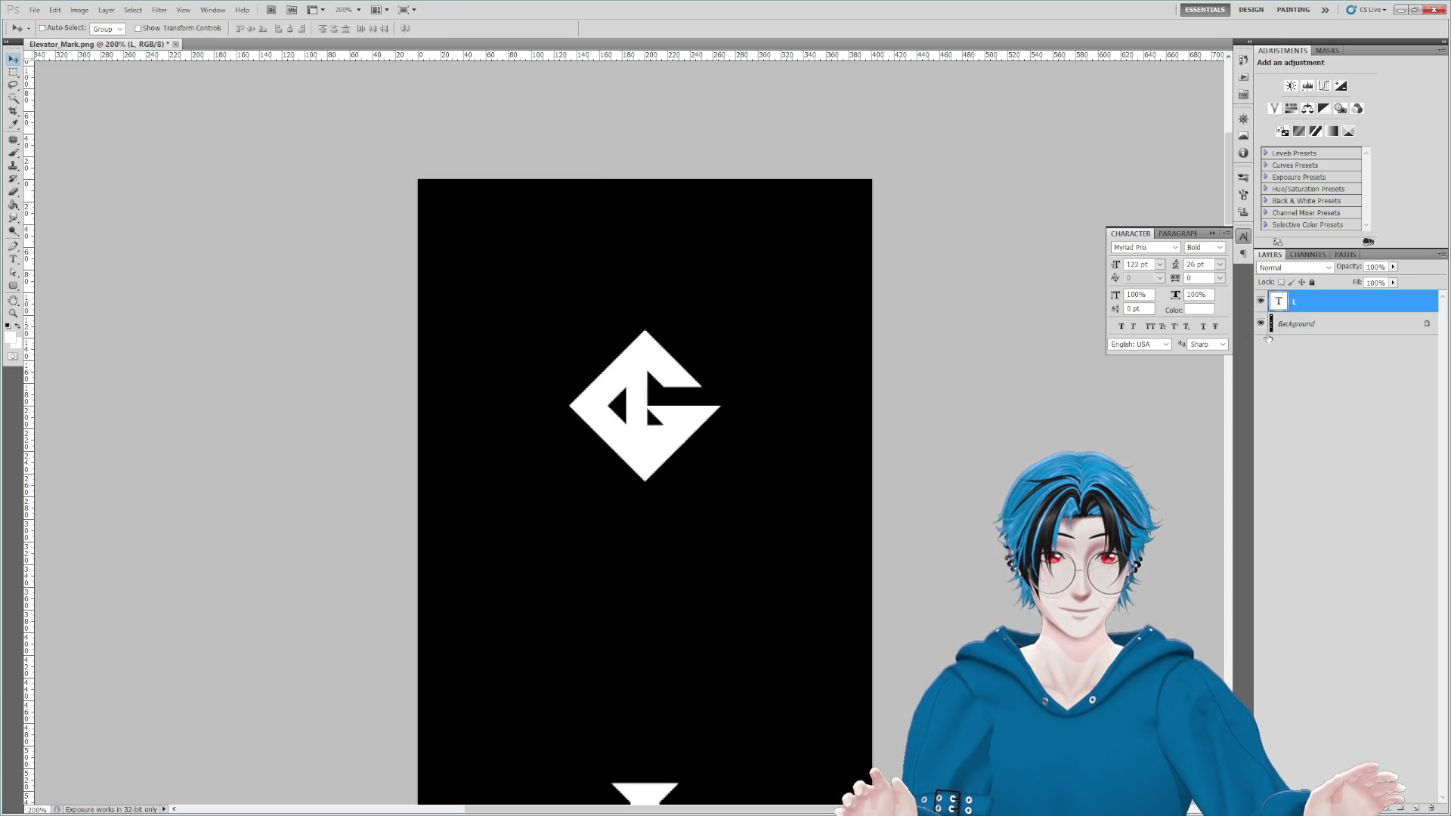
left_click_drag(1302, 335, 1415, 807)
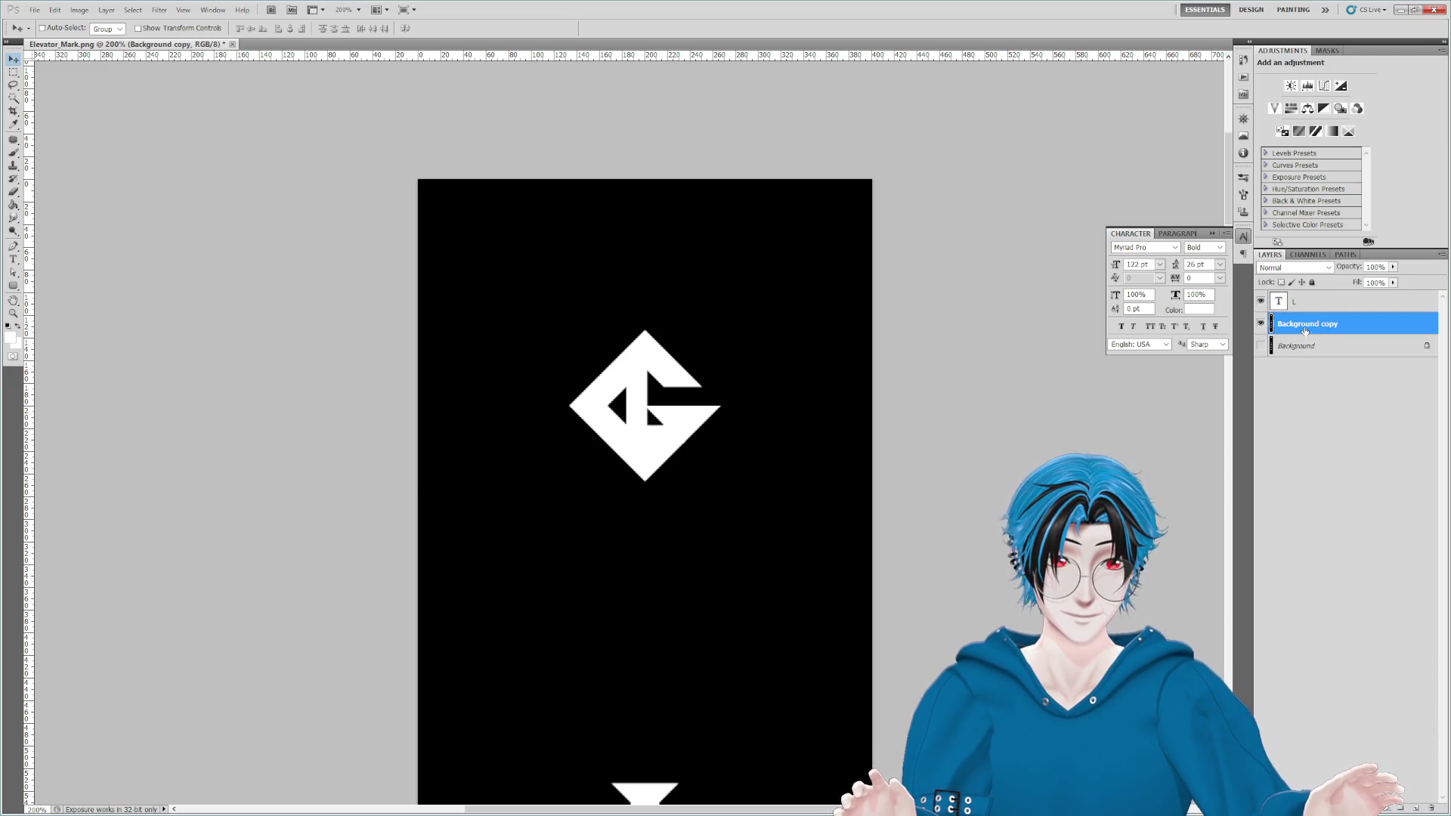
left_click(1315, 300)
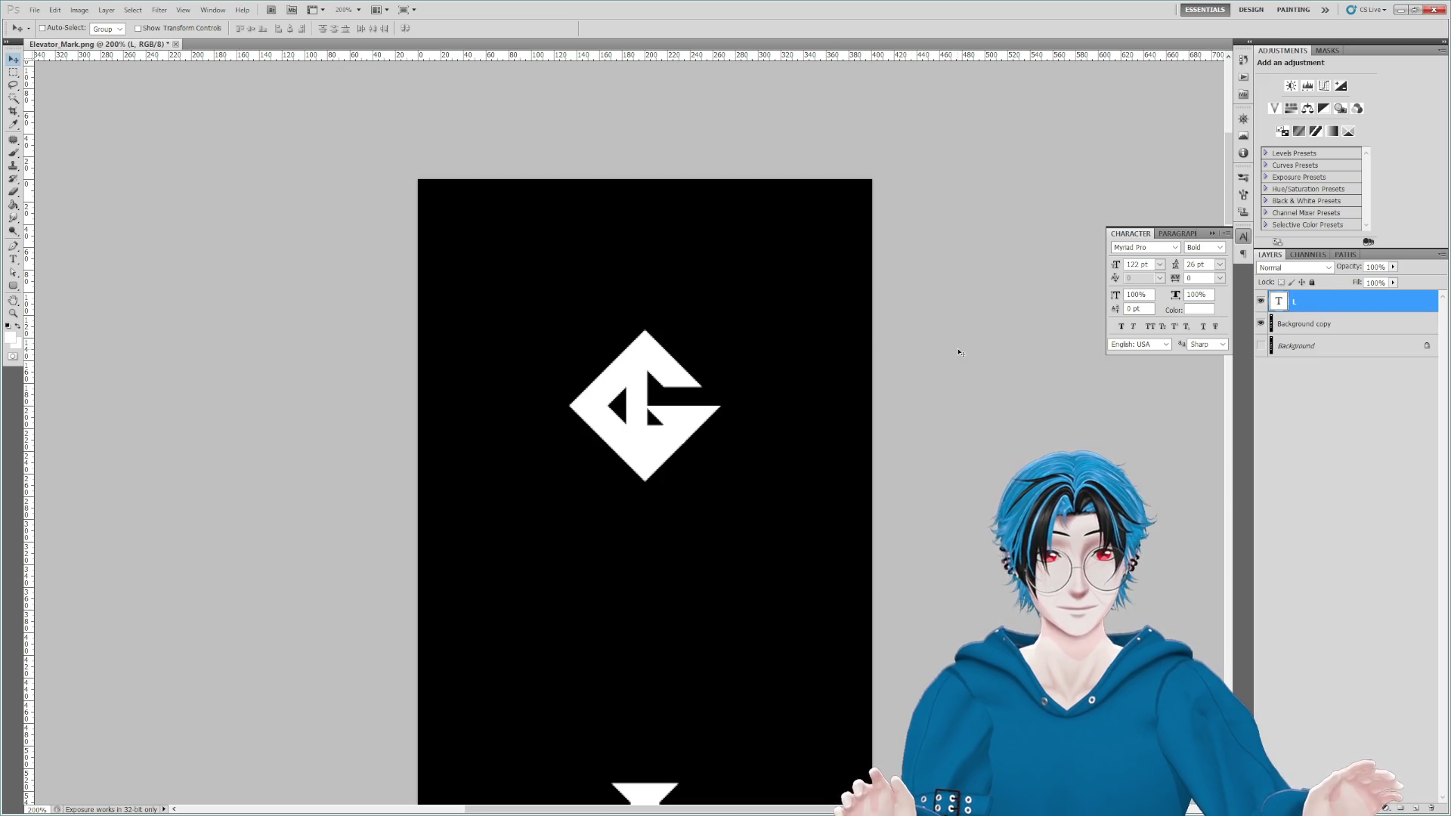
left_click(1308, 325)
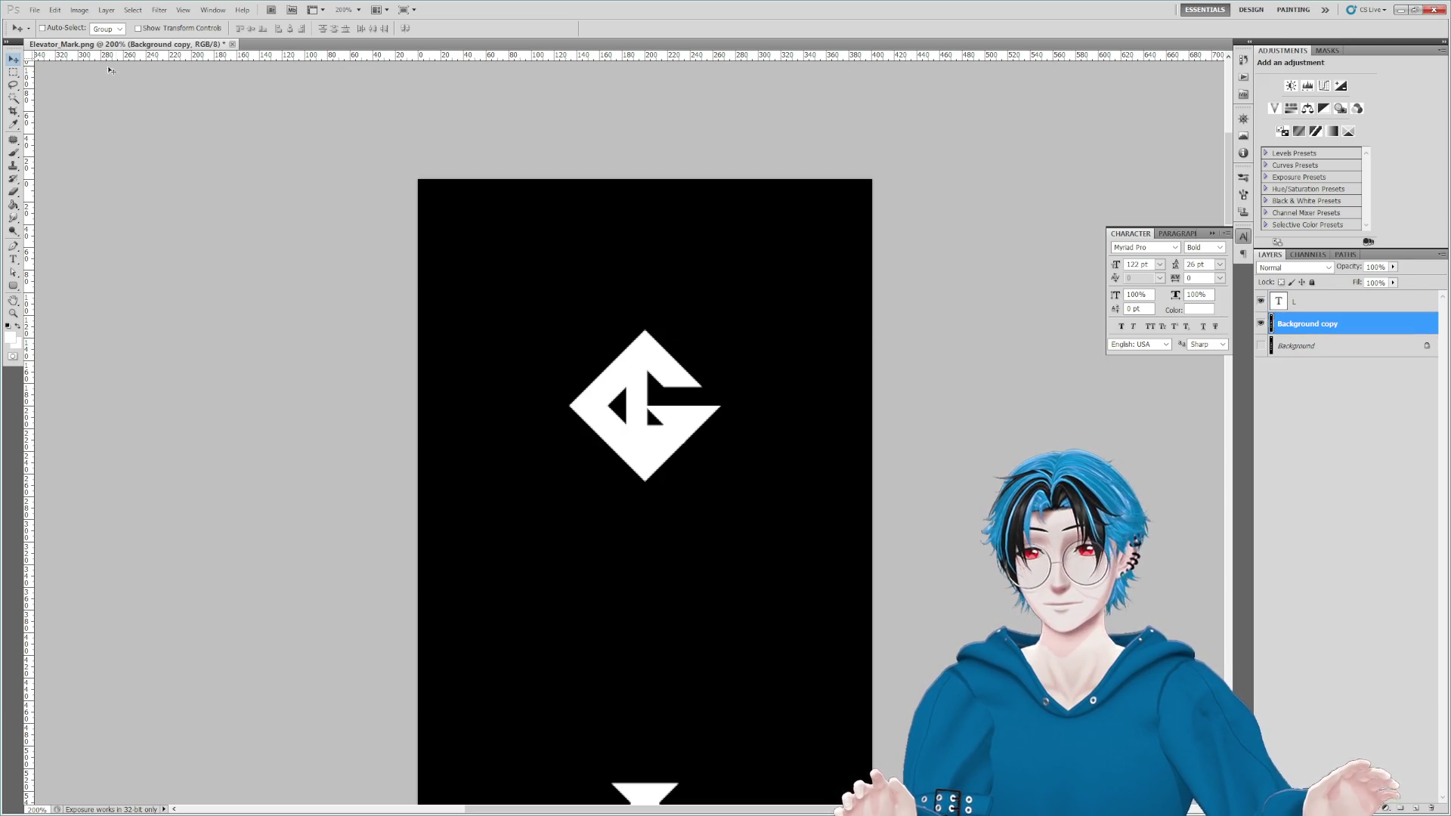
left_click(1330, 303)
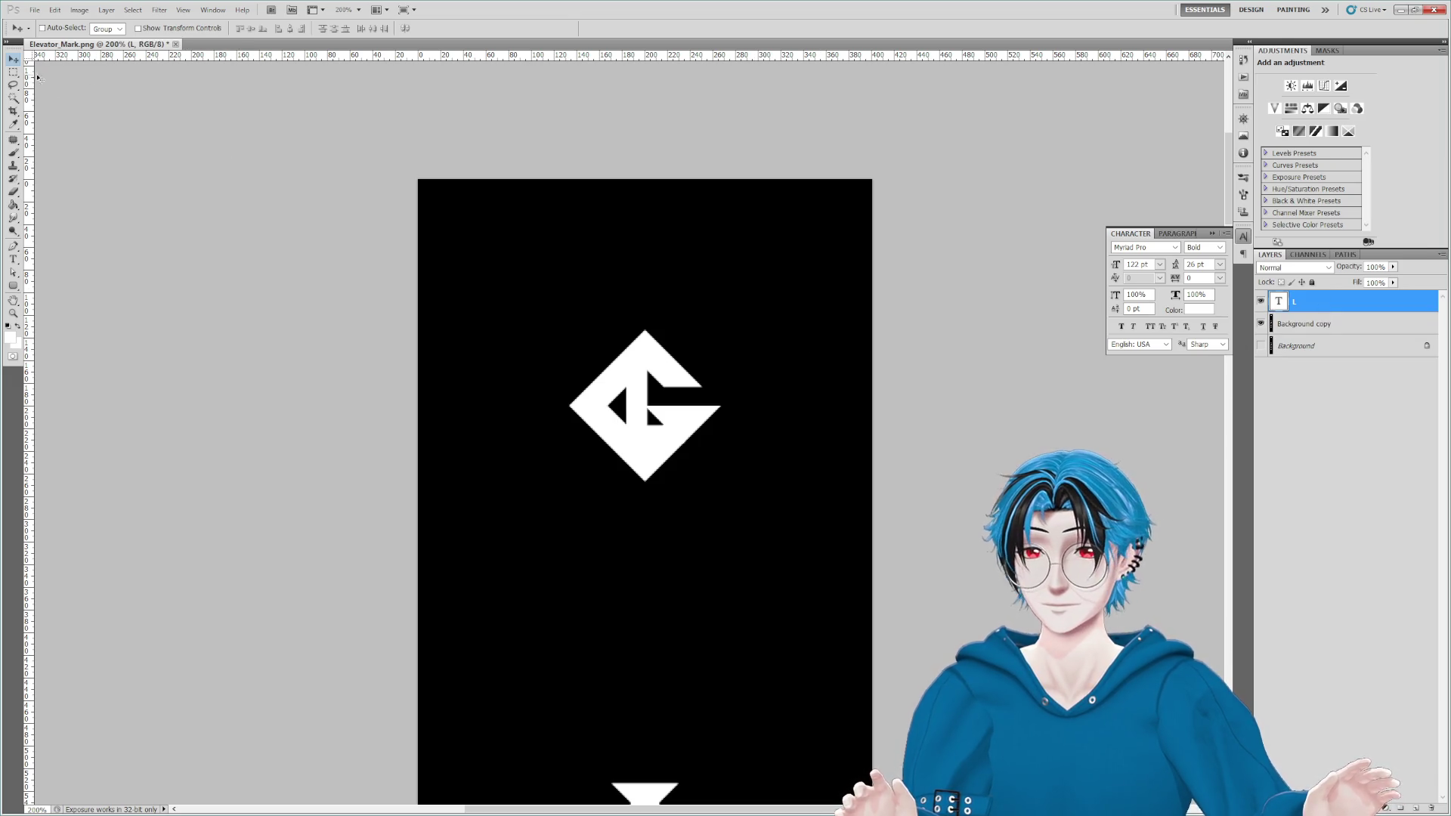
Step: Scale the L up to about 200 pt and position it over the G logo
left_click_drag(592, 415, 720, 415)
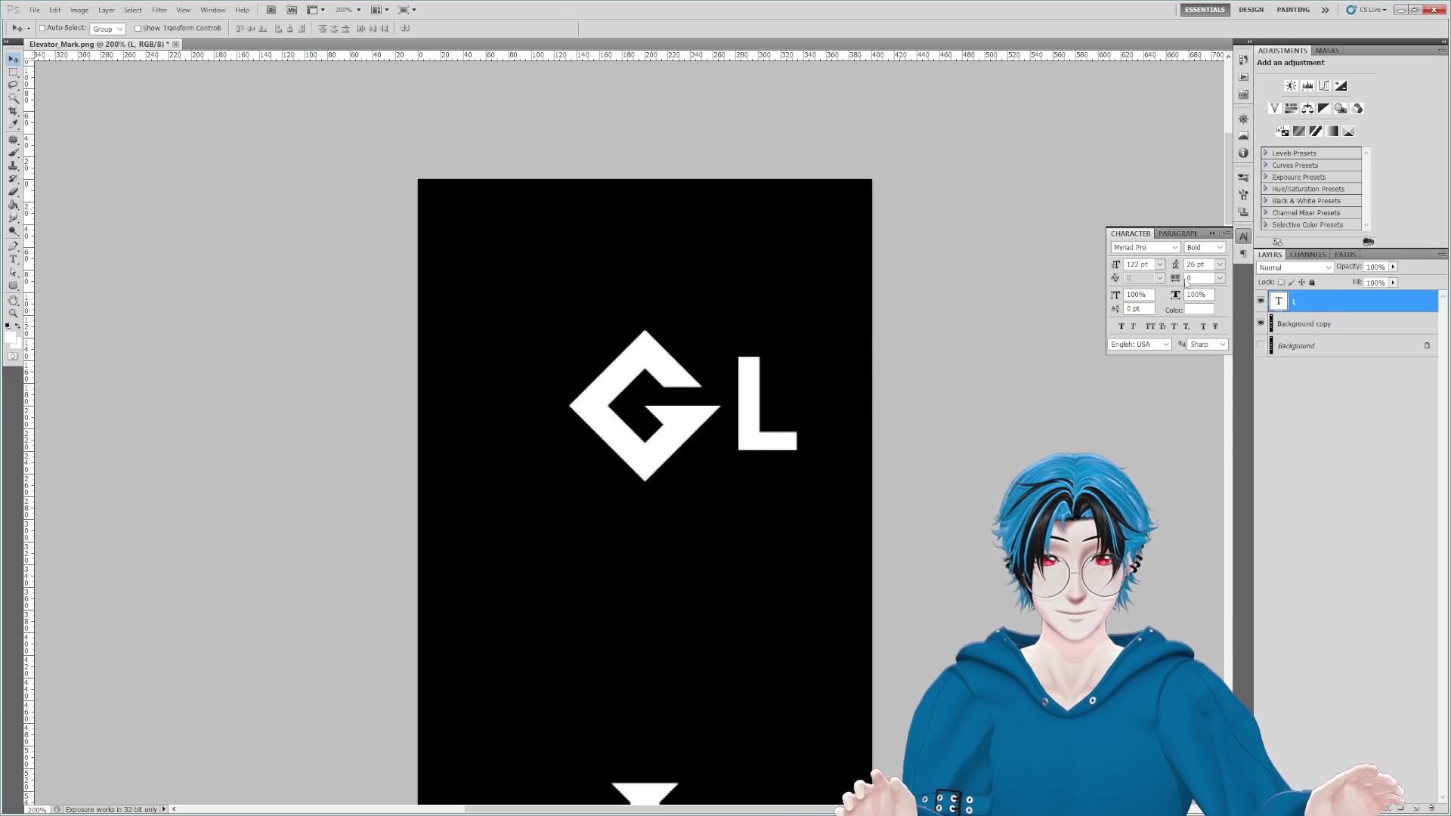
mouse_move(1116, 266)
left_mouse_down()
mouse_move(1142, 269)
mouse_move(1124, 273)
left_mouse_up()
left_click_drag(754, 385, 703, 408)
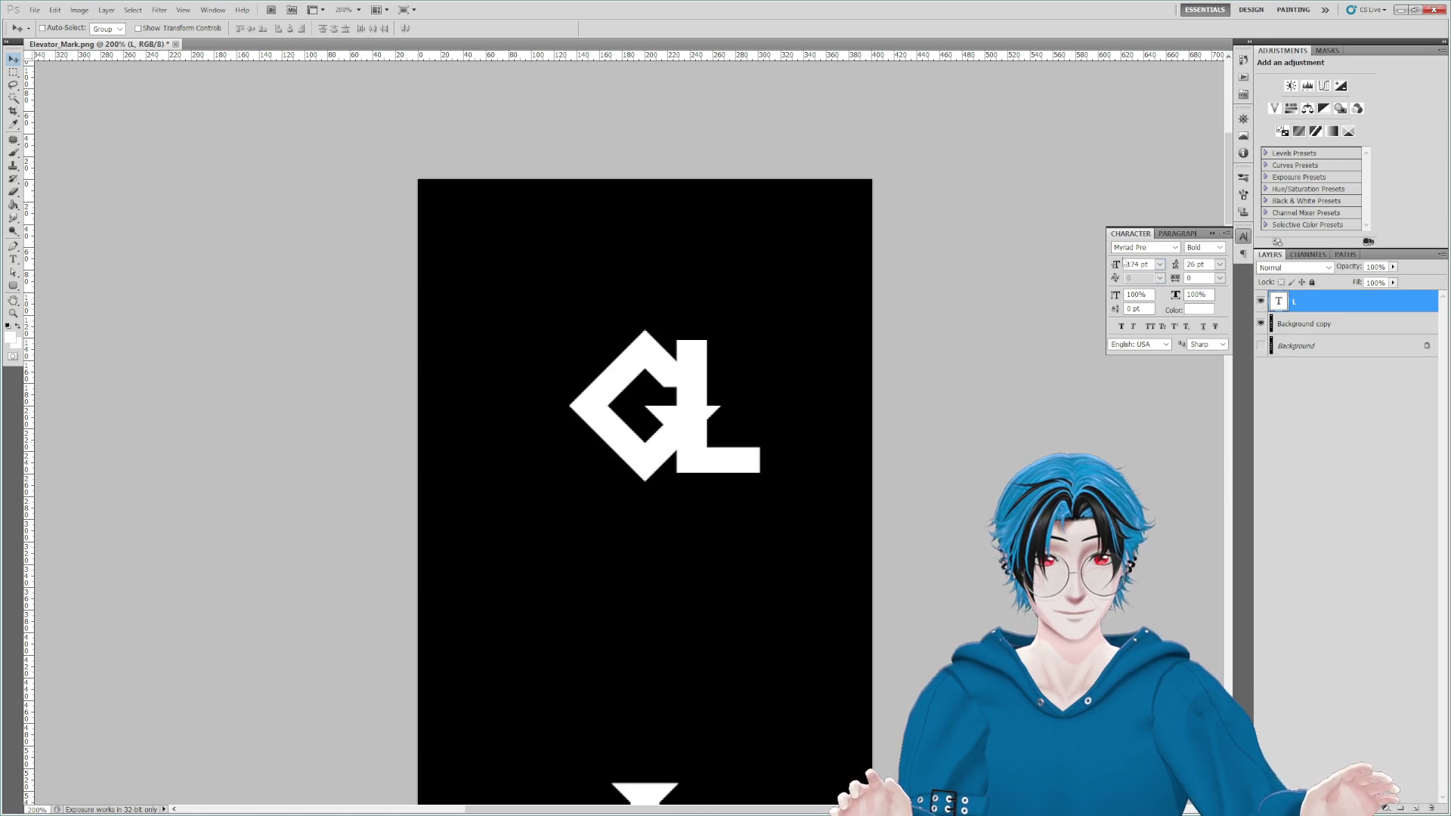
left_click_drag(1114, 271, 1125, 271)
left_click_drag(688, 375, 689, 380)
double_click(1138, 263)
type("2")
type("00")
key("Return")
left_click_drag(699, 364, 671, 367)
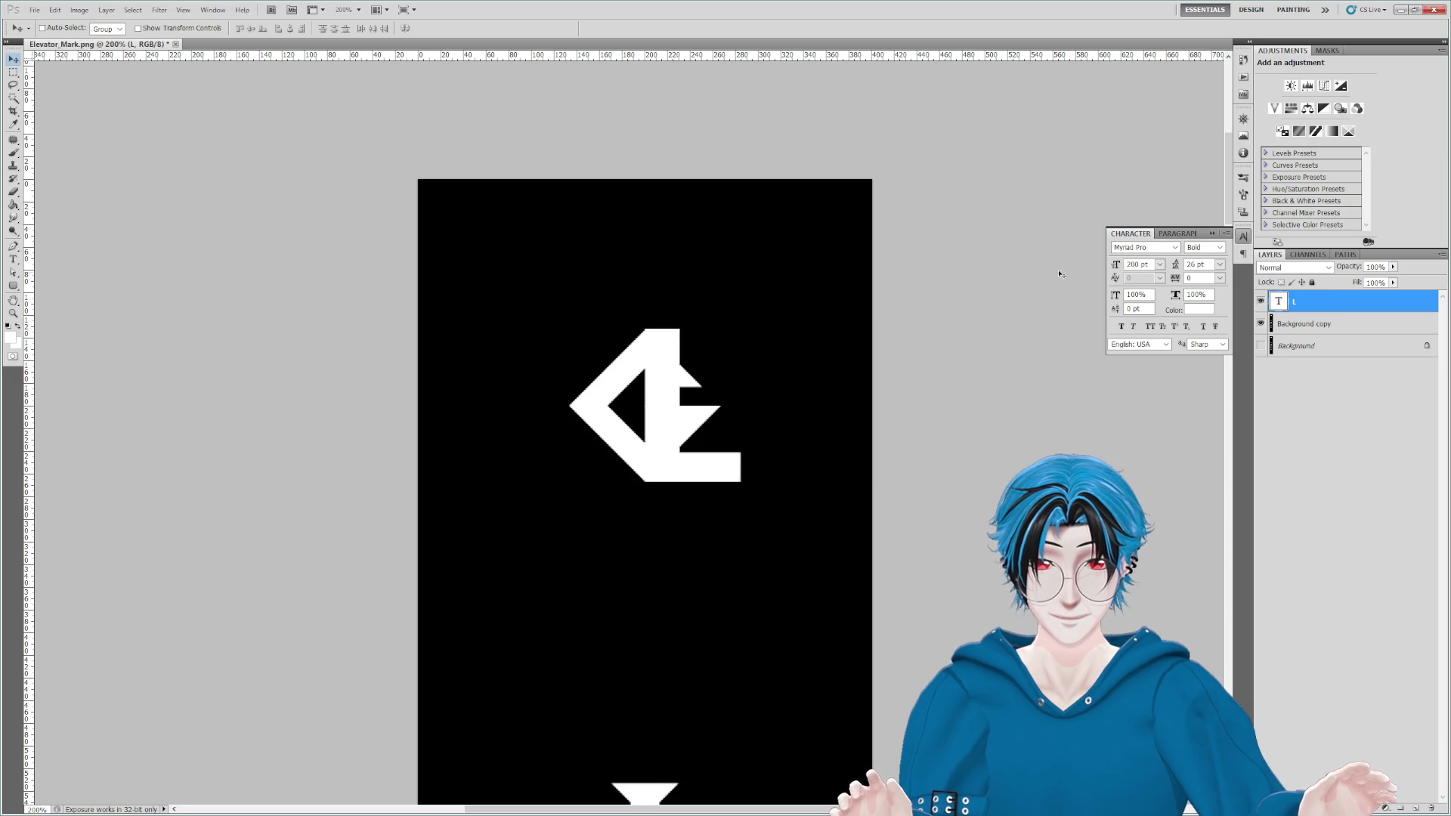
double_click(1138, 264)
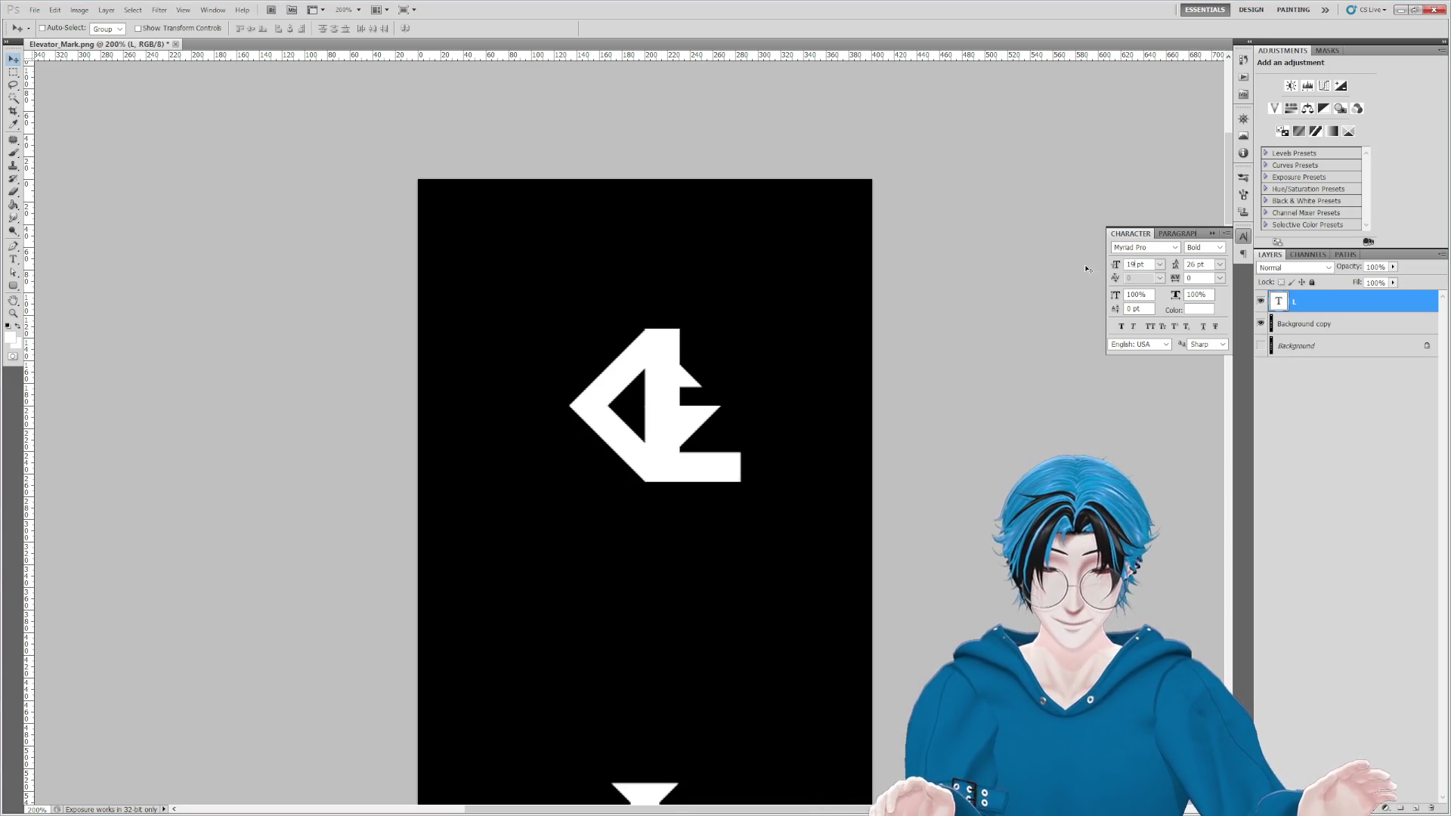
left_click_drag(652, 350, 608, 348)
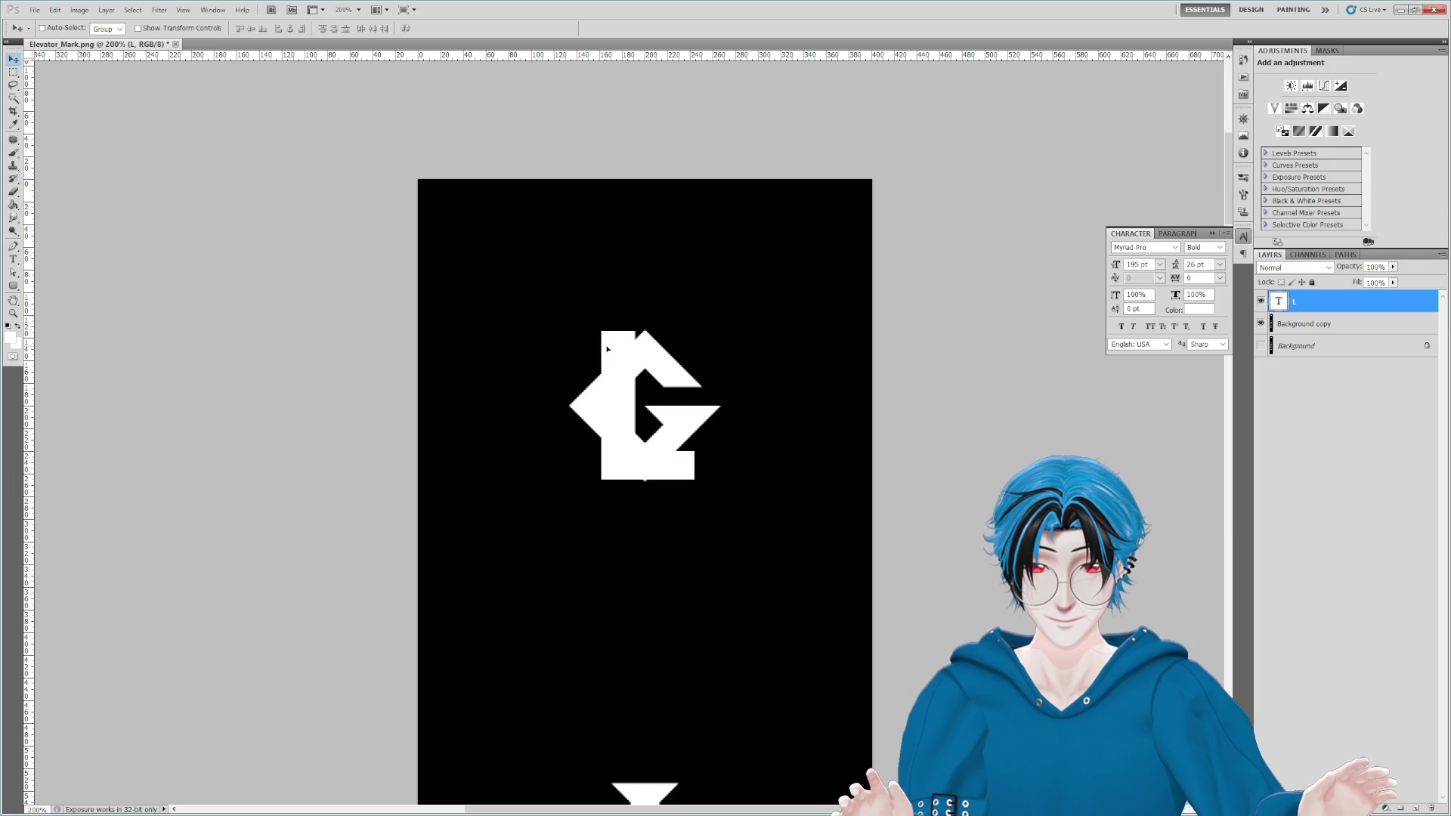
Step: Paint the G logo out in black on the Background copy layer with a large brush
left_click(1306, 325)
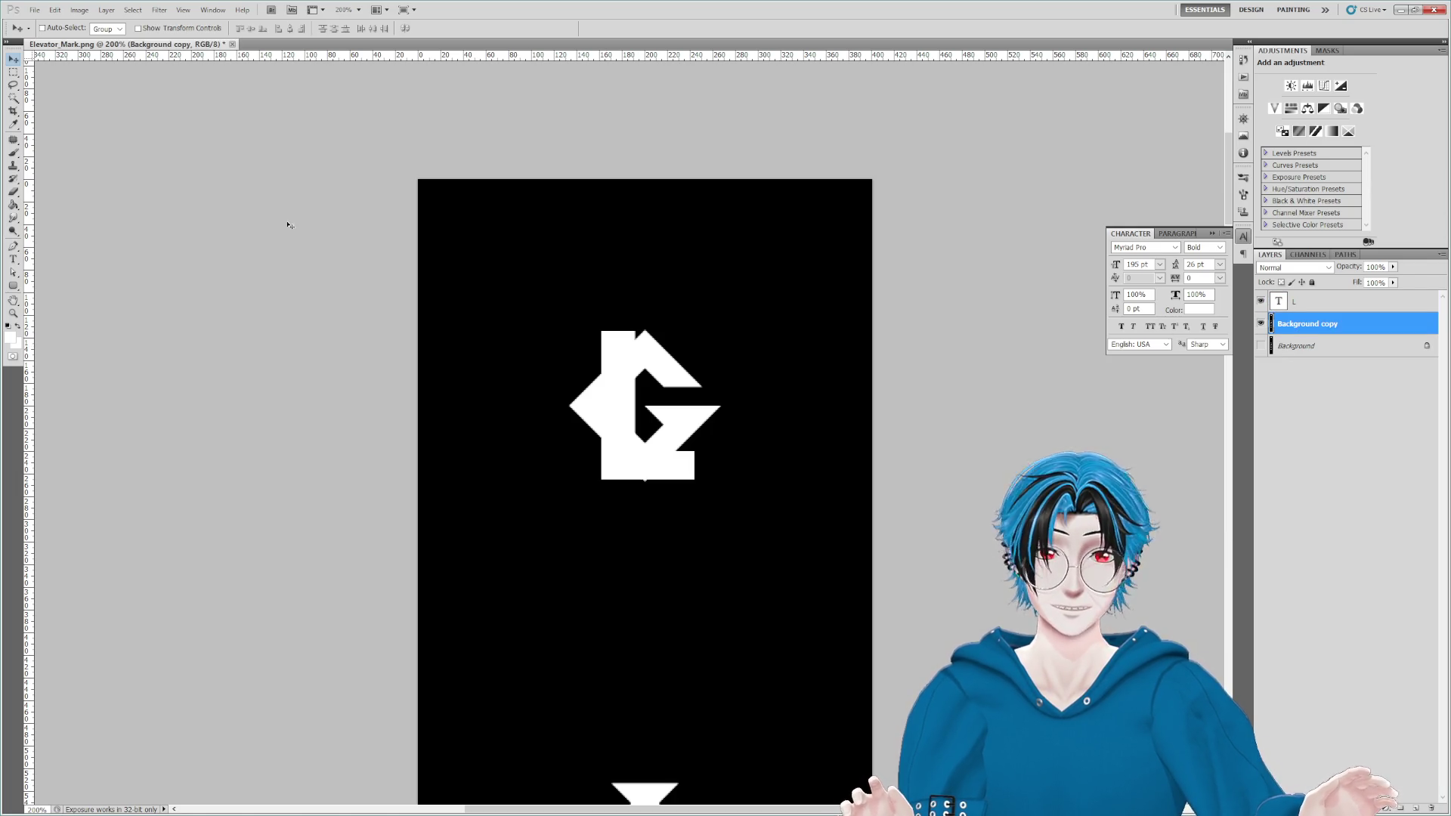
left_click(14, 152)
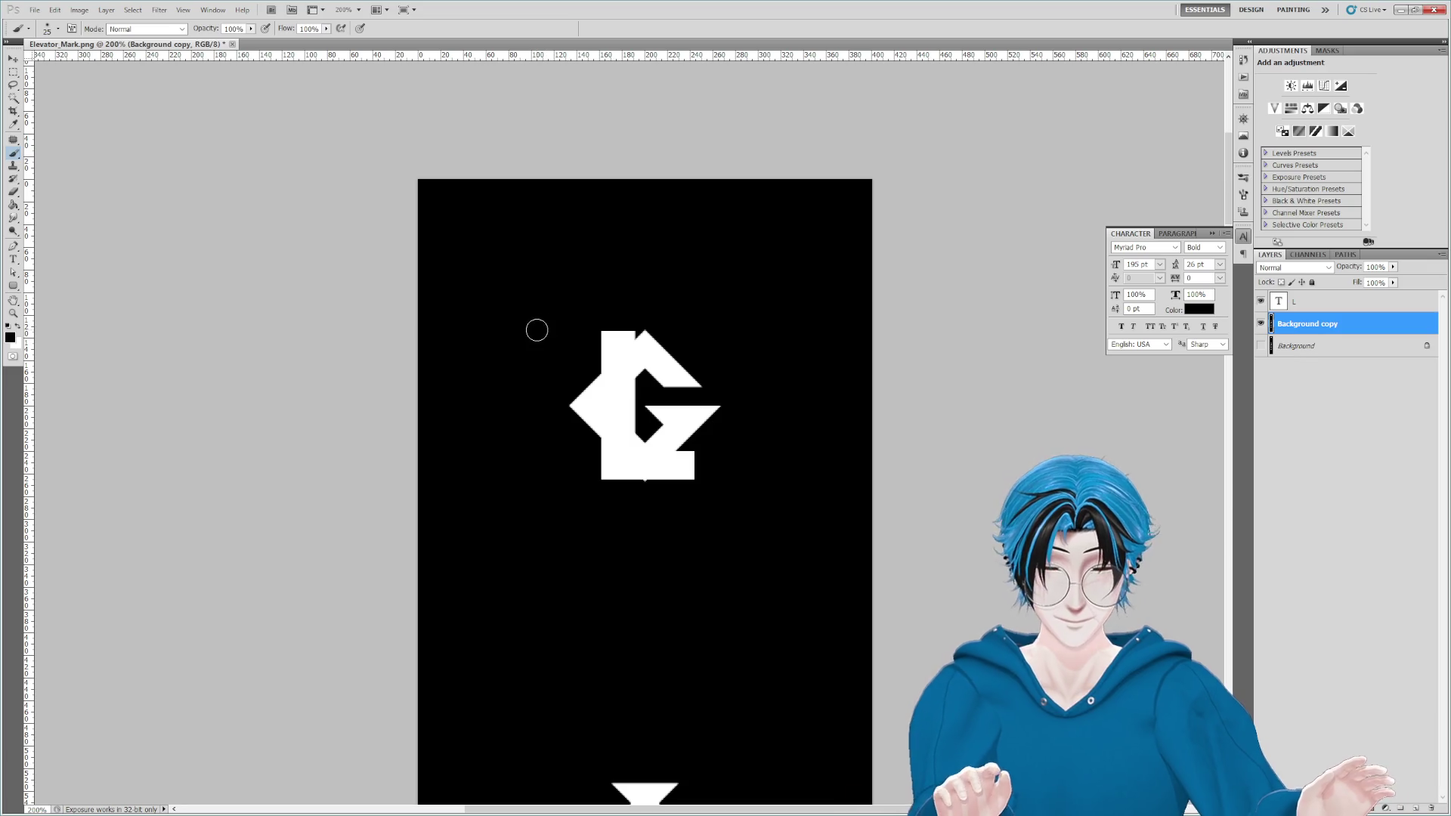
key("bracketright")
key("bracketright")
key("bracketright")
mouse_move(638, 415)
left_mouse_down()
mouse_move(650, 418)
mouse_move(660, 303)
left_mouse_up()
key("x")
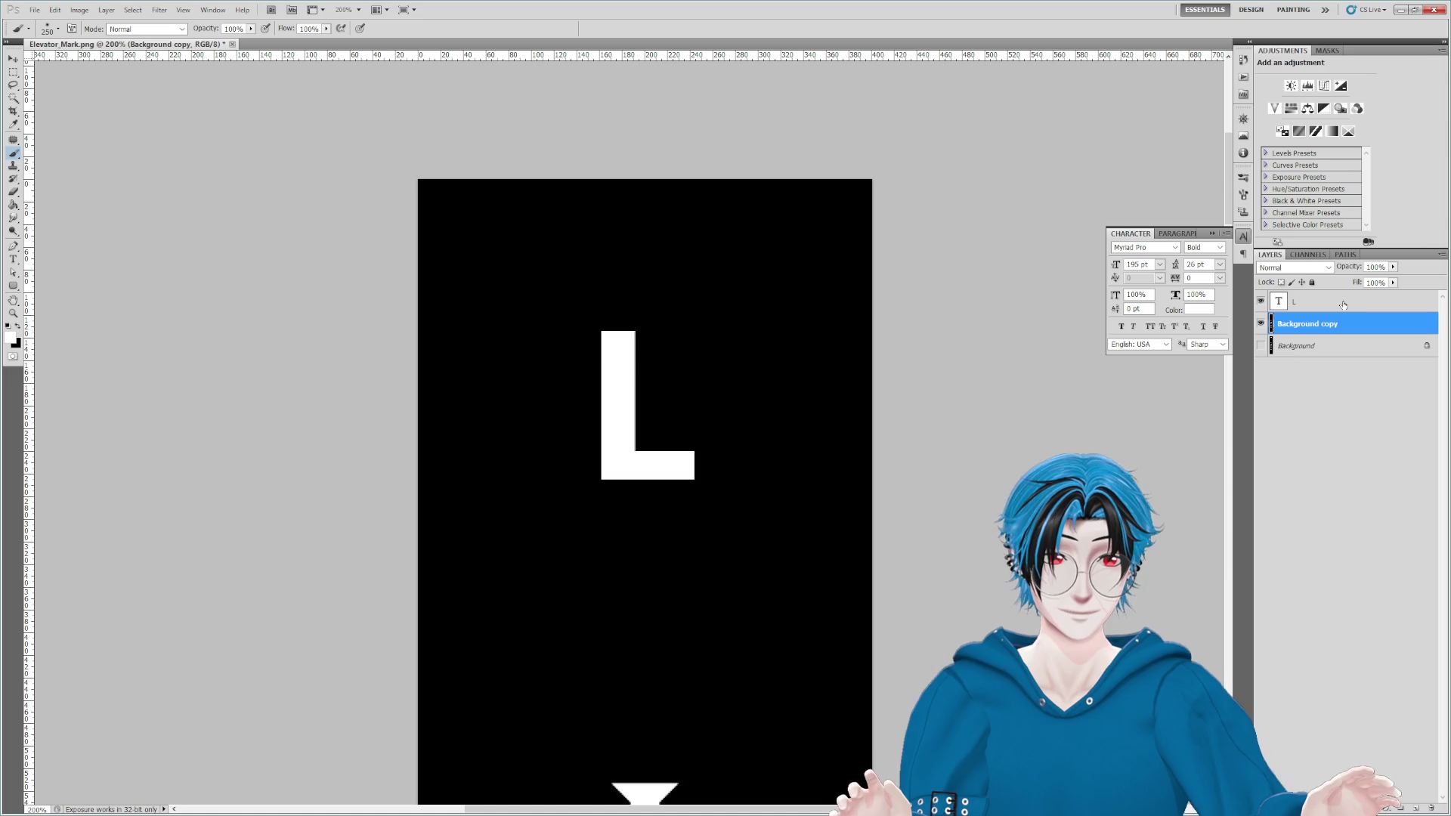
Step: Place a duplicate of the L text lower down the page
left_click(1344, 302)
left_click(13, 59)
scroll(609, 382, "down", 5)
left_click_drag(669, 282, 711, 671)
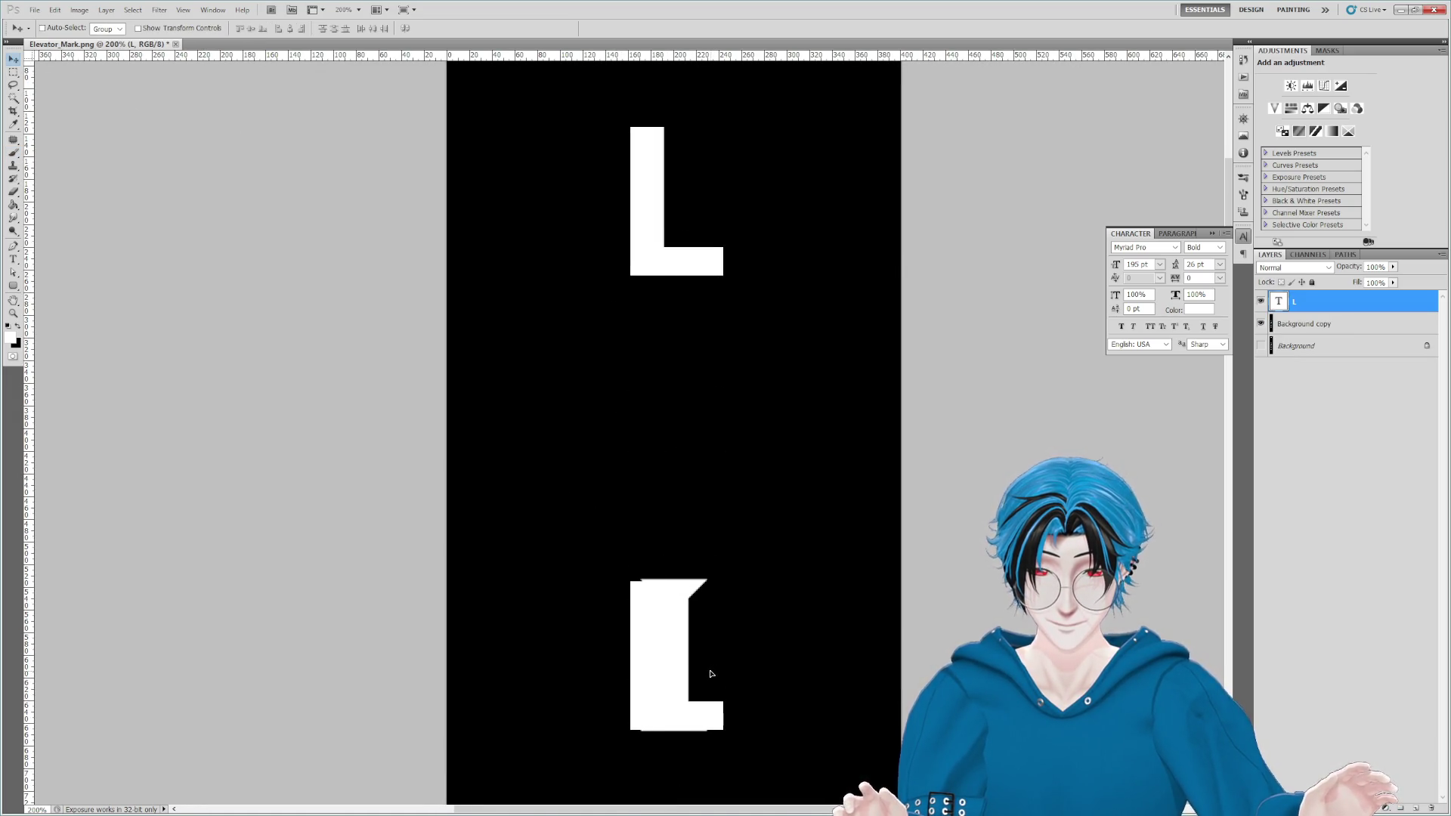
Step: Retype the lower L copy as 1 and move it to the middle of the page
double_click(1272, 311)
type("1")
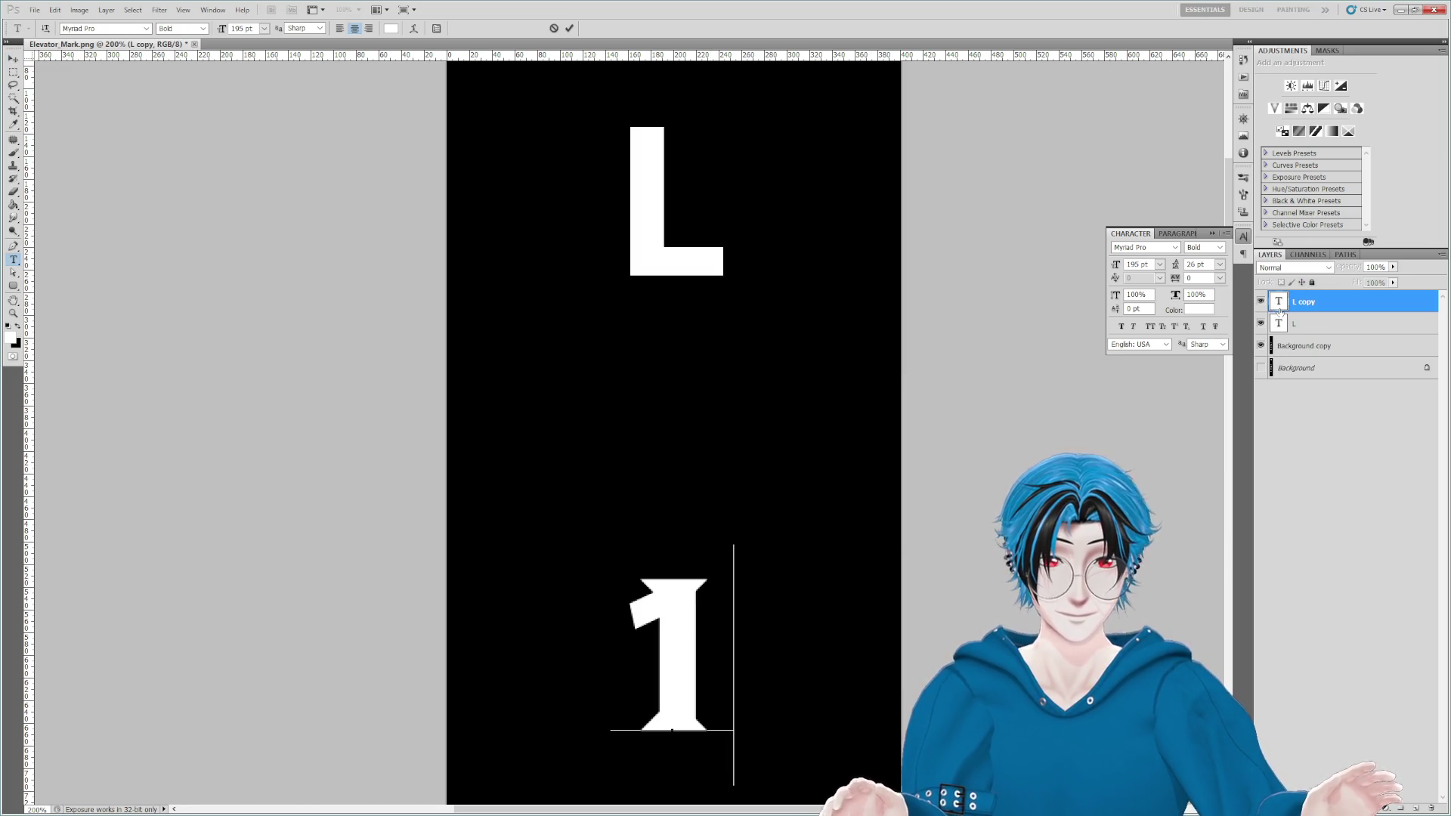
key("BackSpace")
type("I")
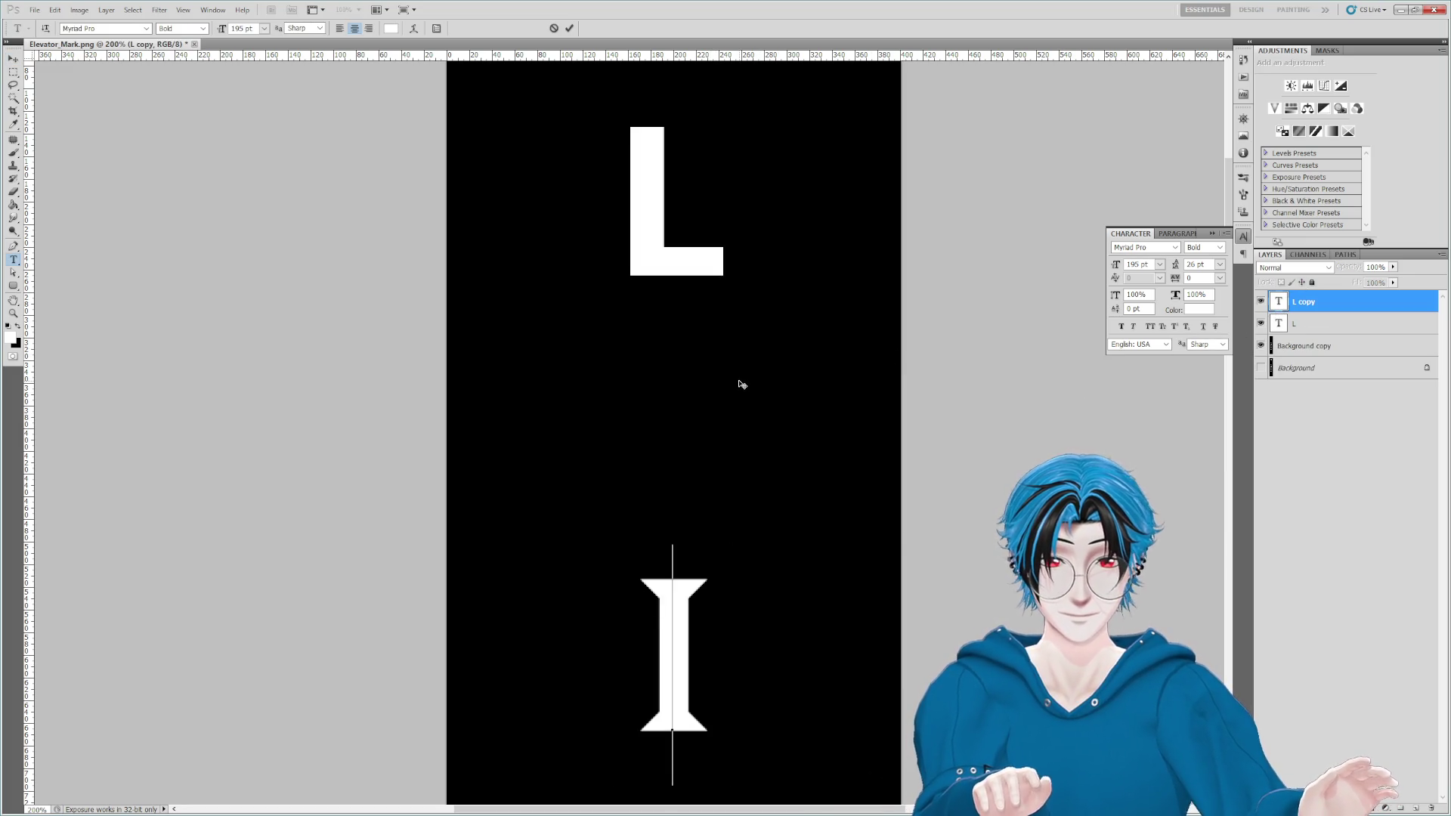
key("BackSpace")
type("1")
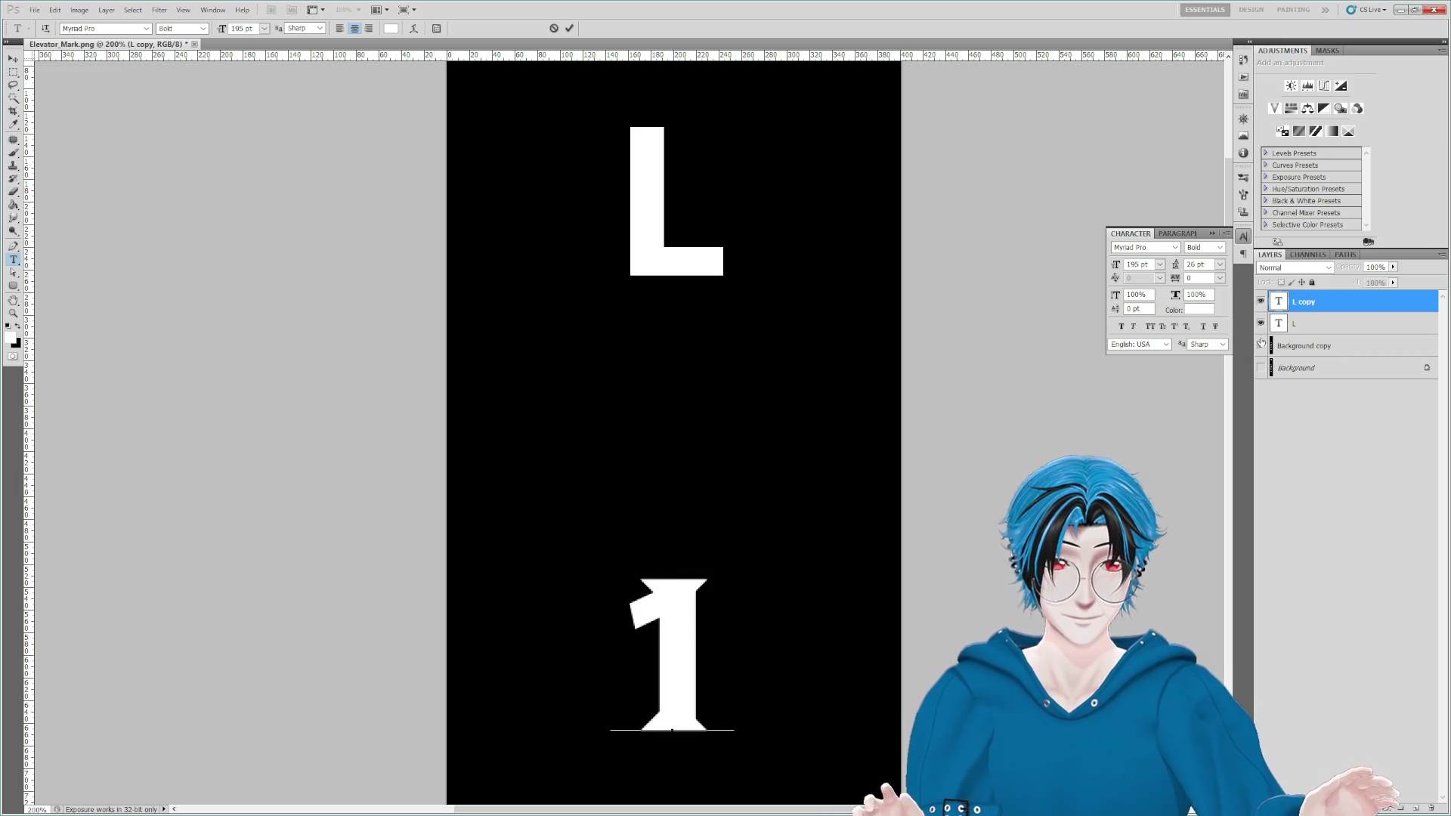
key("ctrl+Return")
key("v")
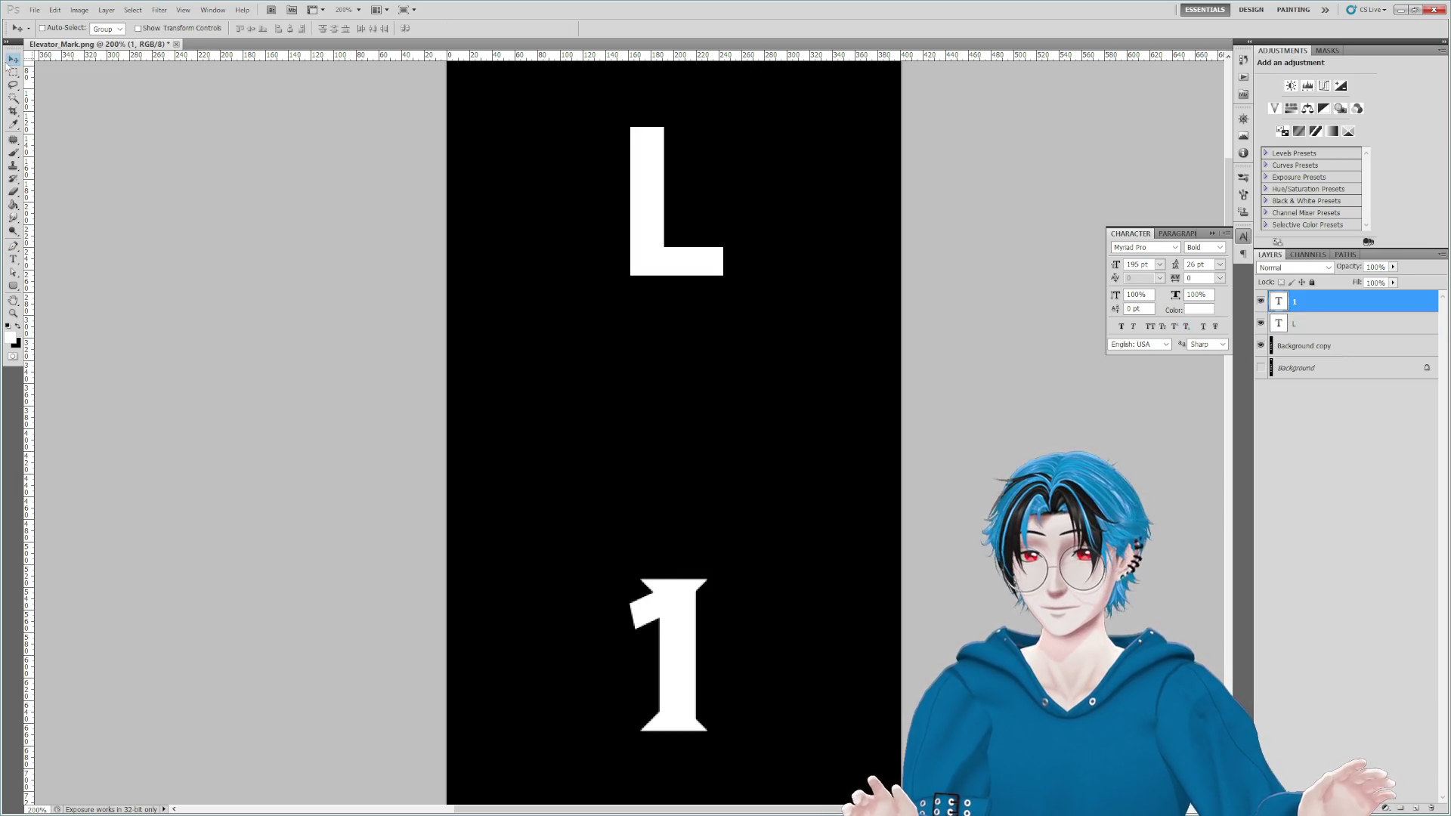
left_click_drag(614, 567, 660, 181)
left_click_drag(739, 284, 740, 520)
Step: Duplicate the 1 as a 2 label and set leading of L, 1 and 2 to Auto
key("ctrl+j")
double_click(1279, 301)
type("2")
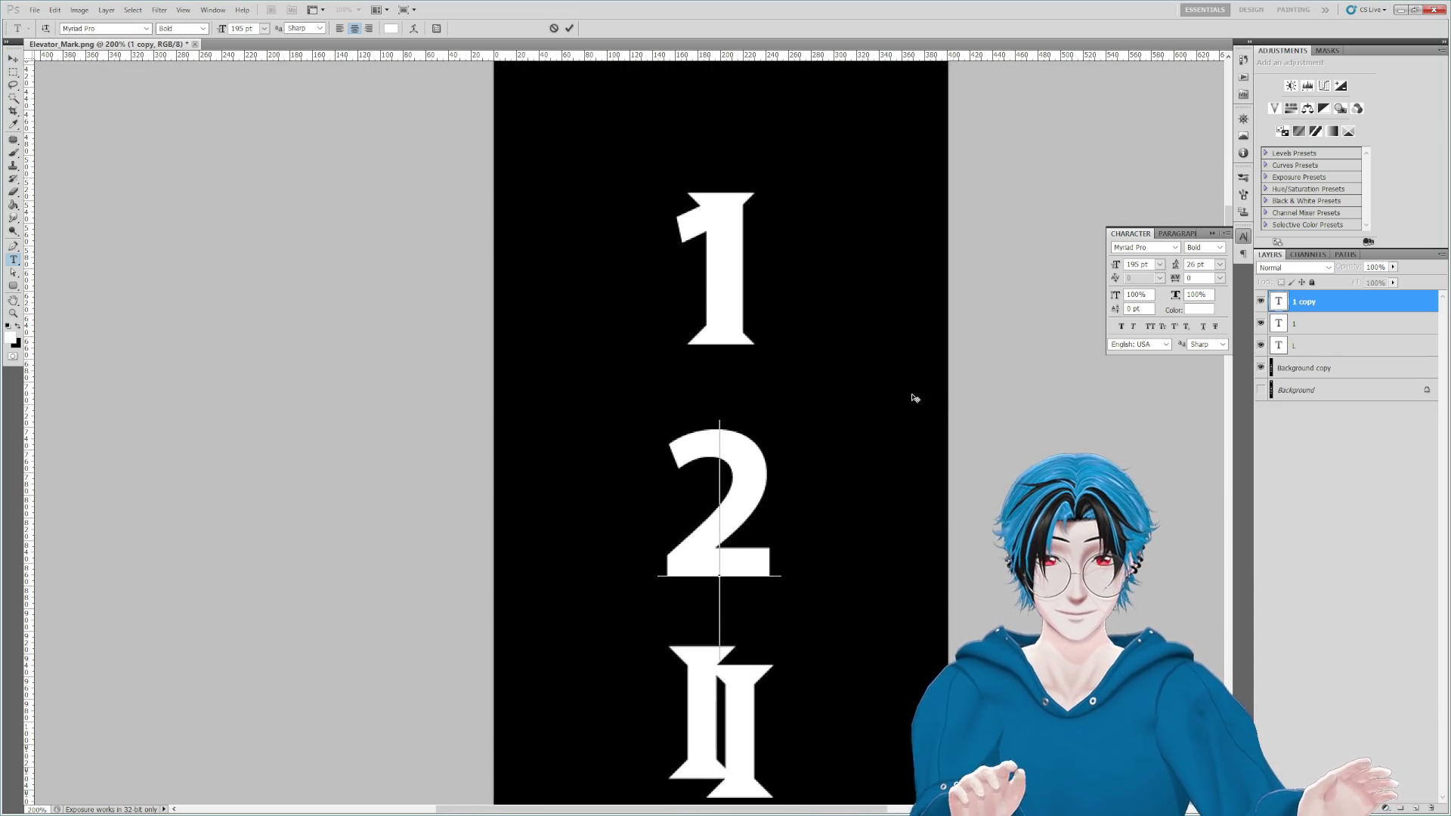
left_click(14, 57)
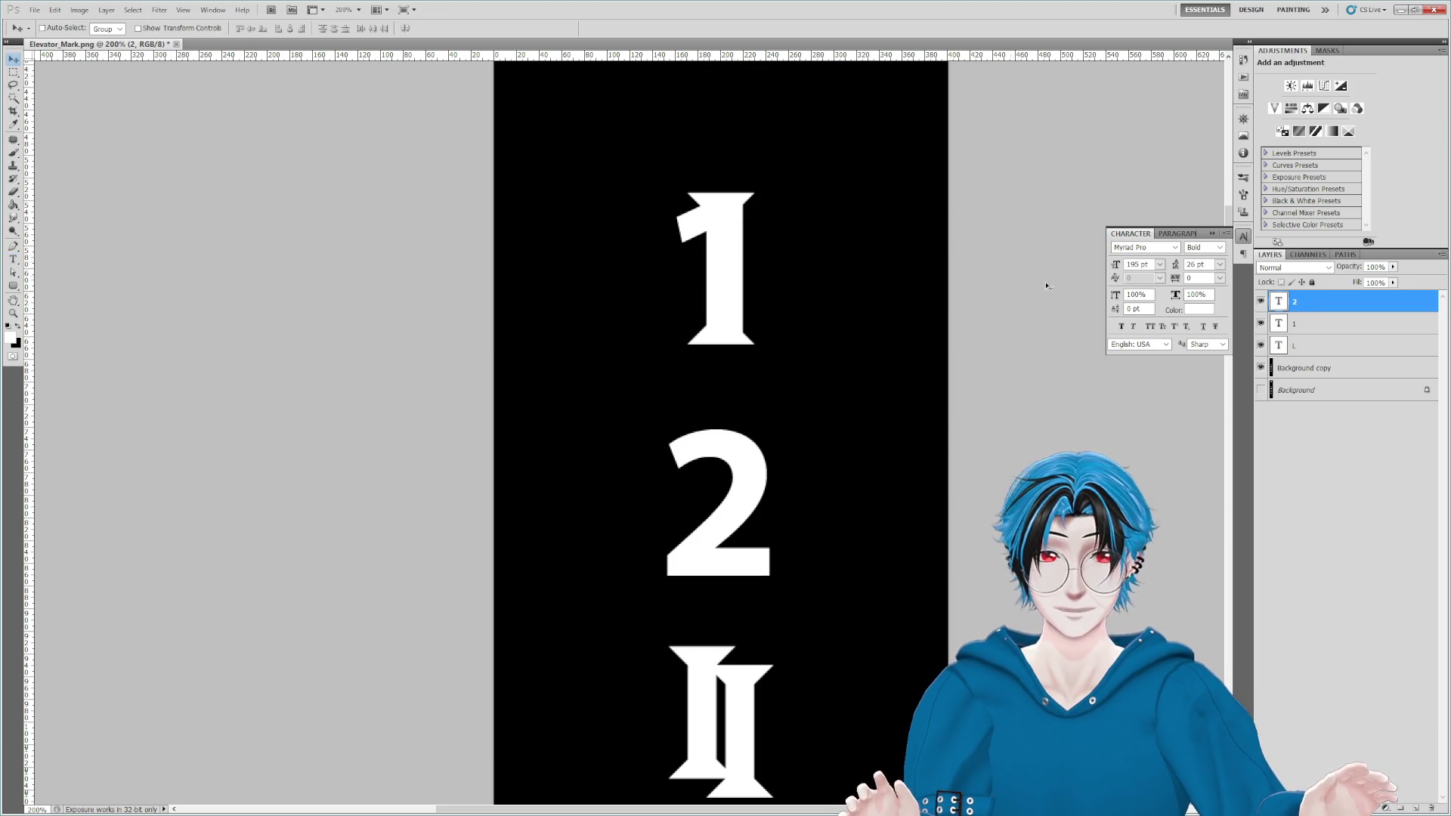
left_click(1300, 347, "shift")
left_click(1220, 264)
left_click(1223, 284)
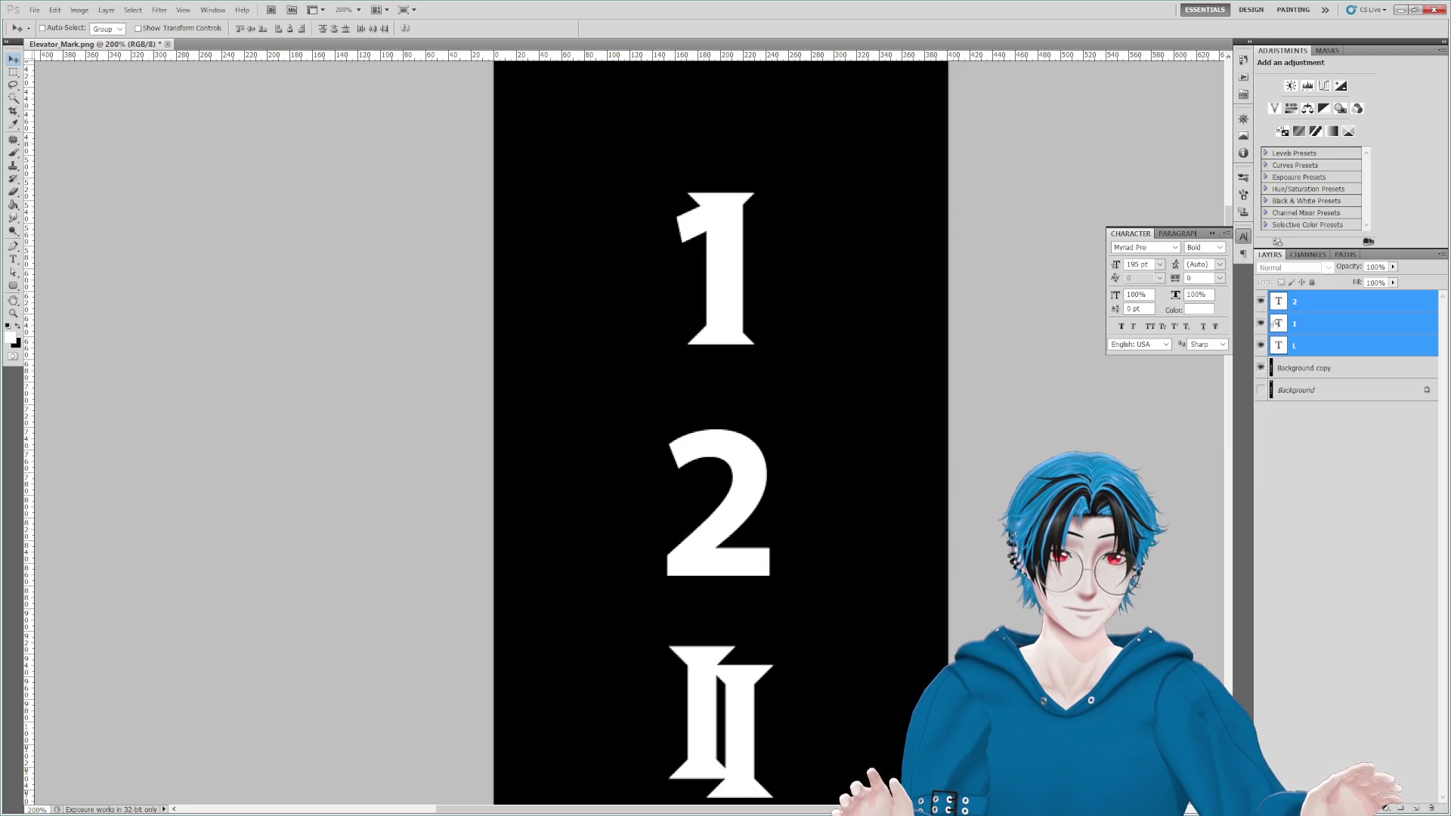
Step: Select the 2 layer and try shifting it right, then undo the move
left_click(1329, 374)
left_click(1306, 349)
left_click(1311, 325)
left_click(1313, 310)
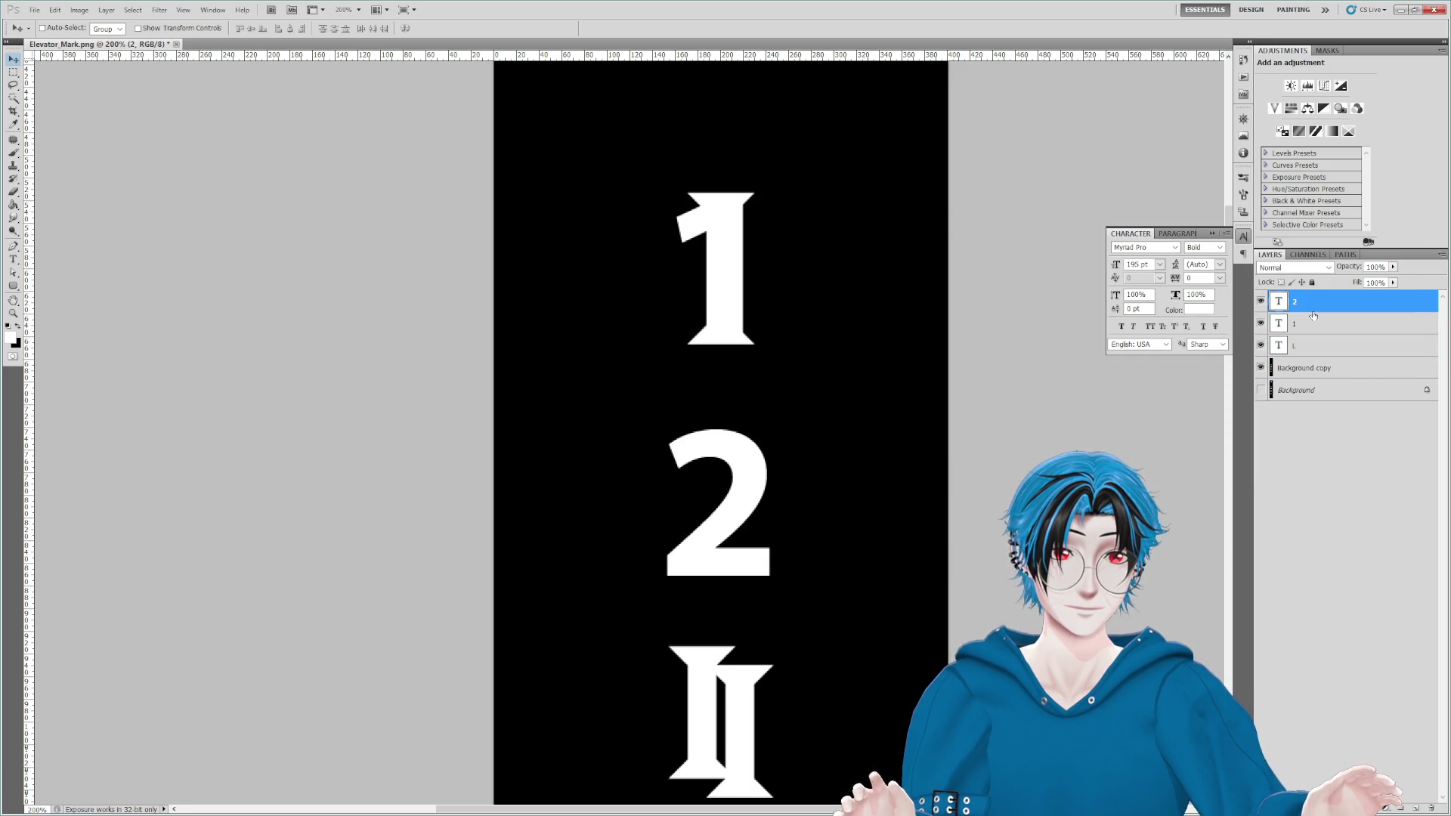
scroll(787, 495, "down", 1)
scroll(787, 496, "left", 1)
left_click_drag(722, 414, 963, 412)
key("ctrl+z")
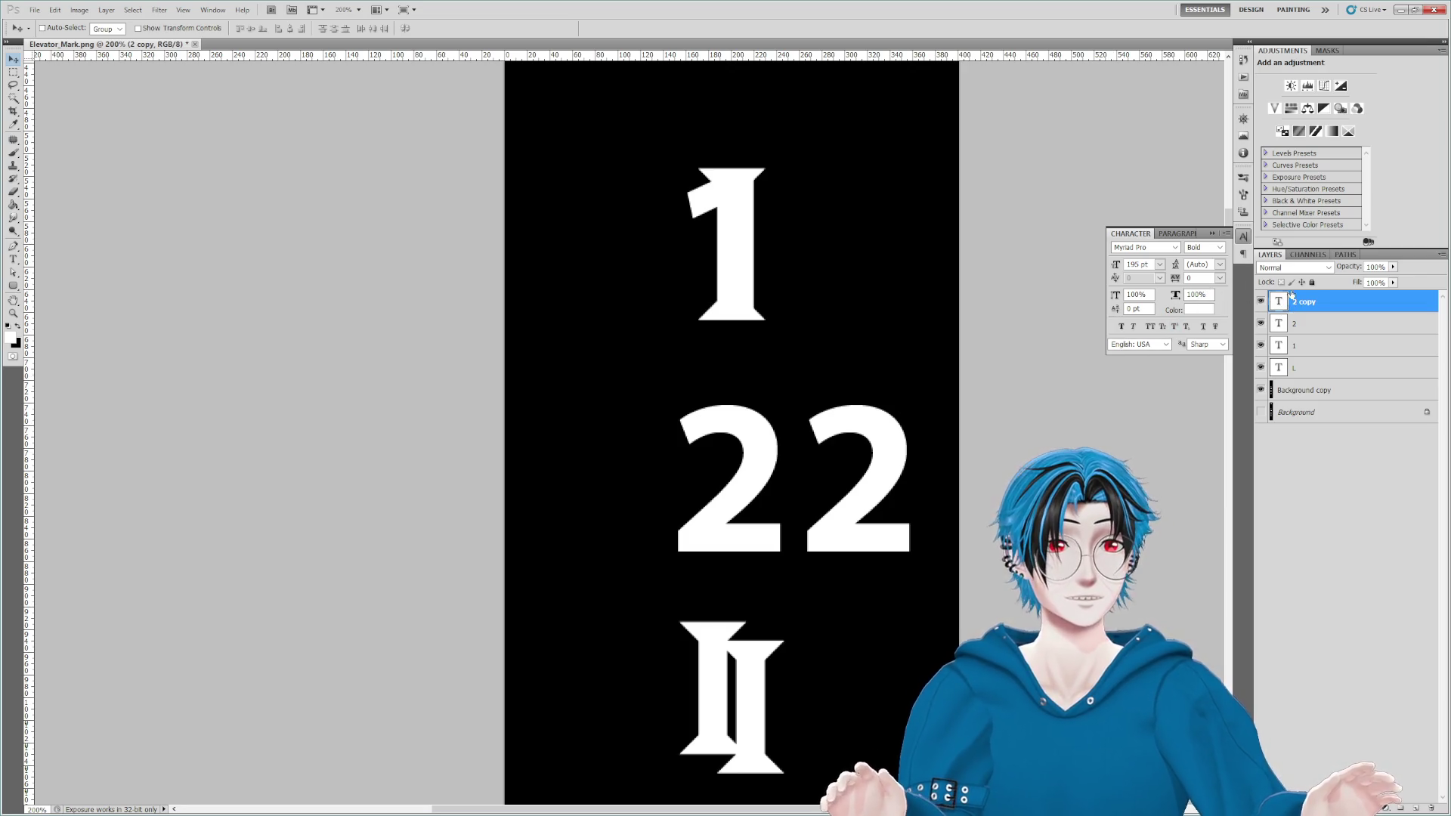
Step: Retype the duplicated 2 as 3 and move it down onto the L glyph
double_click(1279, 302)
type("3")
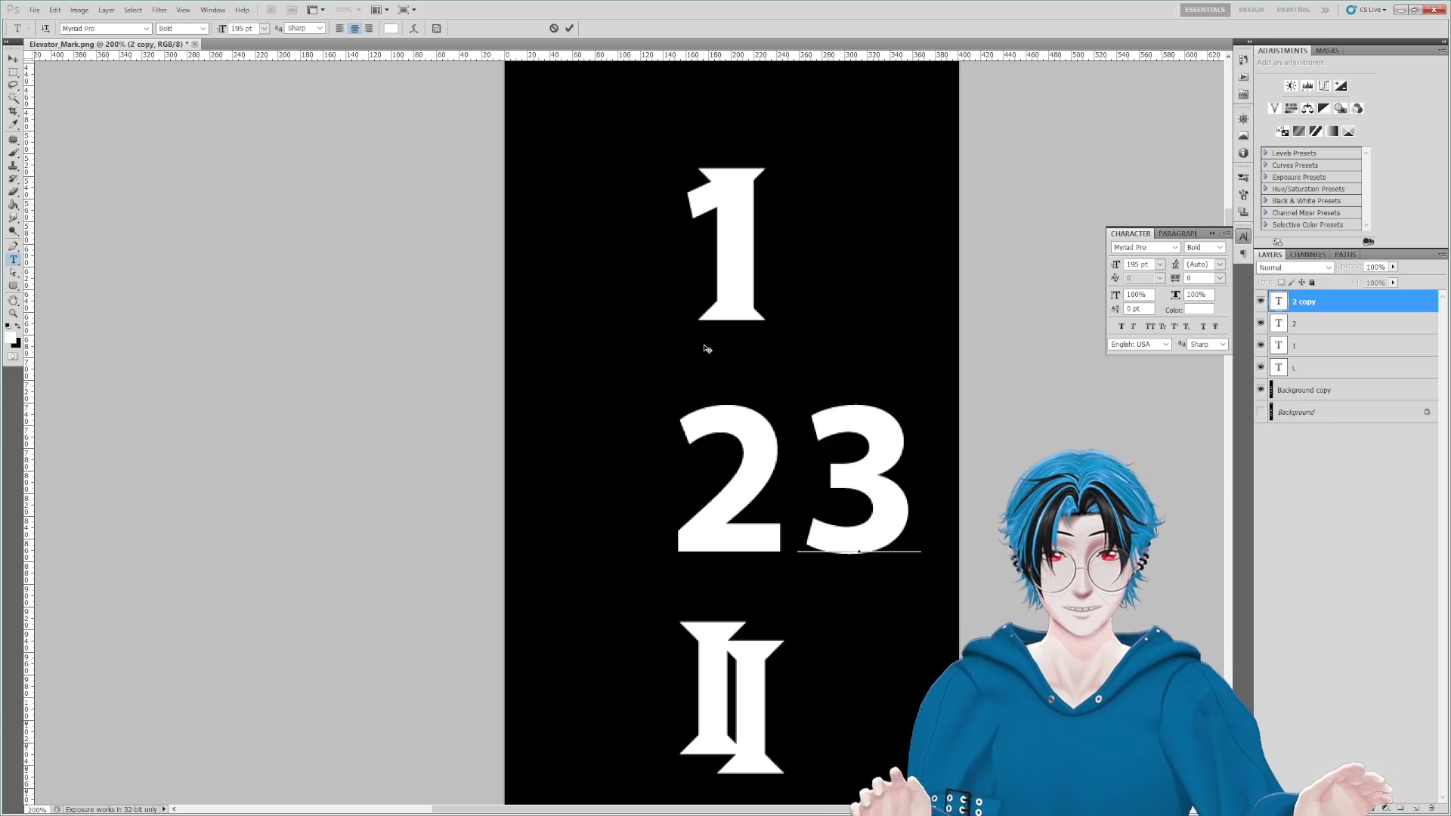
key("ctrl+Return")
key("v")
mouse_move(846, 519)
left_mouse_down()
mouse_move(707, 737)
mouse_move(752, 412)
mouse_move(949, 397)
mouse_move(876, 389)
mouse_move(764, 201)
left_mouse_up()
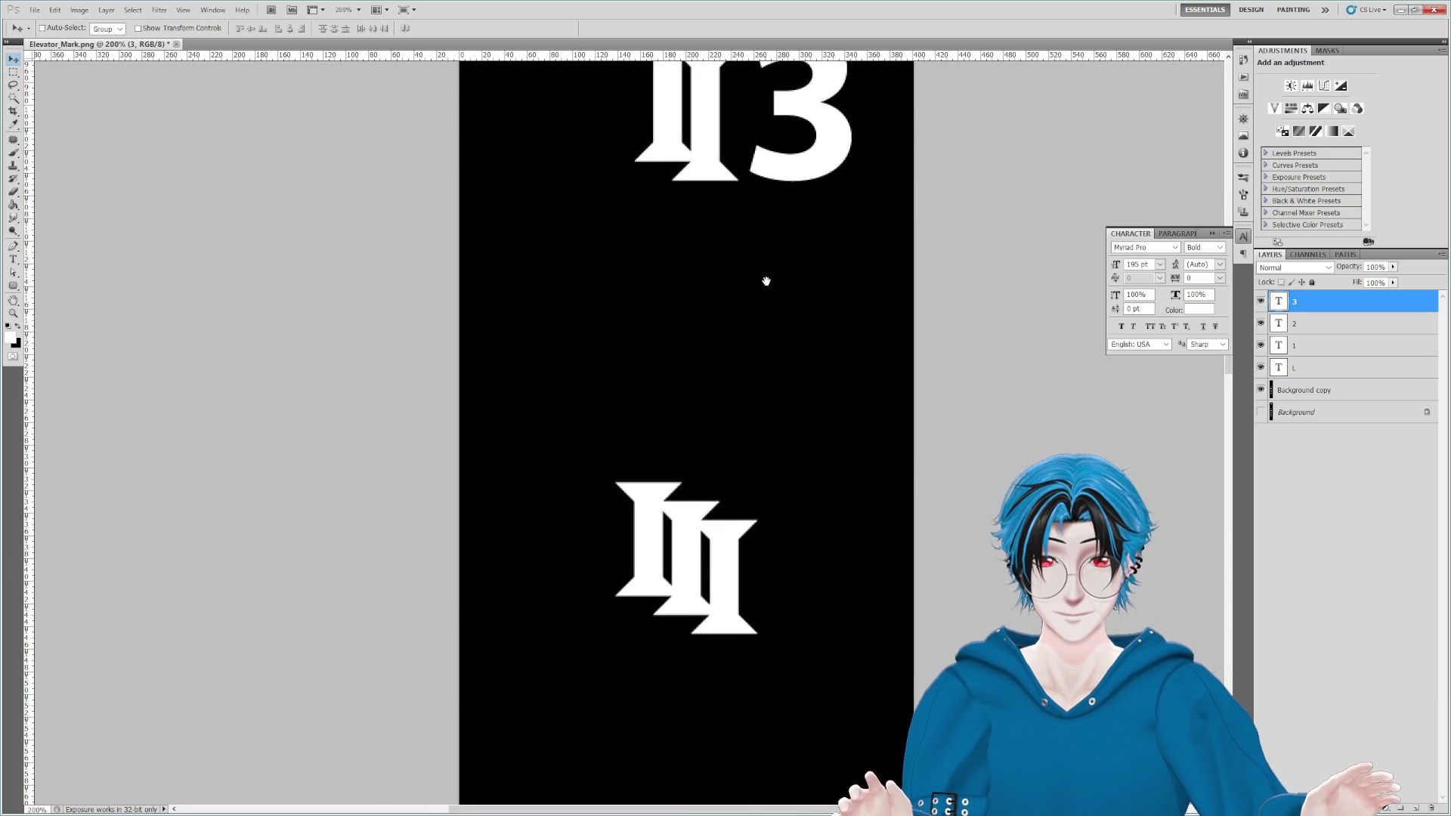
left_click_drag(764, 269, 779, 599)
left_click_drag(771, 518, 774, 360)
mouse_move(787, 201)
left_mouse_down()
mouse_move(721, 624)
mouse_move(684, 649)
left_mouse_up()
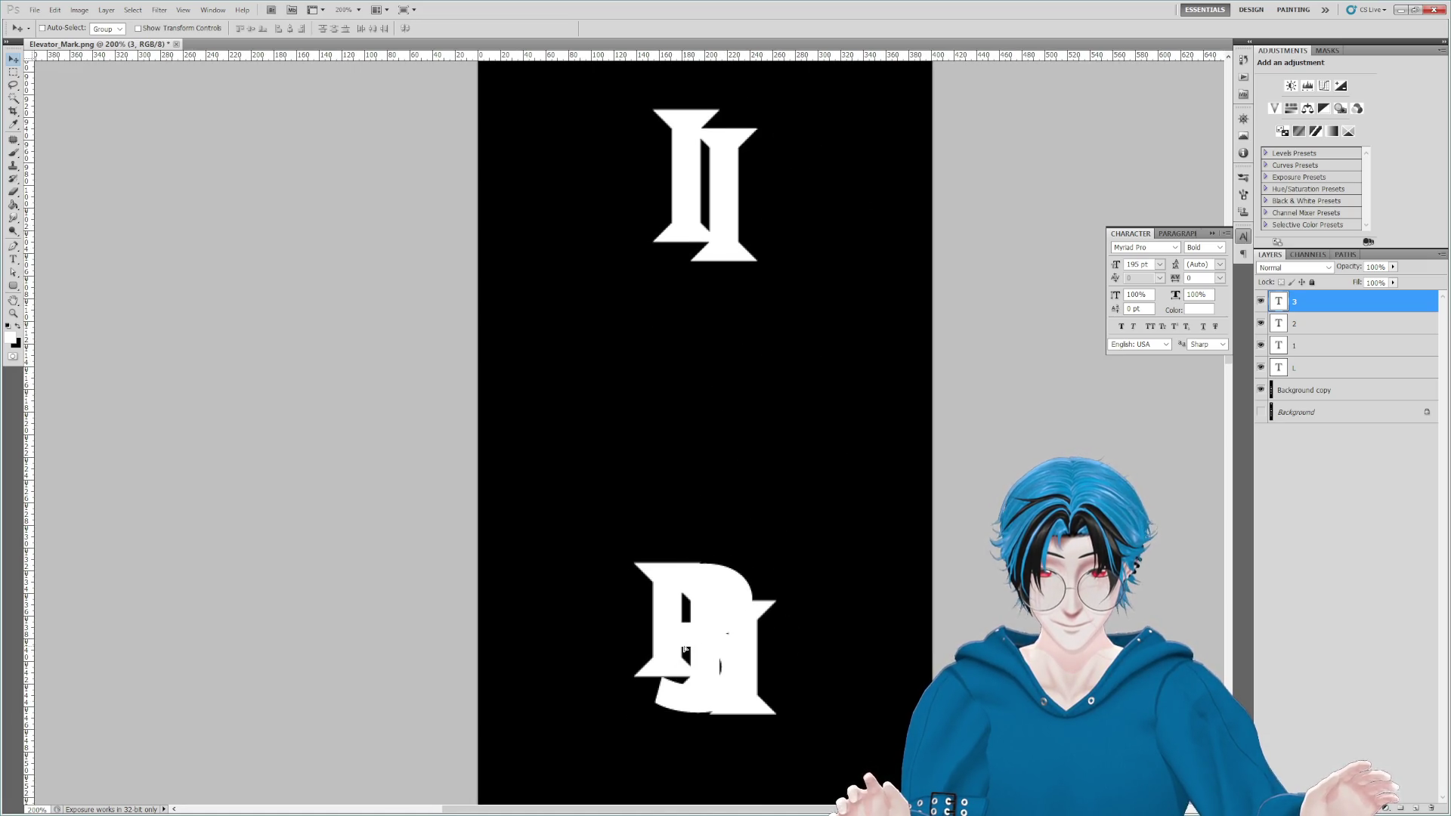
Step: Move the 2 onto the lower I glyph and delete the 3 layer
left_click(1296, 327)
left_click_drag(732, 327, 735, 540)
left_click_drag(737, 219, 753, 422)
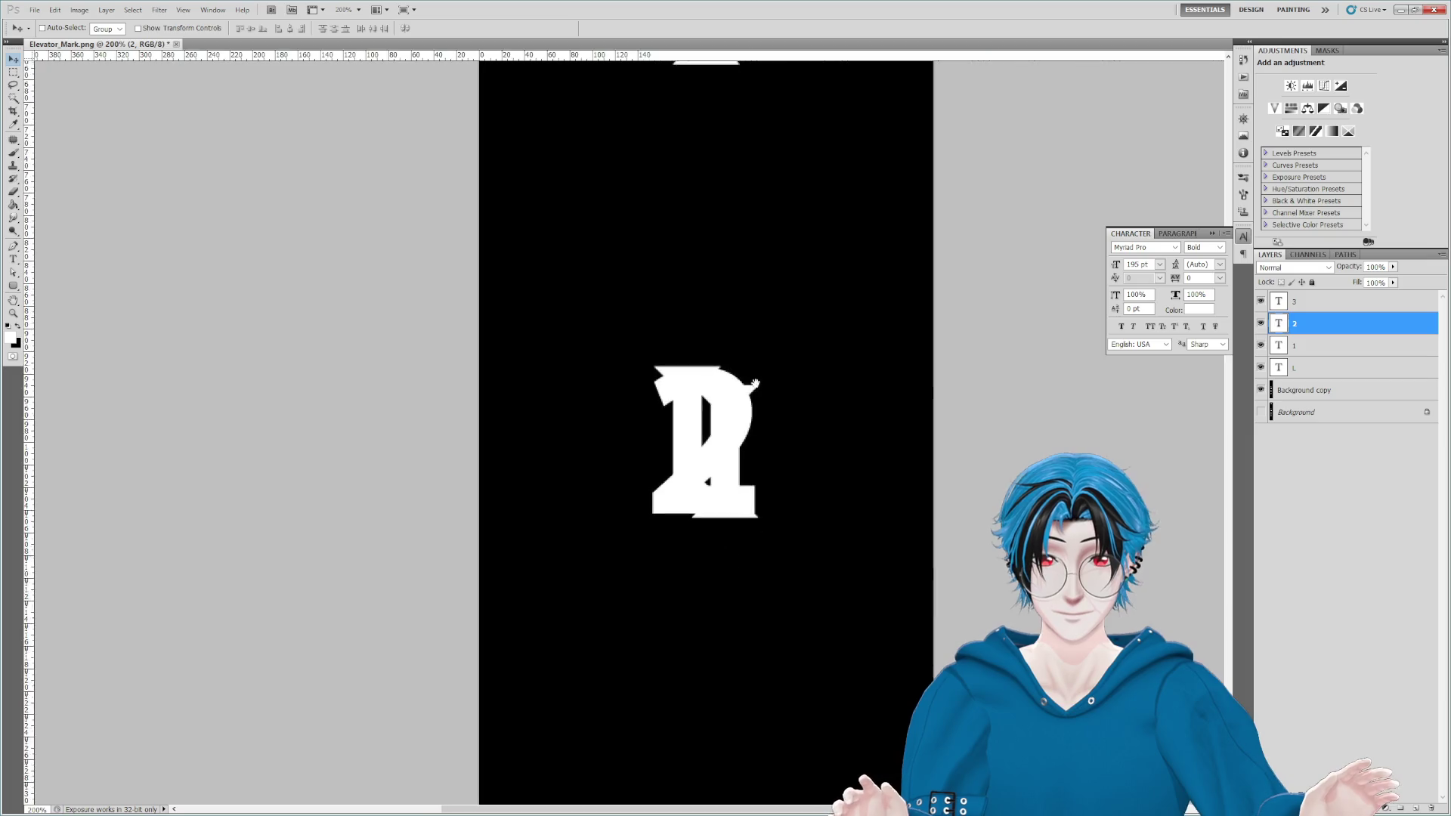
scroll(754, 422, "down", 5)
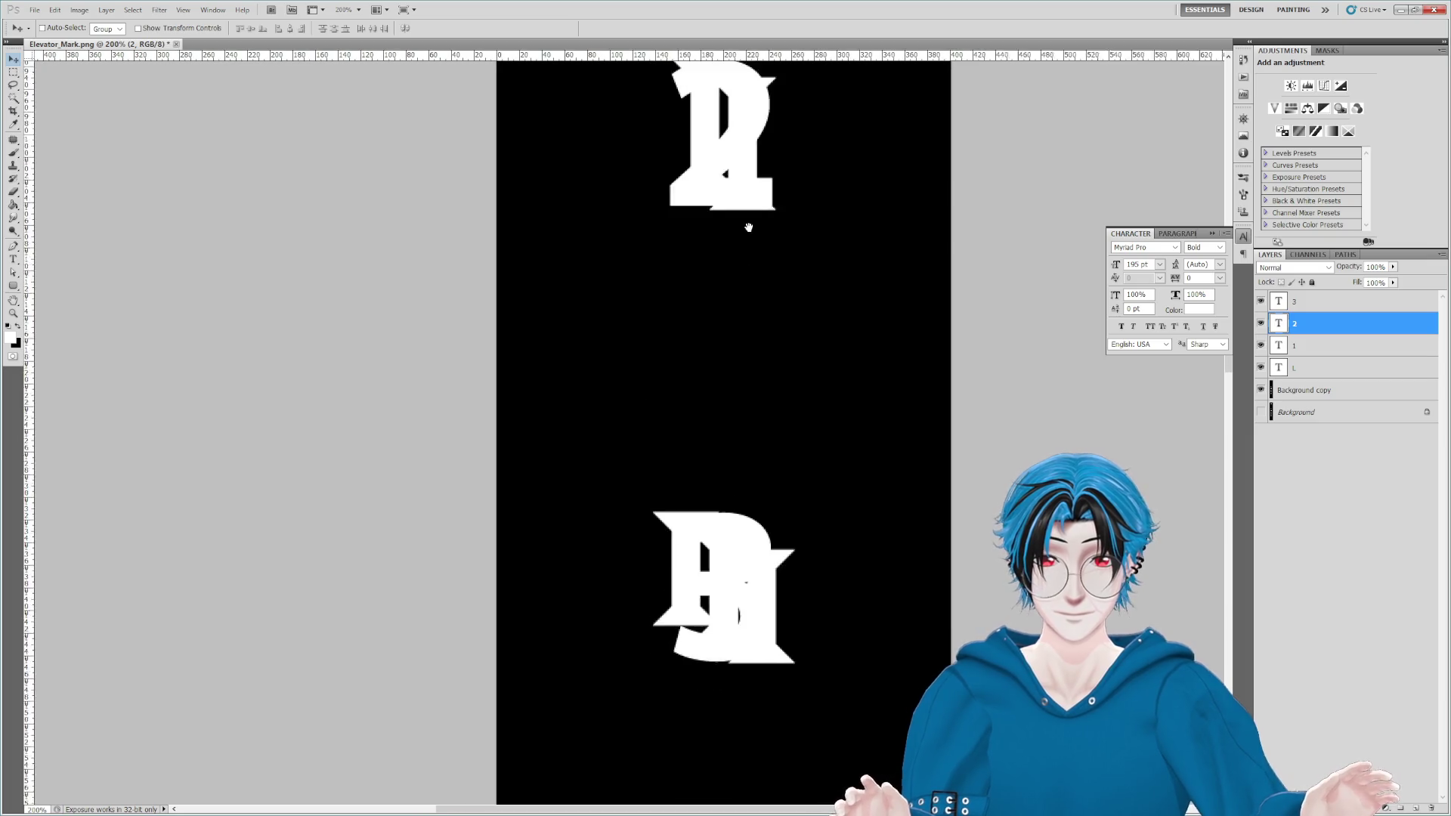
left_click(1303, 313)
key("Delete")
left_click_drag(721, 111, 736, 566)
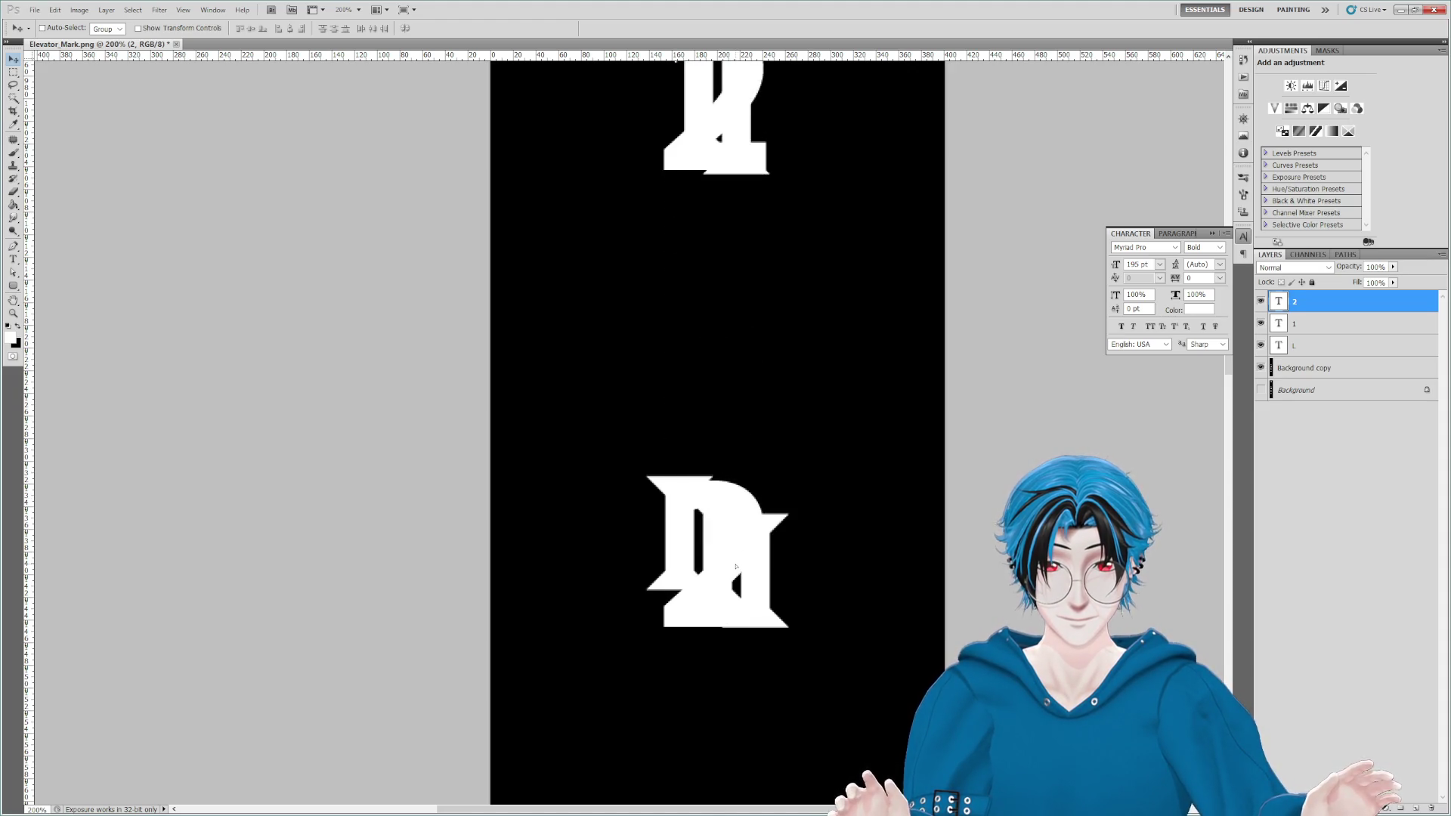
Step: Duplicate the 2 layer, retype the copy as 3, and select it
key("ctrl+j")
double_click(1278, 301)
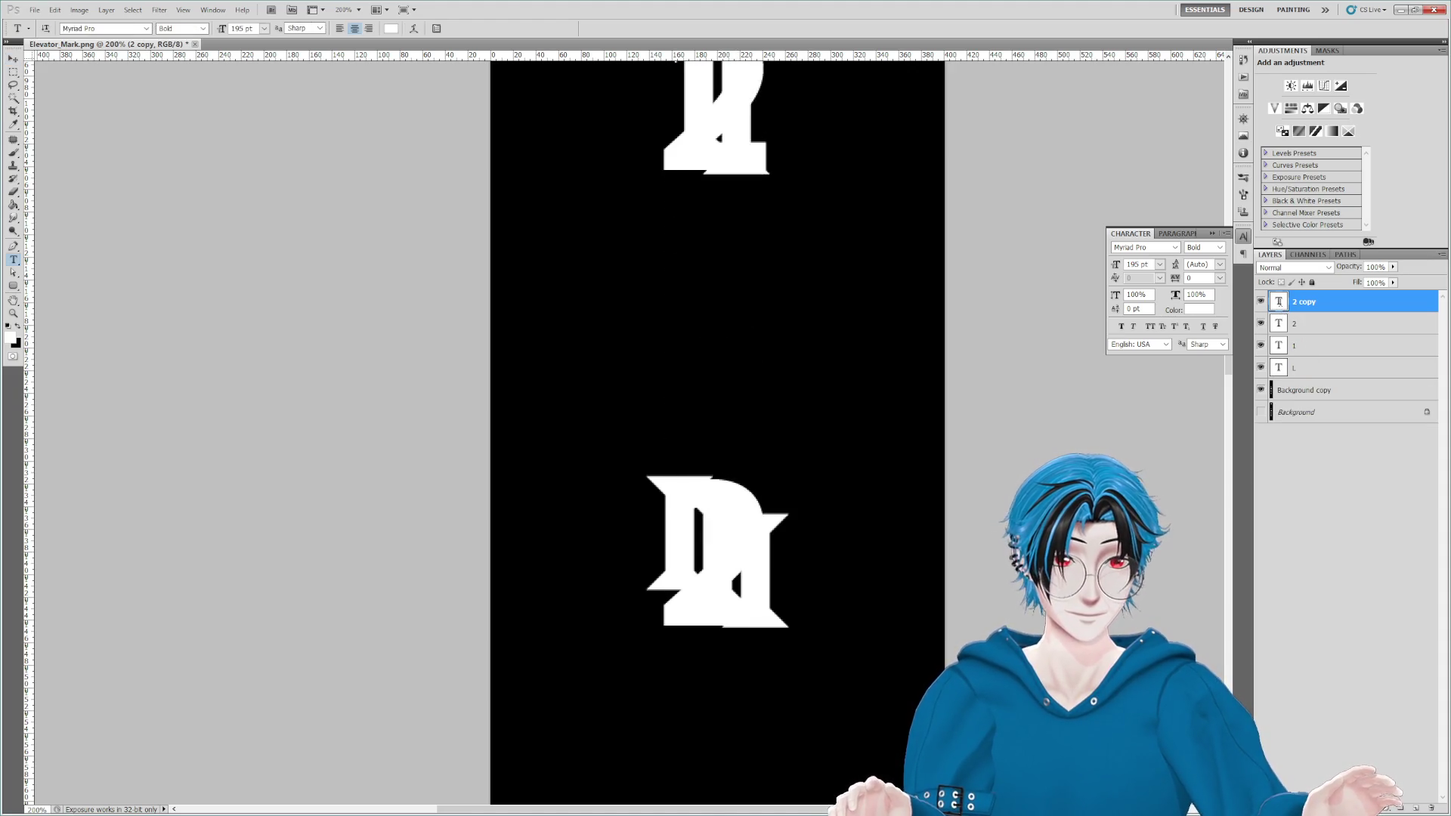
type("3")
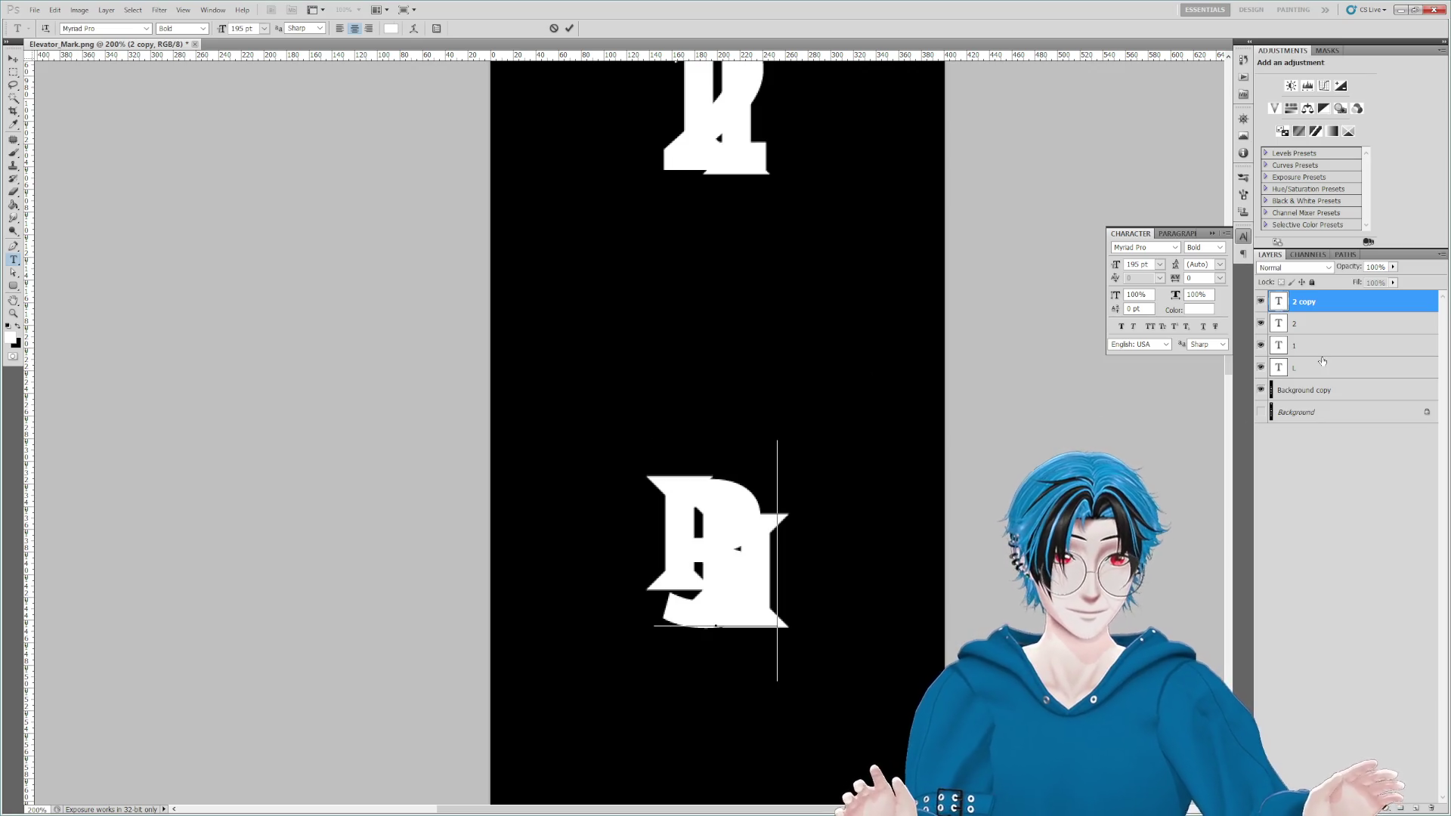
key("ctrl+Return")
scroll(887, 405, "down", 5)
left_click_drag(809, 288, 804, 492)
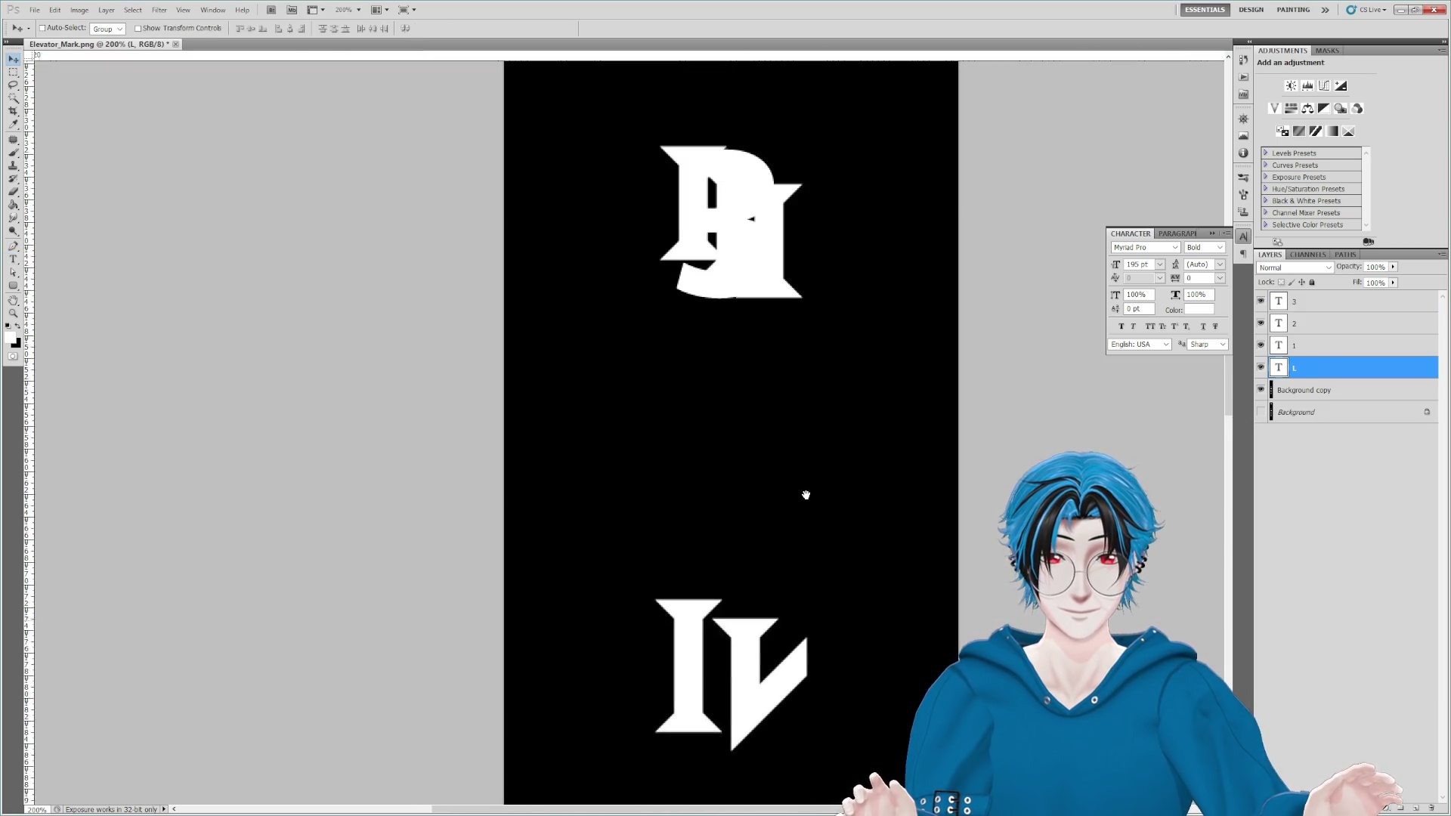
left_click(1312, 310)
Step: Duplicate the 3 text layer, retype it as 4, and move it over the IV glyphs
key("ctrl+j")
left_click_drag(718, 308, 719, 585)
double_click(1282, 308)
type("4")
key("ctrl+Return")
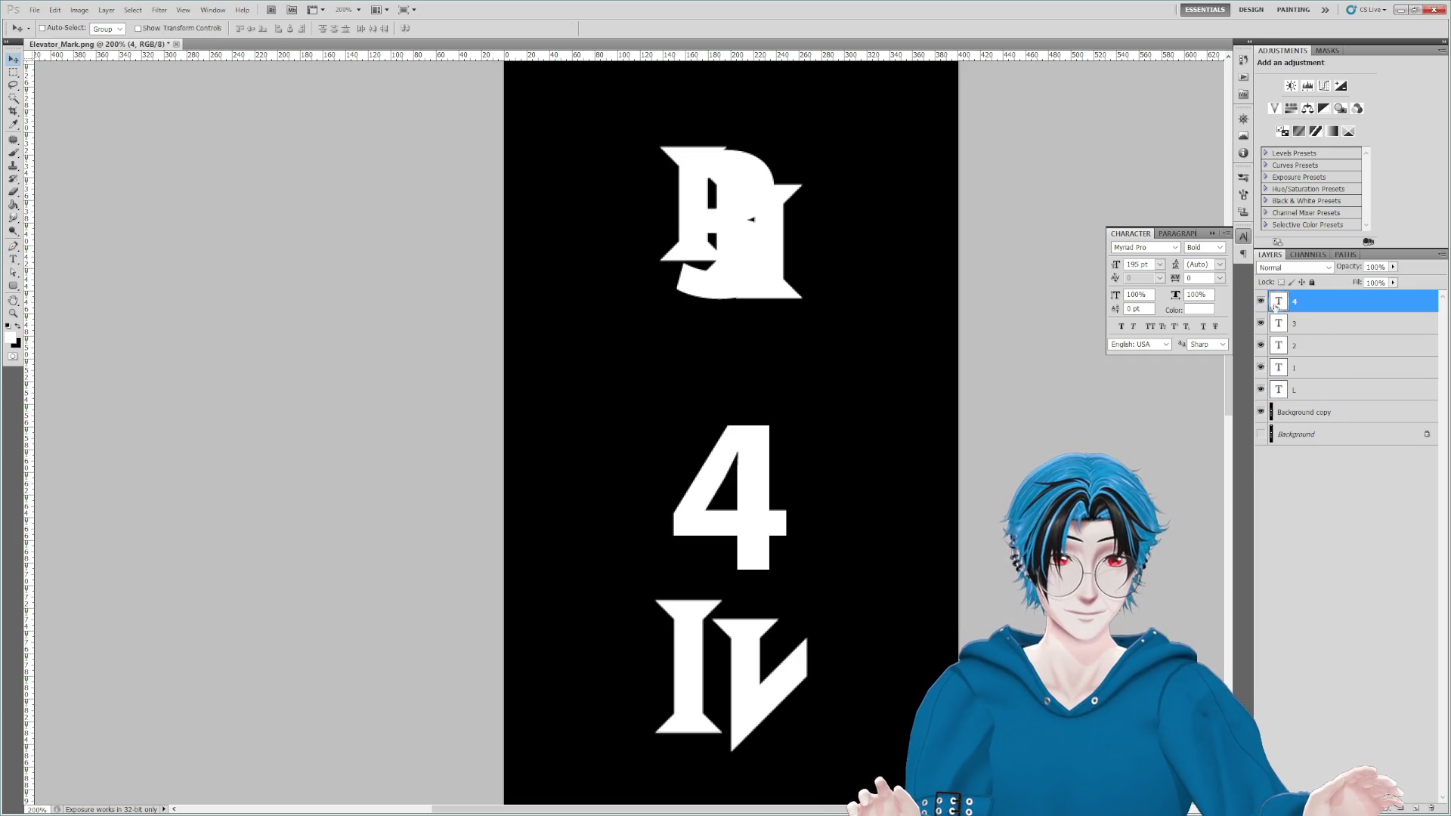
mouse_move(751, 624)
left_mouse_down()
mouse_move(752, 201)
mouse_move(776, 438)
left_mouse_up()
left_click_drag(708, 308, 706, 484)
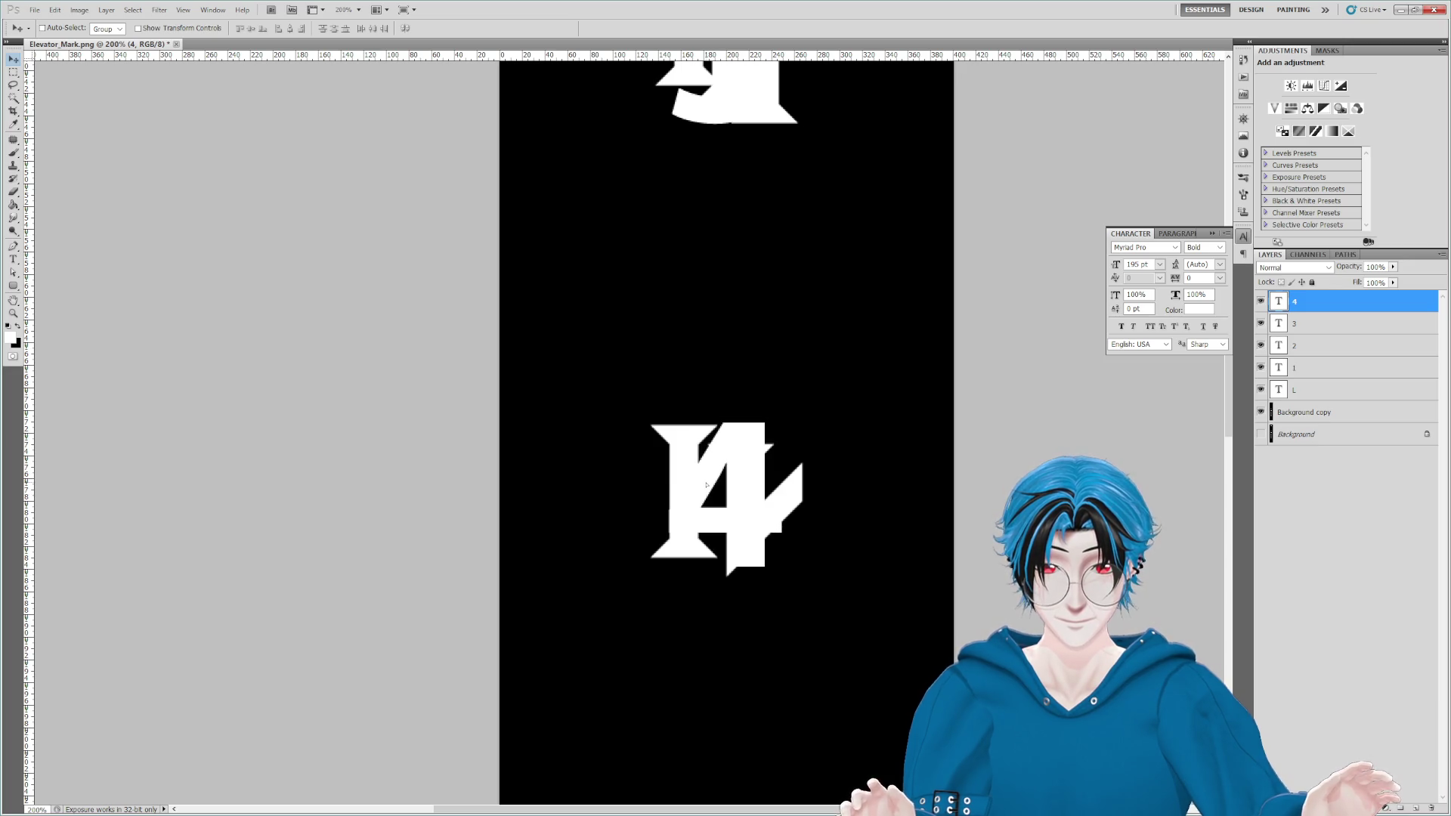
scroll(706, 484, "down", 5)
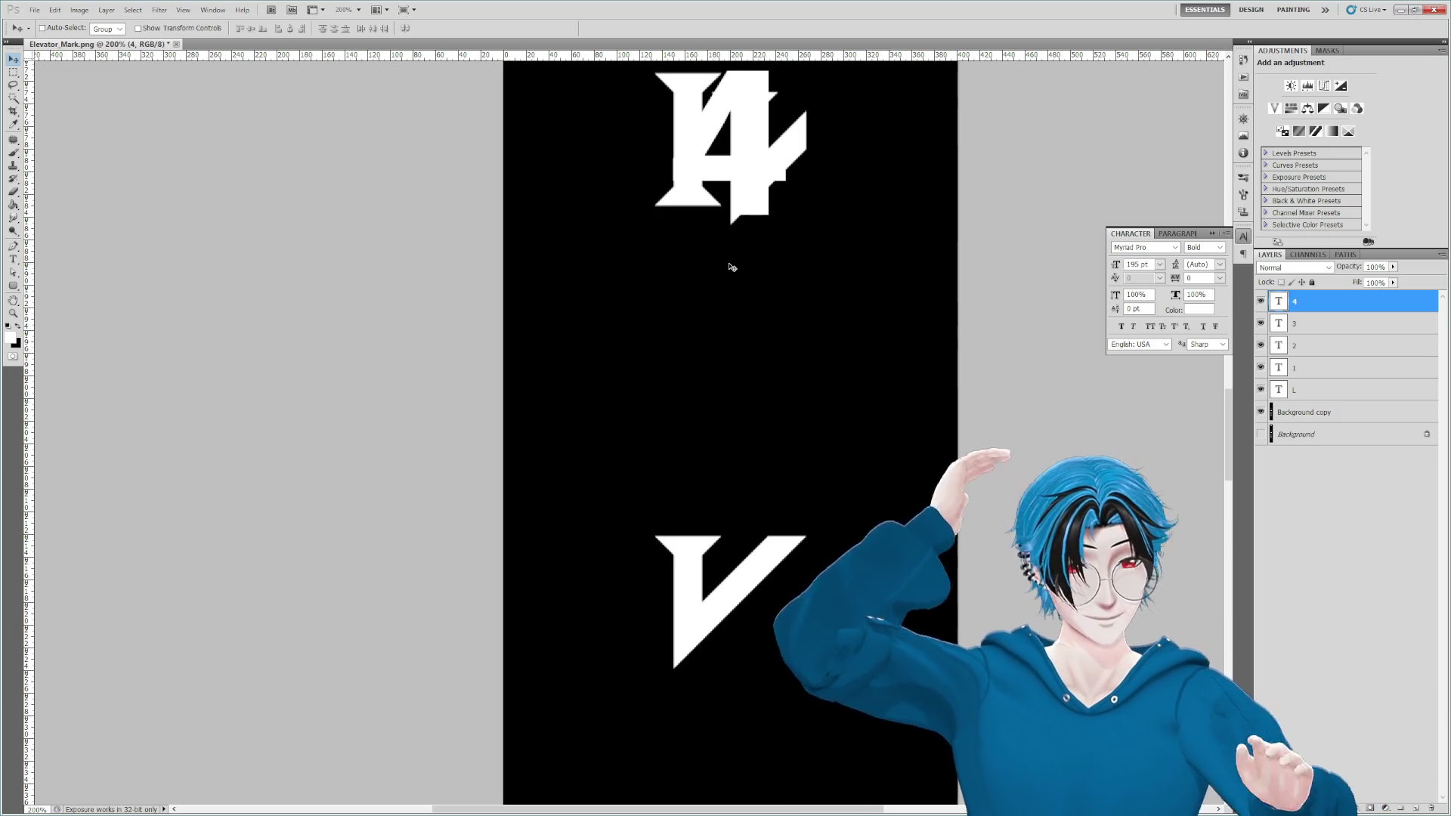
scroll(728, 260, "up", 1)
scroll(731, 477, "down", 2)
scroll(731, 476, "down", 10)
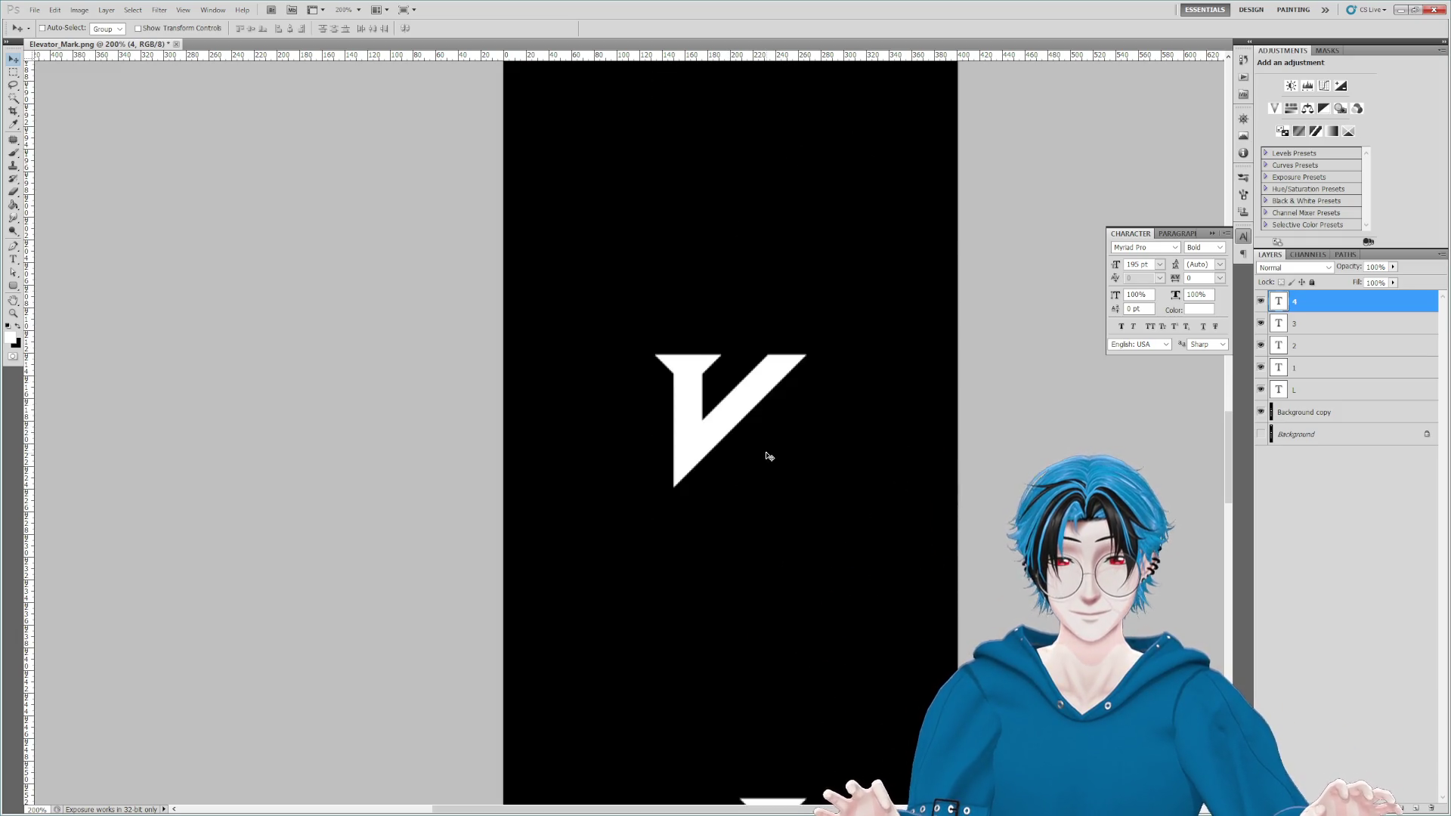
scroll(823, 324, "up", 15)
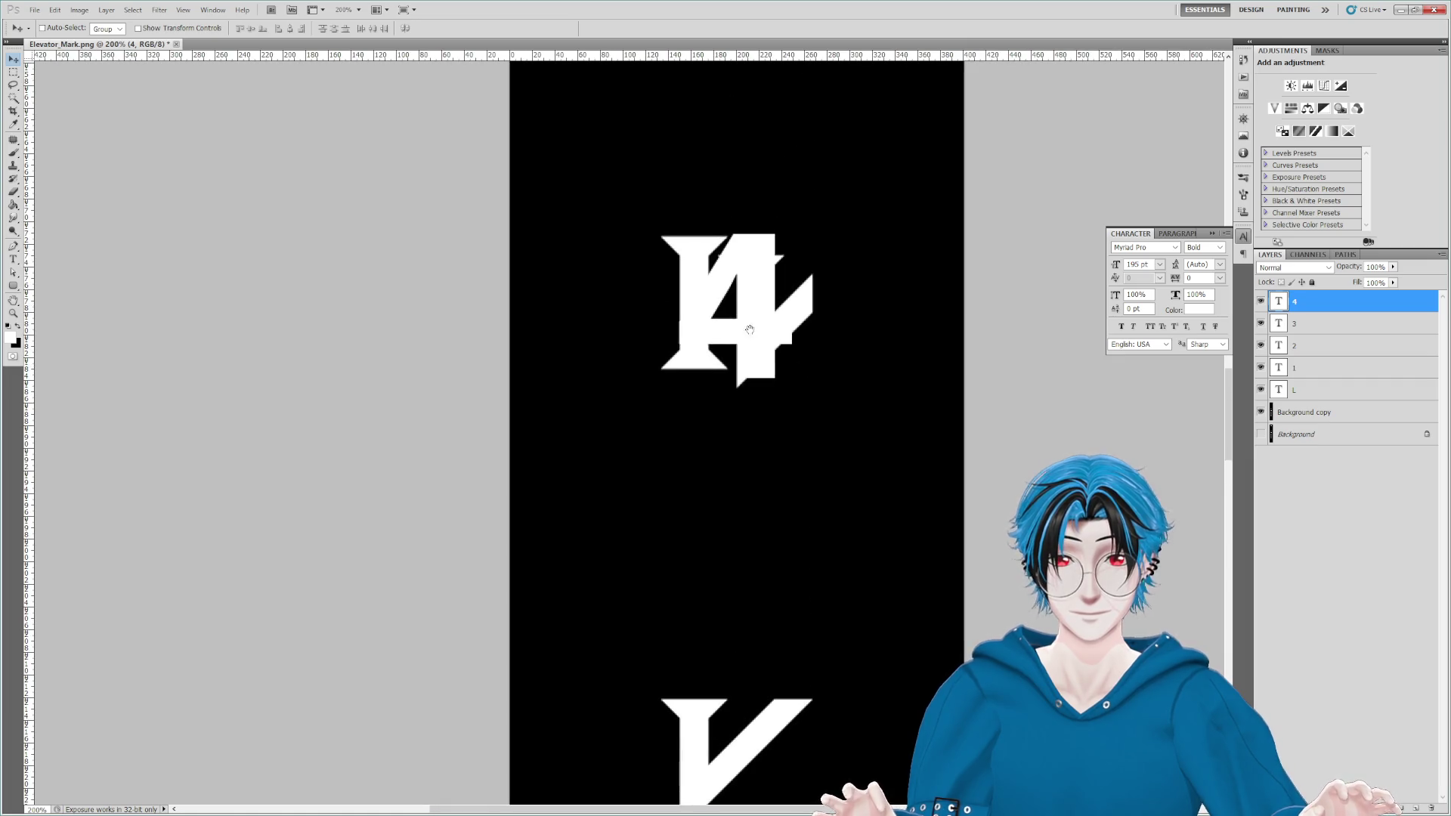
scroll(786, 340, "down", 5)
Step: Copy the 4 layer, retype it as 5, and move it onto the V glyph
mouse_move(729, 143)
left_mouse_down()
mouse_move(759, 567)
mouse_move(745, 282)
mouse_move(718, 272)
mouse_move(743, 429)
left_mouse_up()
scroll(745, 282, "up", 10)
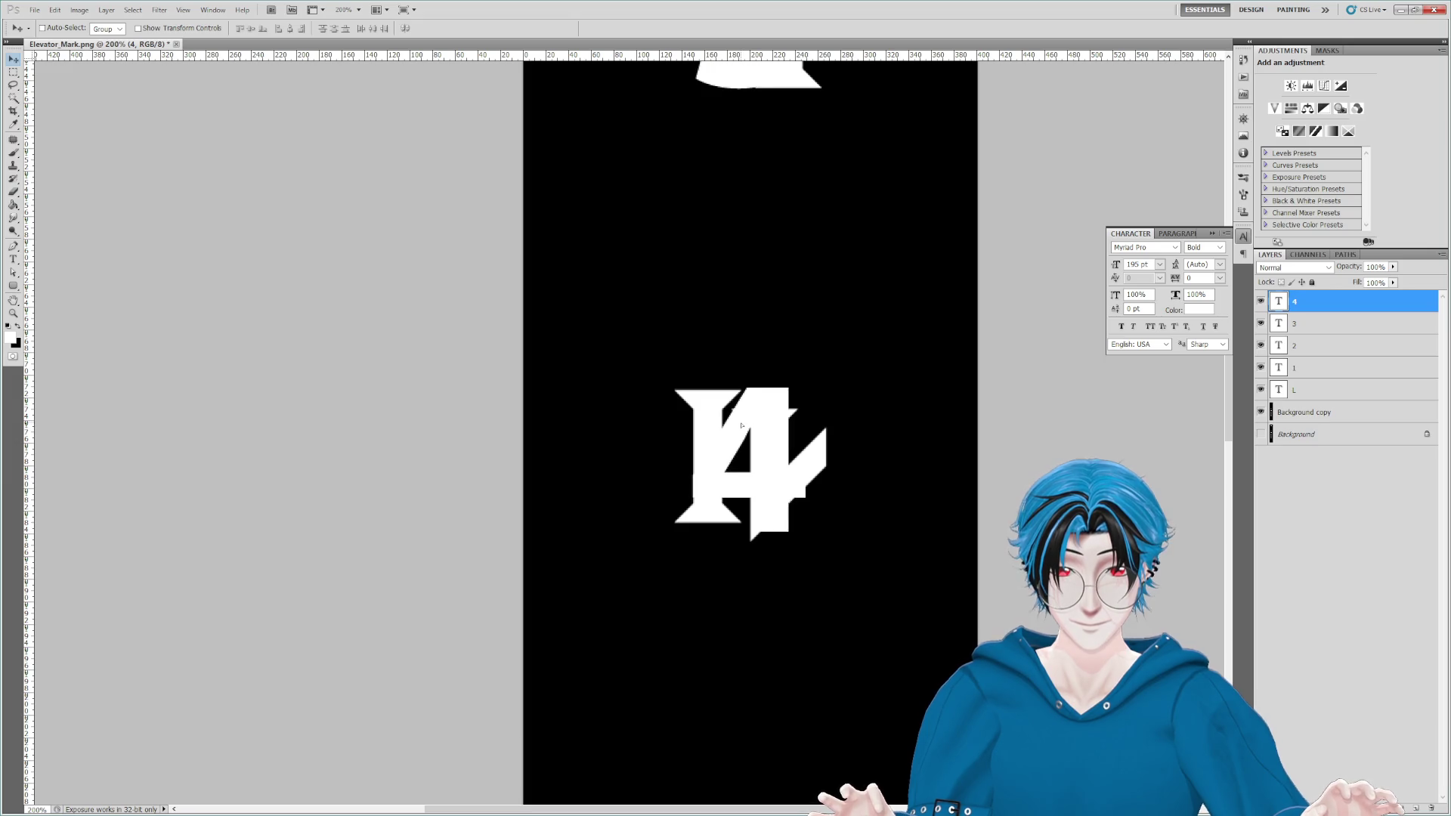
mouse_move(787, 559)
left_mouse_down()
mouse_move(761, 230)
mouse_move(761, 518)
left_mouse_up()
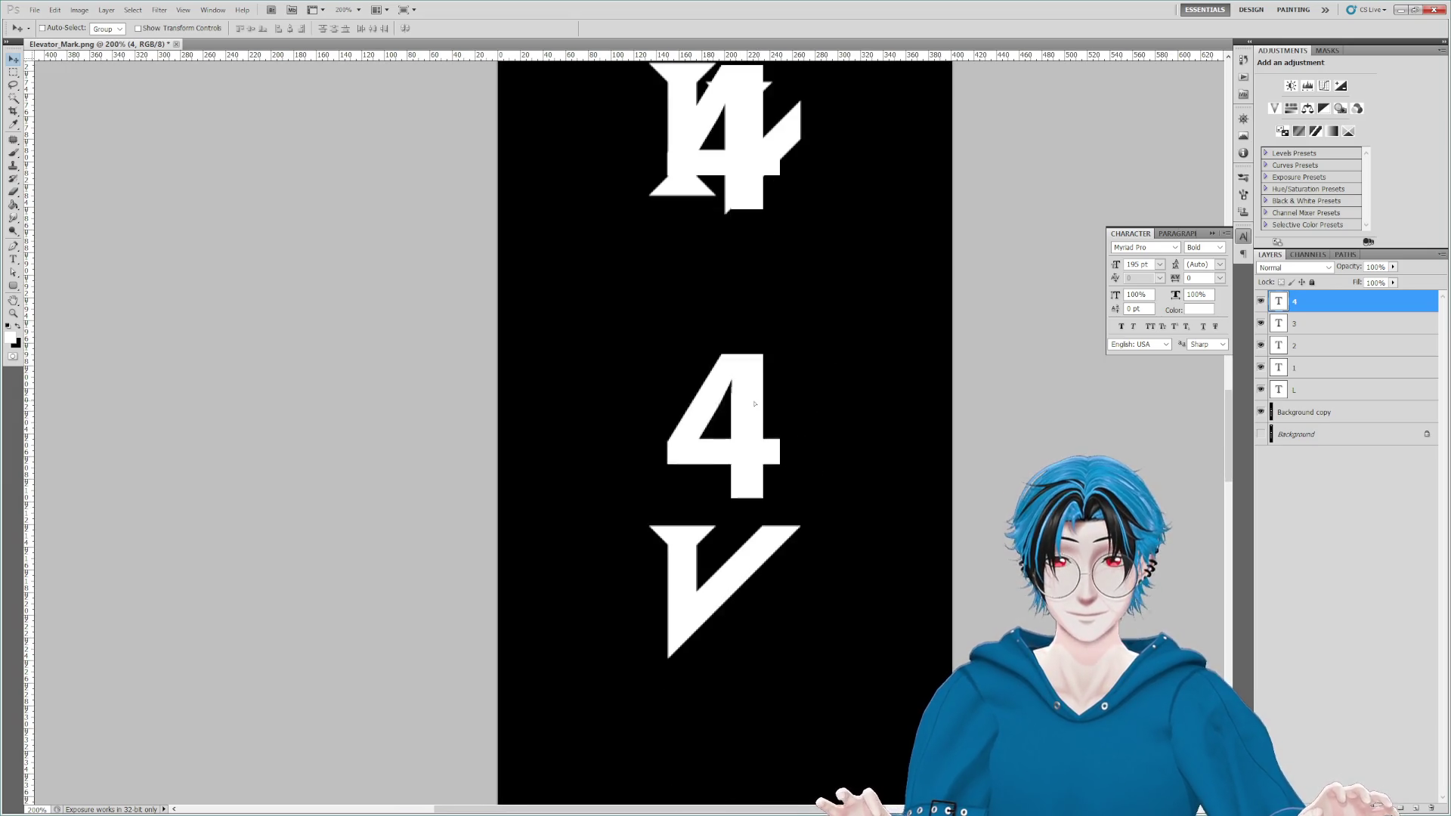
double_click(1279, 301)
type("5")
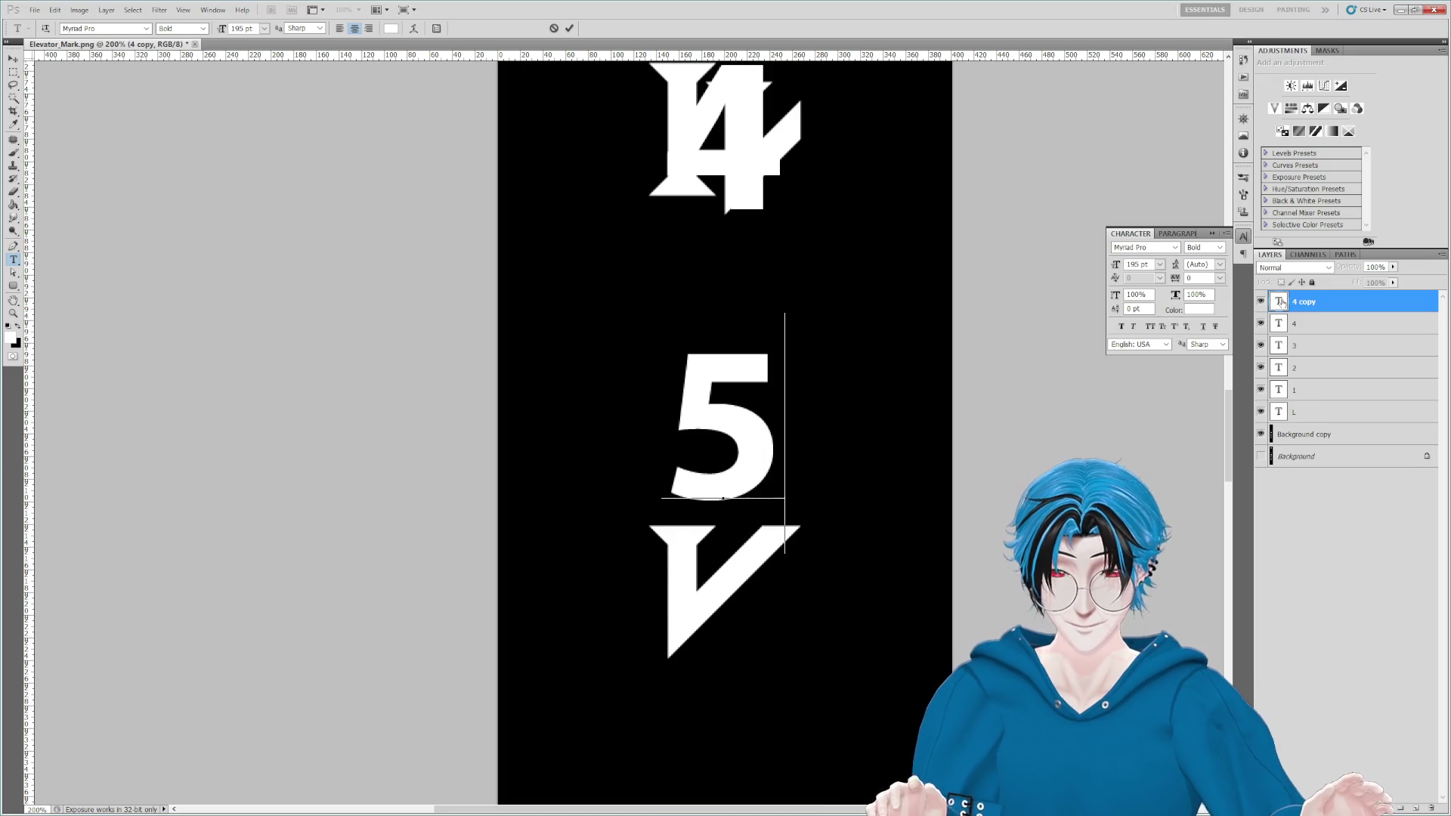
key("ctrl+Return")
key("v")
mouse_move(700, 324)
left_mouse_down()
mouse_move(706, 510)
mouse_move(738, 333)
mouse_move(728, 145)
mouse_move(723, 634)
left_mouse_up()
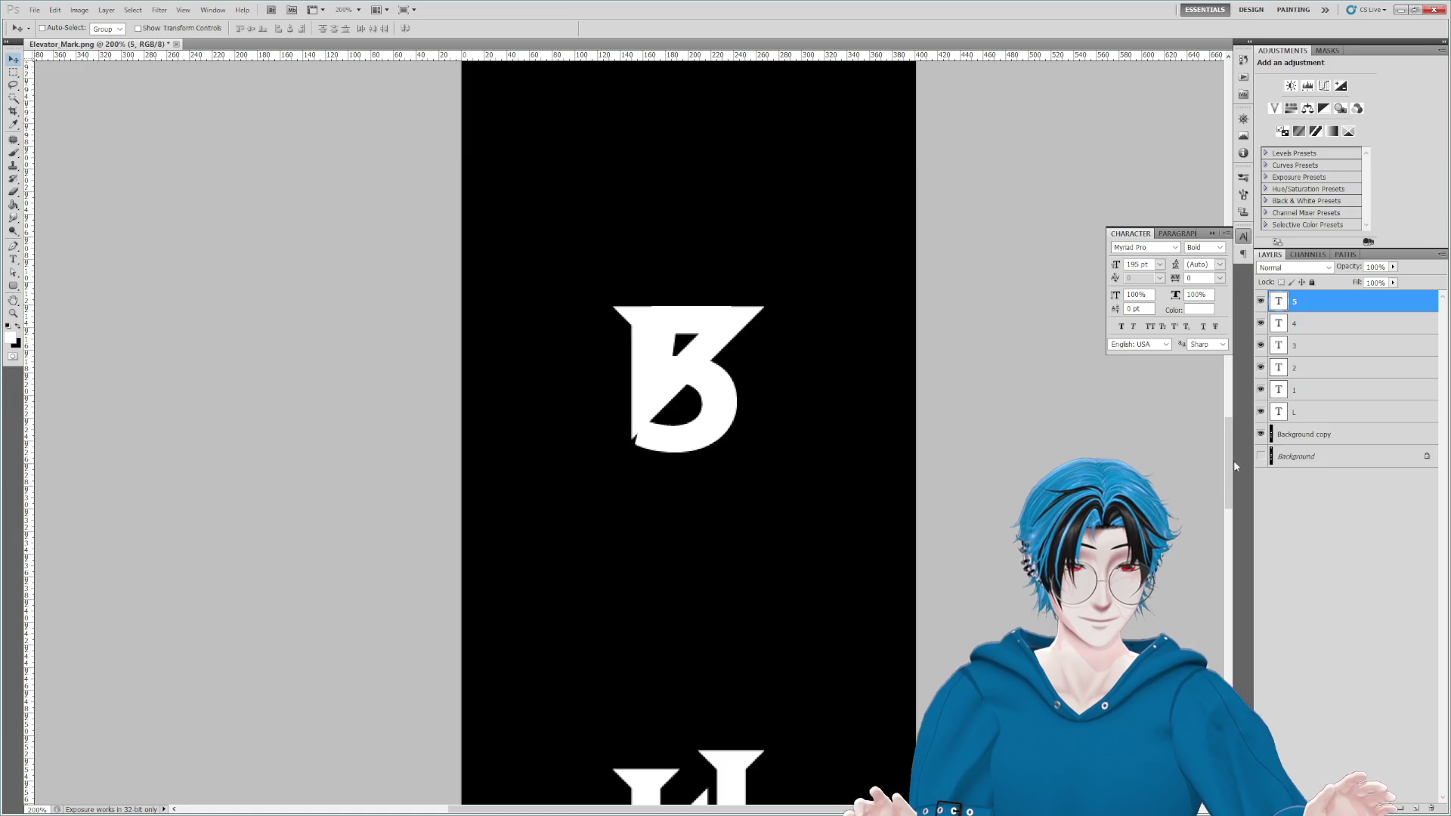
mouse_move(735, 563)
left_mouse_down()
mouse_move(768, 333)
mouse_move(723, 415)
mouse_move(716, 317)
mouse_move(709, 409)
mouse_move(700, 366)
left_mouse_up()
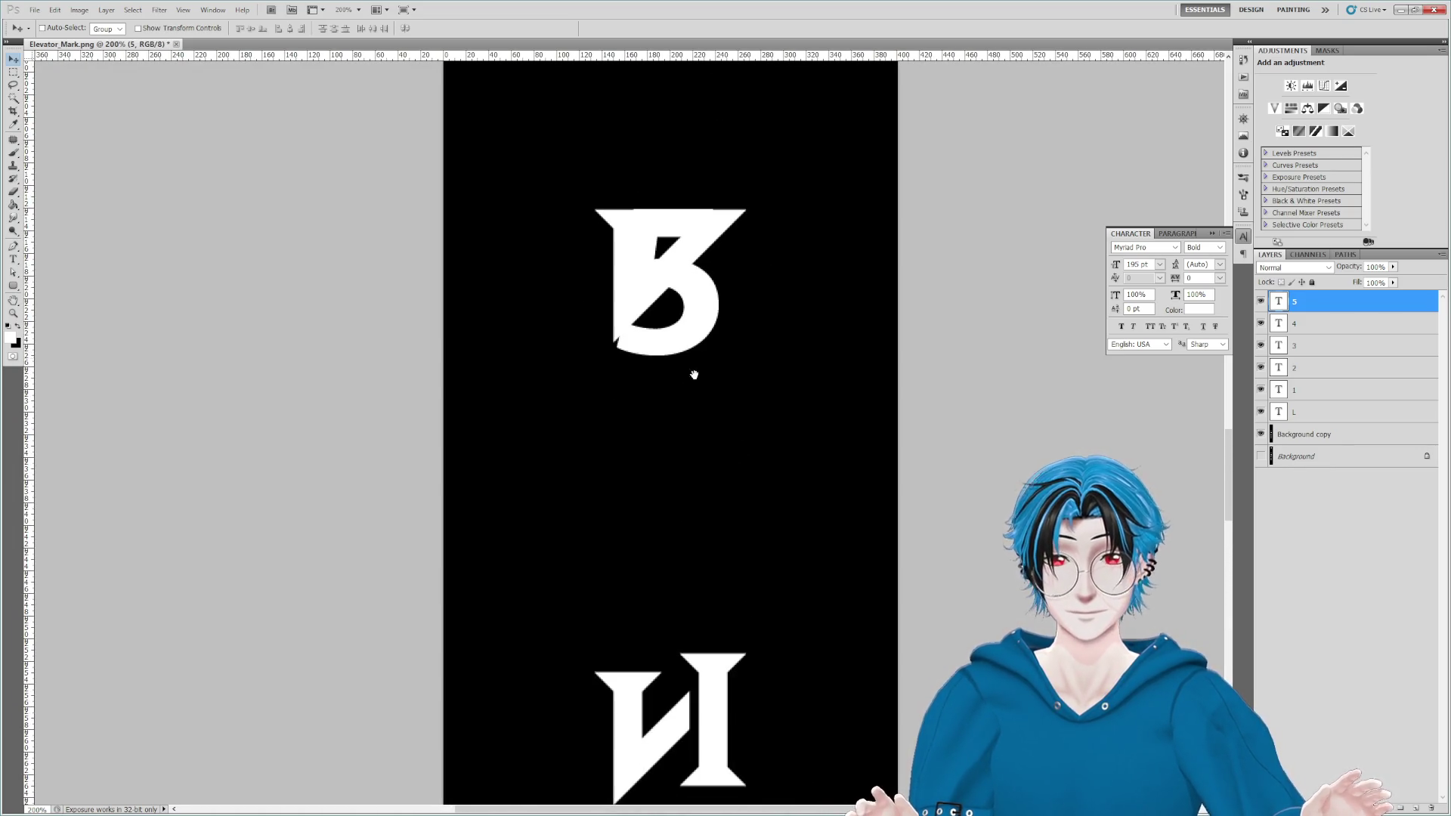
left_click_drag(703, 457, 718, 385)
Step: Copy the 5 layer as a 6 on the И glyph, then place a 6 copy mid-canvas
left_click_drag(688, 221, 688, 463)
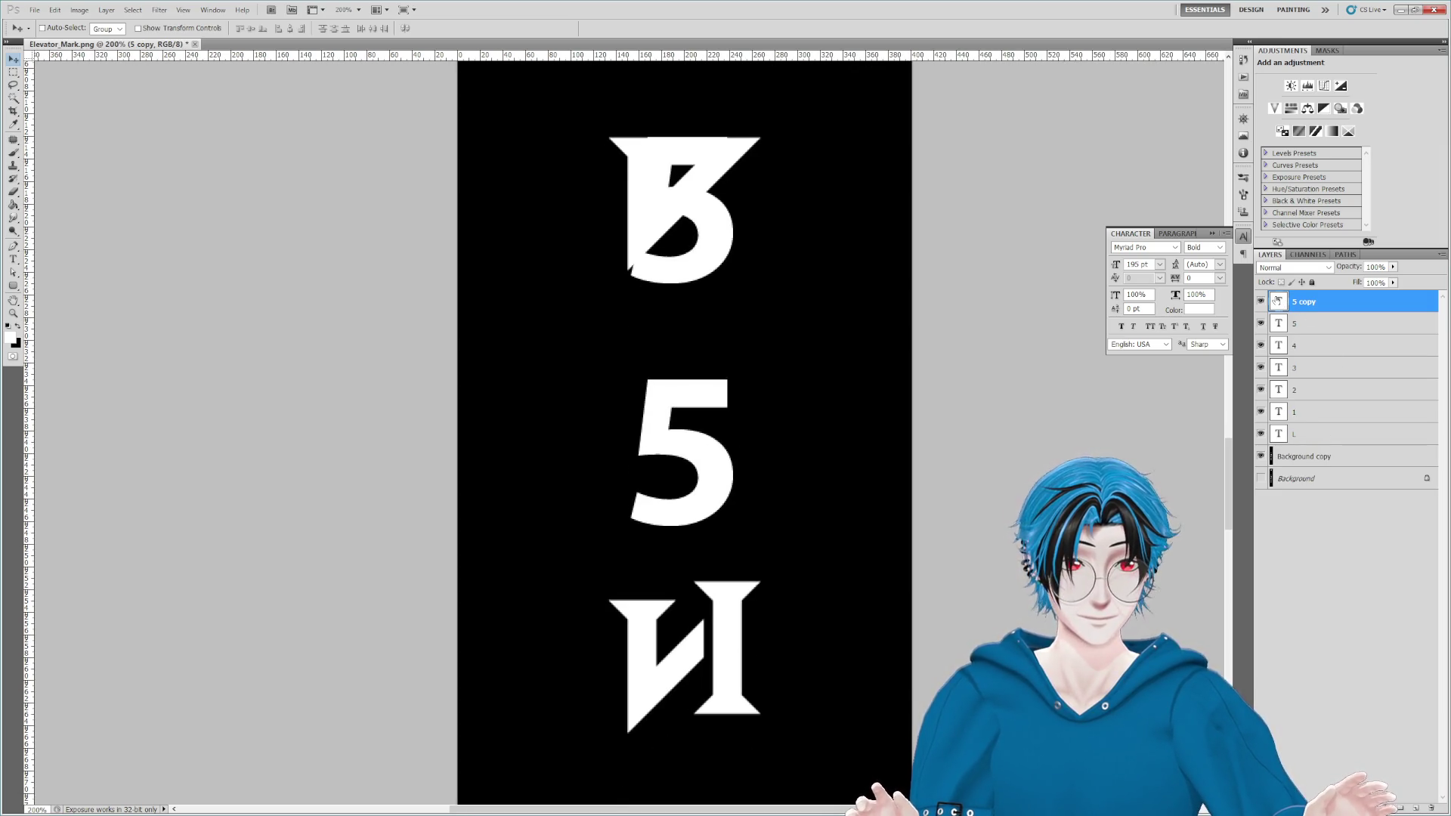
double_click(1277, 301)
type("6")
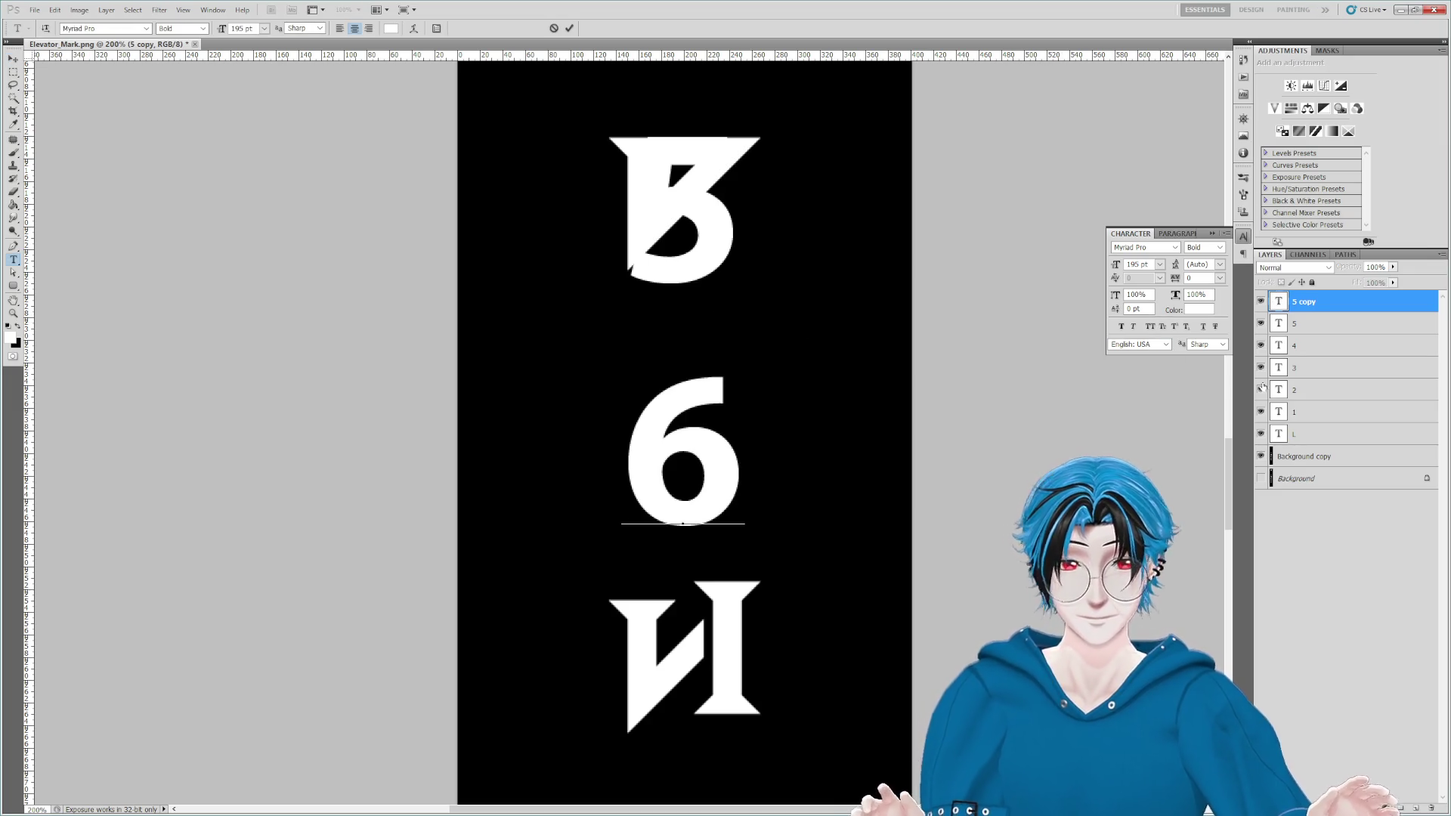
left_click(13, 58)
mouse_move(710, 298)
left_mouse_down()
mouse_move(728, 500)
mouse_move(801, 230)
mouse_move(749, 302)
mouse_move(812, 545)
left_mouse_up()
left_click_drag(708, 242, 707, 473, "alt")
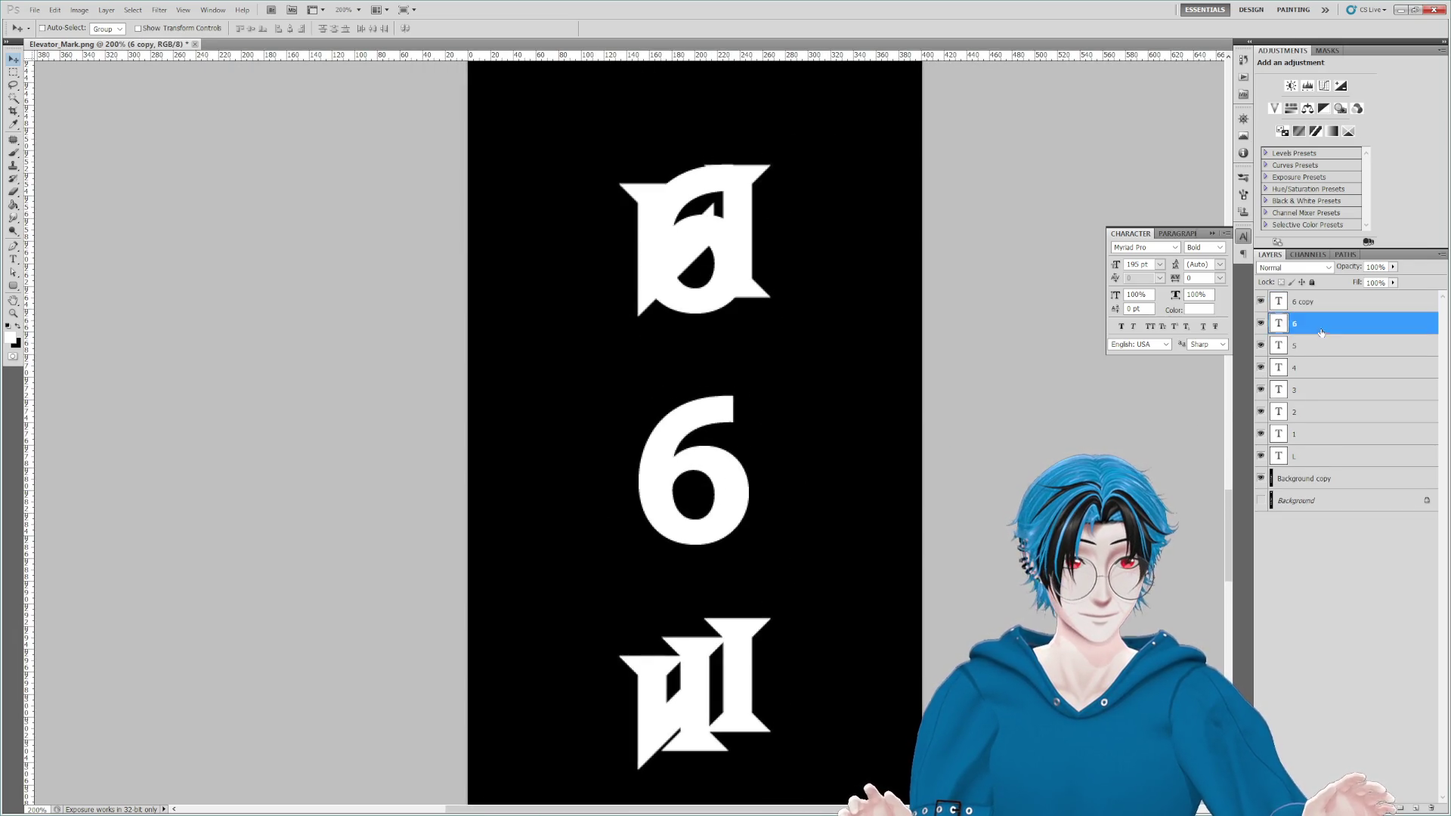
double_click(1279, 304)
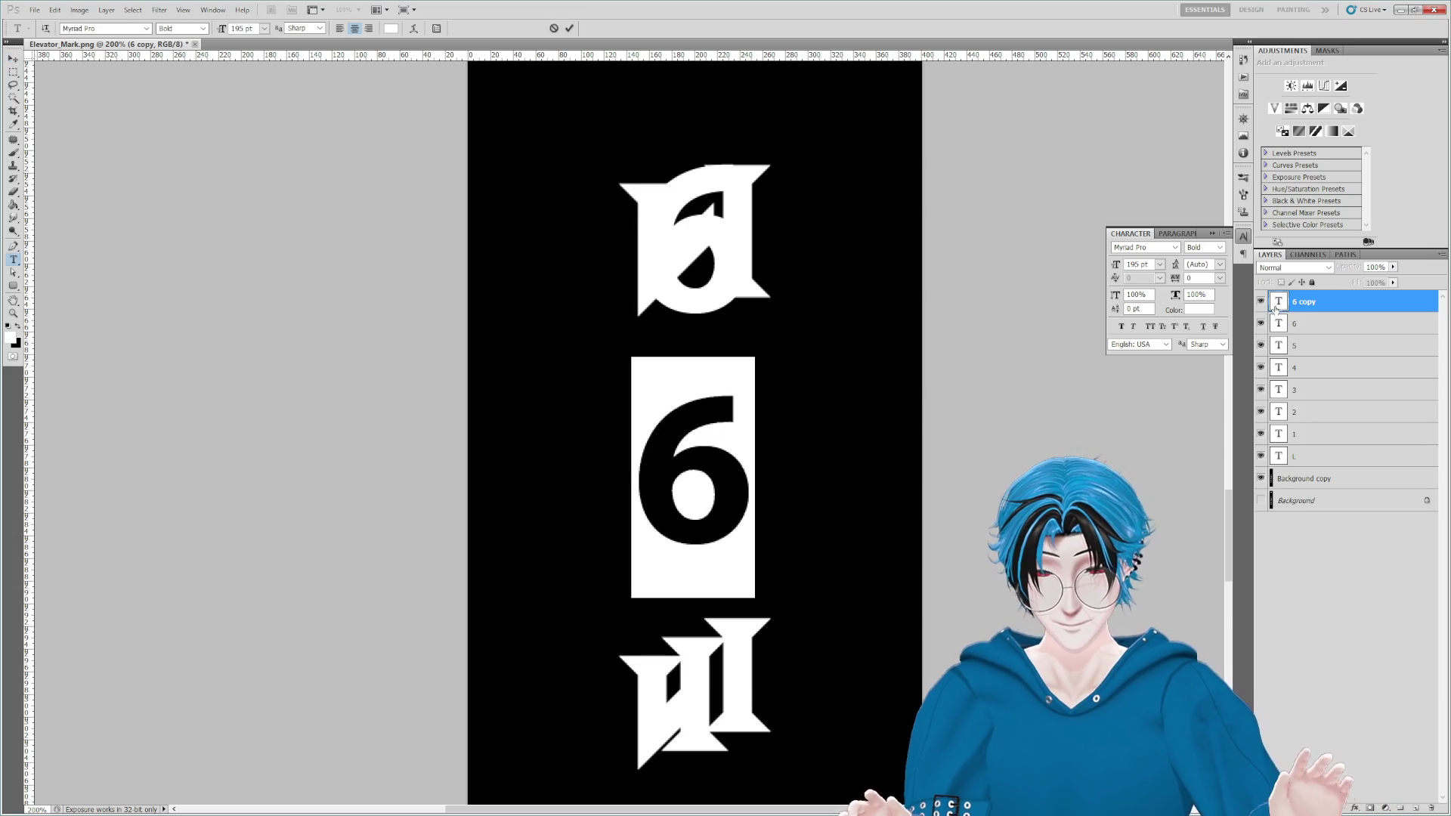
Step: Type VIP as a trial label and set its font style to Bold Condensed
type("R")
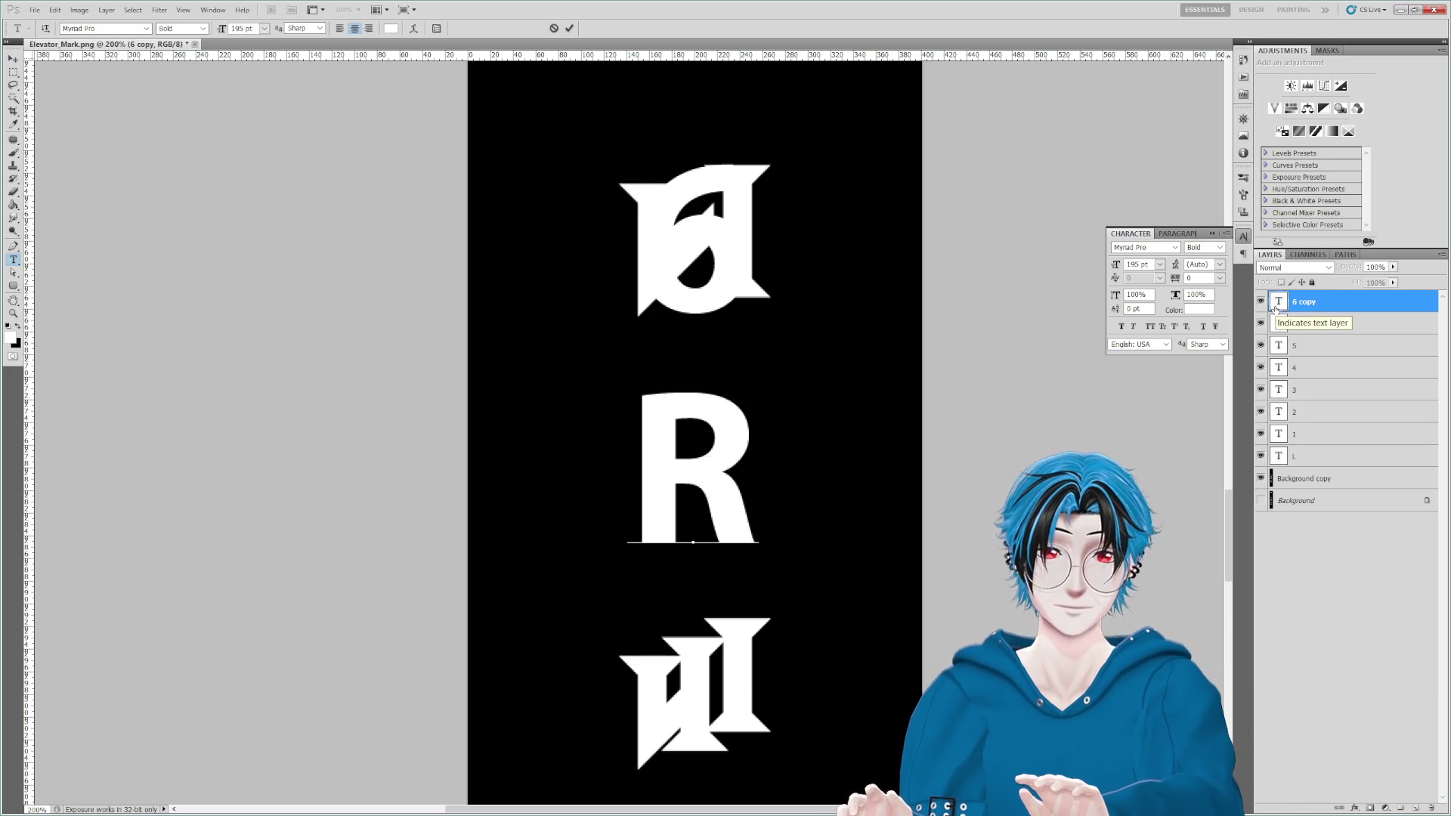
key("BackSpace")
type("Vi")
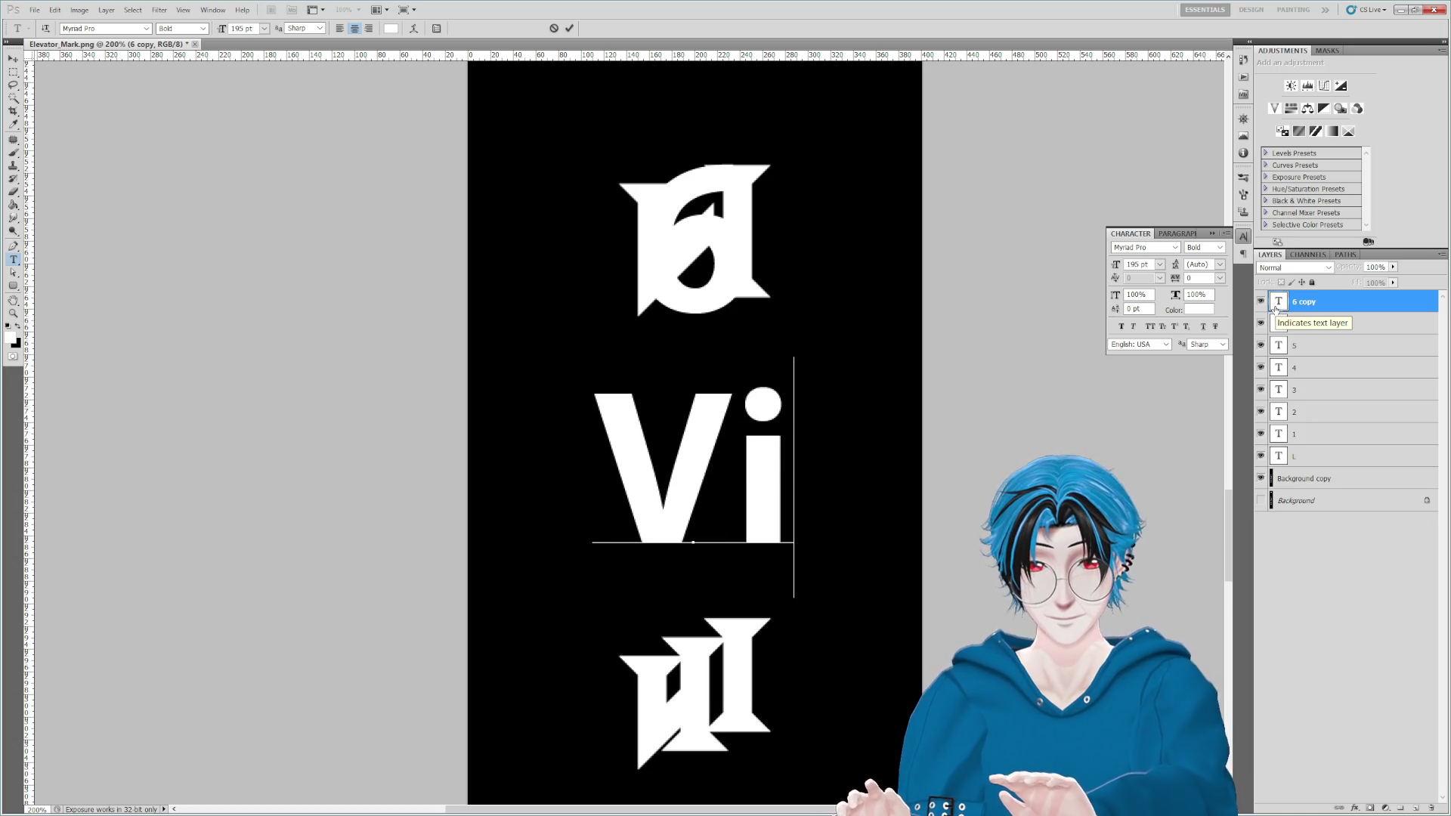
key("BackSpace")
type("IP")
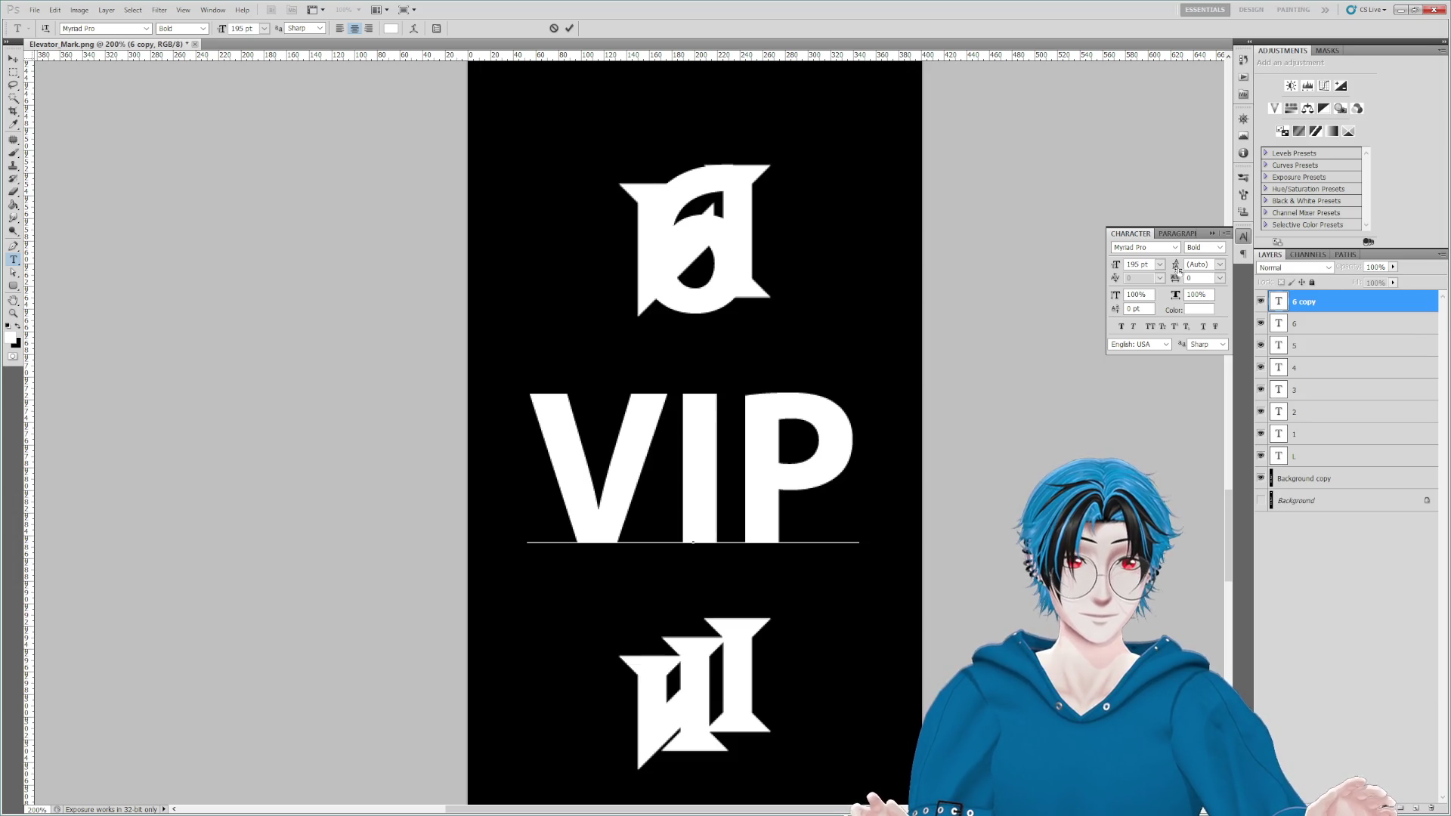
left_click(1218, 248)
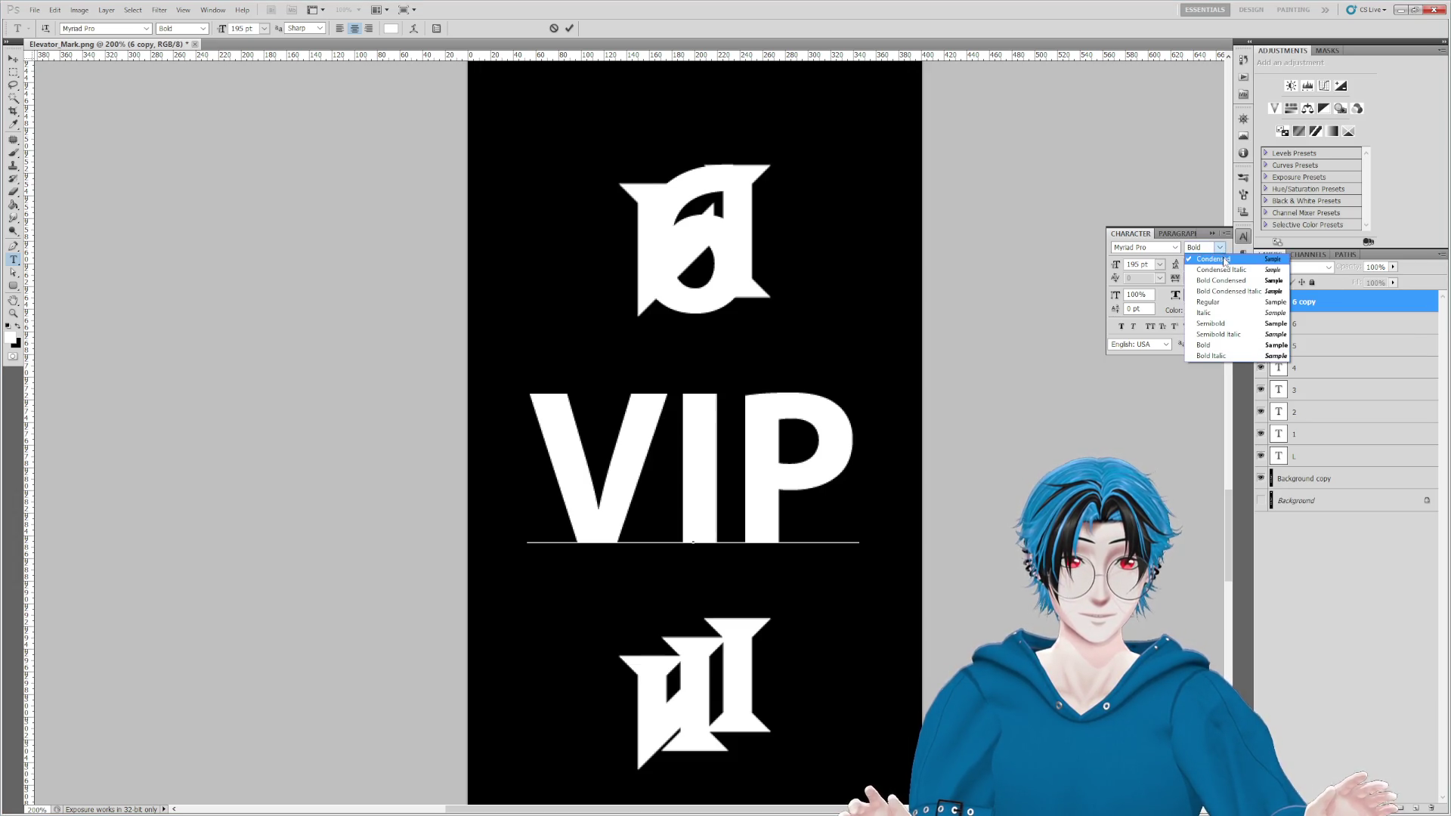
left_click(1224, 281)
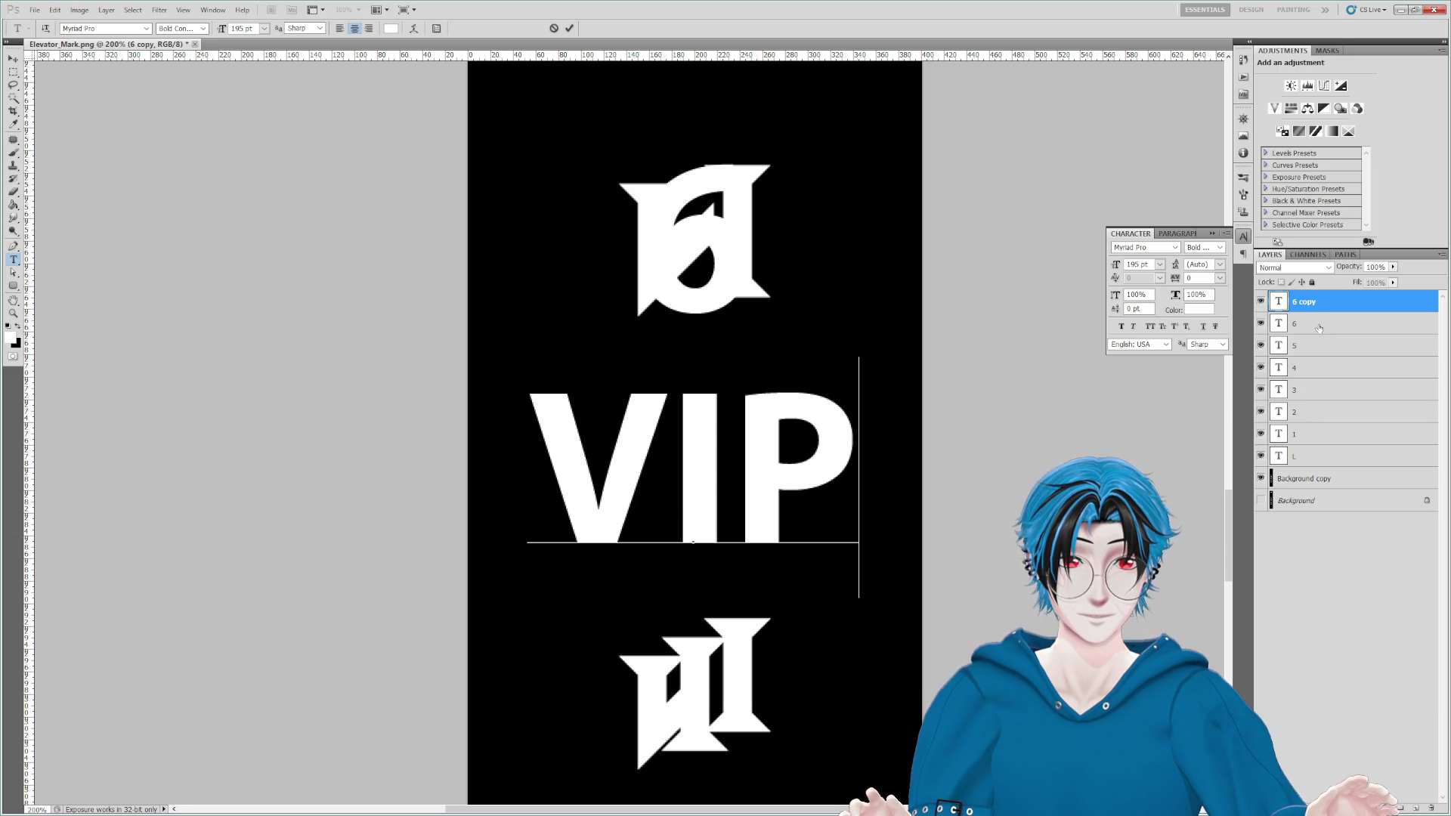
key("ctrl+Return")
key("v")
Step: Try Condensed, Bold Condensed and faux italic on VIP, and apply a 180 pt size
left_click(1220, 248)
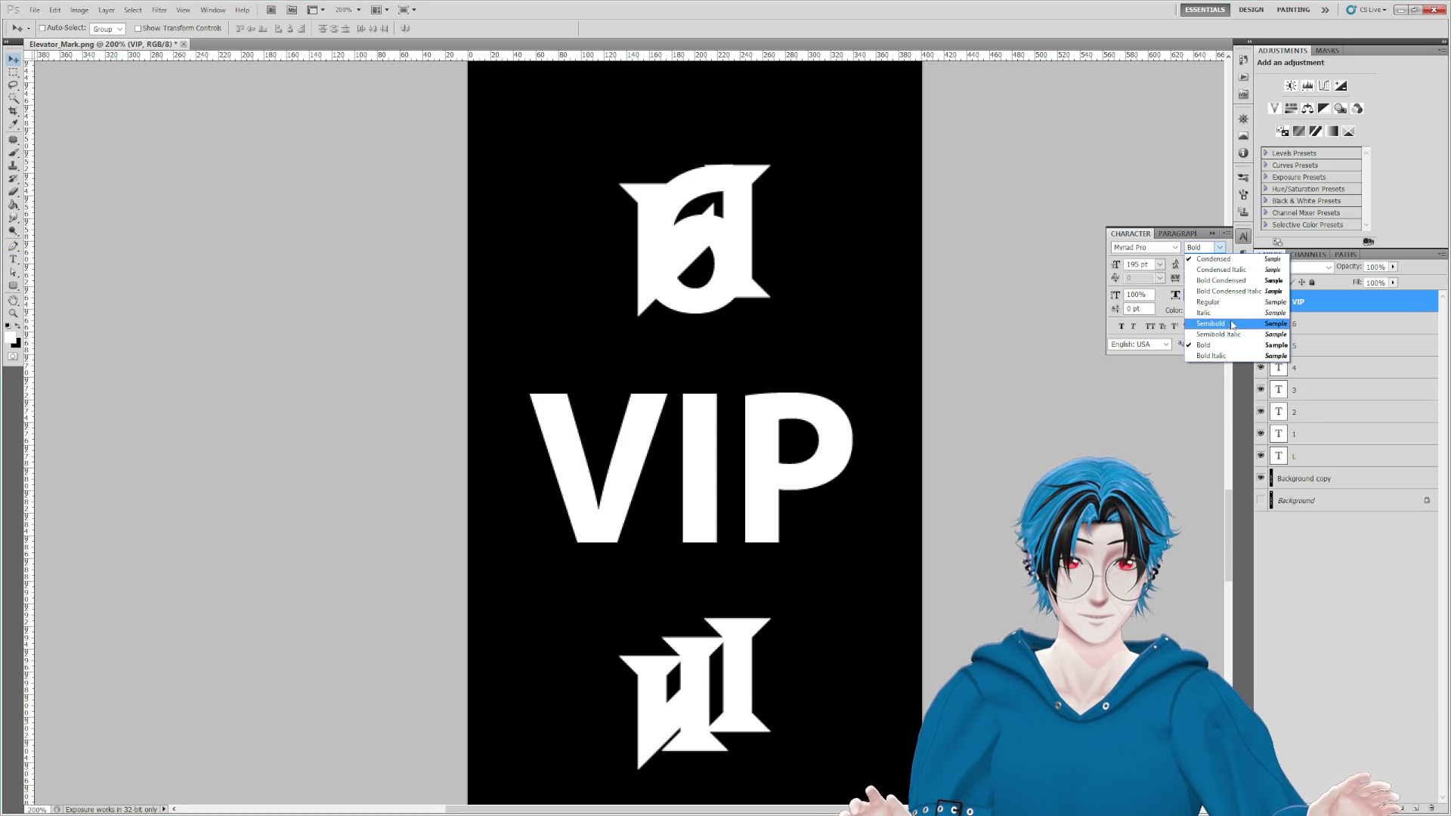
left_click(1224, 259)
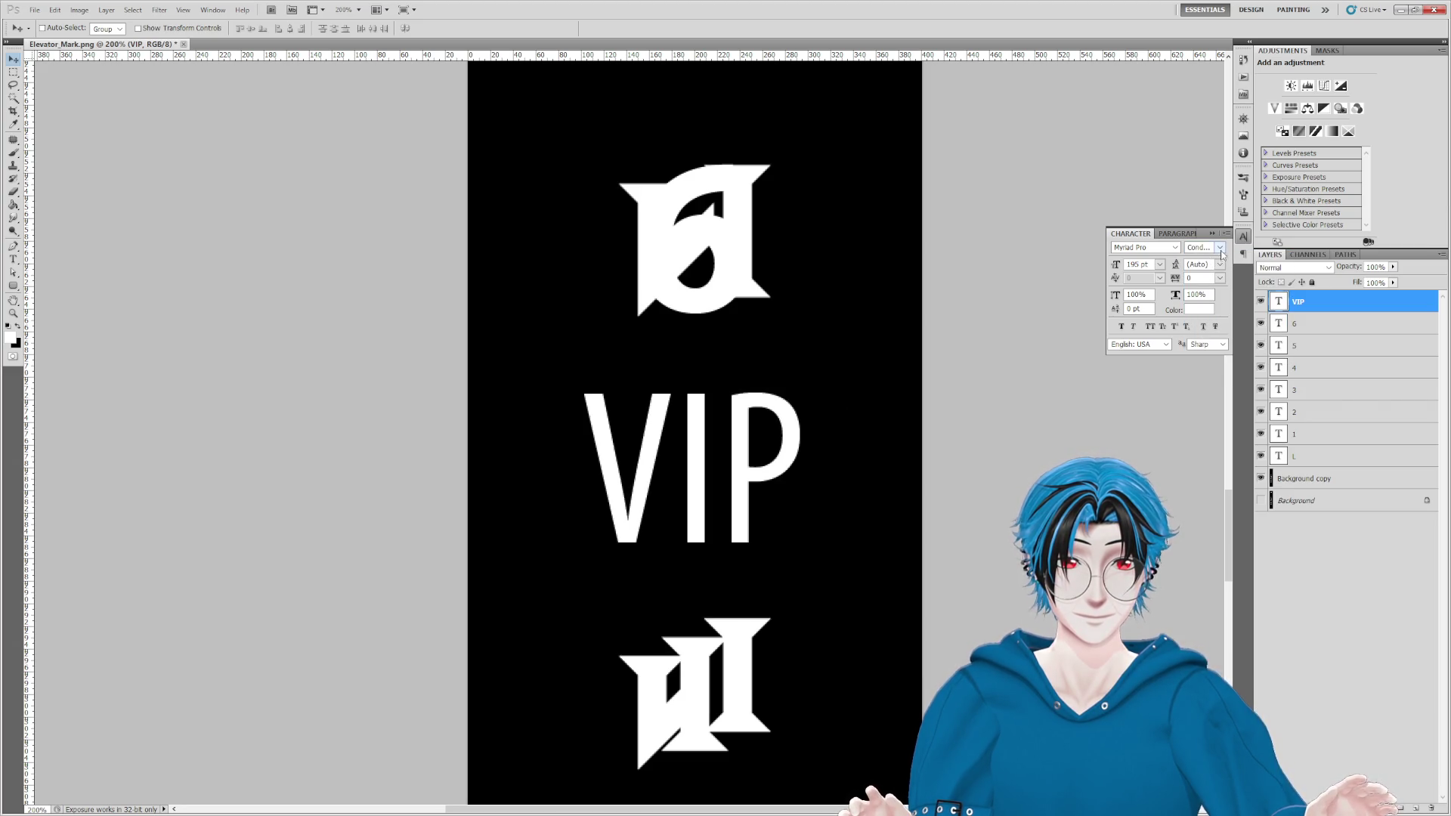
left_click(1220, 249)
left_click(1219, 281)
left_click(1138, 327)
left_click(1138, 326)
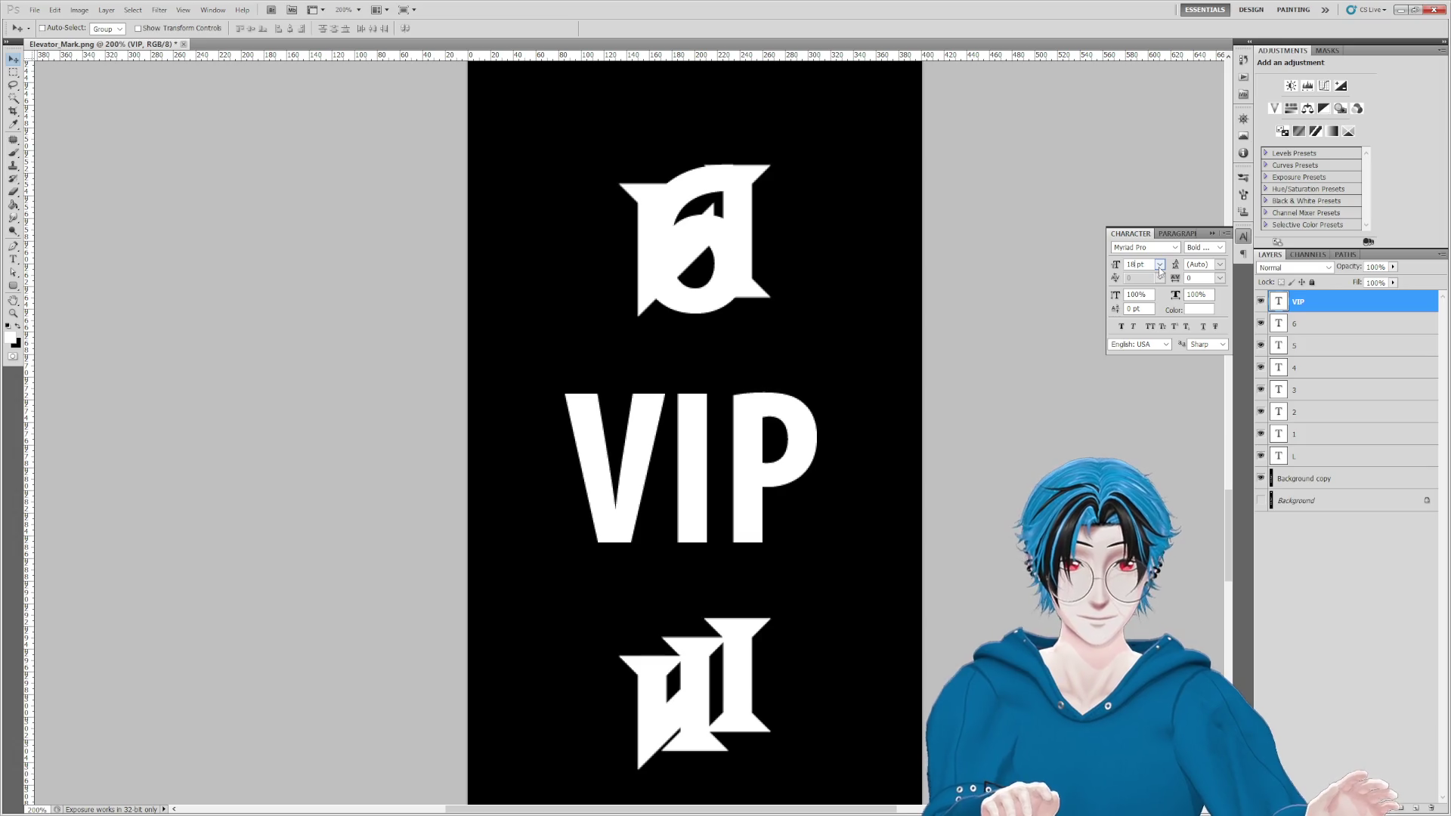
type("180")
key("Return")
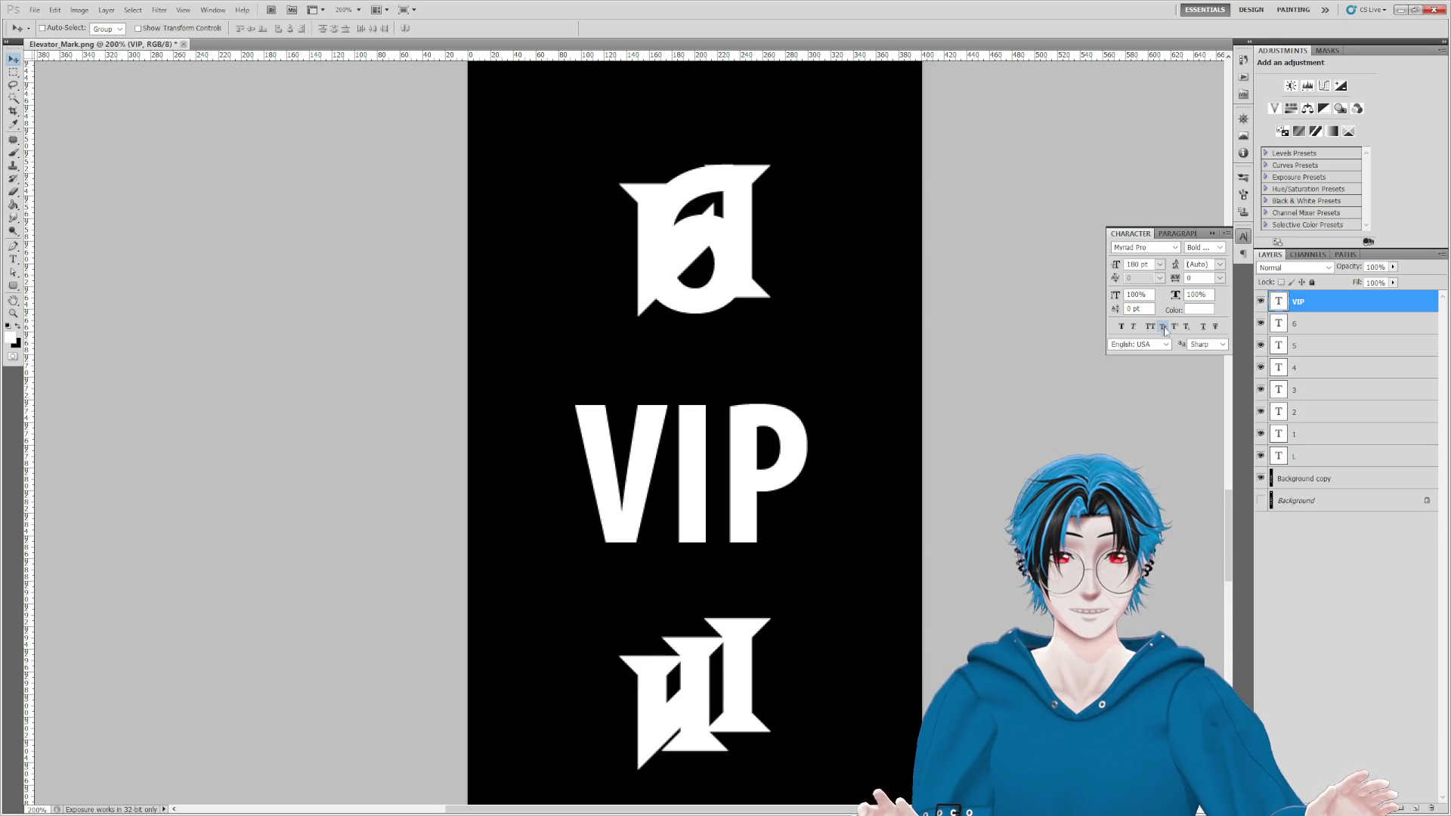
Step: Retype the label as Vip, keep it upright, and tighten its tracking to -60
left_click(1296, 323)
left_click(1300, 306)
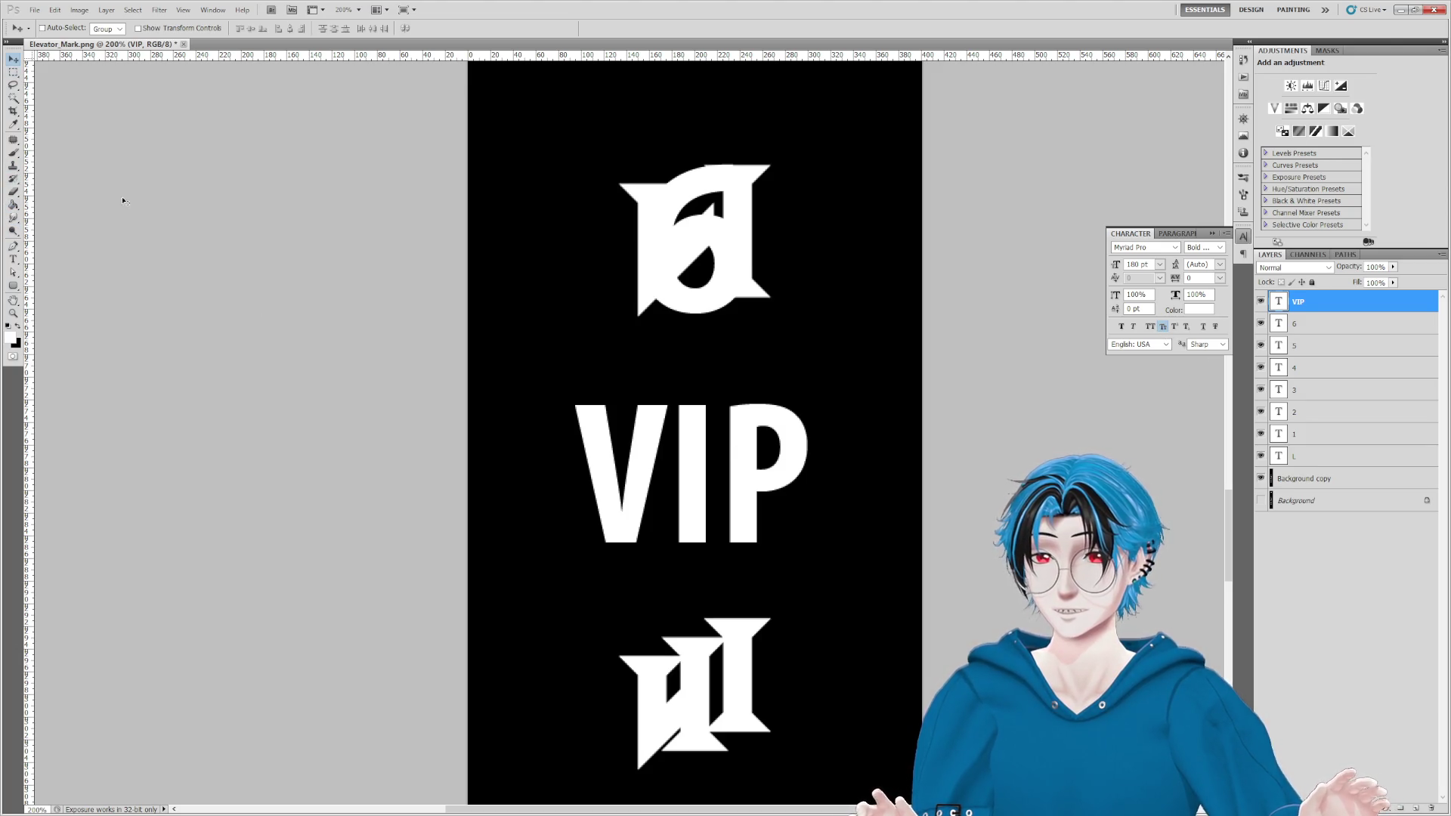
double_click(1279, 301)
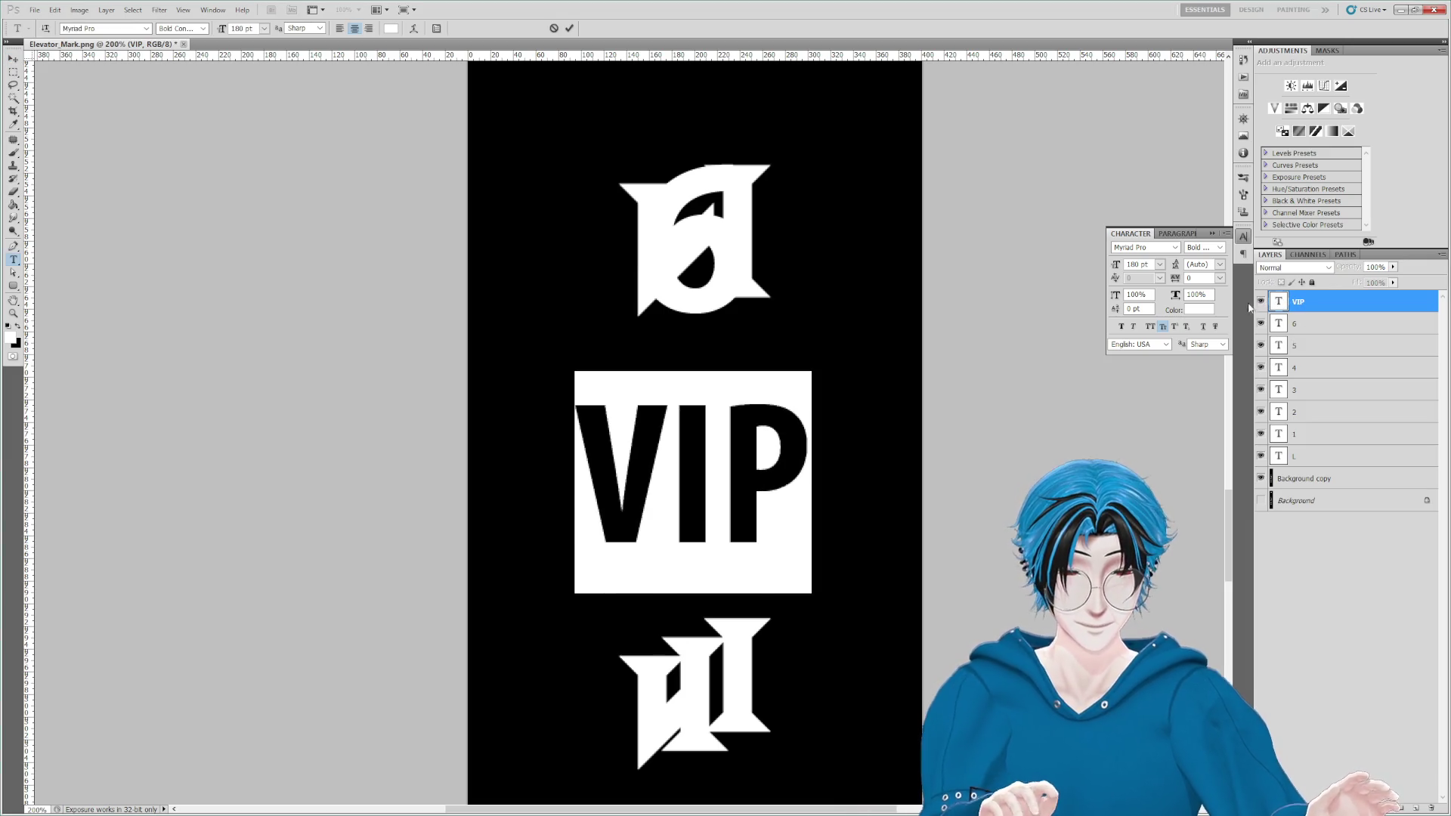
type("VI")
key("BackSpace")
type("ip")
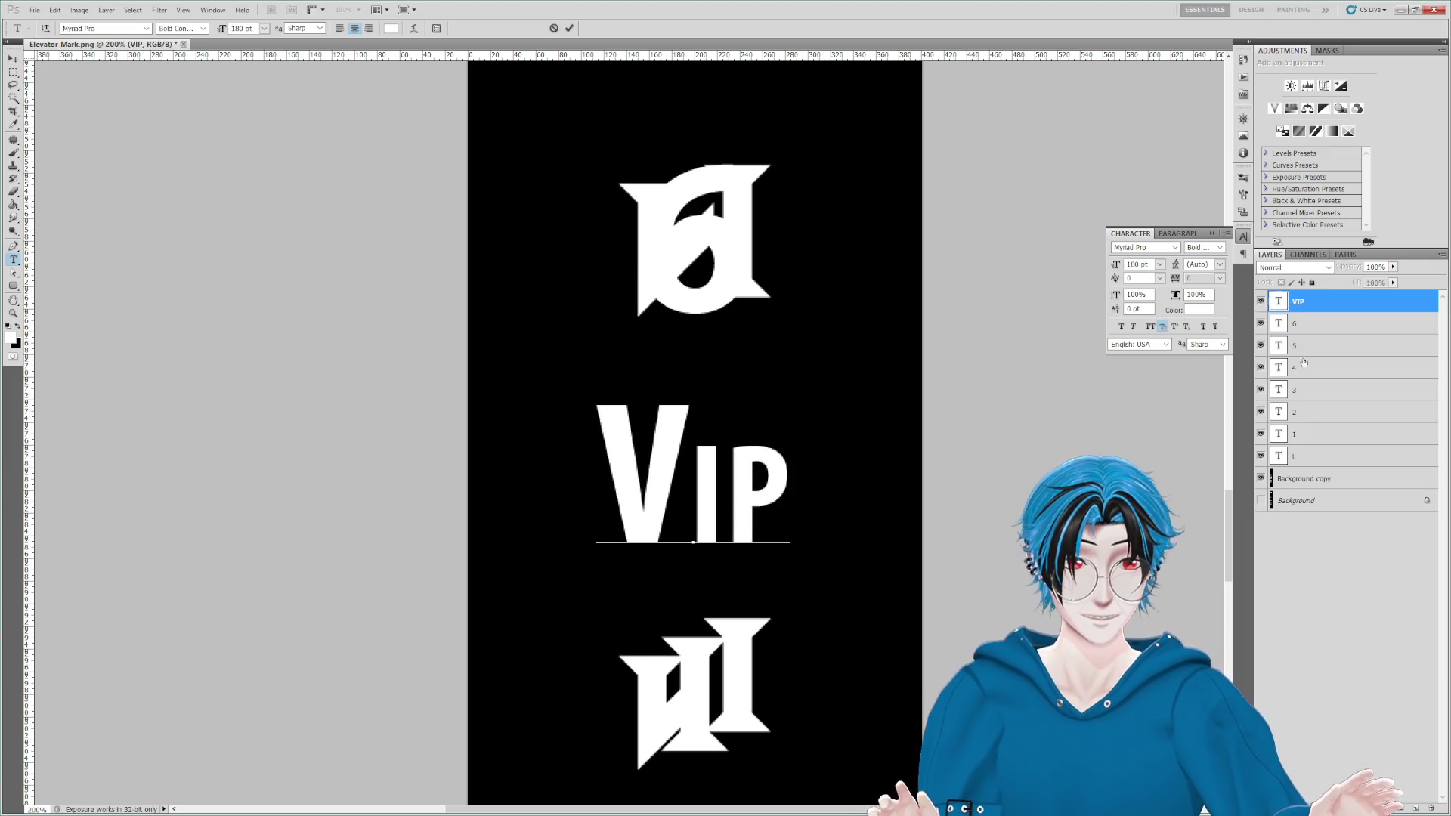
key("ctrl+Return")
key("v")
left_click(1133, 326)
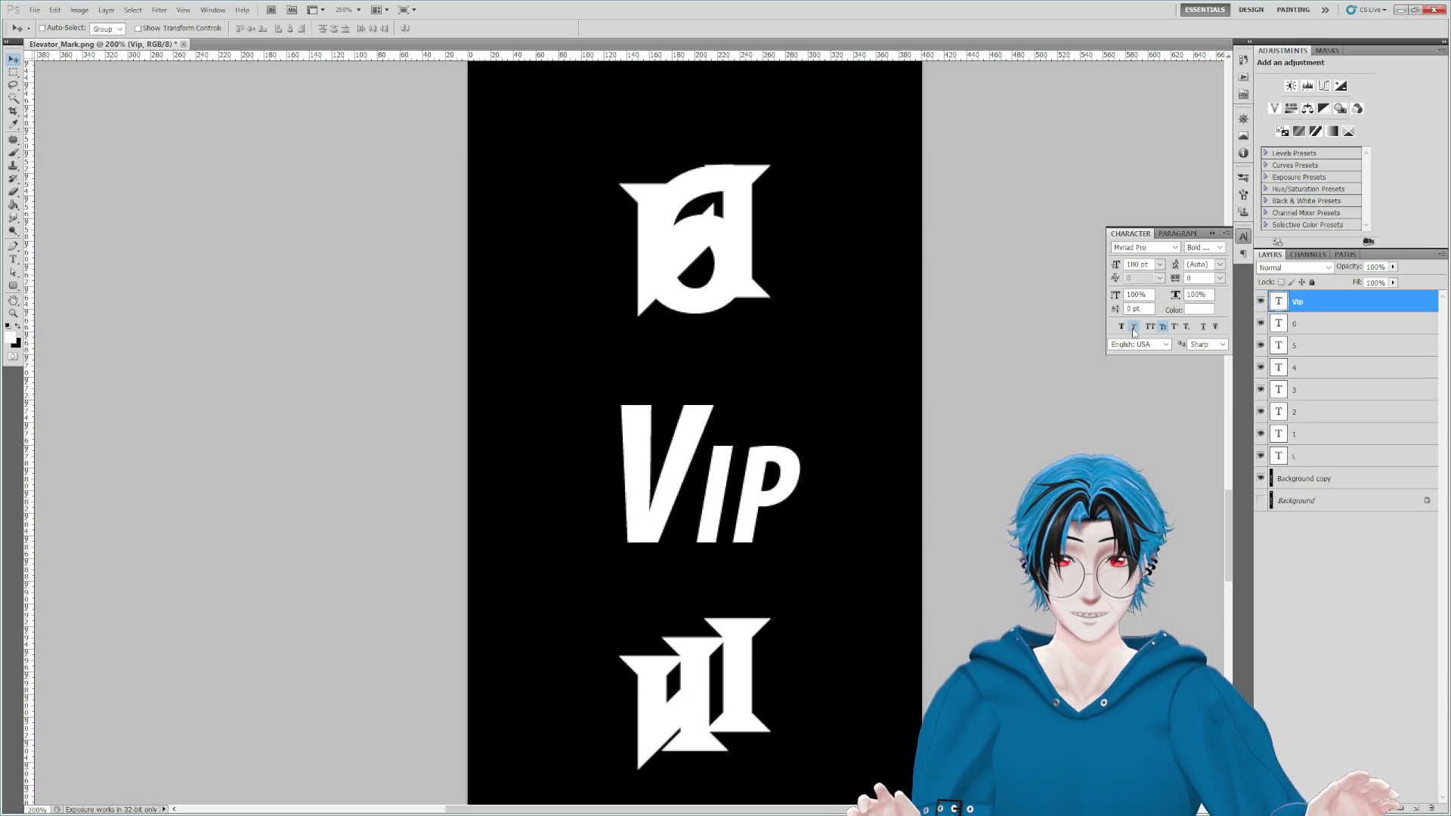
left_click(1133, 328)
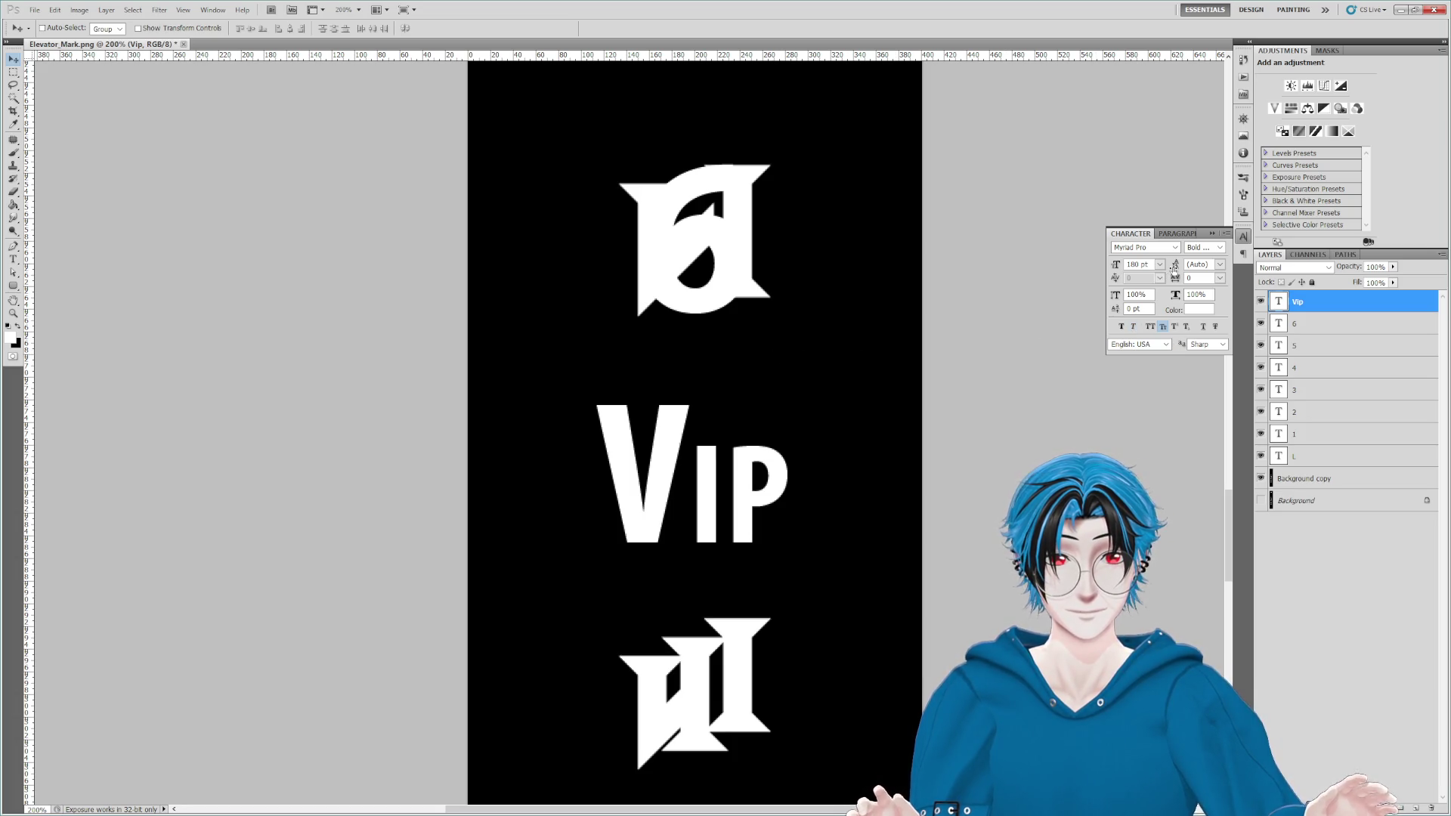
left_click_drag(1175, 278, 1175, 279)
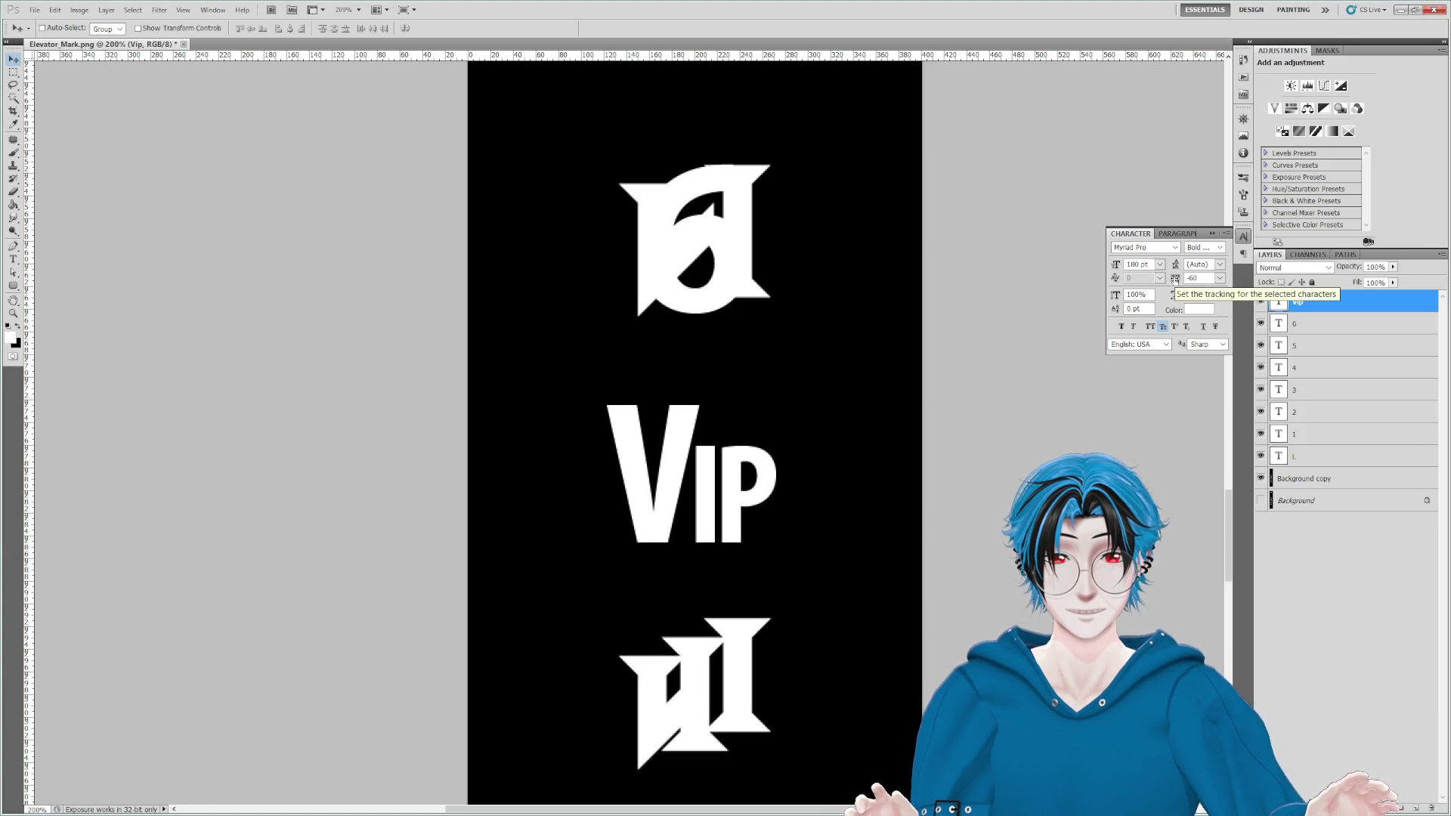
Step: Delete the Vip layer, move 6 to the strip's centre, and duplicate it as 6 copy
left_click(1298, 305)
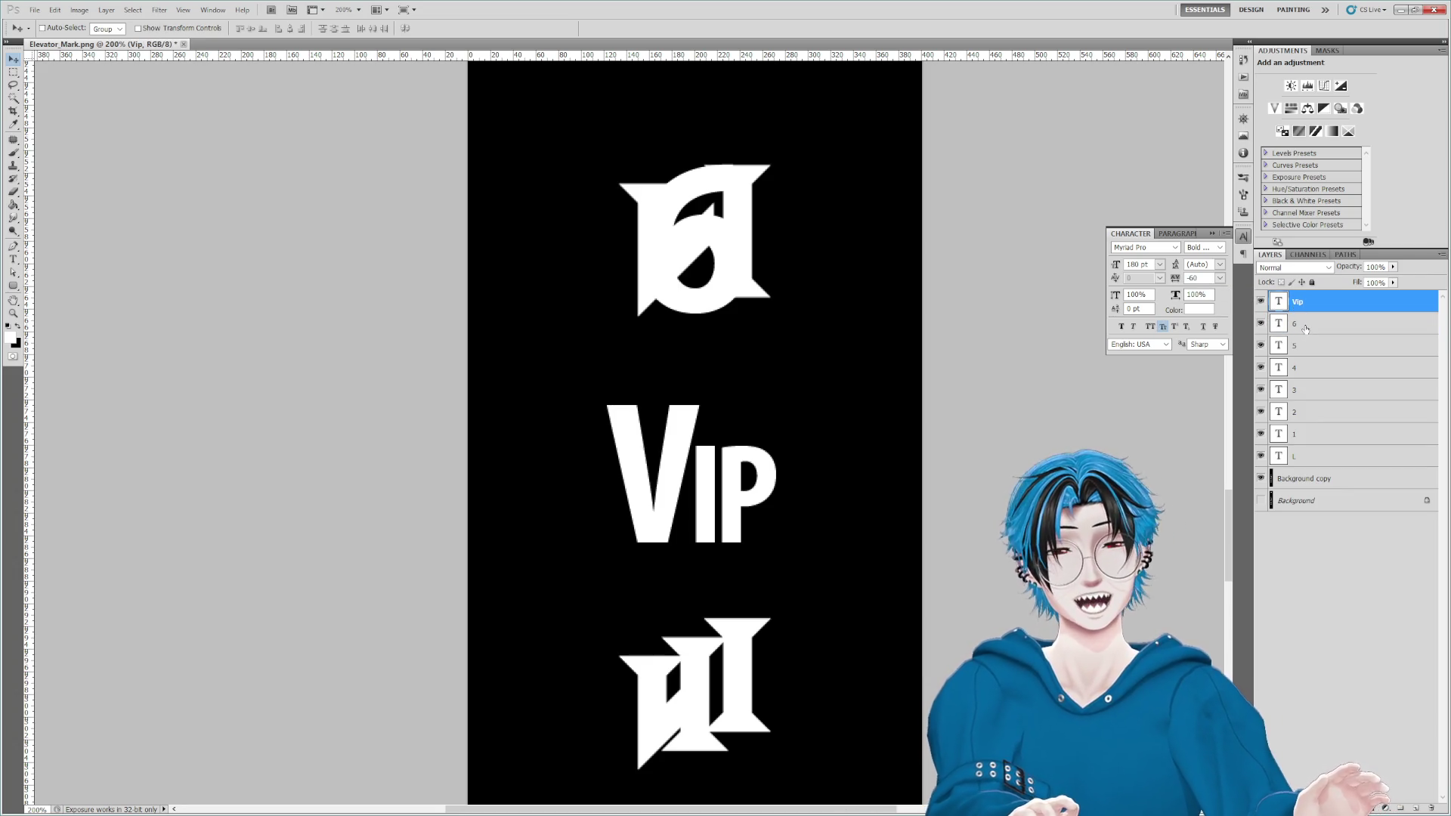
key("Delete")
mouse_move(697, 206)
left_mouse_down()
mouse_move(725, 402)
mouse_move(916, 430)
left_mouse_up()
key("ctrl+z")
key("ctrl+j")
double_click(1279, 303)
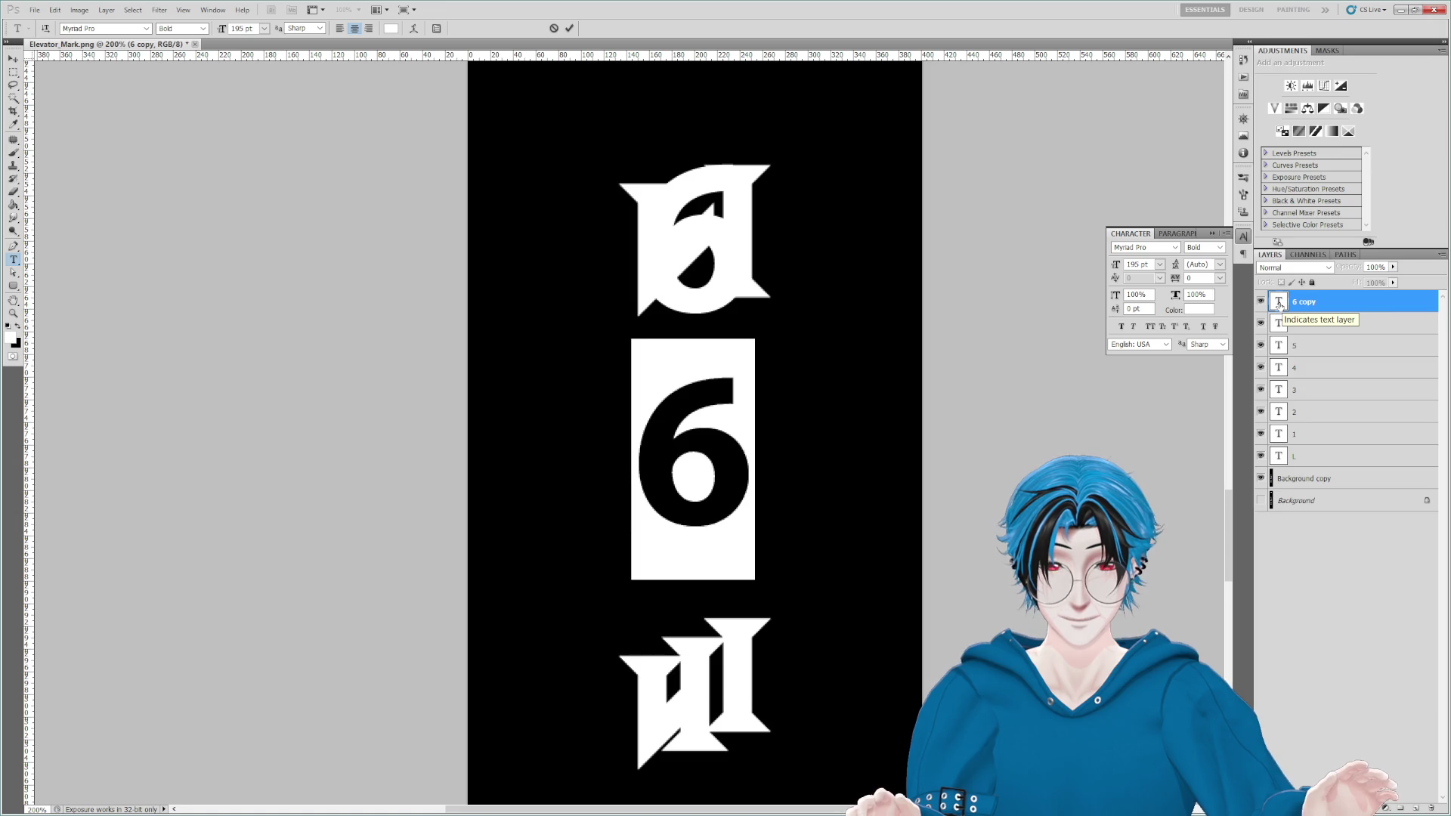
Step: Add a V label on the bottom mark and delete the original Background layer
type("V")
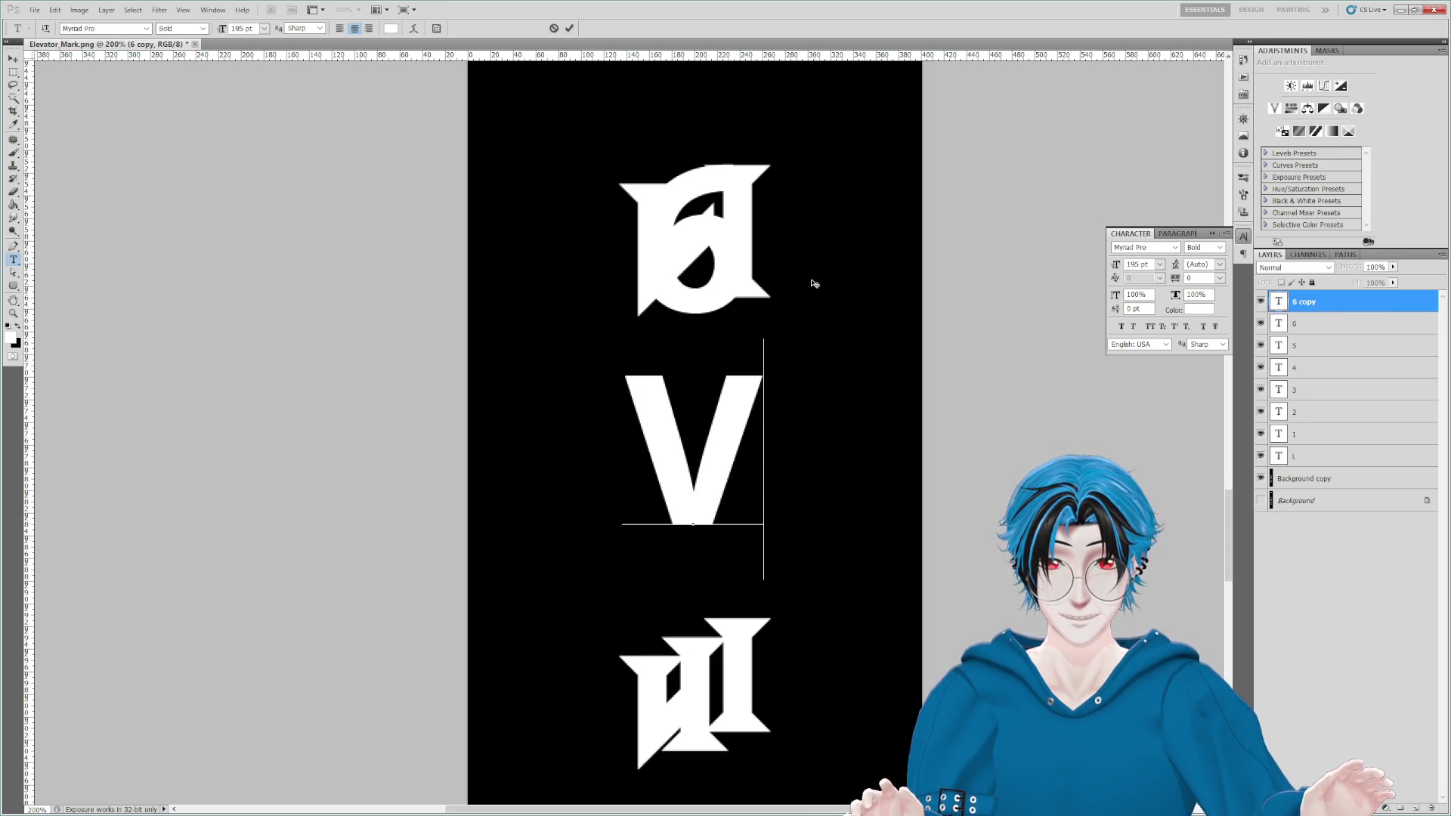
left_click(13, 57)
mouse_move(706, 344)
left_mouse_down()
mouse_move(709, 601)
mouse_move(706, 589)
left_mouse_up()
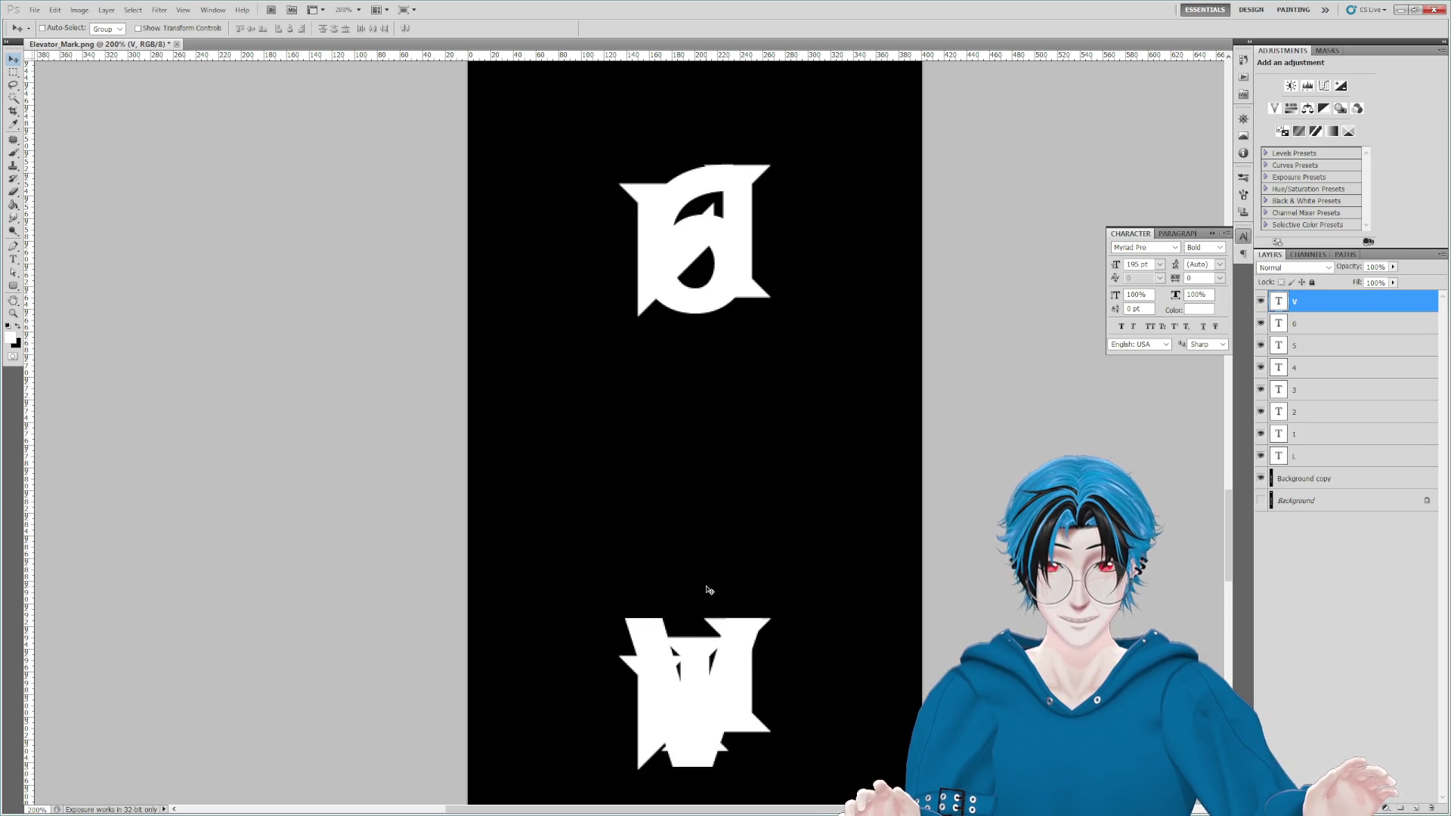
left_click(1308, 478)
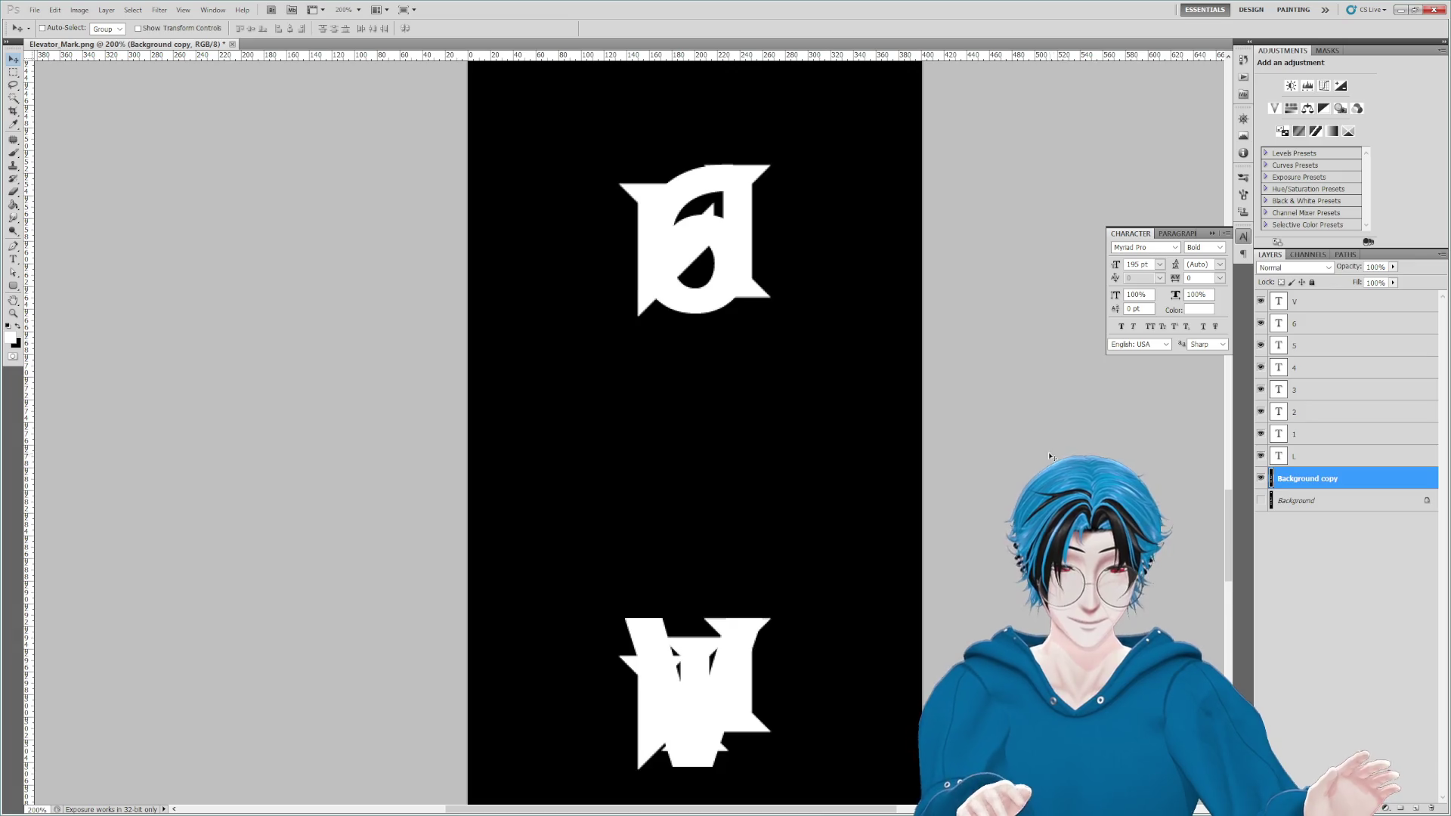
key("ctrl+minus")
key("ctrl+minus")
key("ctrl+minus")
left_click(1296, 500)
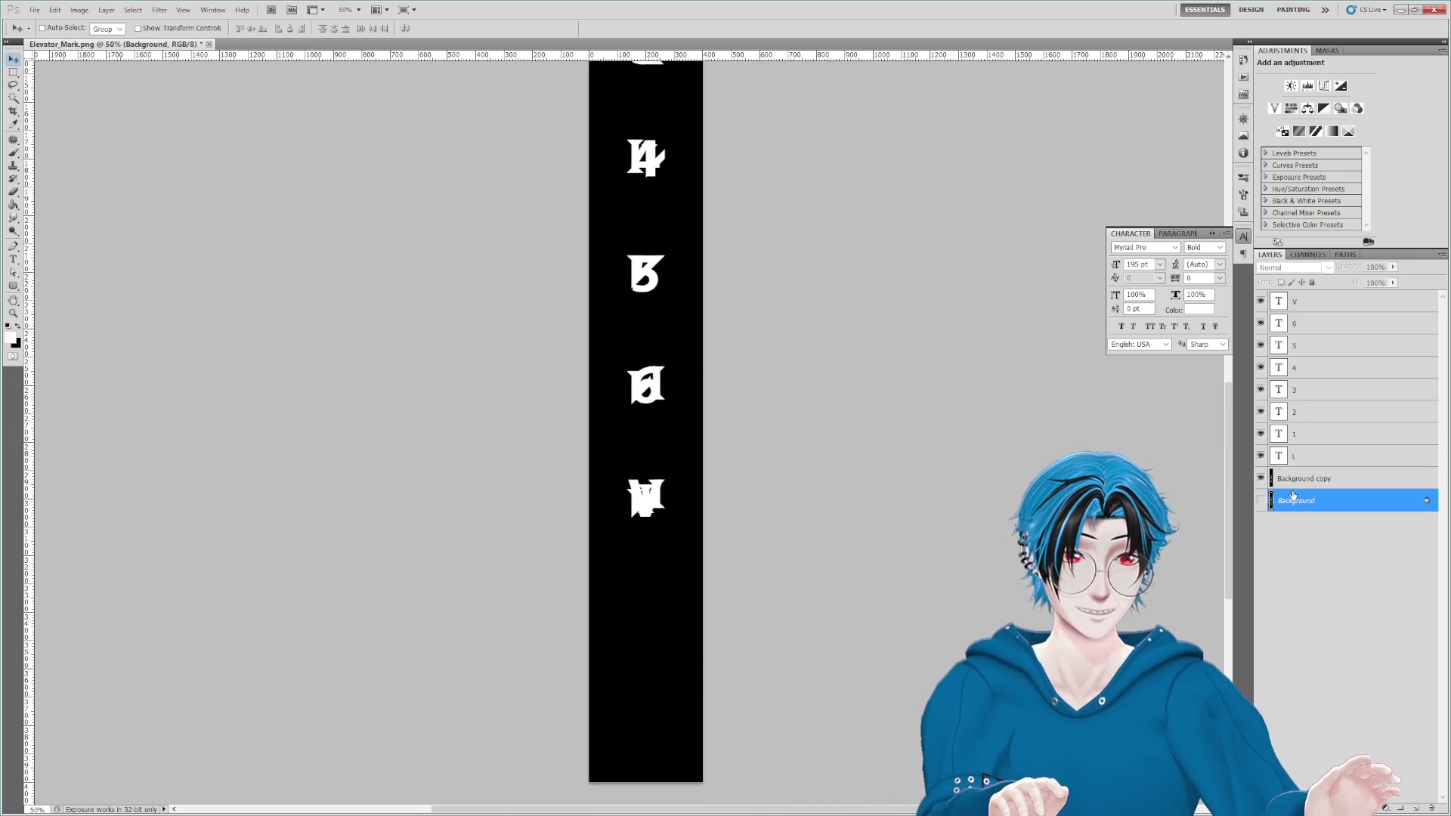
key("Delete")
Step: Paint the garbled leftover glyphs black using a hard round brush
scroll(690, 315, "up", 3)
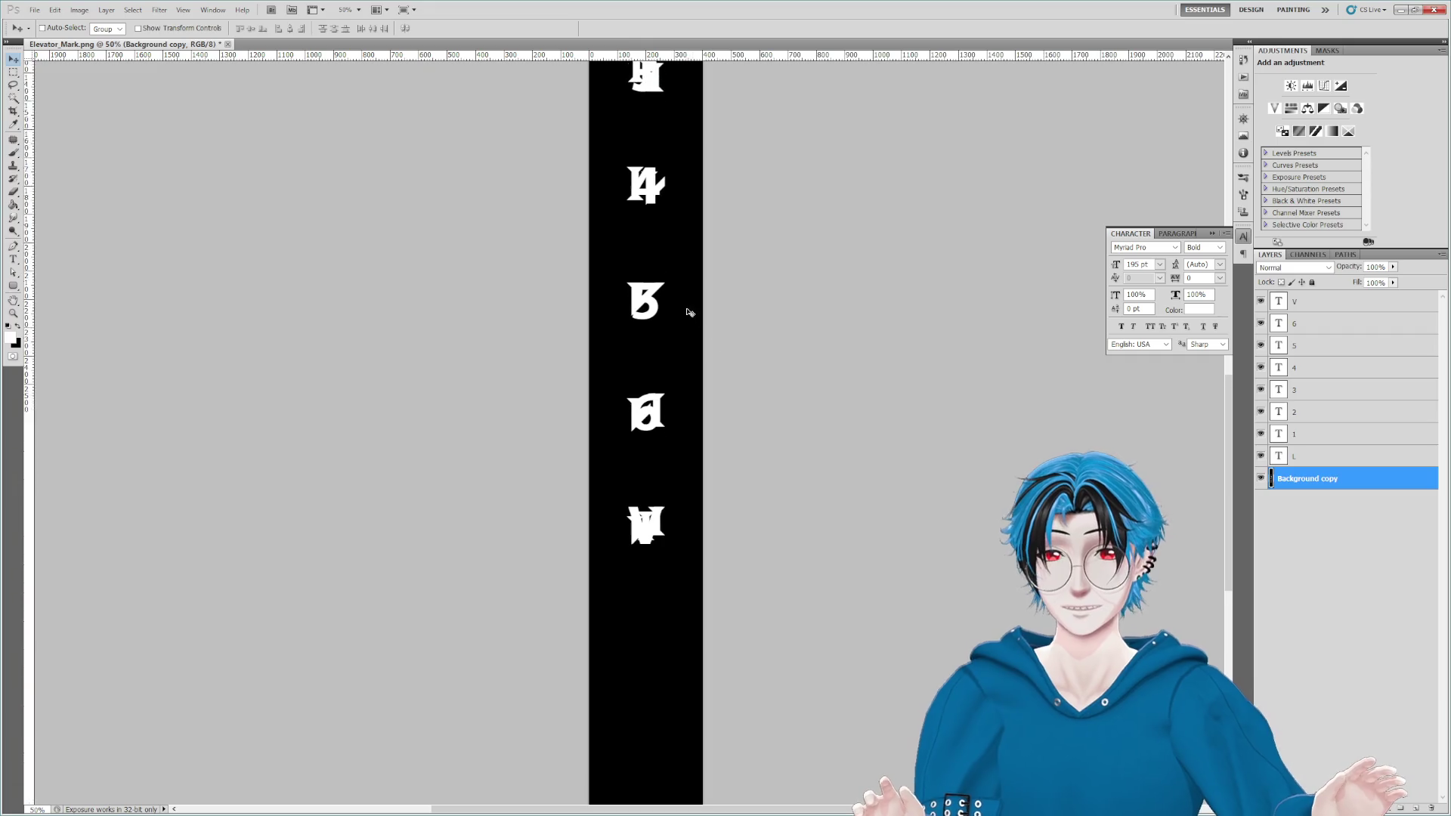
left_click(13, 152)
mouse_move(660, 293)
left_mouse_down()
mouse_move(664, 259)
mouse_move(637, 295)
mouse_move(645, 479)
left_mouse_up()
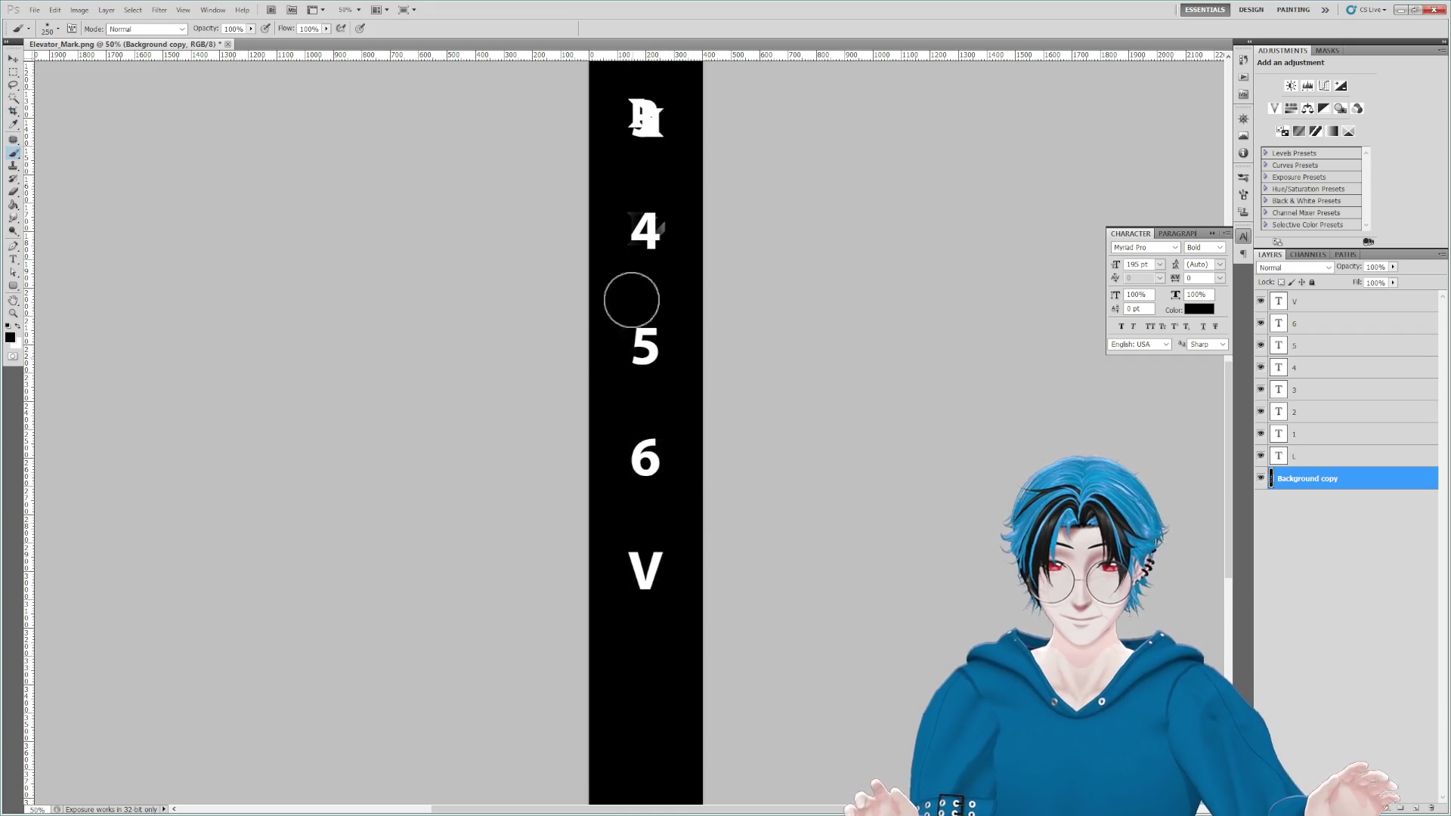
mouse_move(657, 266)
left_mouse_down()
mouse_move(684, 540)
mouse_move(660, 412)
left_mouse_up()
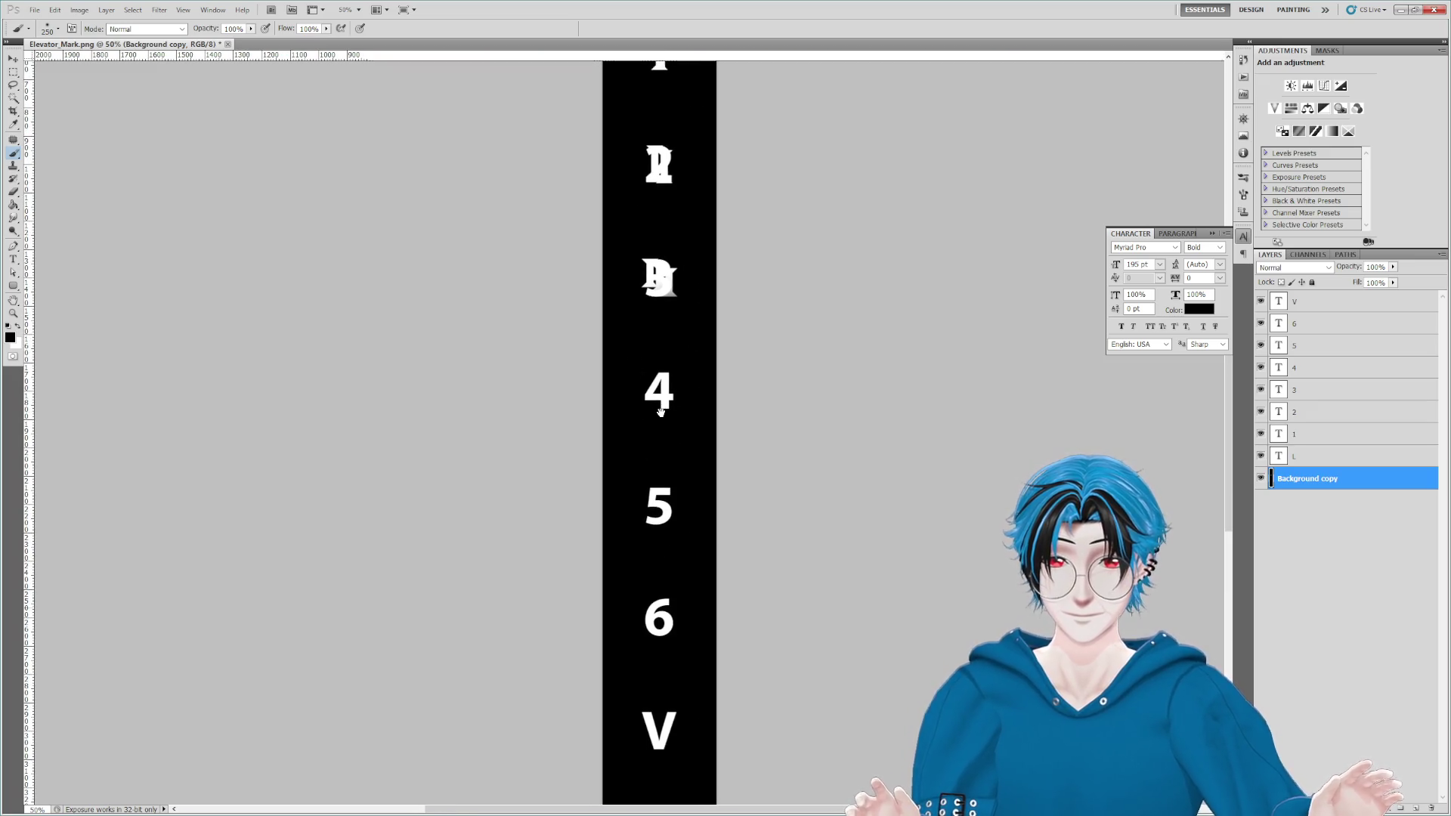
key("ctrl+minus")
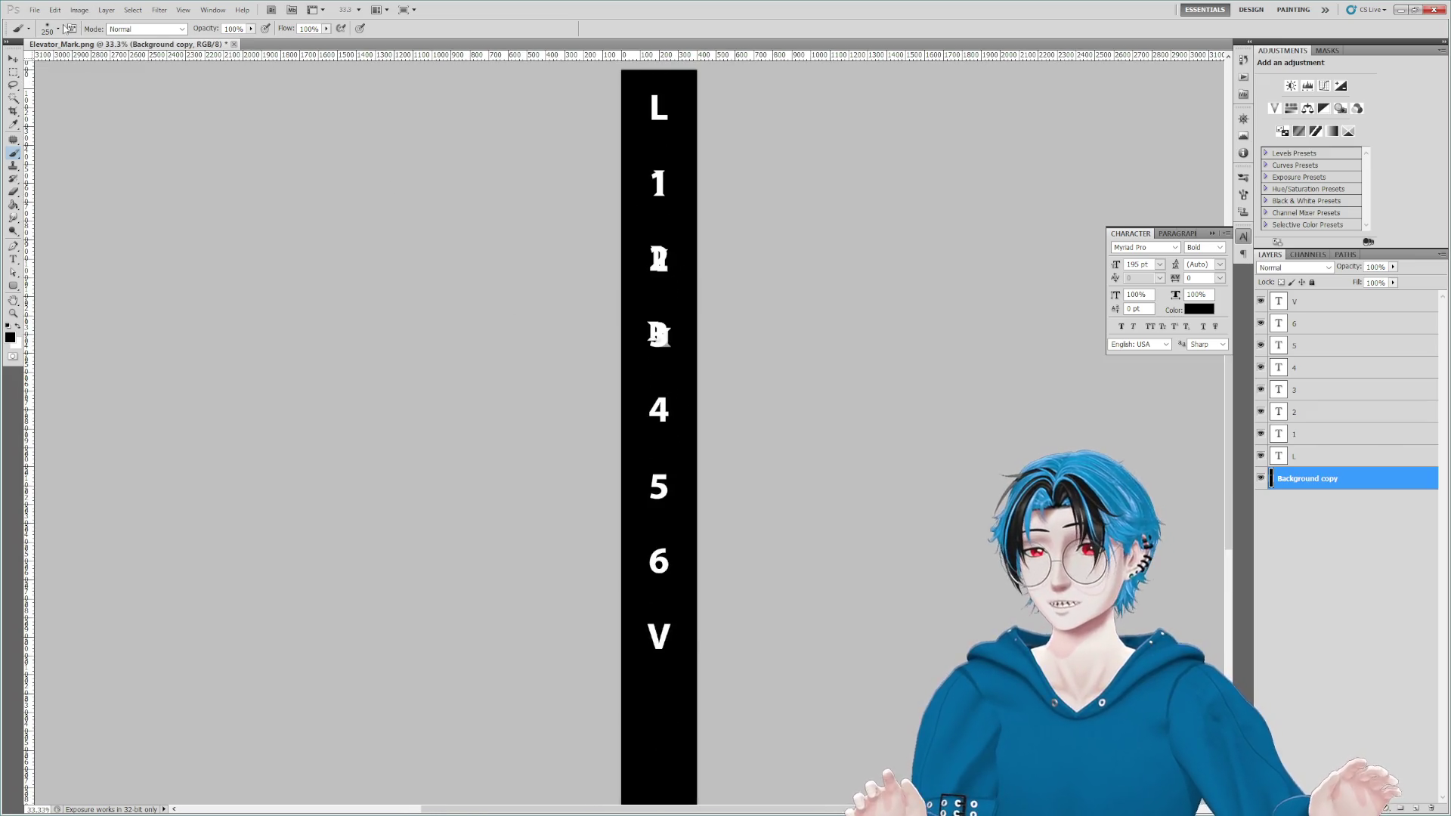
left_click(58, 29)
left_click(114, 113)
left_click(658, 156)
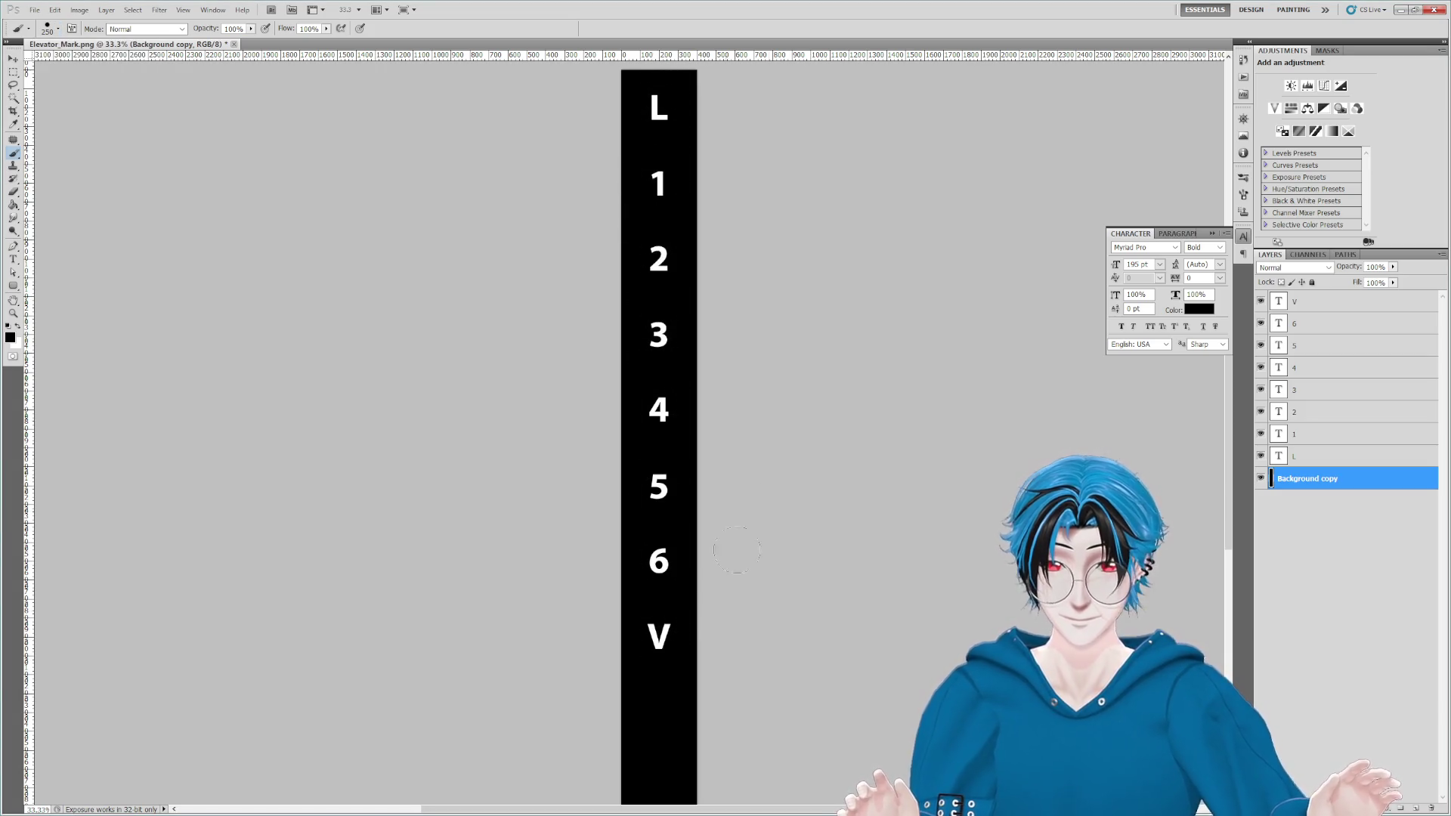
Step: Flatten all layers into a single Background layer
right_click(1331, 477)
left_click(1338, 718)
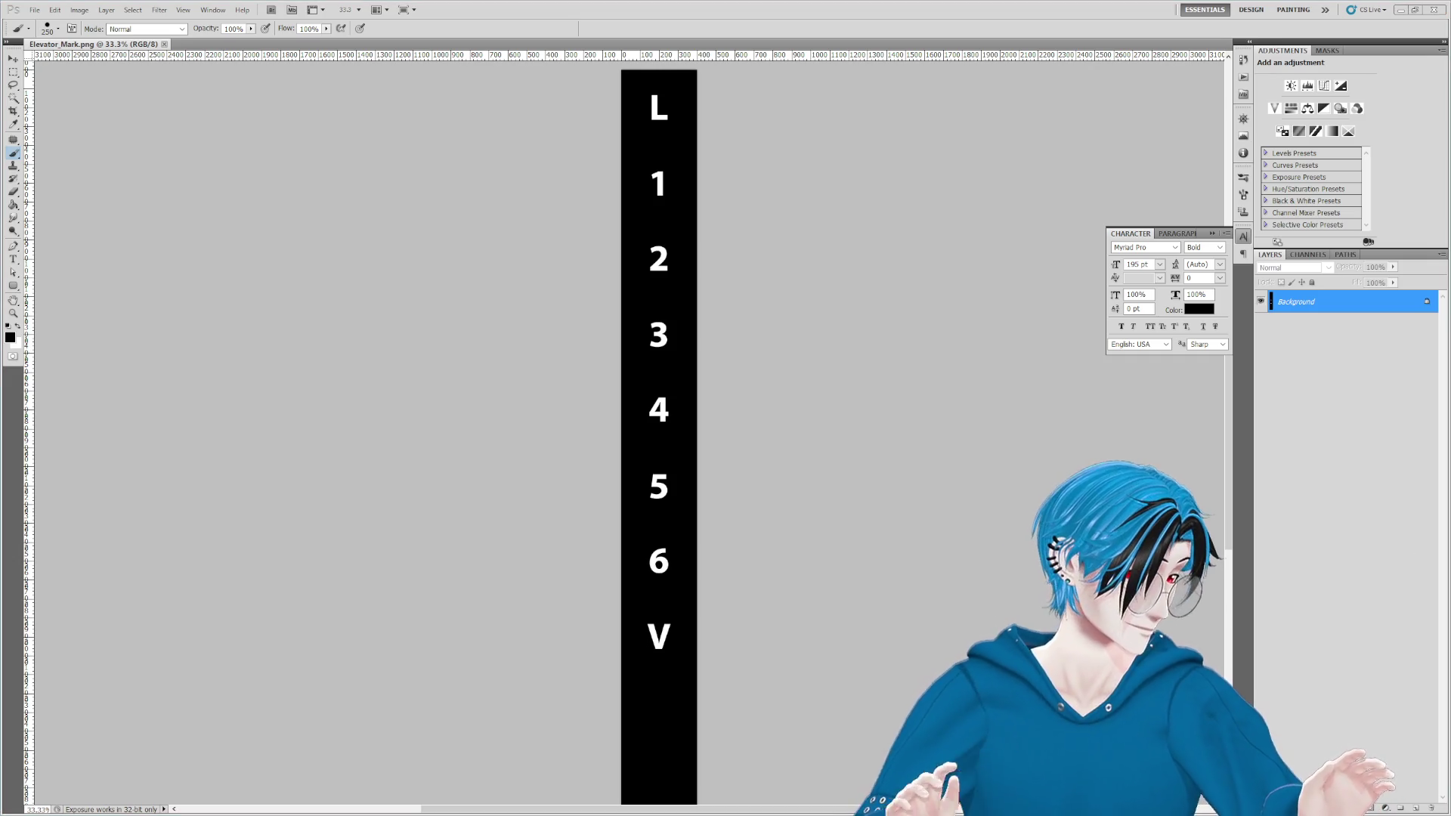
key("alt+Tab")
Step: Select the Elevator_Mark texture and keep its name Elevator_Mark after a trial rename
mouse_move(917, 294)
left_mouse_down()
mouse_move(883, 201)
mouse_move(862, 189)
mouse_move(810, 201)
left_mouse_up()
scroll(590, 295, "down", 5)
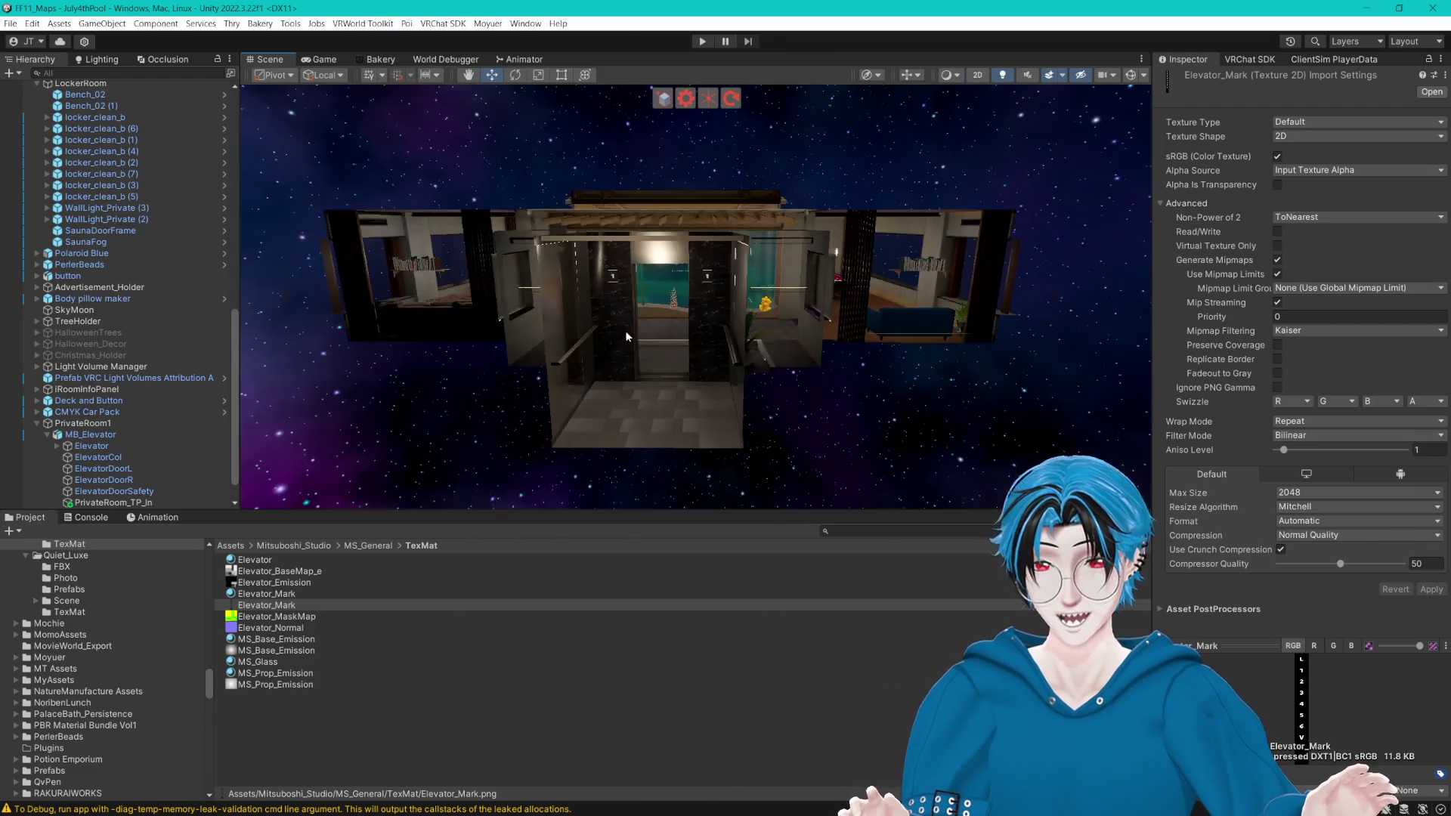
left_click(630, 753)
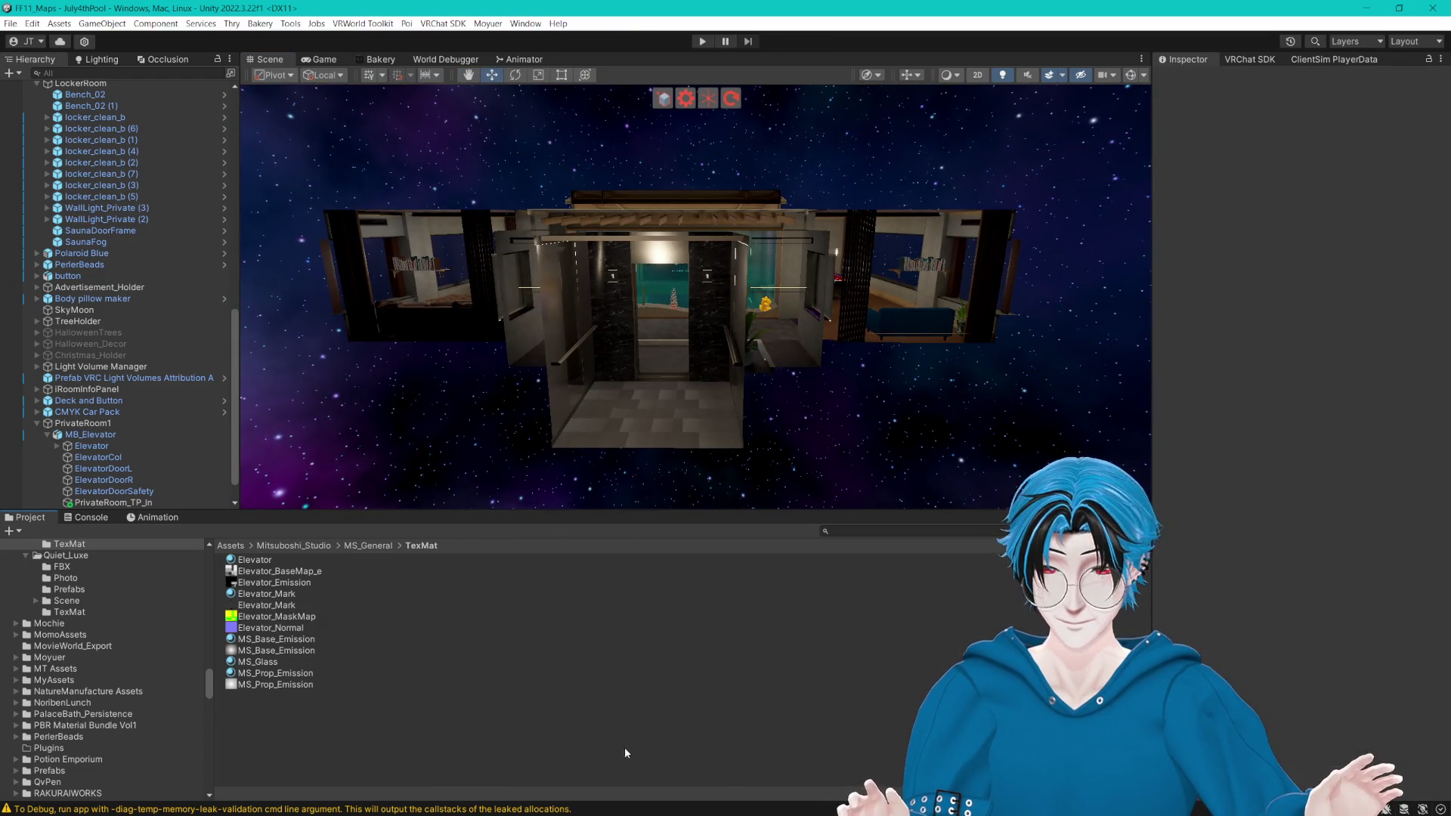
left_click(363, 605)
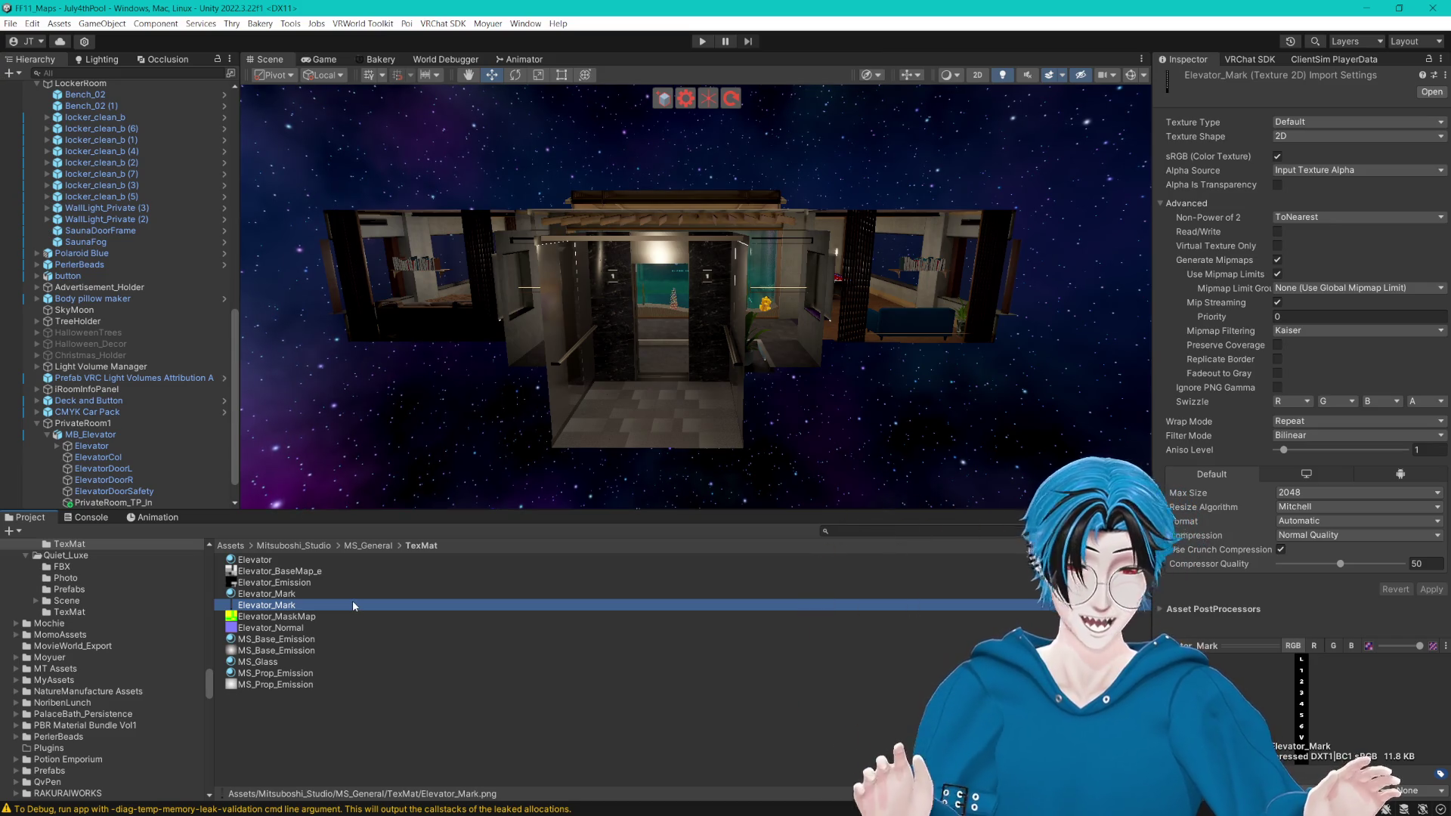
left_click(292, 606)
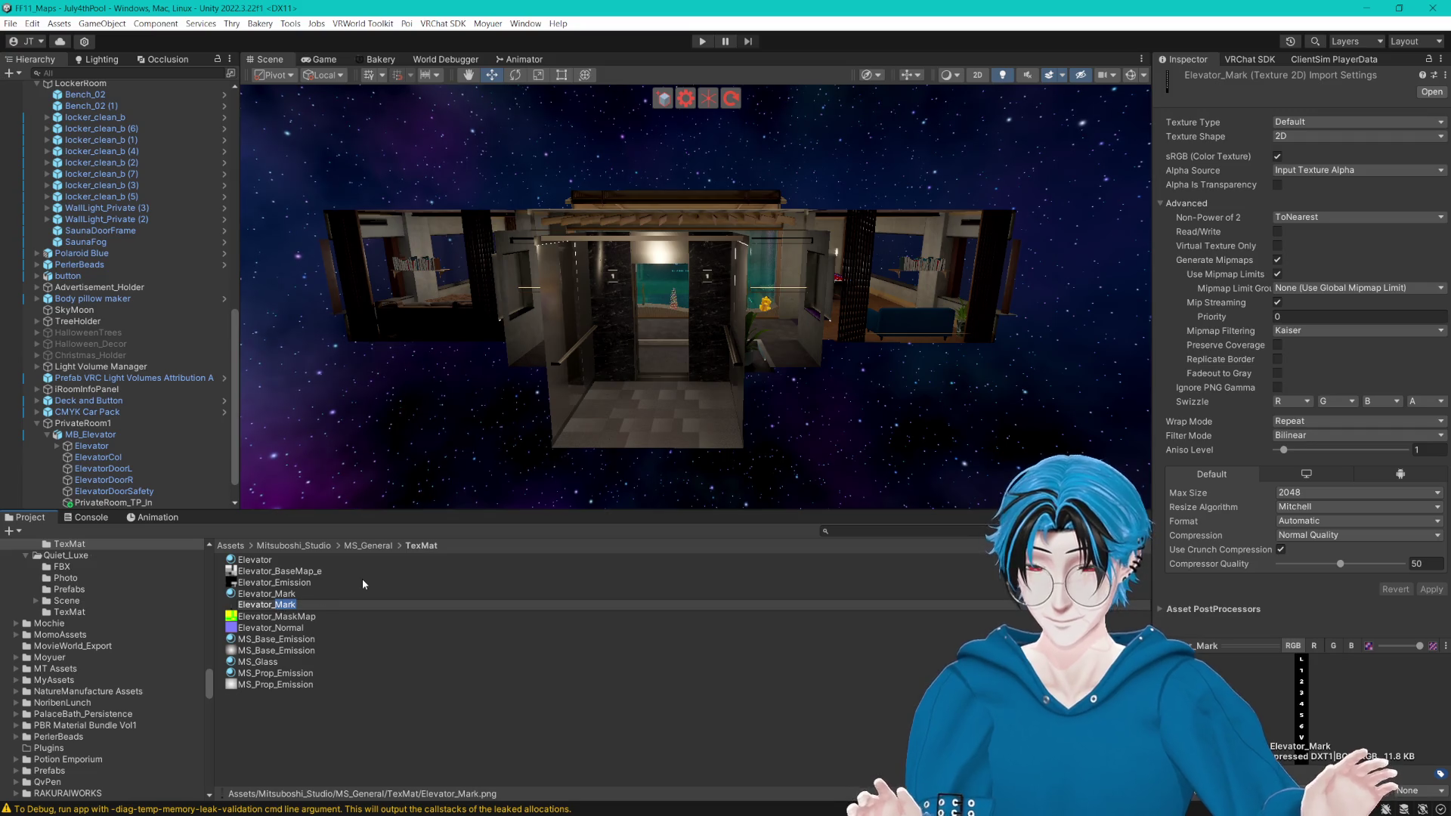
type("Lobby")
key("BackSpace")
key("BackSpace")
key("BackSpace")
type("Mark")
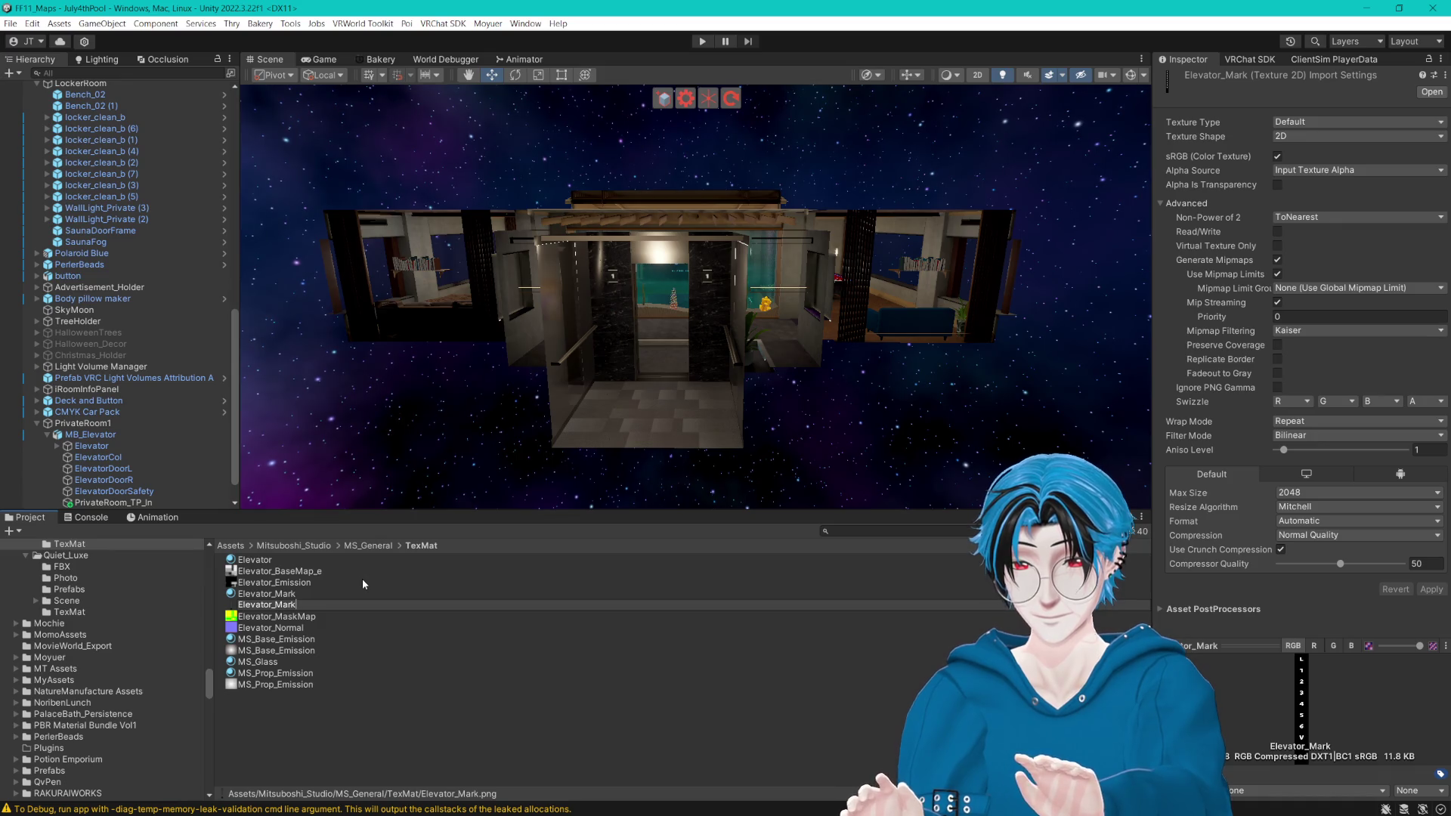
key("Return")
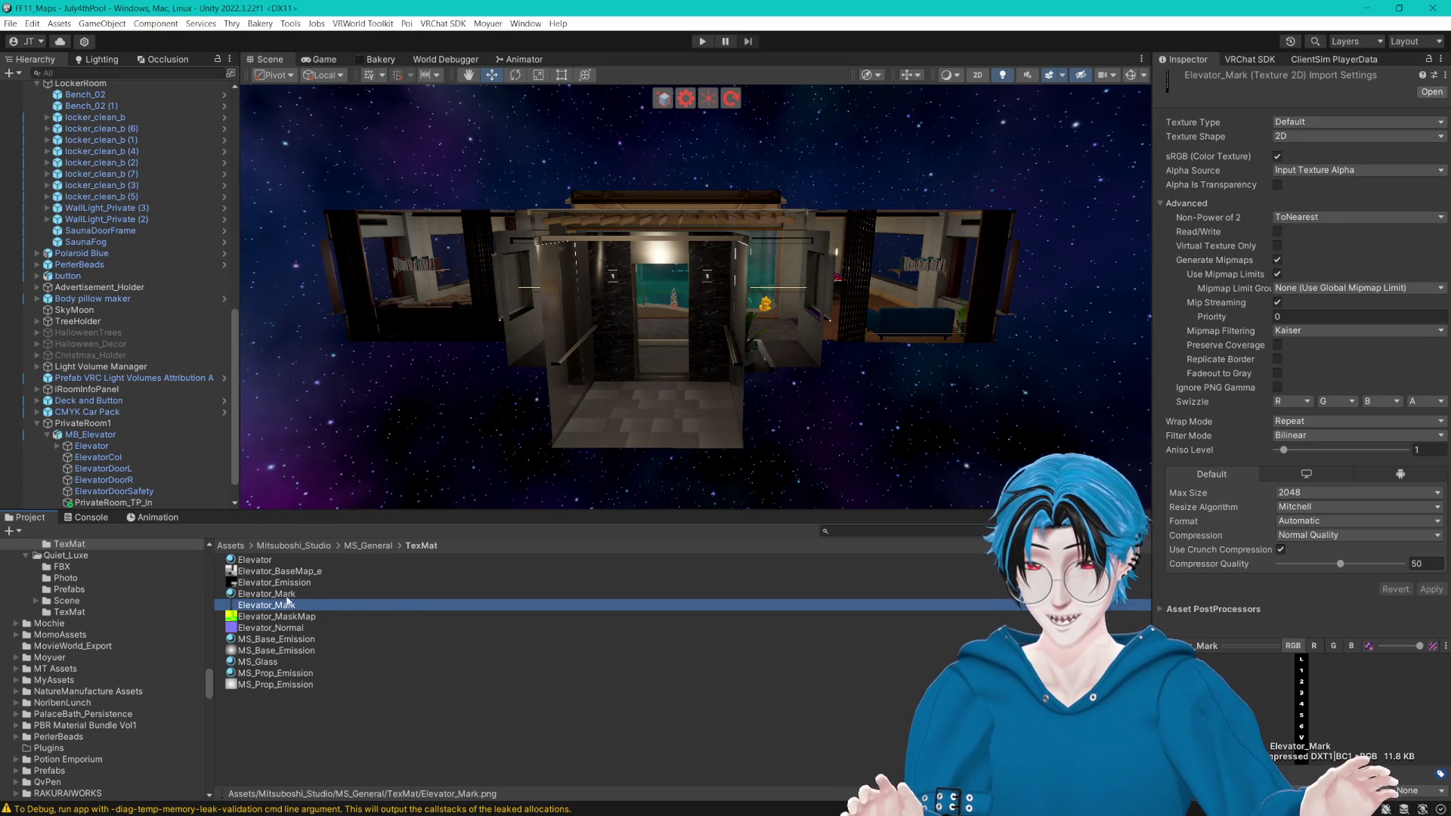
Step: Rename the sign material to Elevator_Mark_L and duplicate it
left_click(272, 595)
left_click(293, 595)
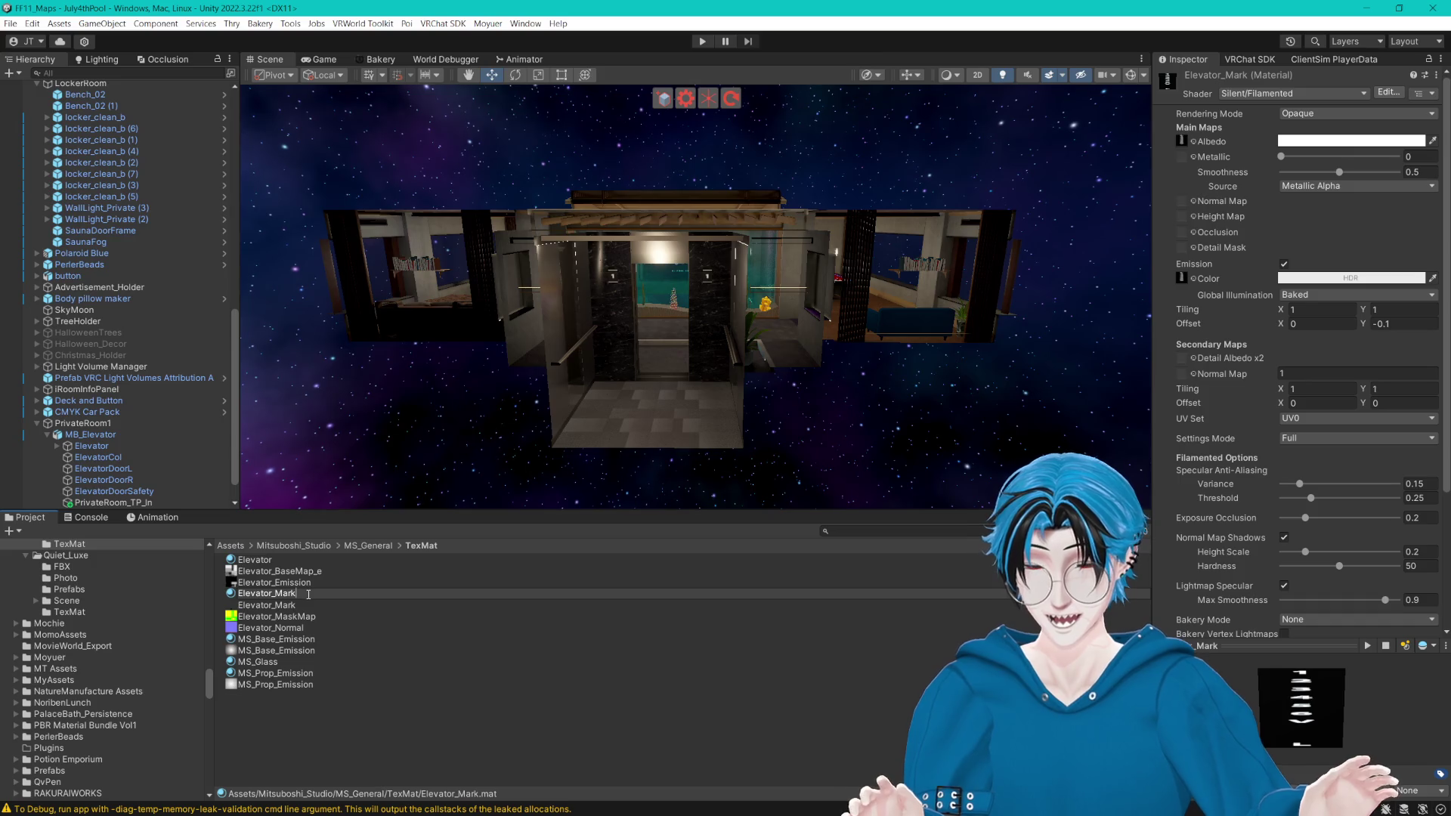
type("_L")
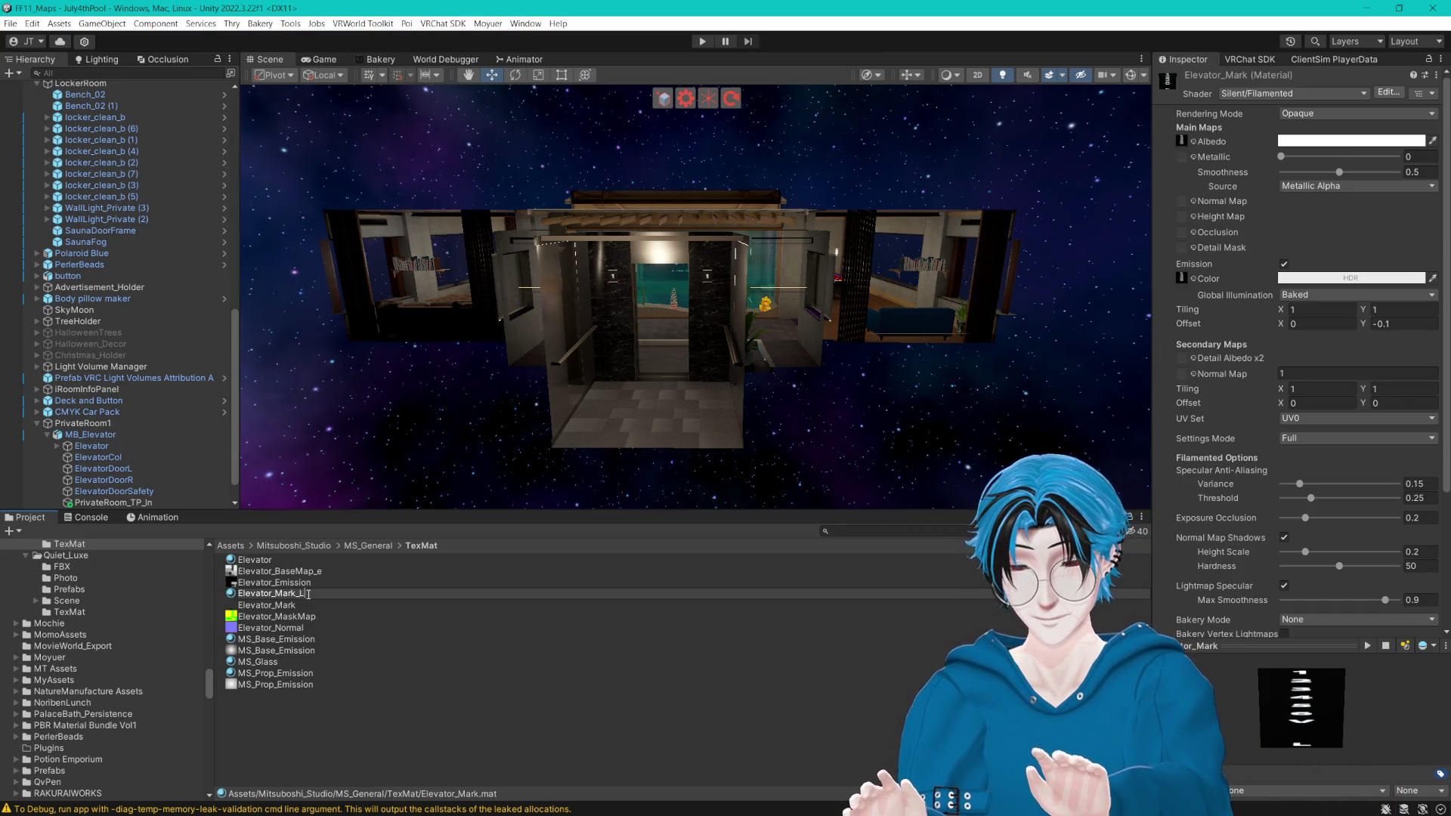
key("Return")
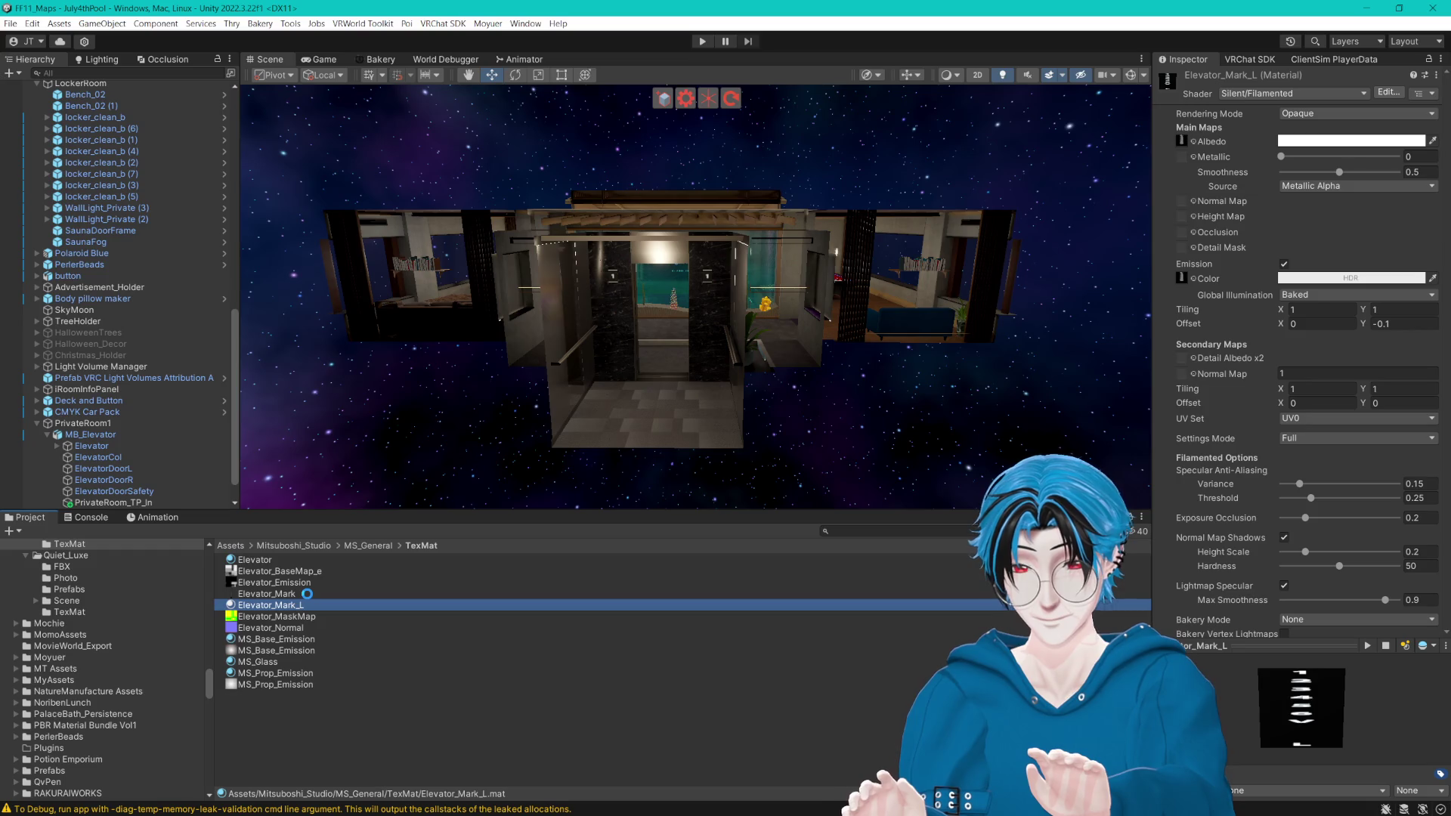
key("ctrl+d")
key("ctrl+d")
key("ctrl+d")
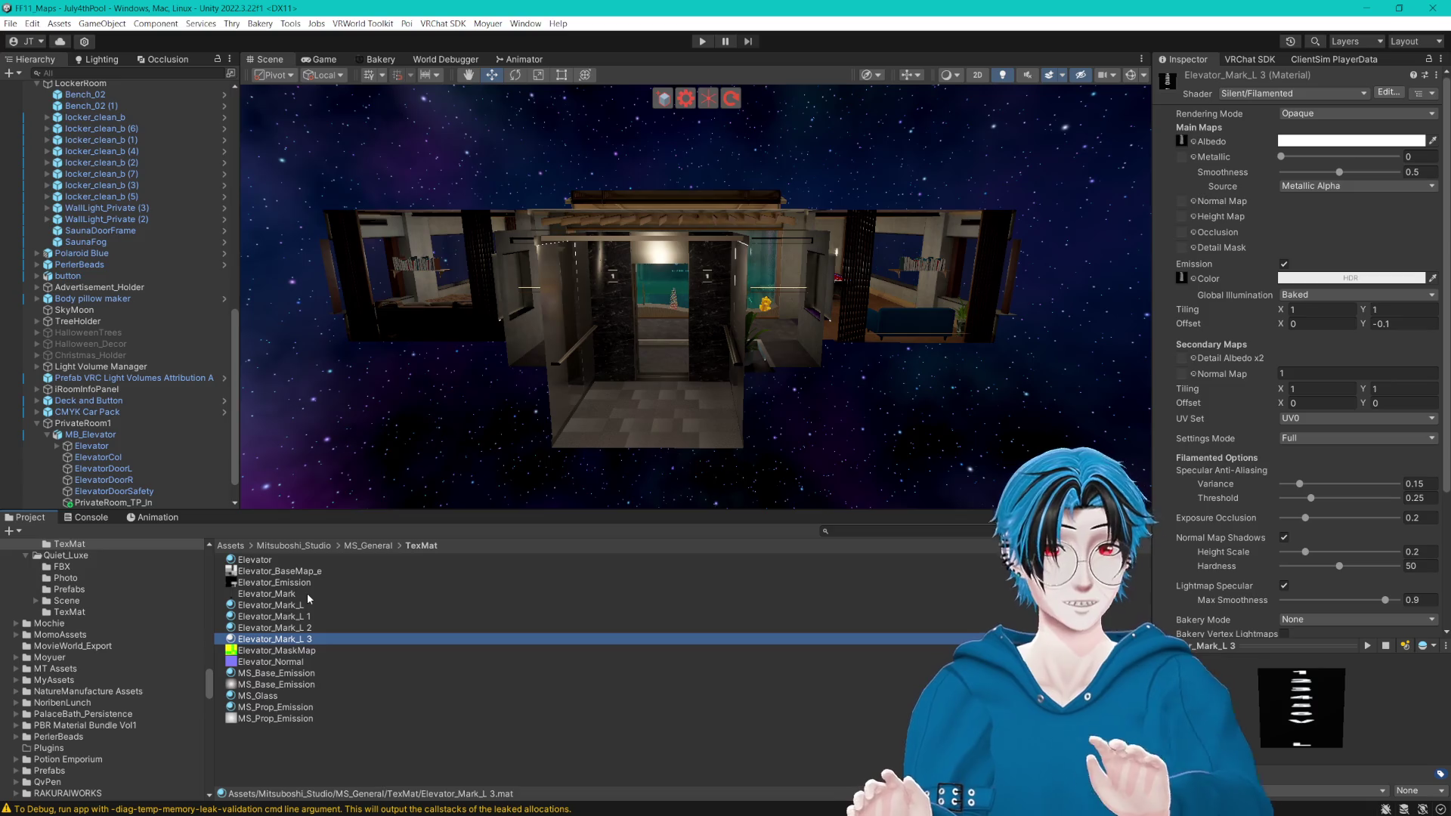
Step: Rename the material copies to Elevator_Mark_1, Elevator_Mark_2 and Elevator_Mark_3
left_click(307, 619)
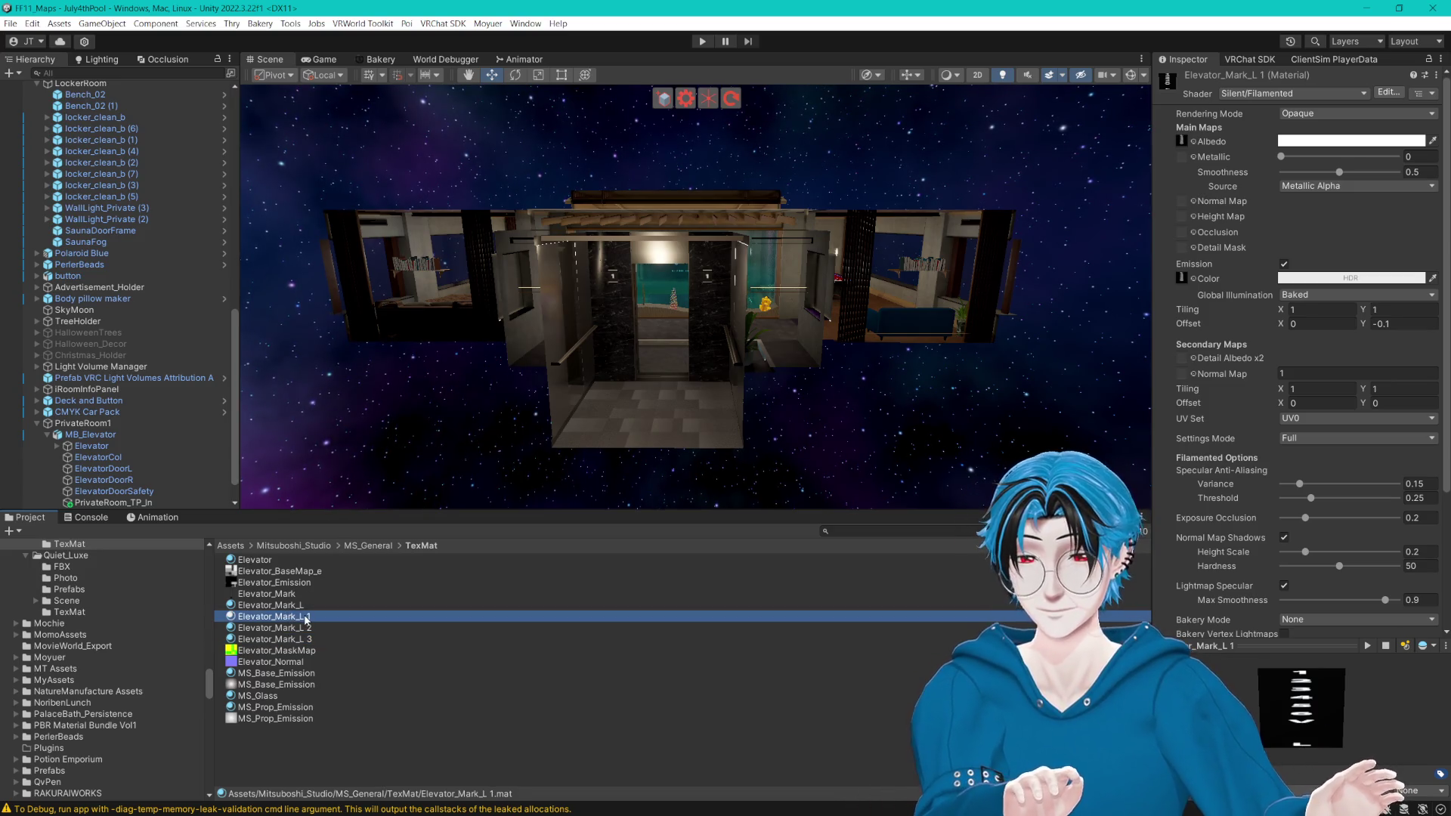
key("F2")
key("Return")
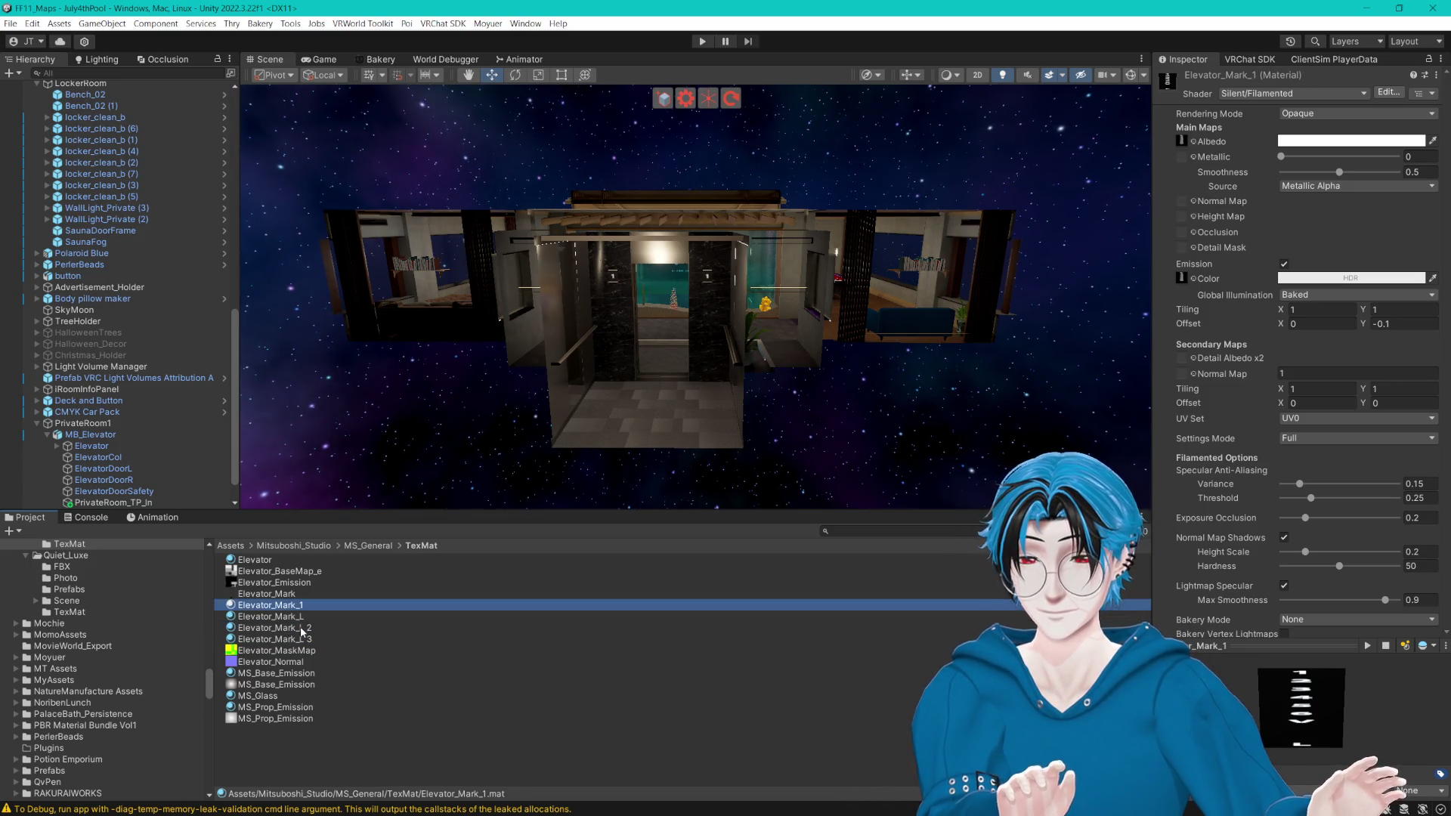
left_click(308, 629)
key("F2")
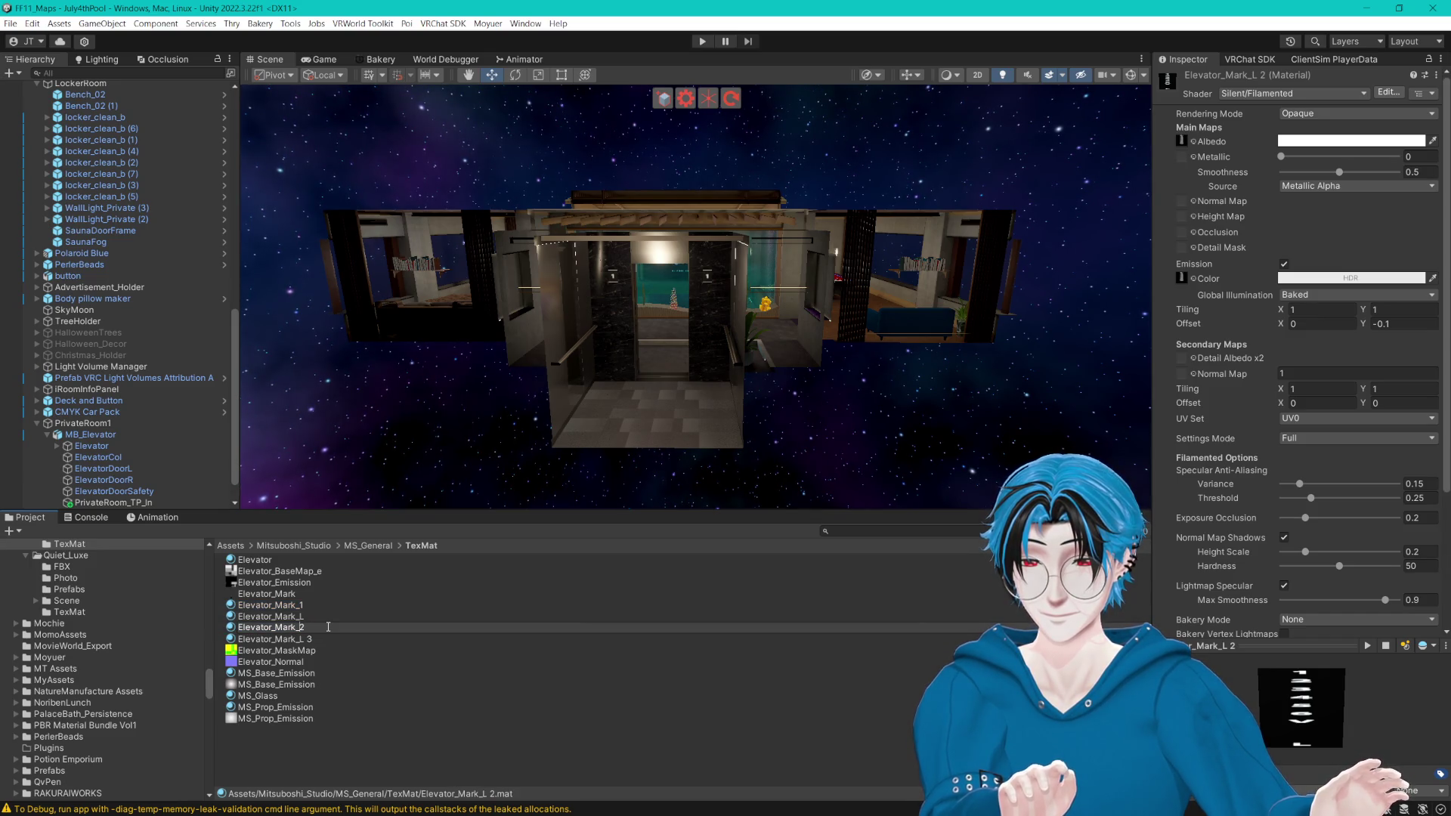
key("Return")
left_click(313, 640)
key("F2")
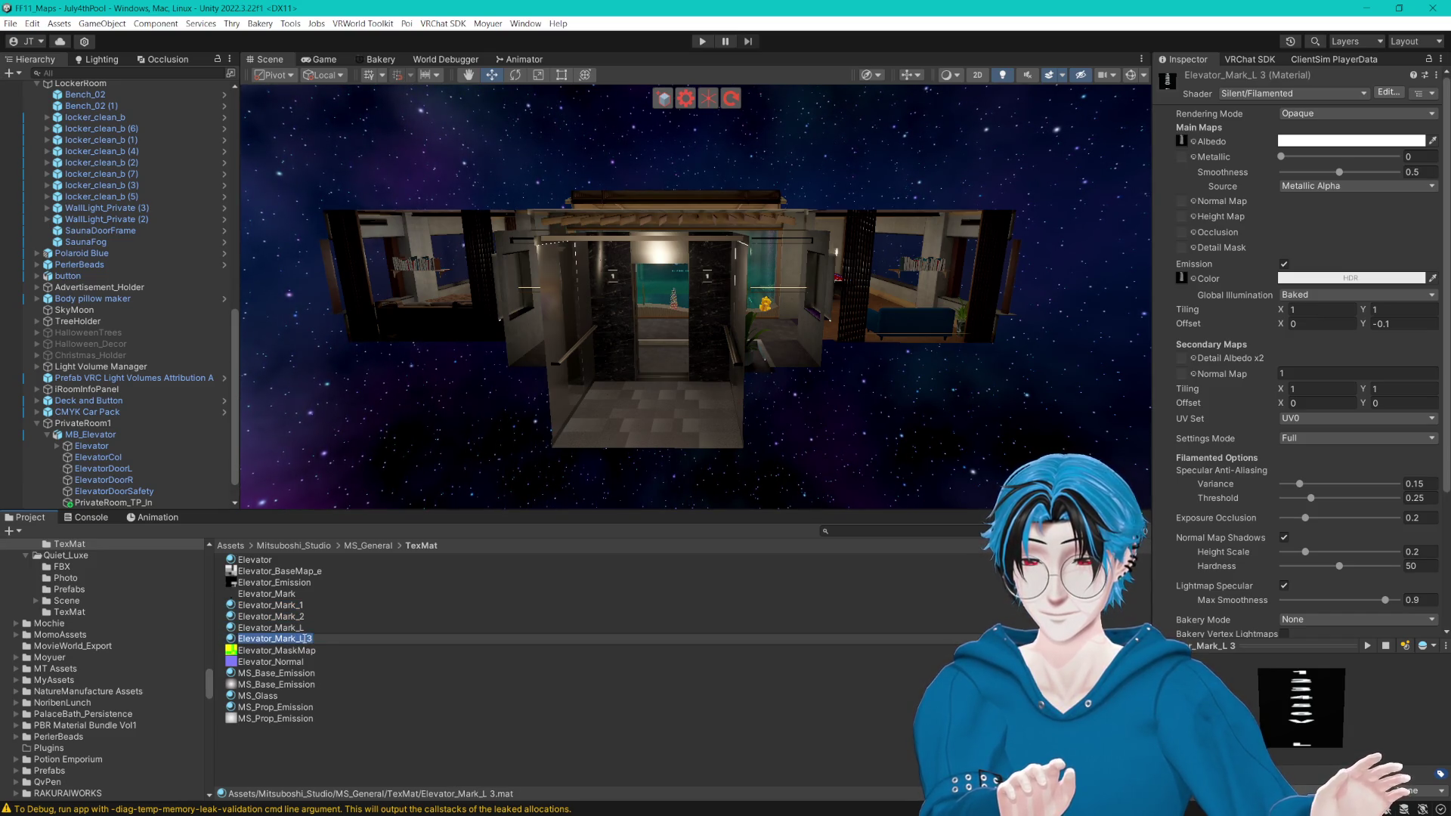
key("BackSpace")
key("BackSpace")
key("Return")
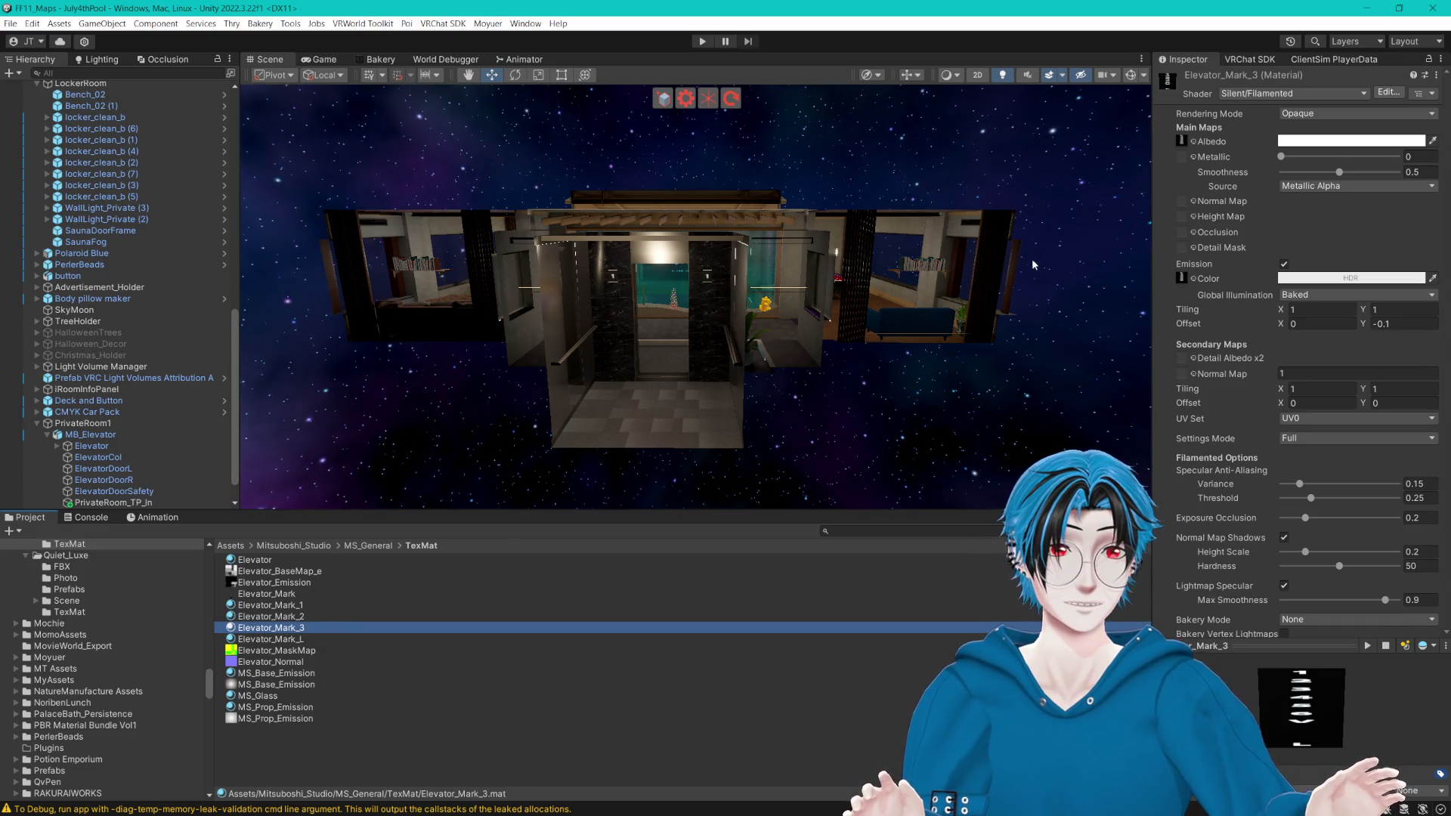
scroll(997, 255, "up", 6)
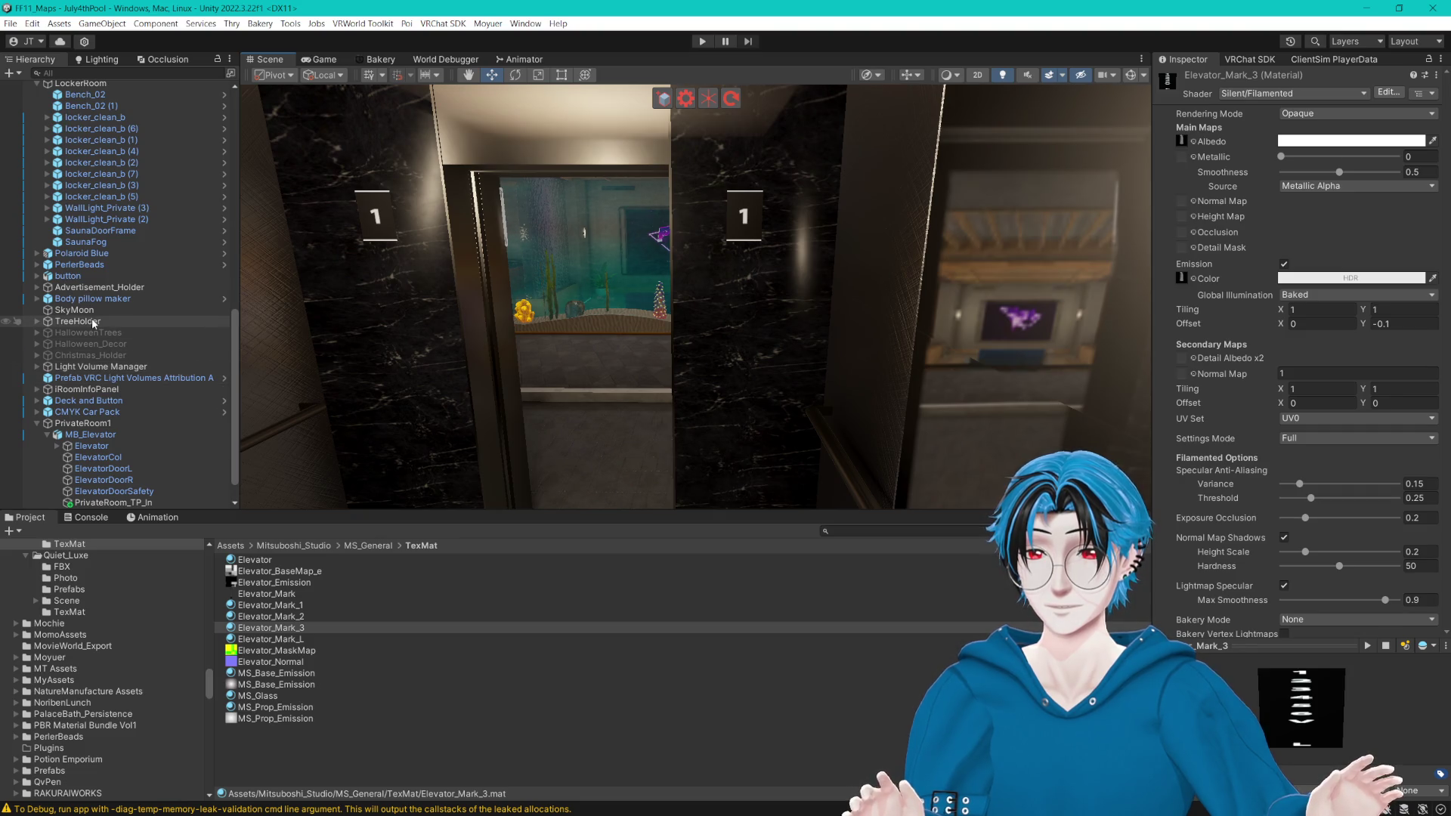
Step: Fly to the locker-room elevator and select the Elevator body inside MB_Elevator (1)
double_click(101, 196)
mouse_move(815, 237)
left_mouse_down()
mouse_move(752, 204)
mouse_move(631, 233)
left_mouse_up()
left_click(754, 204)
left_click(47, 87)
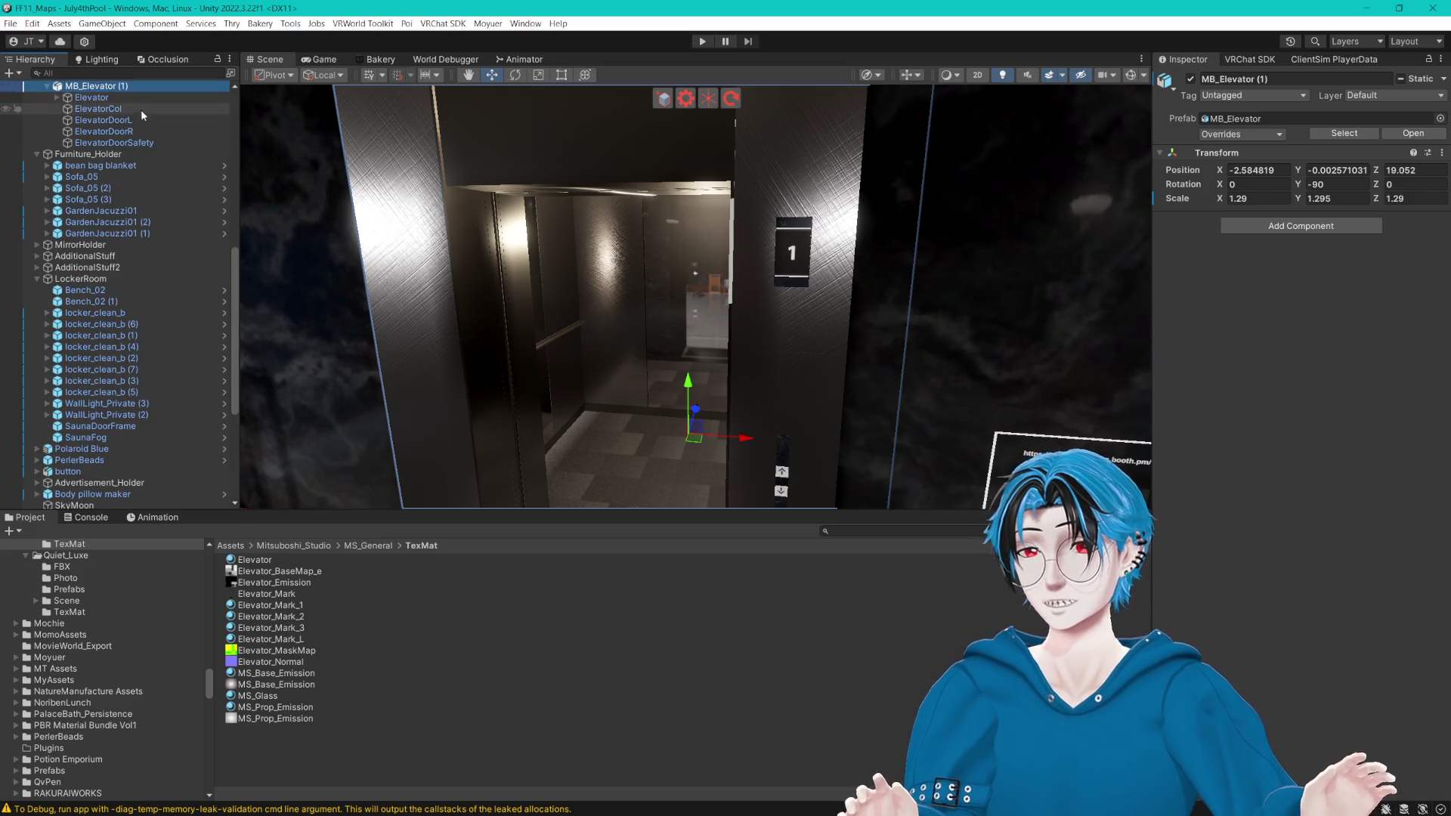
left_click(59, 98)
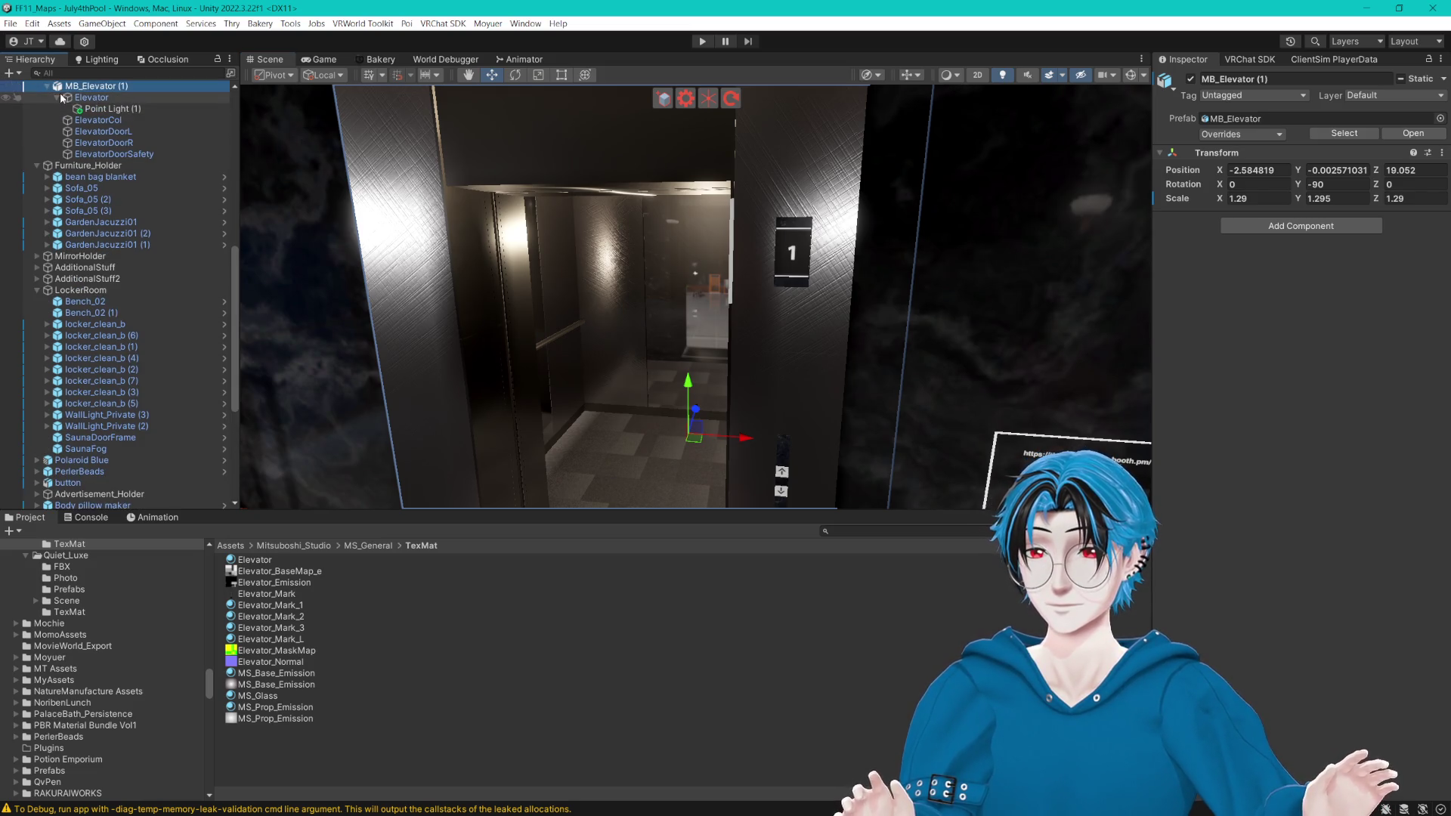
left_click(59, 98)
left_click(90, 98)
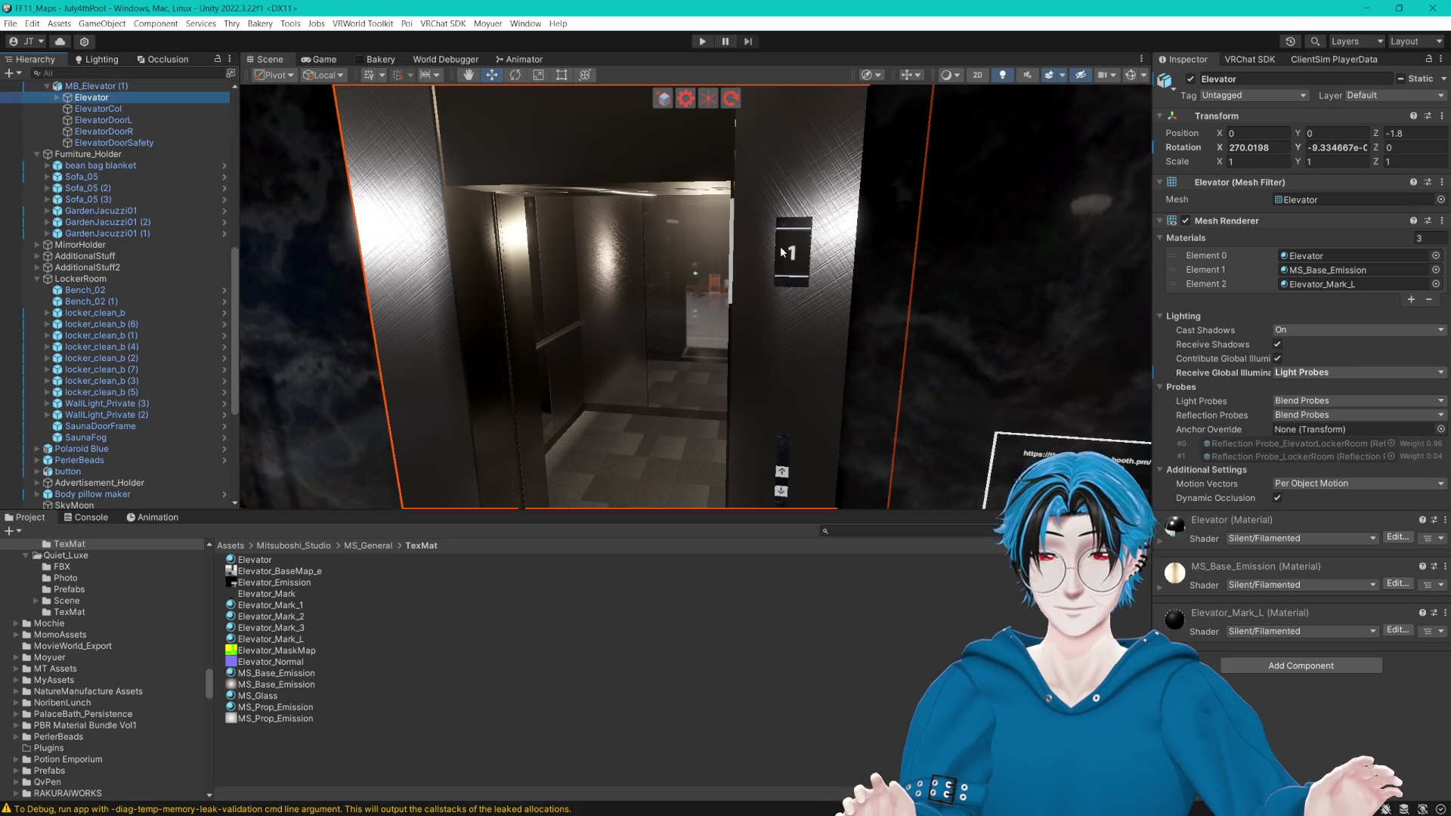
Step: Set the Element 2 material Elevator_Mark_L's texture Offset Y to 0
right_click(1112, 459)
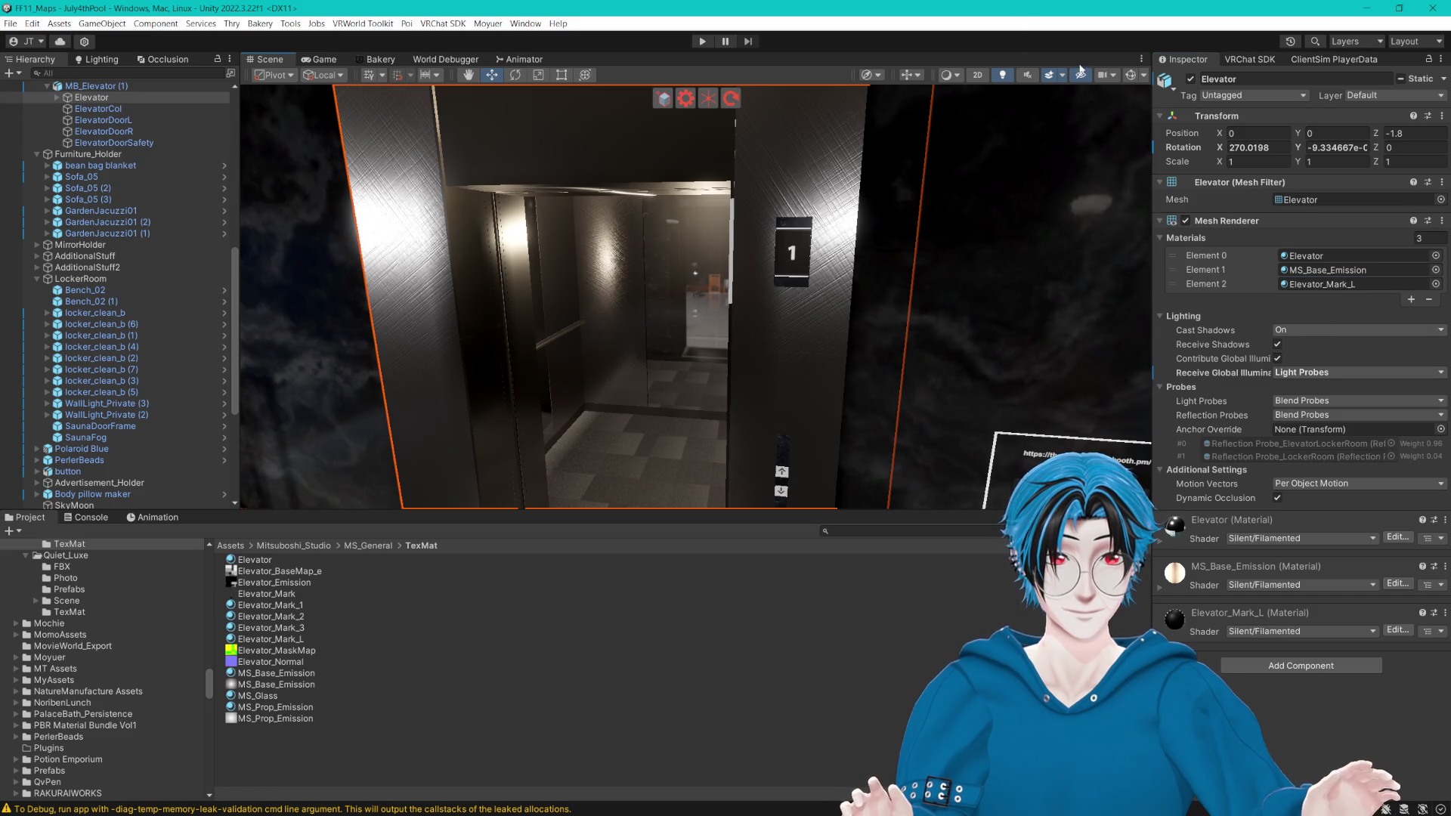
left_click(1319, 283)
double_click(1319, 283)
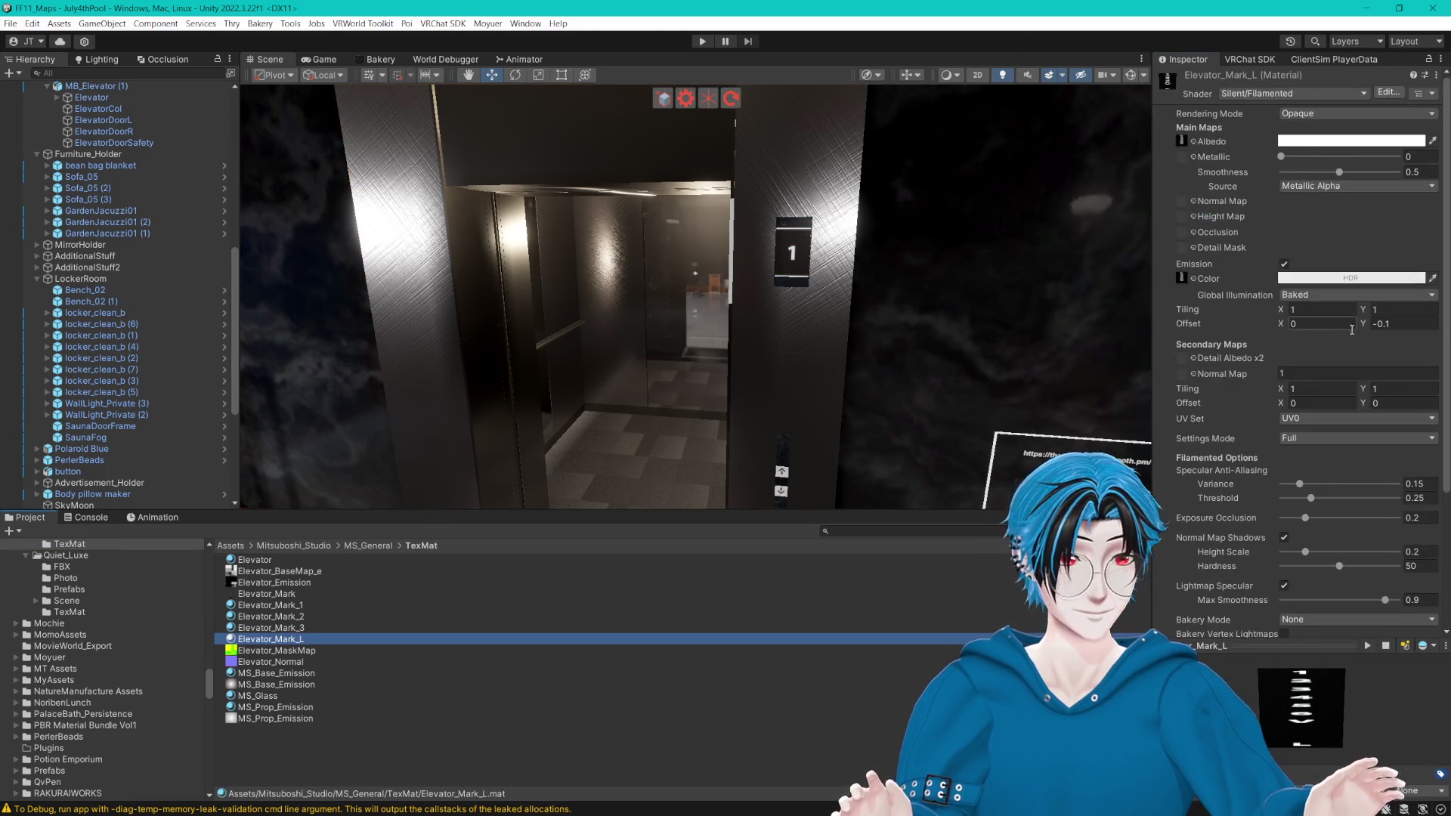
left_click(1398, 323)
type("0")
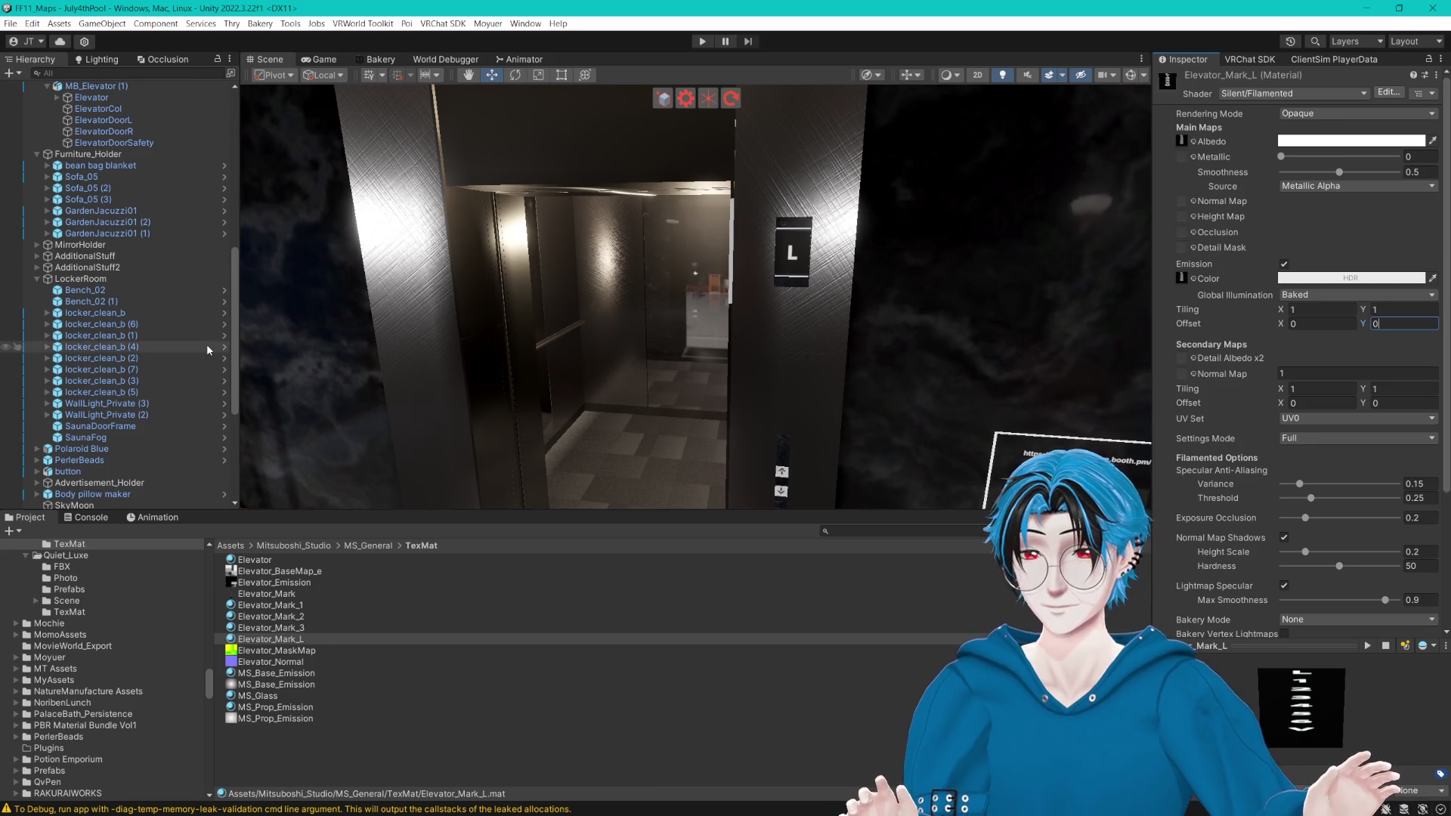
left_click(215, 120)
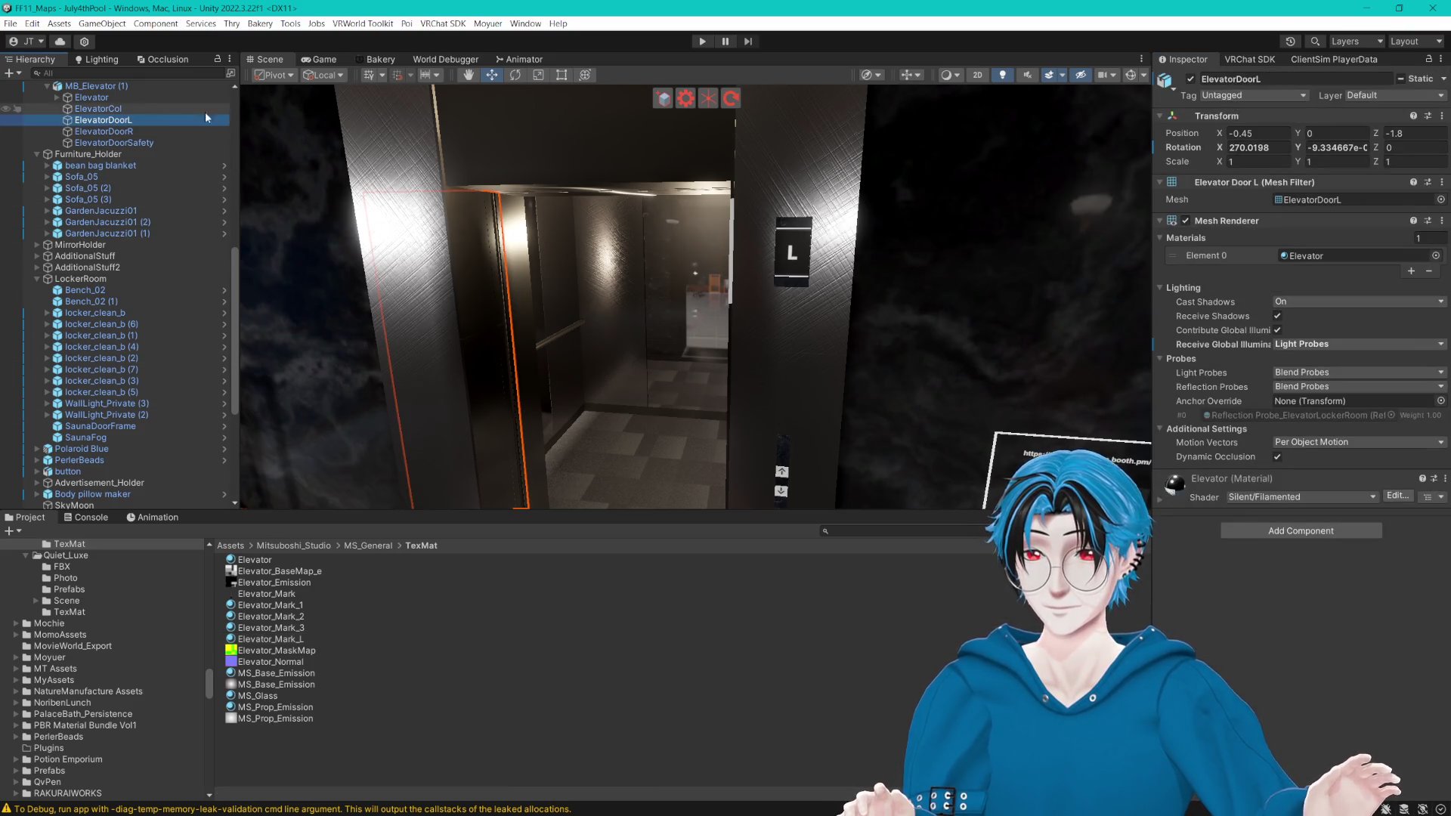
key("Up")
key("Up")
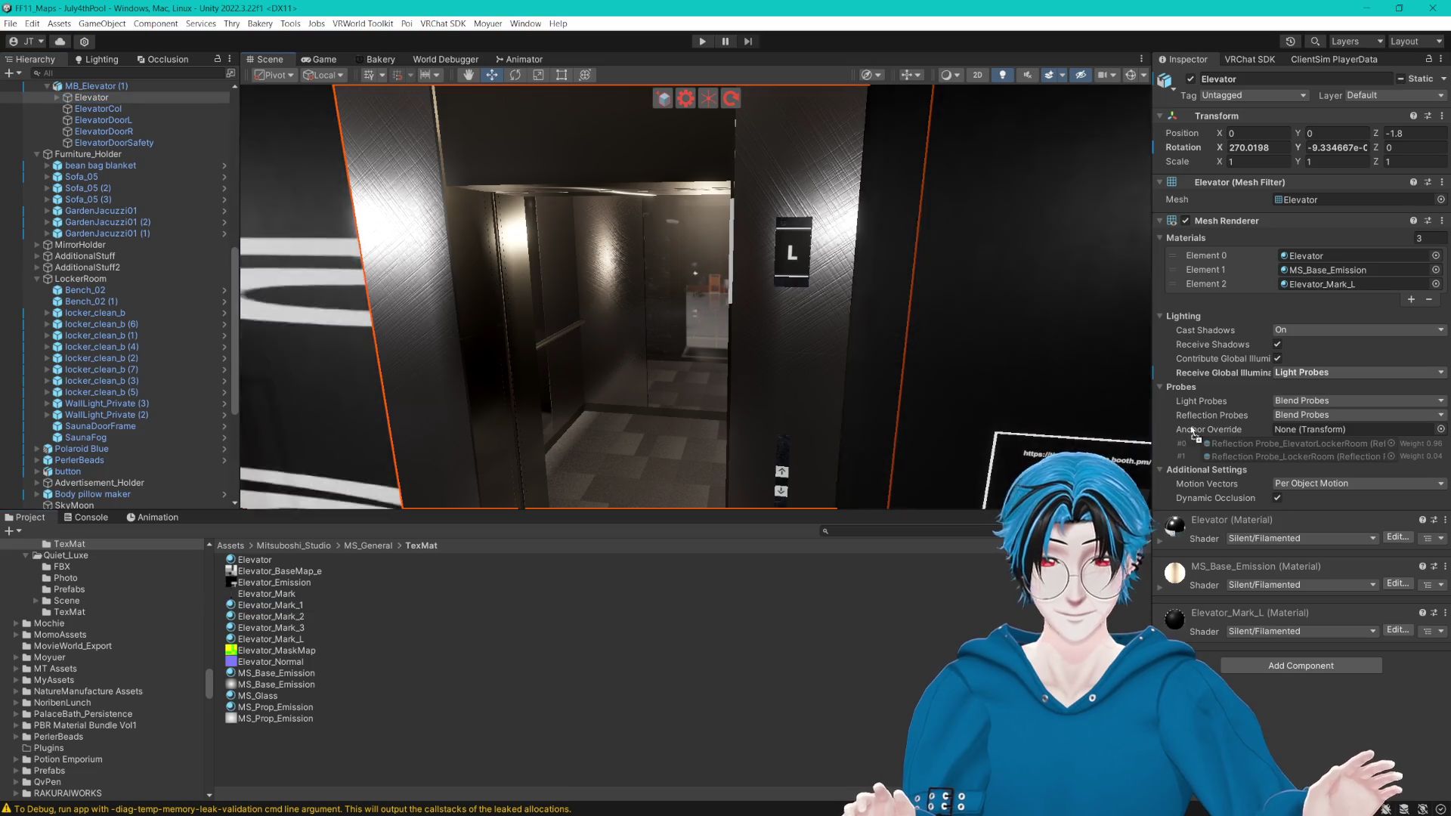
left_click_drag(312, 602, 1353, 284)
Step: Assign Elevator_Mark_1 to Element 2 of the private-room elevator's Elevator body
key("f")
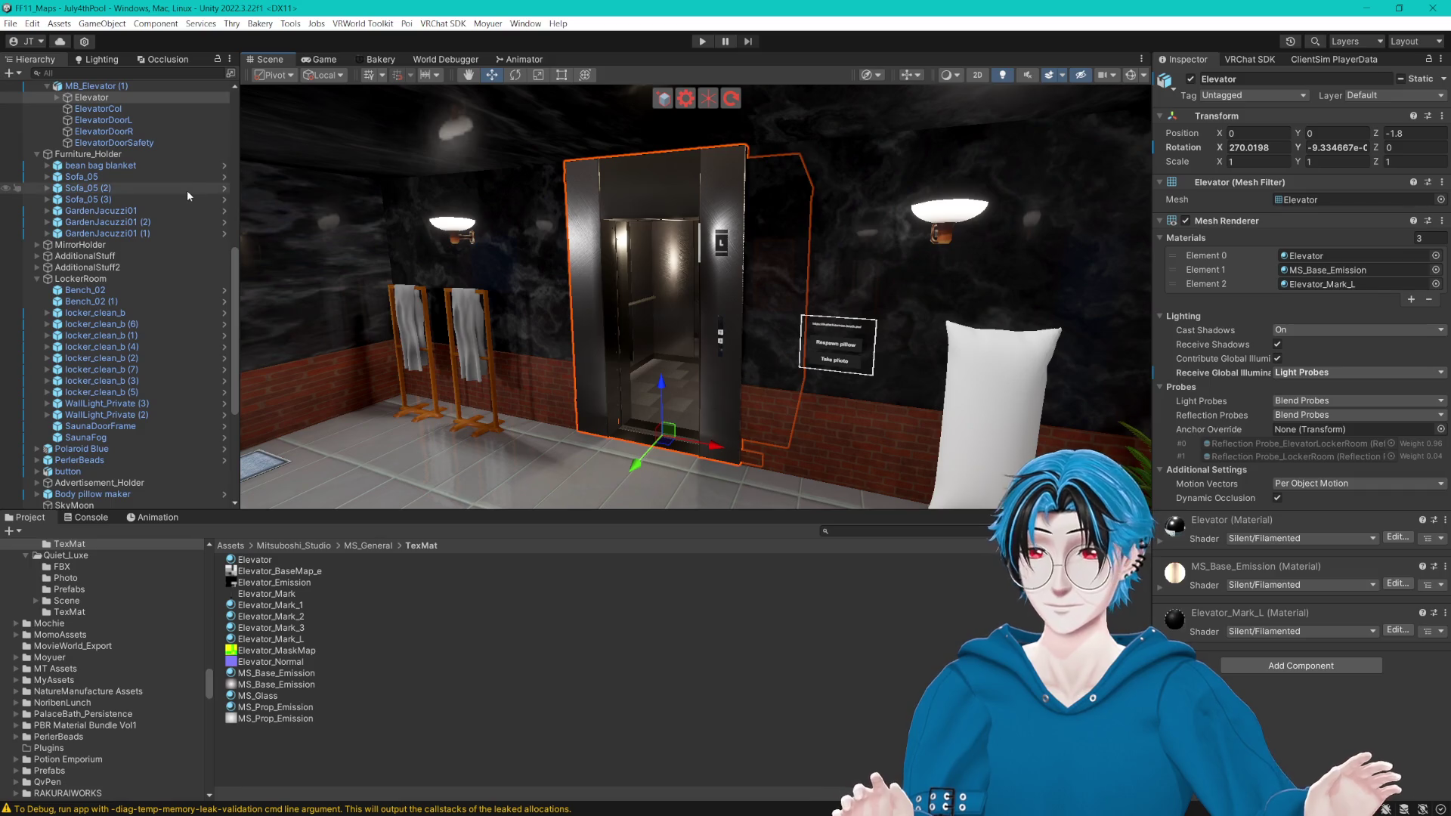
scroll(143, 345, "down", 5)
left_click(102, 423)
left_click(94, 411)
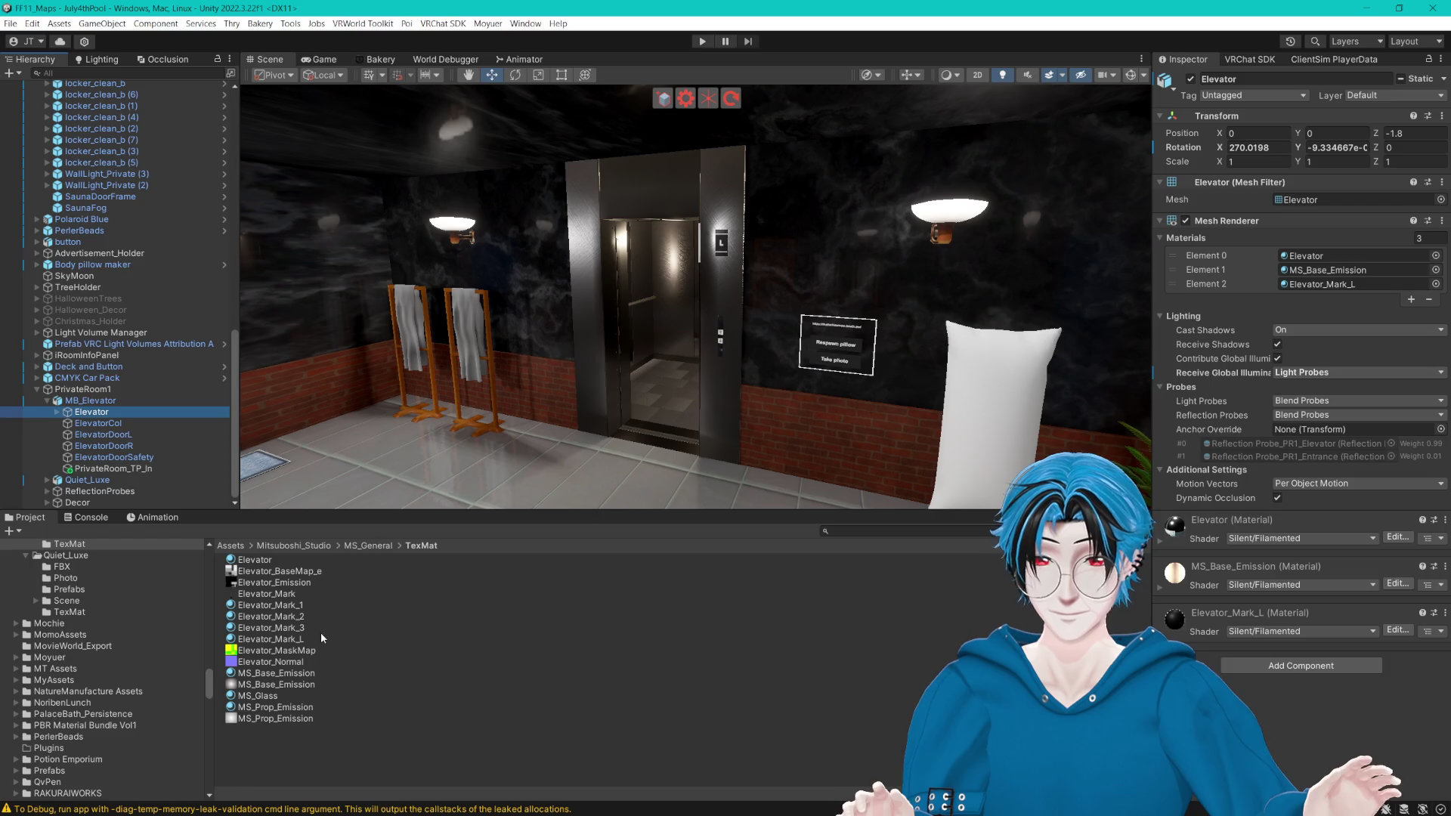
mouse_move(298, 612)
left_mouse_down()
mouse_move(756, 454)
mouse_move(1353, 284)
left_mouse_up()
key("f")
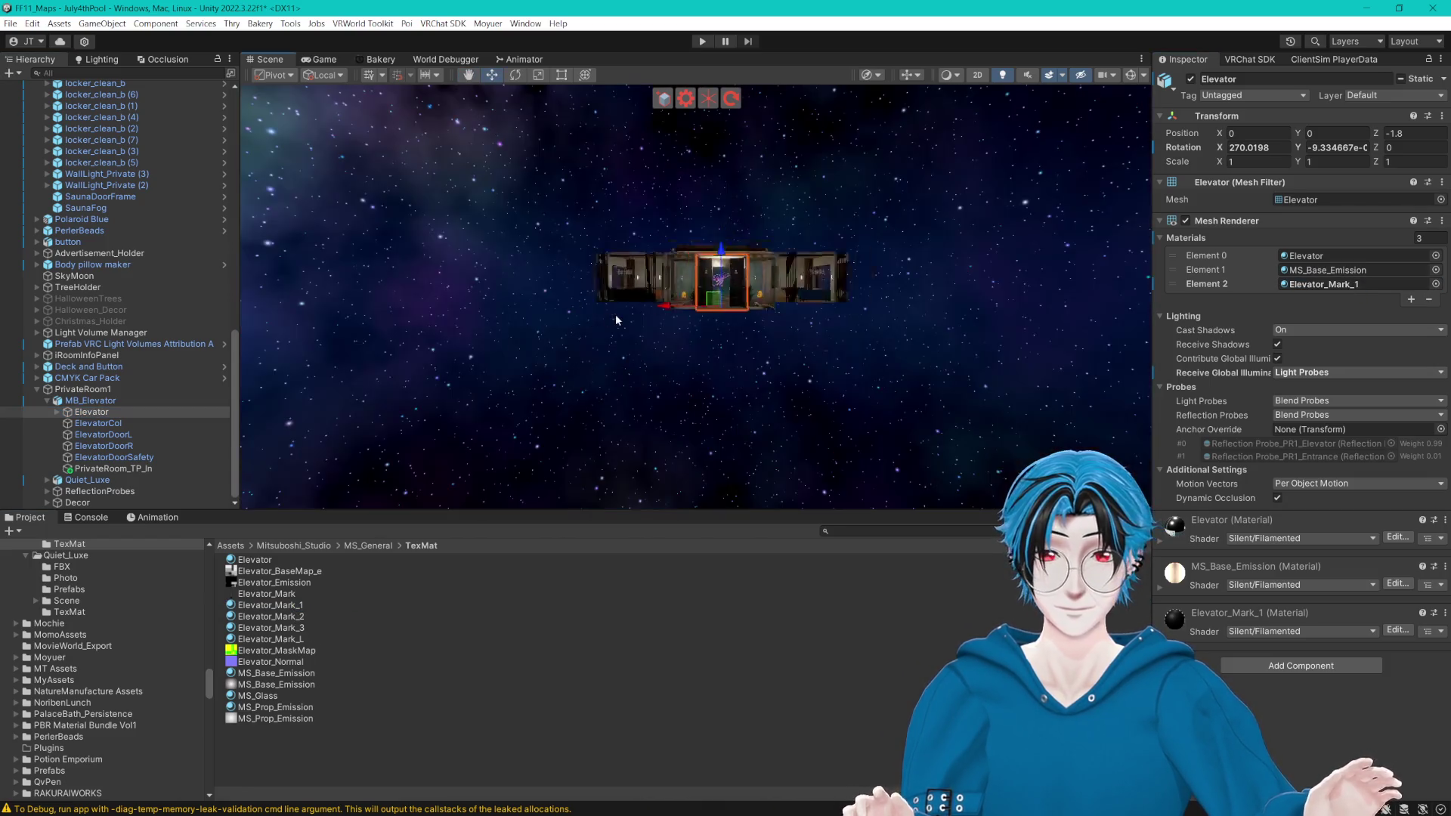
Step: Turn the view toward the hallway and select the whole MB_Elevator prefab
scroll(650, 326, "down", 5)
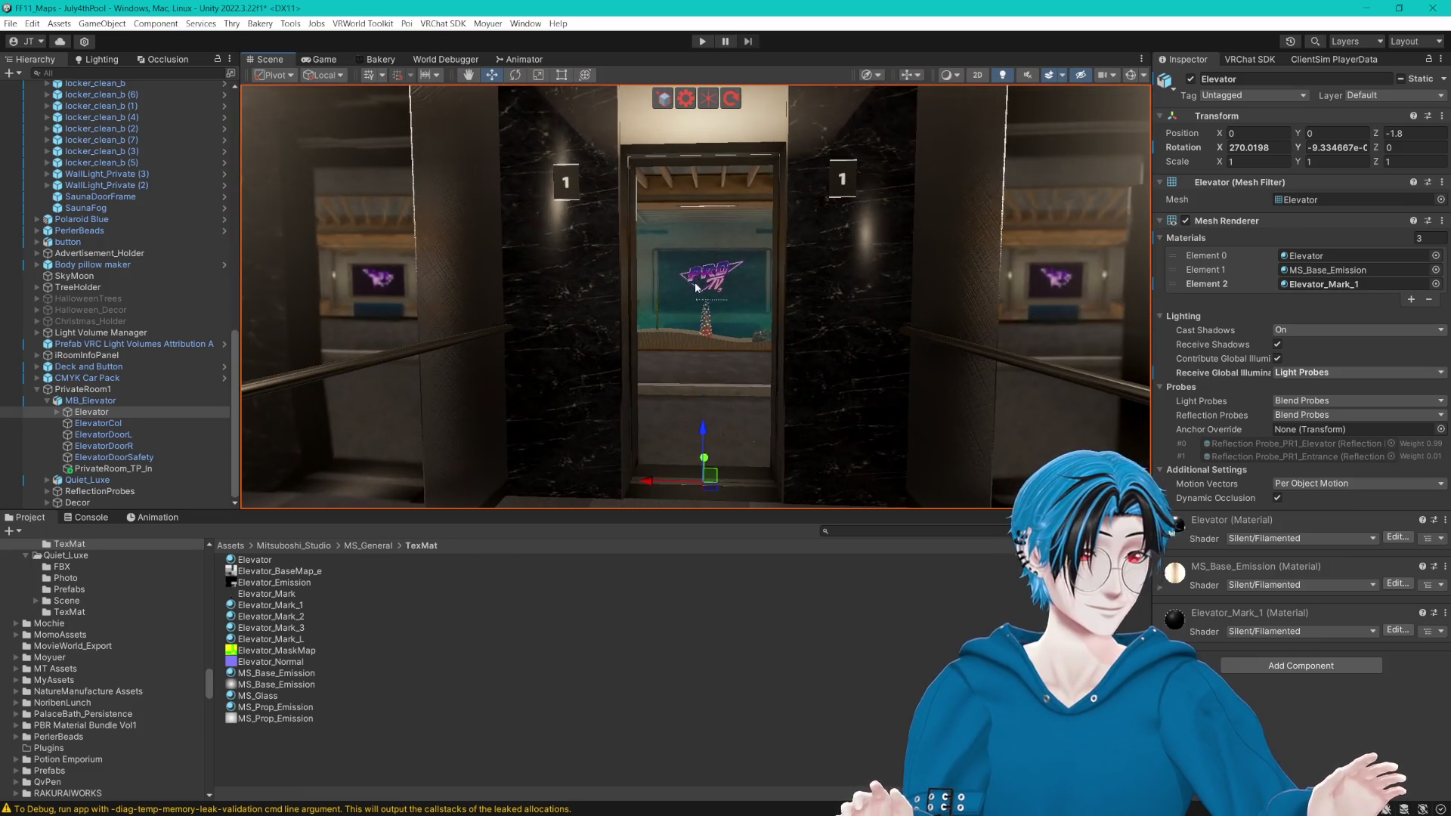
scroll(668, 337, "down", 5)
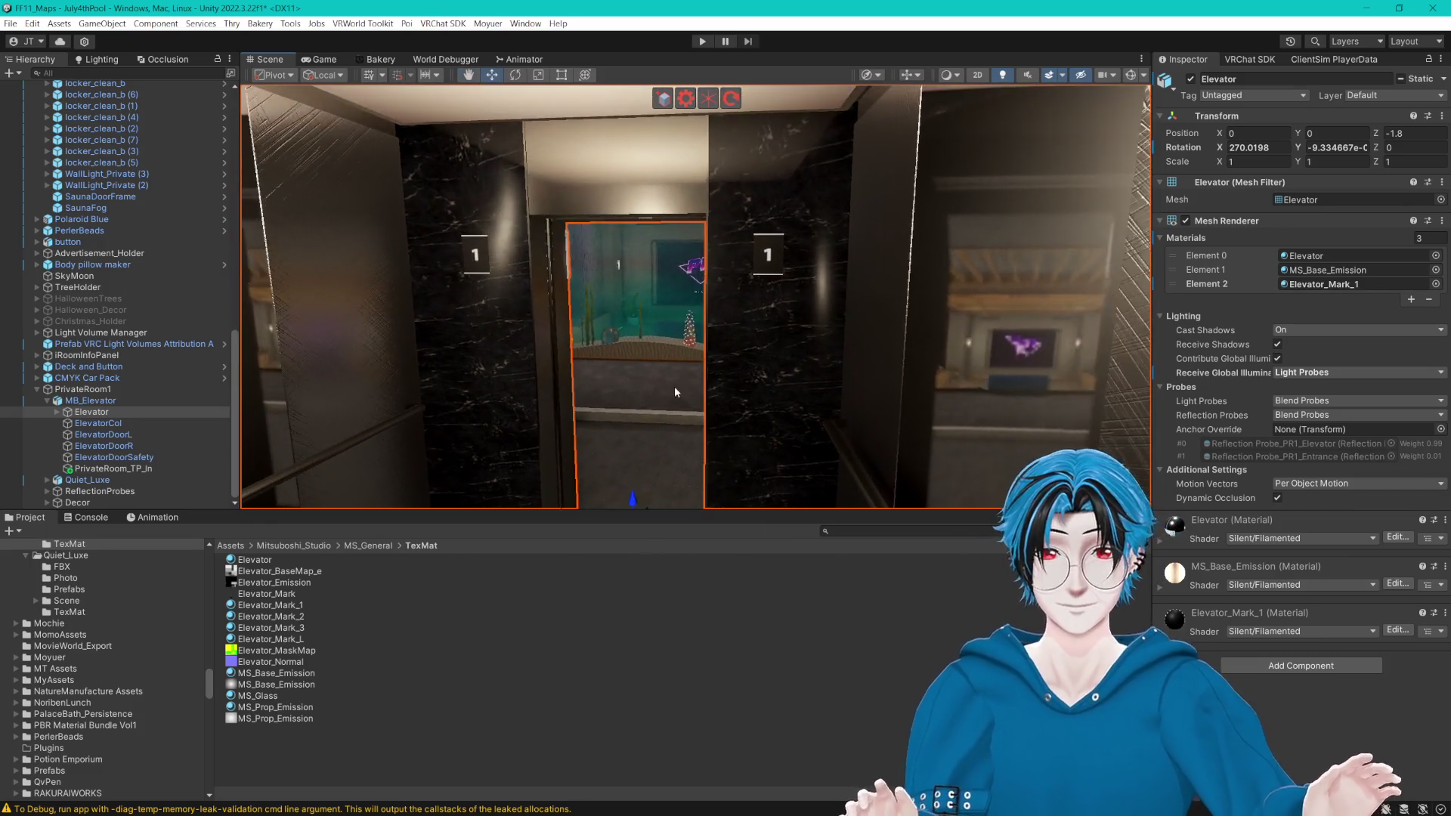
scroll(707, 284, "down", 5)
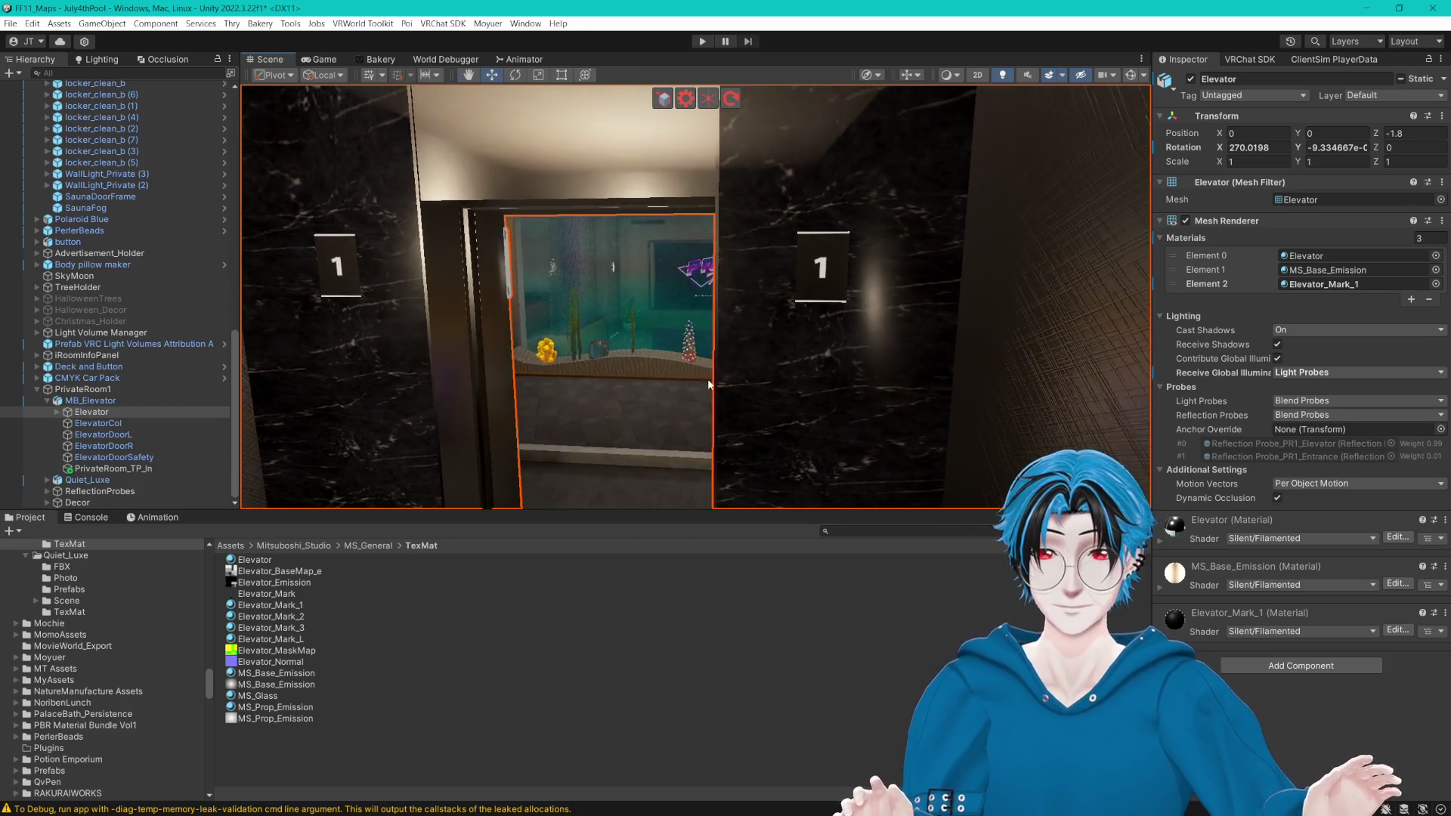
mouse_move(526, 348)
left_mouse_down()
mouse_move(715, 314)
mouse_move(962, 332)
mouse_move(778, 298)
mouse_move(1055, 299)
mouse_move(867, 271)
left_mouse_up()
scroll(868, 271, "down", 3)
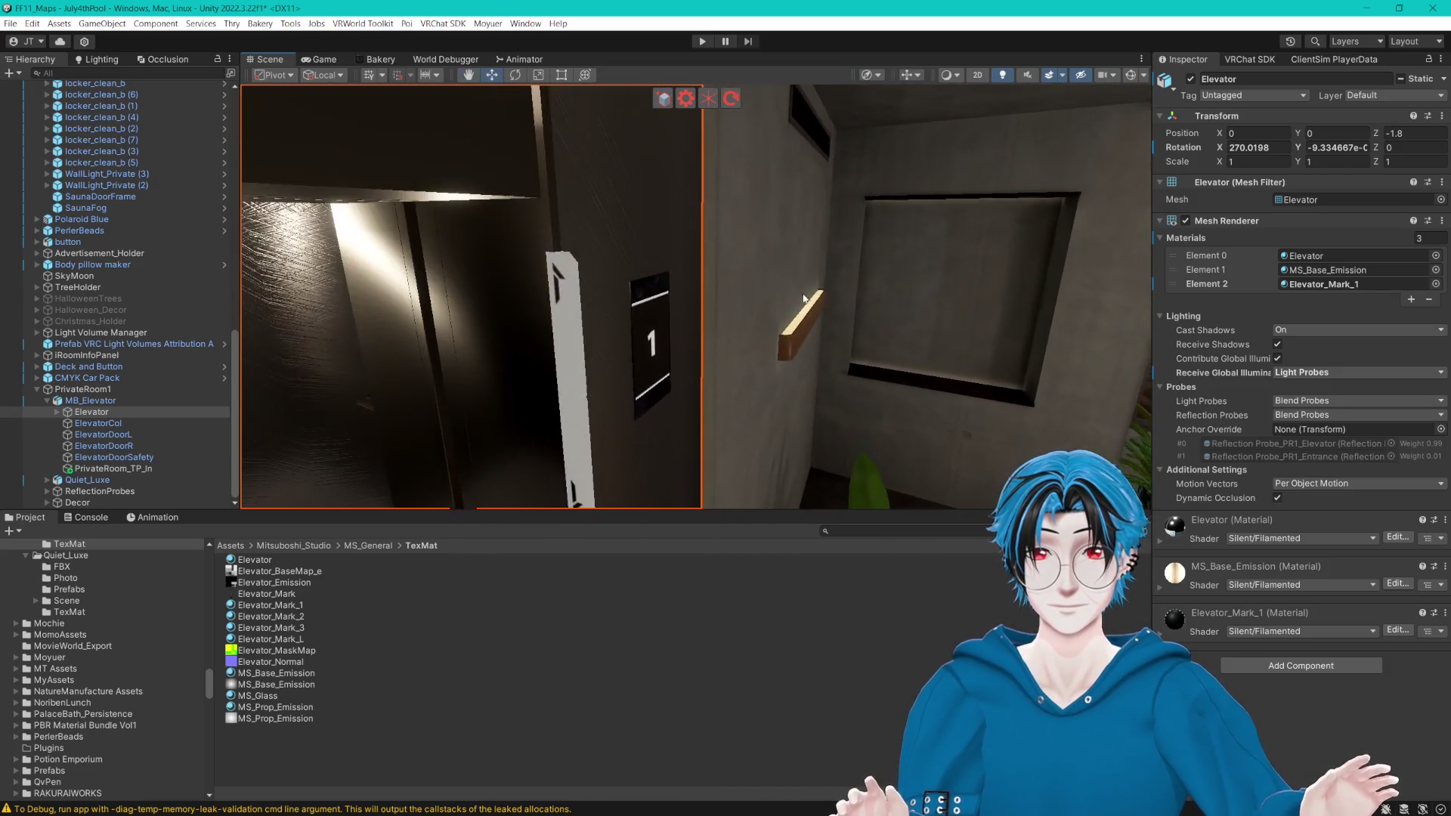
left_click(699, 239)
scroll(699, 239, "down", 2)
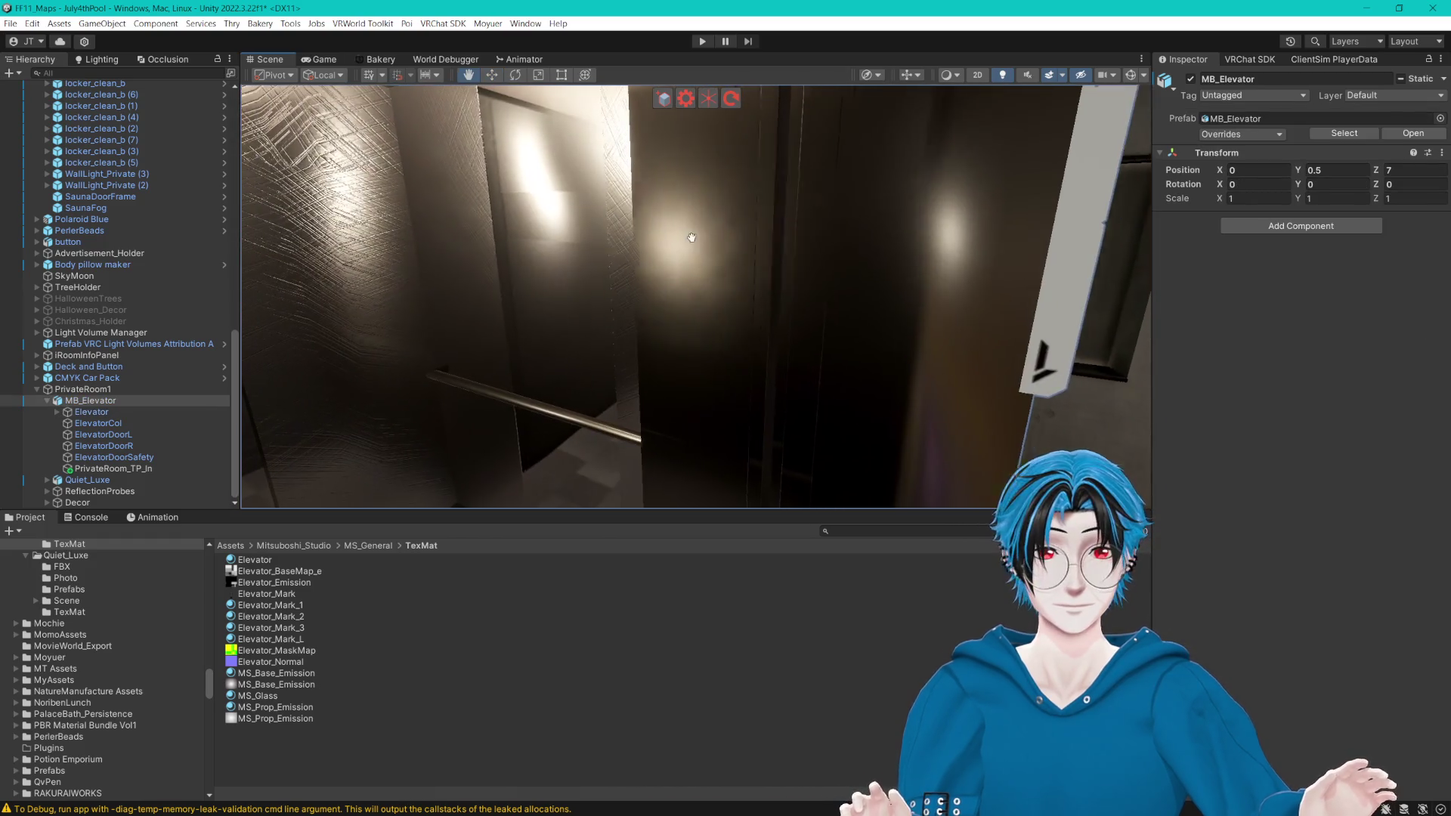
Step: Frame the MB_Elevator prefab and toggle ElevatorDoorSafety off and on to test it
key("f")
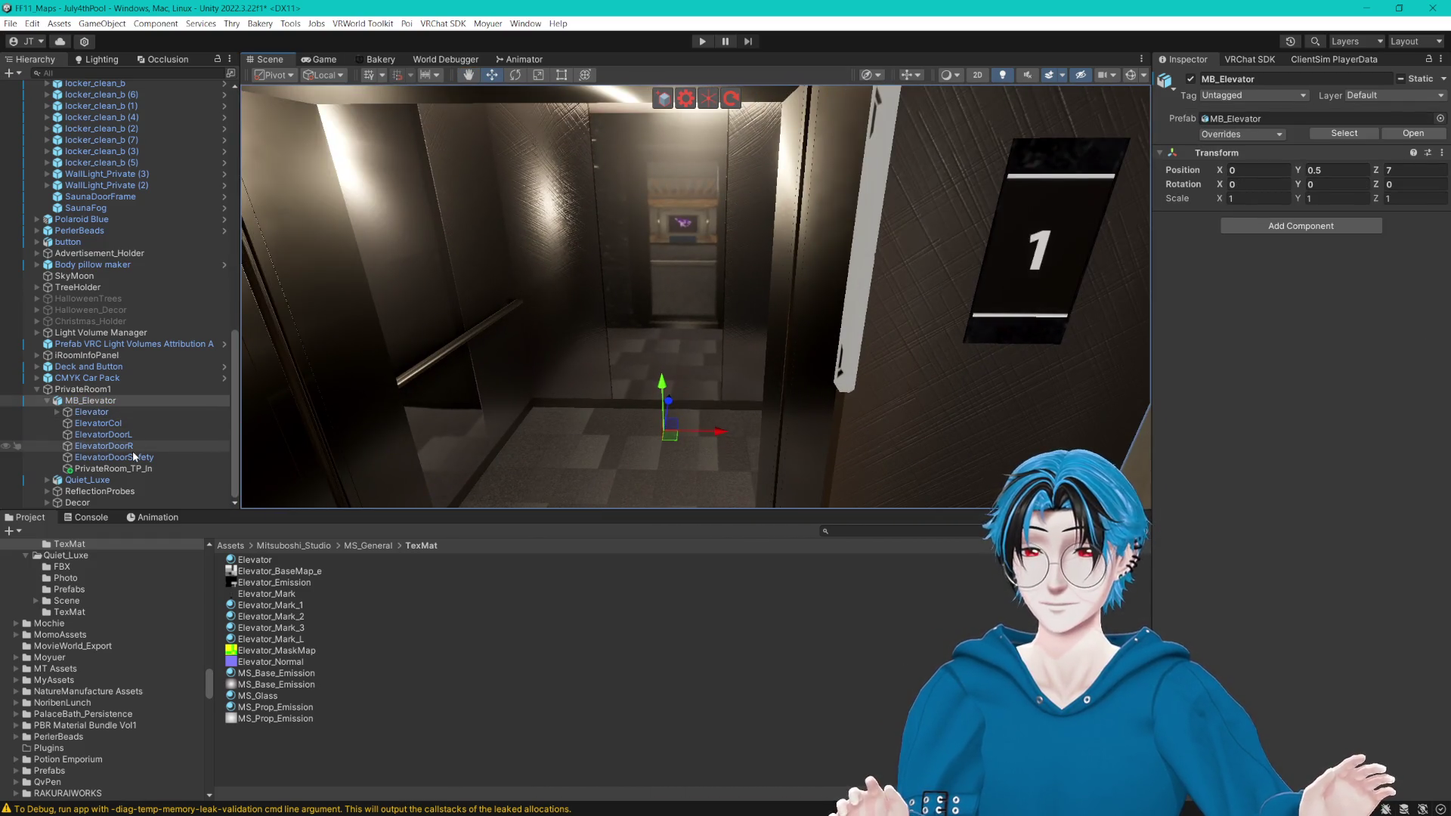
left_click(136, 457)
key("f")
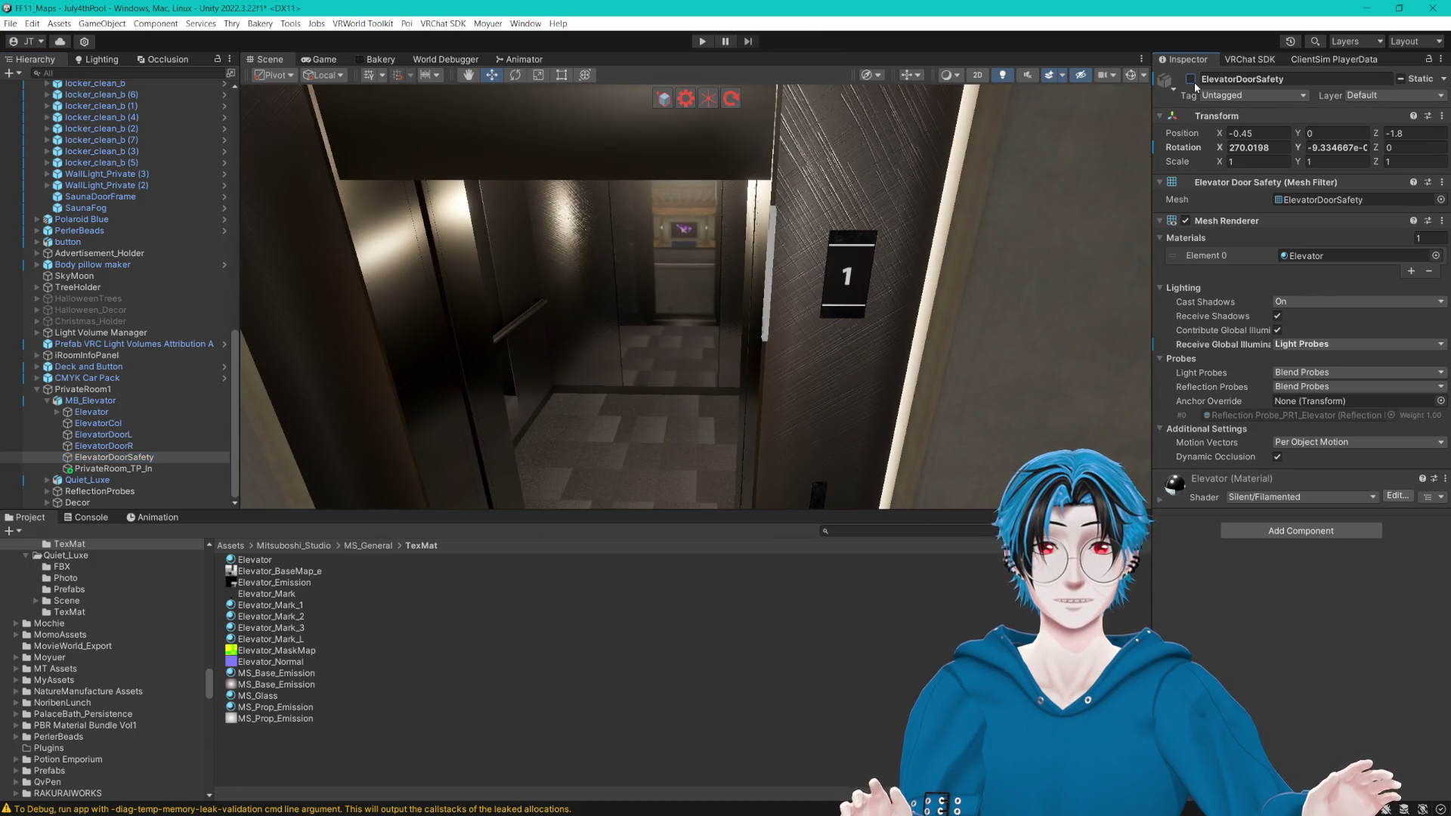
left_click(776, 237)
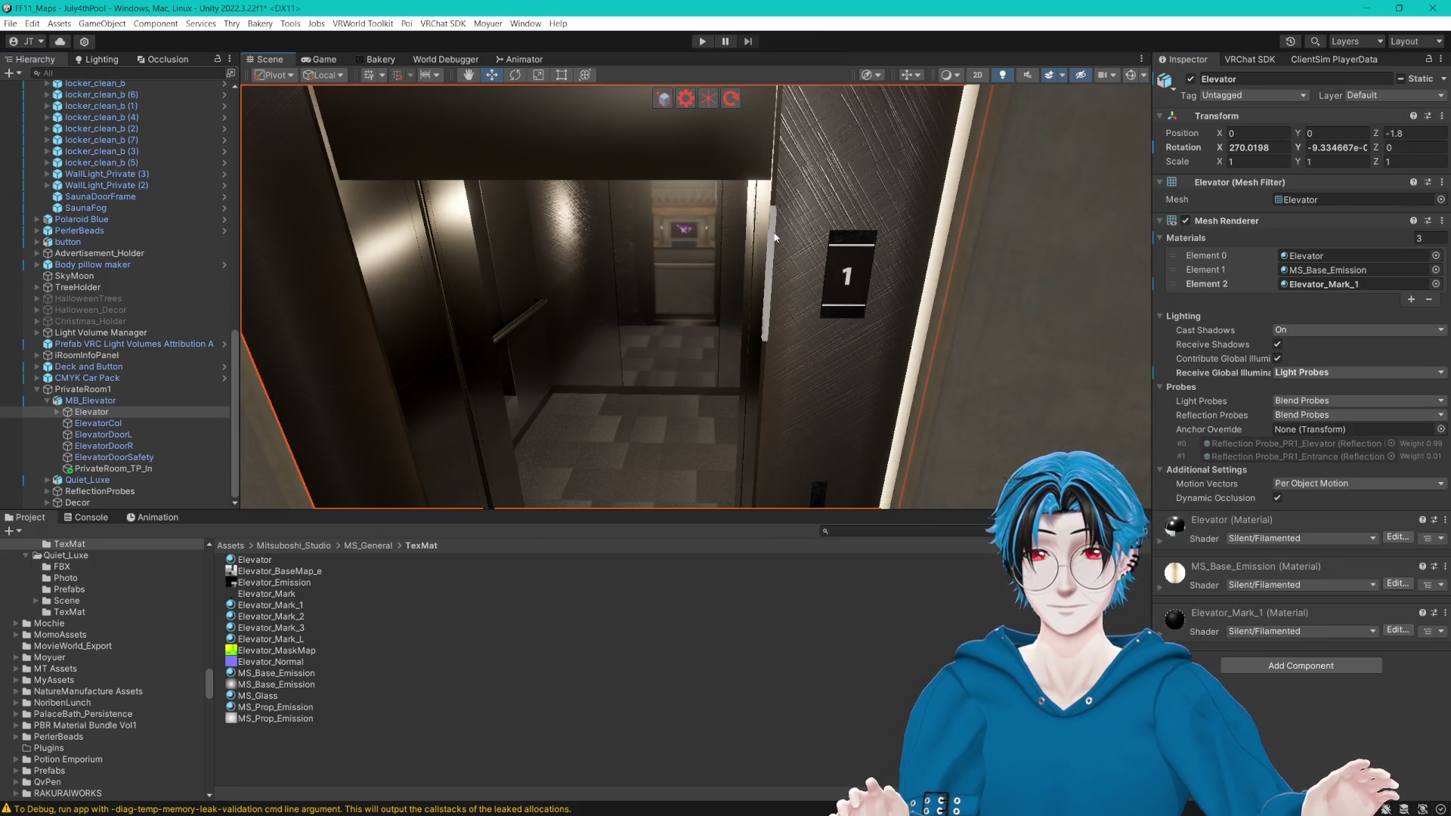
left_click(89, 401)
mouse_move(756, 227)
left_mouse_down()
mouse_move(756, 166)
mouse_move(748, 211)
mouse_move(742, 184)
mouse_move(719, 182)
mouse_move(305, 302)
left_mouse_up()
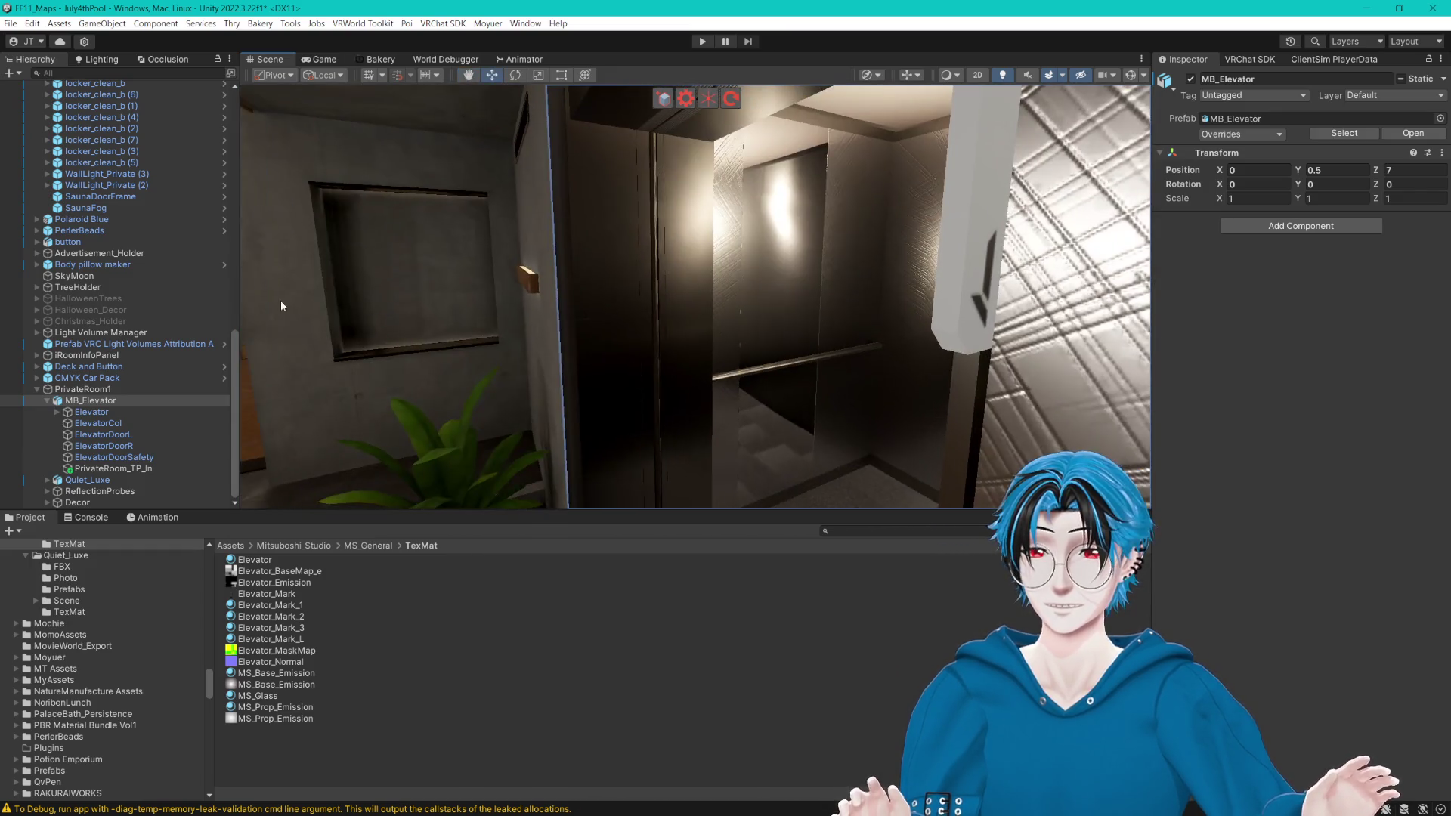
left_click(113, 457)
left_click(1192, 80)
left_click(1192, 79)
Step: Check ElevatorDoorR, ElevatorCol and the point light, then disable the Elevator body to compare lighting
left_click(159, 447)
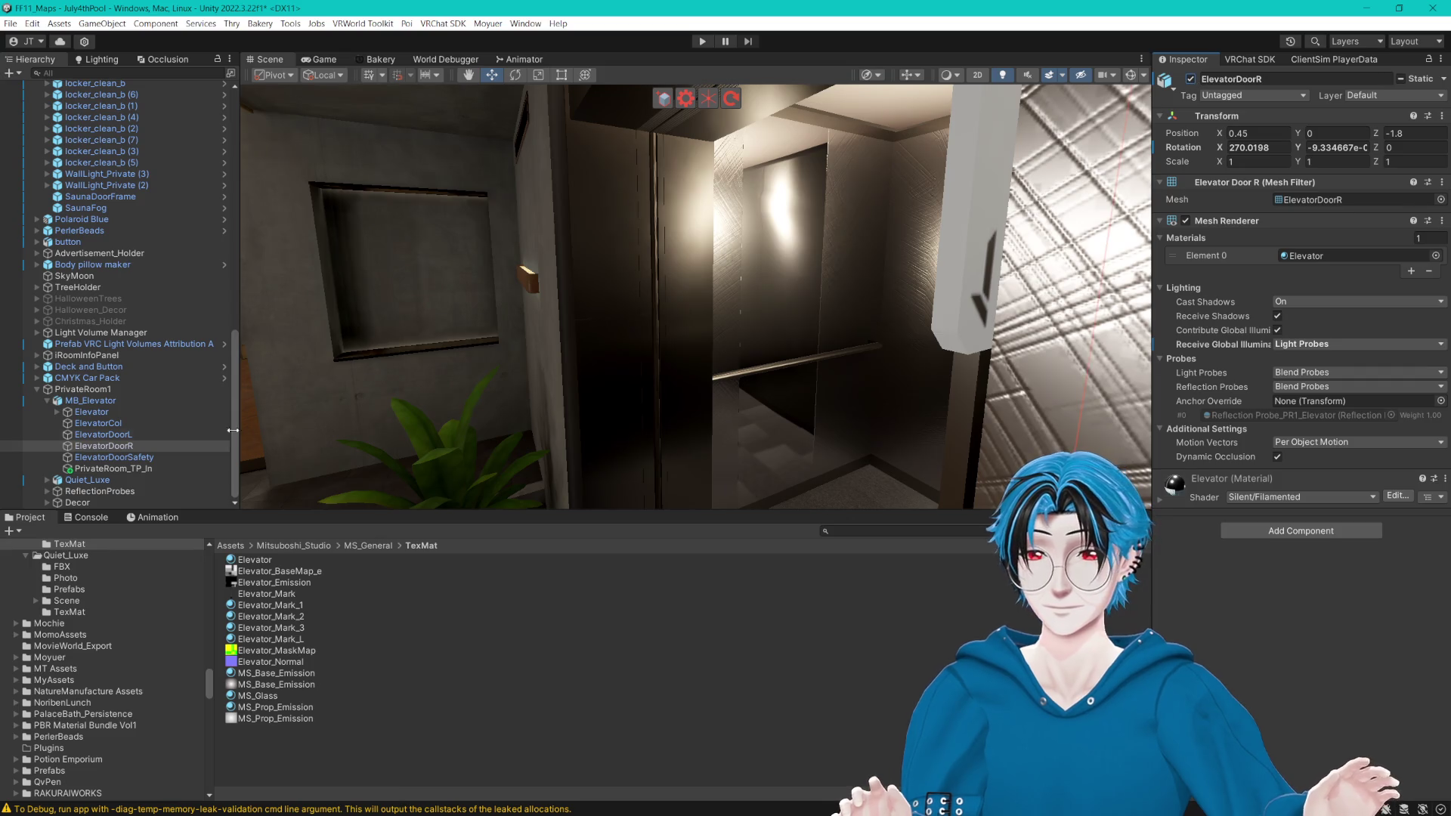
left_click(116, 424)
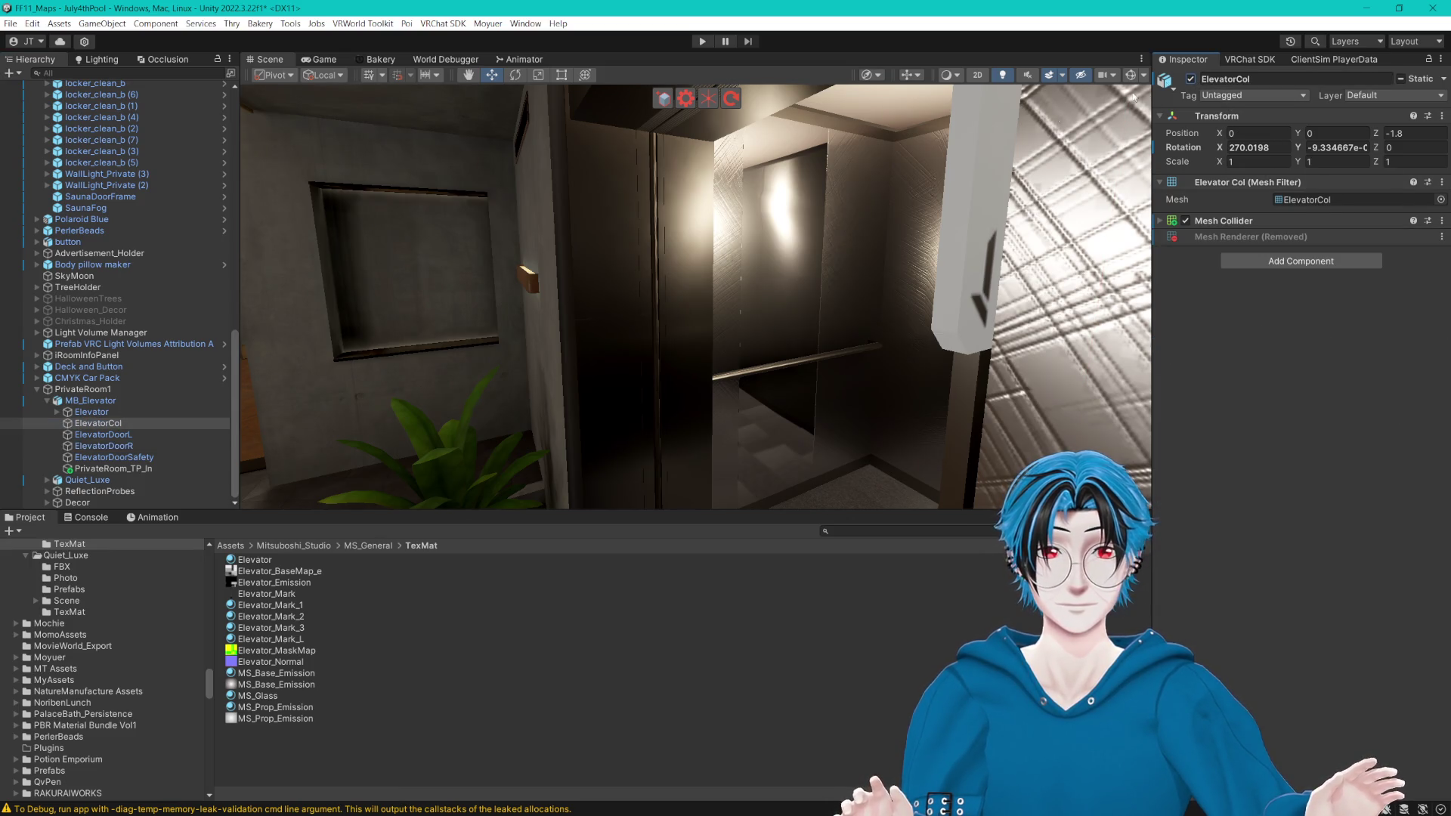
left_click(121, 458)
left_click(58, 412)
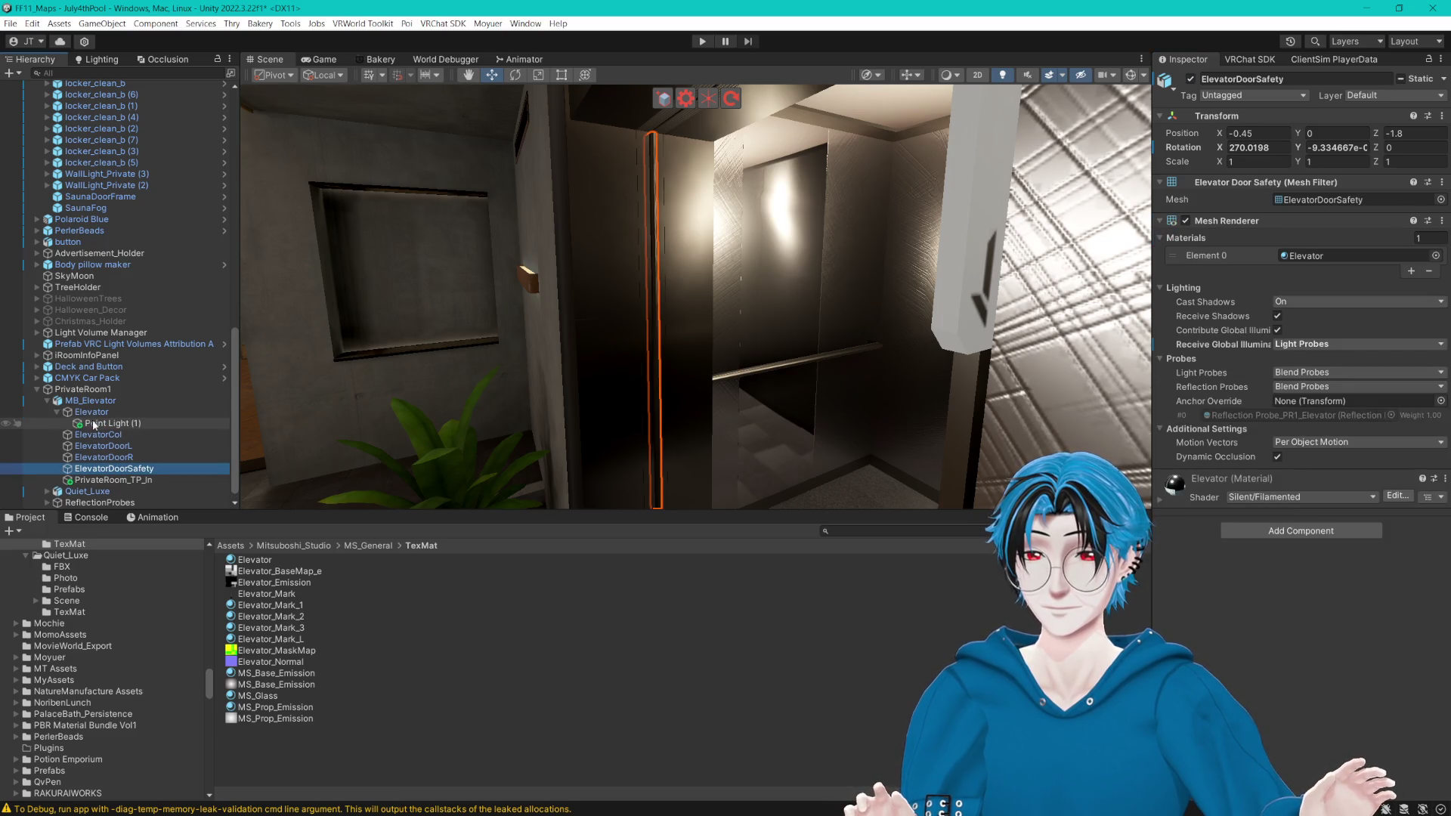
left_click(92, 412)
left_click(1192, 78)
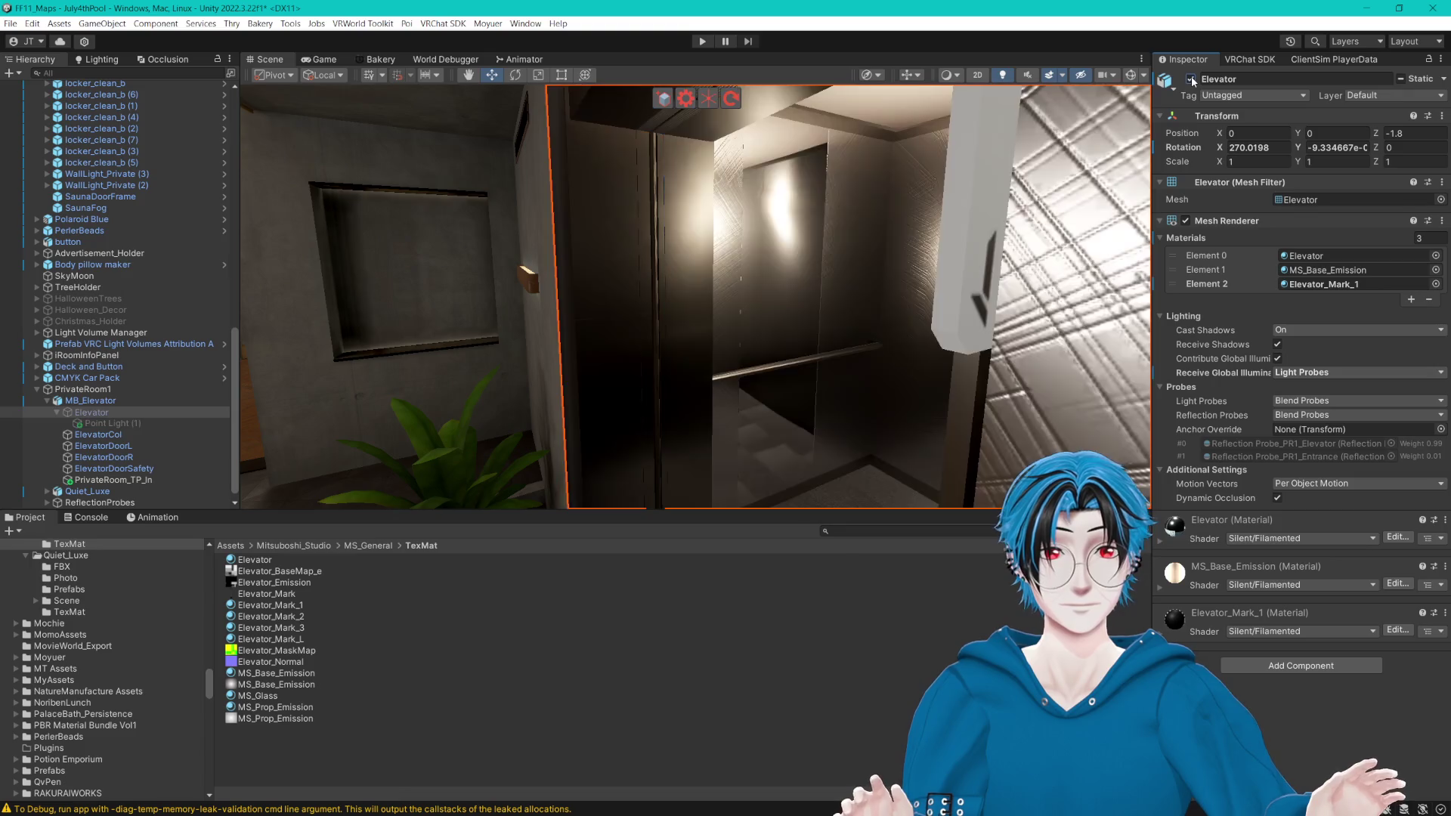
Step: Inspect the locker-room elevator's floor sign and select MB_Elevator (1)
mouse_move(835, 283)
left_mouse_down()
mouse_move(739, 279)
mouse_move(869, 294)
mouse_move(709, 483)
mouse_move(772, 340)
mouse_move(751, 350)
mouse_move(725, 264)
left_mouse_up()
mouse_move(649, 328)
left_mouse_down()
mouse_move(665, 310)
mouse_move(744, 297)
mouse_move(746, 259)
left_mouse_up()
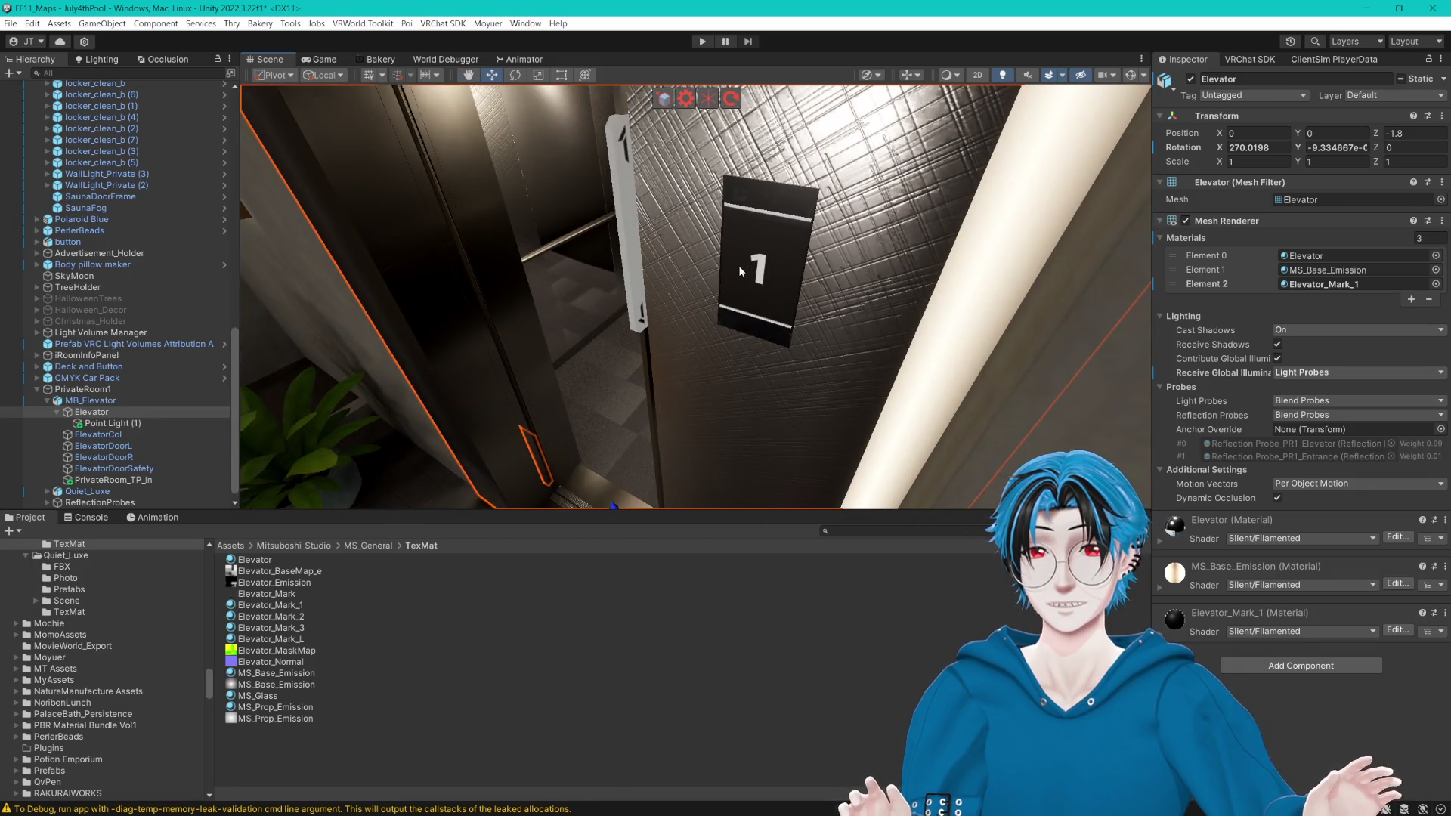
scroll(133, 197, "up", 3)
scroll(133, 198, "up", 5)
scroll(120, 151, "up", 2)
double_click(103, 145)
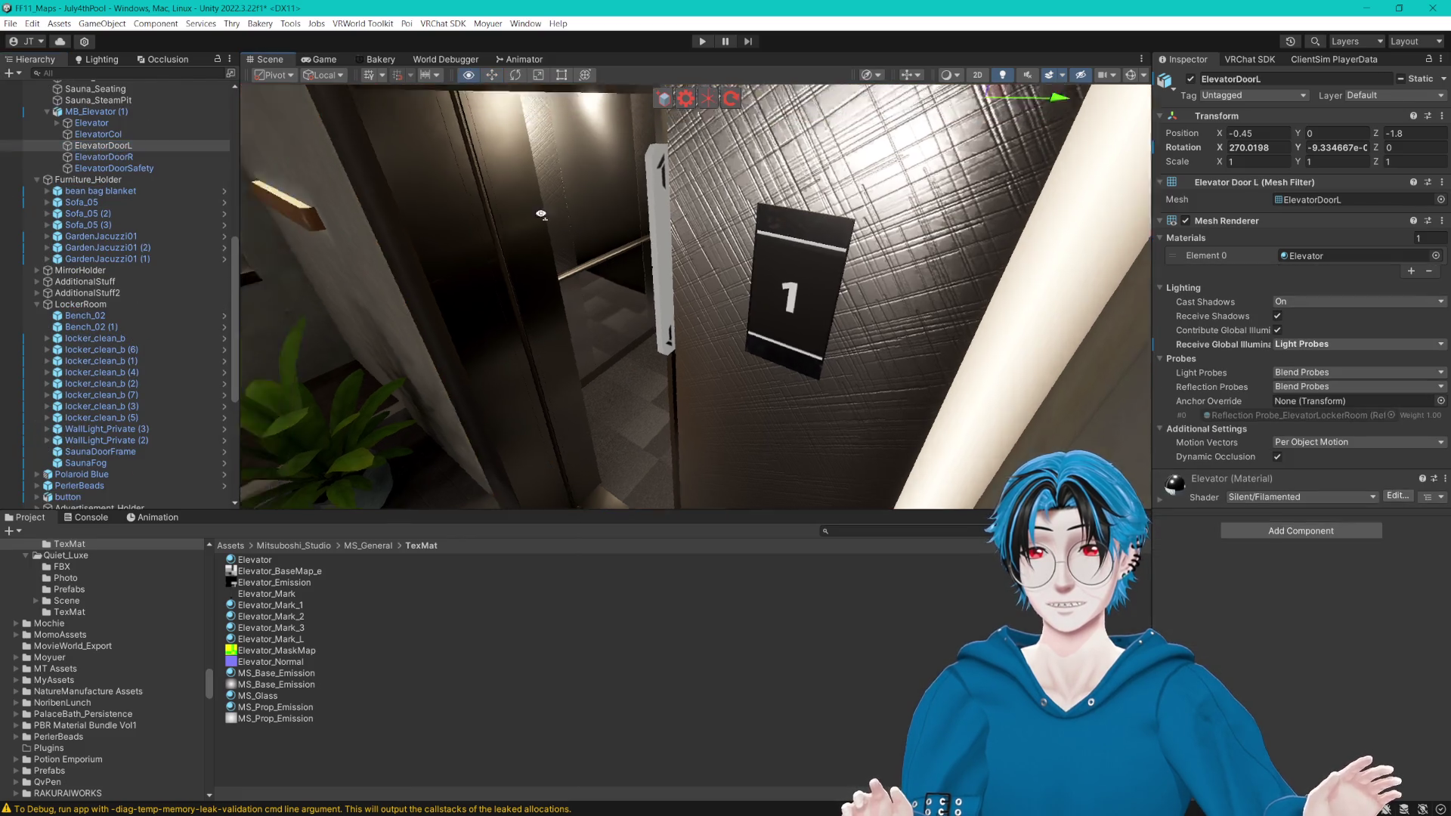
mouse_move(577, 229)
left_mouse_down()
mouse_move(702, 228)
mouse_move(882, 185)
mouse_move(957, 217)
mouse_move(563, 321)
mouse_move(707, 323)
mouse_move(789, 300)
left_mouse_up()
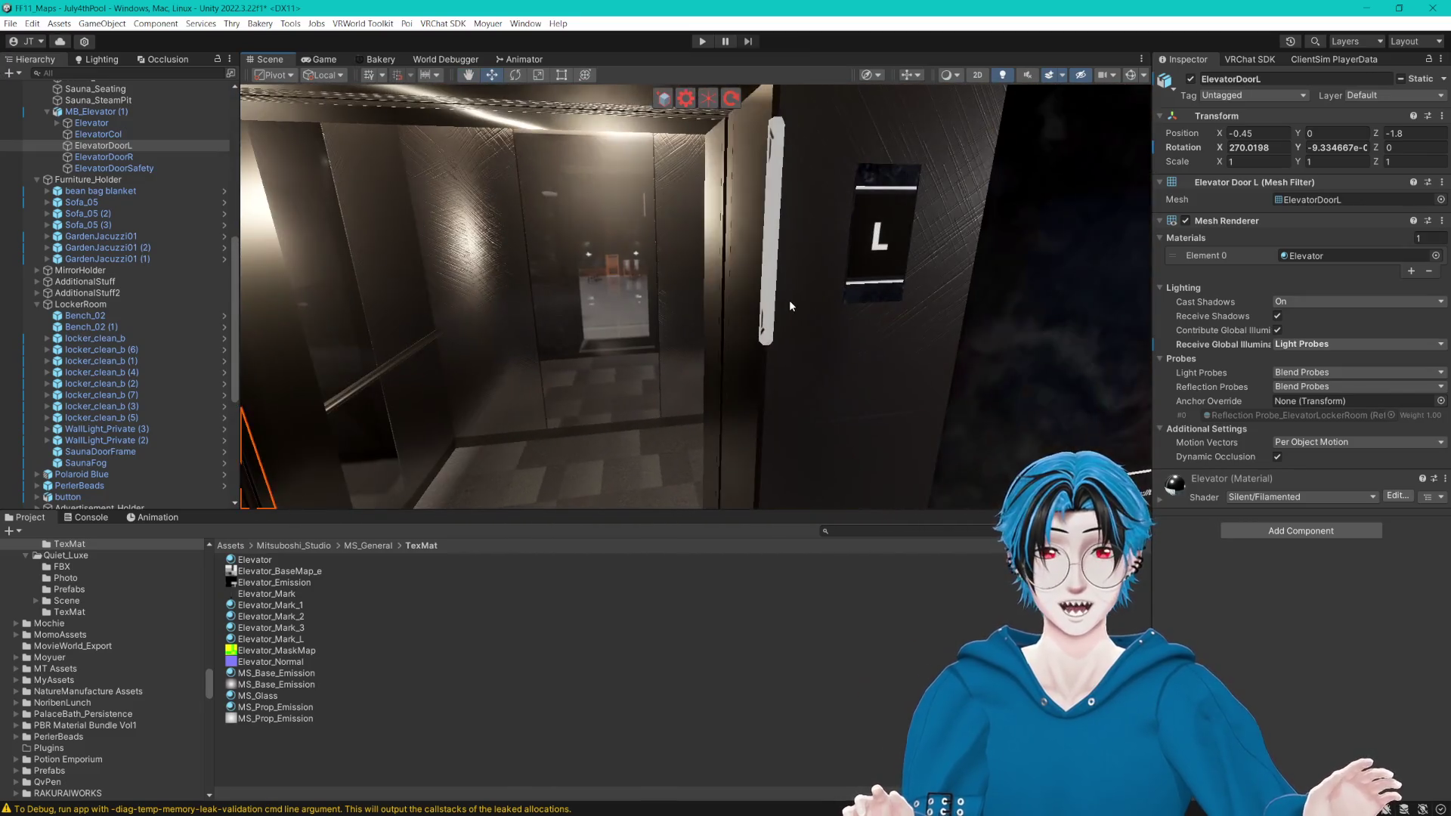
left_click(789, 300)
left_click_drag(907, 296, 882, 357)
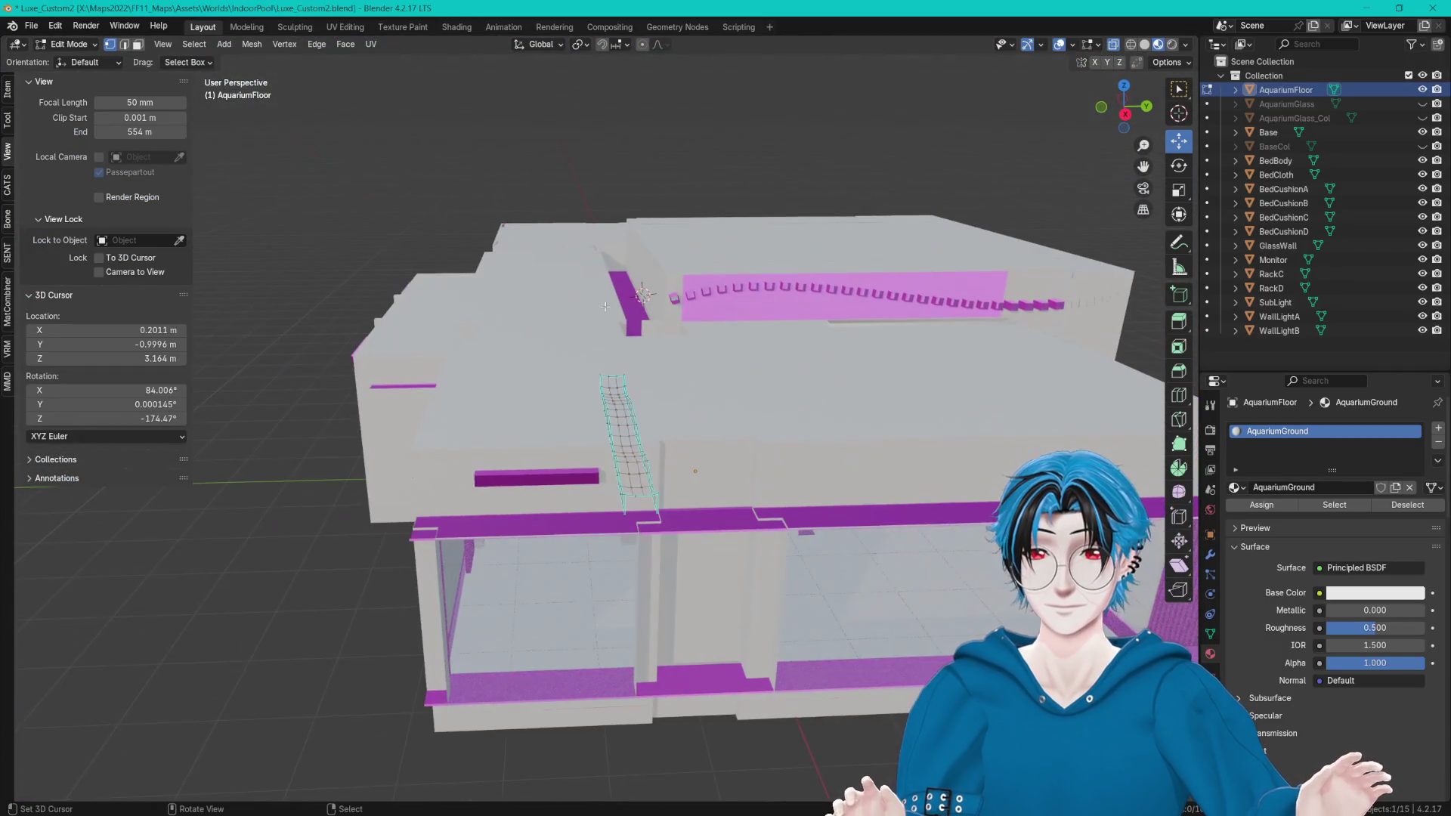
Step: Start a new General file in Blender, discarding the unsaved Luxe_Custom2 changes
left_click(31, 27)
mouse_move(49, 43)
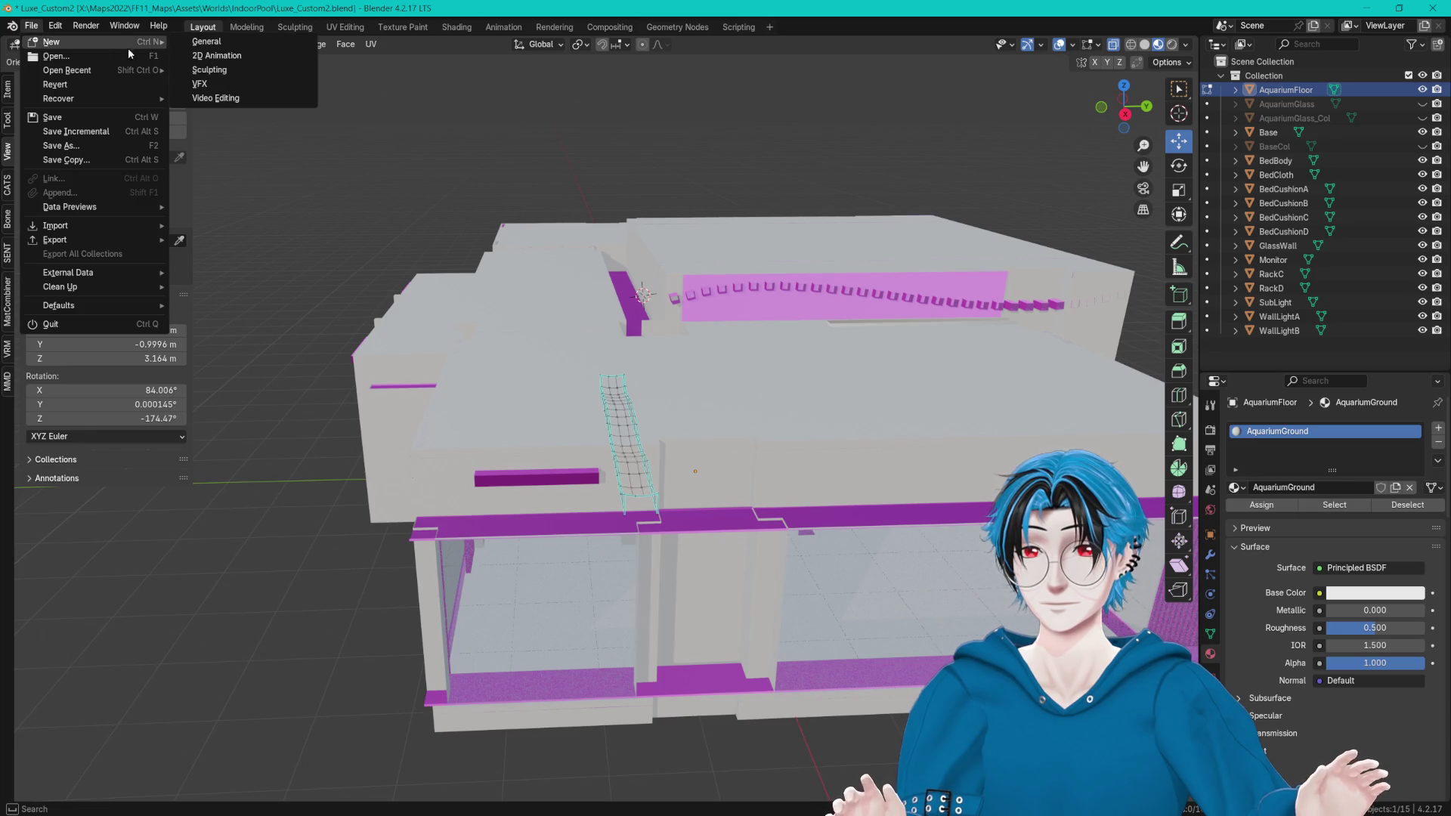
left_click(259, 53)
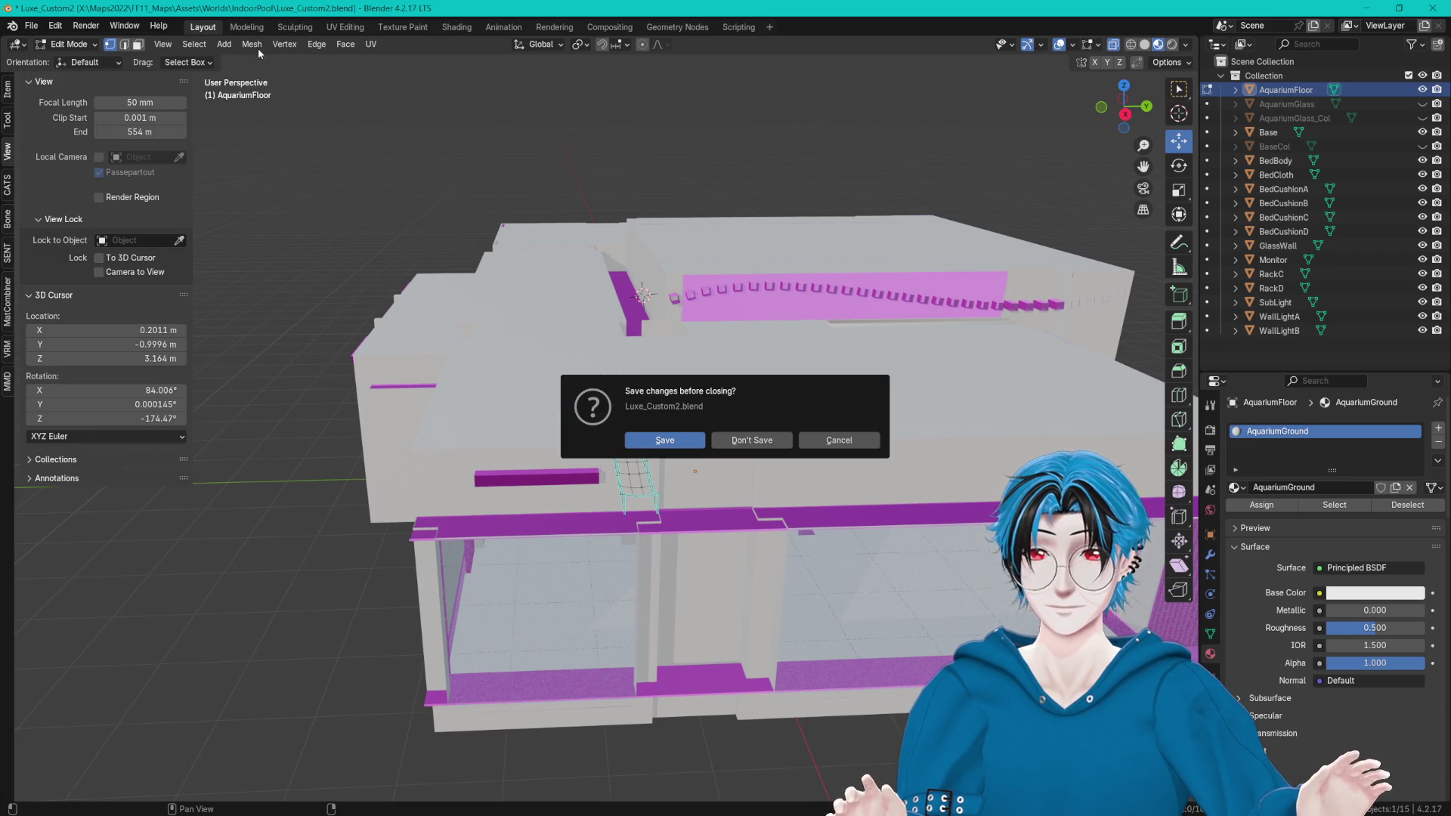
left_click(756, 441)
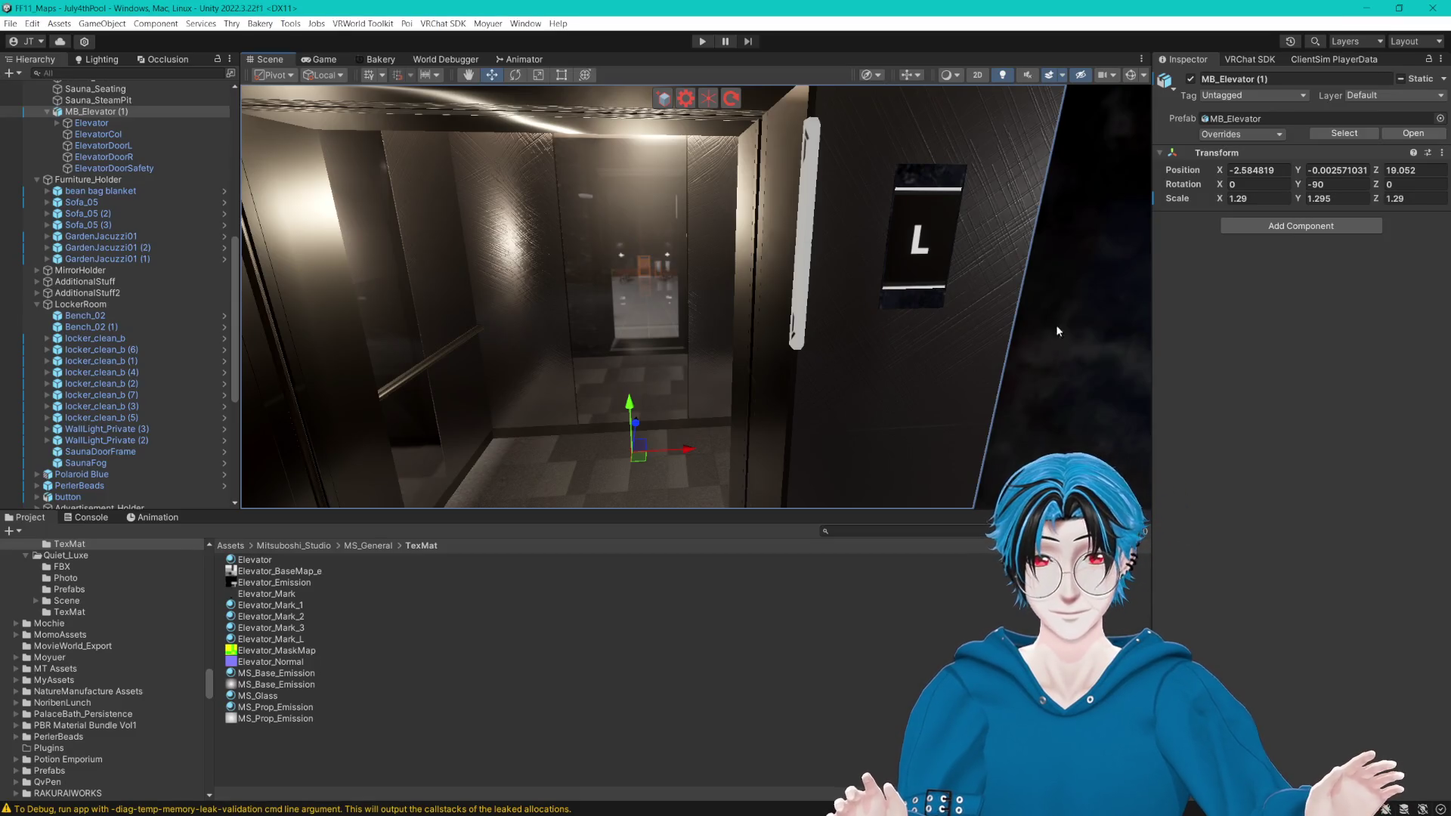
Step: Locate the MB_Elevator model in MS_General > FBX and show its import settings
left_click(1331, 136)
left_click(295, 620)
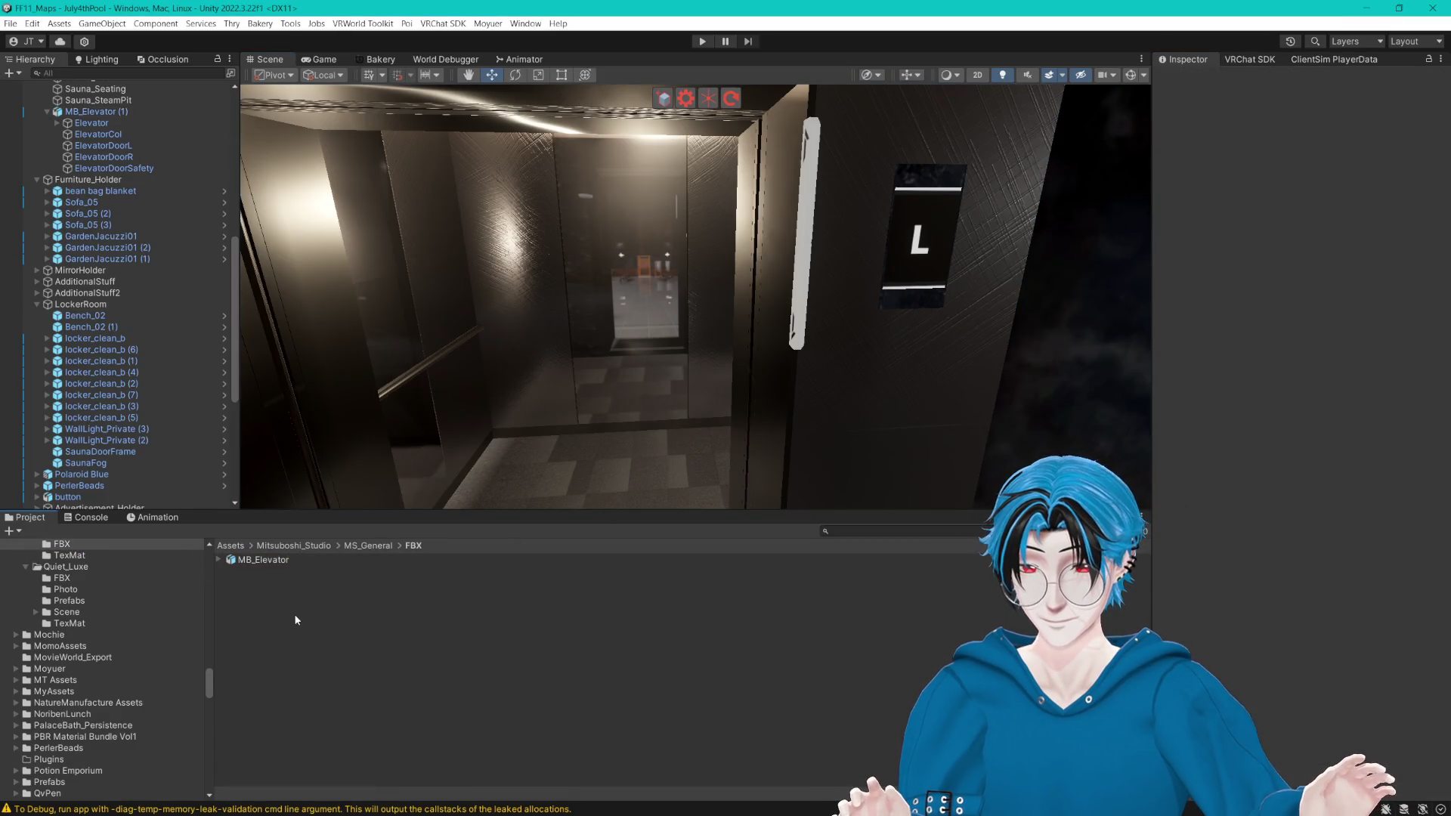
left_click(278, 561)
left_click(388, 545)
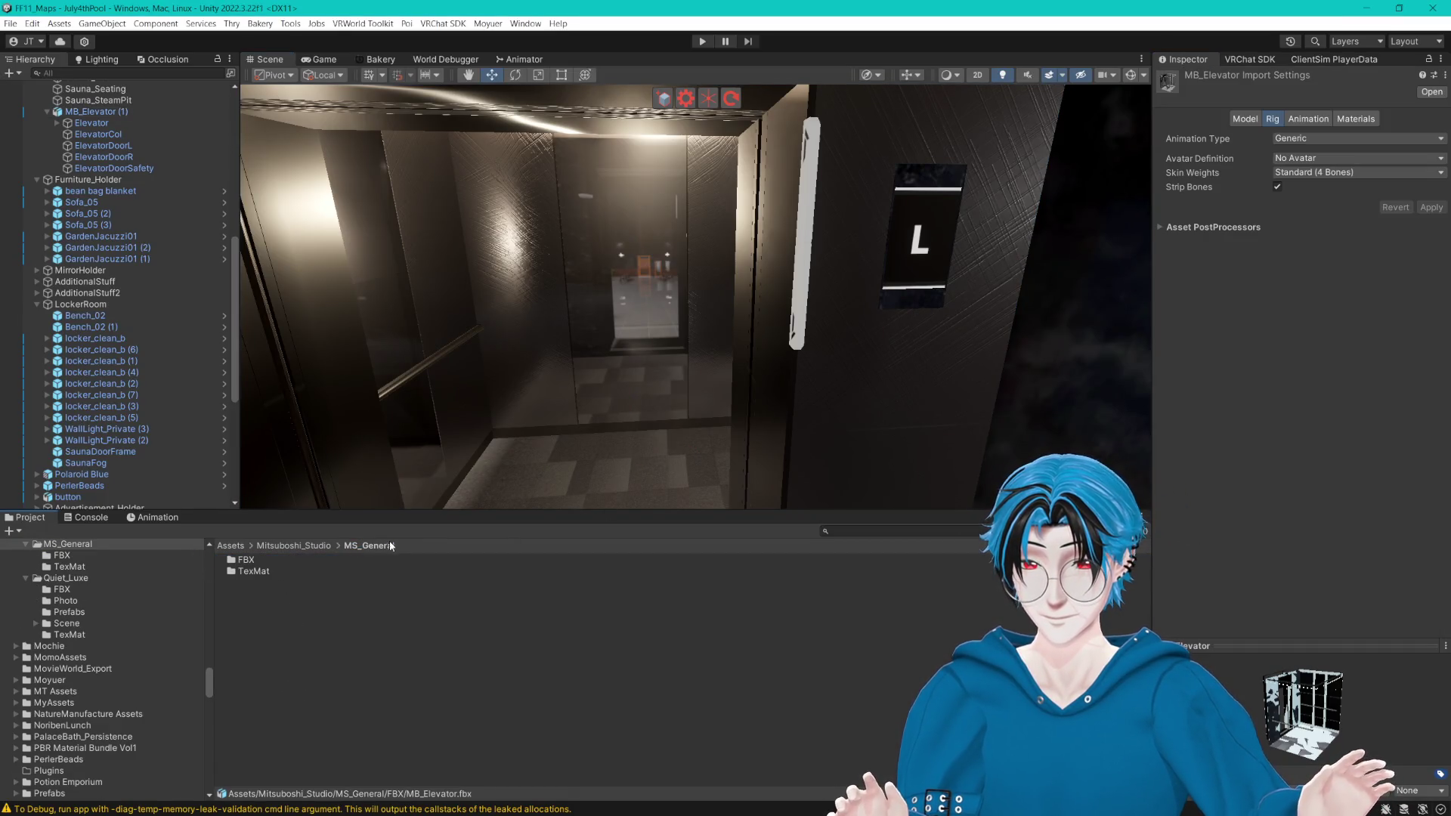
double_click(277, 559)
left_click(275, 563)
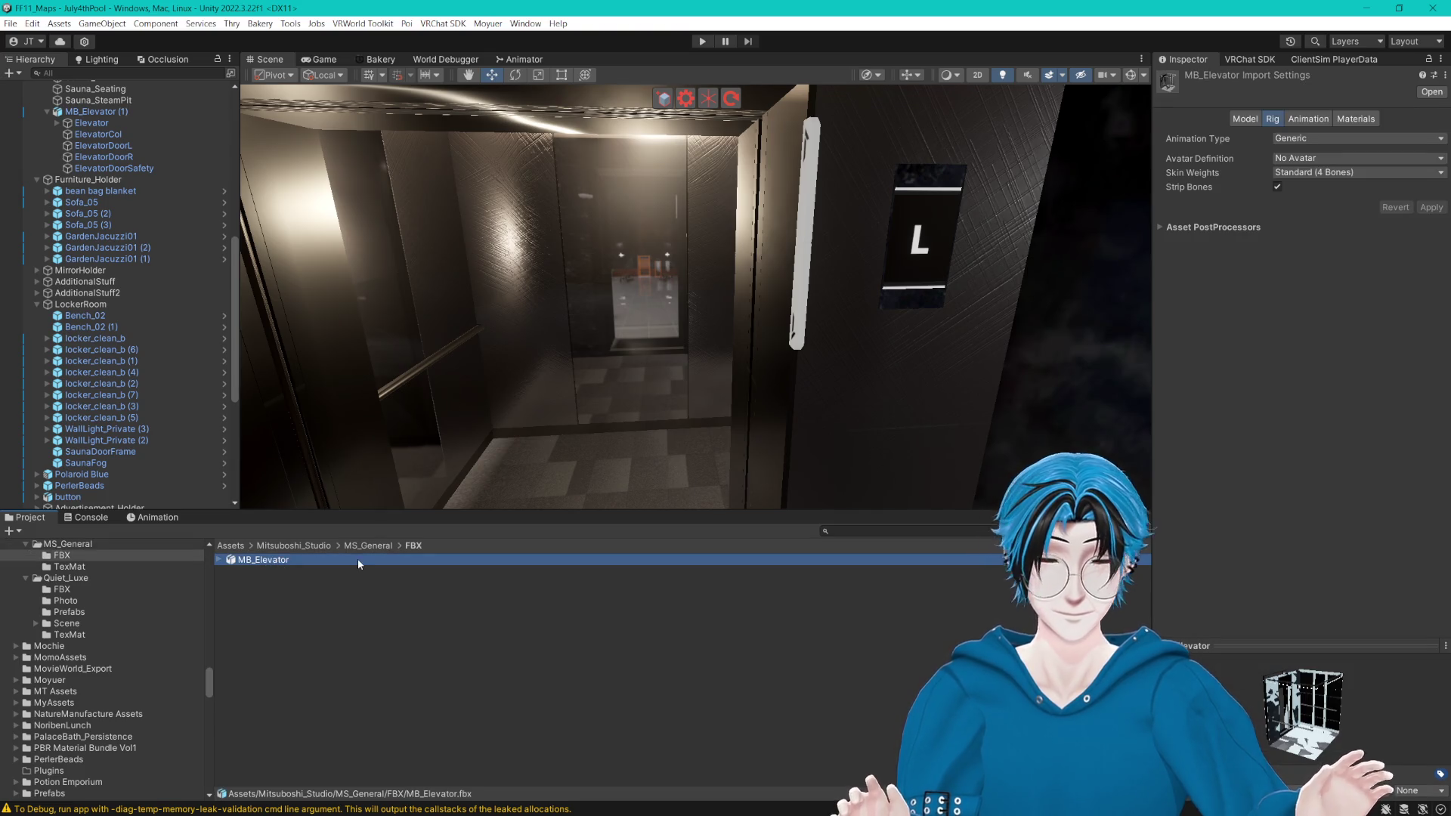
mouse_move(809, 291)
left_mouse_down()
mouse_move(824, 225)
mouse_move(903, 225)
mouse_move(918, 151)
mouse_move(854, 243)
mouse_move(641, 269)
mouse_move(817, 277)
mouse_move(872, 247)
mouse_move(824, 279)
left_mouse_up()
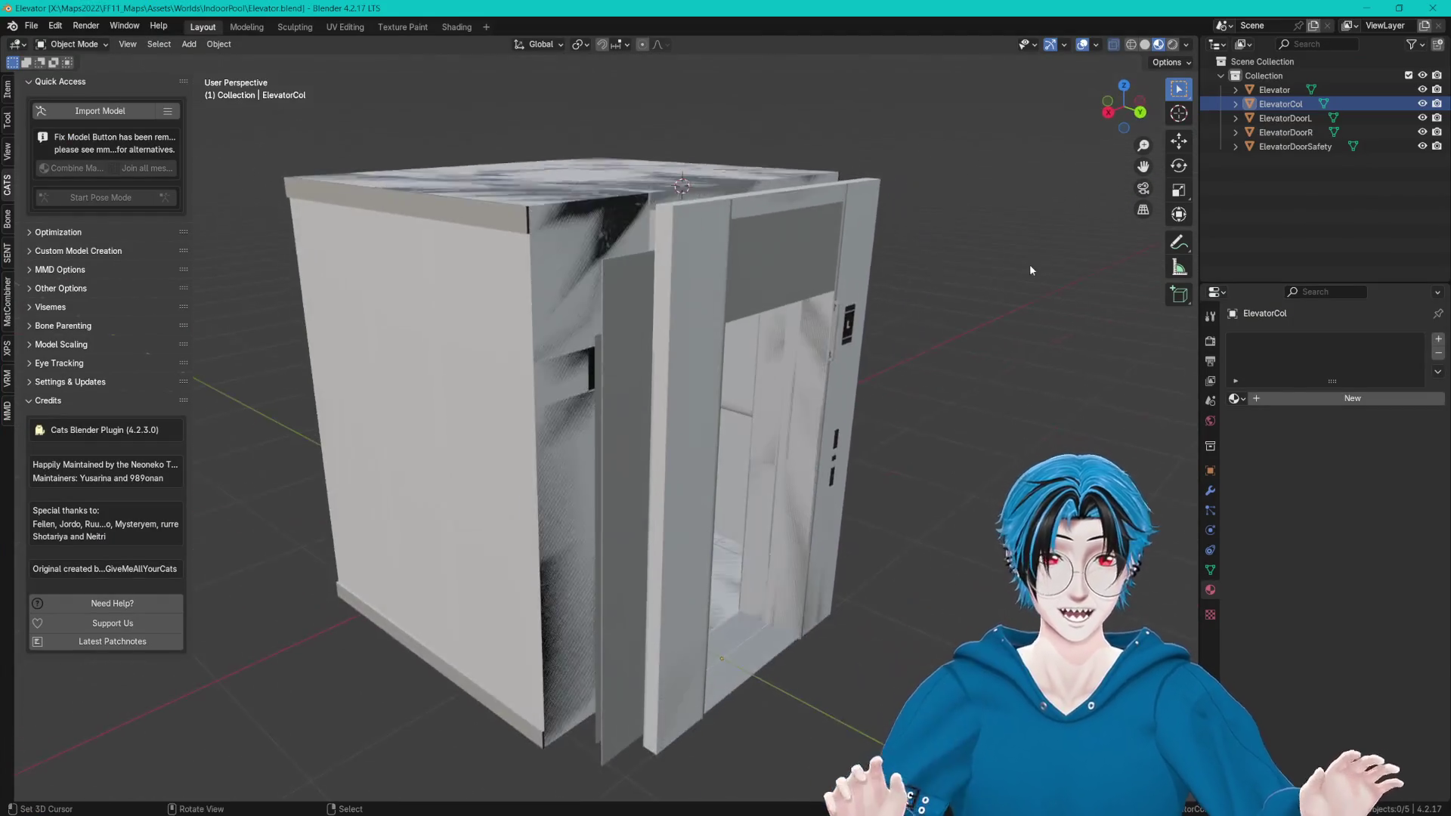
Step: Select the Elevator mesh, frame it in Edit Mode, select the linked L-sign geometry, then close Blender
scroll(1031, 265, "up", 5)
left_click(668, 362)
scroll(667, 362, "up", 4)
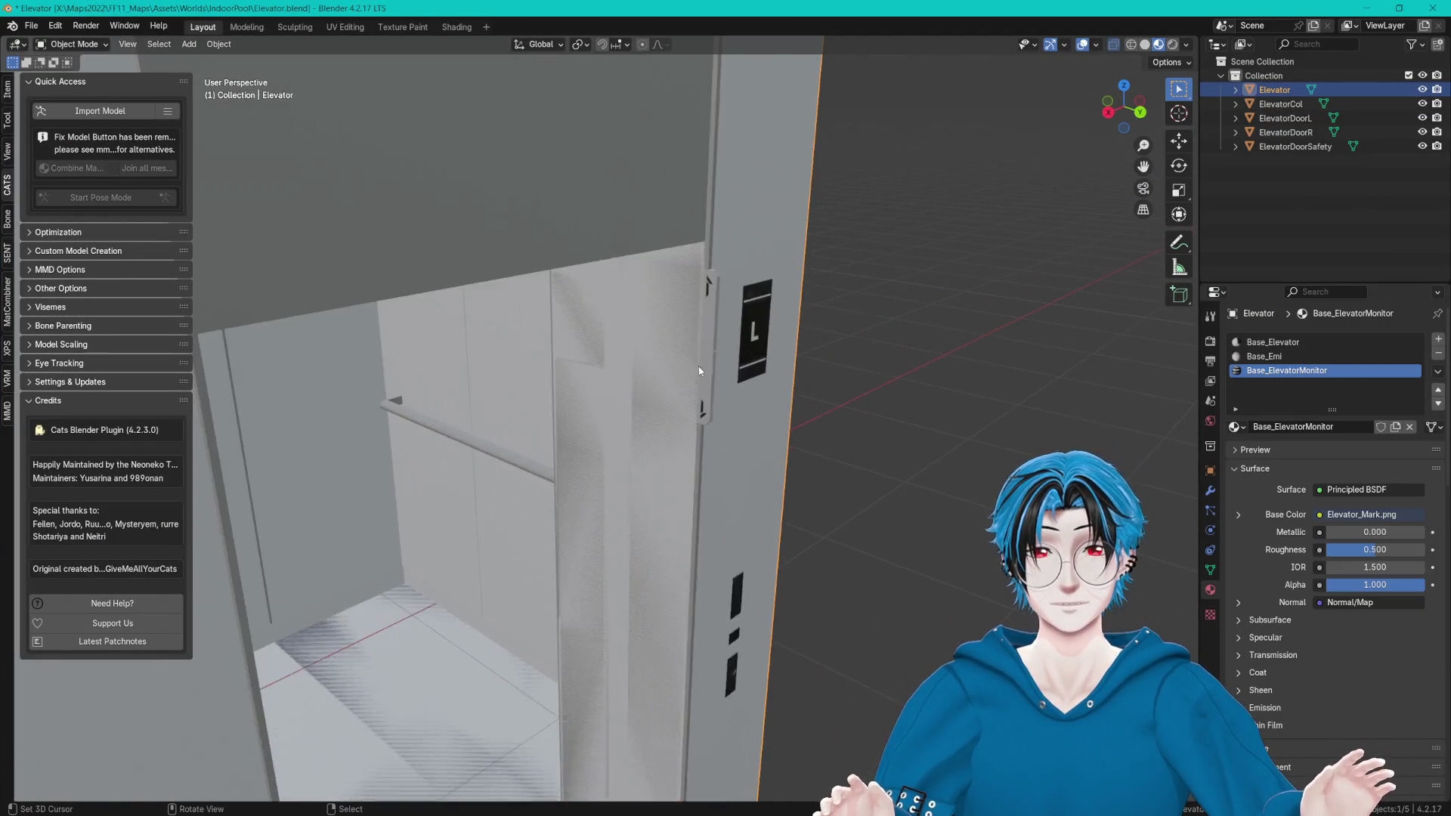
key("Tab")
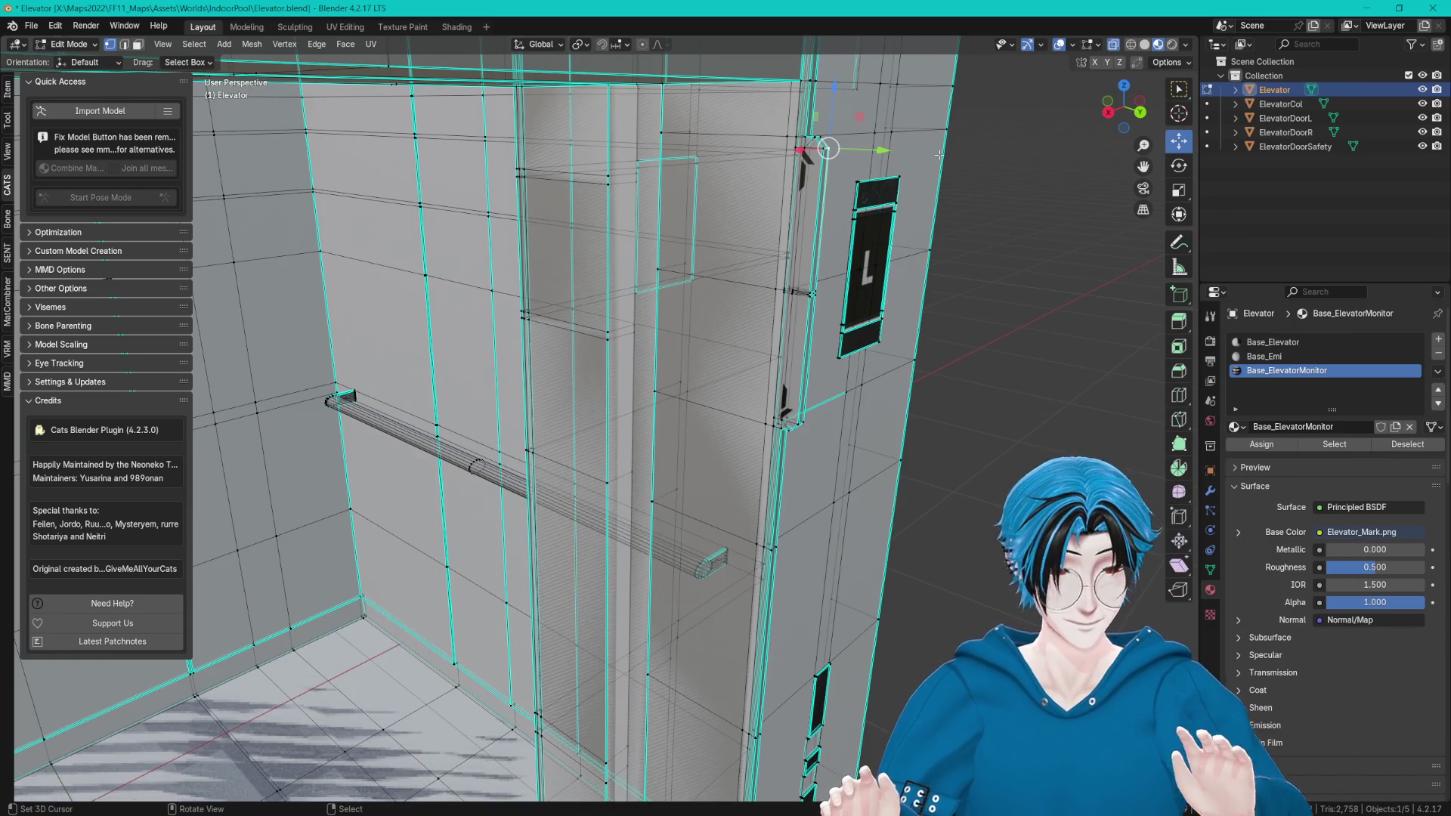
key("KP_Decimal")
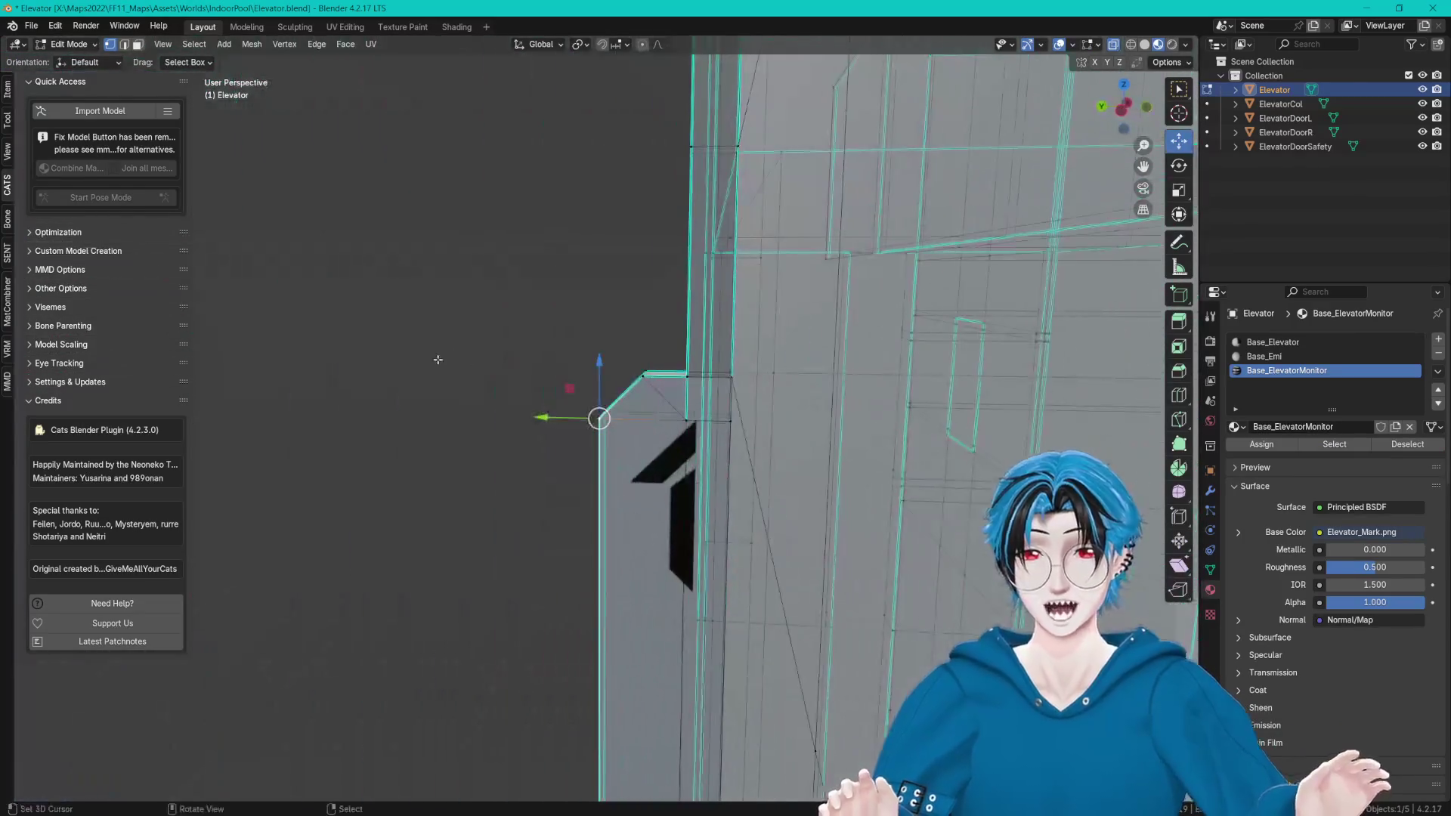
key("ctrl+l")
key("Tab")
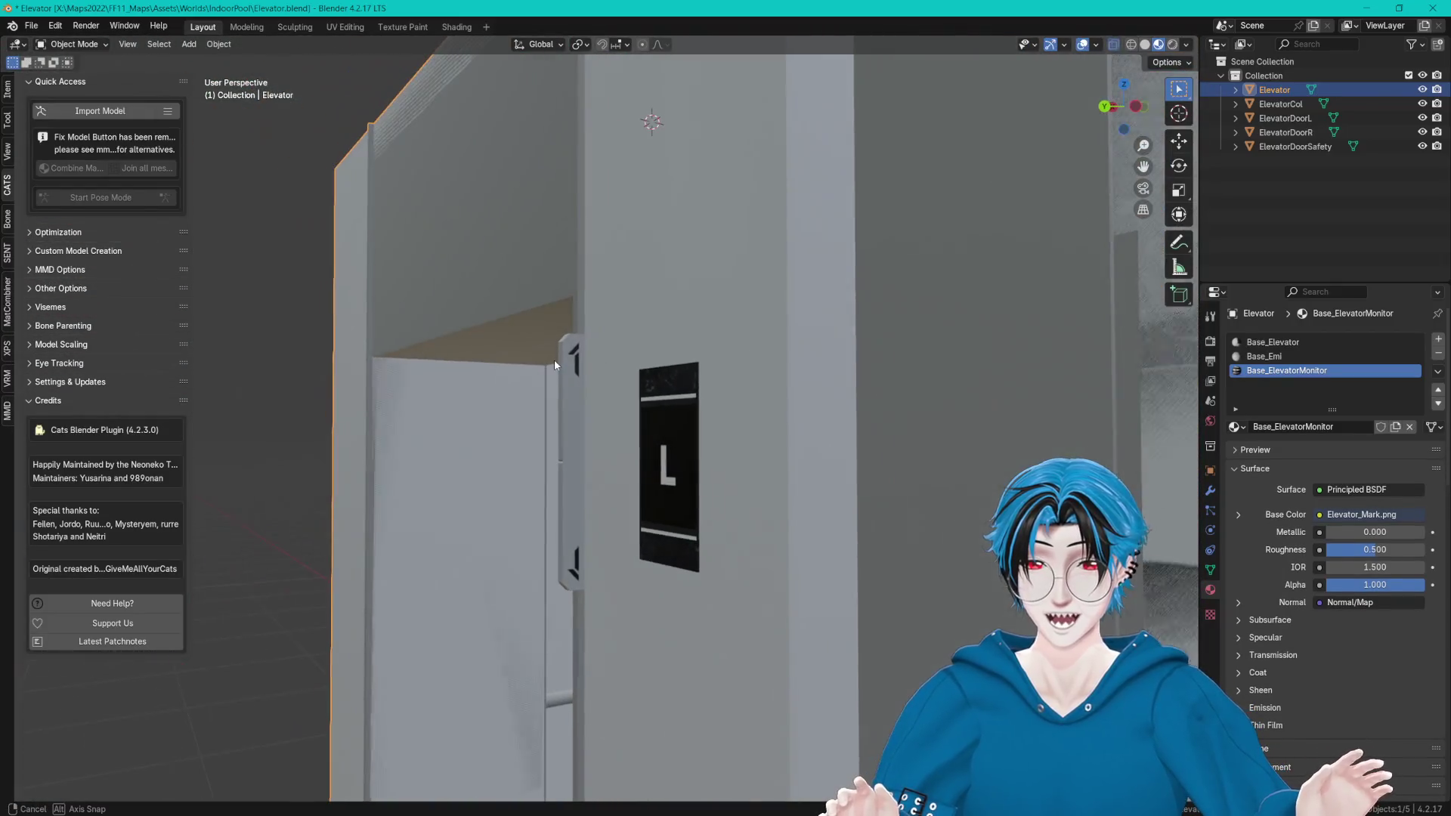
mouse_move(555, 359)
left_mouse_down()
mouse_move(605, 380)
mouse_move(791, 373)
mouse_move(638, 365)
left_mouse_up()
scroll(638, 365, "down", 5)
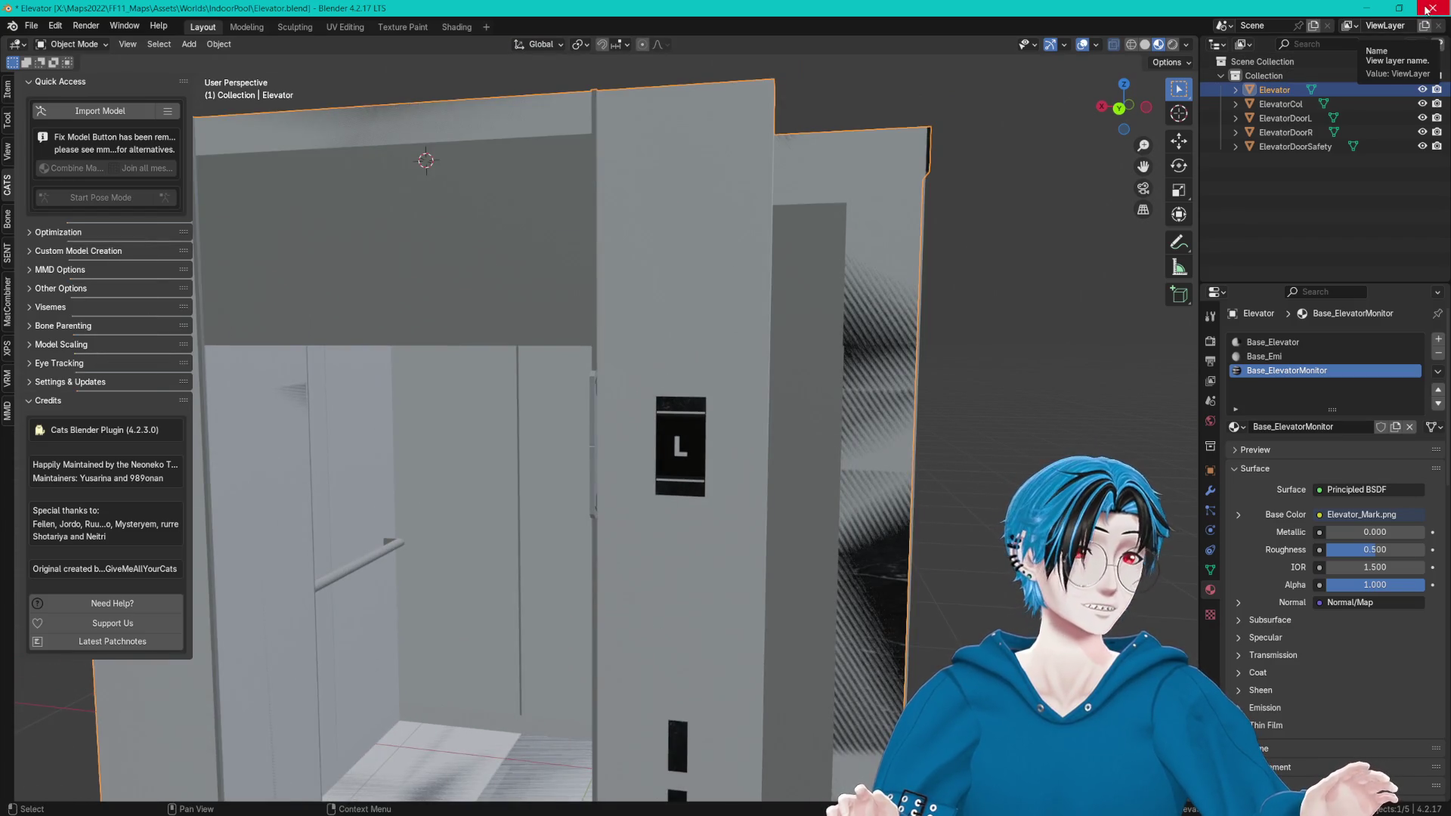
left_click(1364, 8)
mouse_move(738, 198)
left_mouse_down()
mouse_move(815, 244)
mouse_move(993, 267)
mouse_move(591, 186)
mouse_move(732, 274)
left_mouse_up()
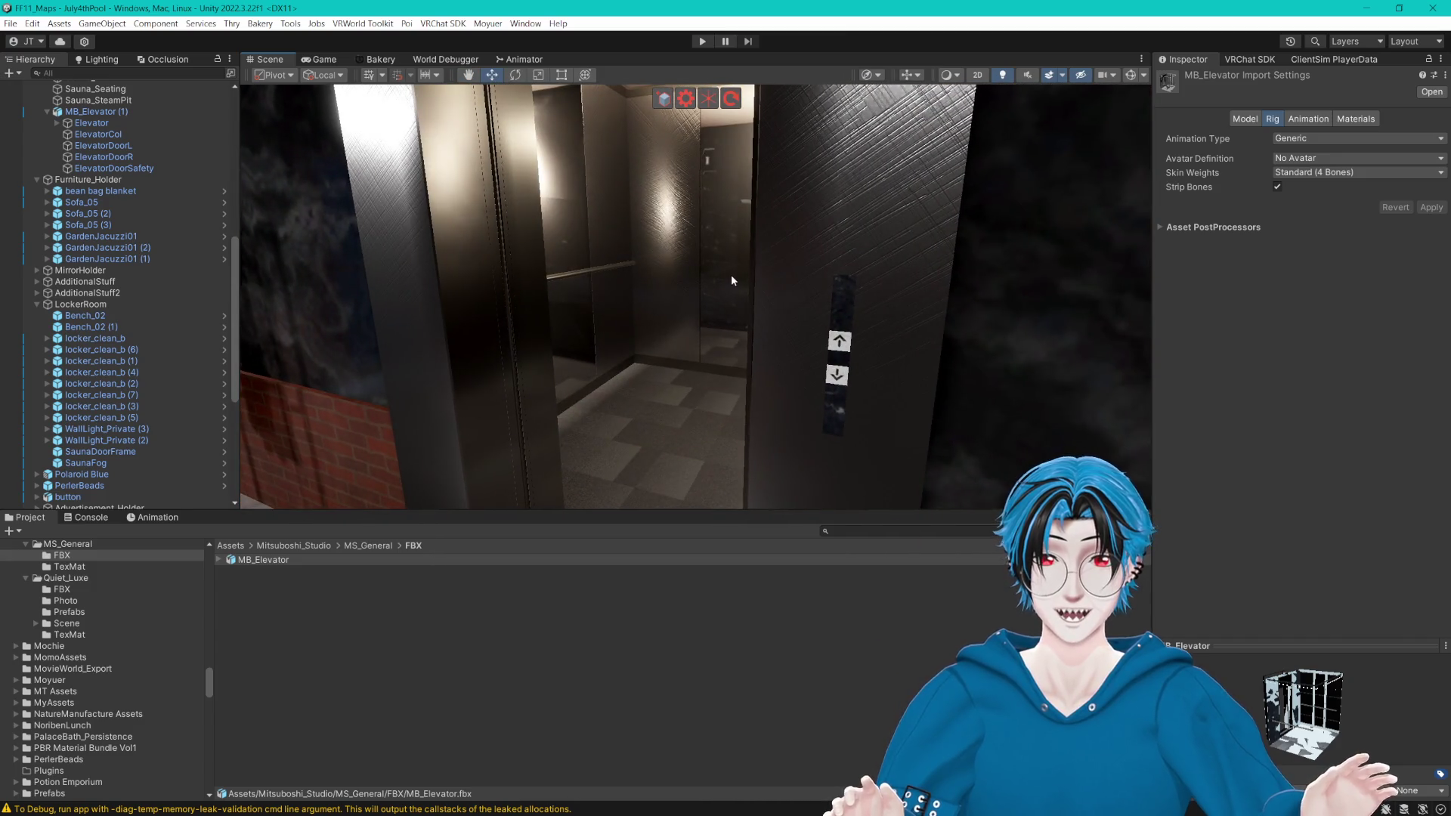
Step: Search the Project assets for 'Private'
scroll(733, 265, "down", 10)
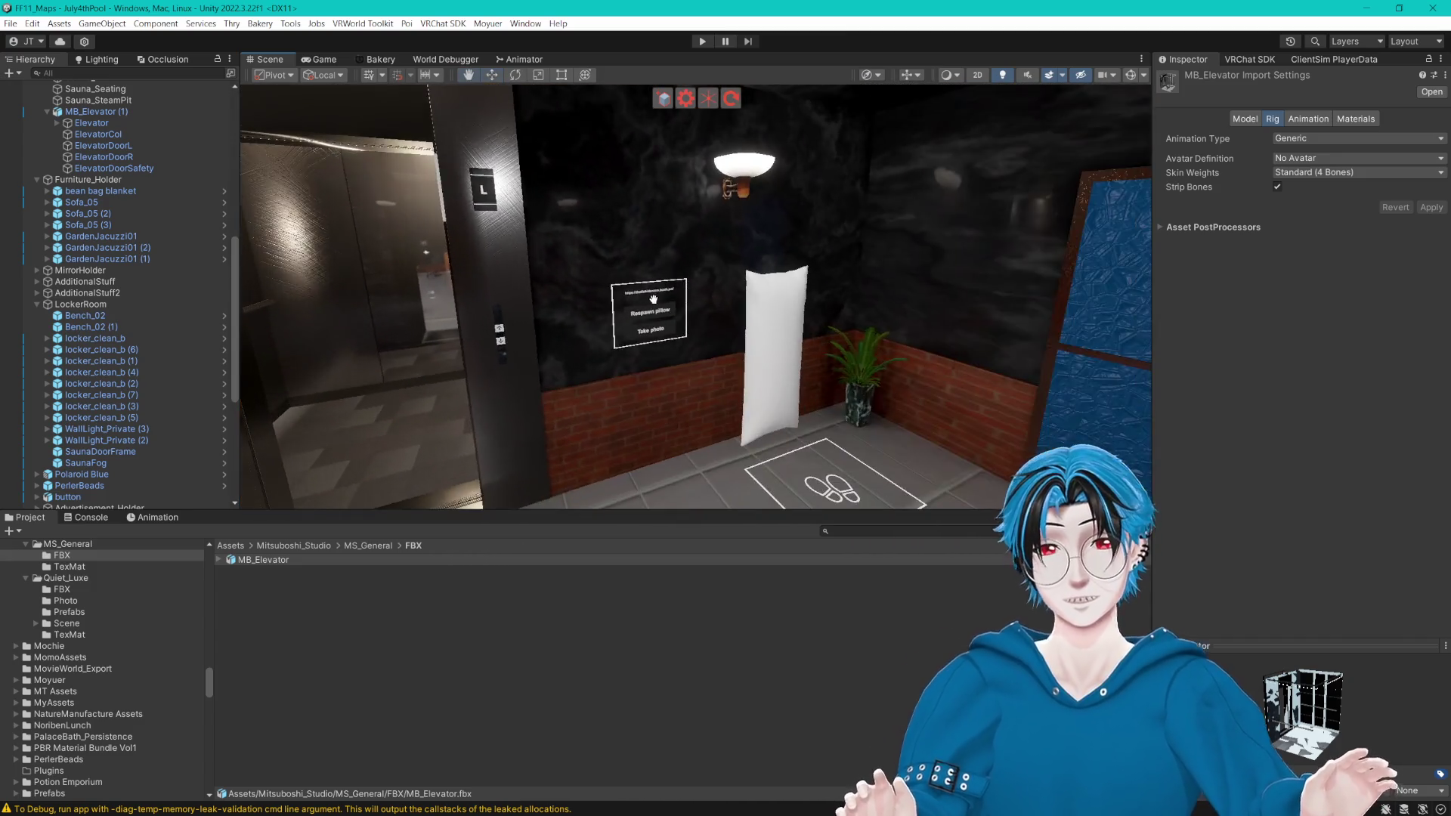
left_click_drag(734, 299, 606, 302)
mouse_move(848, 311)
left_mouse_down()
mouse_move(550, 298)
mouse_move(631, 324)
mouse_move(695, 319)
mouse_move(622, 334)
mouse_move(666, 325)
left_mouse_up()
scroll(669, 326, "down", 4)
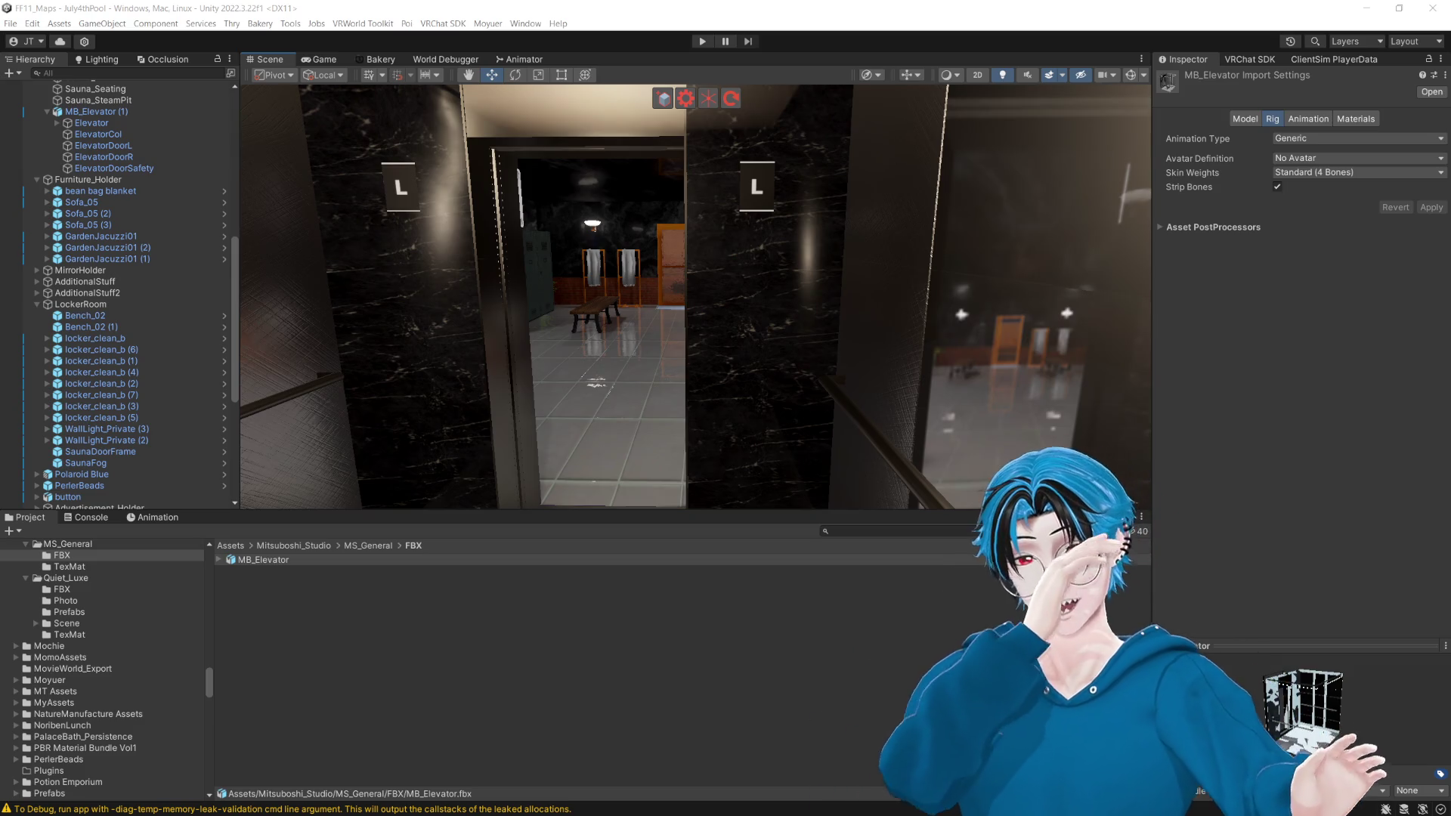
left_click(892, 530)
type("Private")
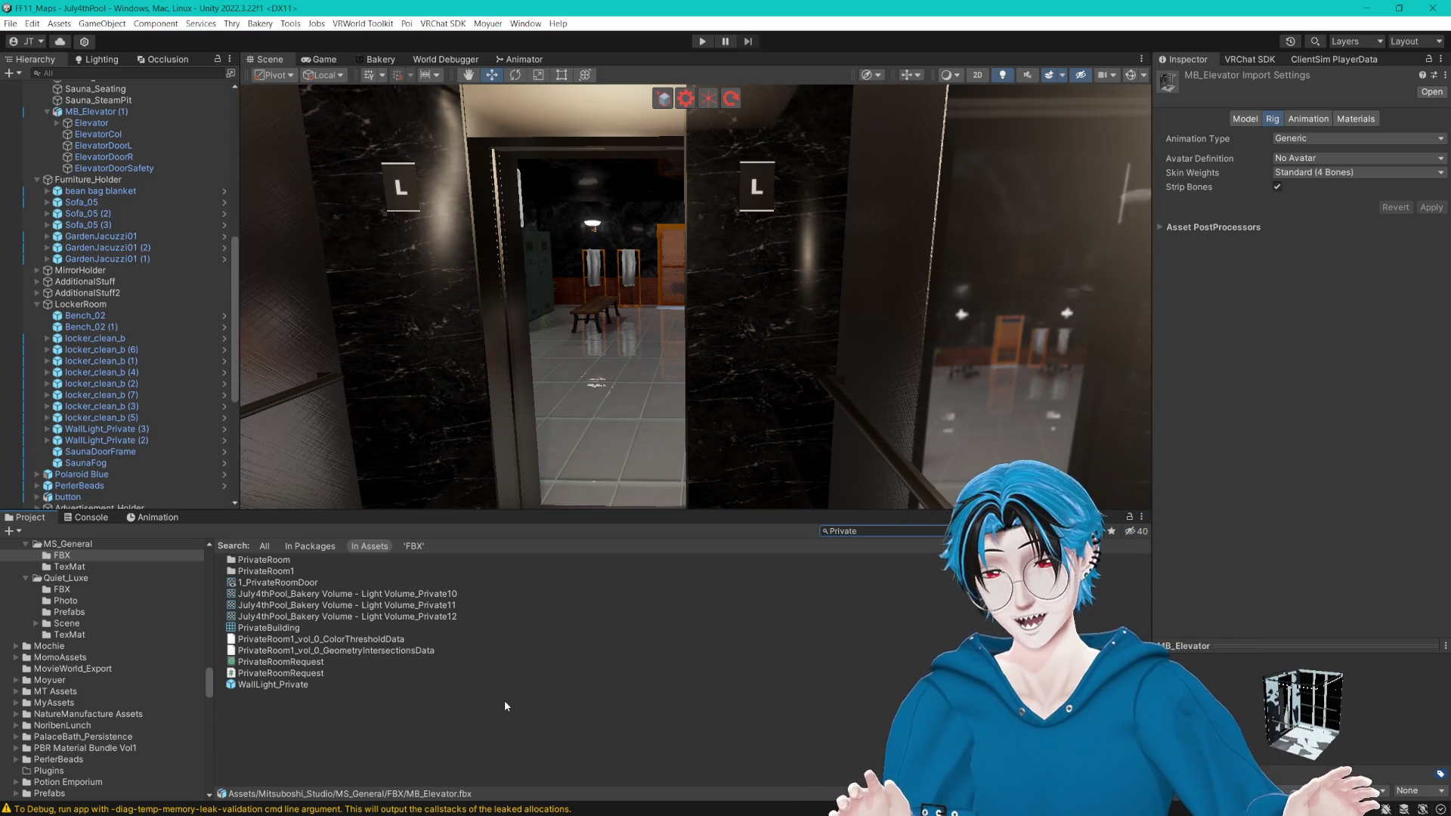
Step: Open the PrivateRoom folder, read Setup, and drag the RoomLock prefab into the scene
left_click(431, 714)
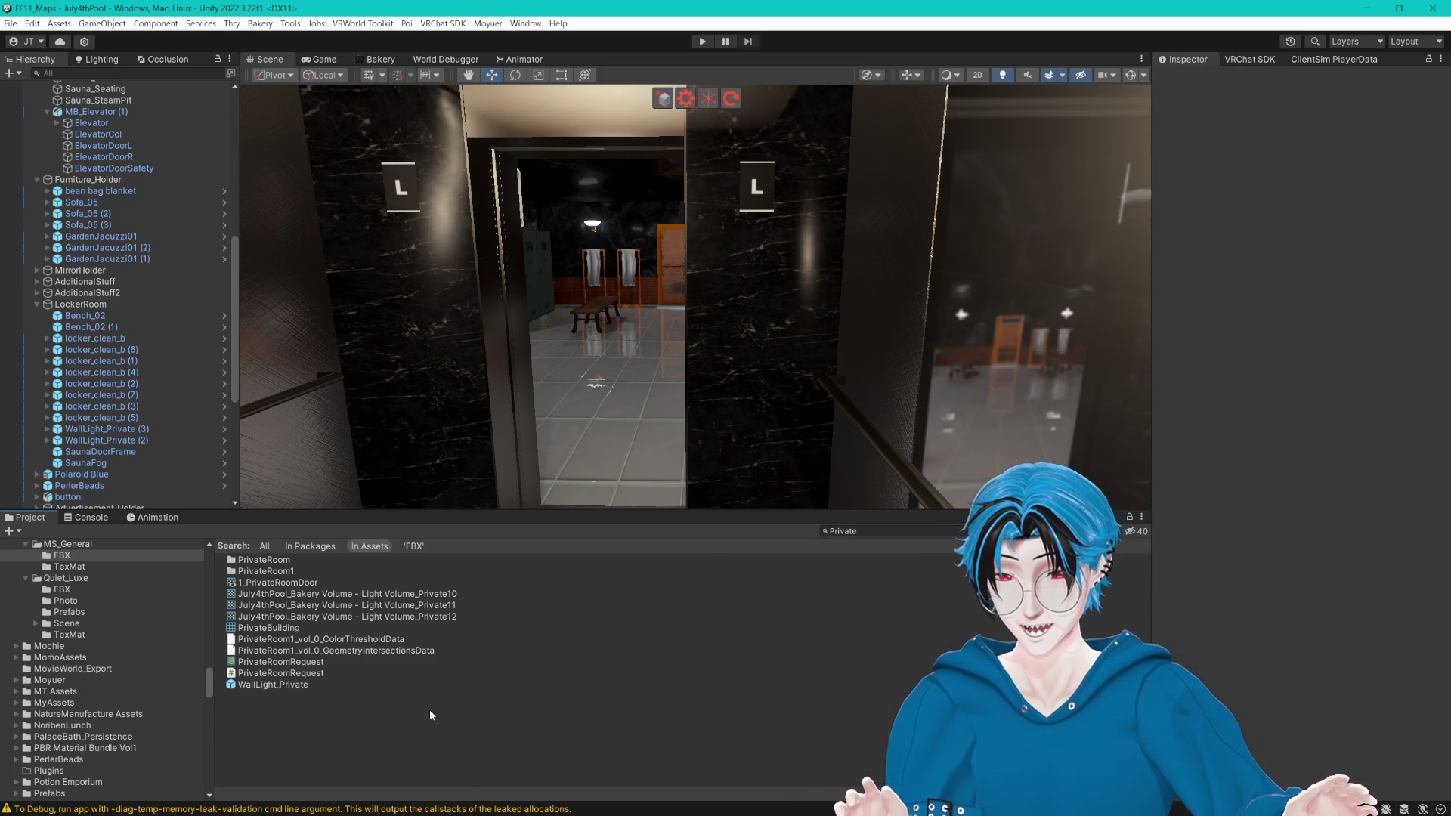
double_click(265, 560)
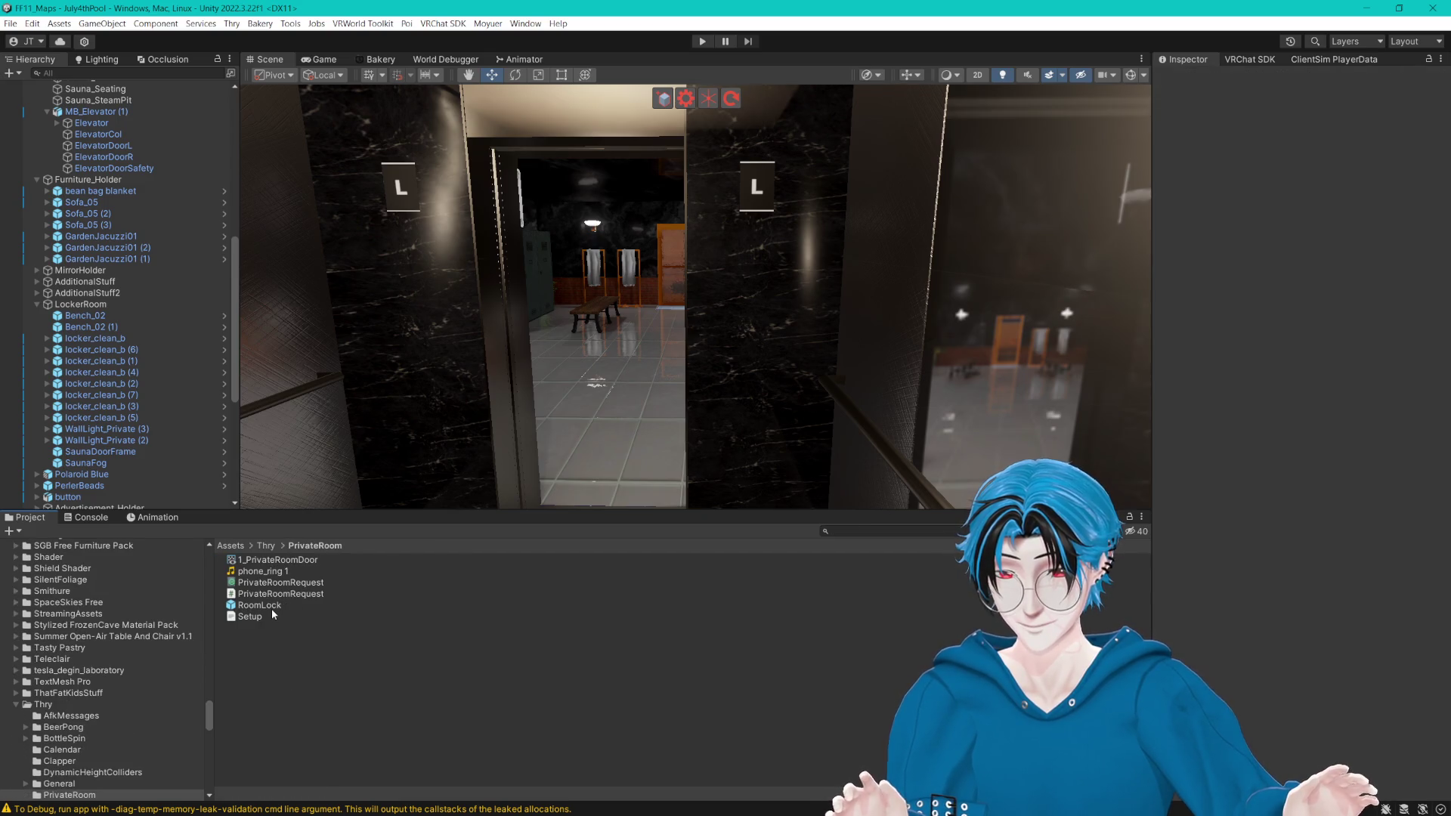
left_click(271, 609)
left_click(260, 619)
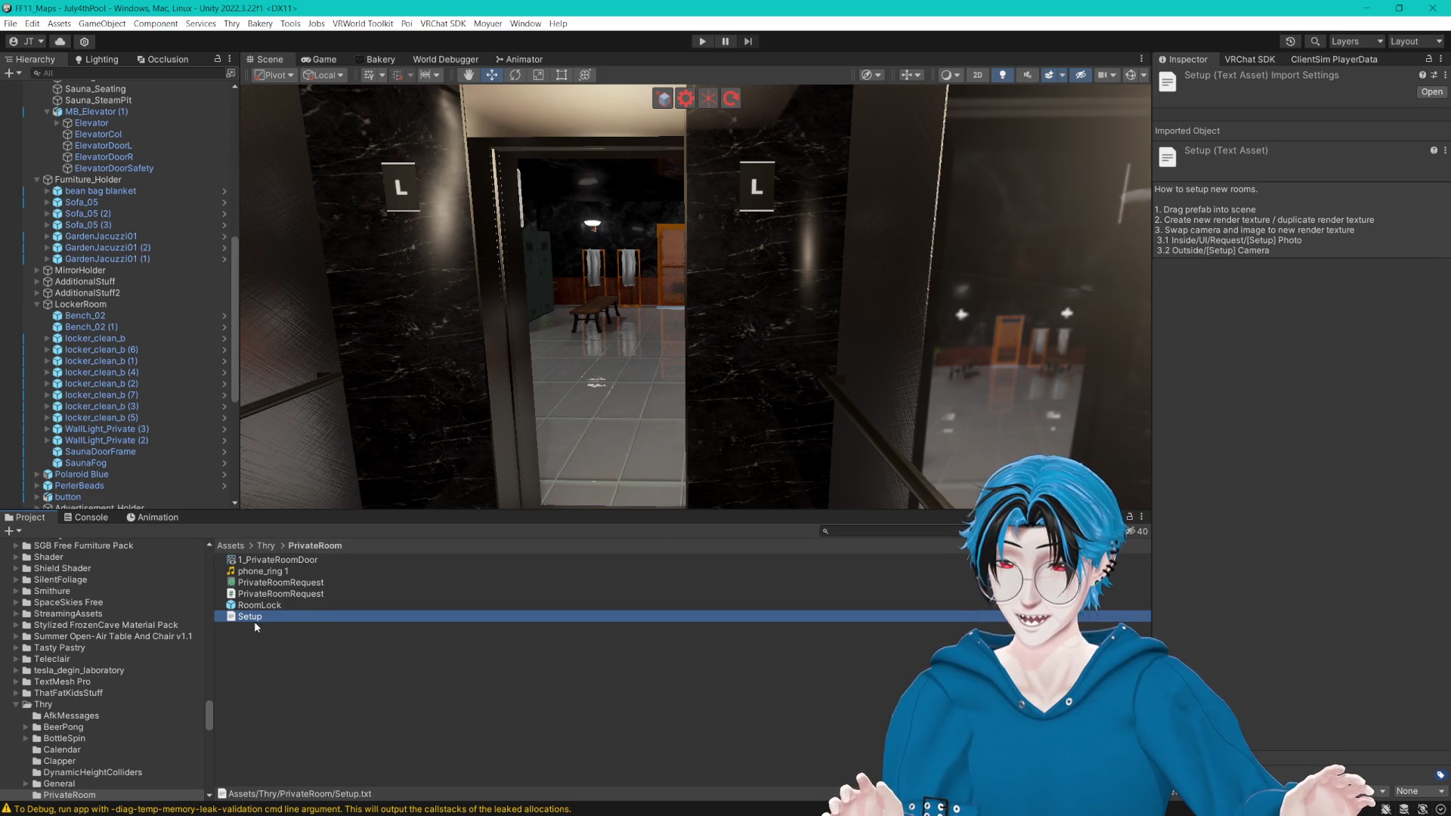
left_click_drag(618, 551, 643, 386)
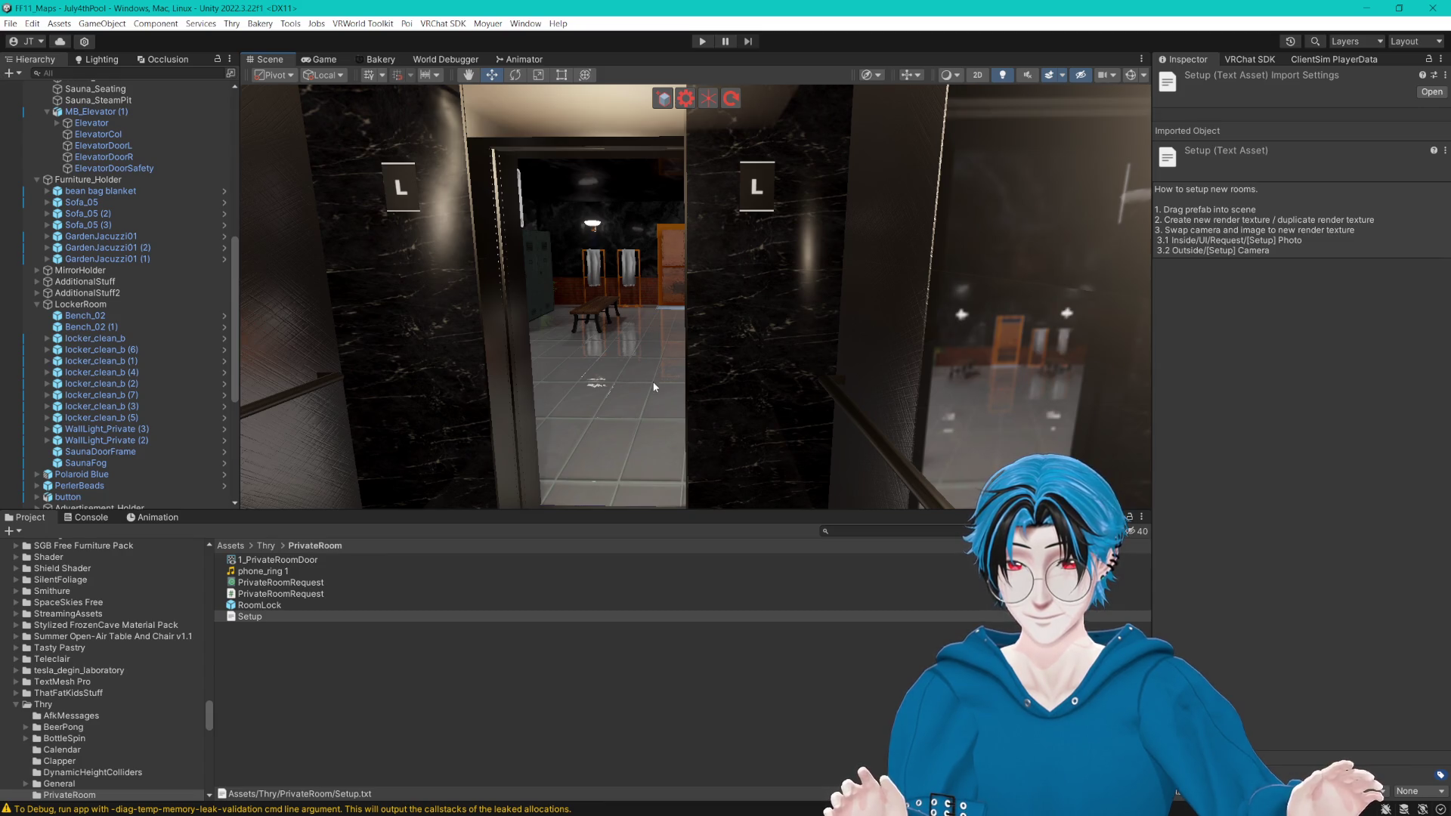
mouse_move(259, 605)
left_mouse_down()
mouse_move(680, 372)
mouse_move(665, 370)
left_mouse_up()
key("f")
mouse_move(374, 401)
left_mouse_down()
mouse_move(804, 392)
mouse_move(654, 424)
mouse_move(804, 429)
mouse_move(451, 198)
mouse_move(439, 164)
left_mouse_up()
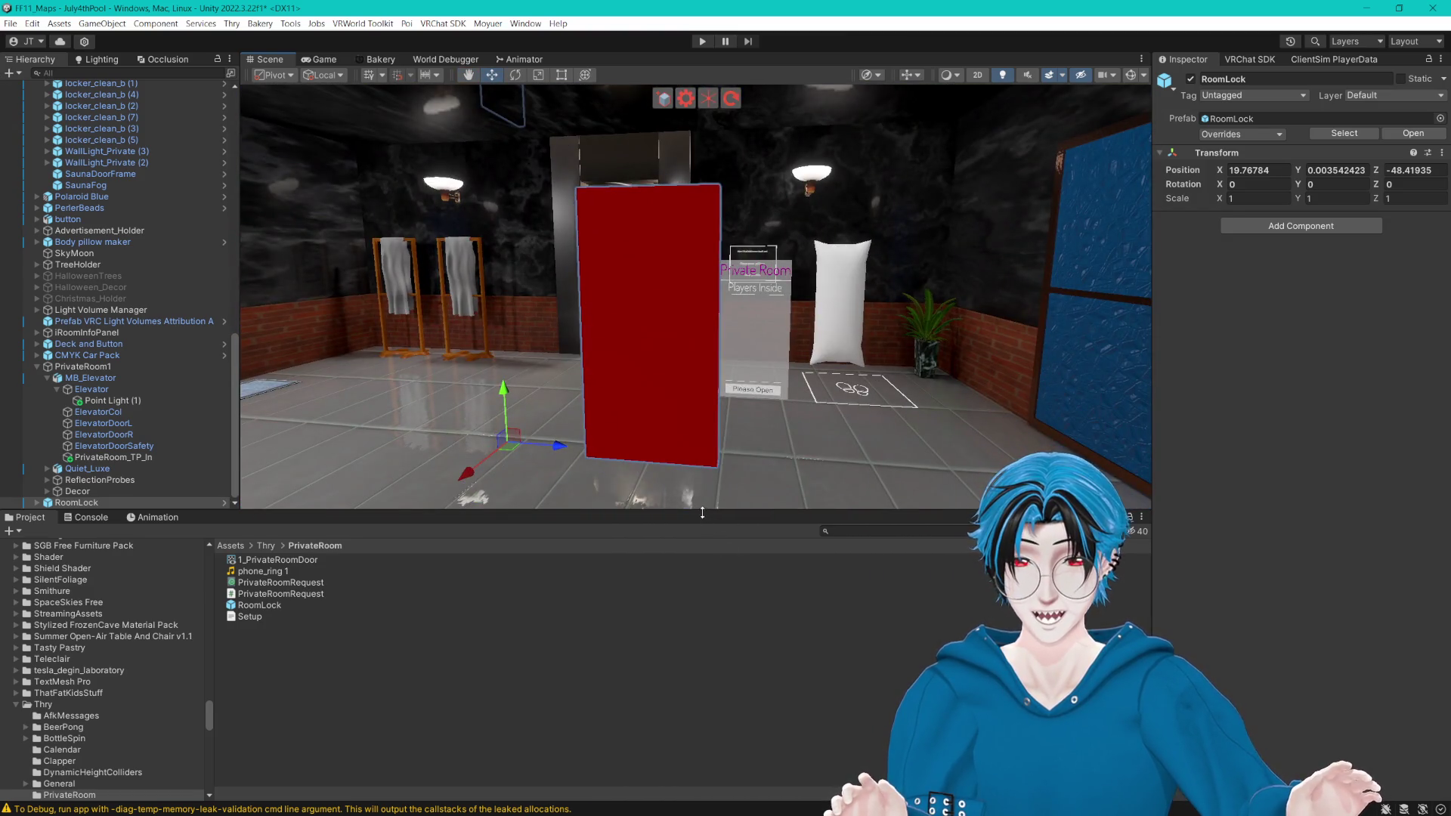
Step: Expand RoomLock's Outside and Inside groups, then select and frame DoorInside
left_click_drag(702, 513, 702, 731)
scroll(815, 548, "up", 3)
mouse_move(815, 548)
left_mouse_down()
mouse_move(650, 600)
mouse_move(675, 552)
mouse_move(877, 540)
left_mouse_up()
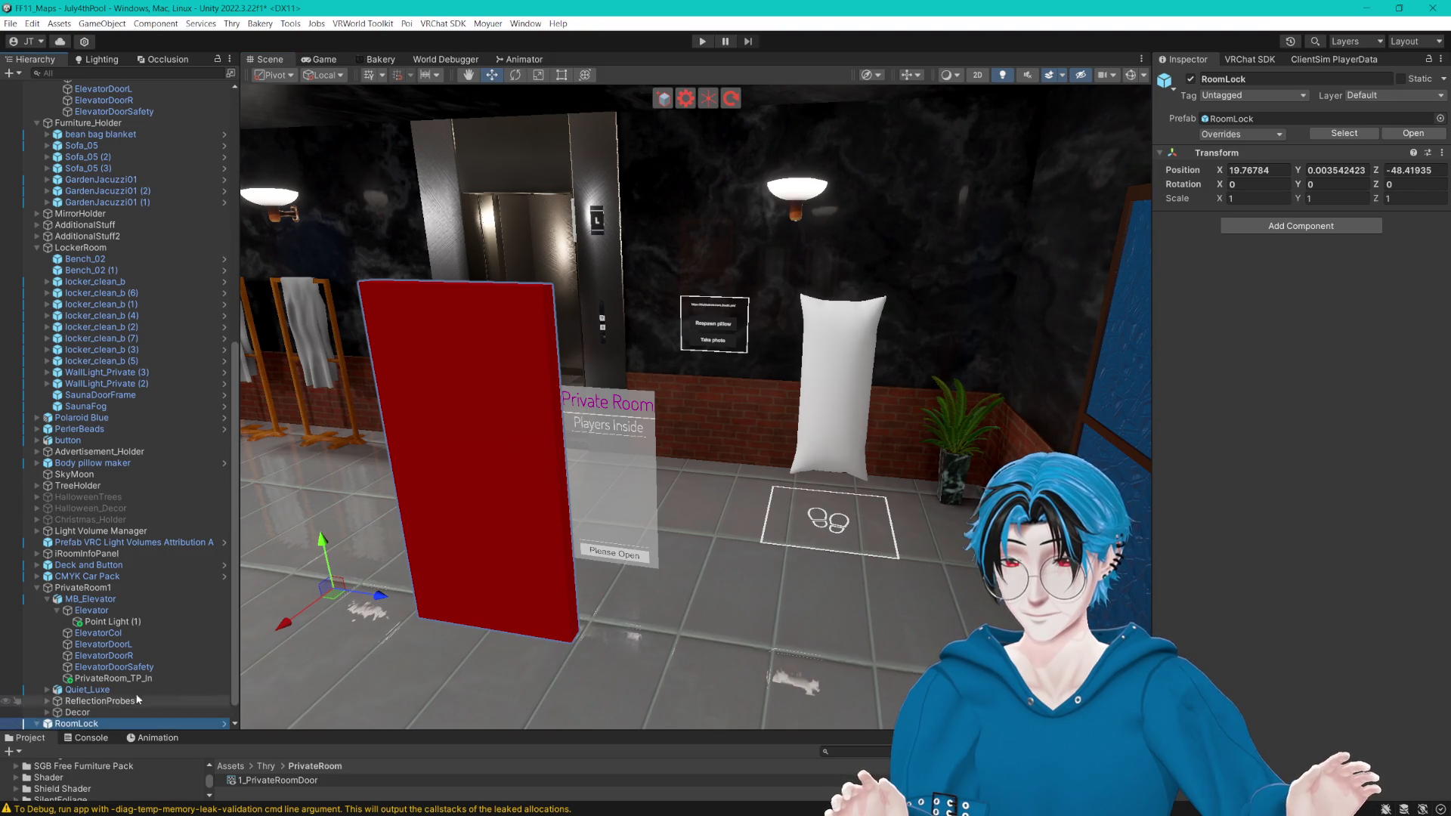
scroll(119, 702, "down", 1)
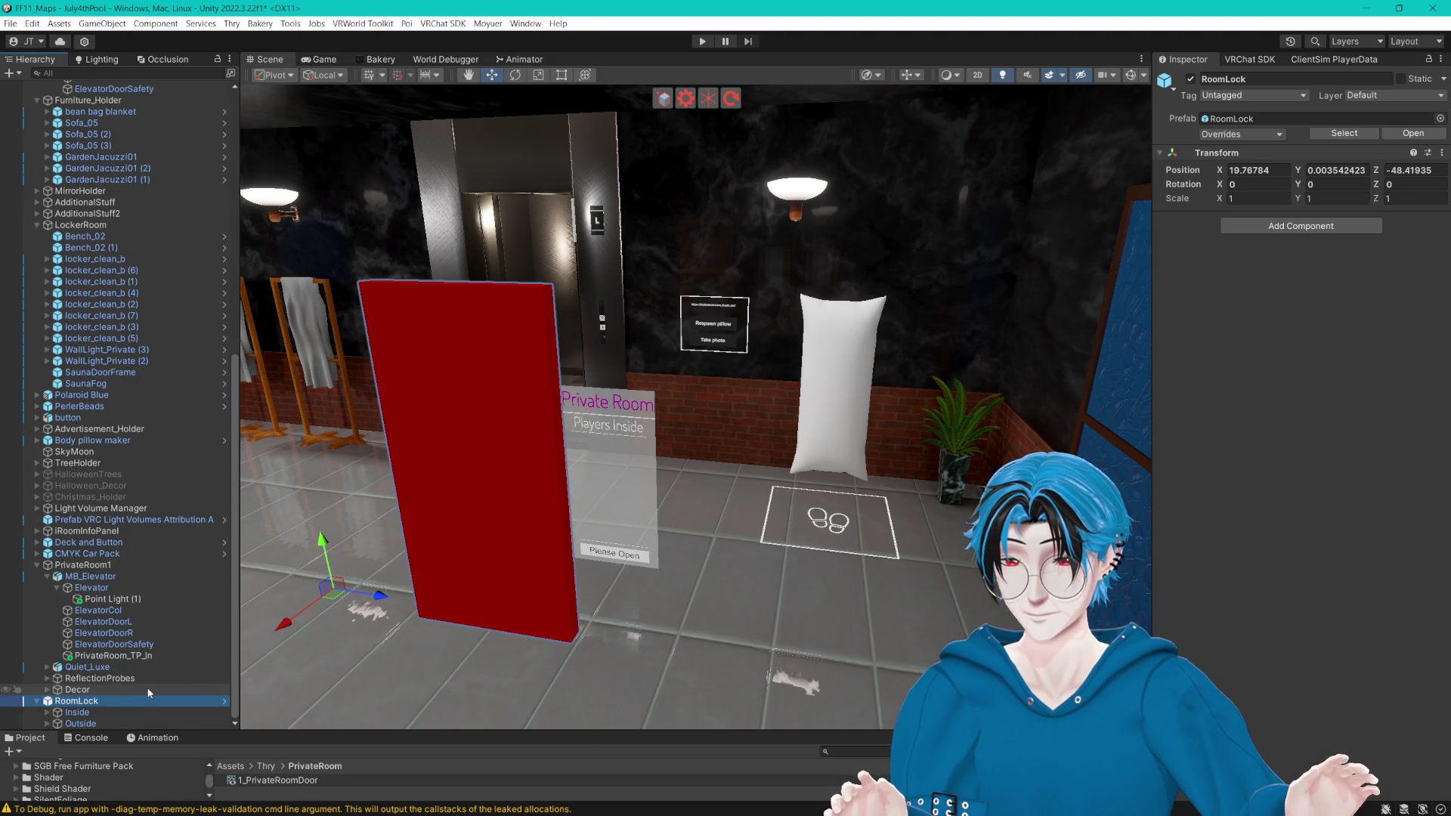
left_click(47, 723)
left_click(47, 711)
scroll(75, 720, "down", 3)
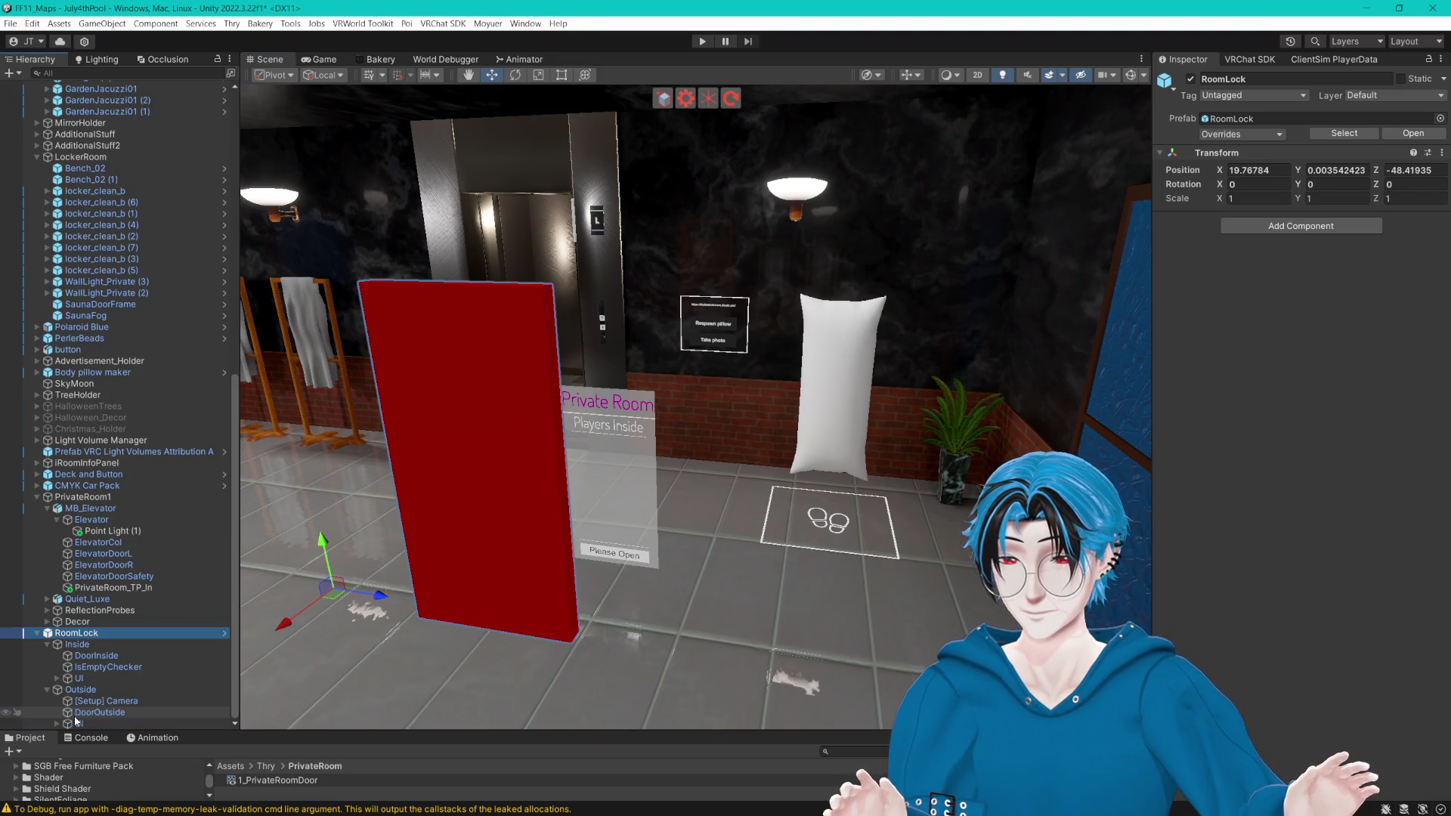
left_click(124, 656)
key("f")
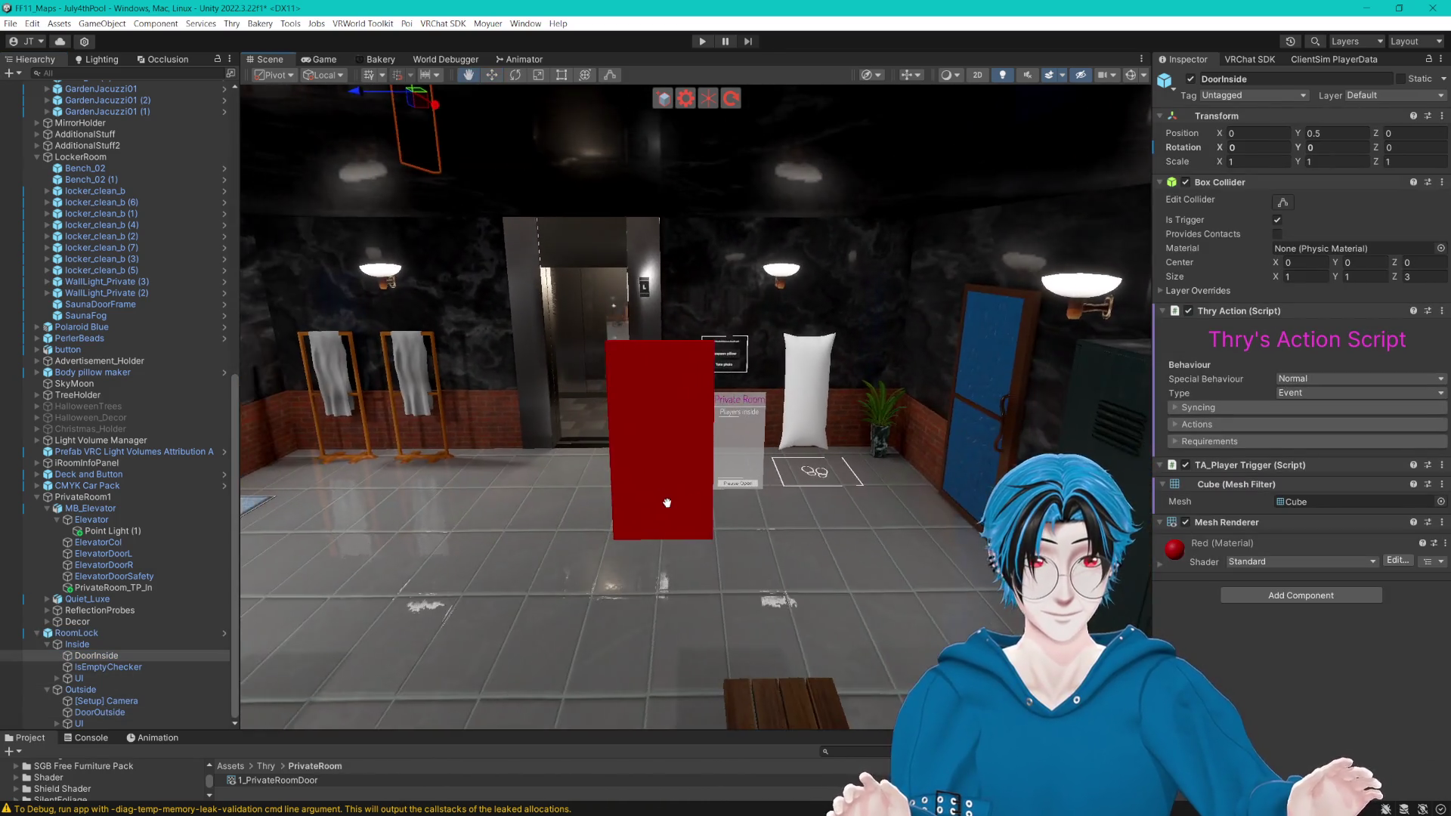
left_click_drag(666, 503, 589, 522)
Step: Look over the [Setup] Camera, Inside, DoorOutside and Outside objects, then frame RoomLock
left_click(106, 700)
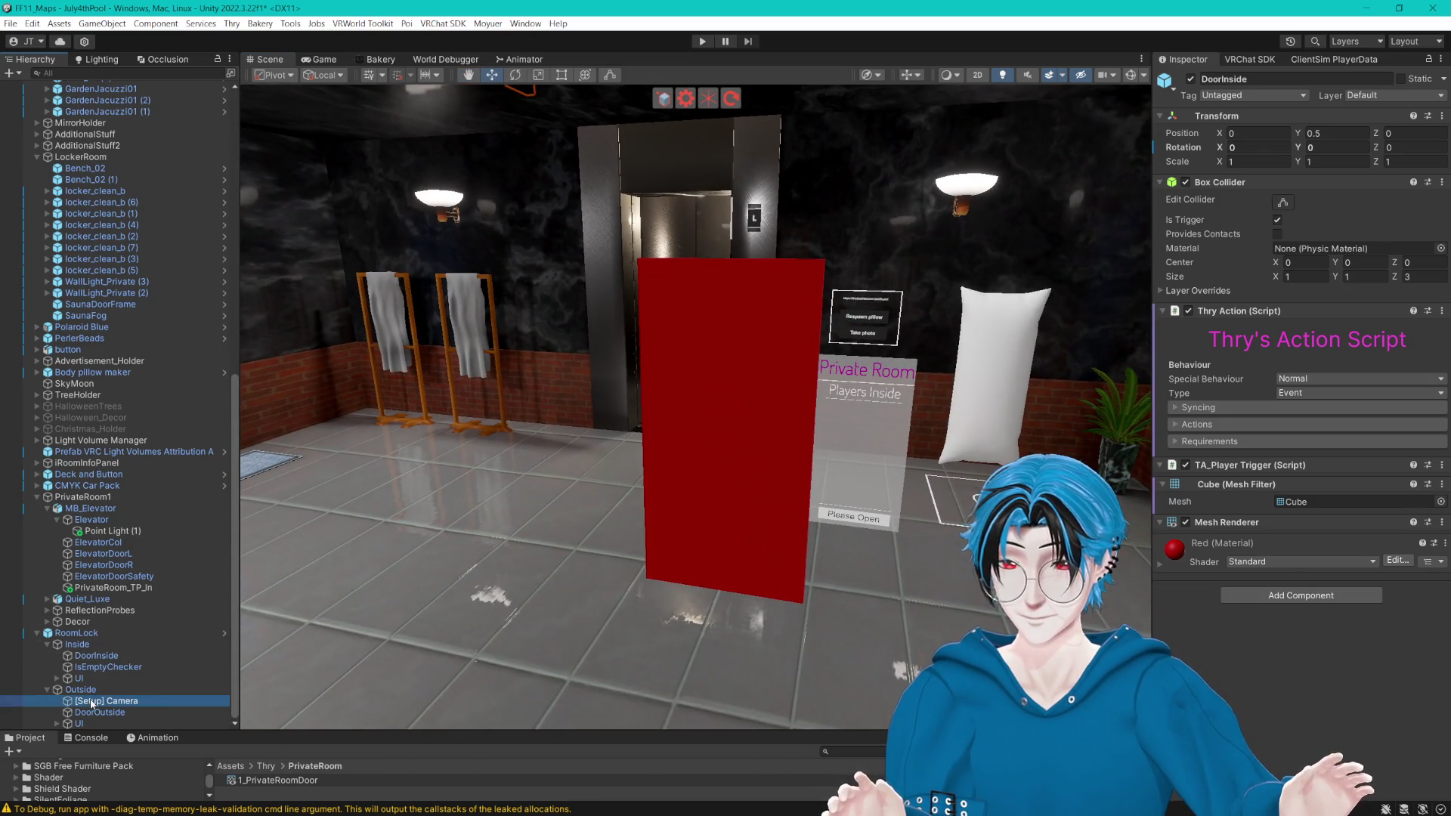
left_click_drag(721, 526, 654, 550)
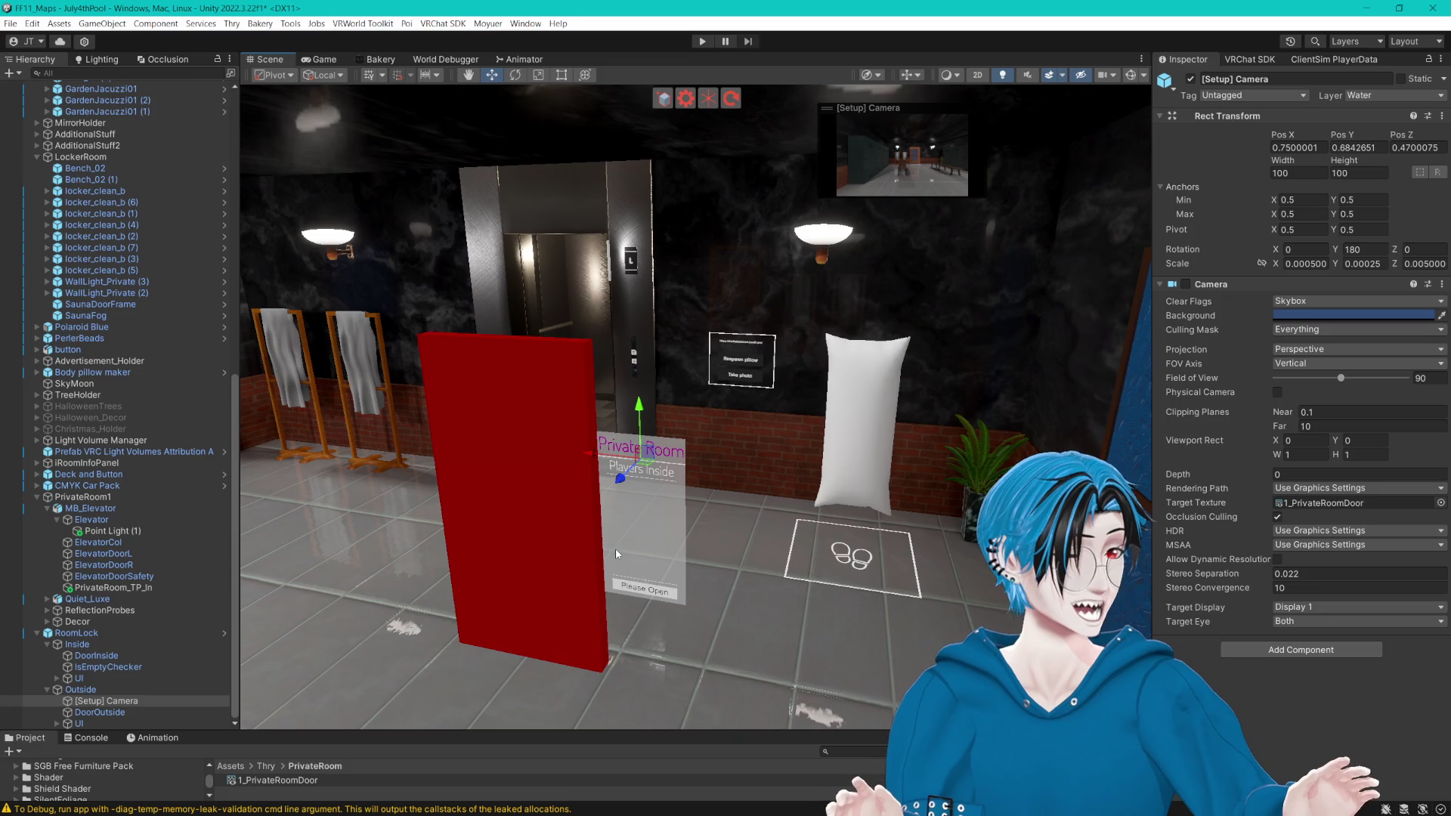
left_click_drag(560, 543, 658, 537)
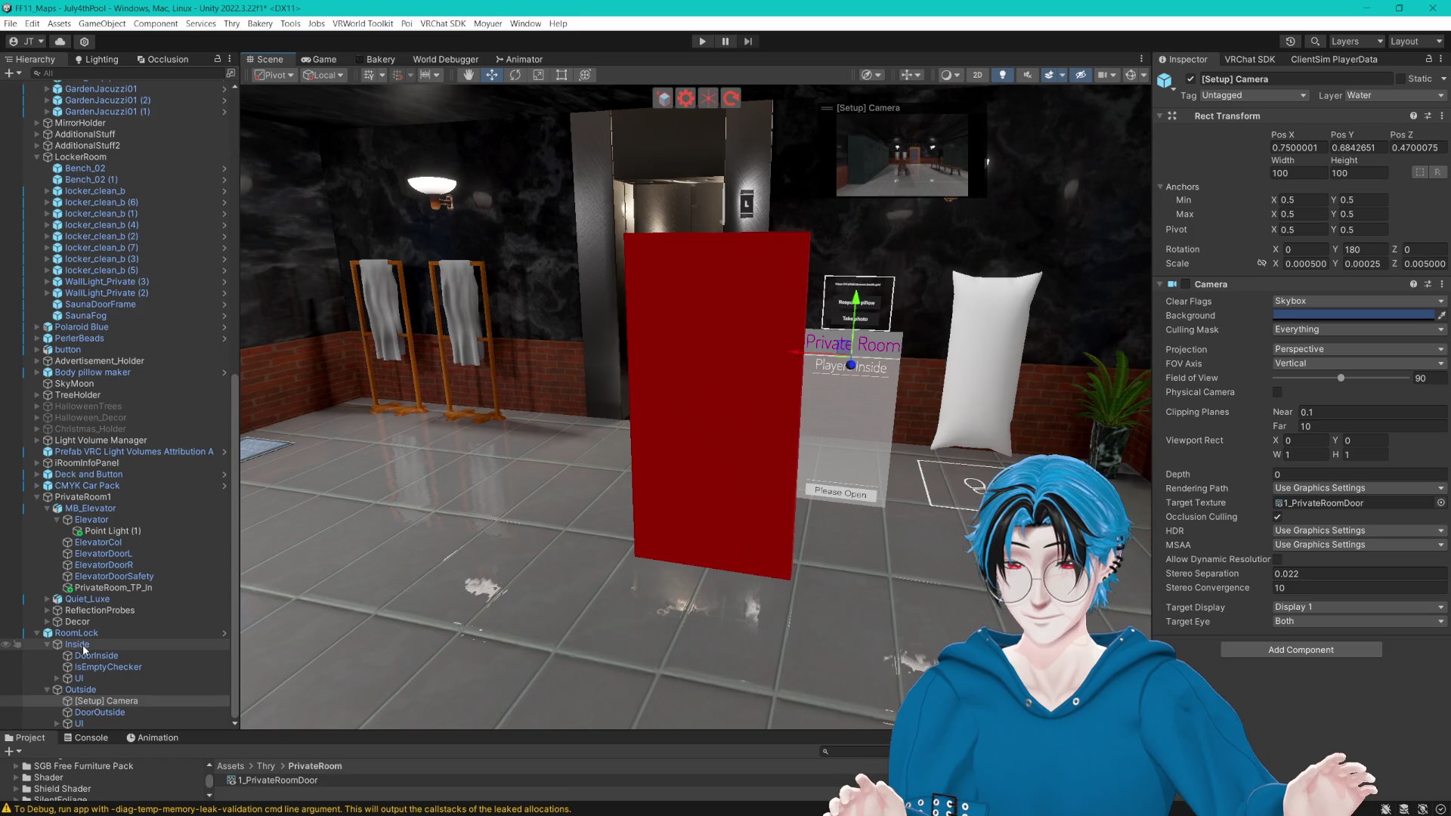
left_click(83, 646)
left_click(97, 712)
left_click(80, 690)
double_click(75, 633)
mouse_move(508, 538)
left_mouse_down()
mouse_move(559, 576)
mouse_move(848, 398)
mouse_move(579, 487)
mouse_move(646, 494)
mouse_move(706, 470)
left_mouse_up()
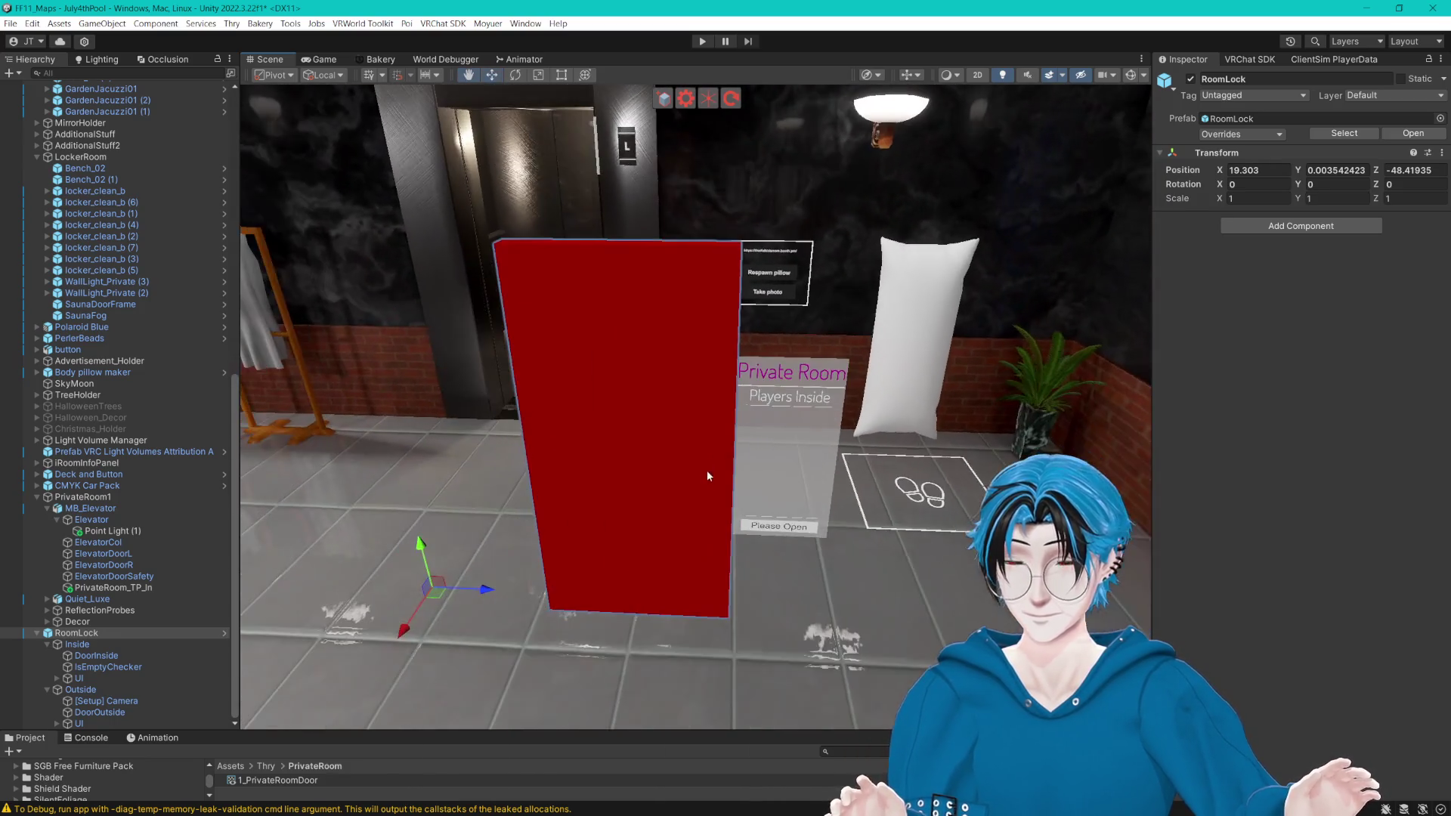
Step: Toggle the red DoorOutside's Mesh Renderer off and on, then select and frame DoorInside
left_click(580, 436)
mouse_move(621, 526)
left_mouse_down()
mouse_move(700, 537)
mouse_move(574, 533)
mouse_move(808, 508)
mouse_move(769, 486)
left_mouse_up()
key("f")
scroll(733, 484, "up", 5)
scroll(732, 484, "down", 5)
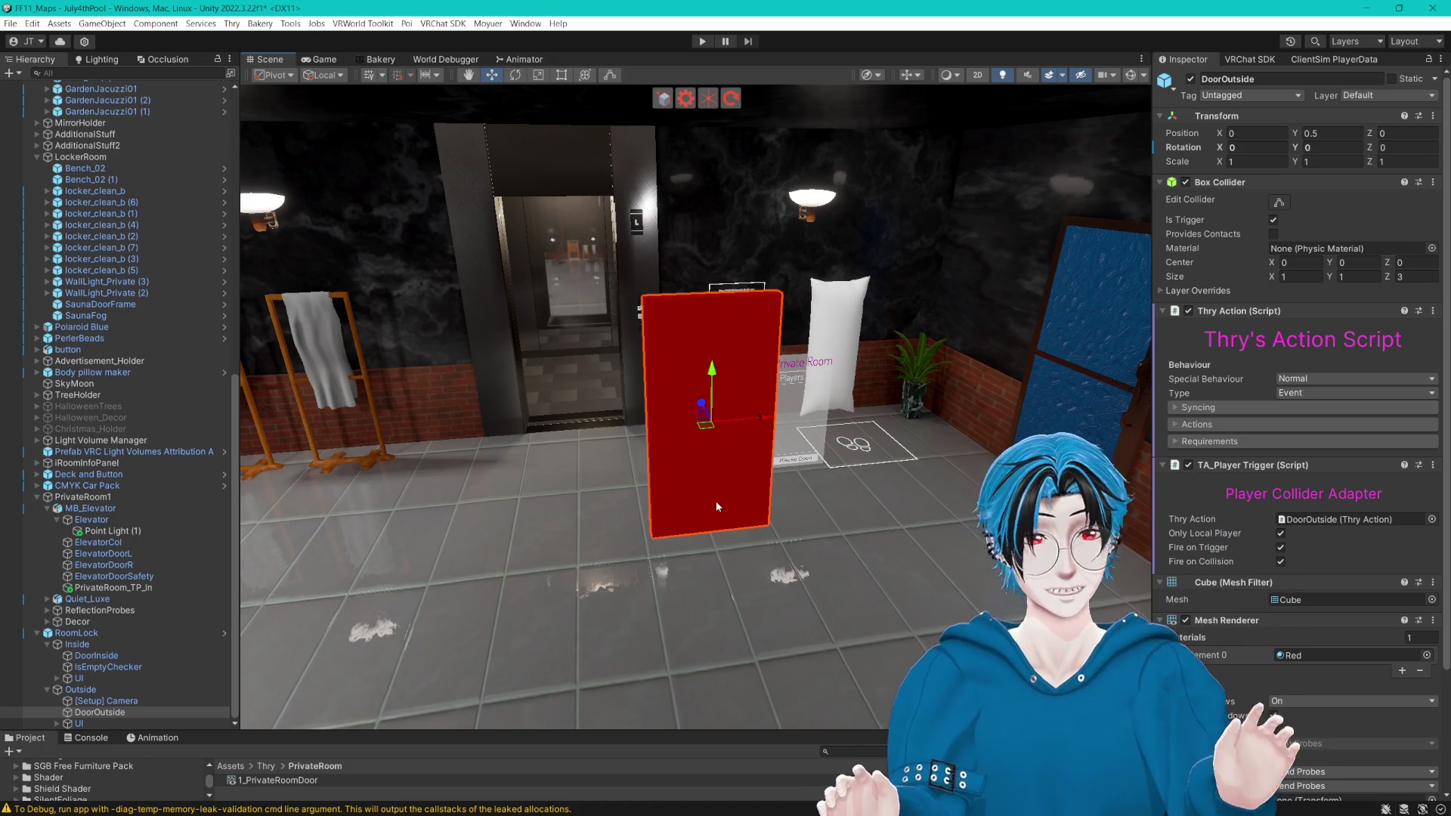
scroll(715, 501, "up", 3)
scroll(1221, 508, "down", 3)
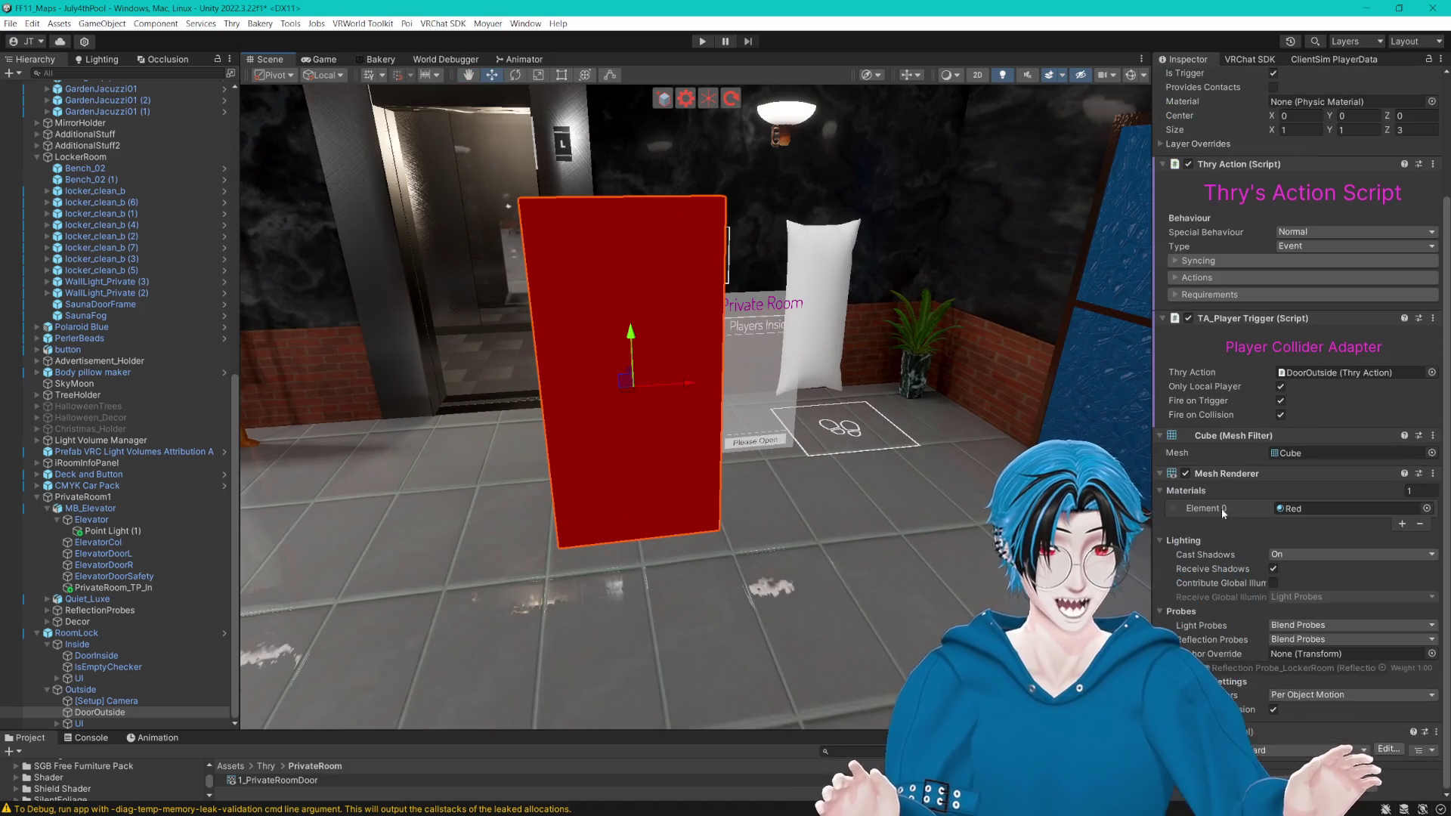
left_click(1186, 476)
left_click(1186, 476)
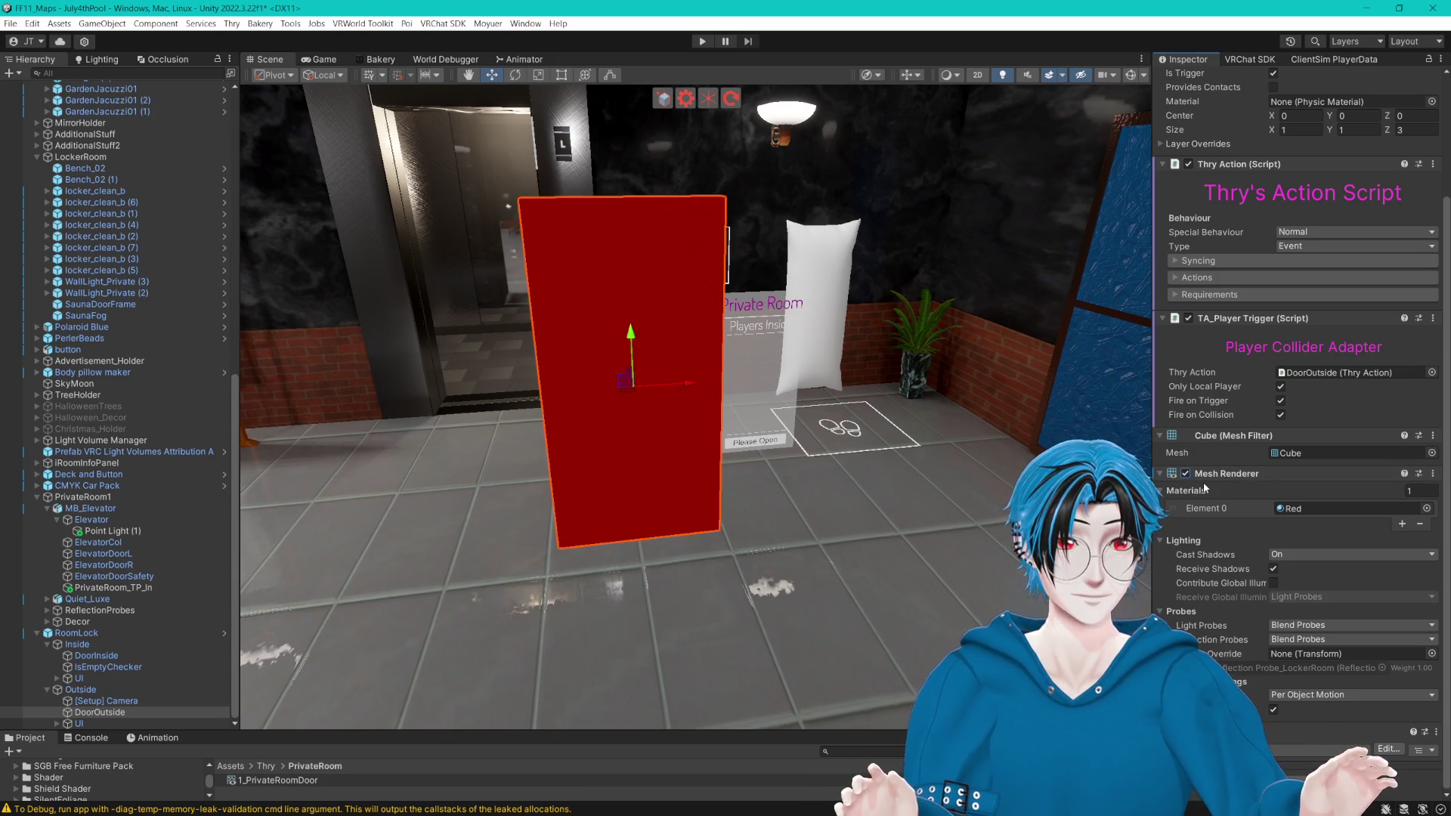
key("f")
left_click(98, 656)
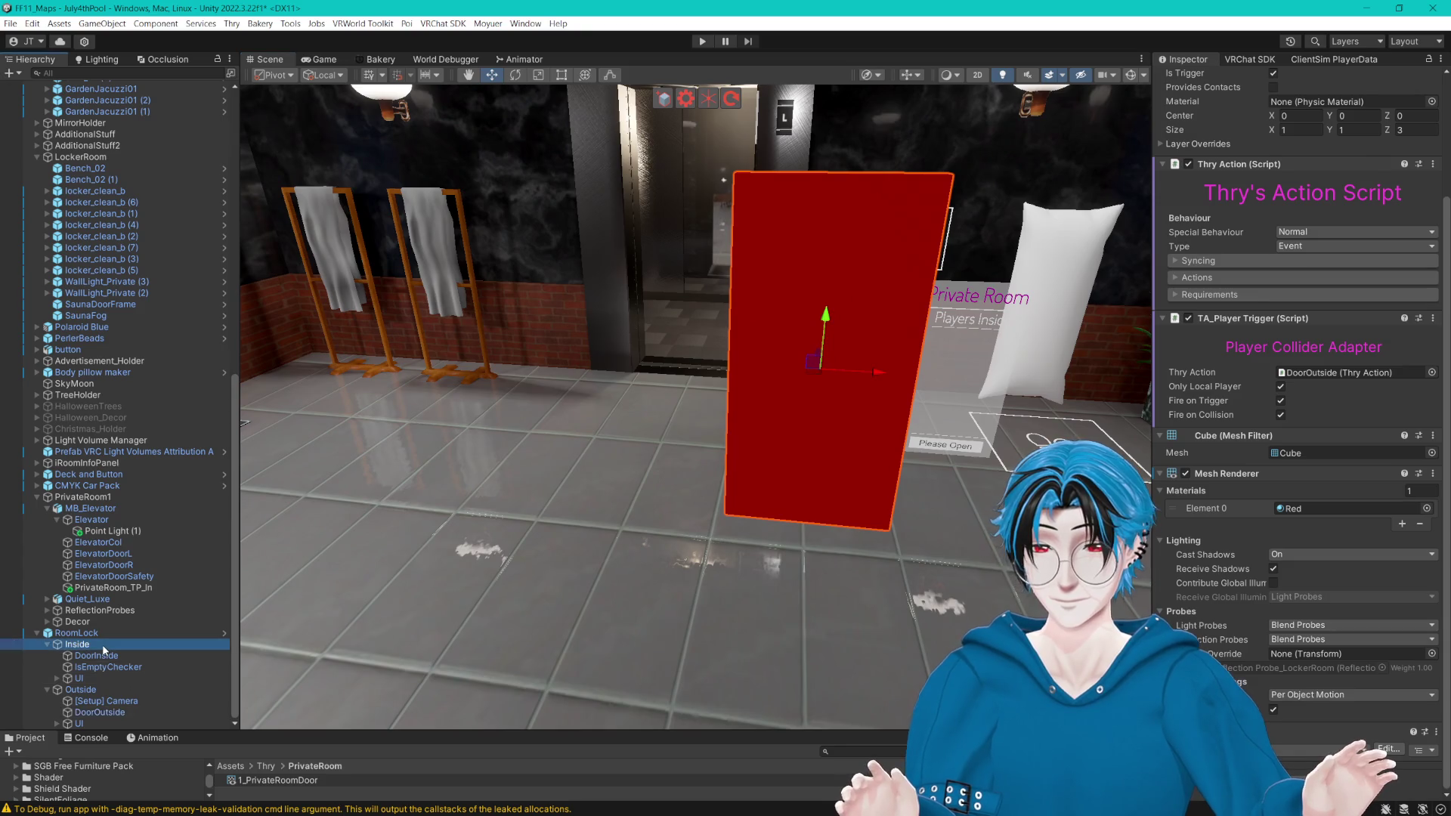
key("f")
scroll(745, 446, "down", 10)
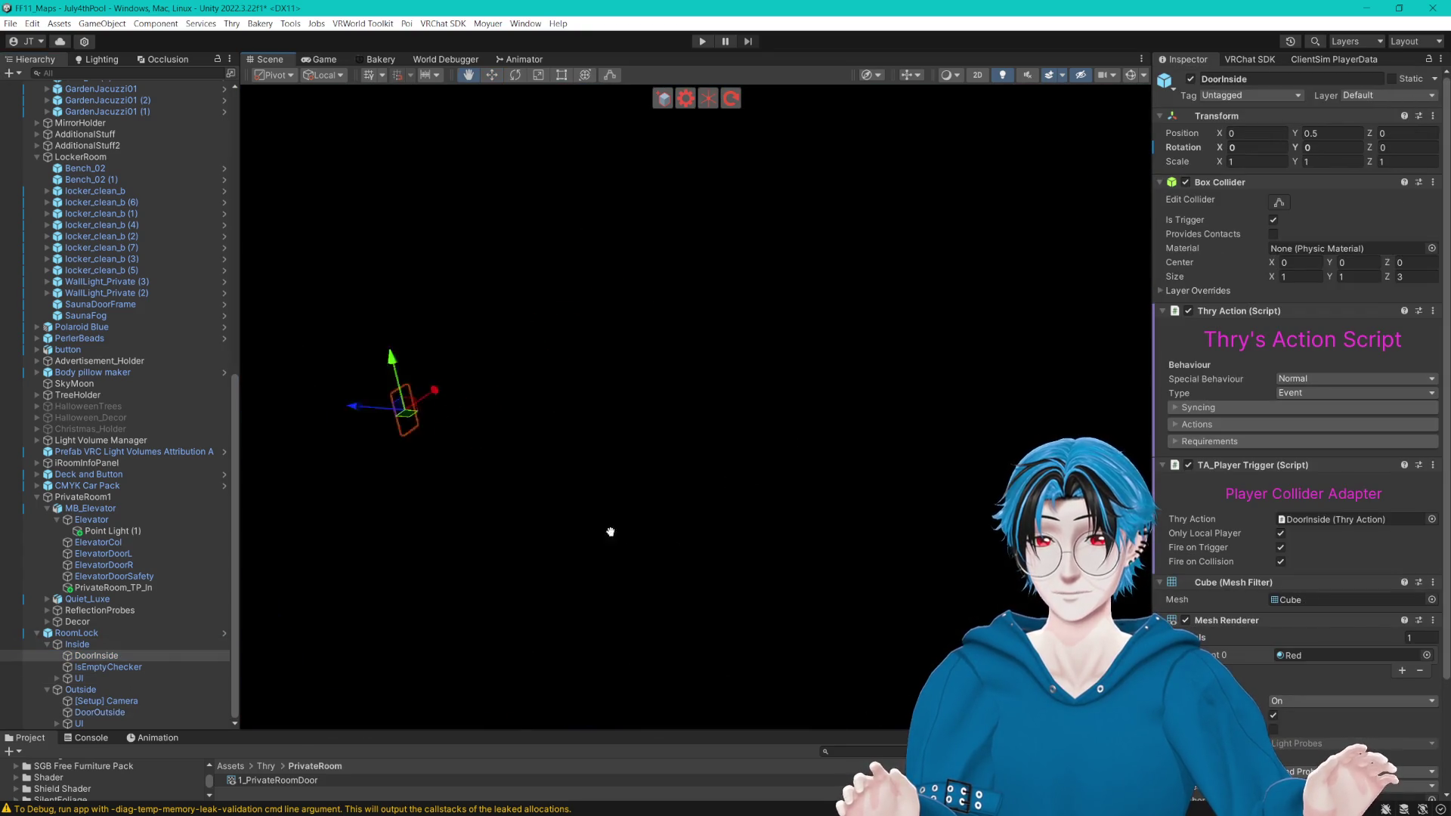
Step: Set RoomLock's Z position to 7.92 and slide it along X beside the pool
left_click(89, 634)
key("f")
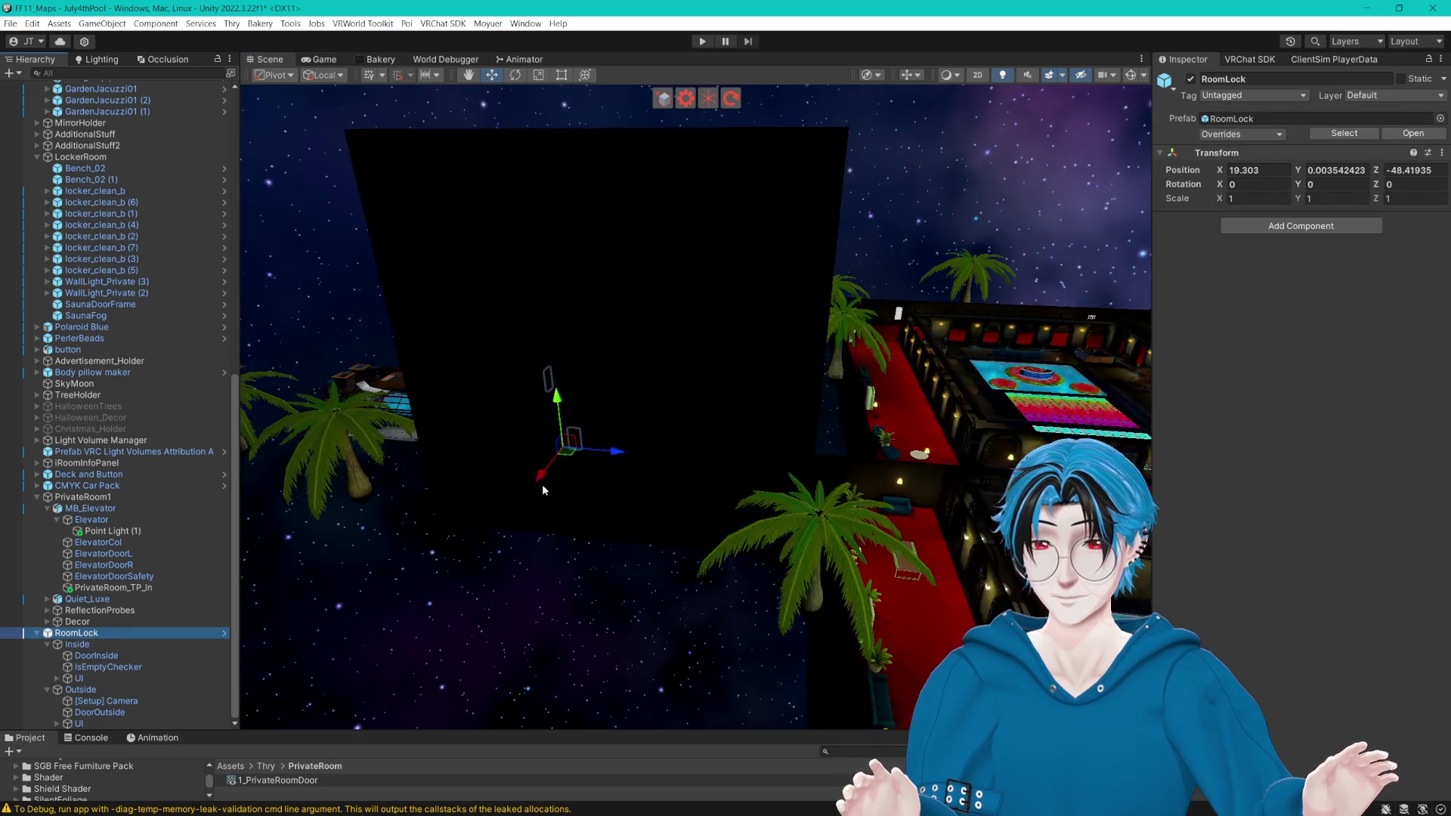
key("ctrl+z")
key("f")
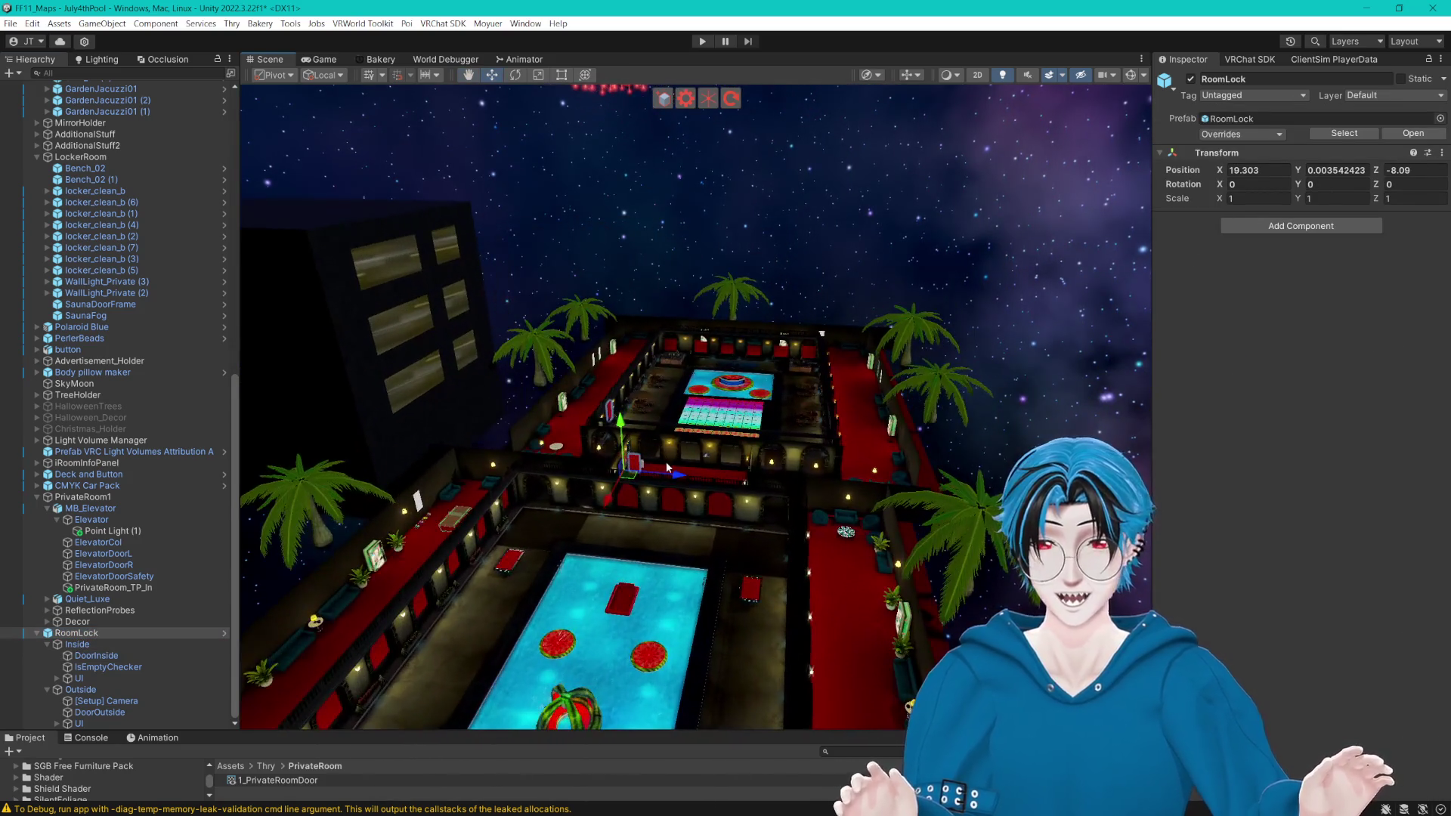
left_click_drag(809, 497, 746, 655)
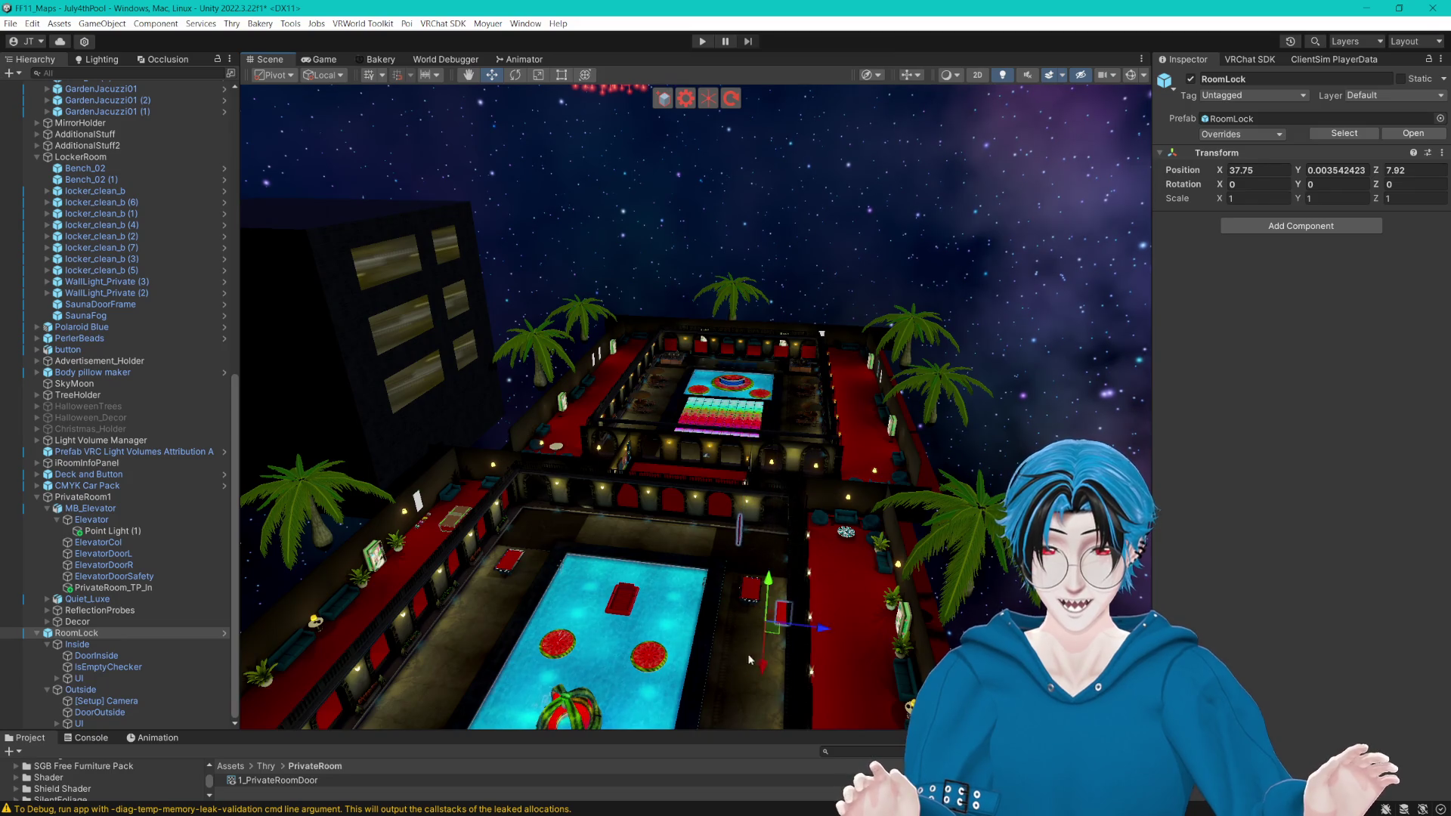
key("f")
mouse_move(856, 581)
left_mouse_down()
mouse_move(768, 563)
mouse_move(738, 583)
left_mouse_up()
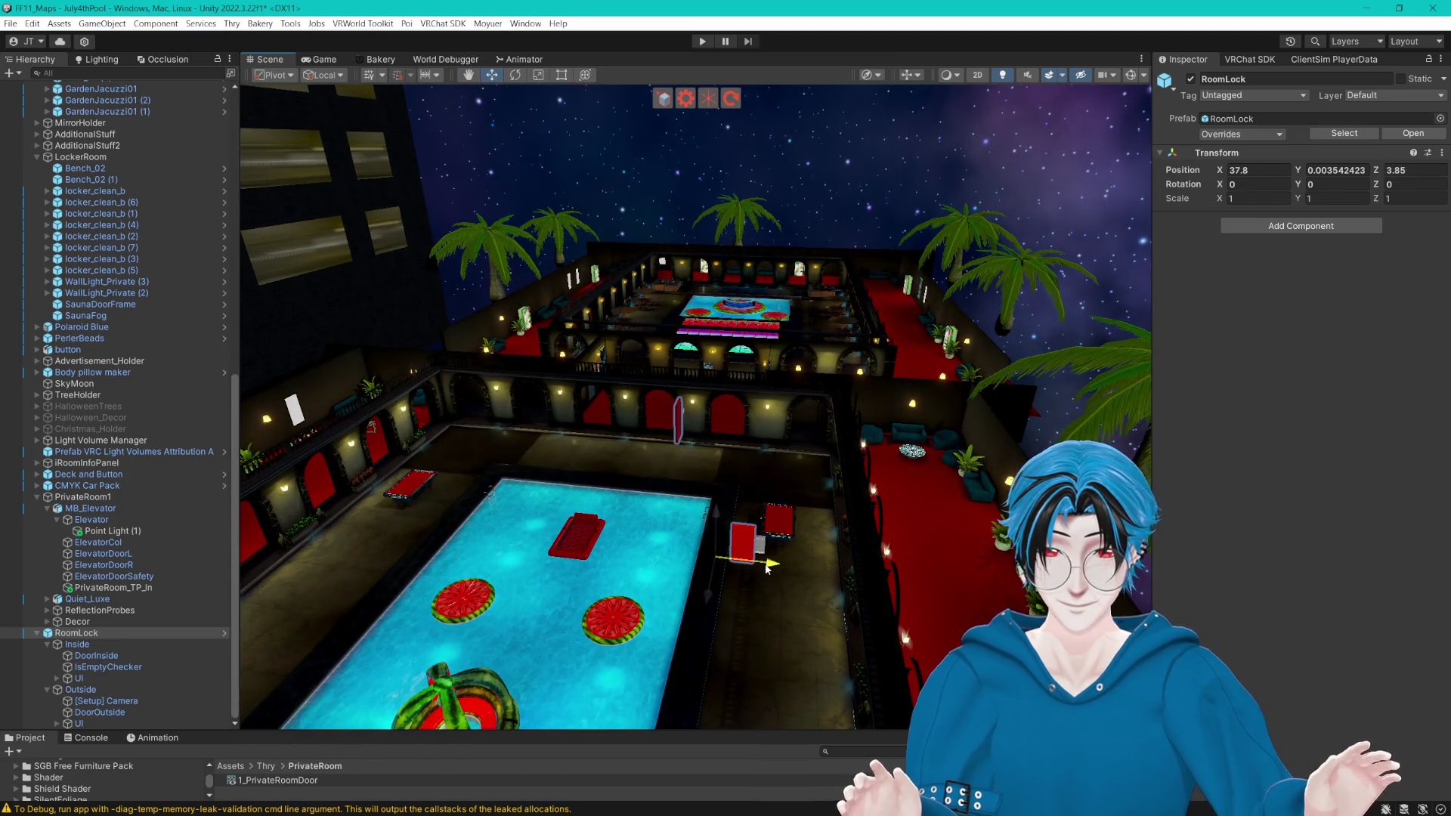
left_click_drag(705, 646, 694, 703)
key("f")
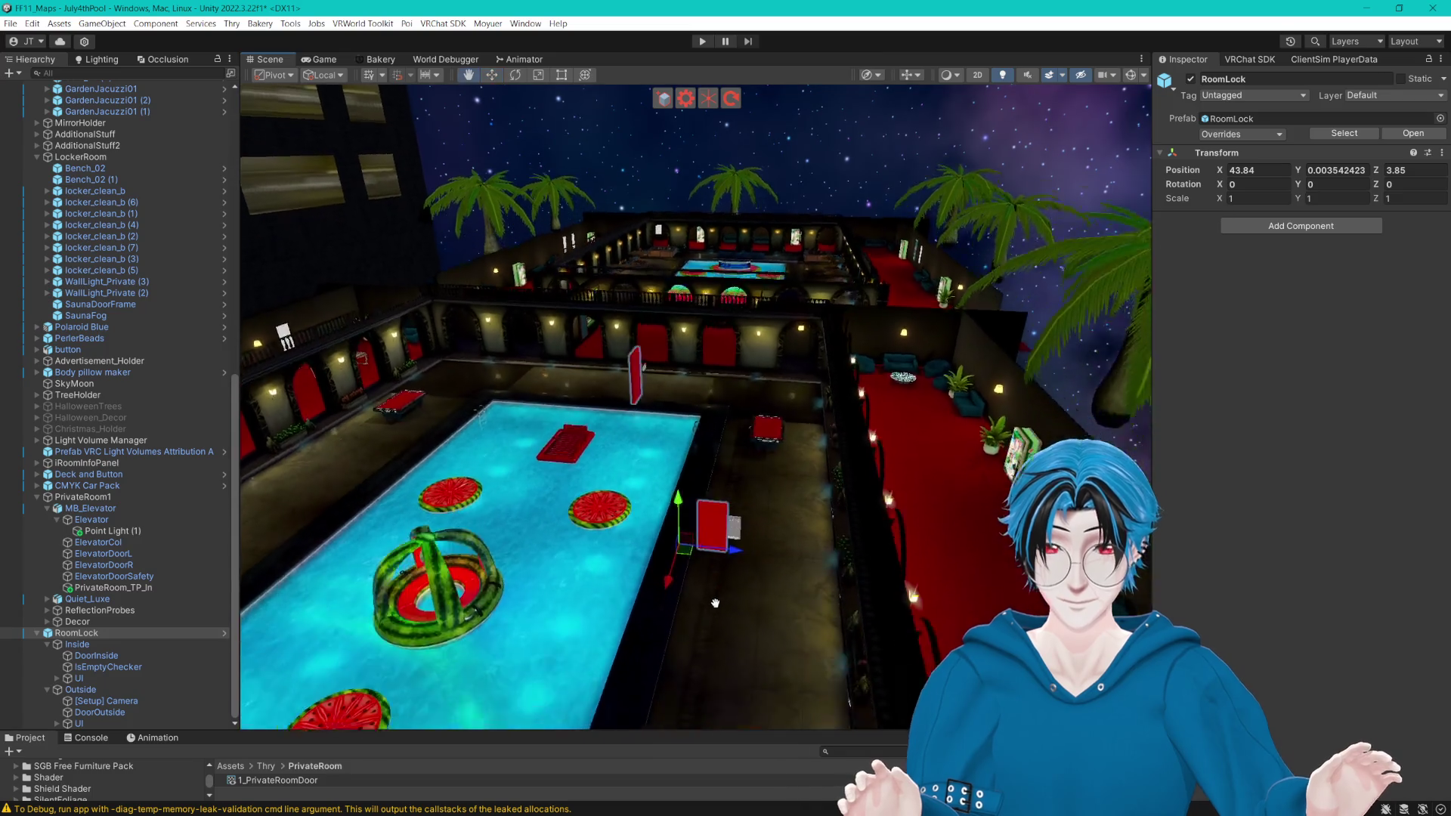
scroll(710, 576, "down", 10)
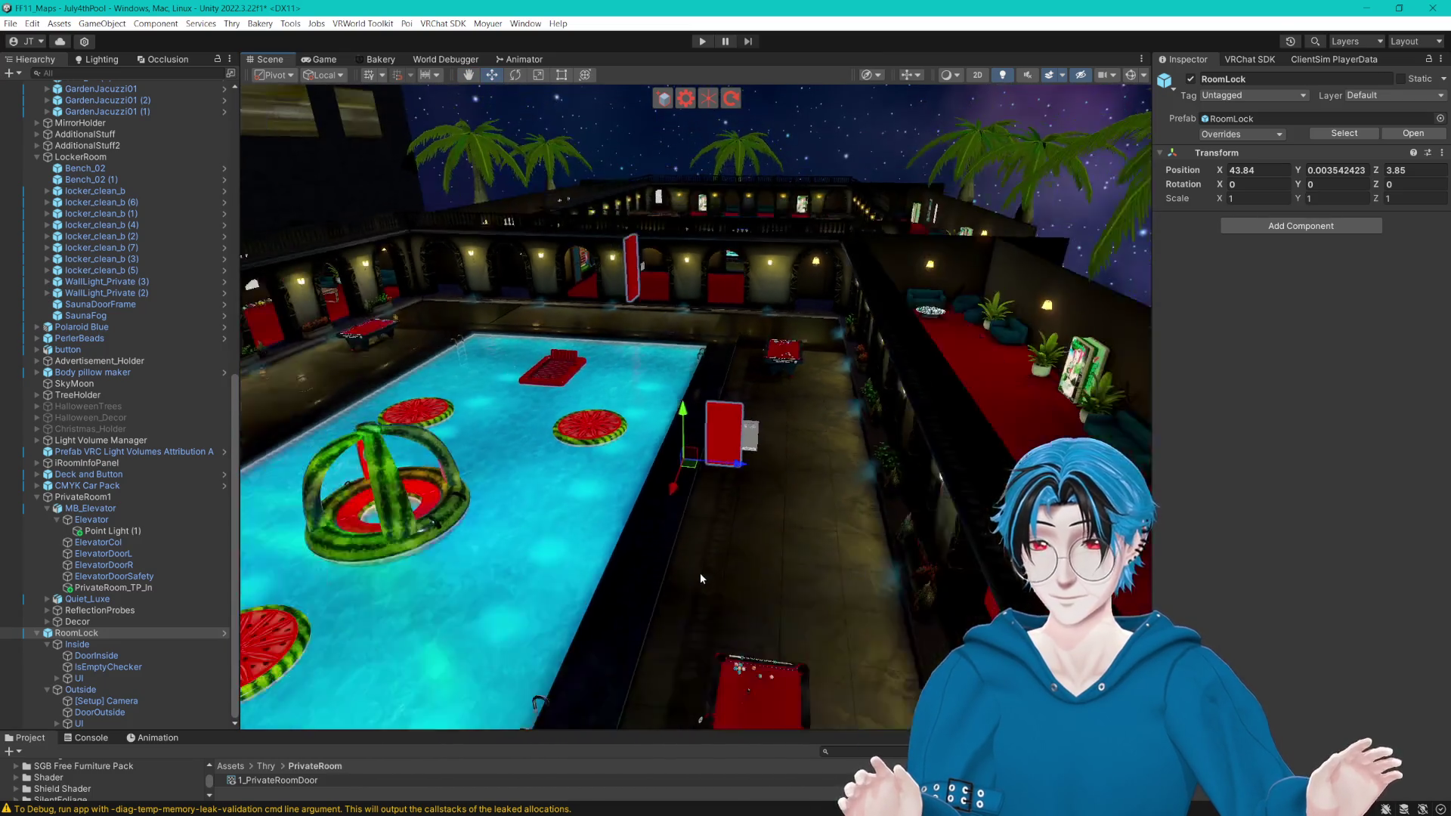
left_click_drag(762, 551, 807, 549)
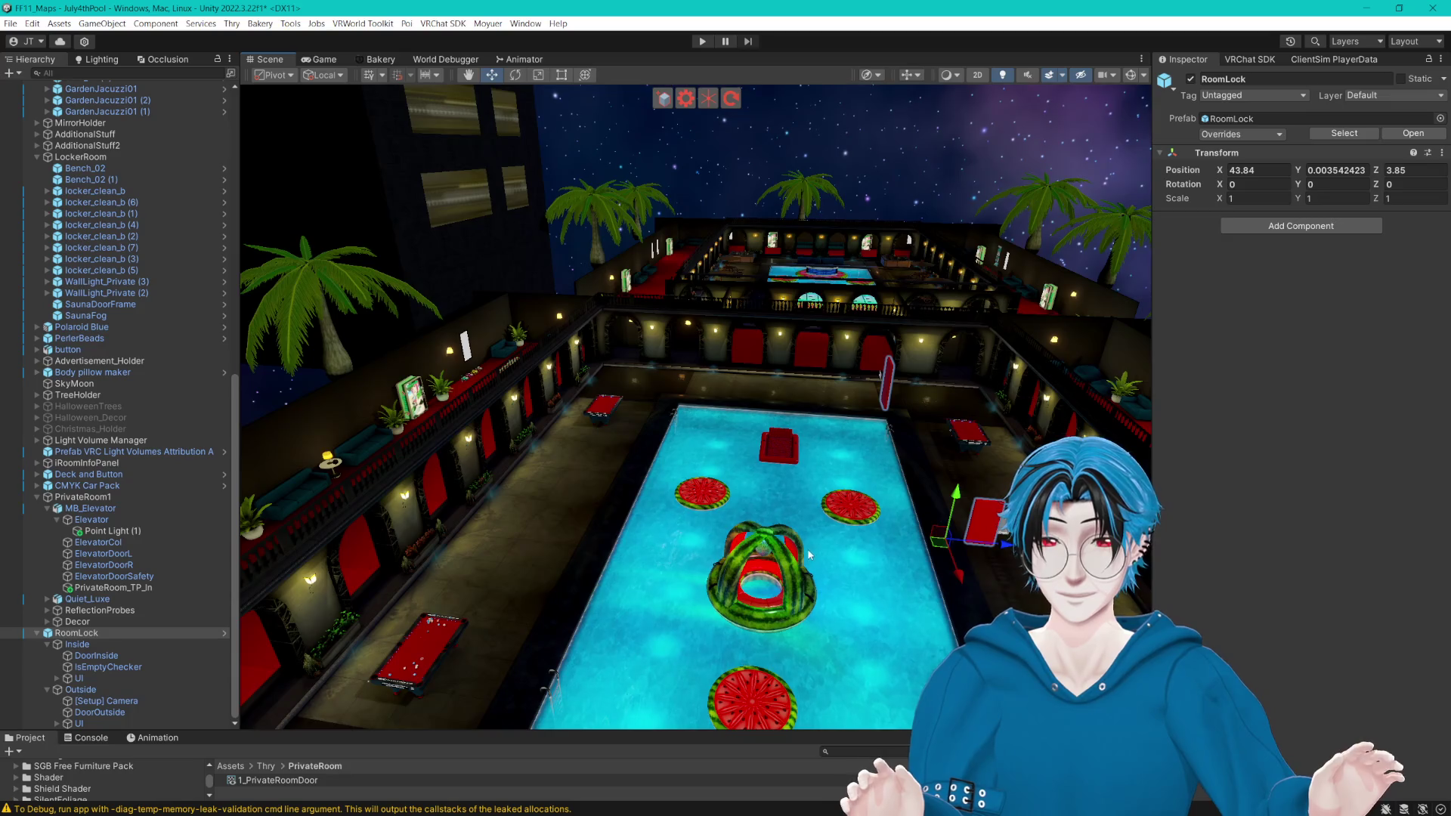
Step: Move the Inside door group into the locker room, lowering it onto the floor at Z -52.704
left_click(77, 644)
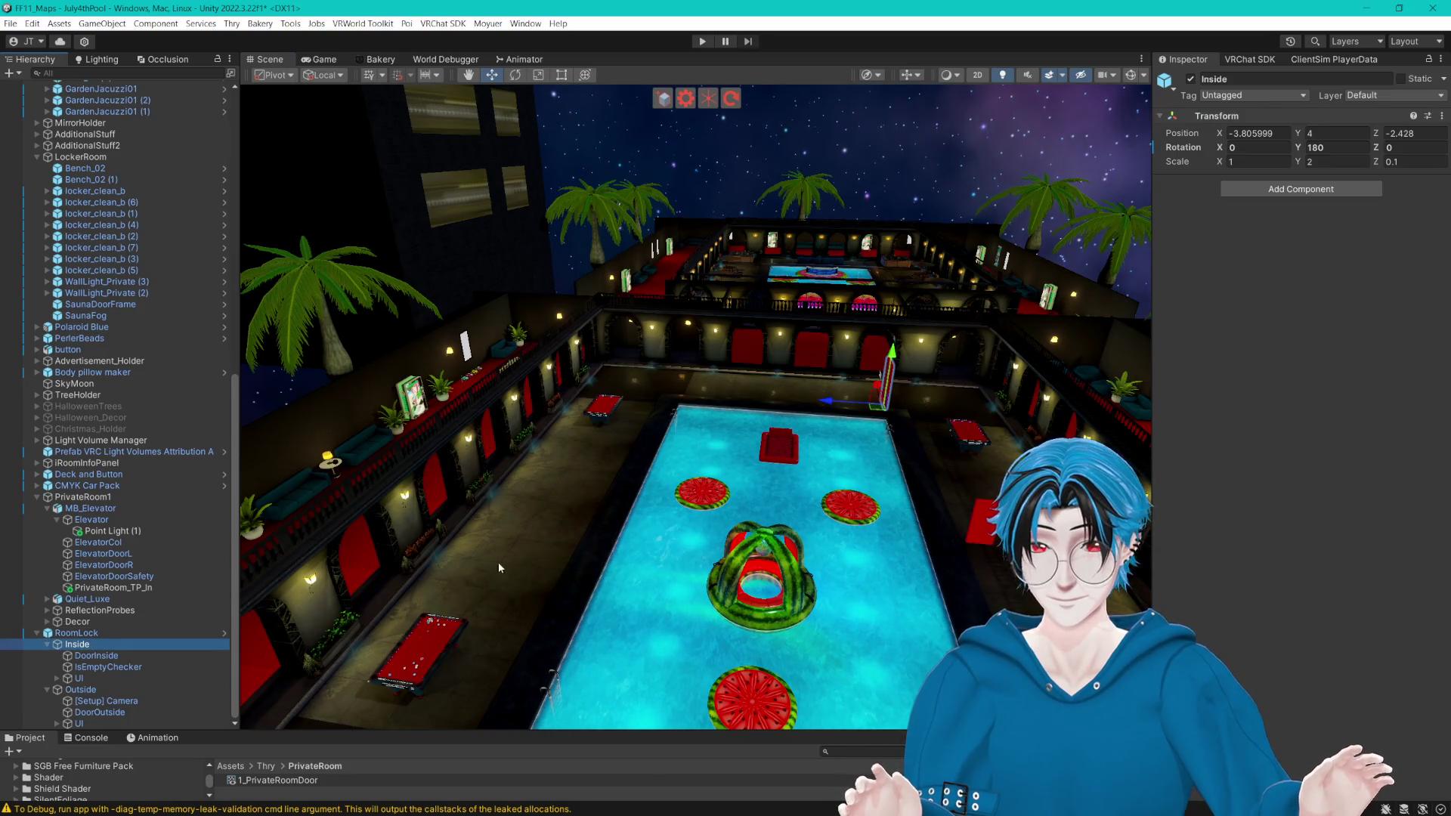
left_click(137, 688)
double_click(78, 644)
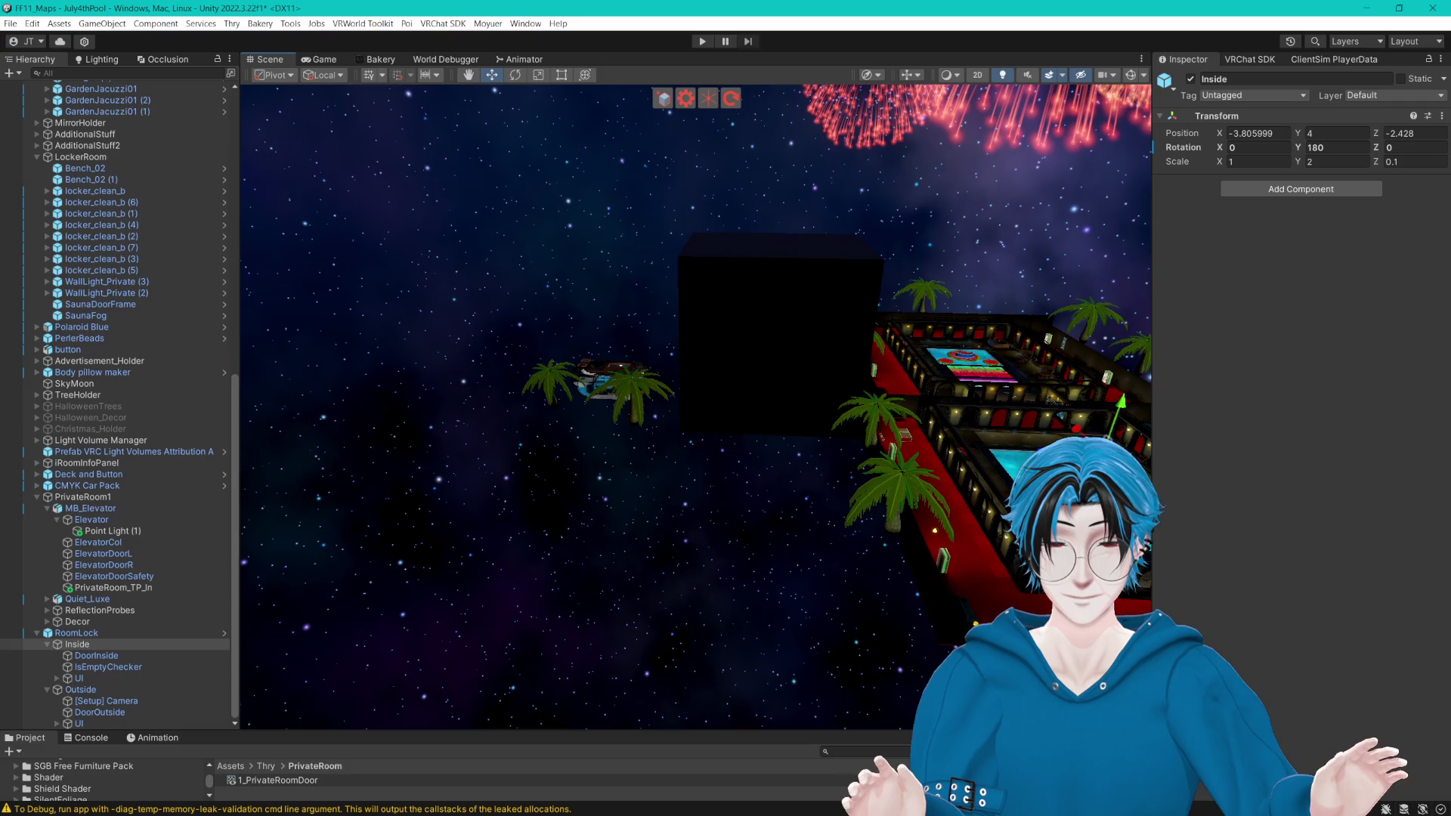
type("-45.5")
key("f")
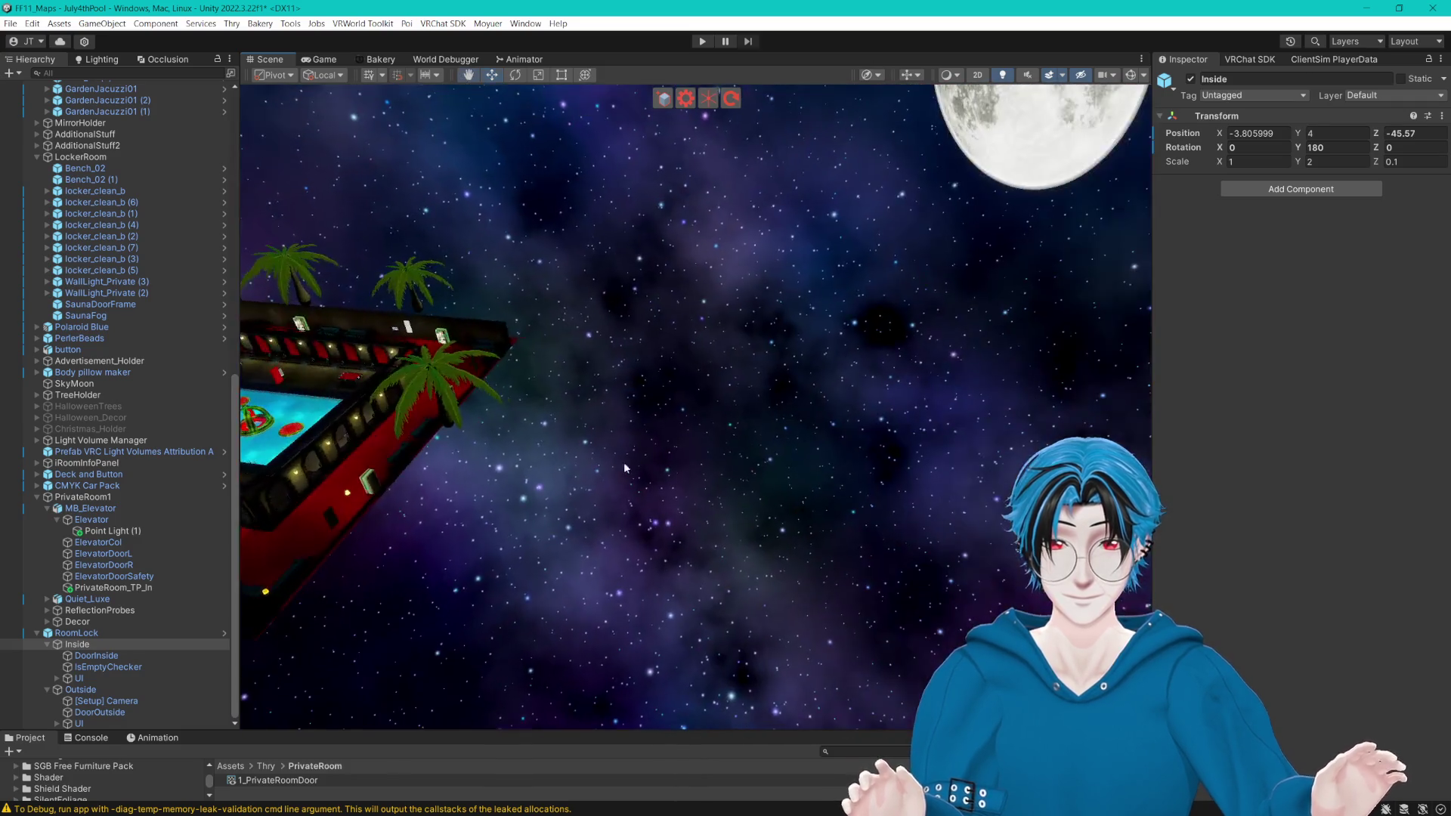
mouse_move(764, 433)
left_mouse_down()
mouse_move(580, 426)
mouse_move(551, 402)
left_mouse_up()
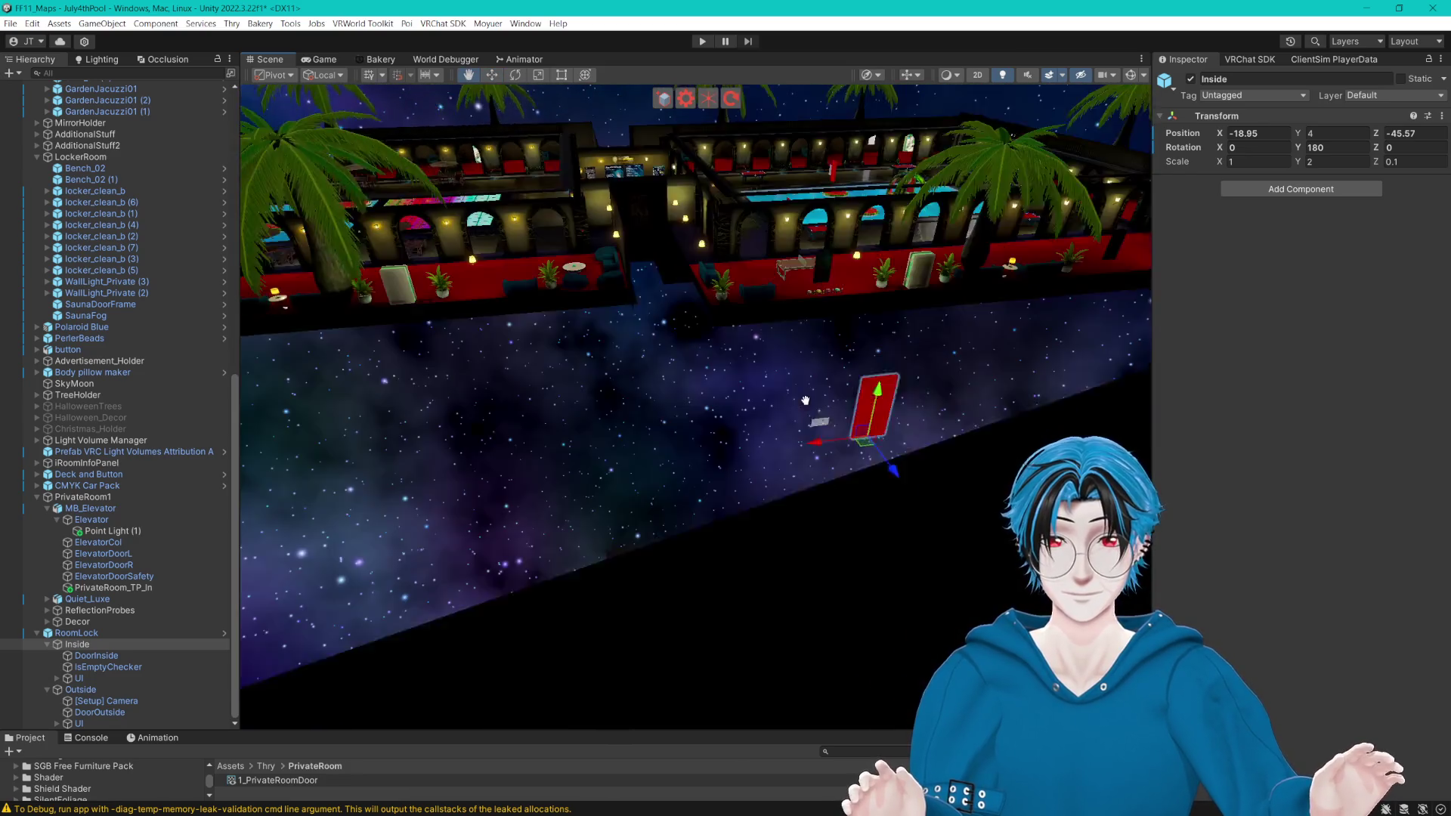
mouse_move(805, 400)
left_mouse_down()
mouse_move(871, 447)
mouse_move(395, 487)
mouse_move(480, 488)
mouse_move(763, 559)
left_mouse_up()
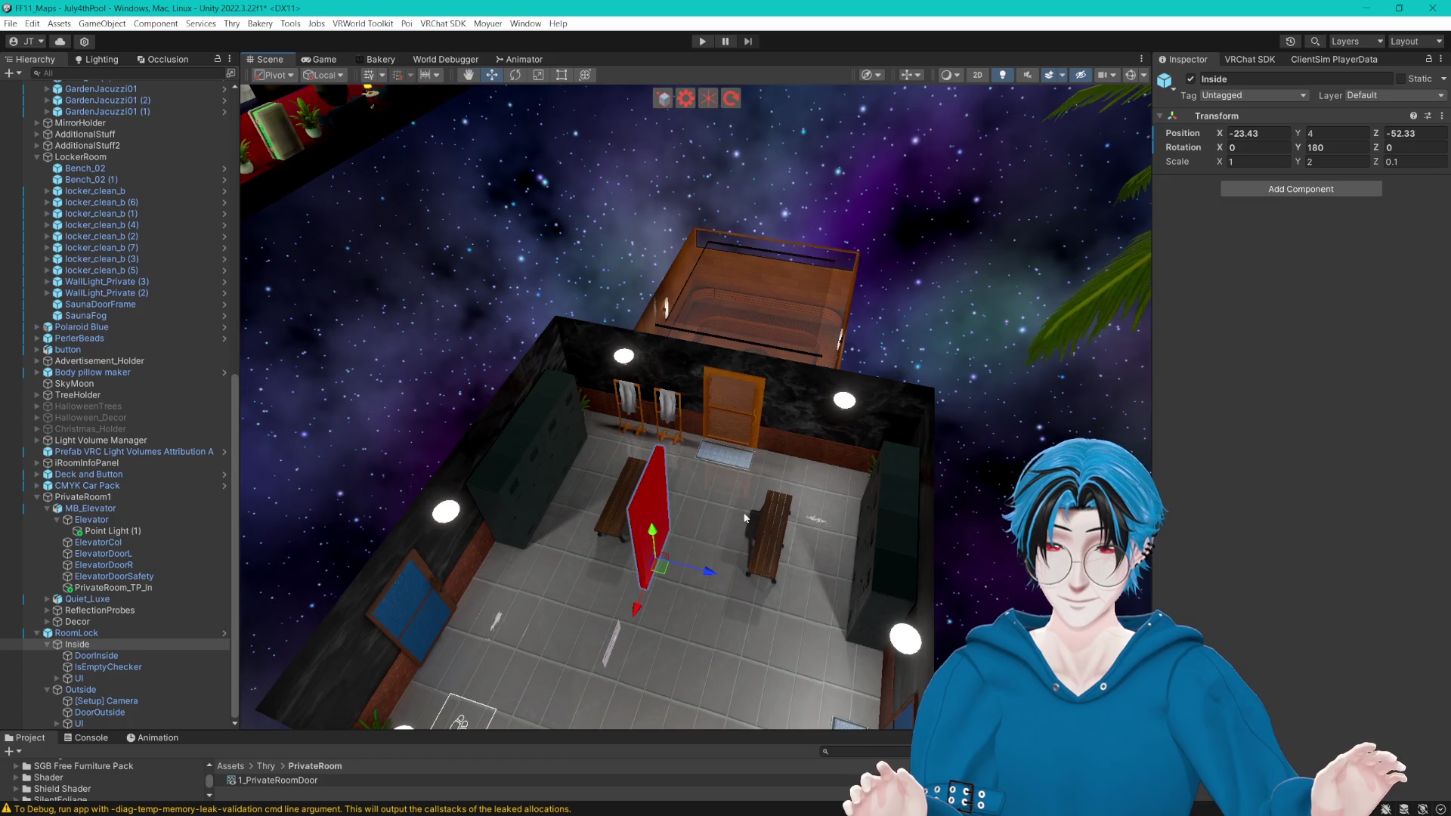
key("f")
mouse_move(694, 248)
left_mouse_down()
mouse_move(693, 529)
mouse_move(932, 502)
mouse_move(711, 560)
mouse_move(733, 471)
mouse_move(756, 474)
left_mouse_up()
key("f")
key("f")
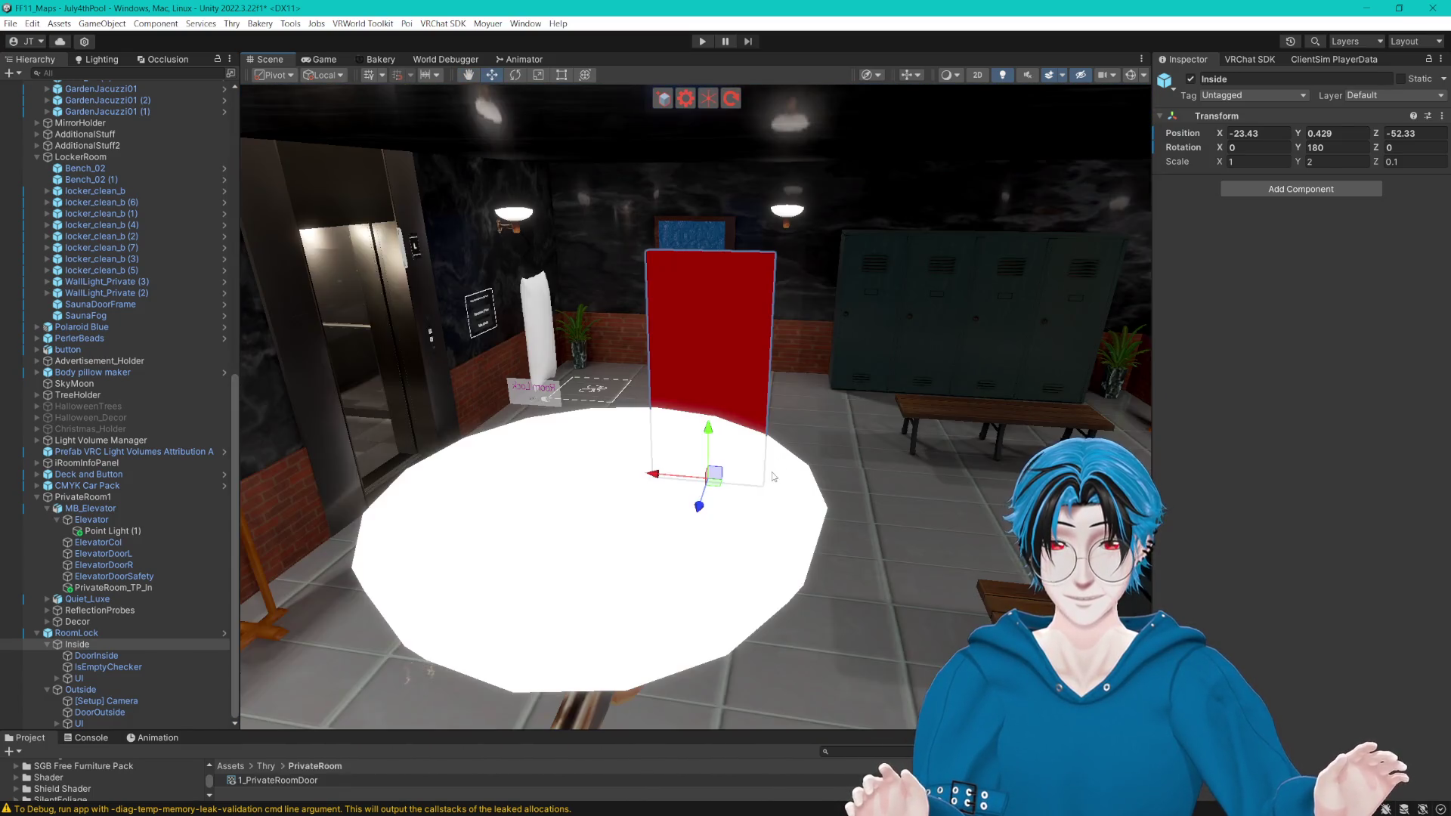
mouse_move(779, 409)
left_mouse_down()
mouse_move(790, 491)
mouse_move(985, 475)
mouse_move(769, 509)
mouse_move(698, 490)
mouse_move(699, 518)
mouse_move(408, 619)
left_mouse_up()
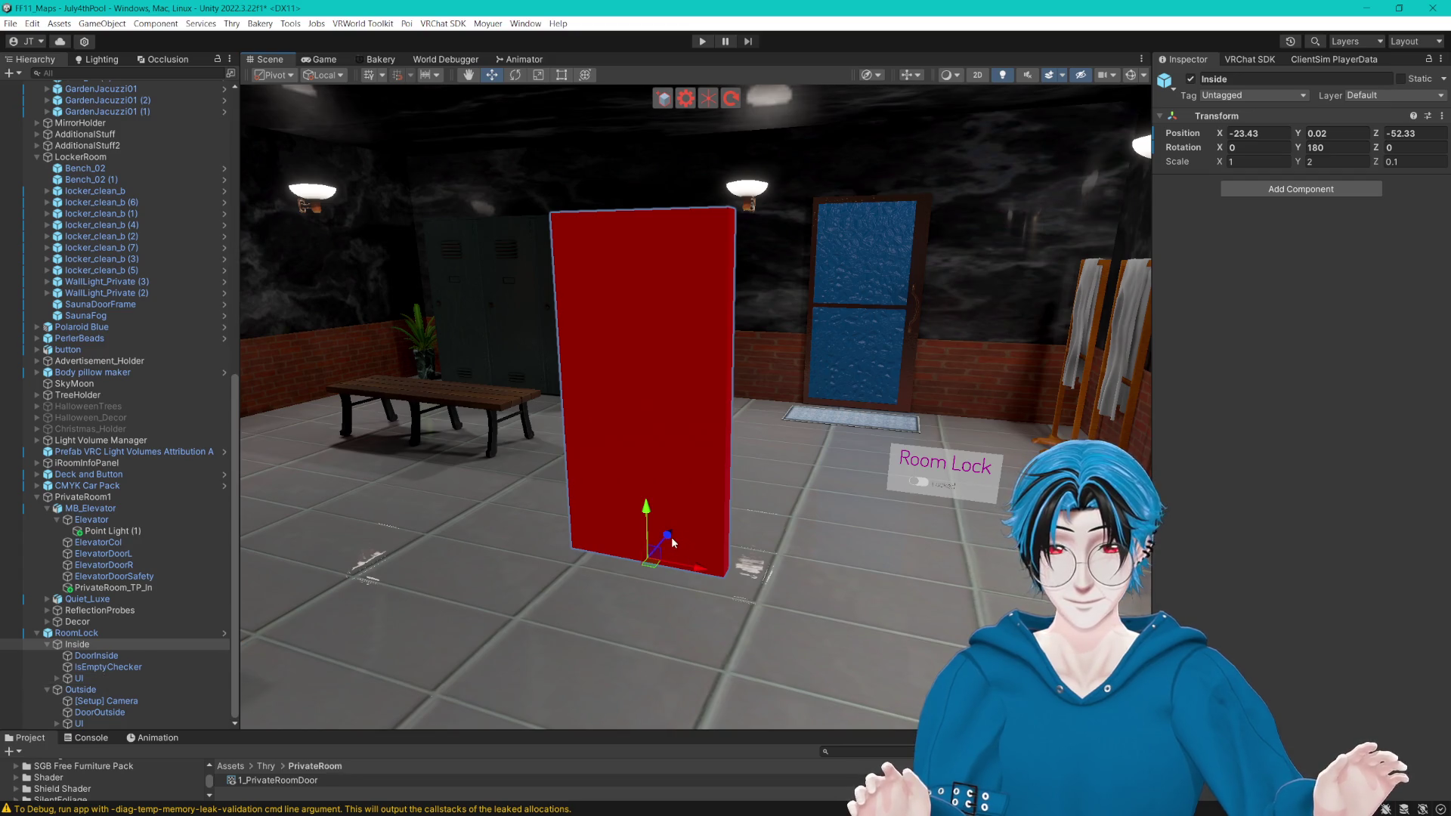
left_click_drag(671, 536, 701, 518)
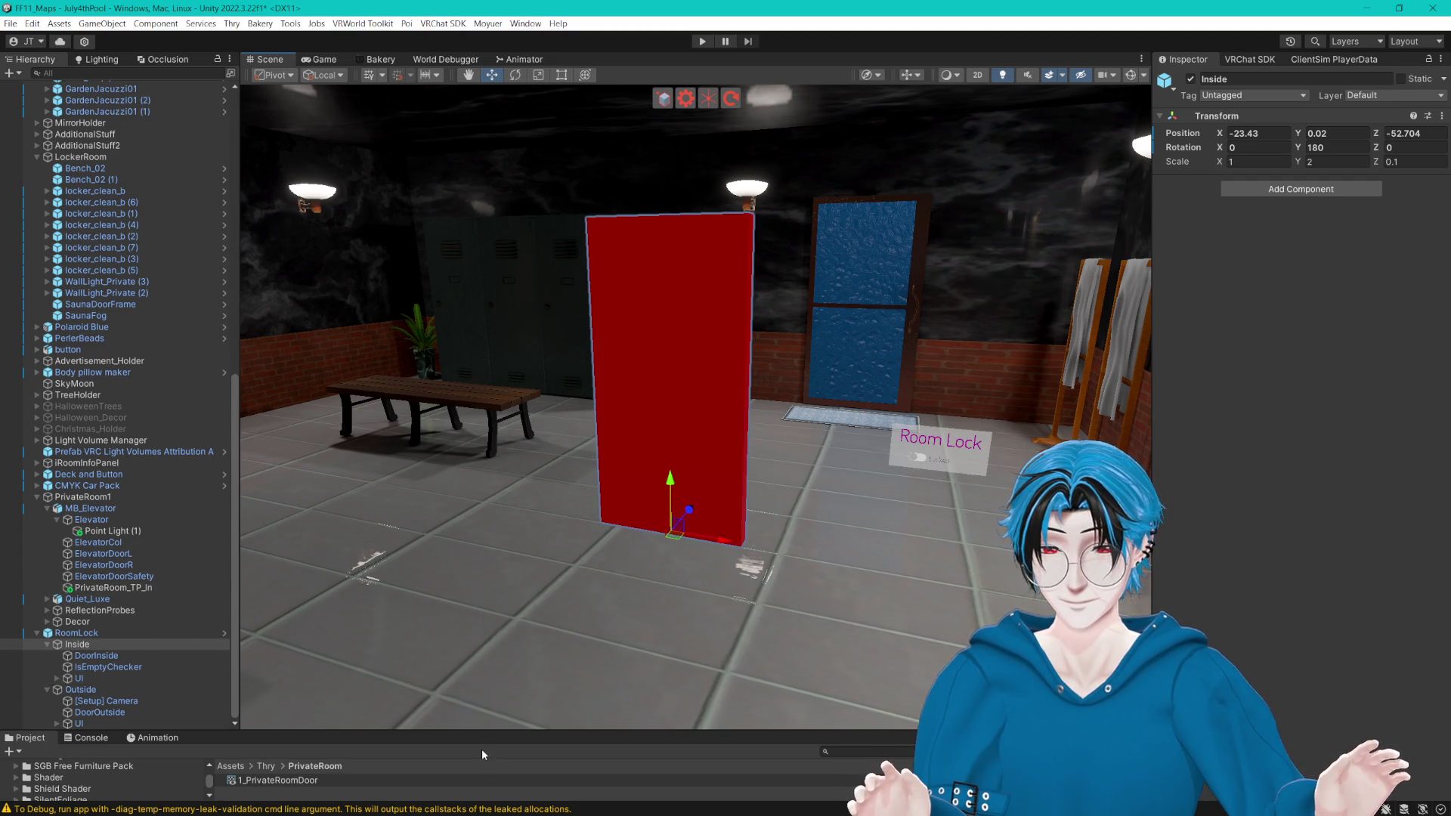
left_click_drag(482, 750, 485, 604)
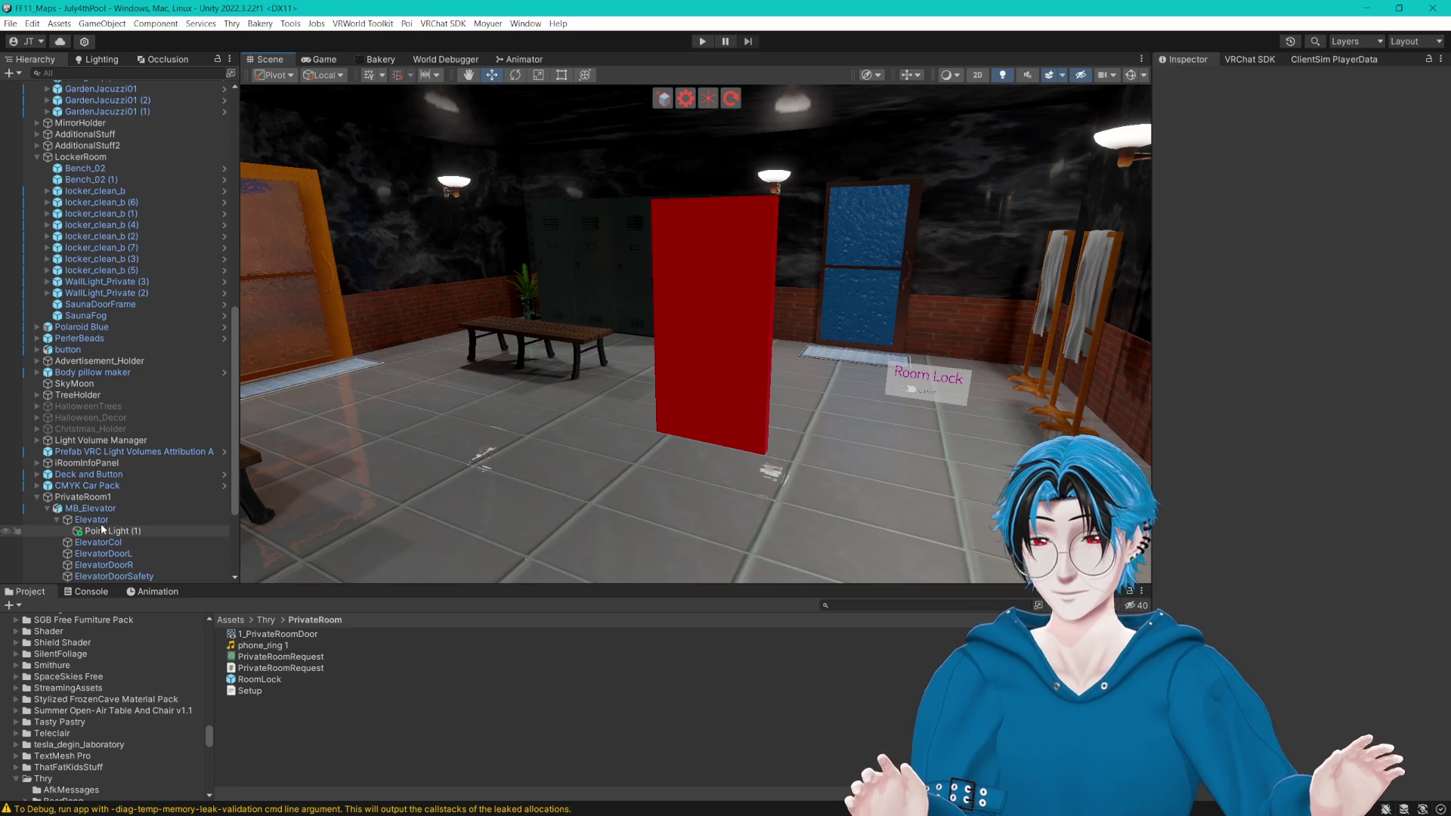
Step: Rotate the Outside door group to Y -90
scroll(112, 540, "down", 3)
double_click(80, 543)
mouse_move(633, 459)
left_mouse_down()
mouse_move(748, 449)
mouse_move(600, 449)
mouse_move(787, 415)
left_mouse_up()
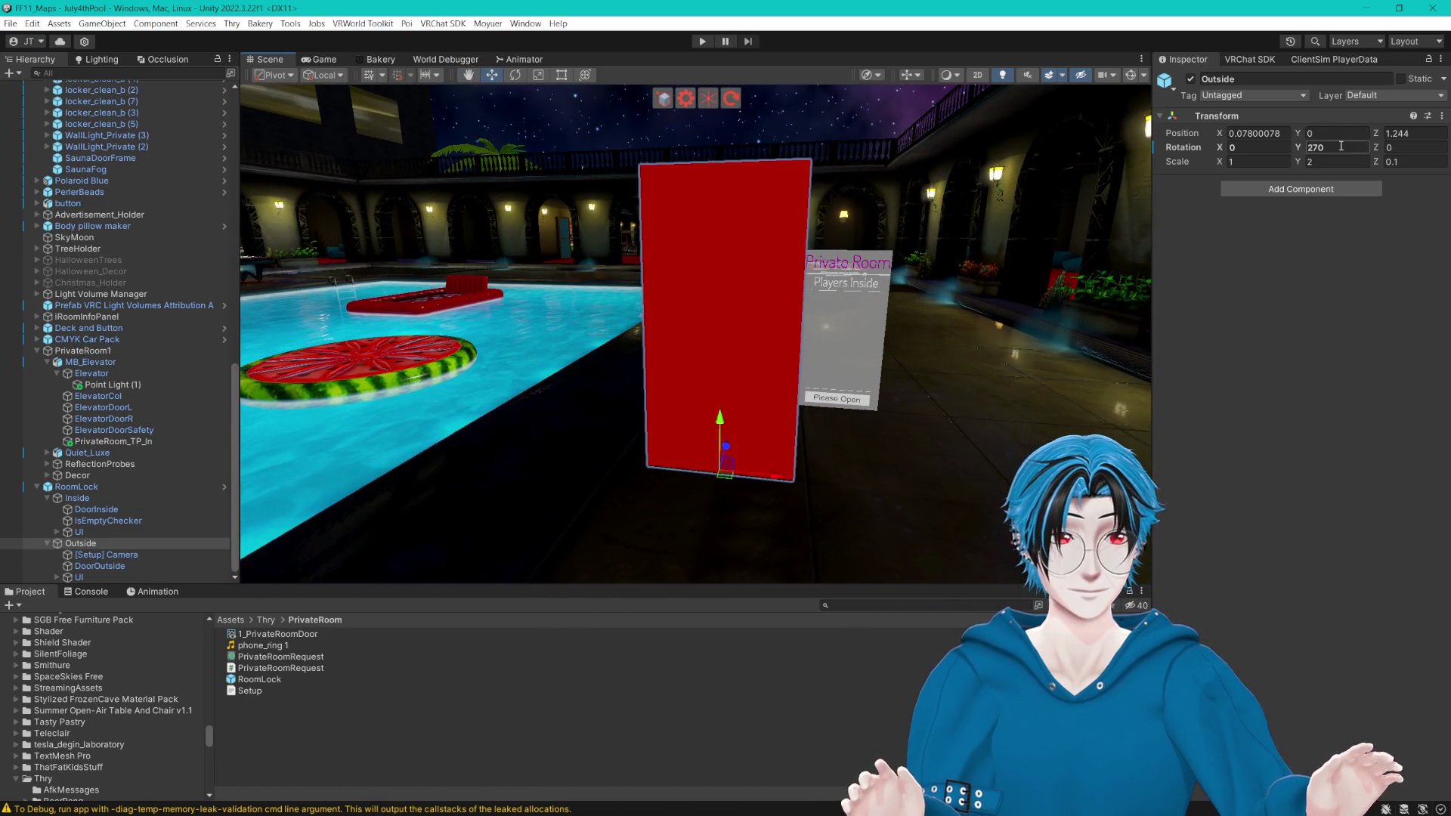
type("0")
key("Return")
mouse_move(755, 340)
left_mouse_down()
mouse_move(726, 302)
mouse_move(747, 264)
mouse_move(1072, 276)
left_mouse_up()
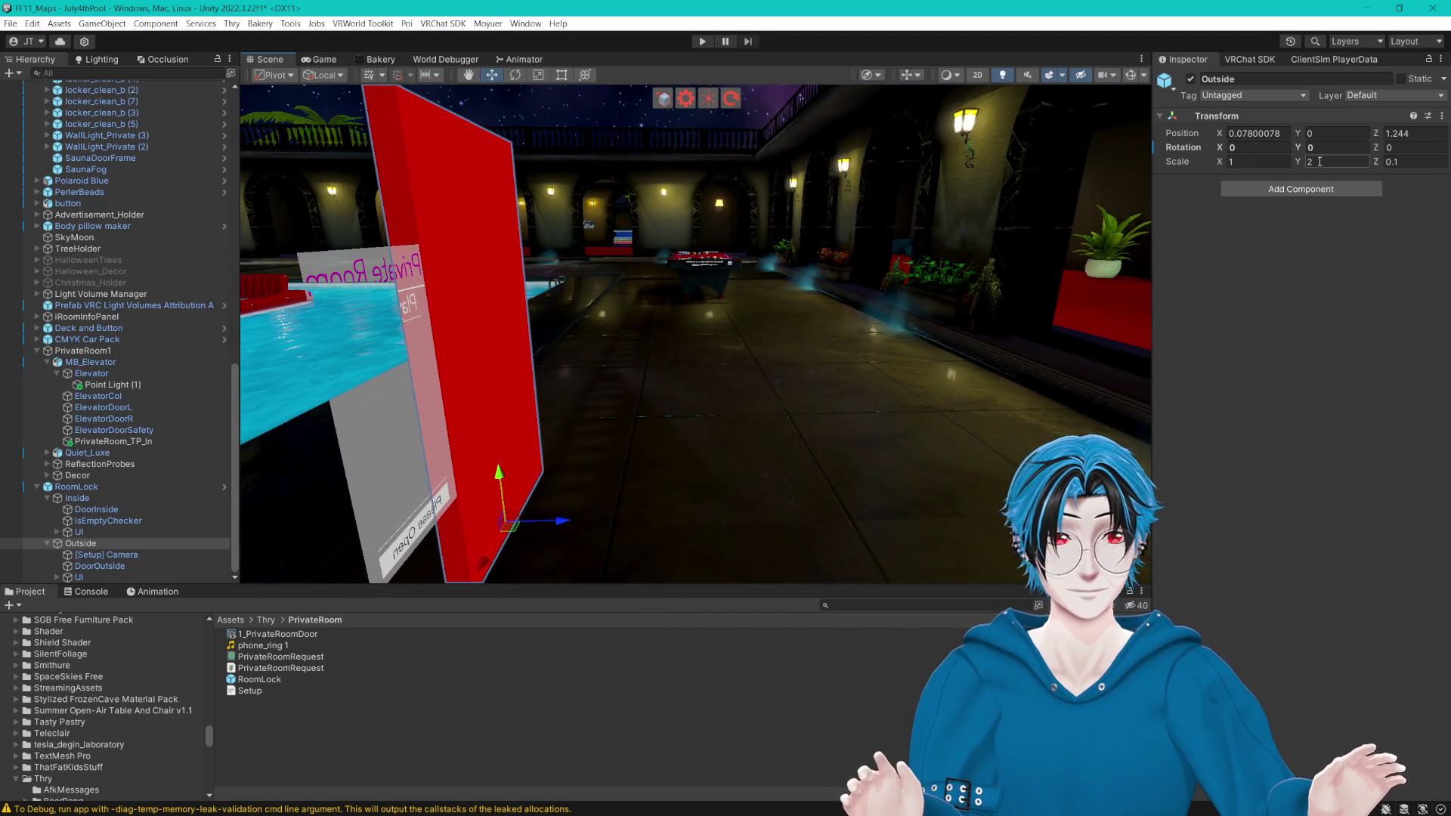
mouse_move(1302, 154)
left_mouse_down()
mouse_move(1134, 151)
mouse_move(1309, 154)
left_mouse_up()
type("-90")
key("Return")
Step: Clear the selection, view the pool area, and save the scene
left_click_drag(907, 257, 762, 252)
left_click(774, 691)
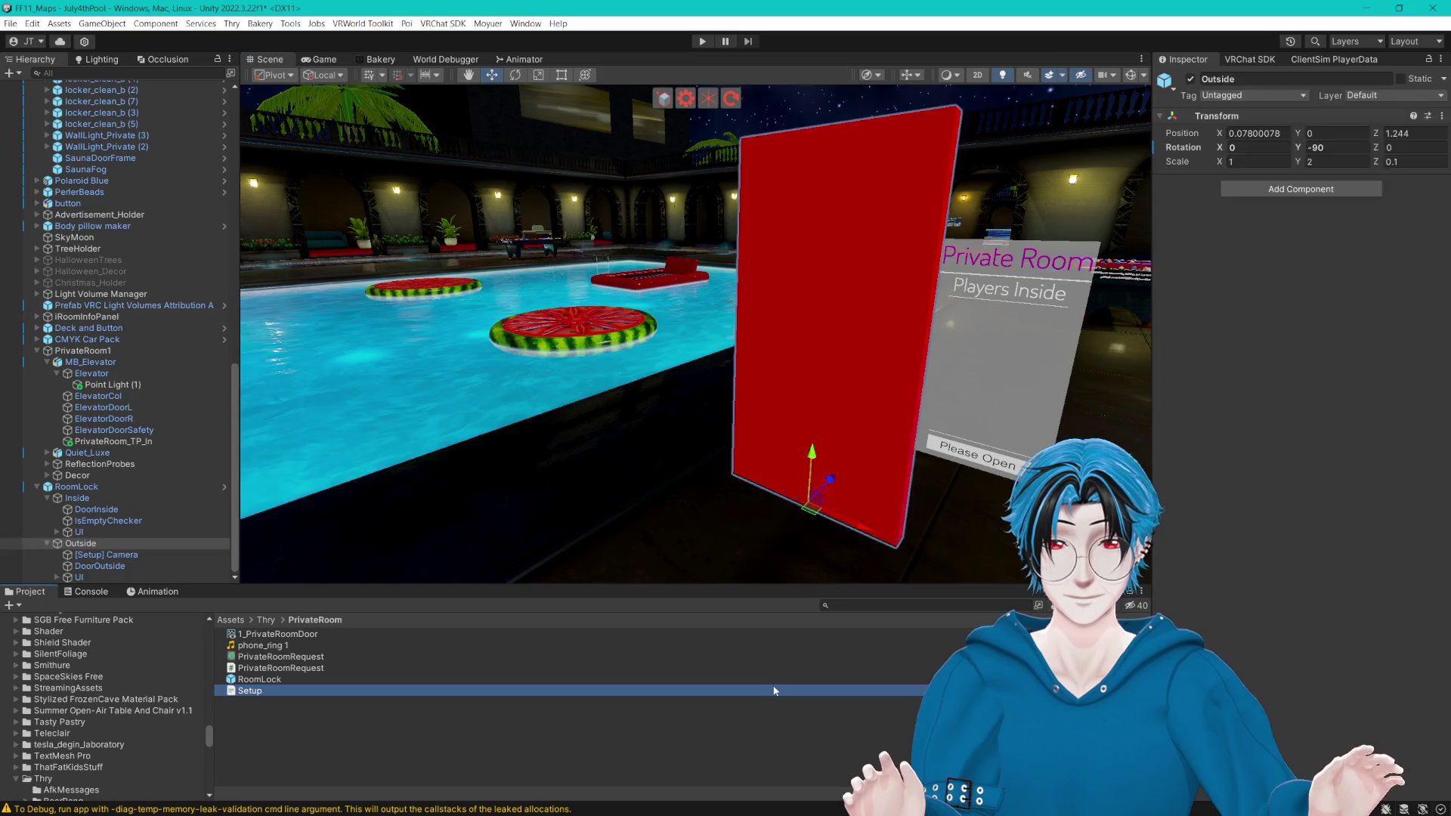
left_click(597, 561)
mouse_move(597, 561)
left_mouse_down()
mouse_move(697, 430)
mouse_move(947, 357)
mouse_move(922, 358)
left_mouse_up()
key("ctrl+s")
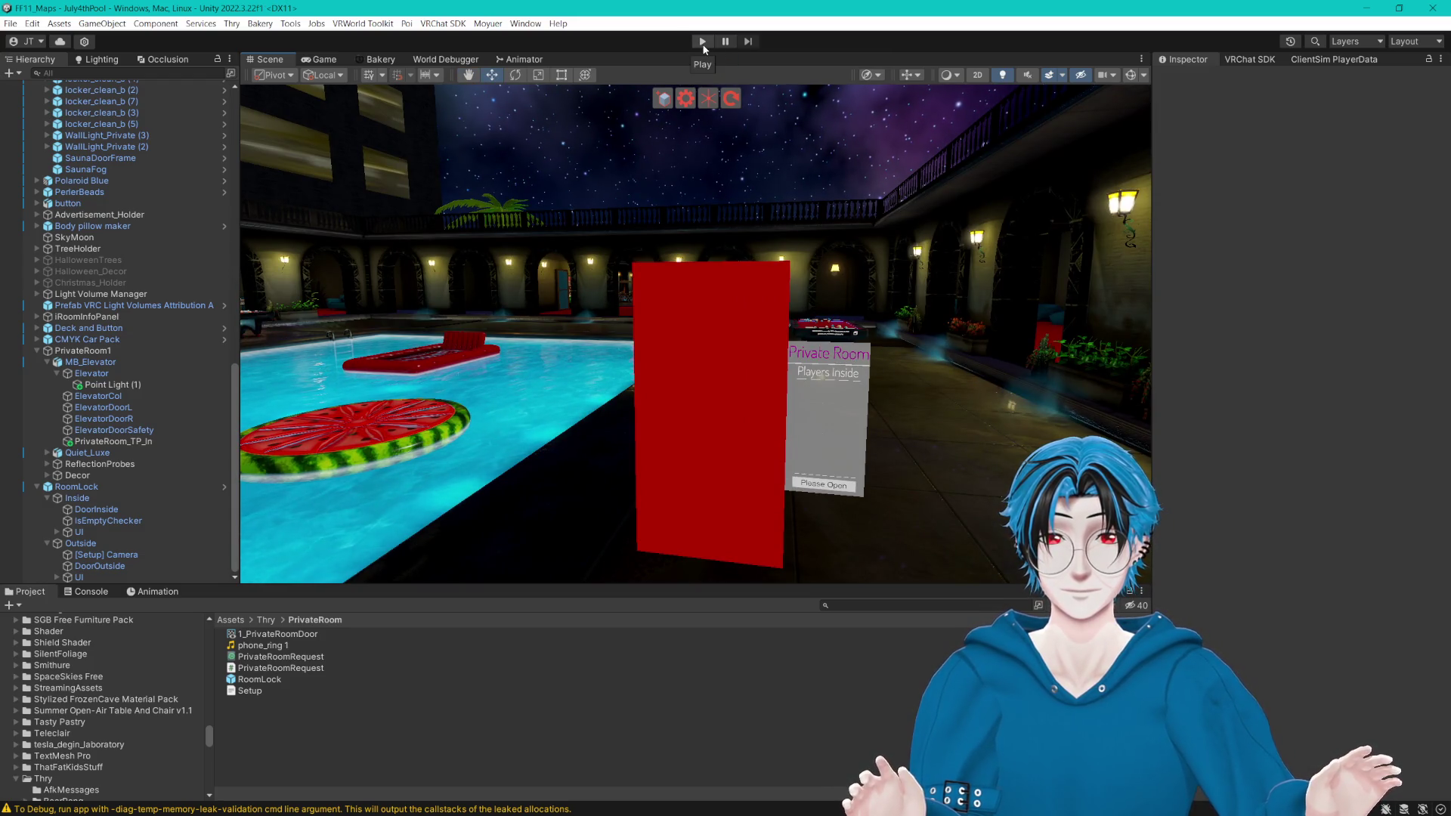
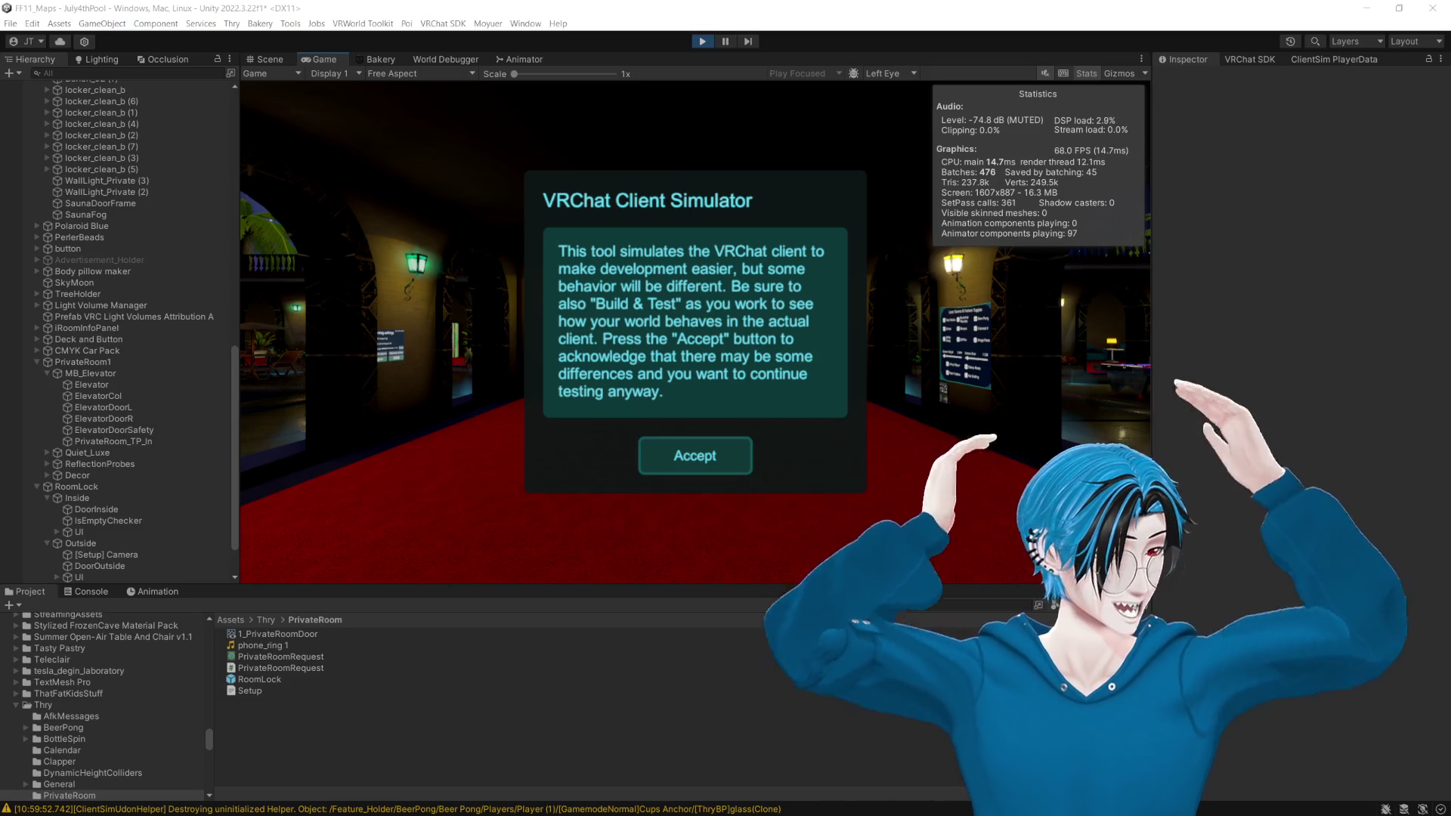
Step: Accept the ClientSim notice, then walk from the pool deck past the pool table toward the red box
left_click(694, 456)
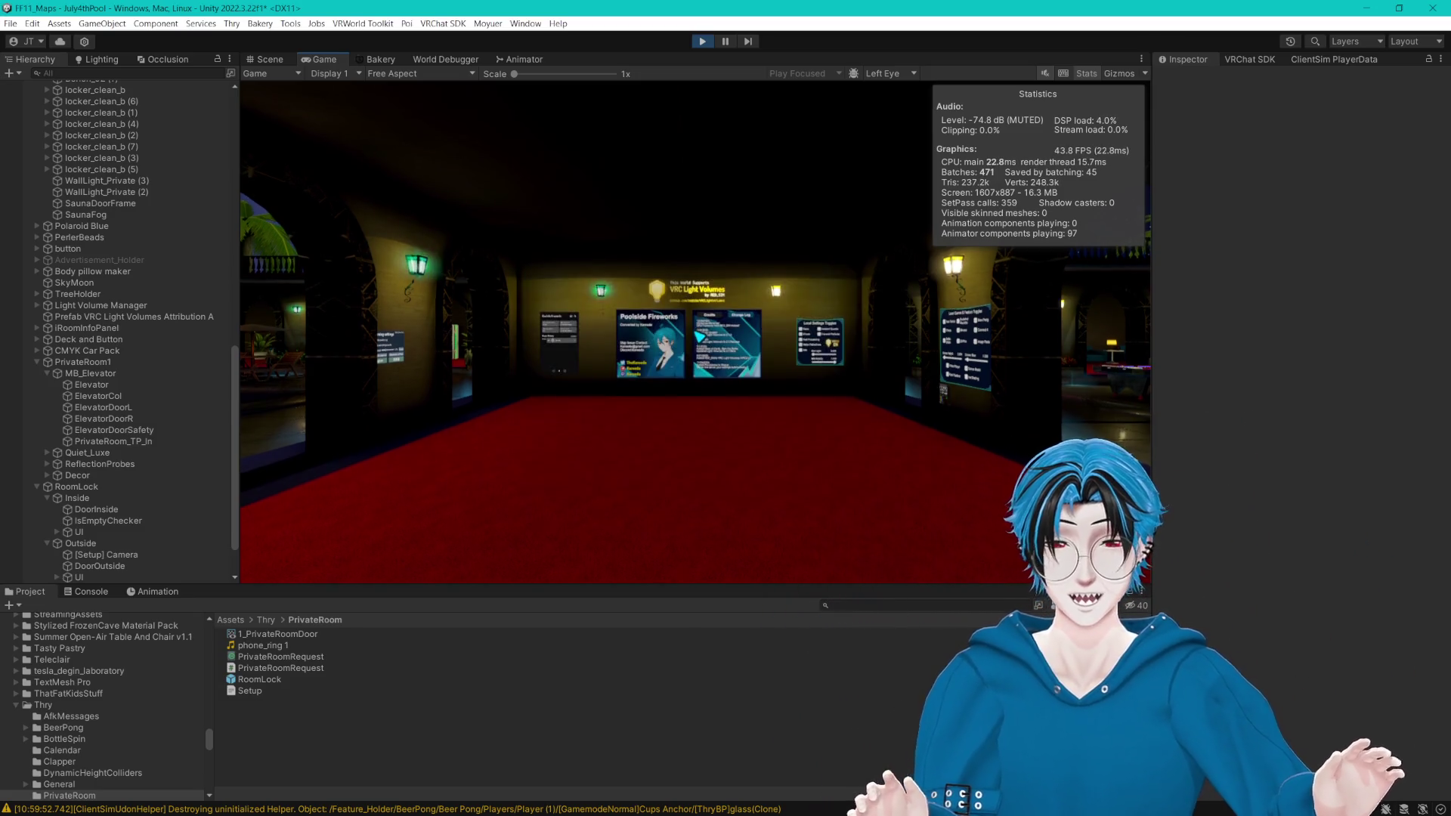
key("w")
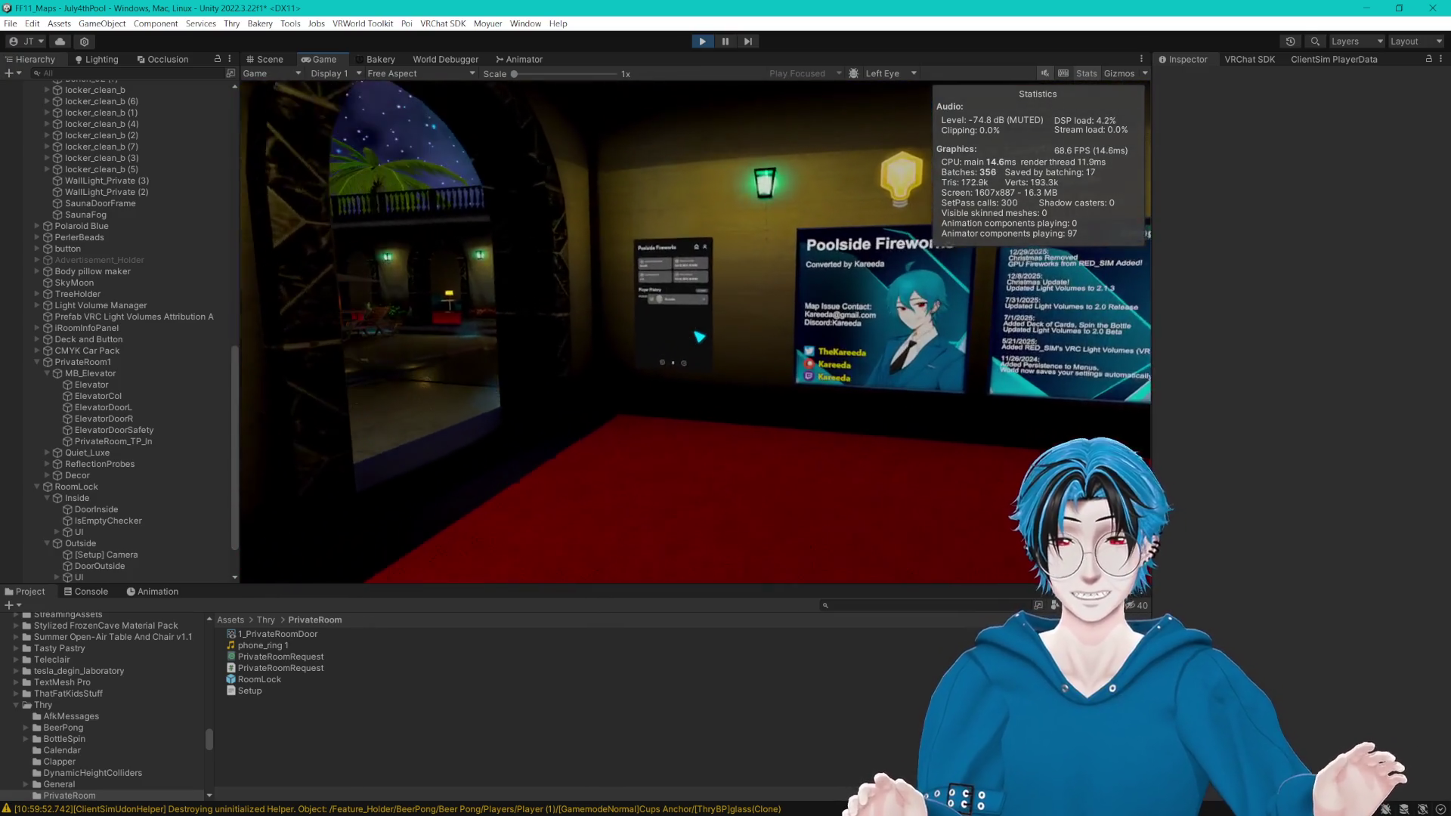
key("s")
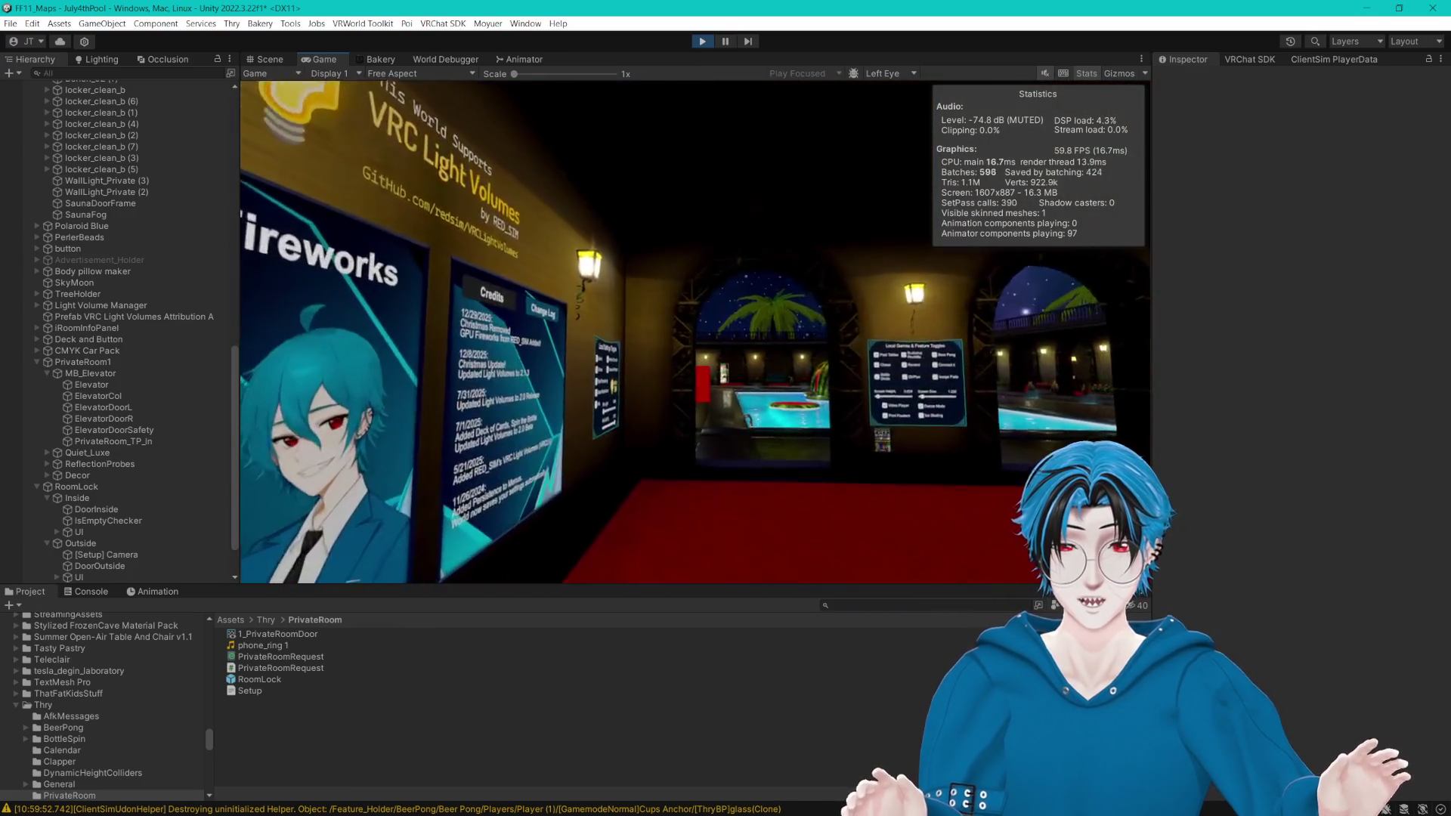
key("s")
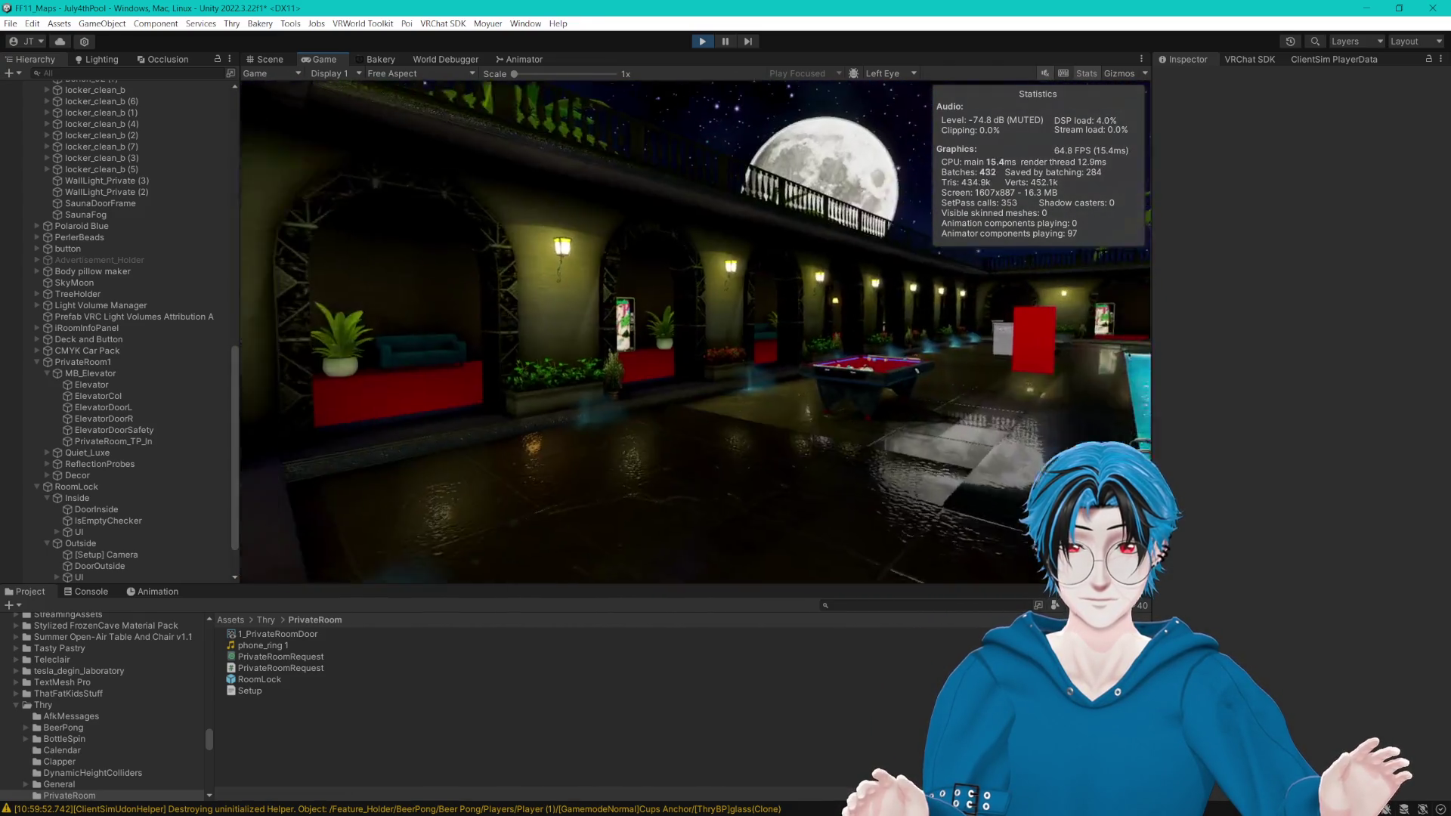
key("w")
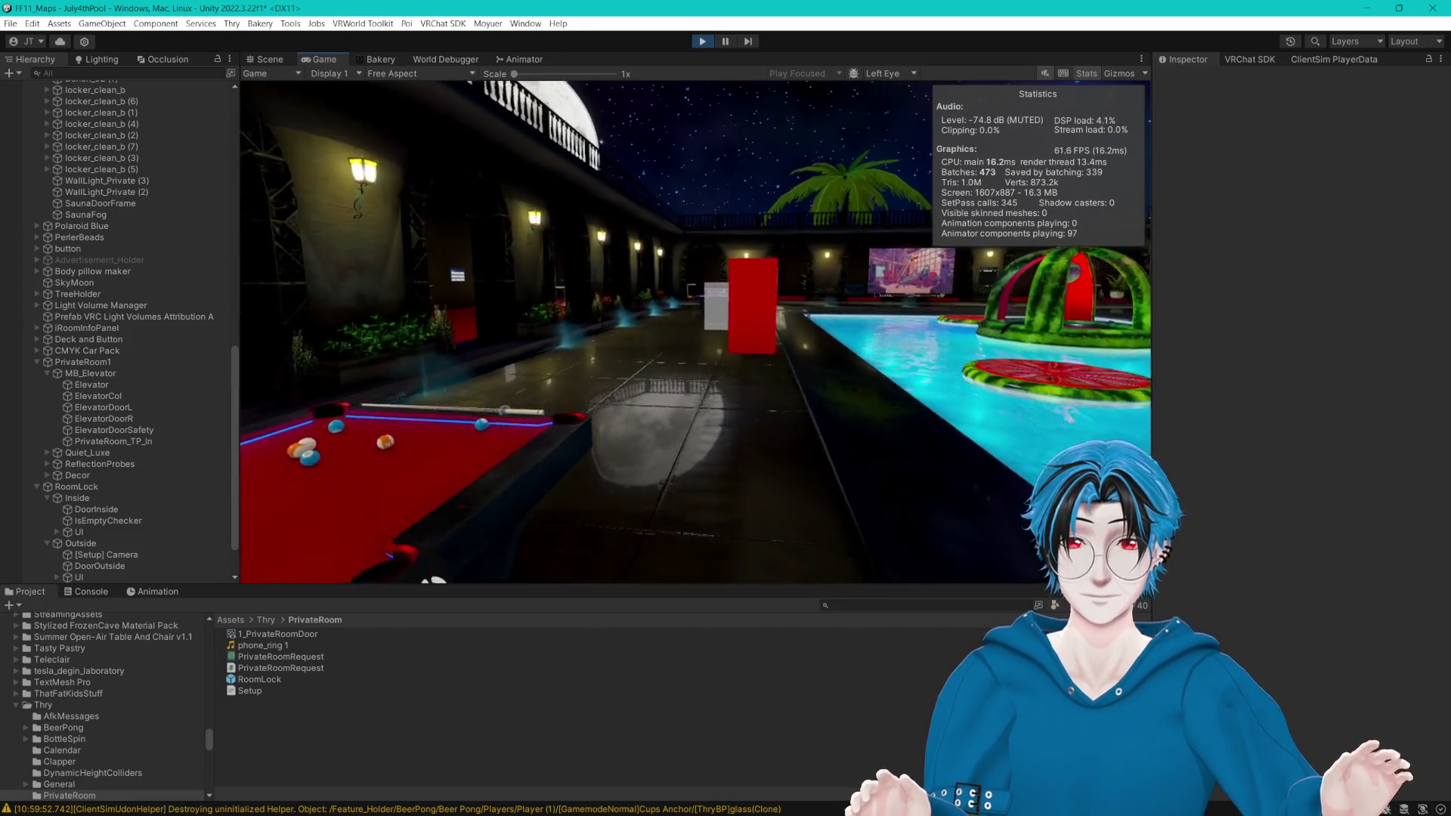
key("w")
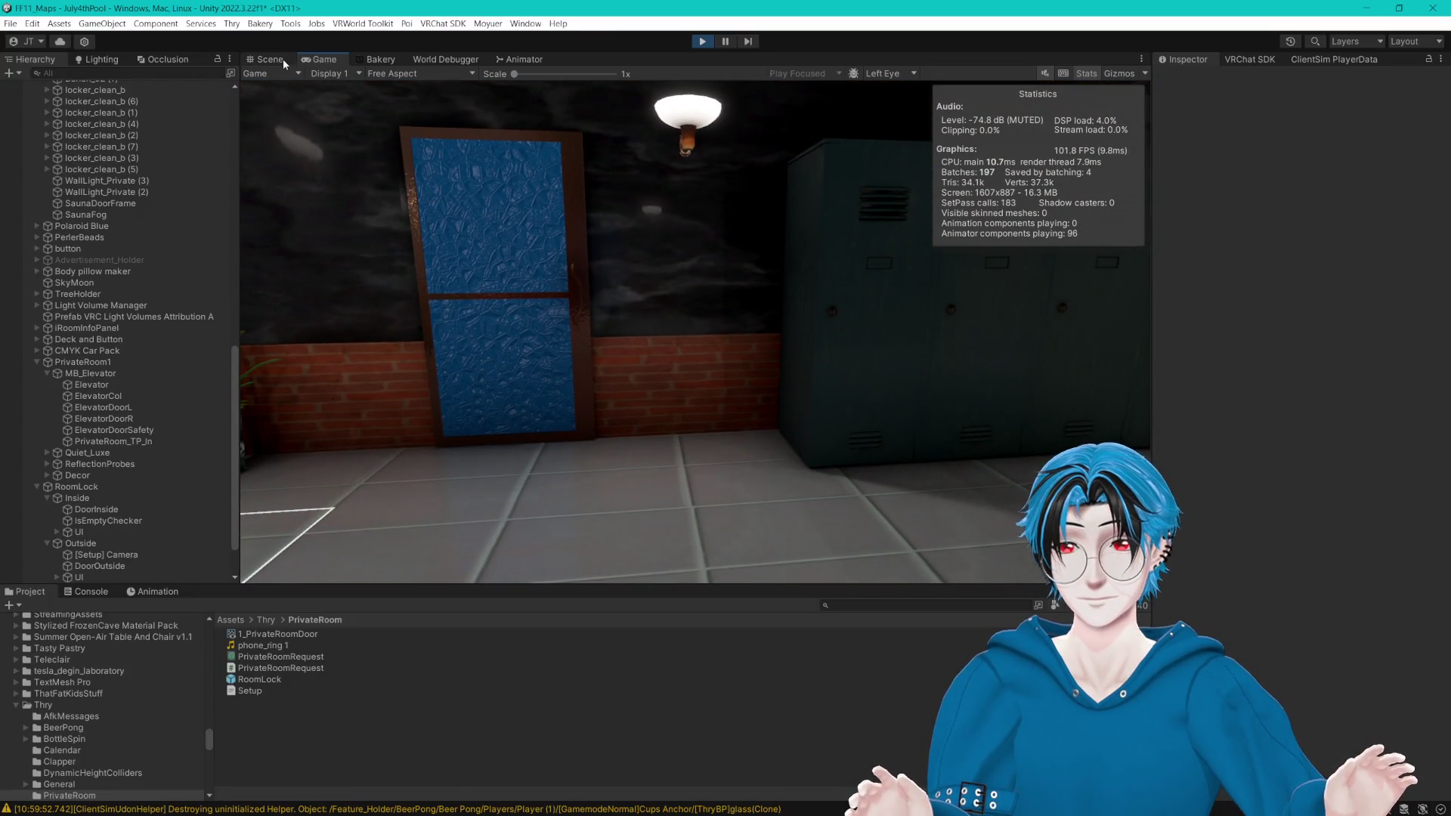
Step: Compare the Scene layout with the Game view, then resume play near the Room Lock panel
key("ctrl+1")
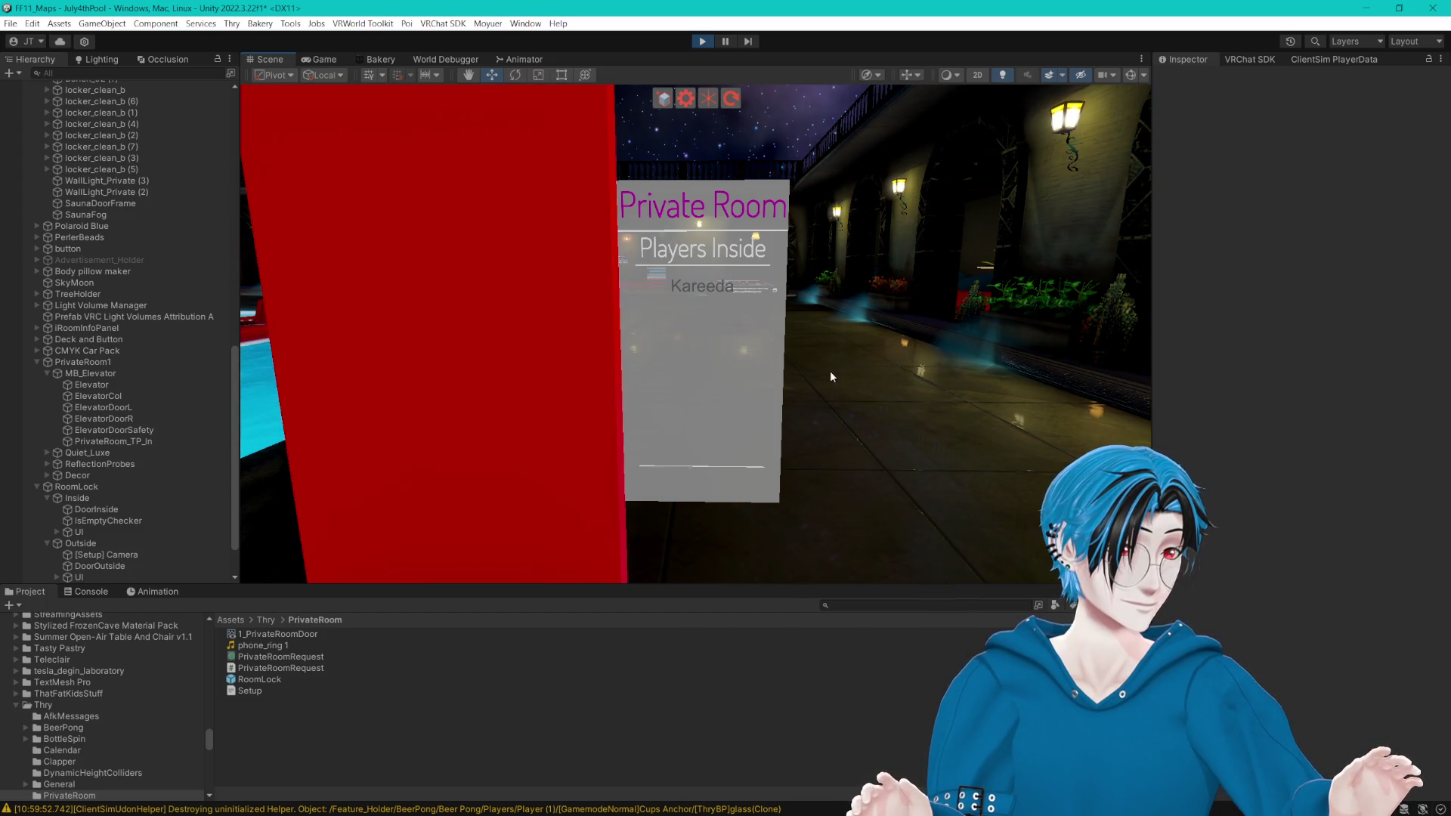
left_click(325, 58)
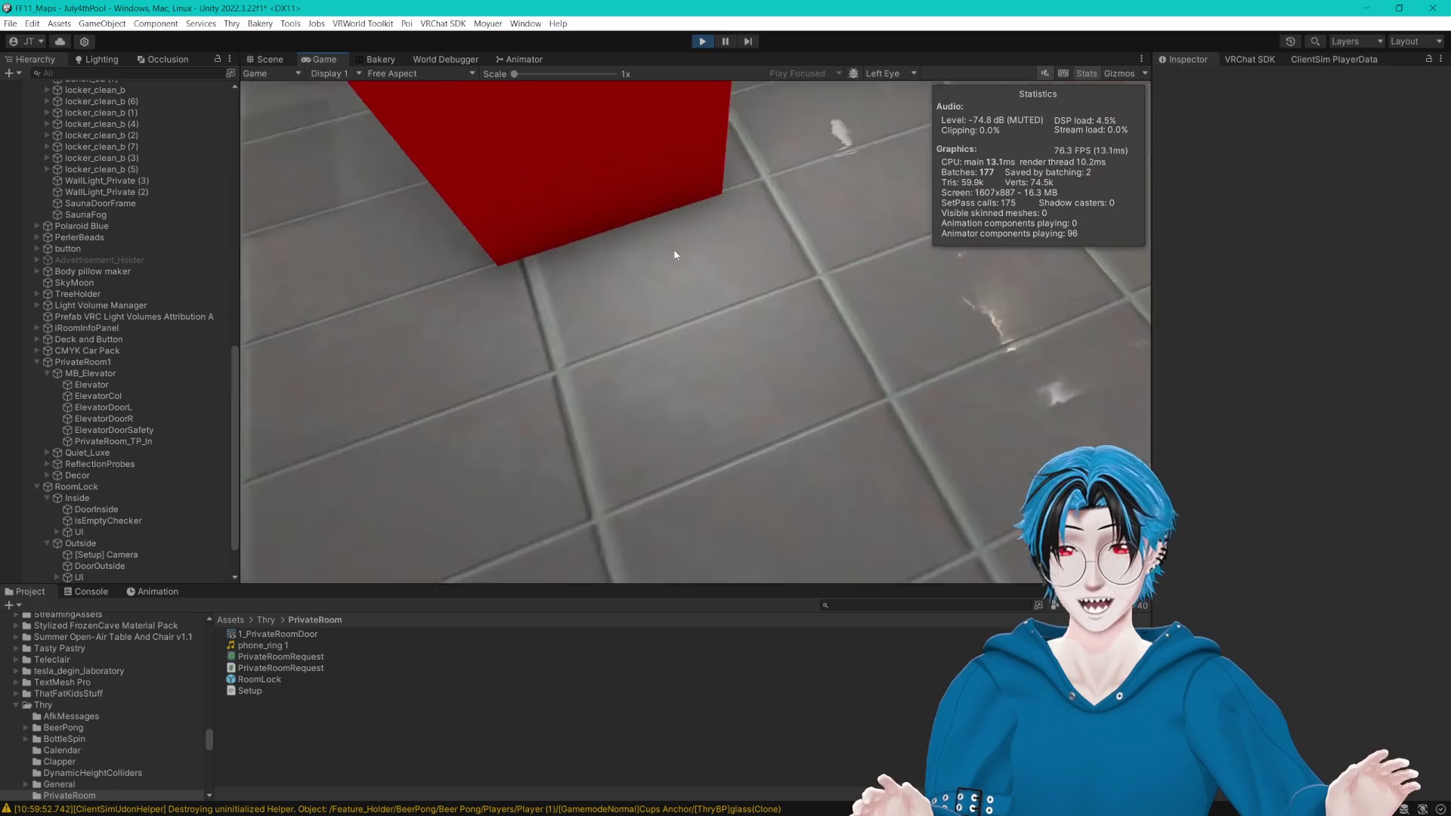
key("w")
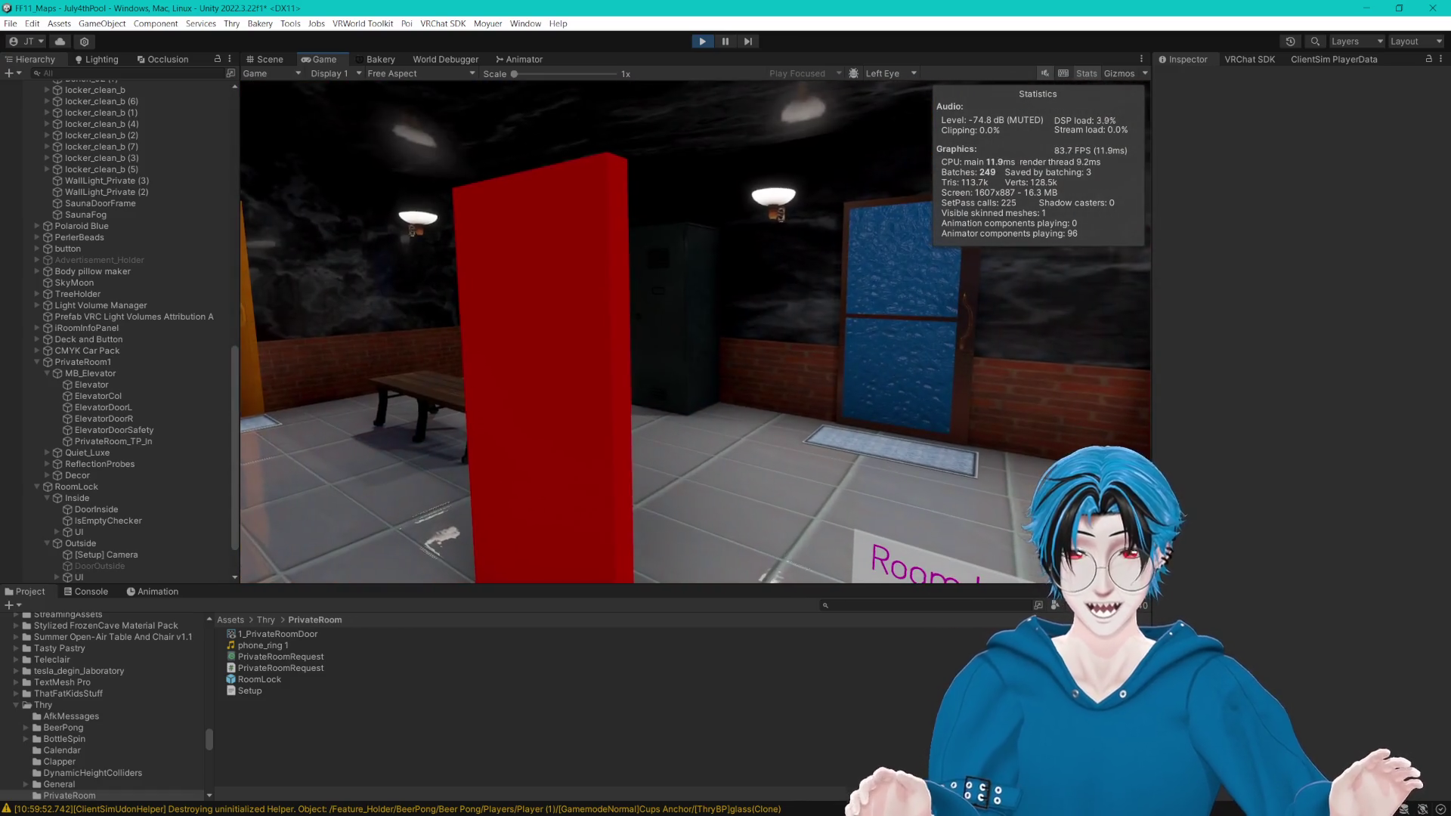
key("Escape")
left_click(269, 60)
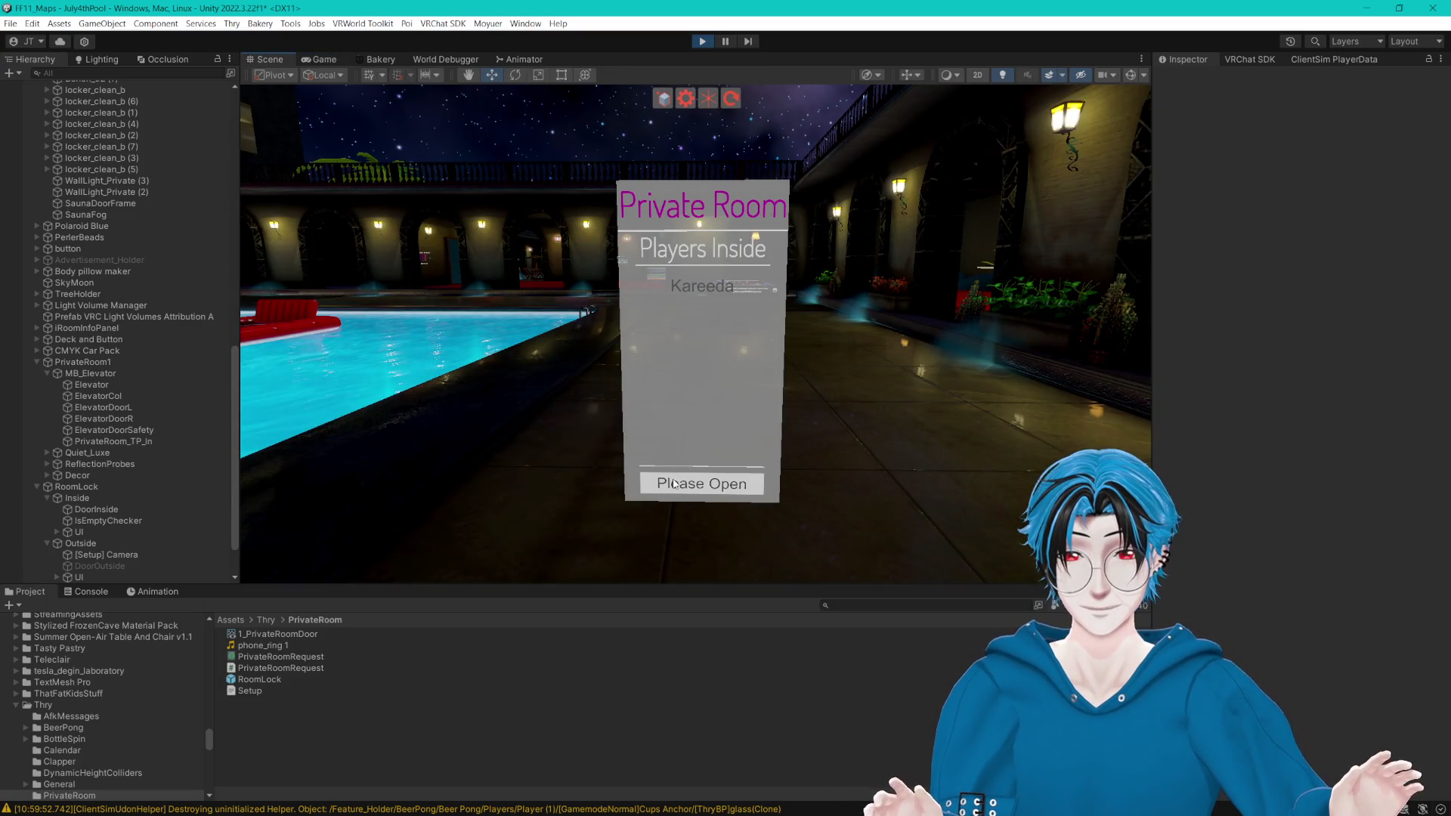
left_click(328, 59)
left_click(586, 280)
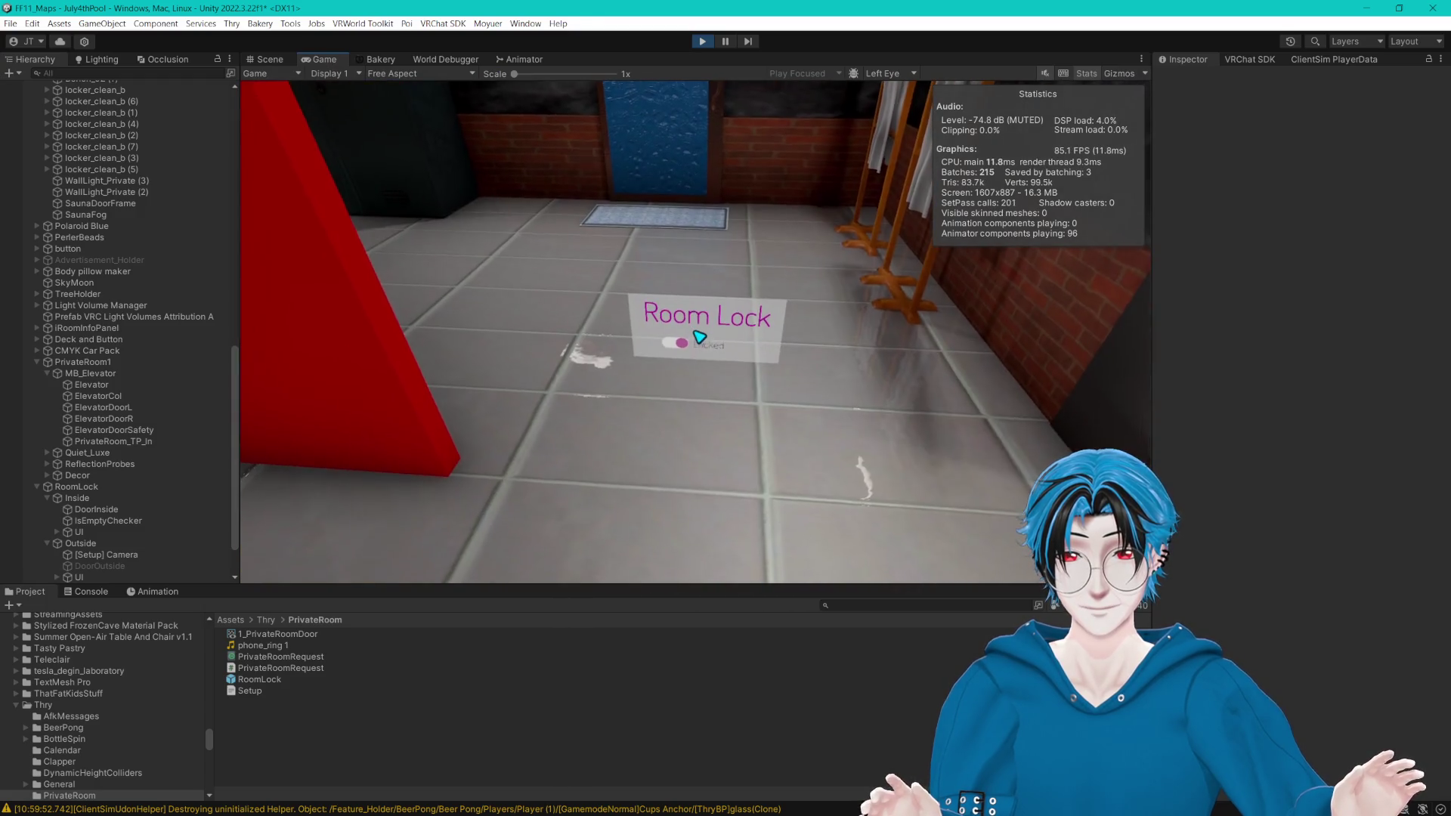
Step: Walk through the red panel into the private room and switch the Room Lock to Locked
key("w")
key("s")
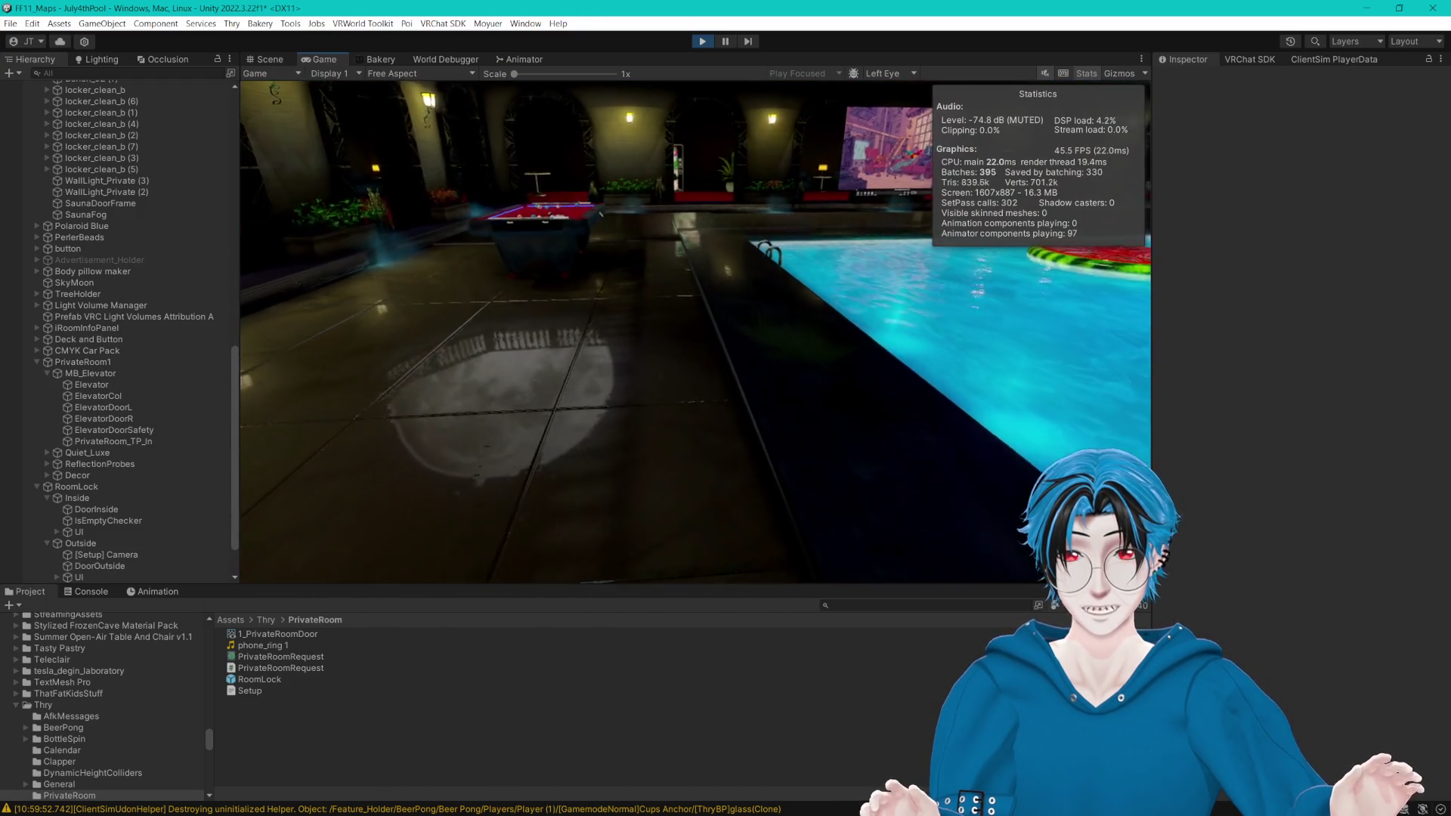
key("w")
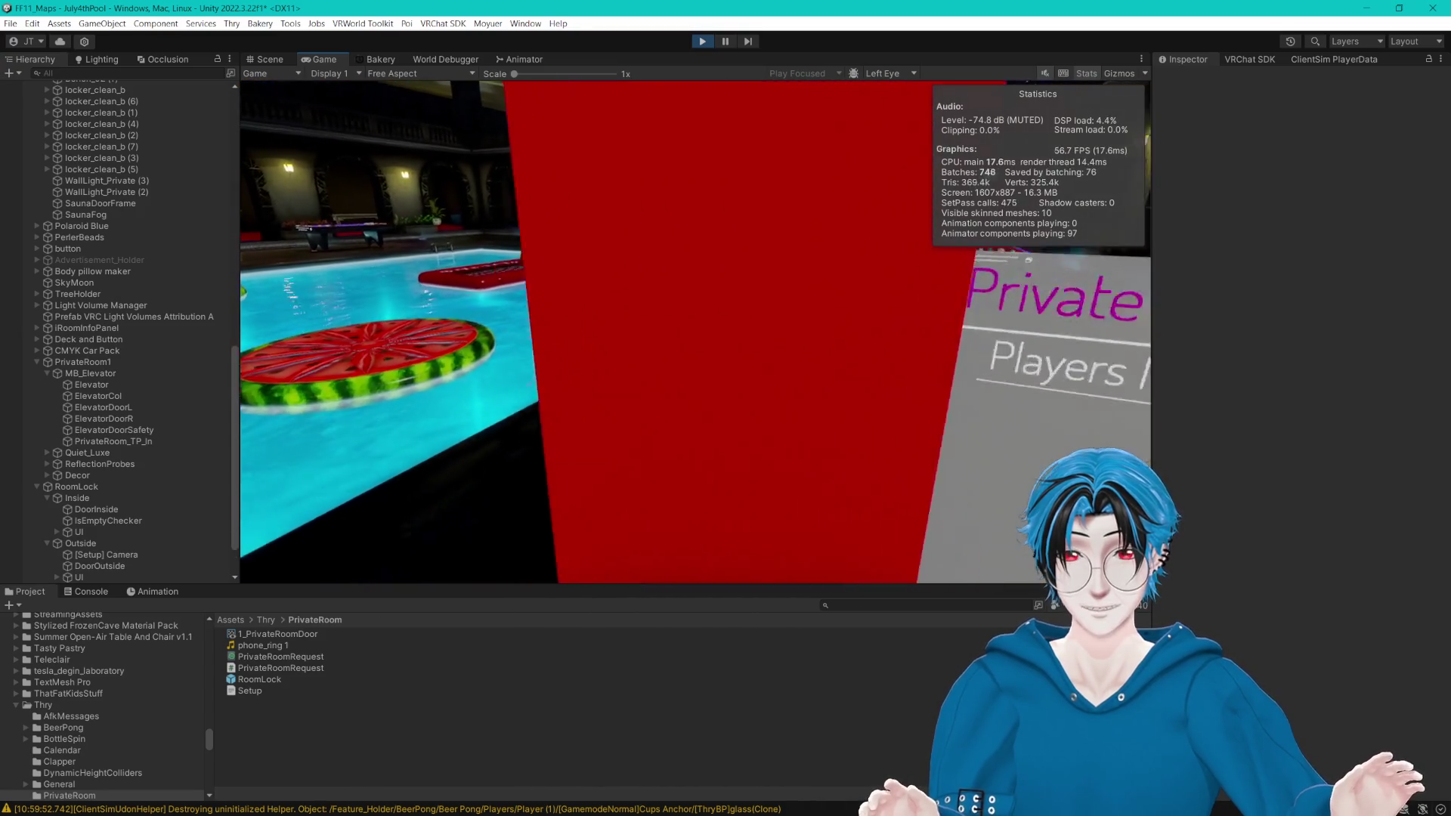
key("w")
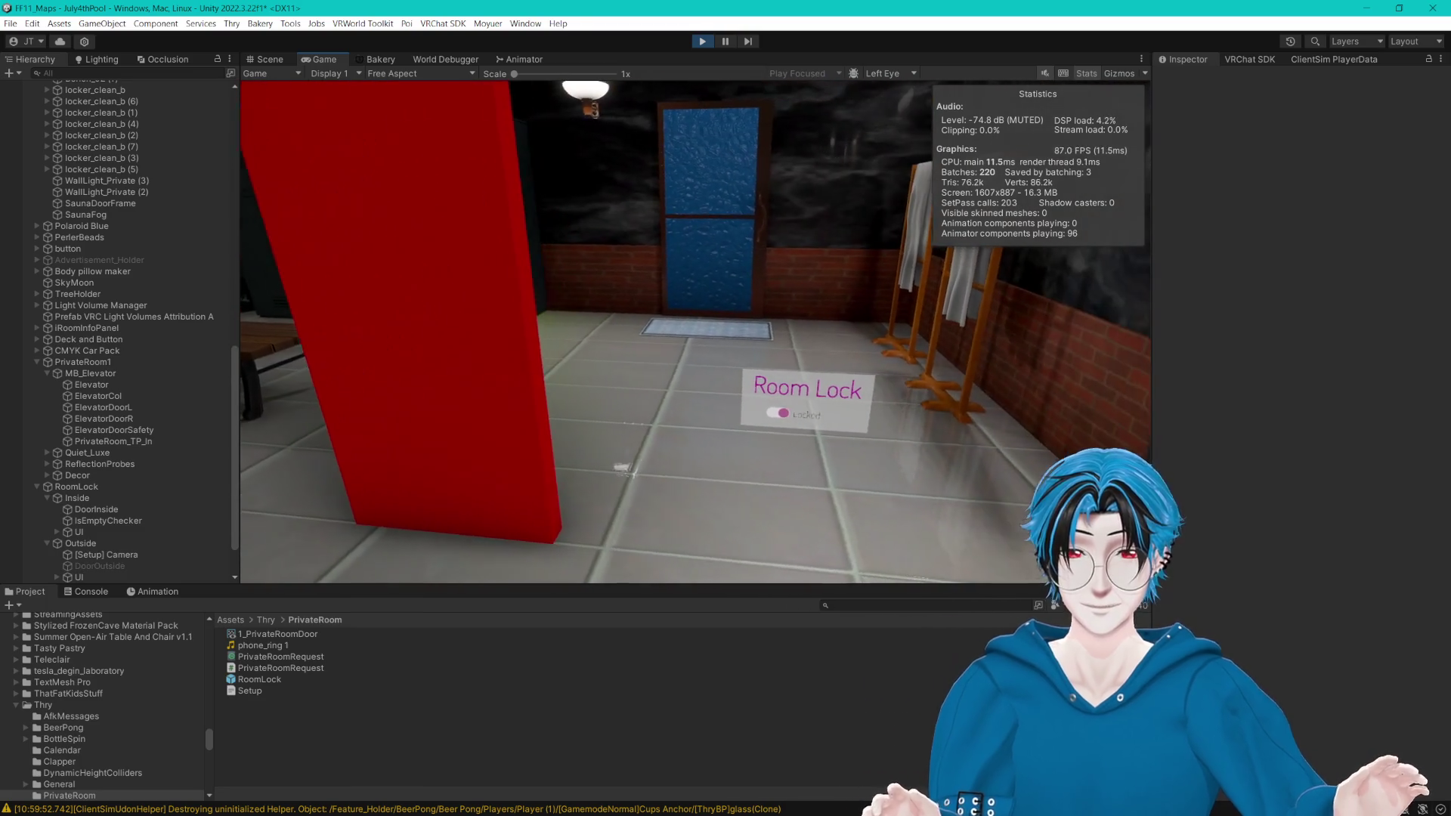
Step: Leave through the blue door to the pool deck, re-enter the room, and open the simulator menu
key("w")
key("w")
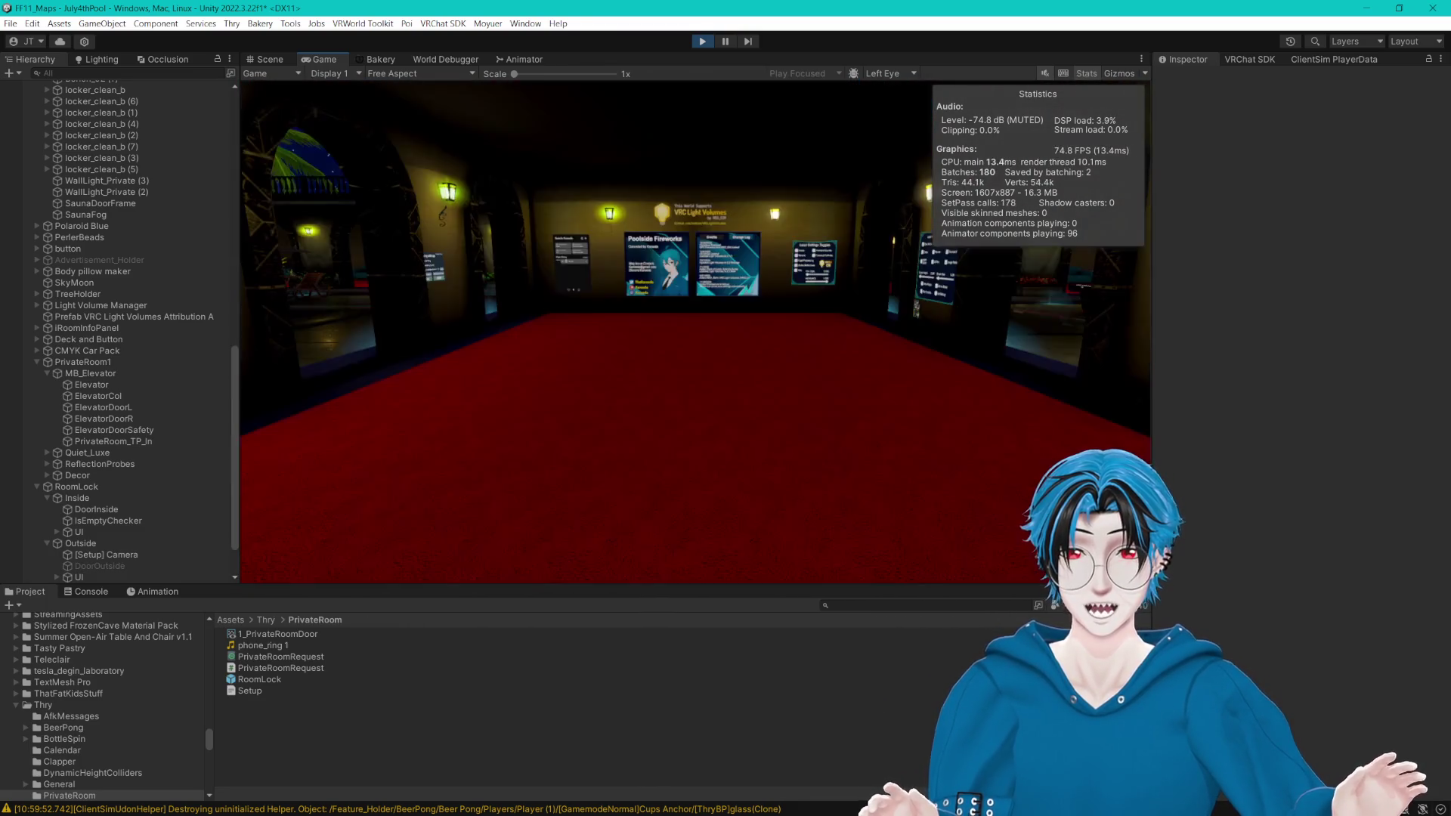
key("w")
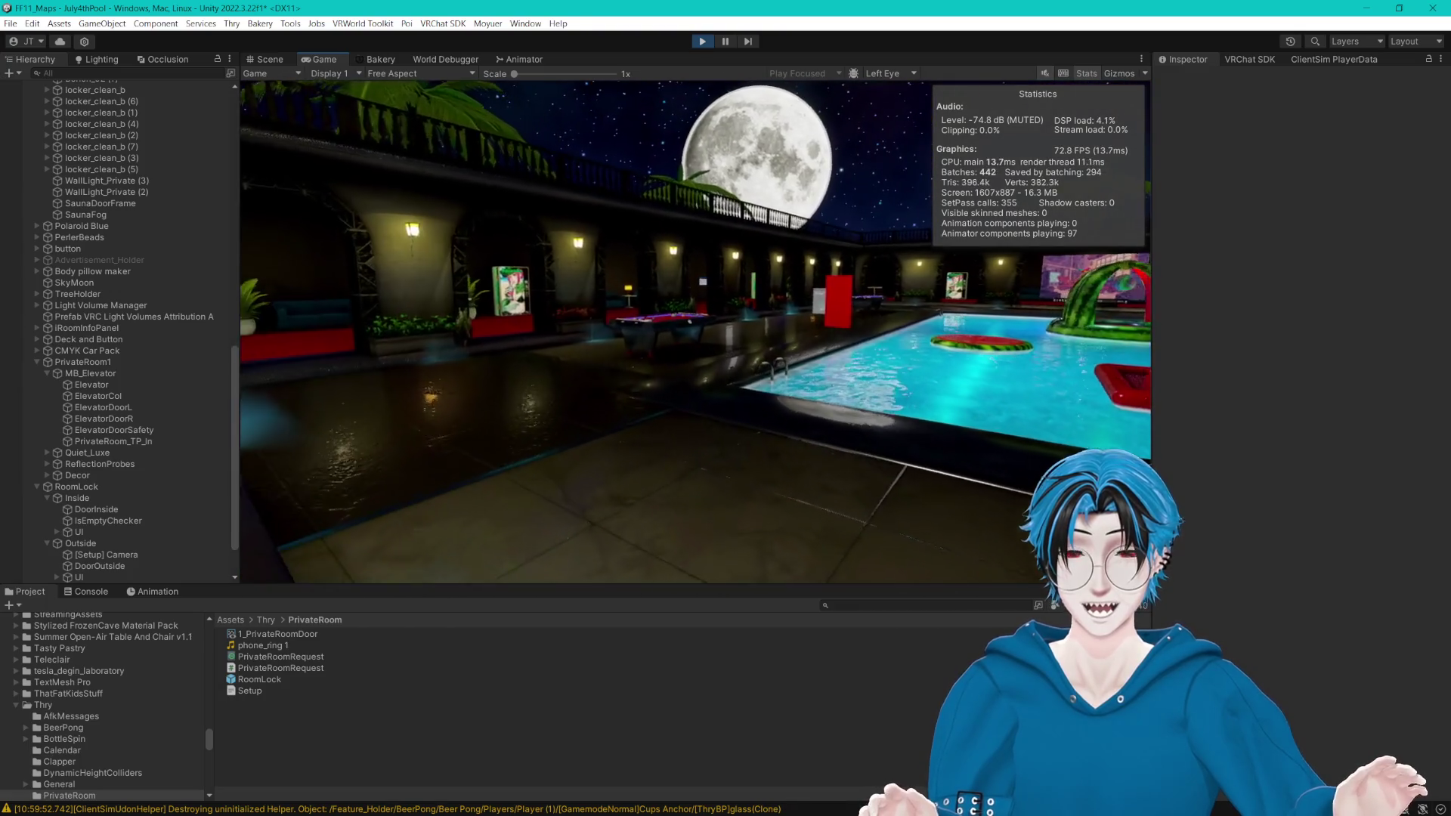
key("w")
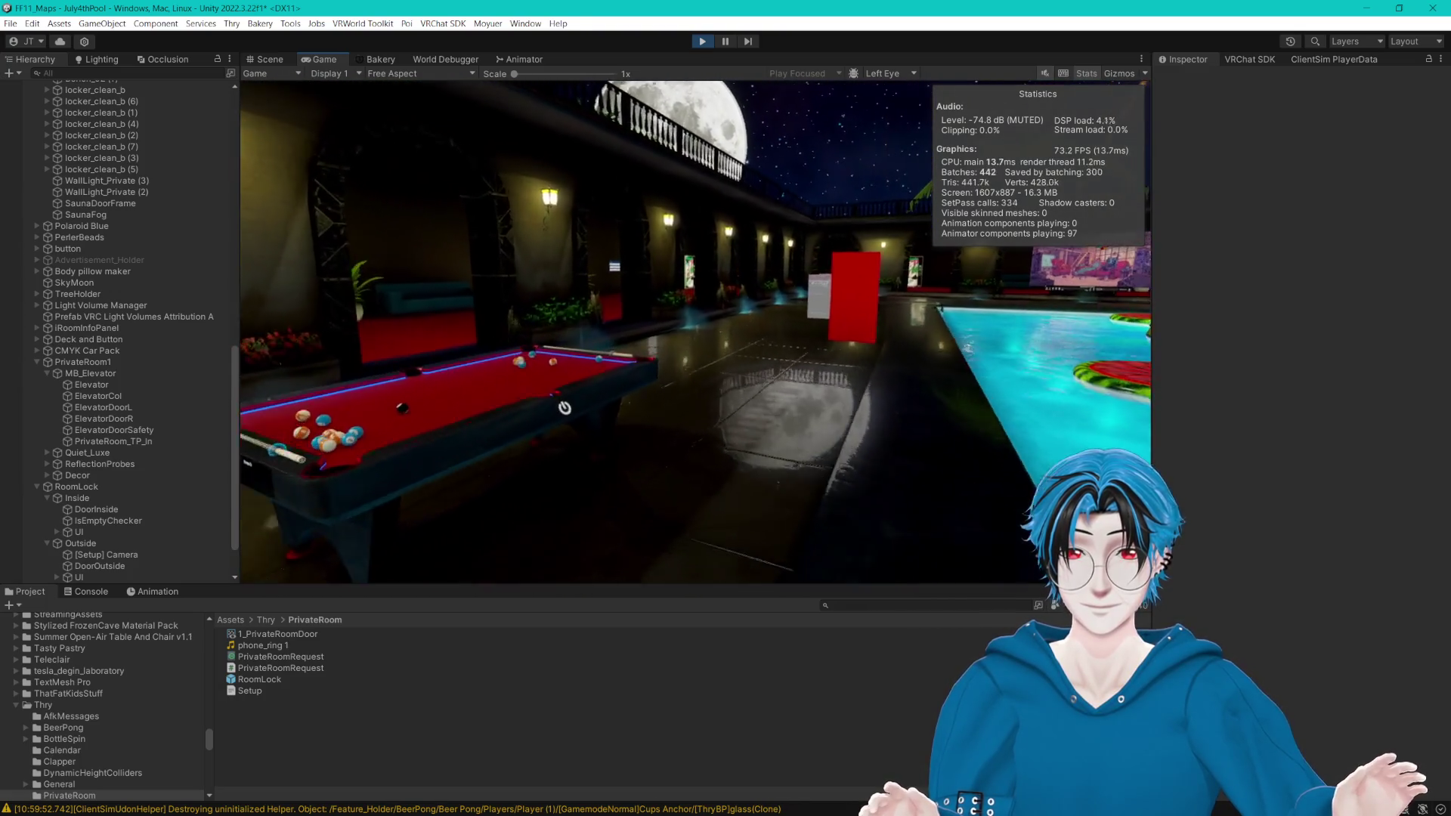
key("w")
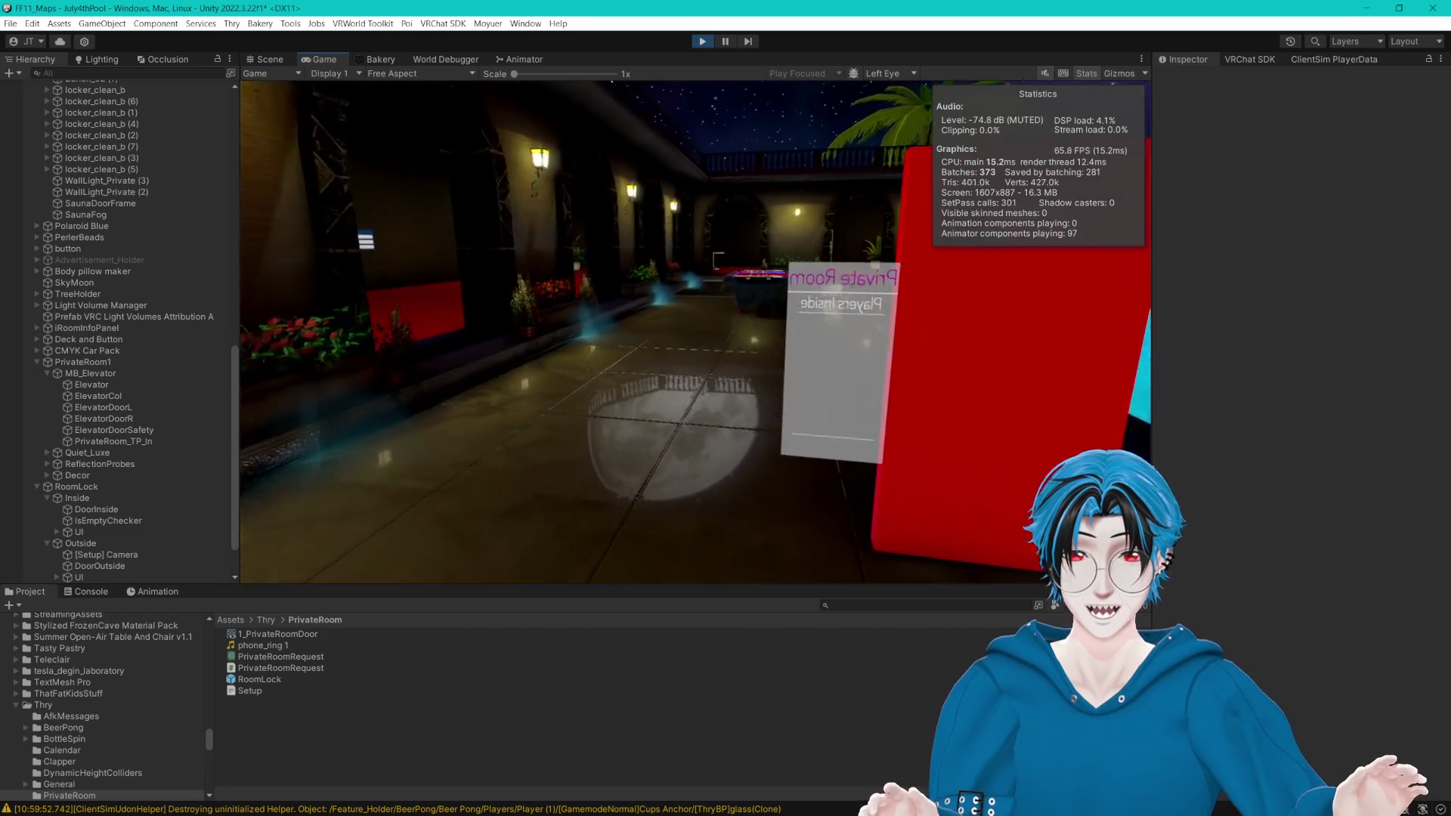
key("s")
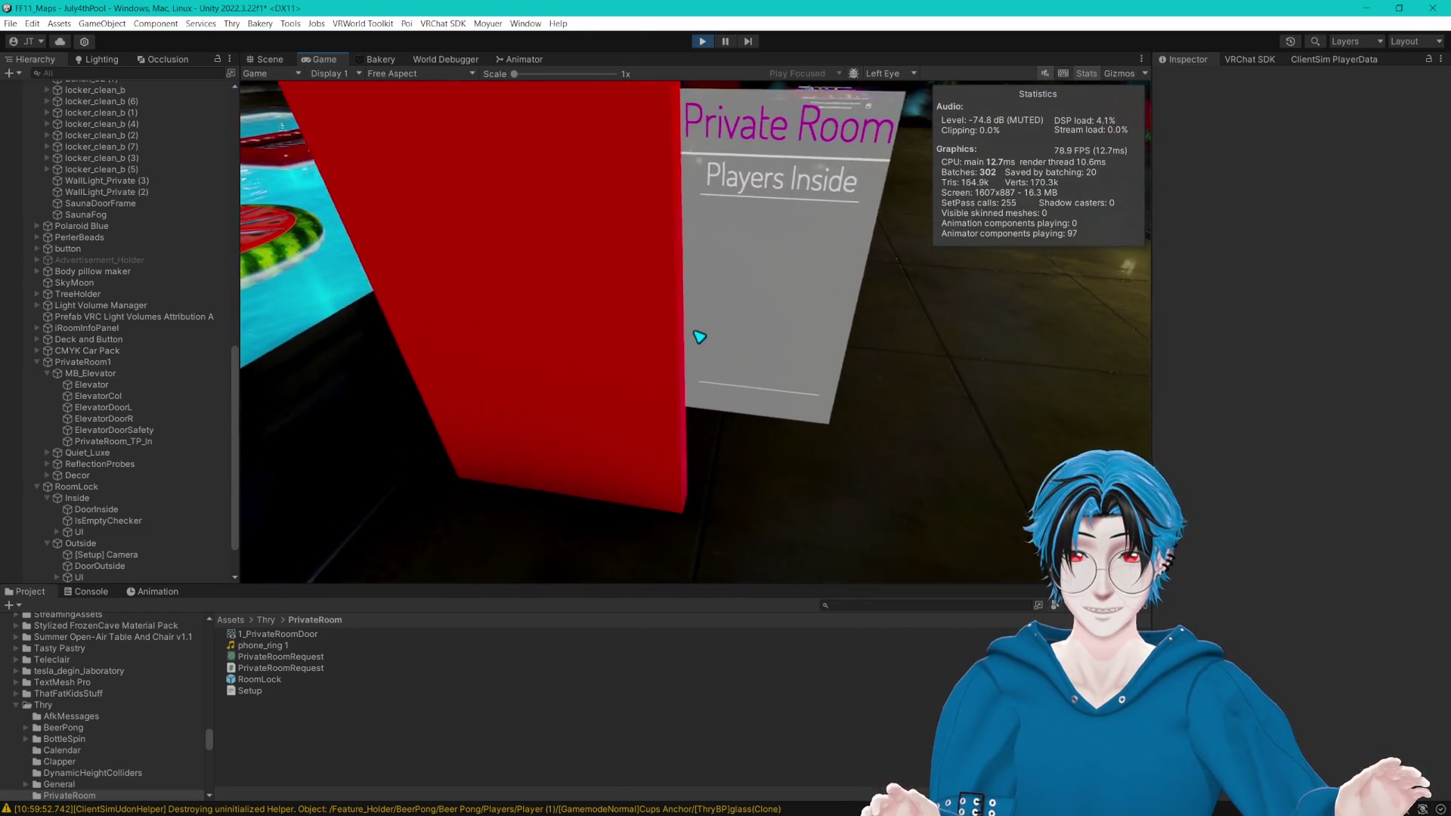
key("s")
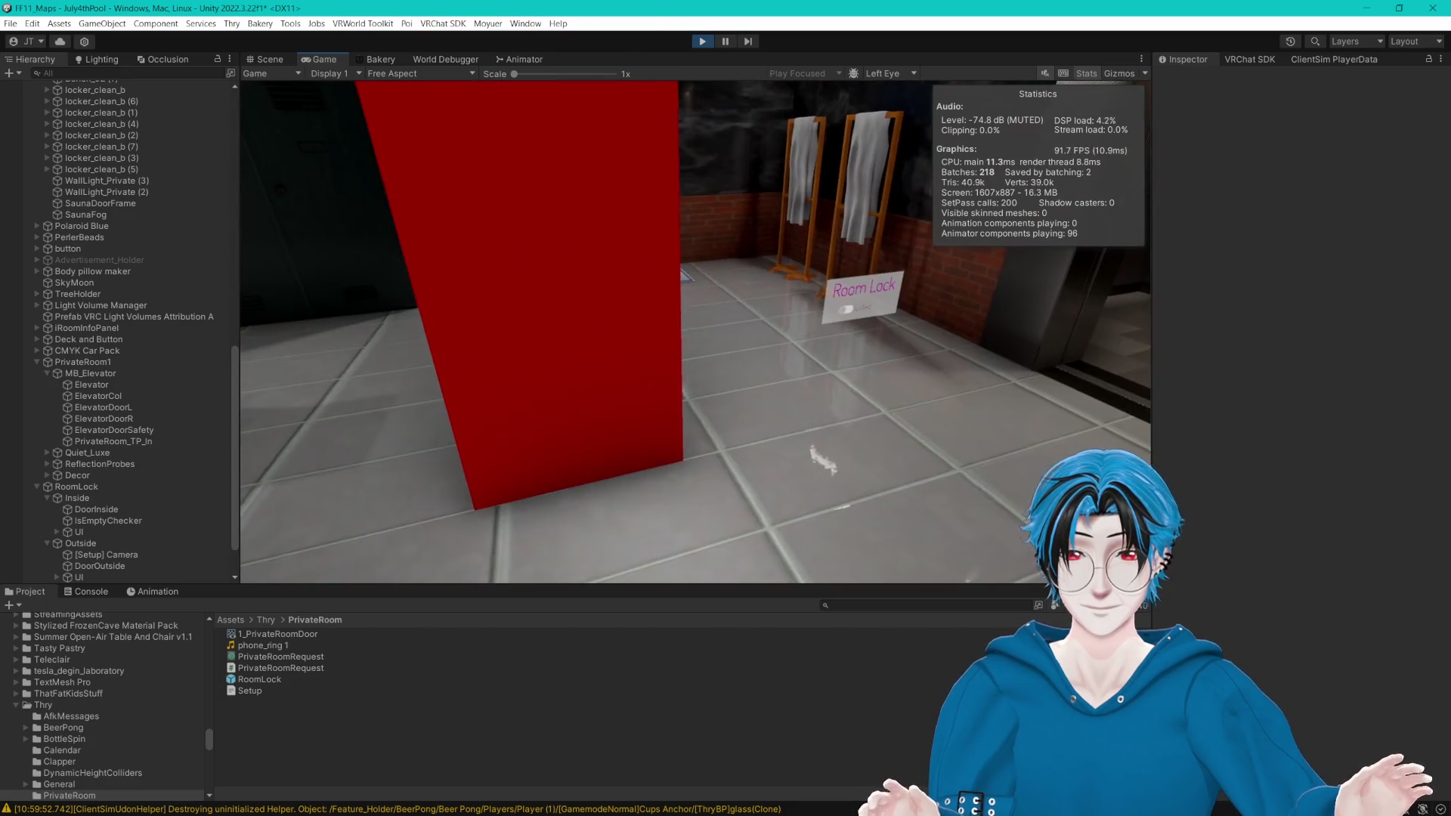
key("s")
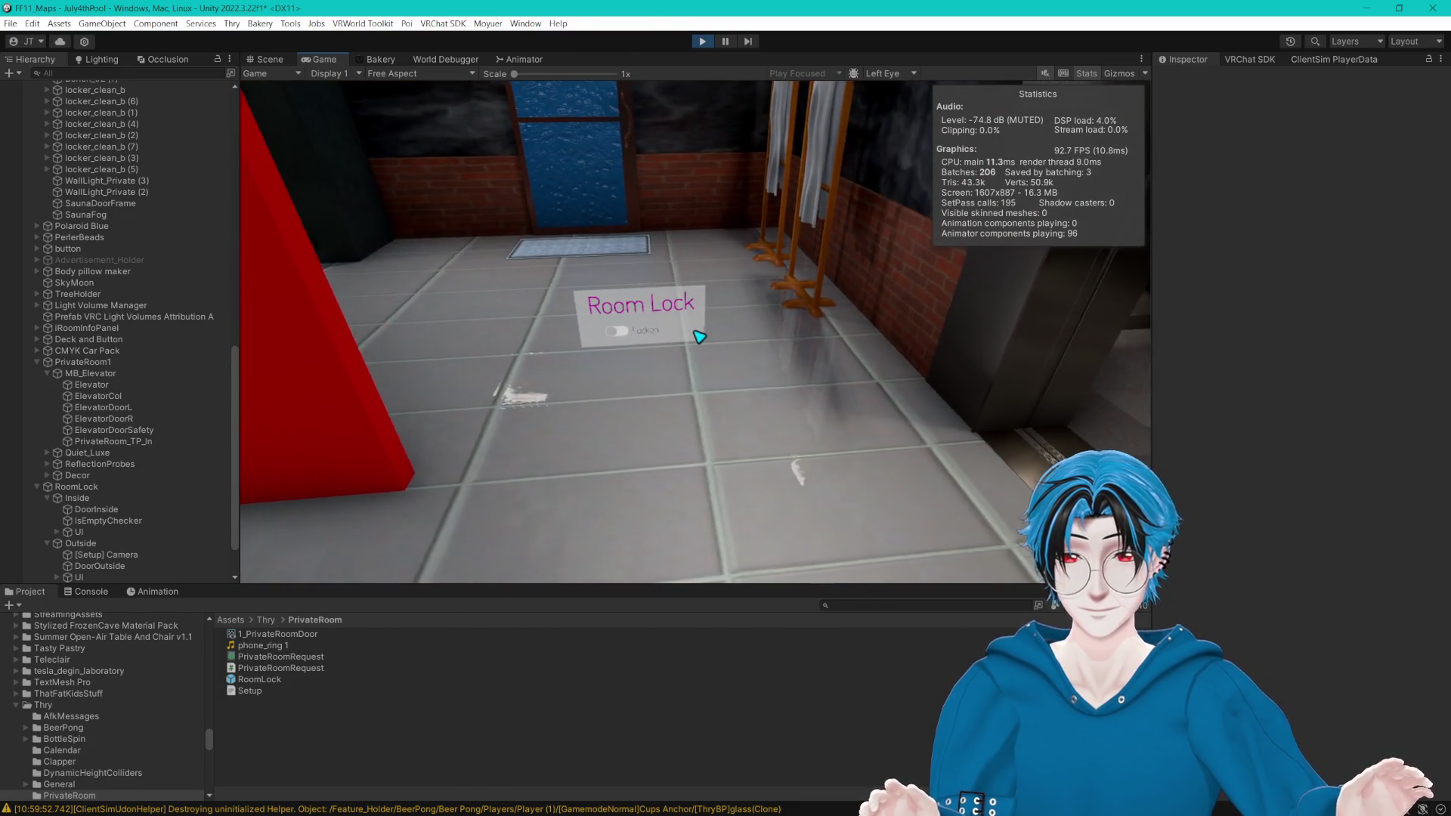
key("Escape")
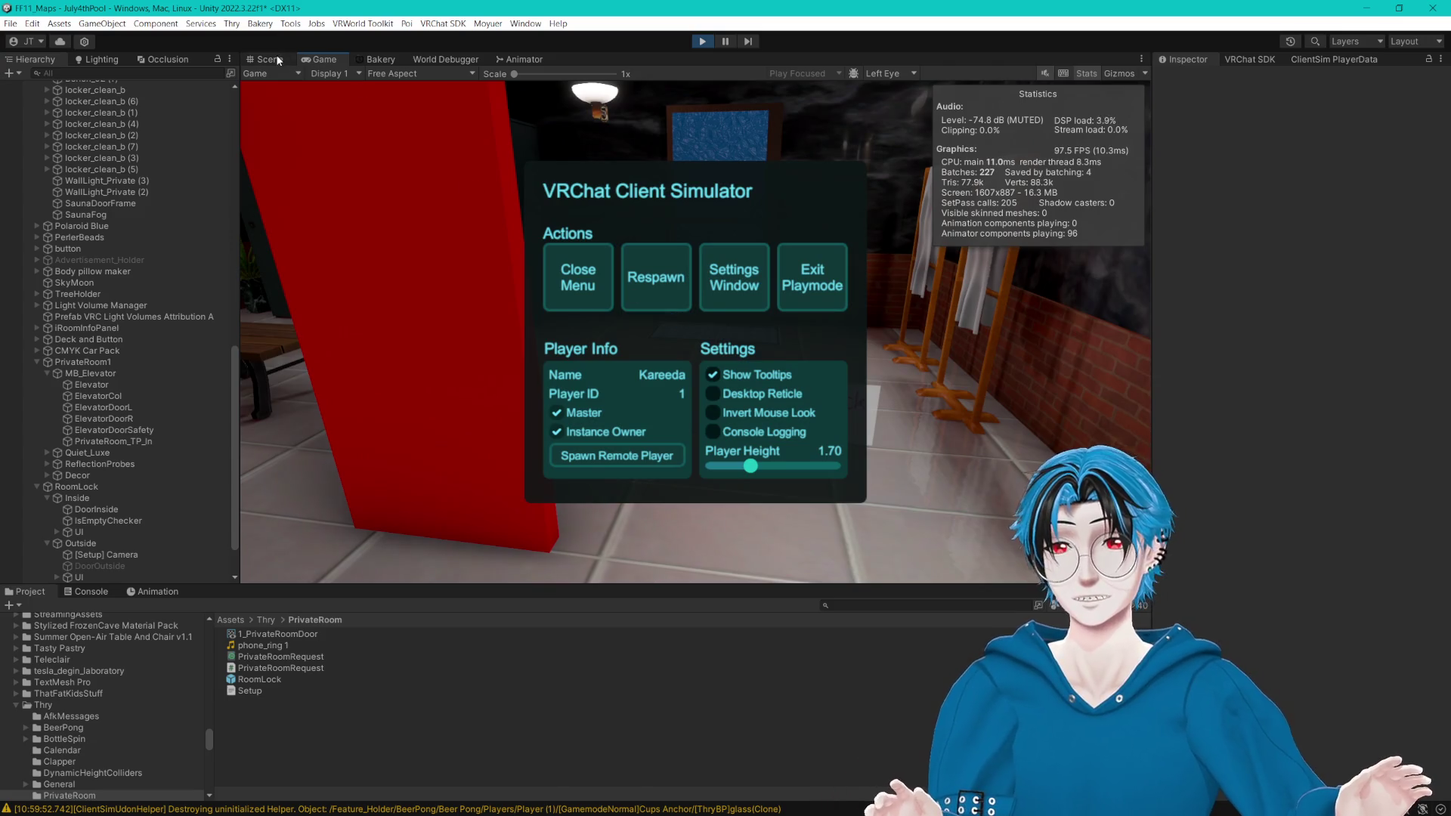
Step: Select the Please Open button in the Scene view with gizmos briefly shown, then return to the Game view
left_click(277, 60)
left_click(701, 489)
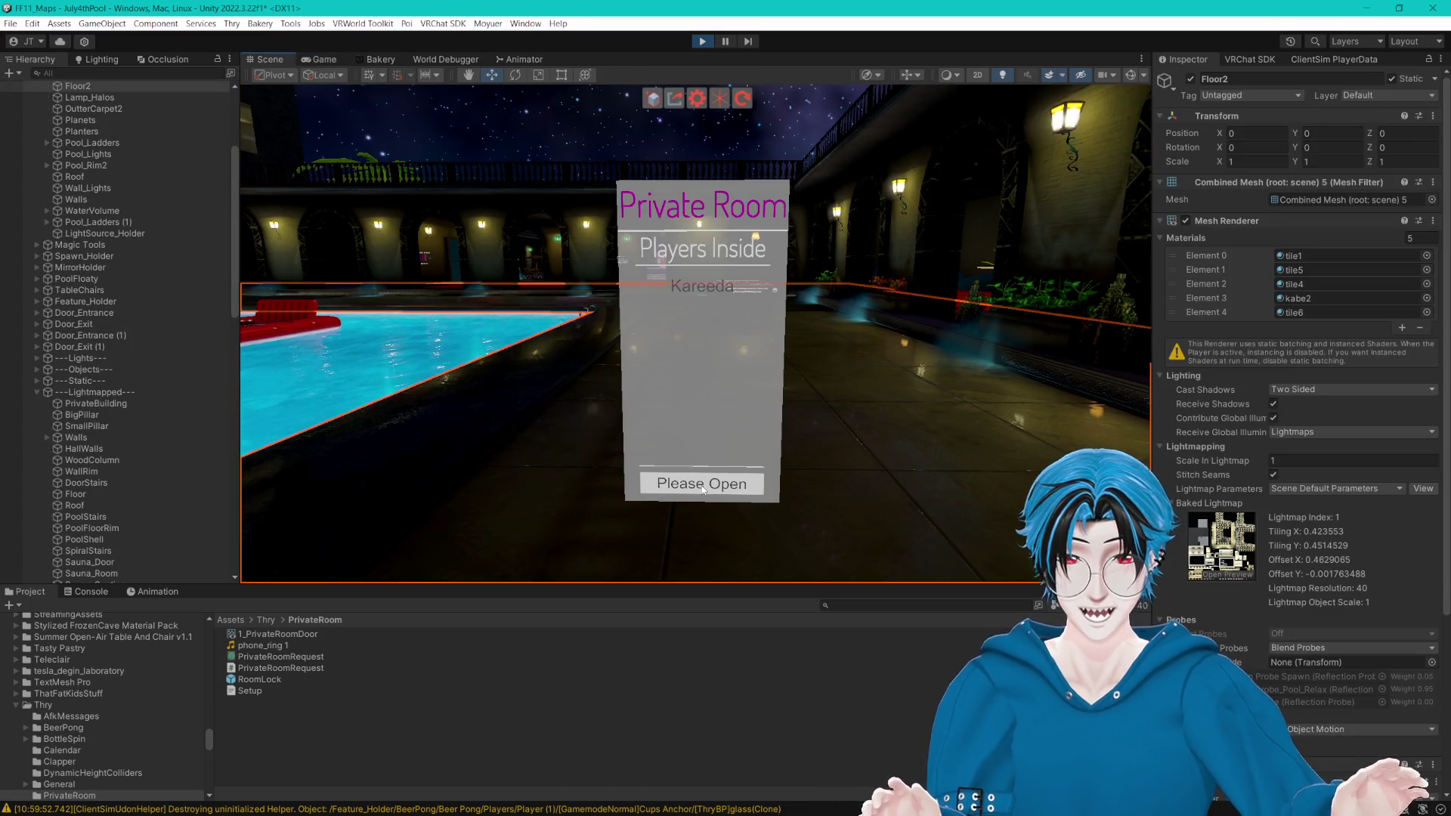
left_click(1143, 75)
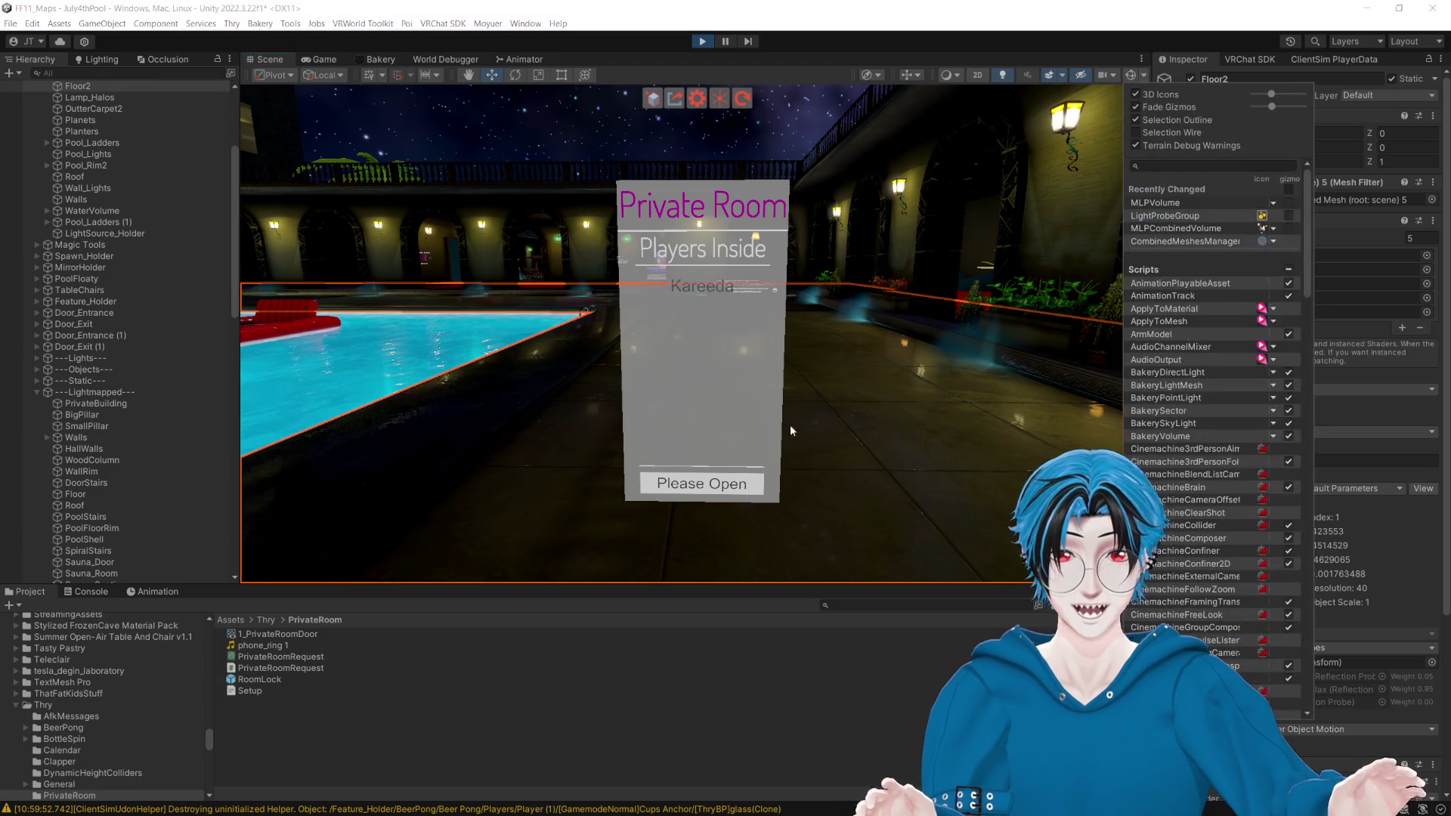
left_click(1127, 76)
left_click(722, 490)
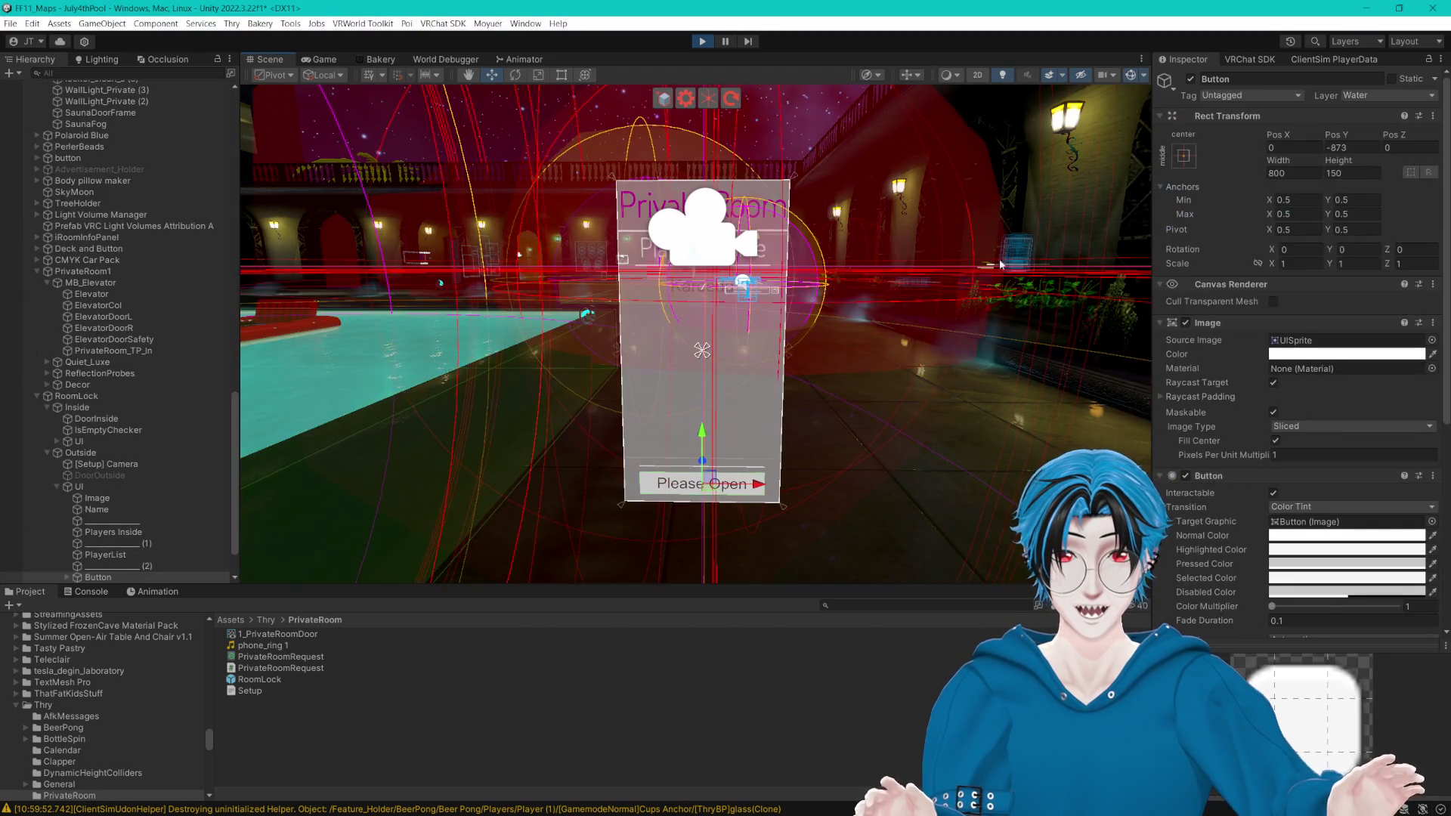
left_click(1133, 72)
scroll(1258, 420, "down", 5)
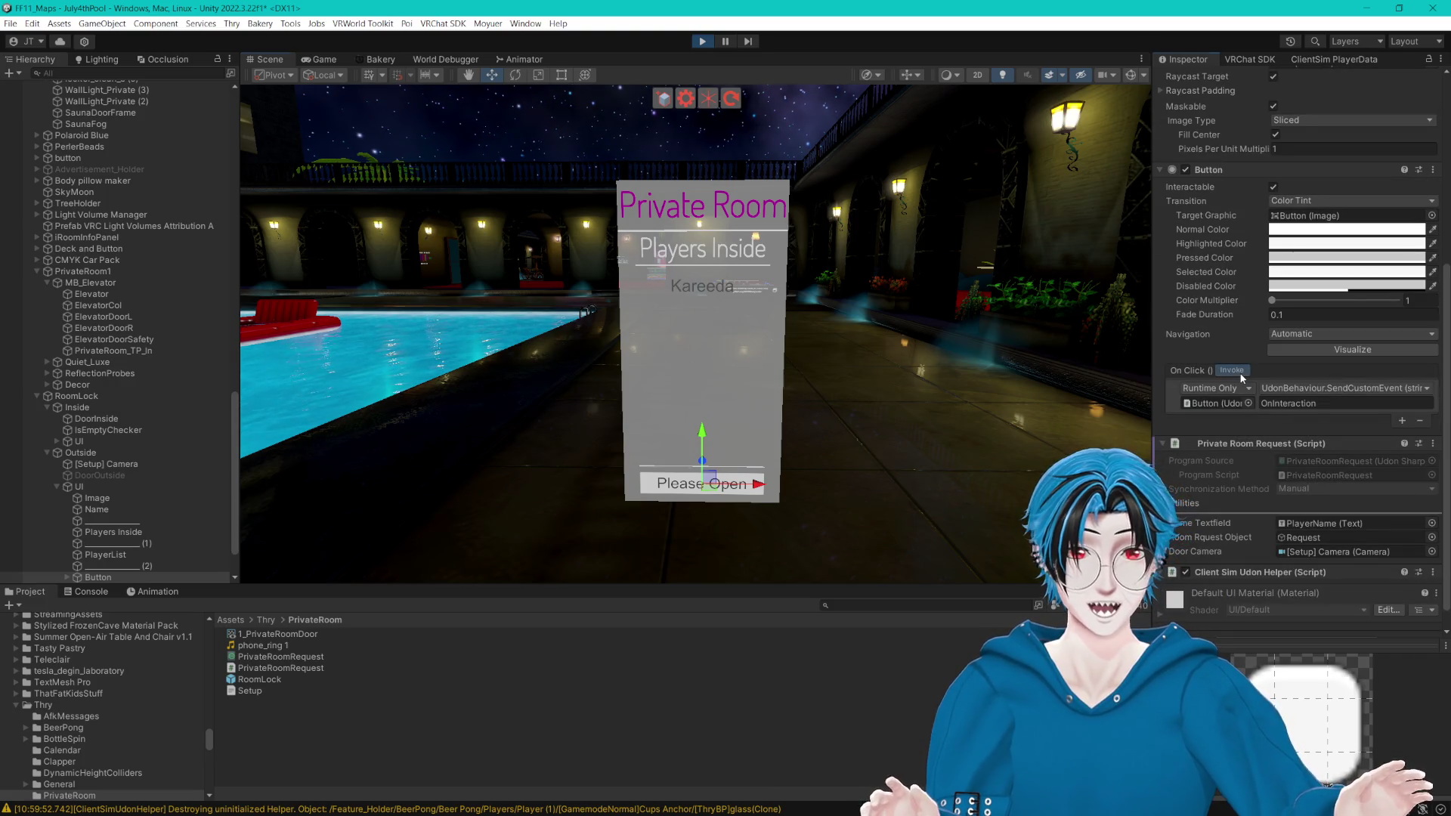
left_click(332, 59)
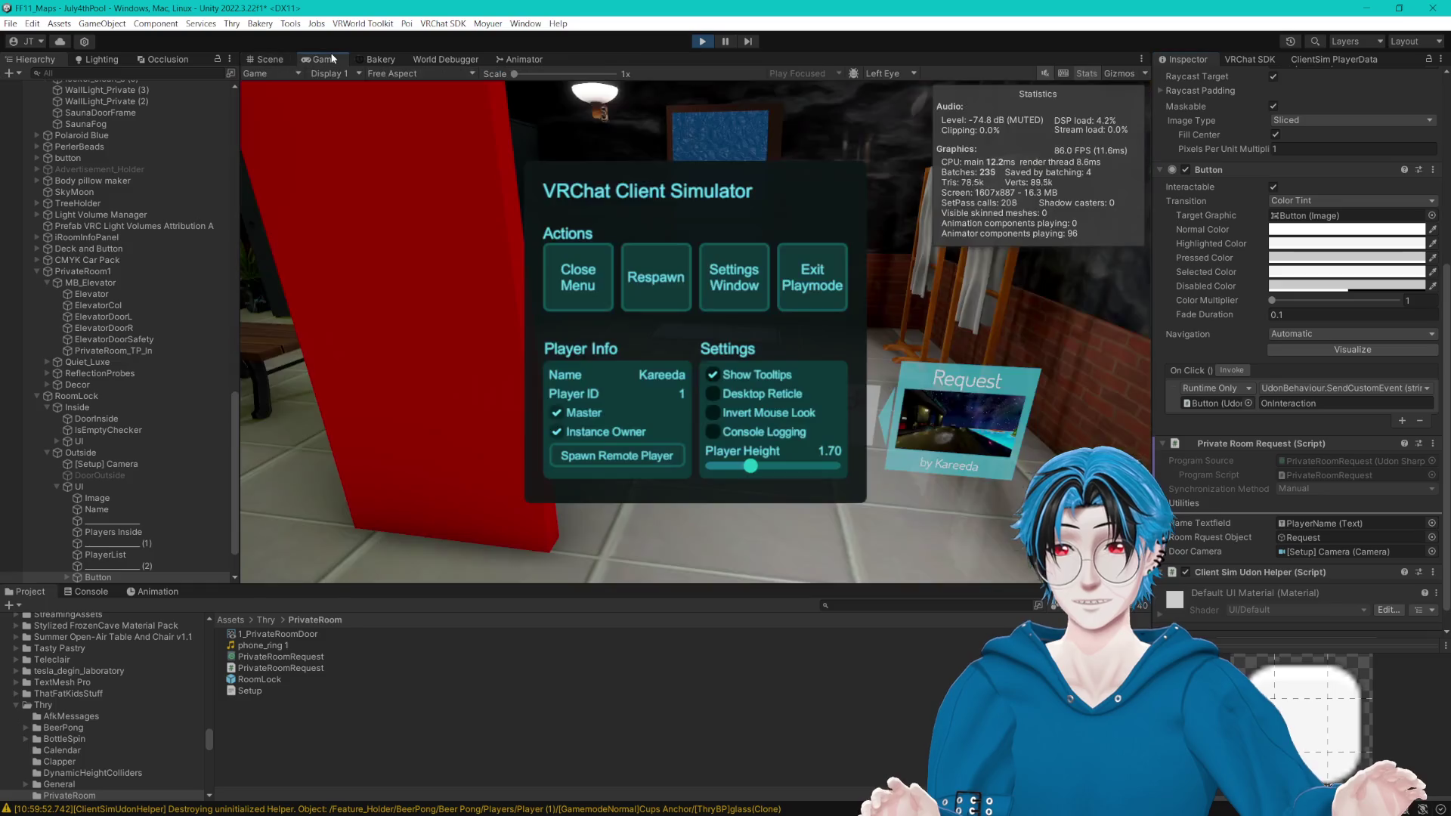
Step: Resume play and walk back and forth around the Room Lock and Request signs
left_click(577, 277)
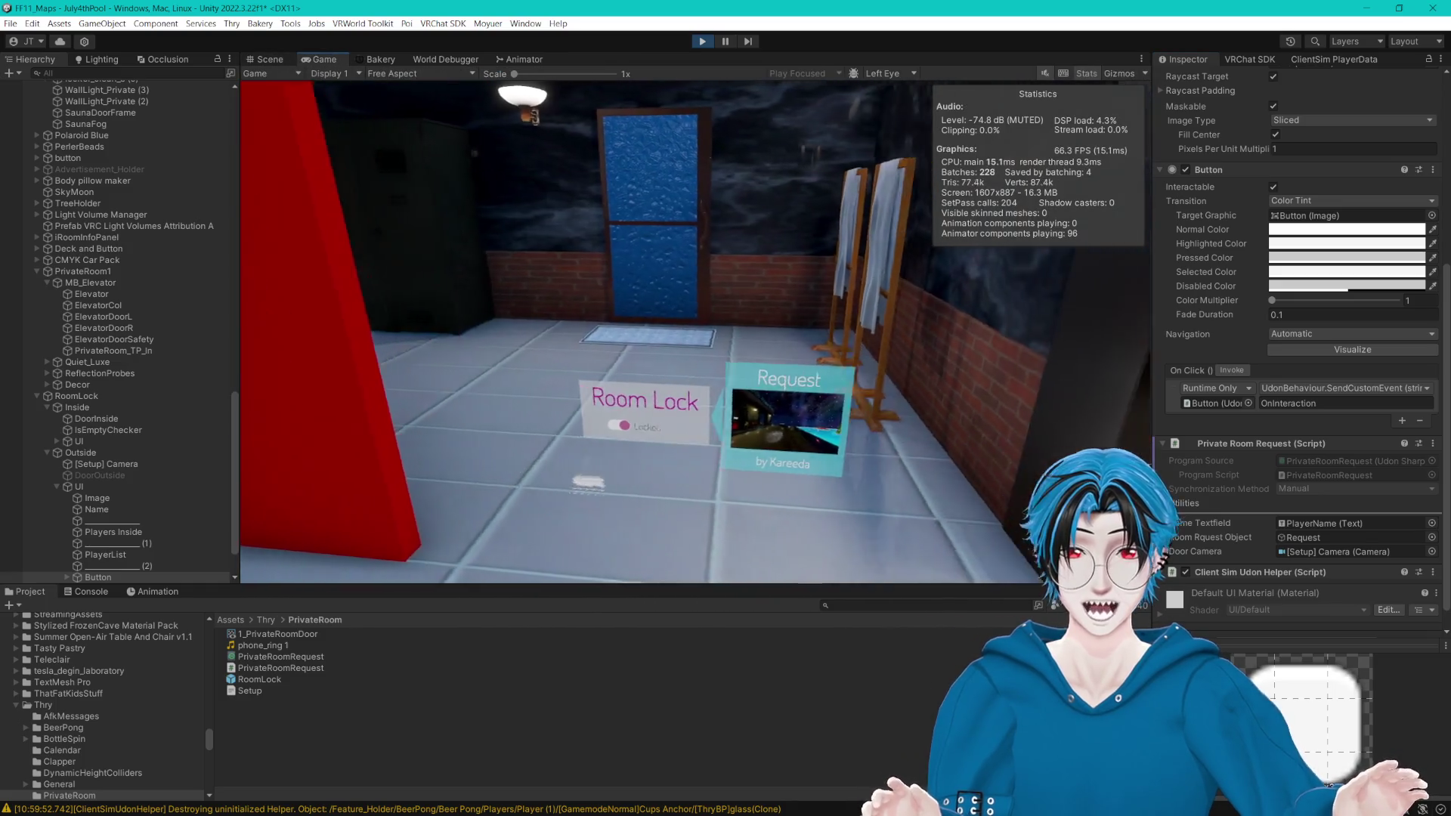
key("w")
key("w")
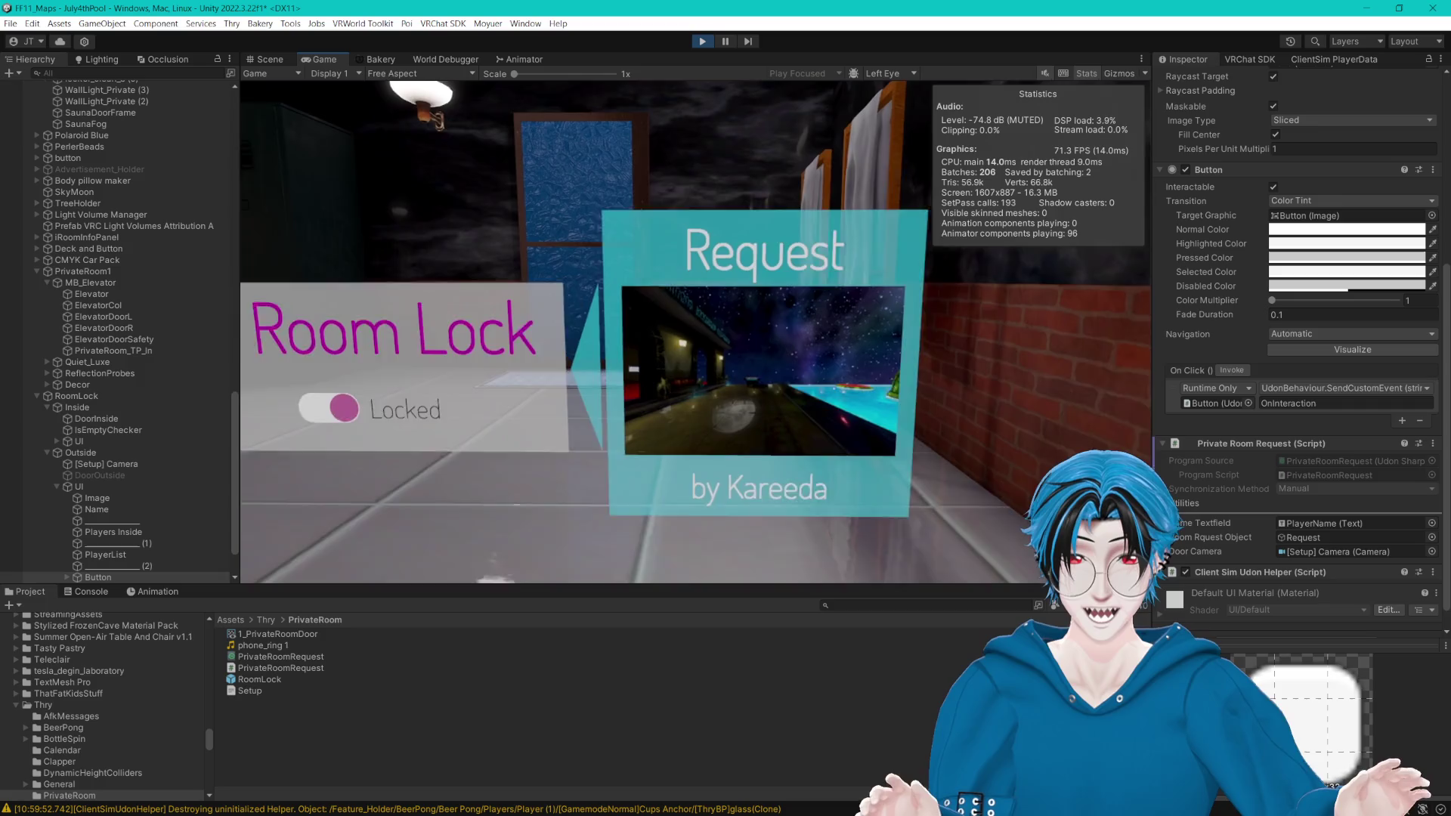
key("s")
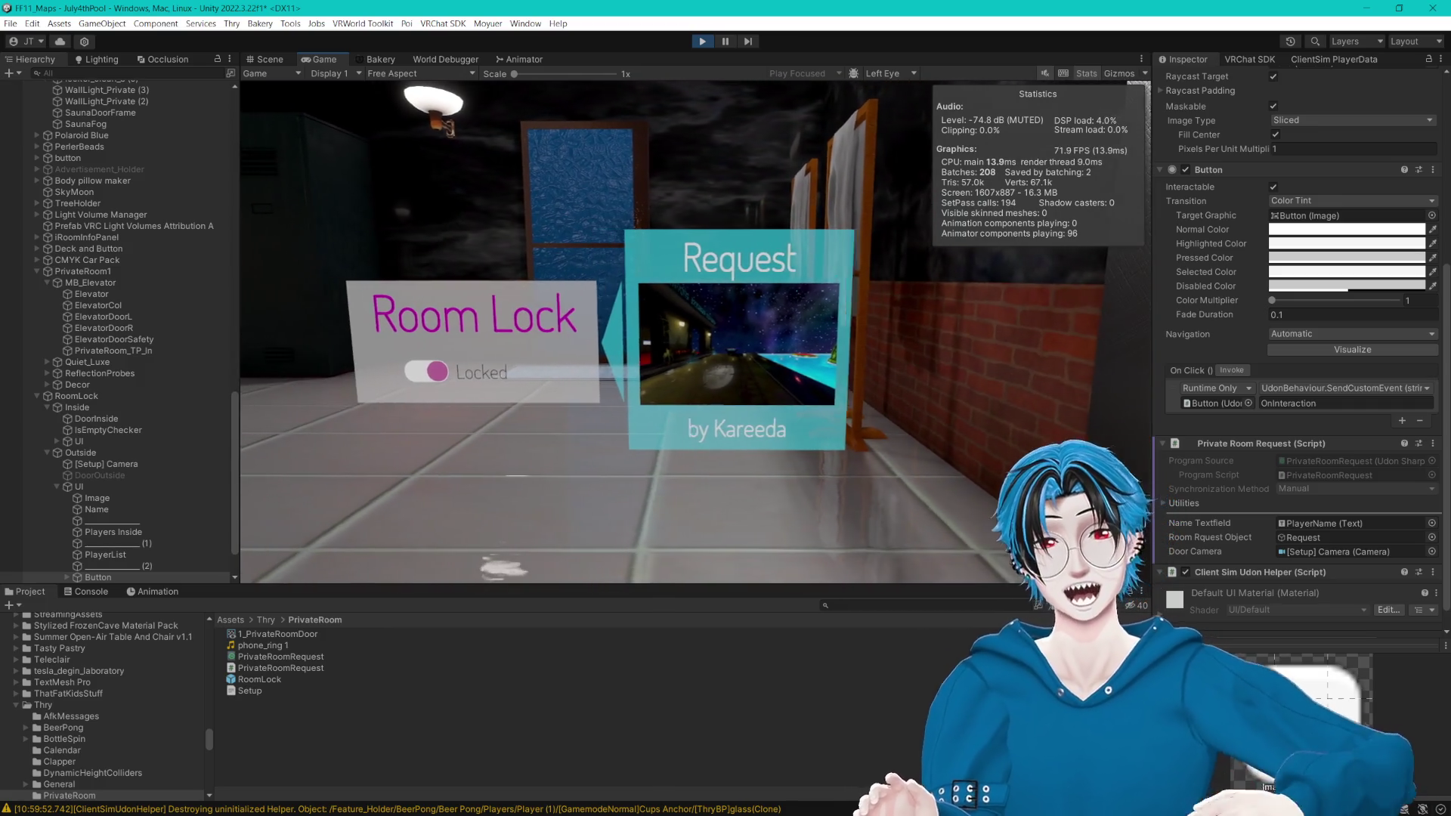
key("s")
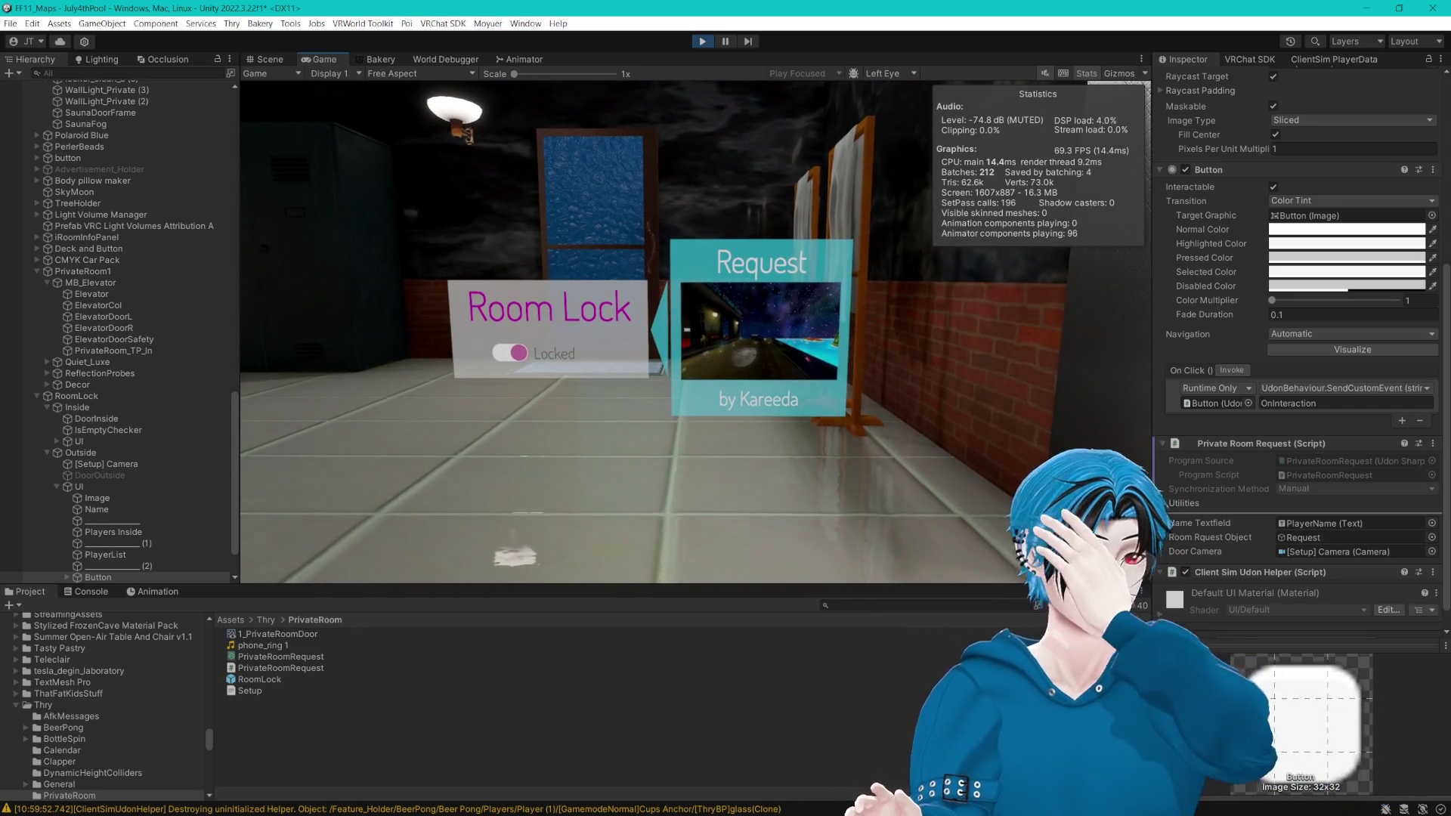
key("s")
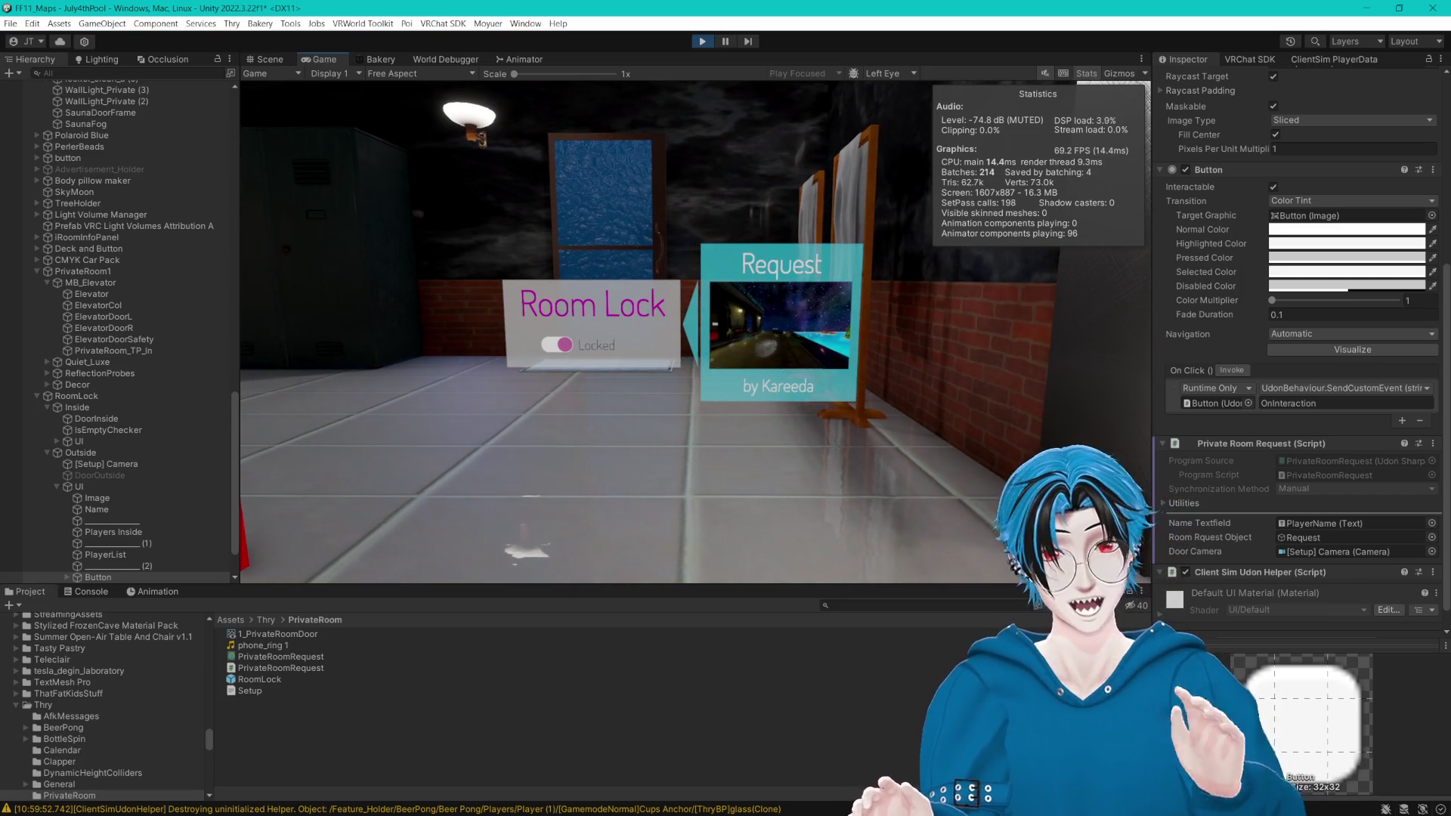
key("w")
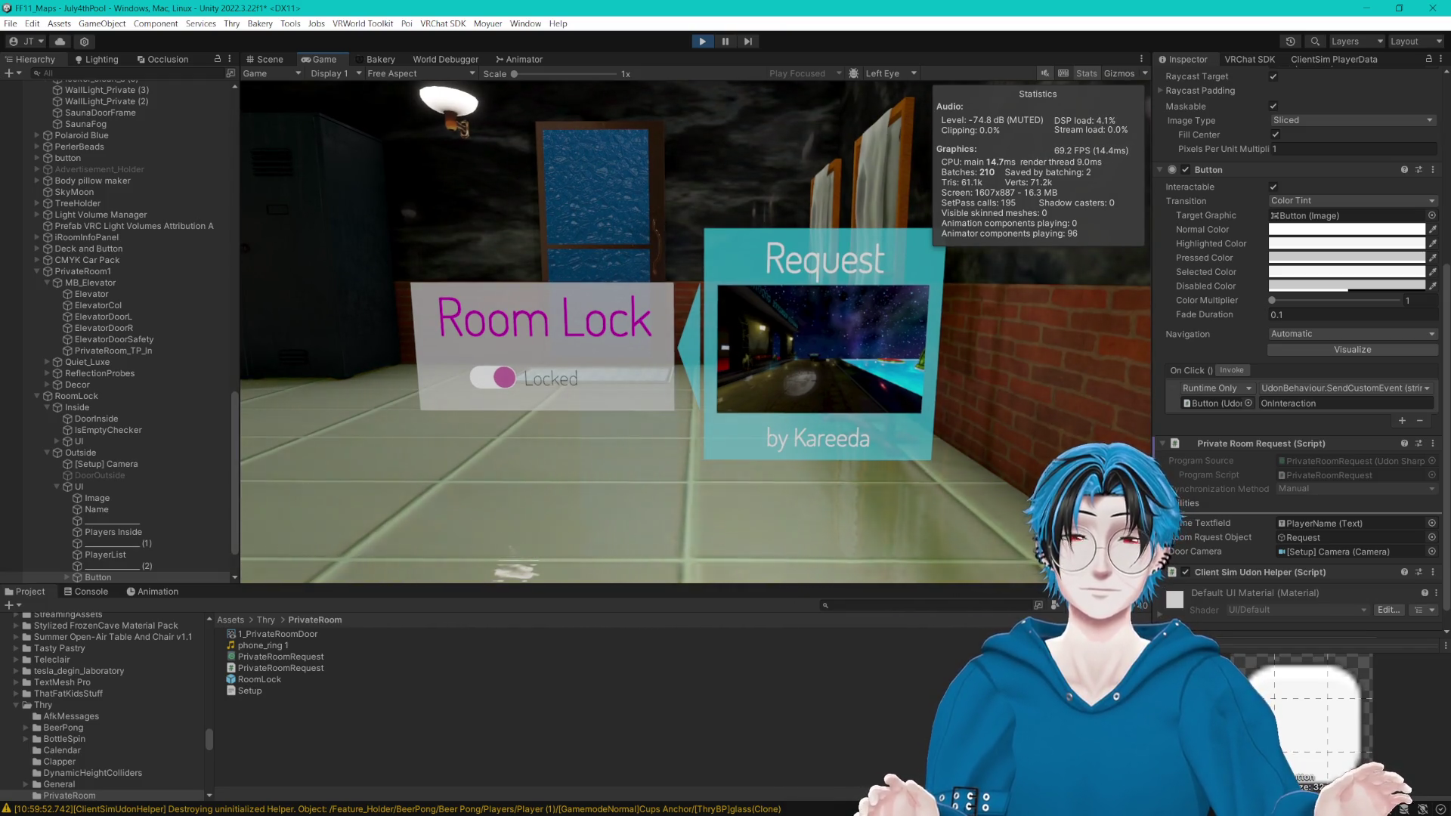
key("d")
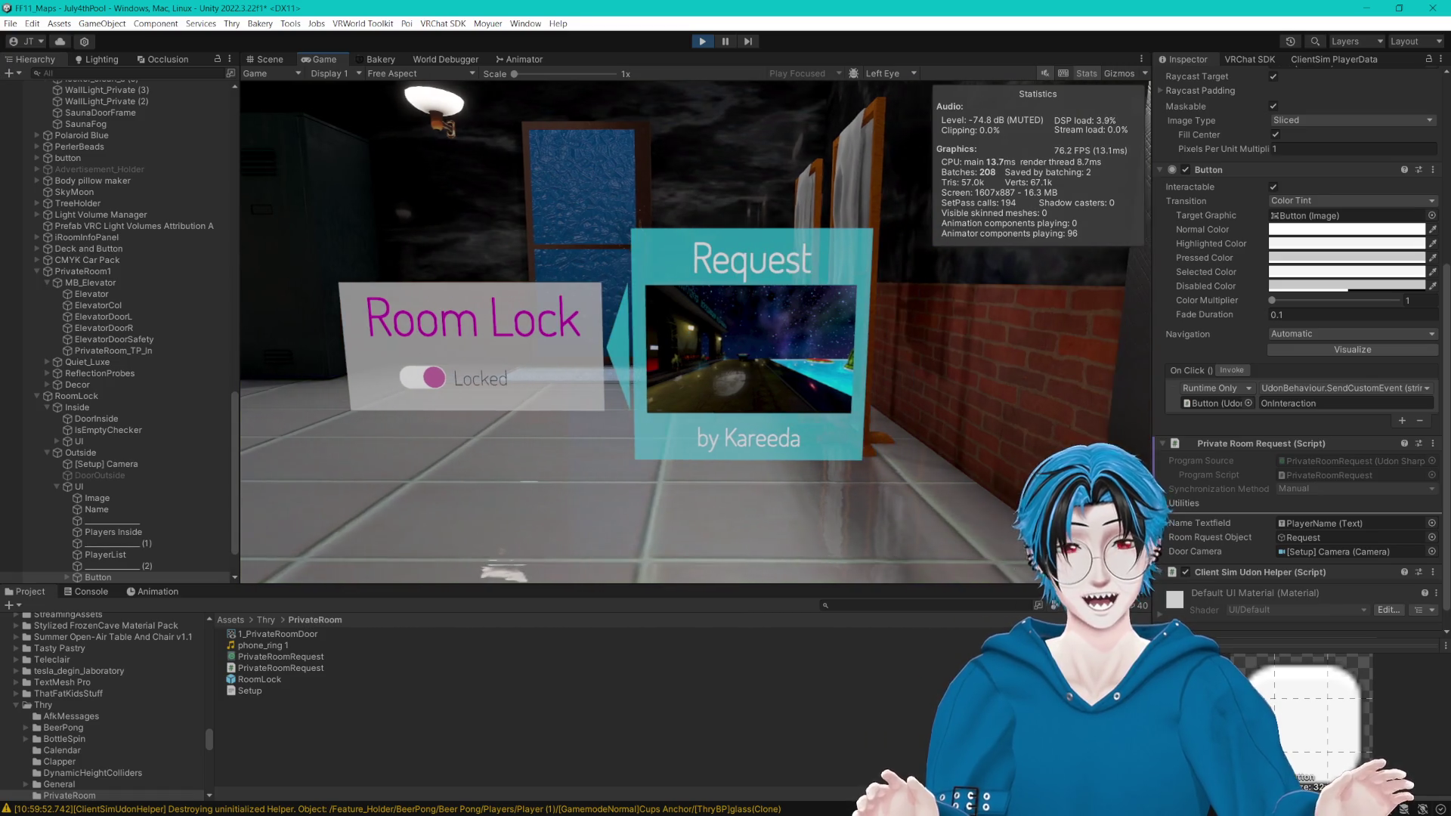
key("a")
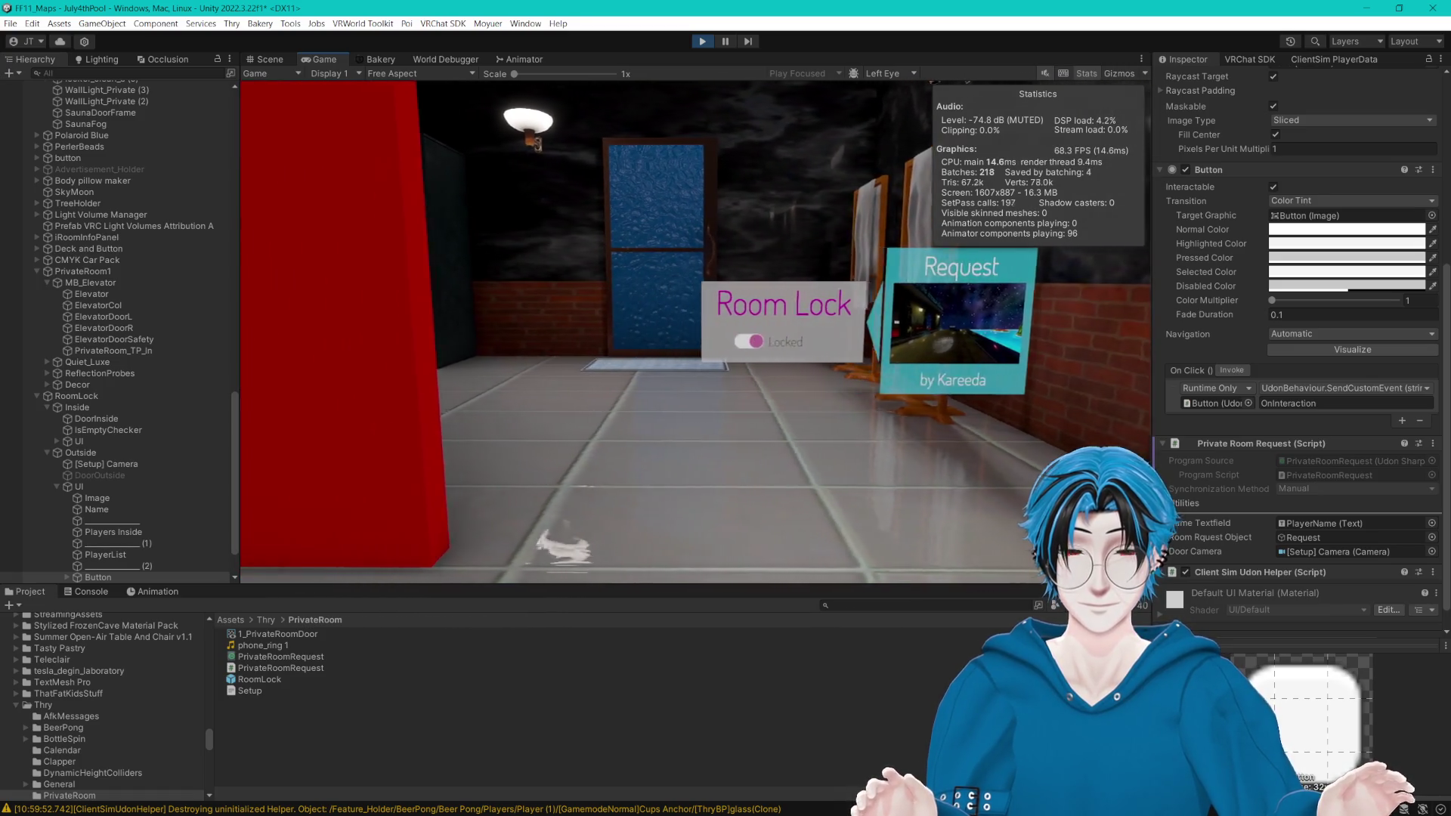
key("w")
key("d")
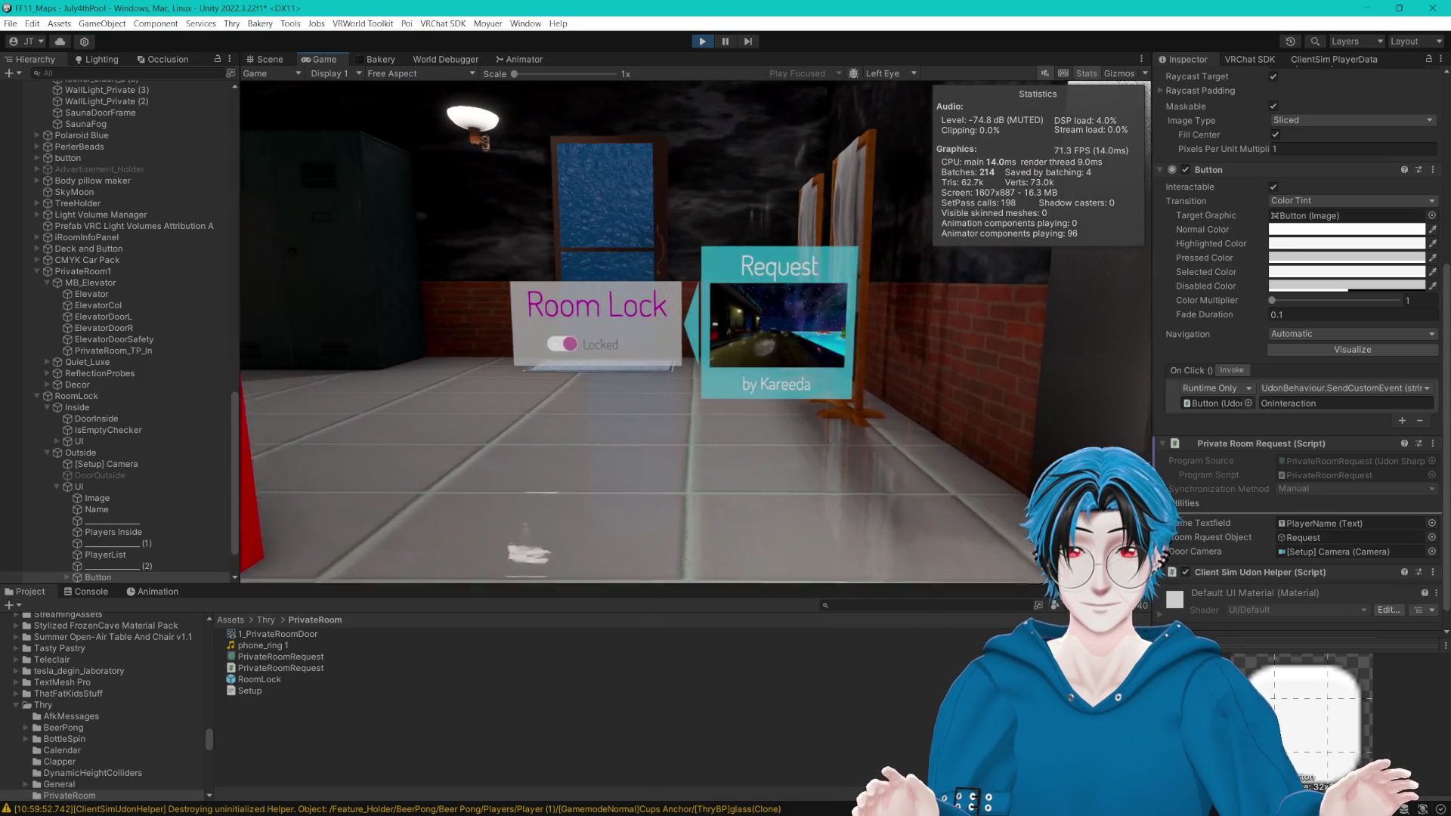
key("w")
key("d")
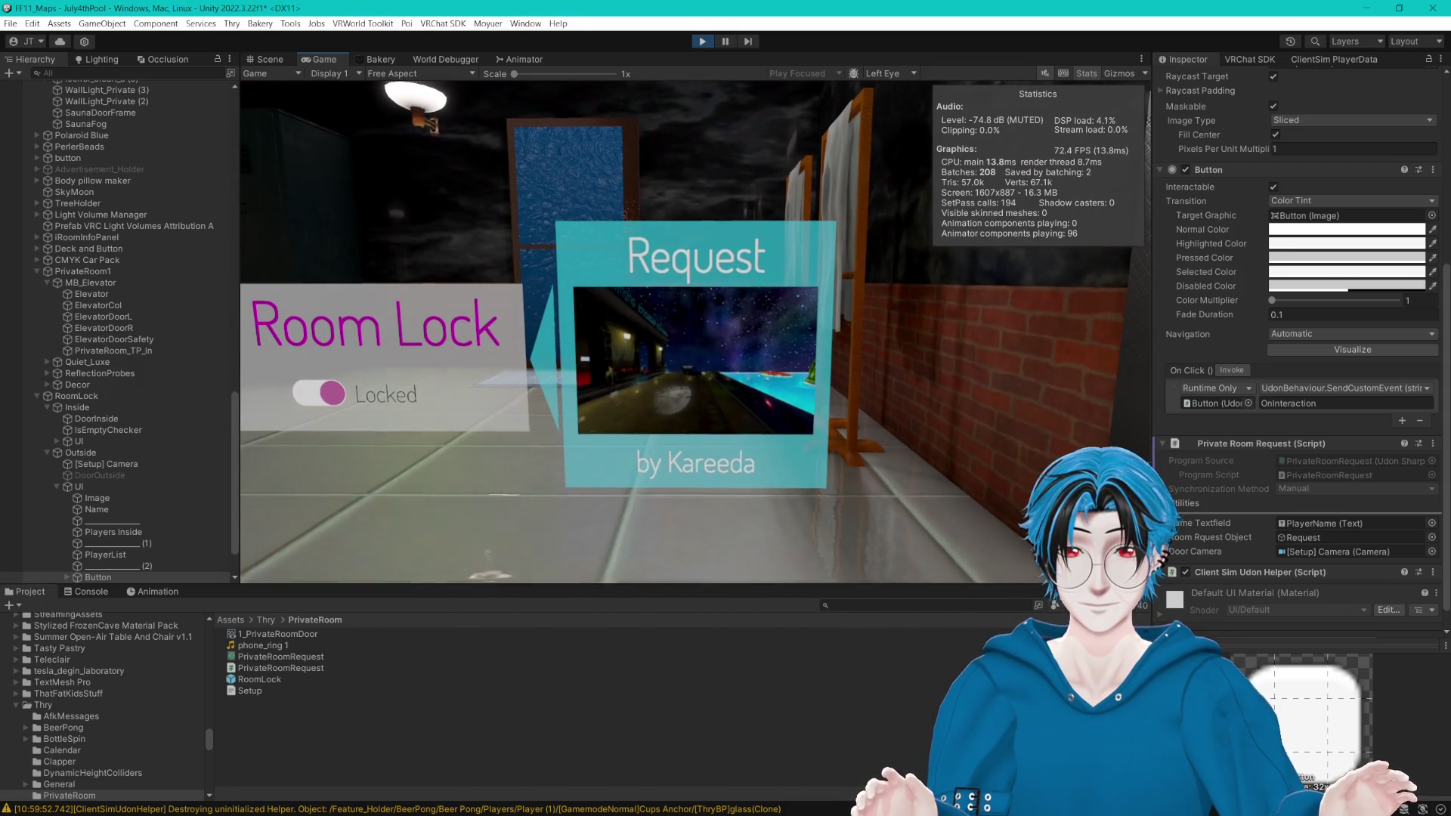
Step: Examine the Room Lock and Request signs up close, face the outside door, and open the simulator menu
key("d")
key("s")
key("a")
key("w")
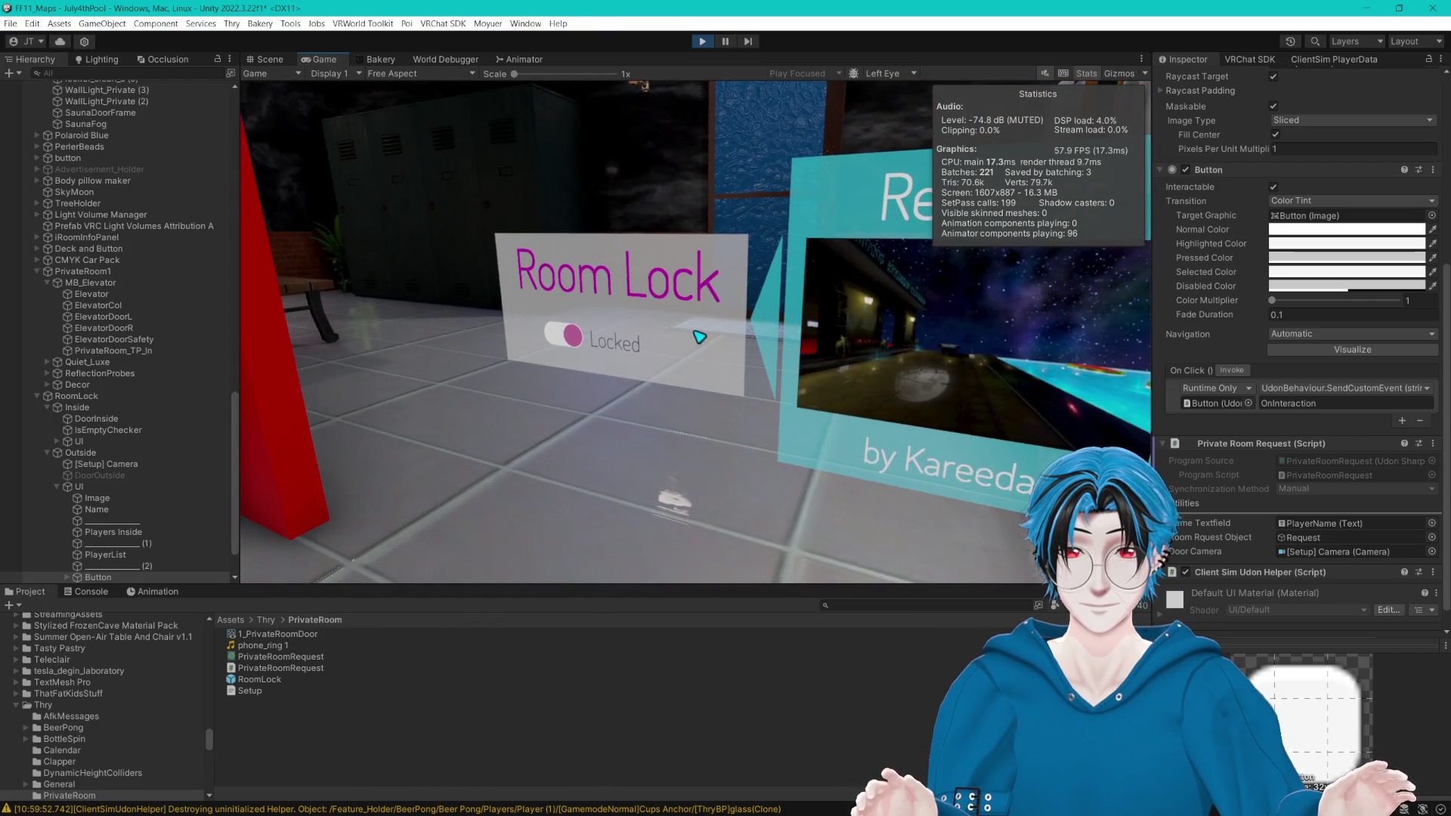
key("d")
key("w")
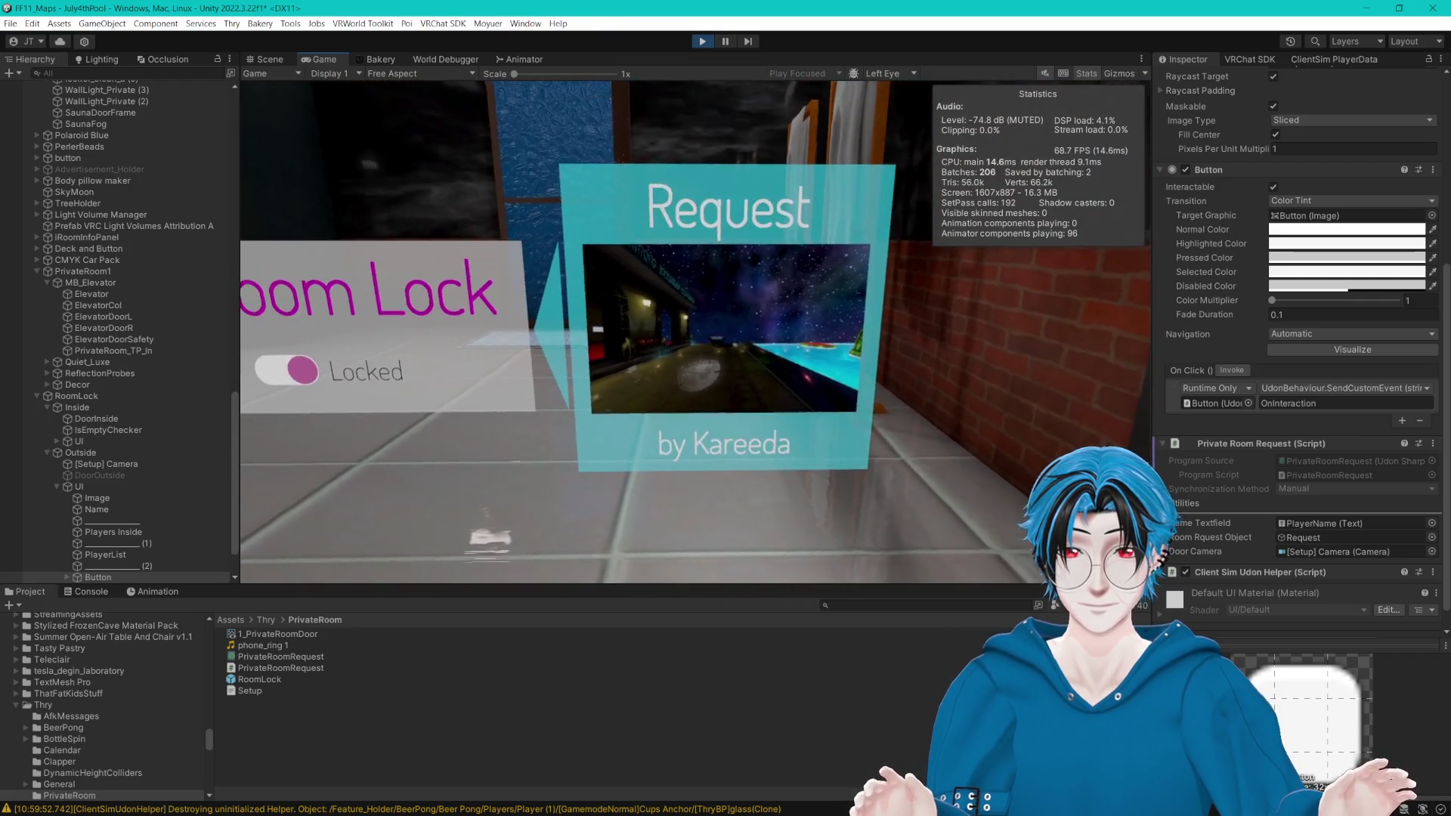
key("a")
key("s")
key("w")
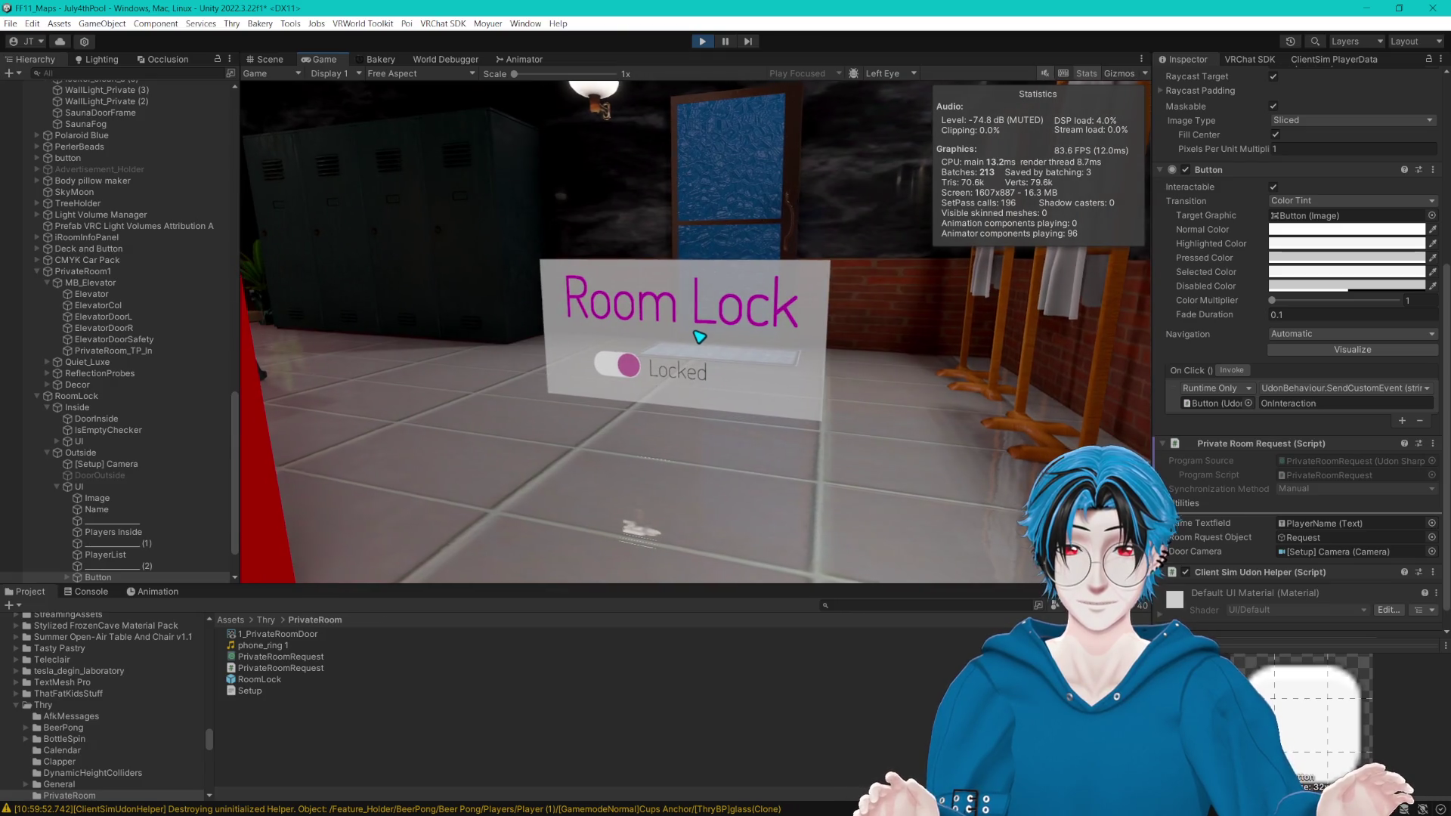
key("a")
key("s")
key("w")
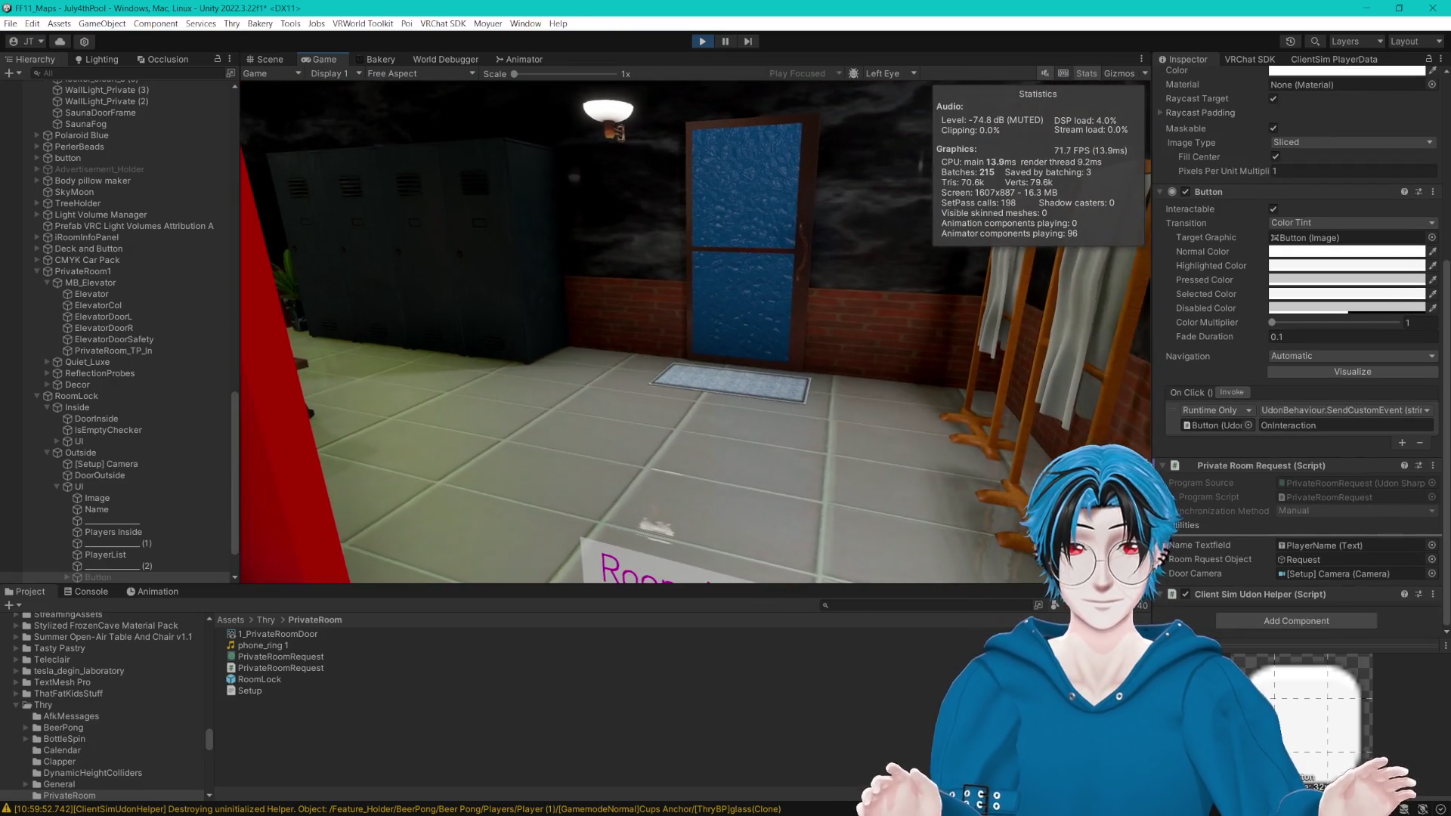
key("Escape")
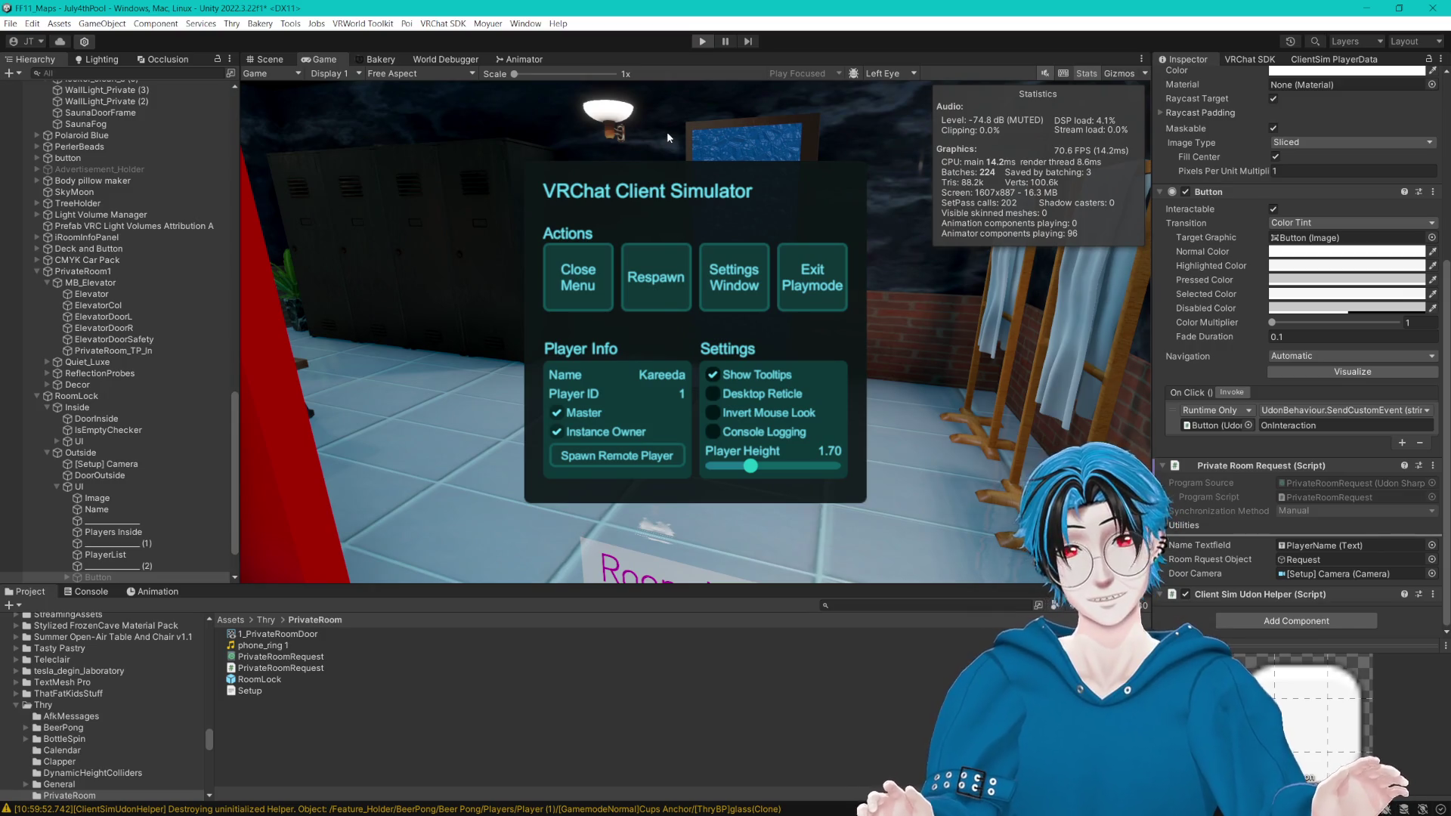
Step: Stop play mode with Ctrl+P and return to editing the scene
key("ctrl+p")
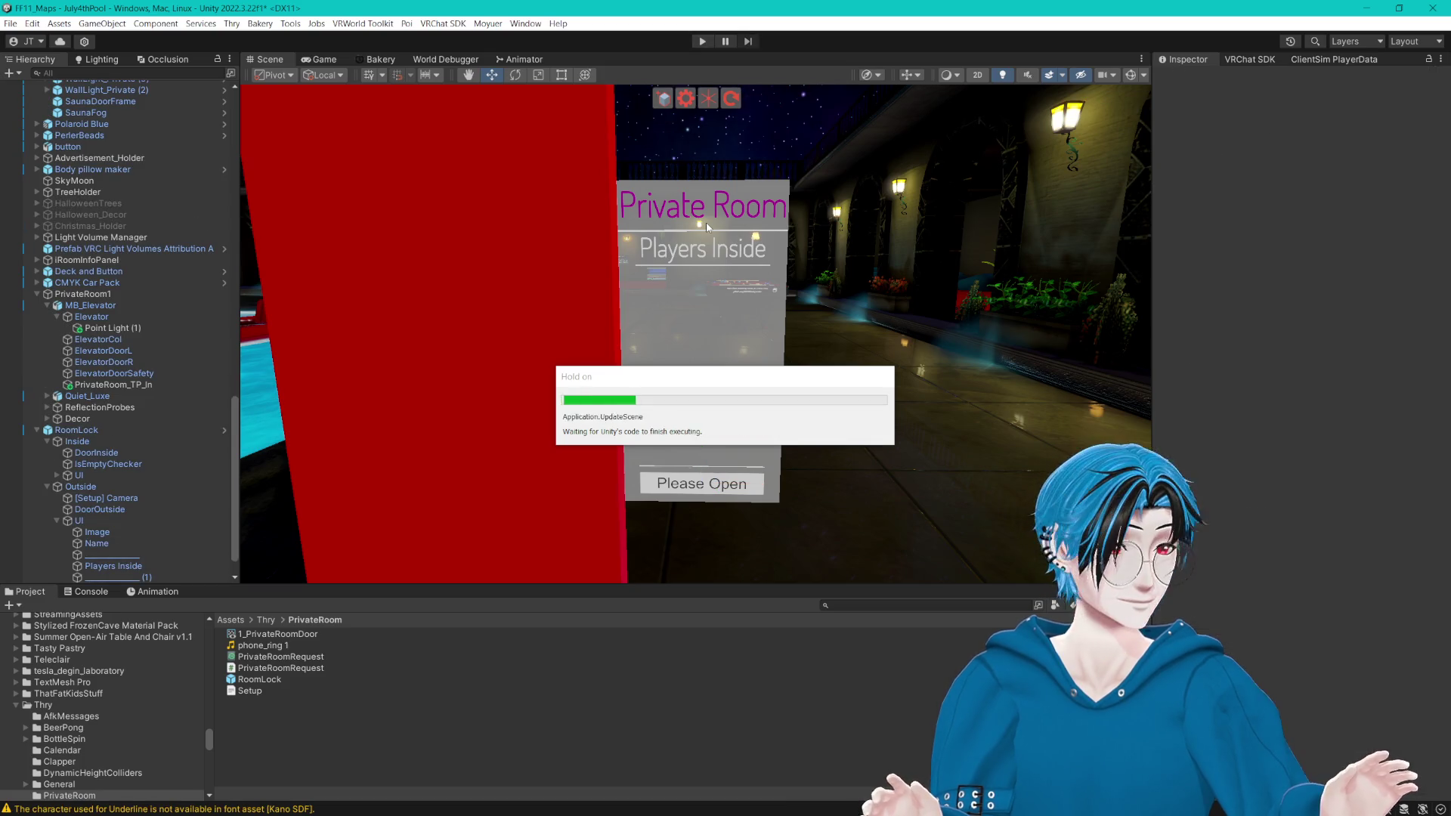
scroll(669, 259, "down", 5)
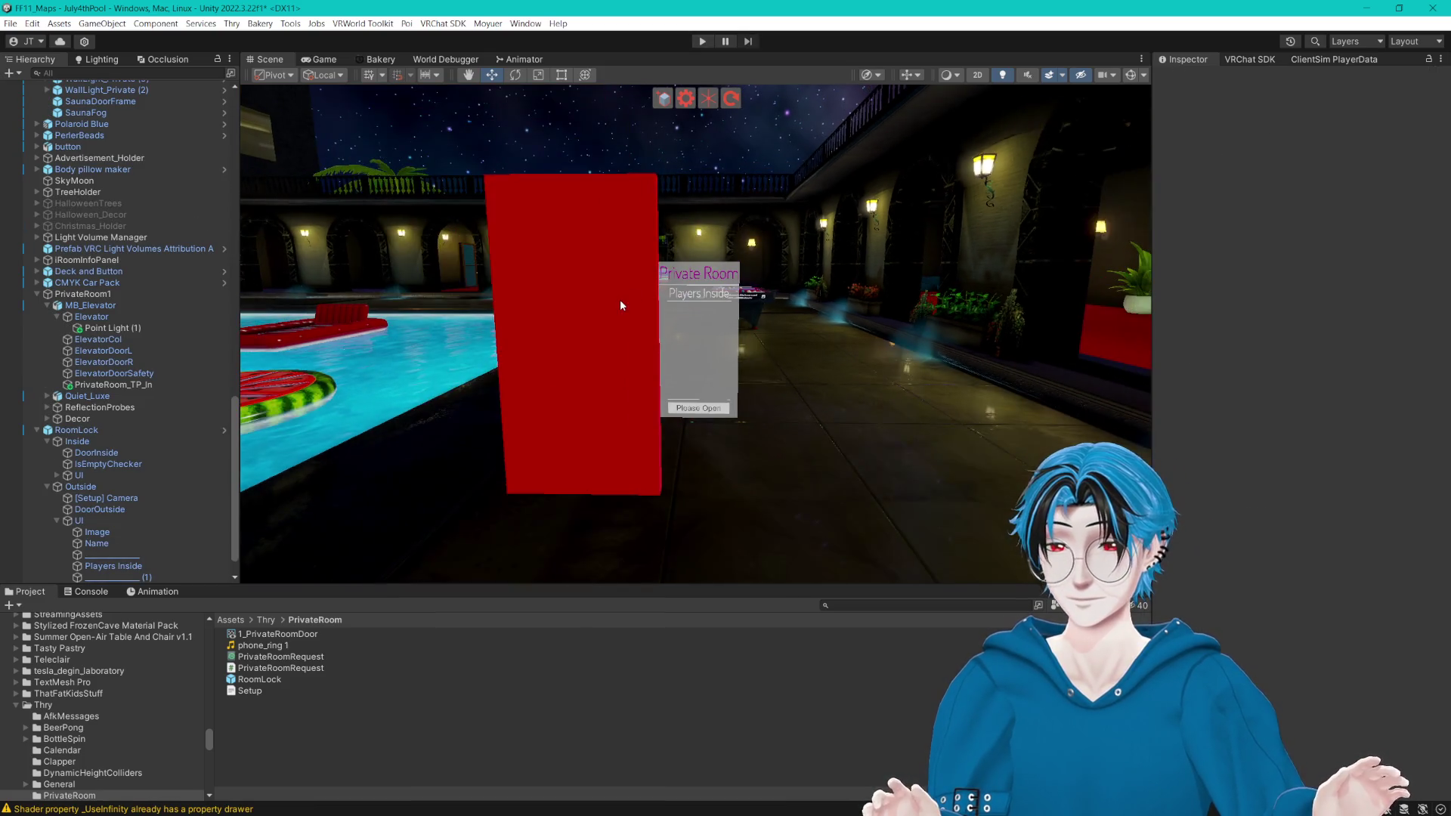
Step: Frame the red RoomLock block, then browse its Inside and Outside groups down to the Outside [Setup] Camera
left_click(546, 333)
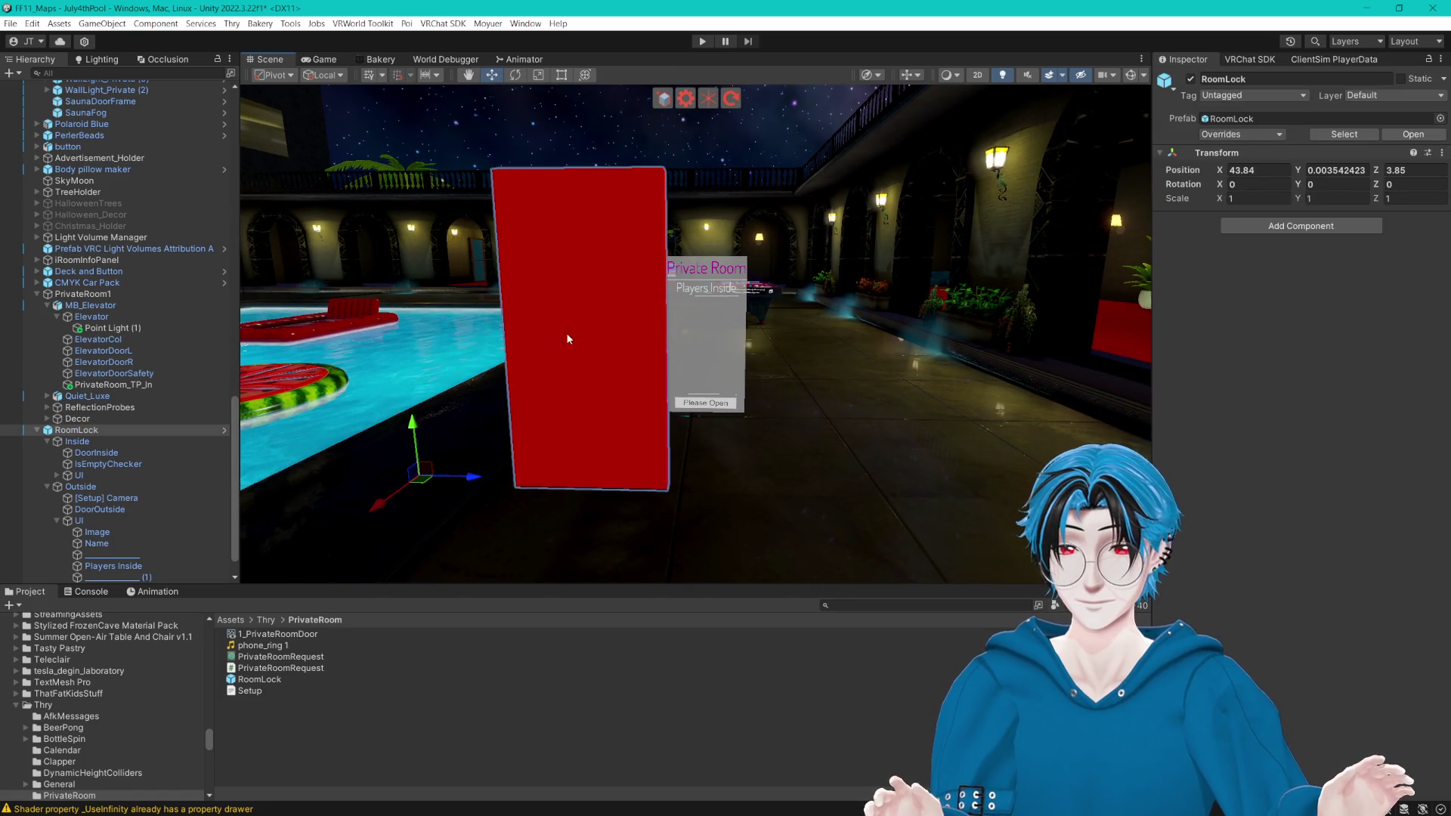
key("f")
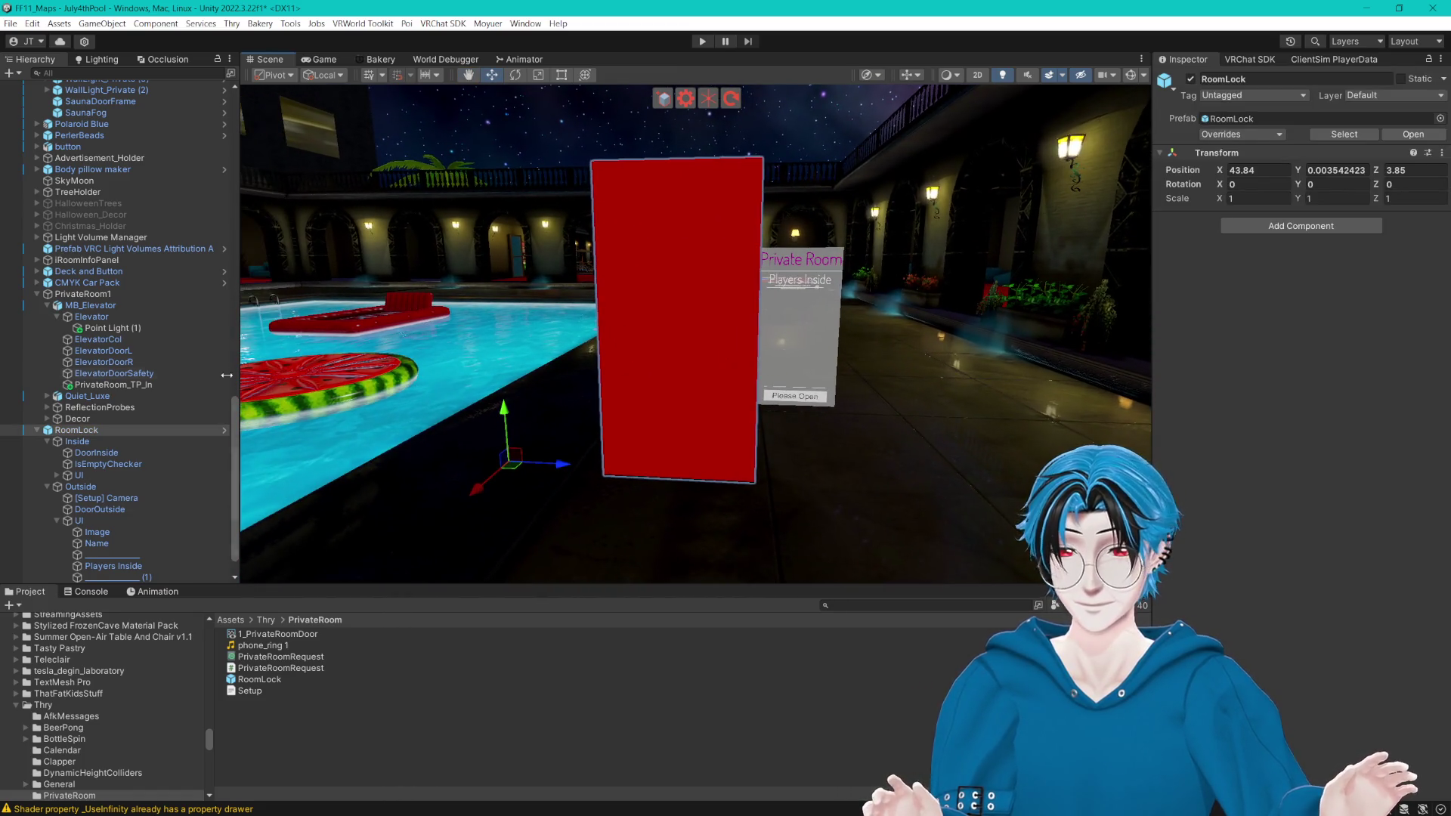
scroll(201, 391, "down", 1)
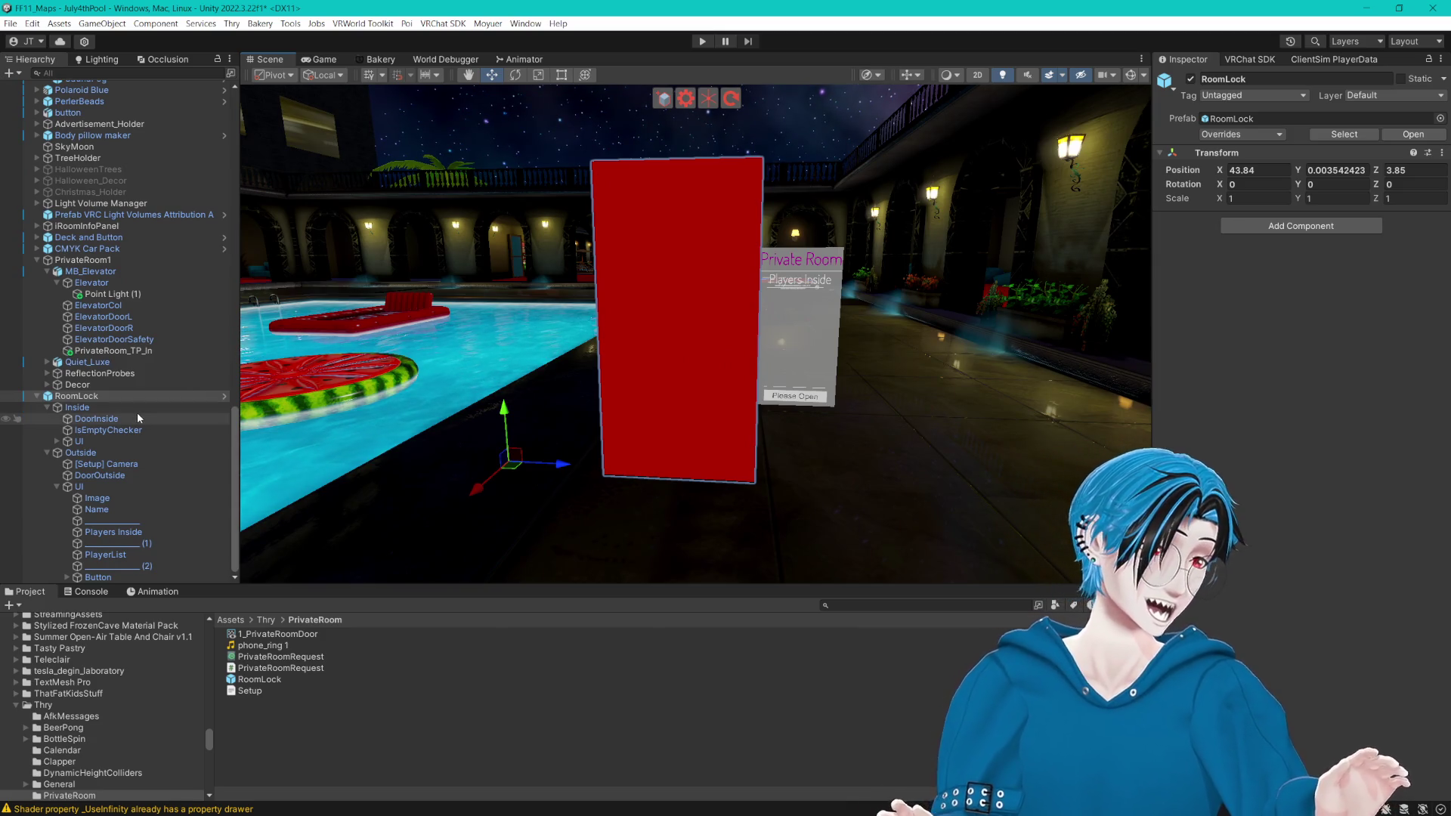
mouse_move(680, 362)
left_mouse_down()
mouse_move(627, 356)
mouse_move(681, 348)
mouse_move(671, 360)
mouse_move(690, 342)
left_mouse_up()
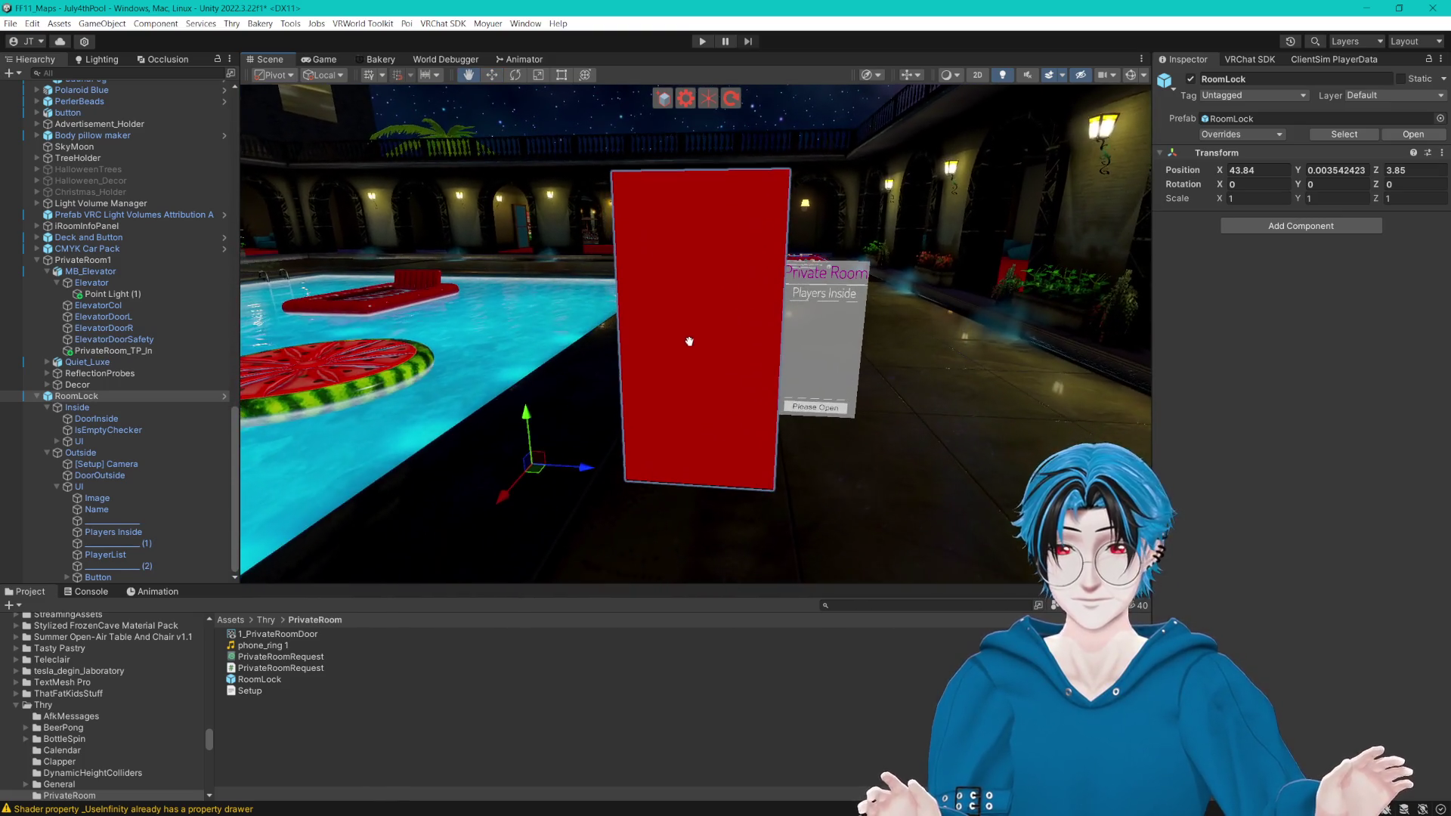
left_click(123, 408)
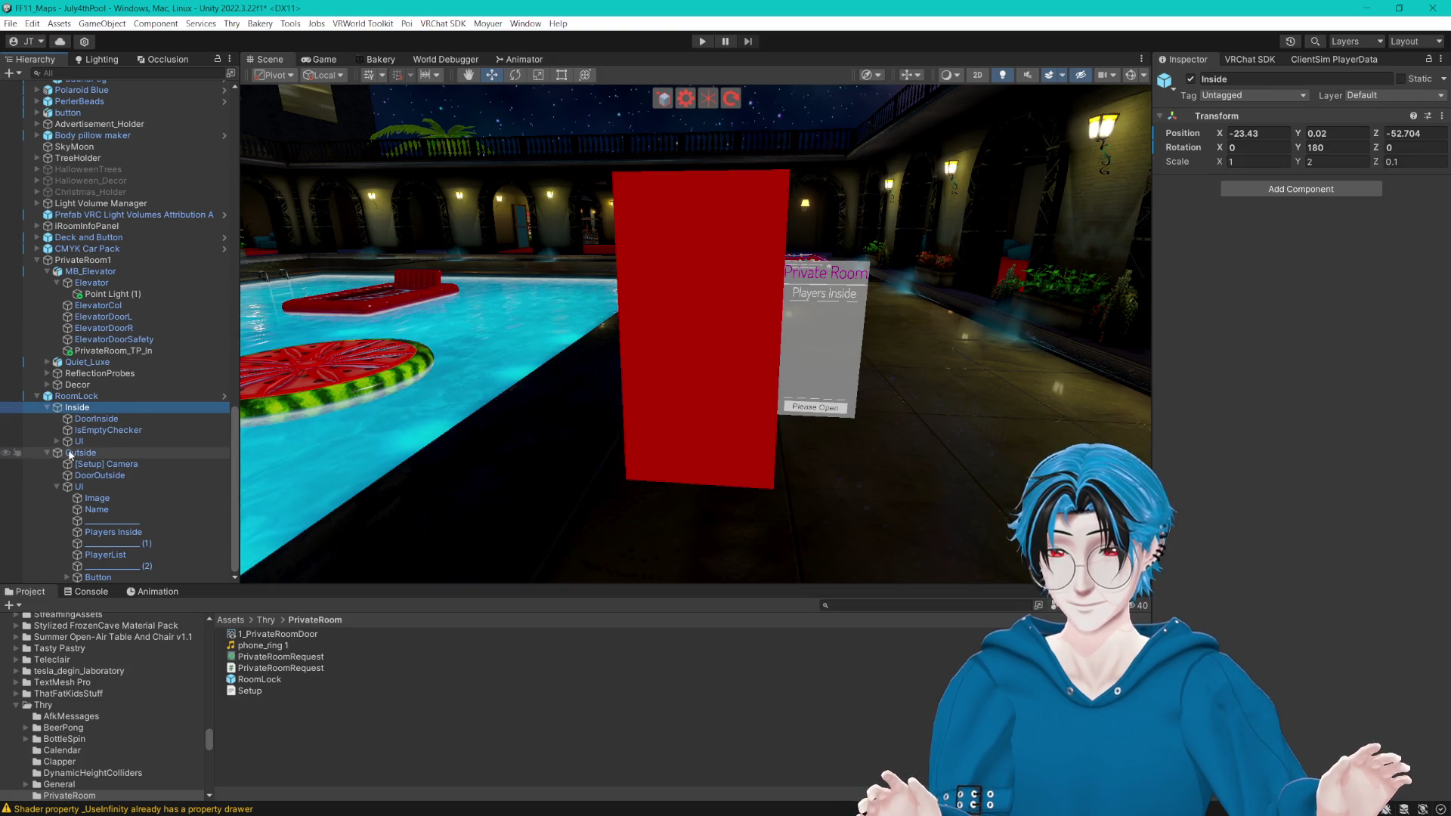
left_click(57, 487)
left_click(106, 543)
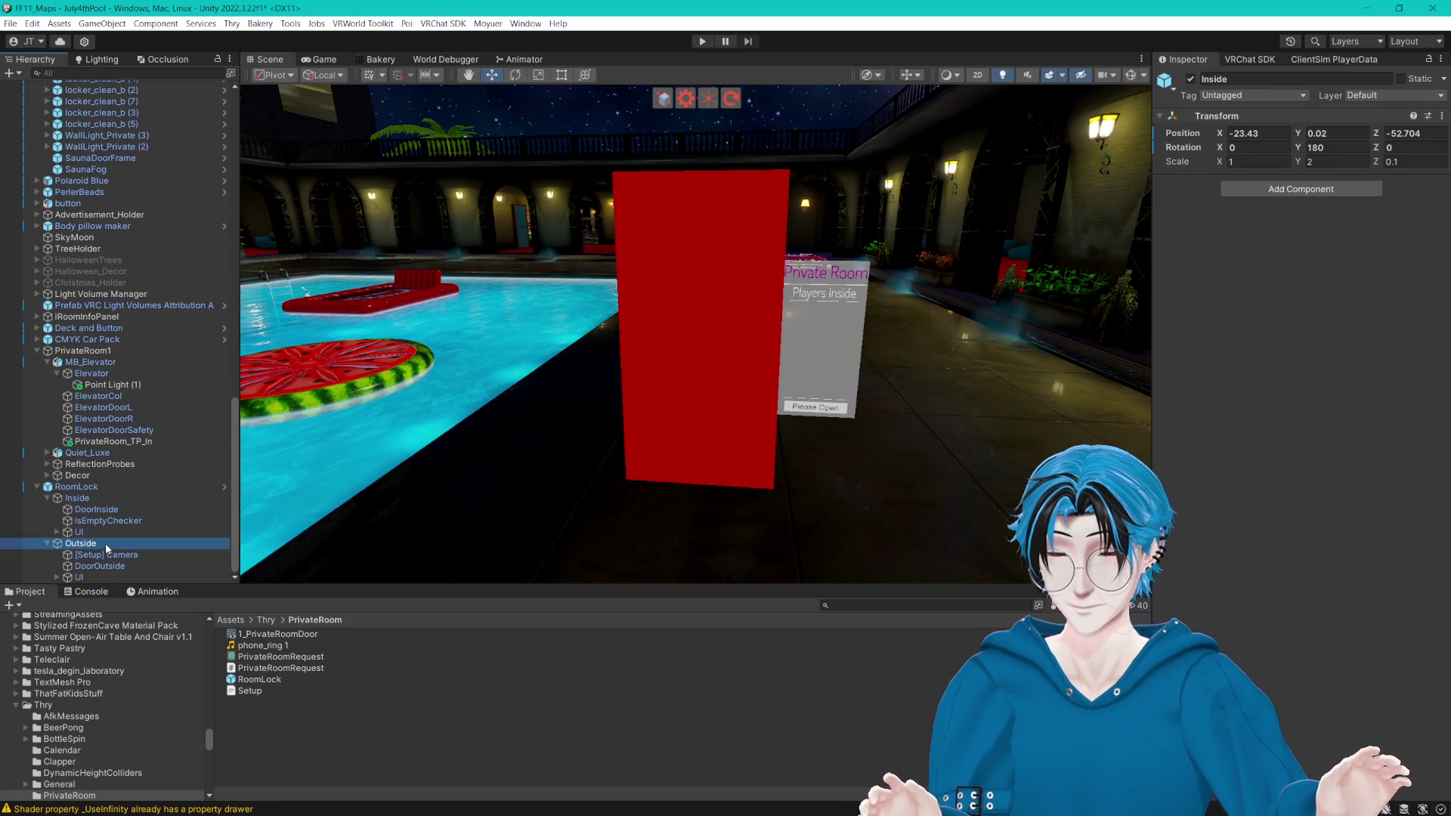
mouse_move(534, 425)
left_mouse_down()
mouse_move(581, 416)
mouse_move(604, 360)
left_mouse_up()
left_click(138, 488)
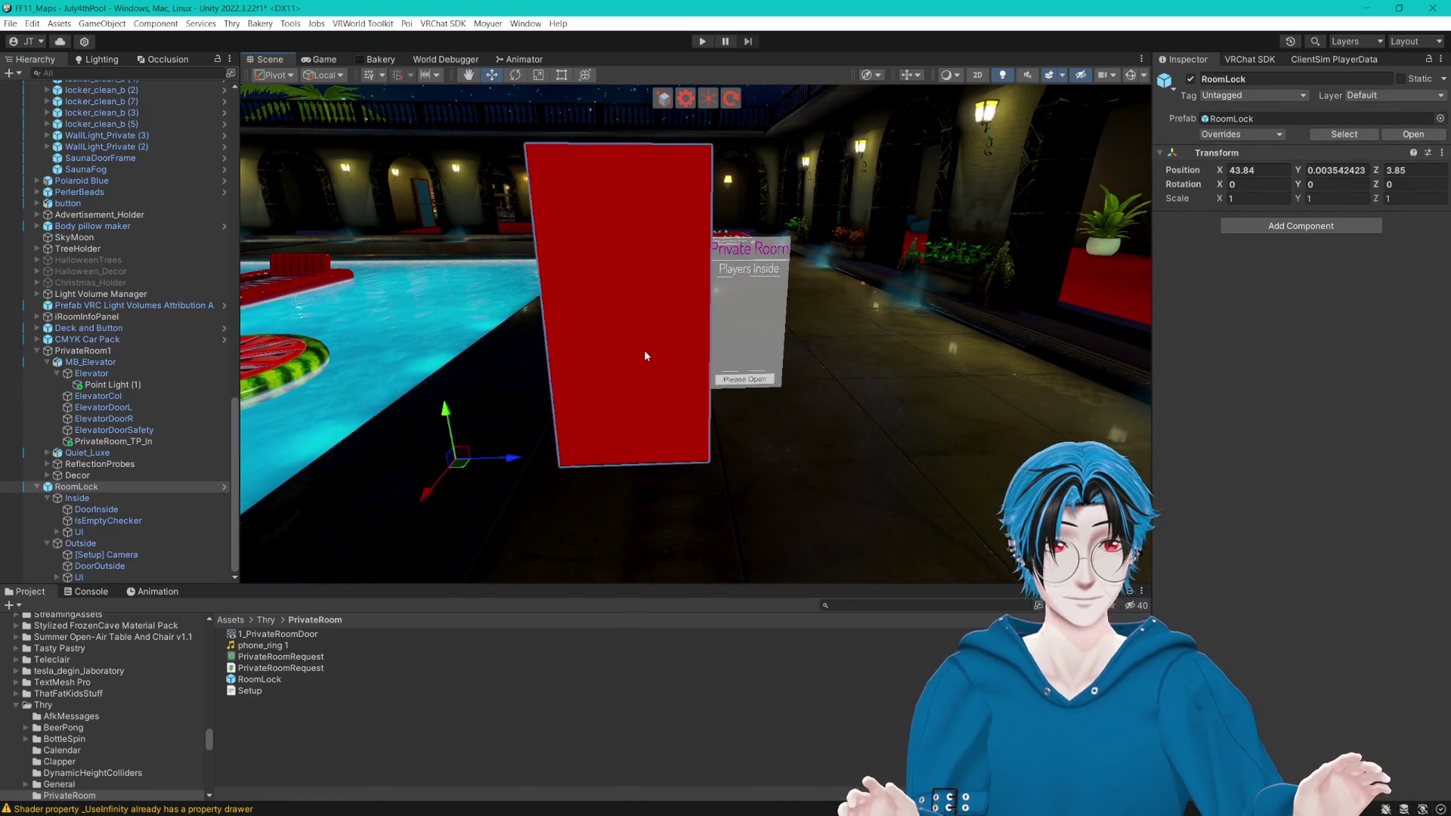
left_click(646, 351)
left_click(112, 556)
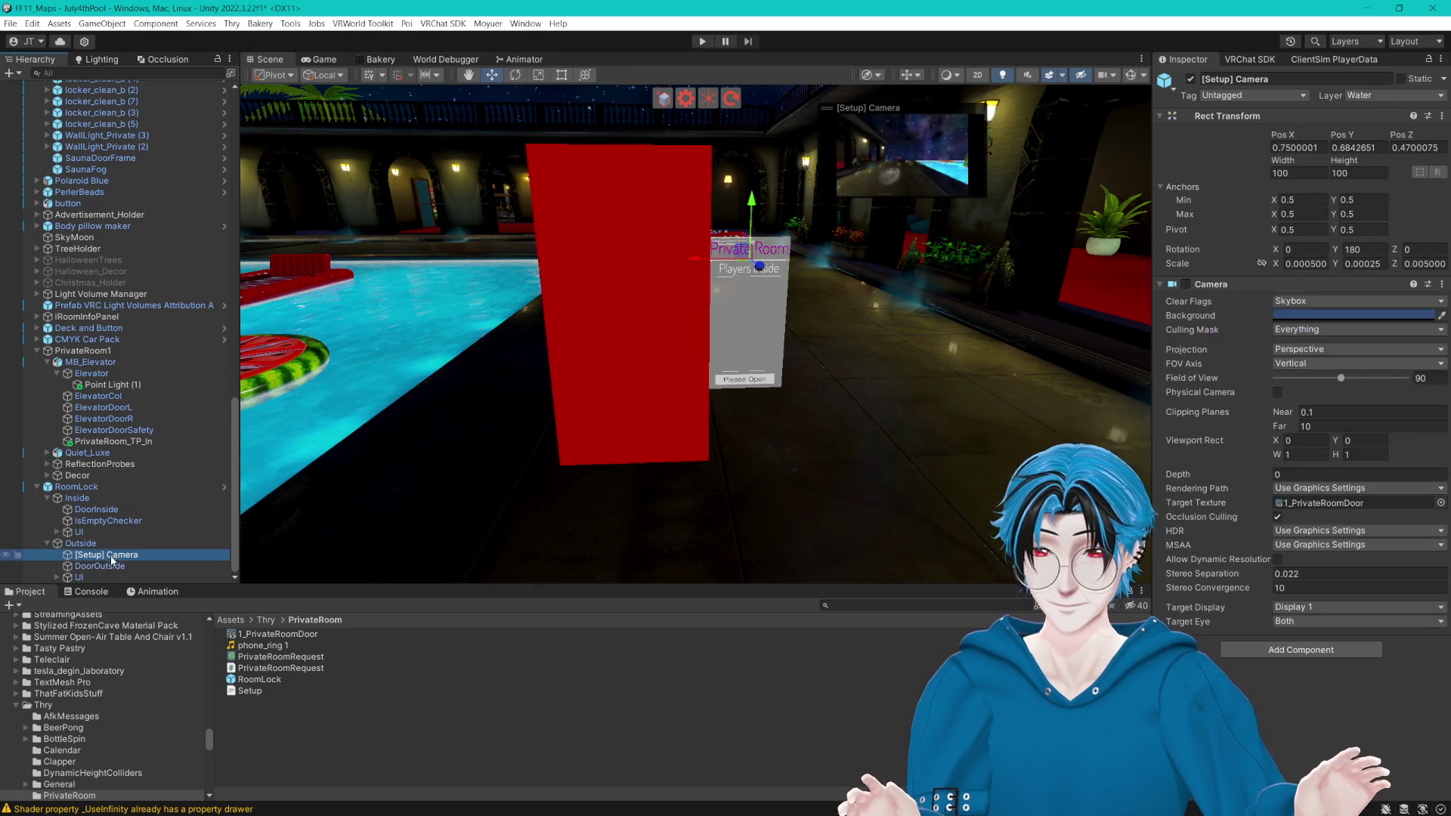
Step: Select DoorOutside and expand its Thry Action lists: Toggle GameObjects, Toggle Colliders and Toggle Pickups
left_click(106, 566)
scroll(1185, 282, "down", 5)
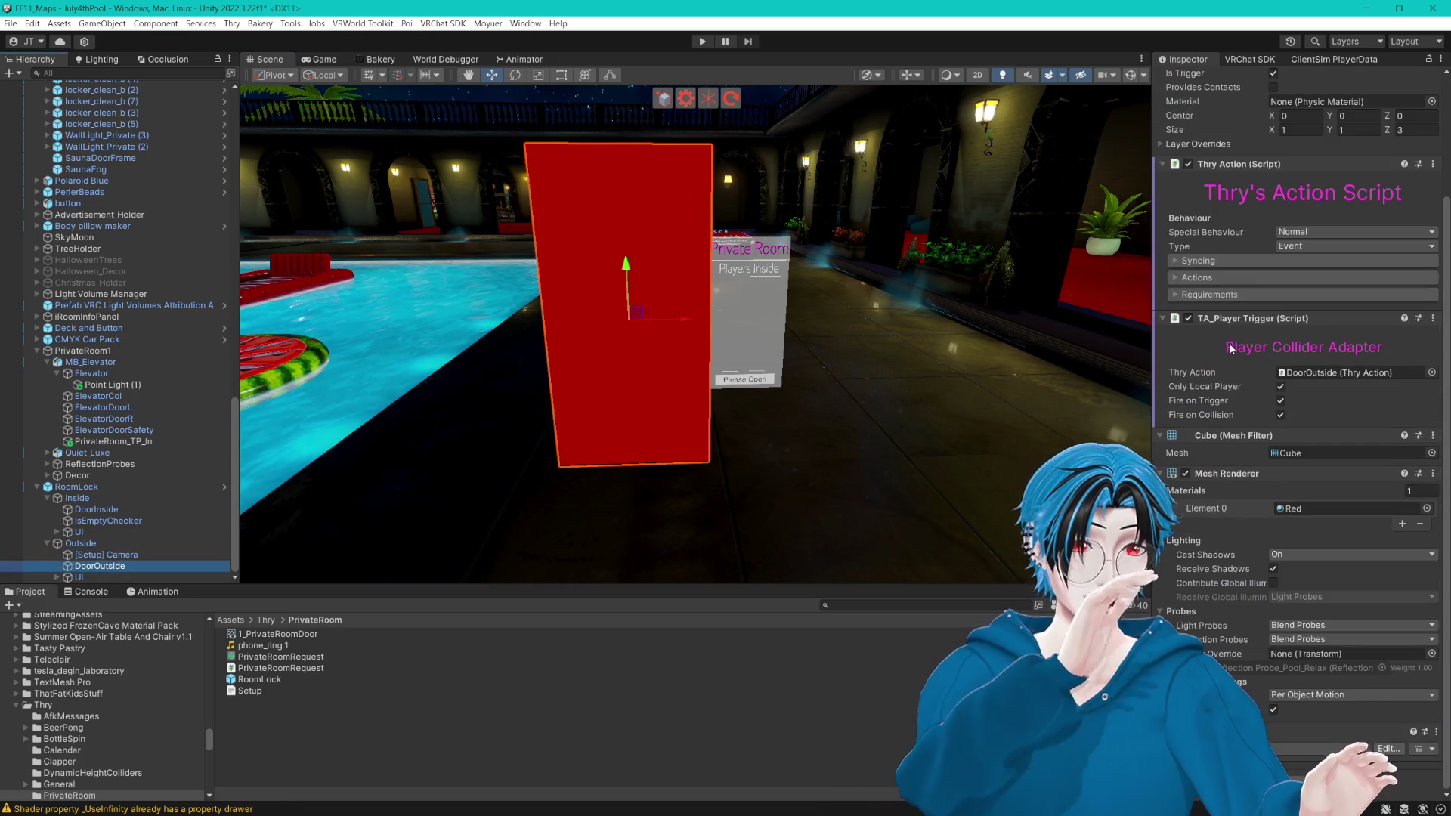
left_click(1185, 279)
left_click(1185, 280)
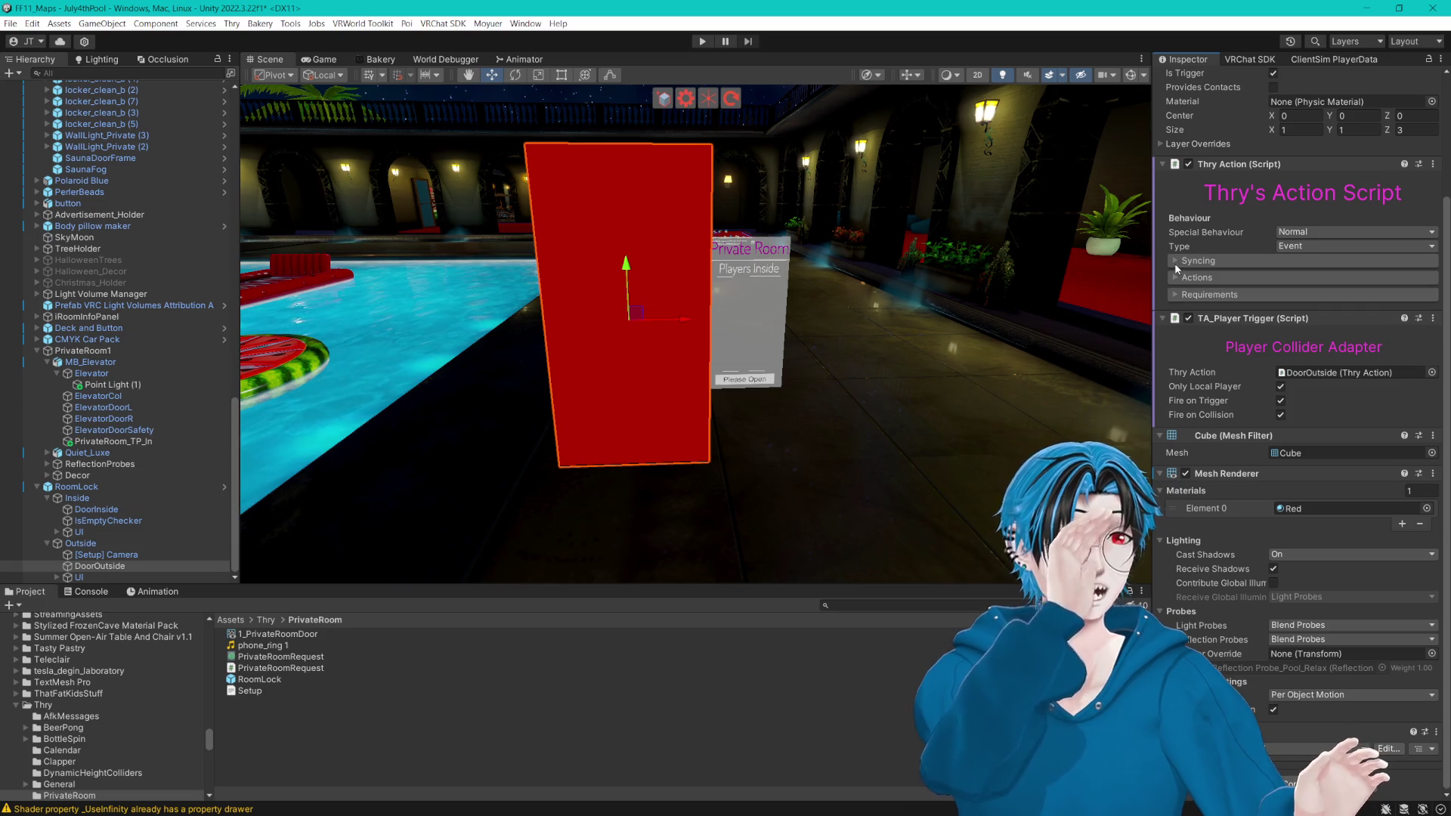
left_click(1176, 278)
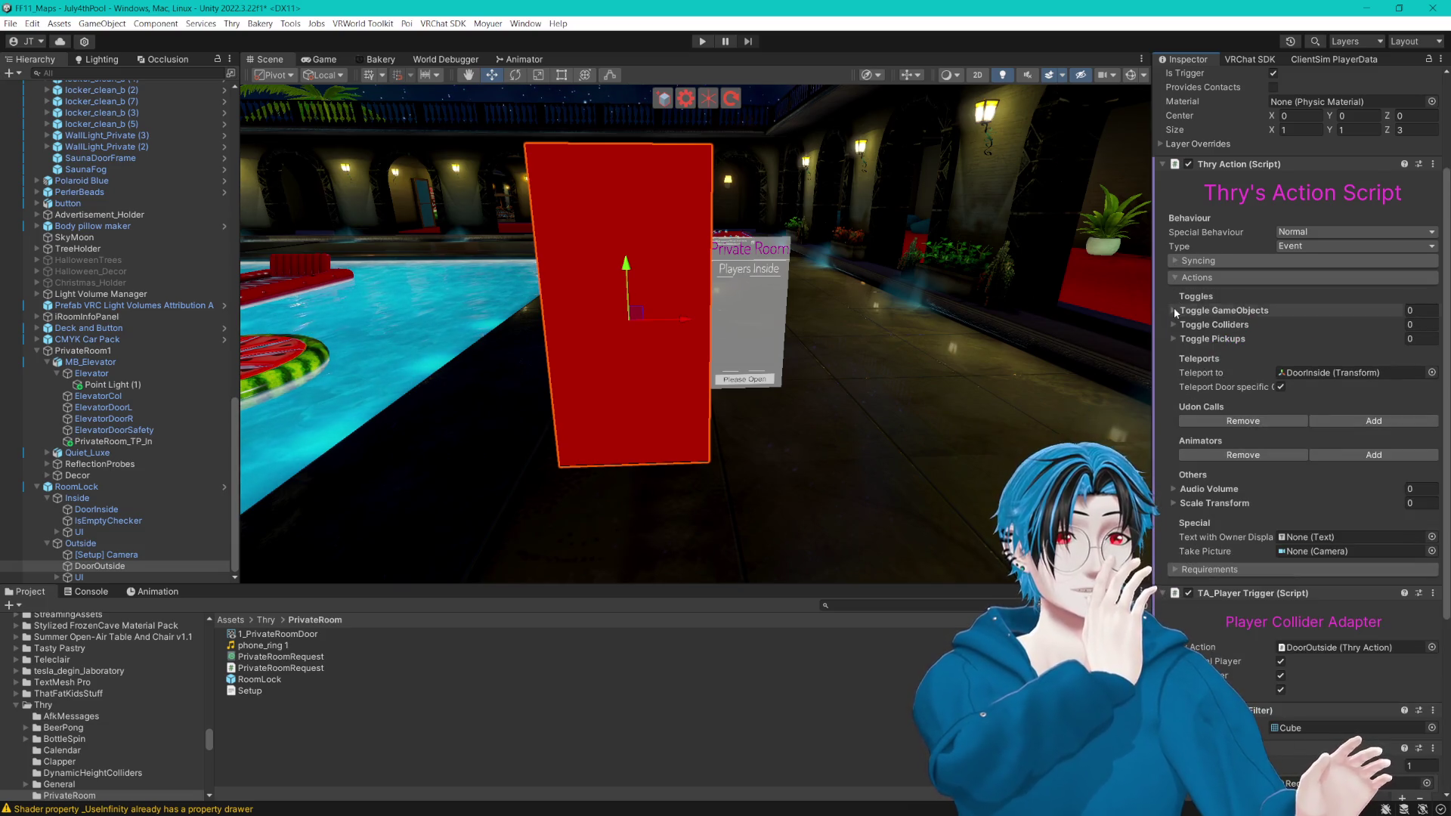
left_click(1173, 308)
left_click(1173, 309)
left_click(1172, 326)
left_click(1171, 327)
left_click(1172, 340)
left_click(1173, 341)
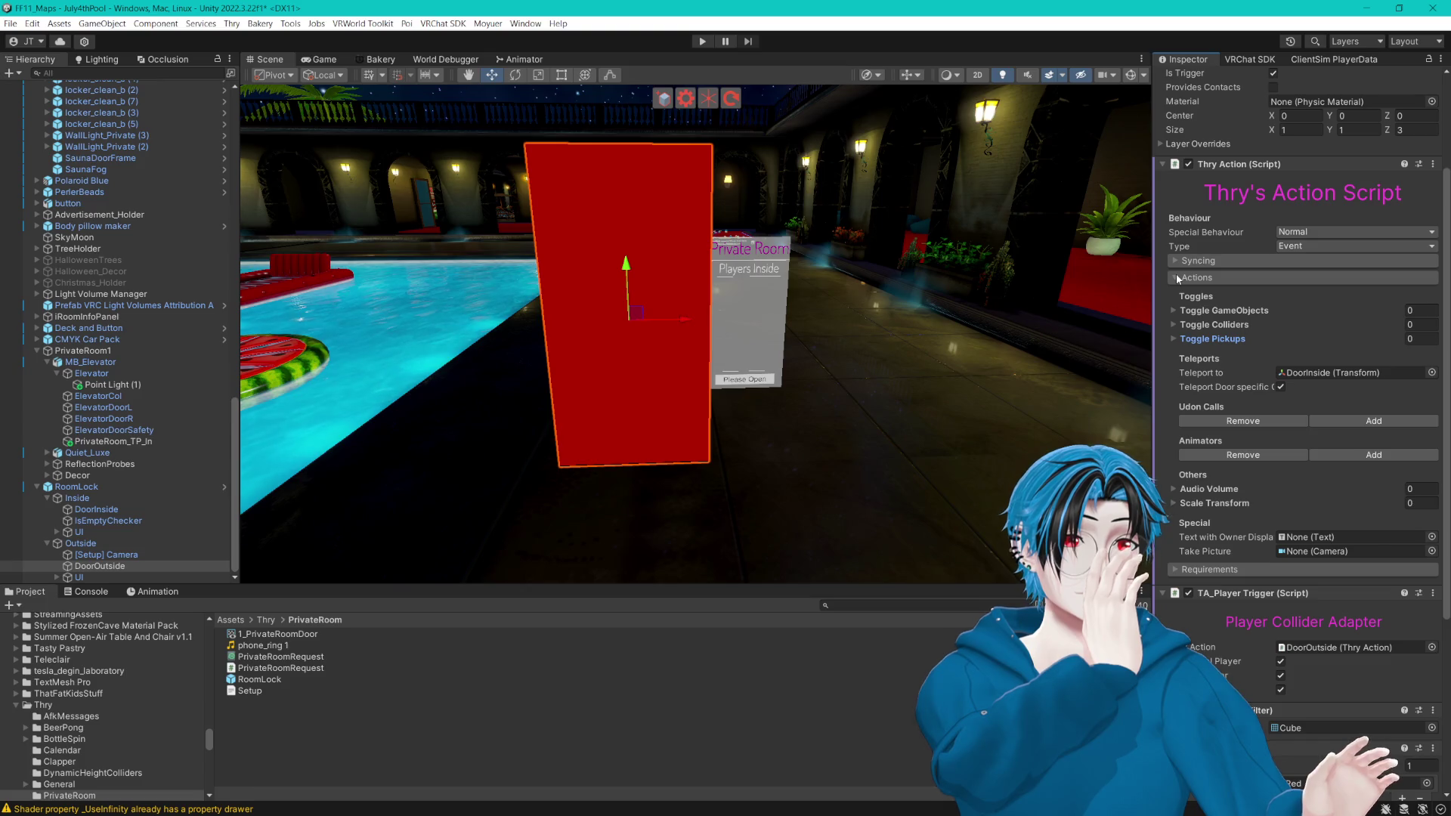
Step: Check the Scale Transform and Audio Volume lists, then turn off Fire on Collision on the player trigger
left_click(1178, 501)
left_click(1176, 488)
left_click(1177, 488)
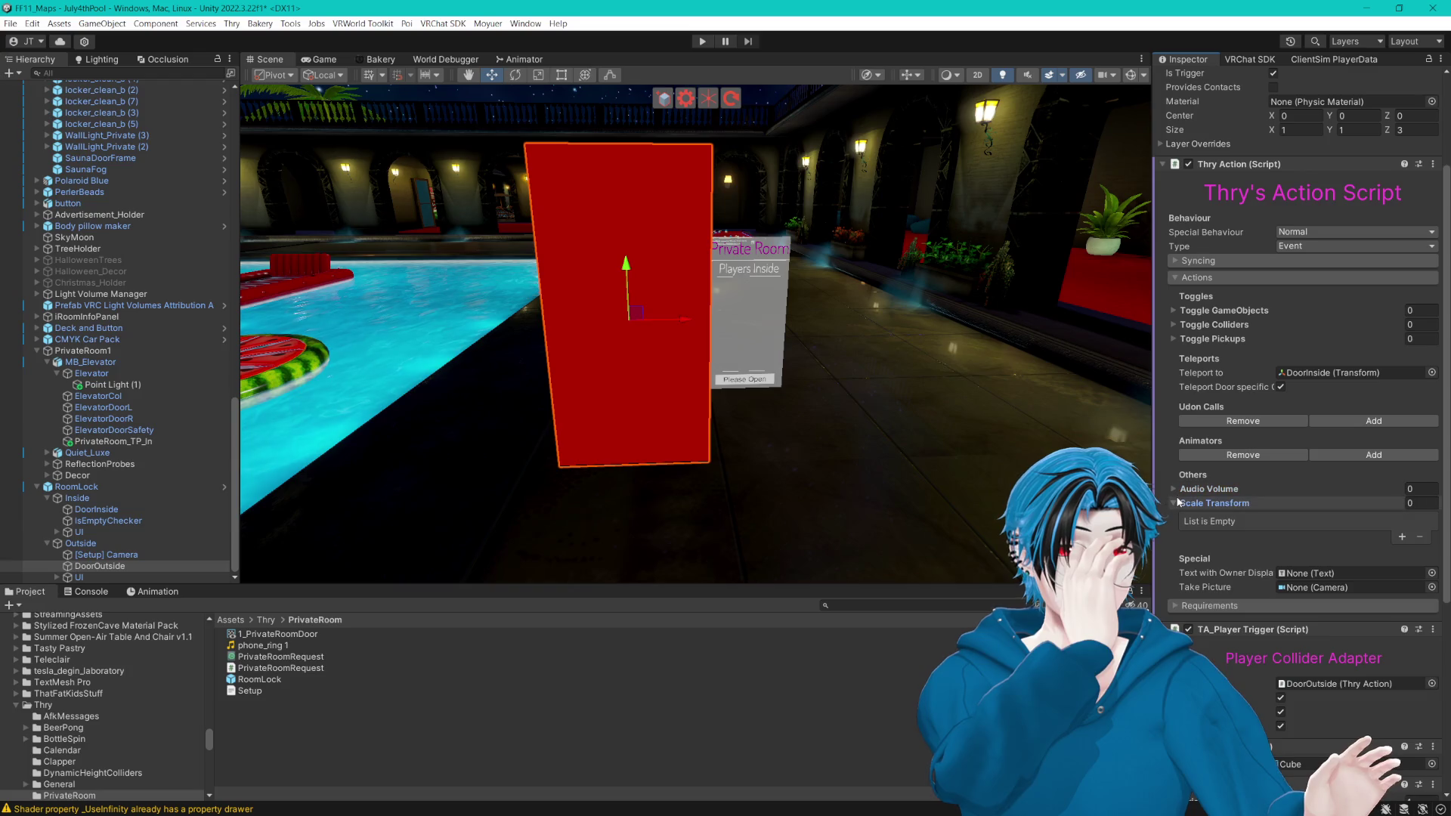
left_click(1177, 498)
scroll(1176, 493, "down", 3)
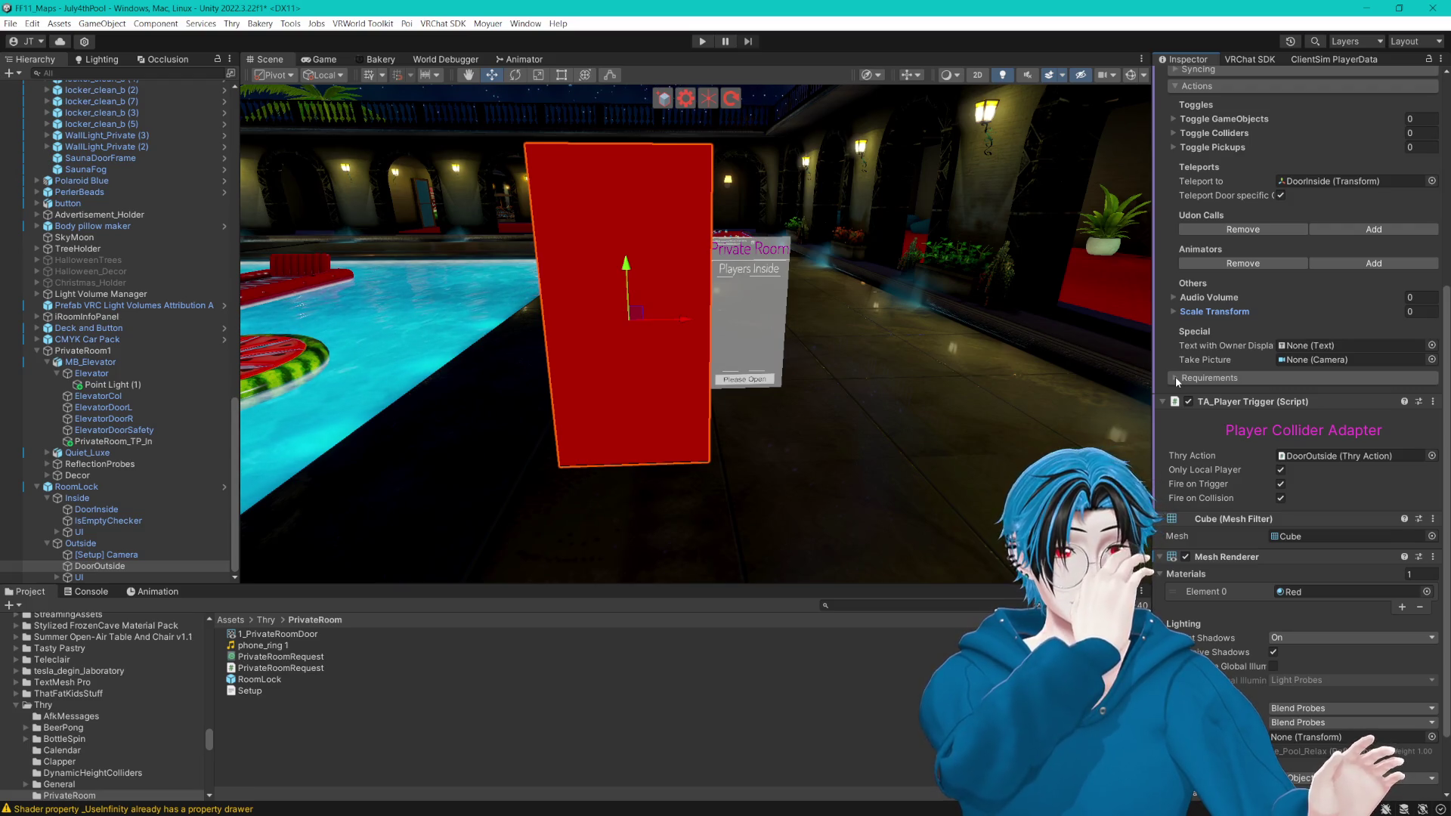
left_click(1281, 498)
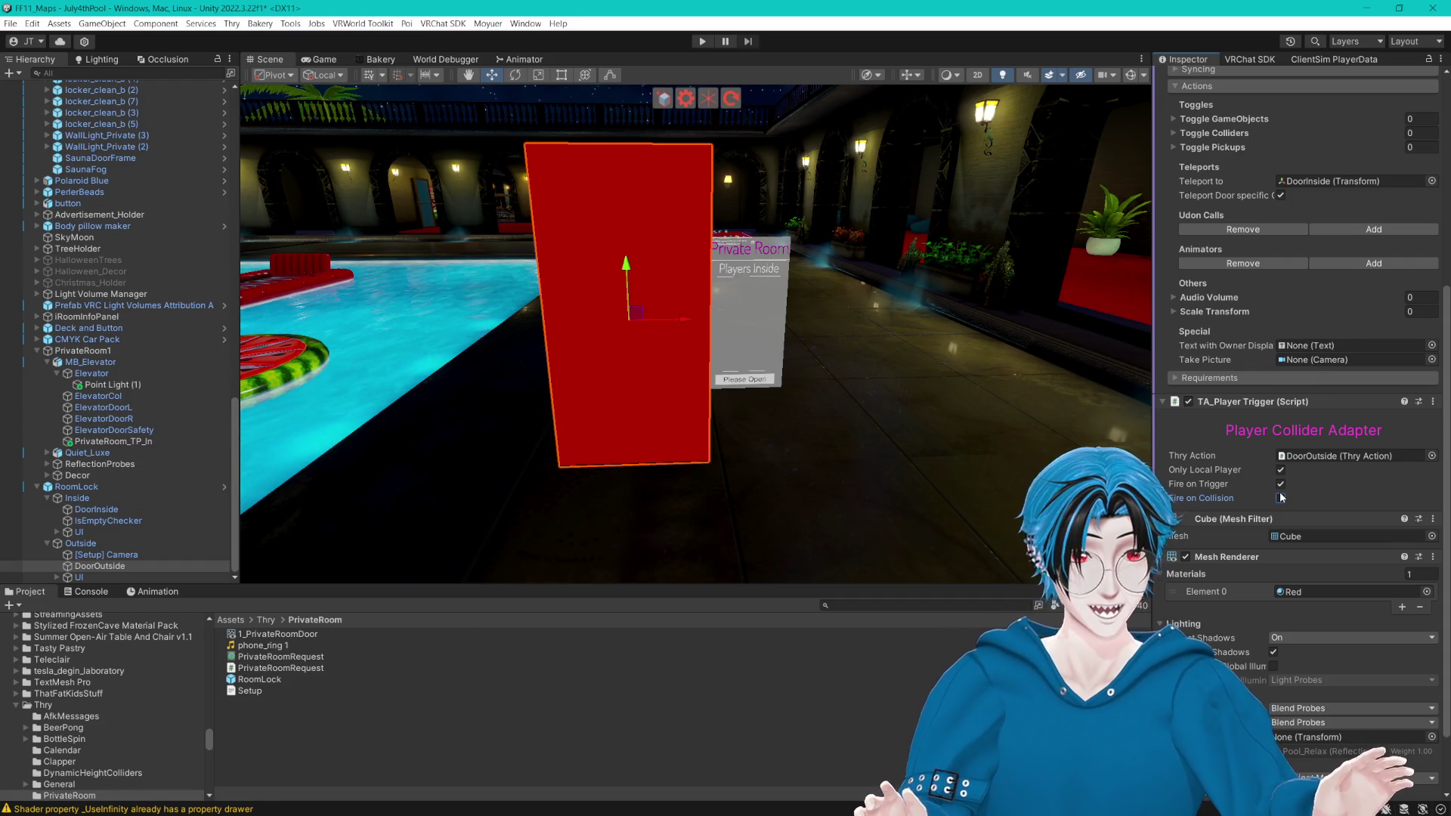
scroll(1280, 492, "down", 3)
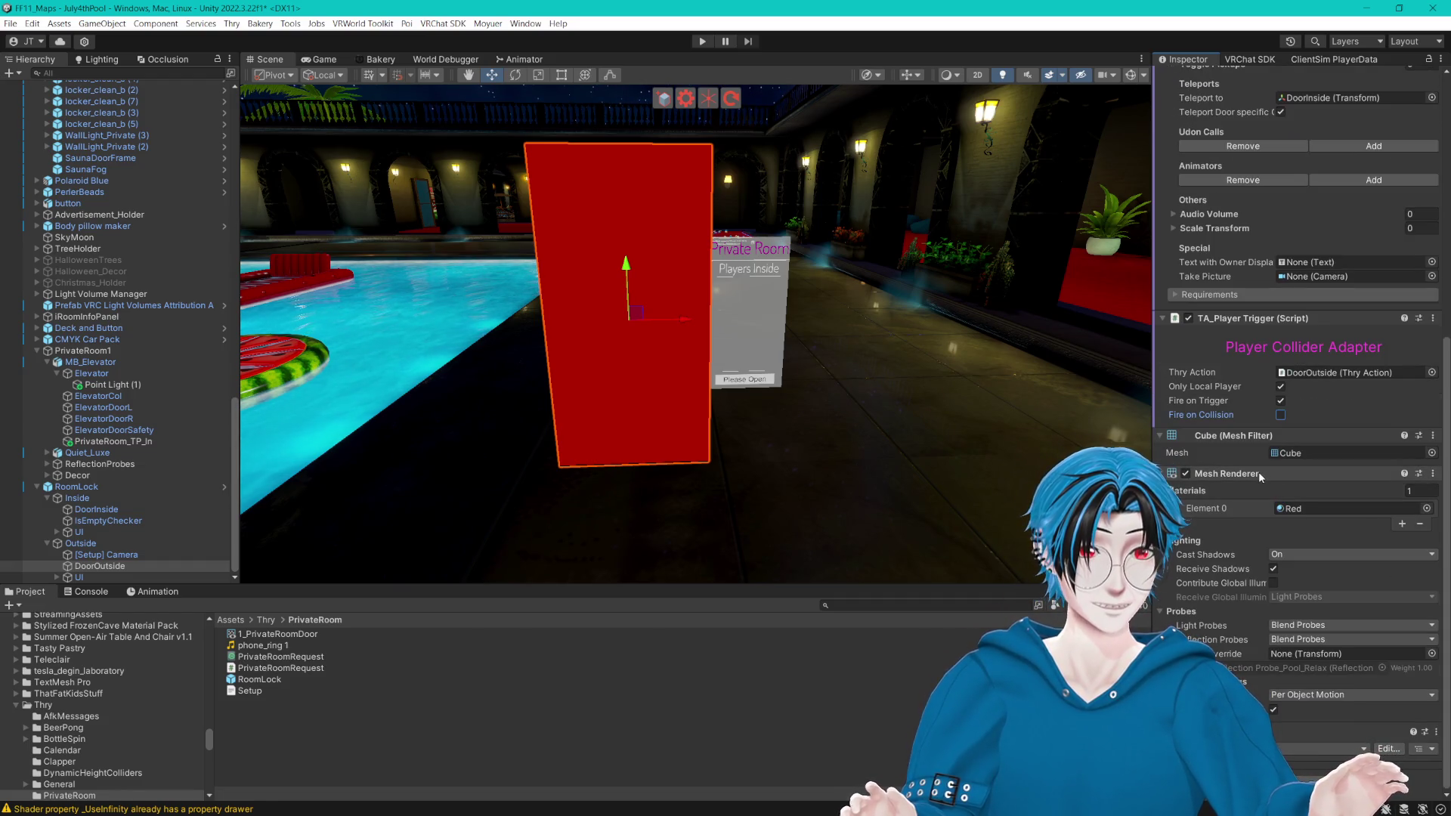
scroll(1249, 470, "up", 10)
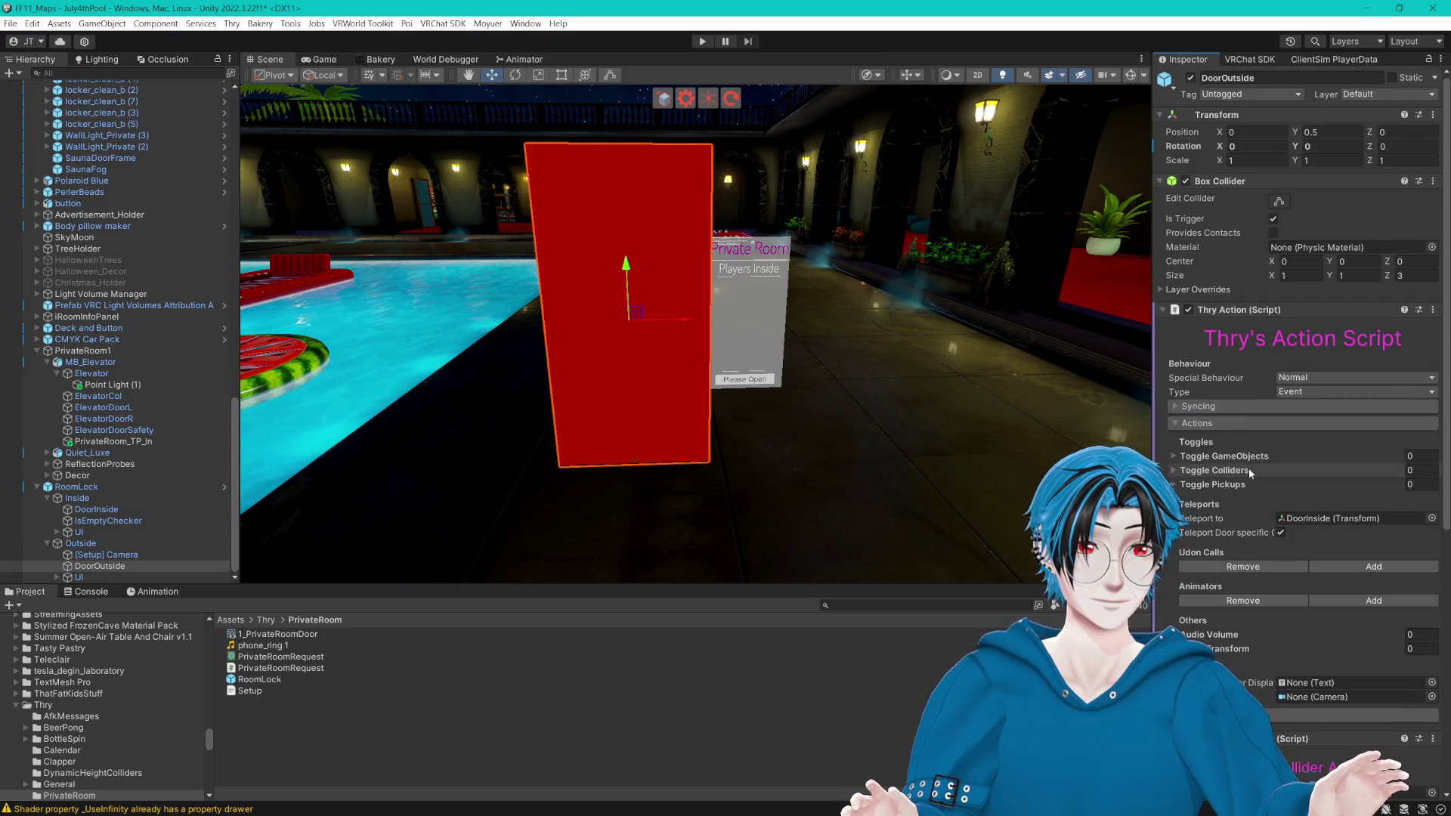
Step: Review the action's Type and Special Behaviour options, leaving it set to Normal
left_click(1289, 394)
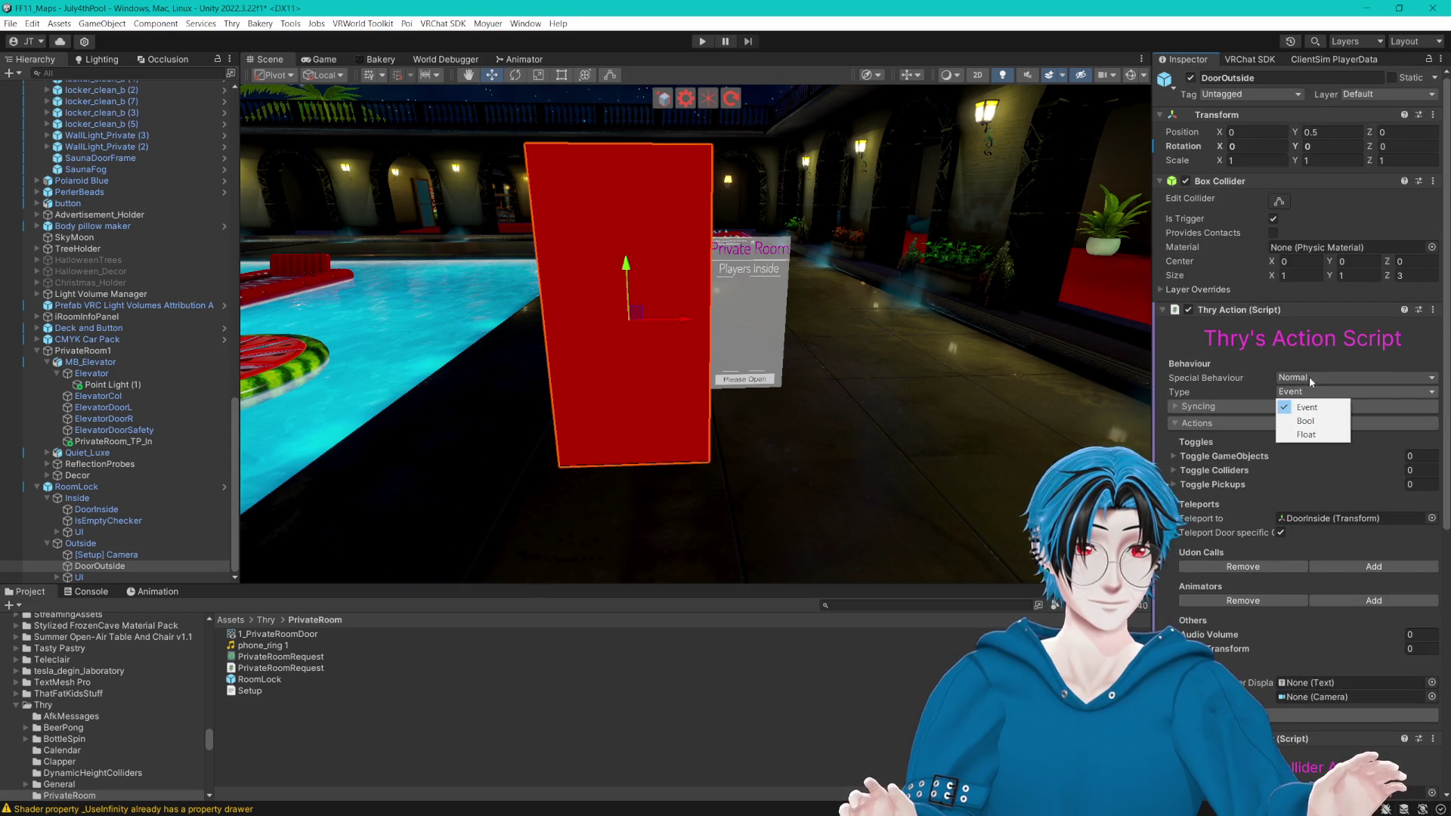
left_click(1310, 377)
key("Escape")
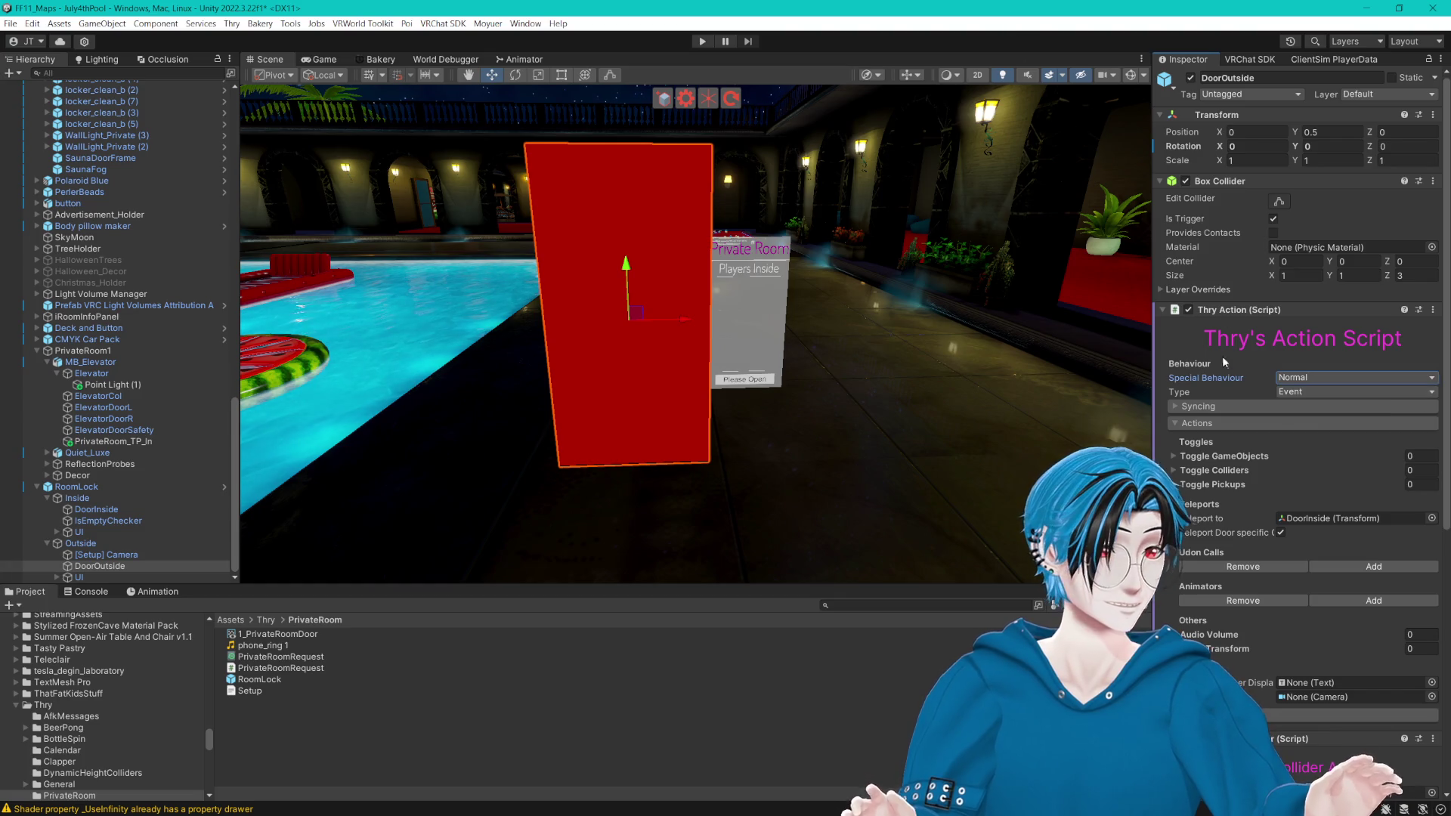
scroll(1230, 387, "down", 5)
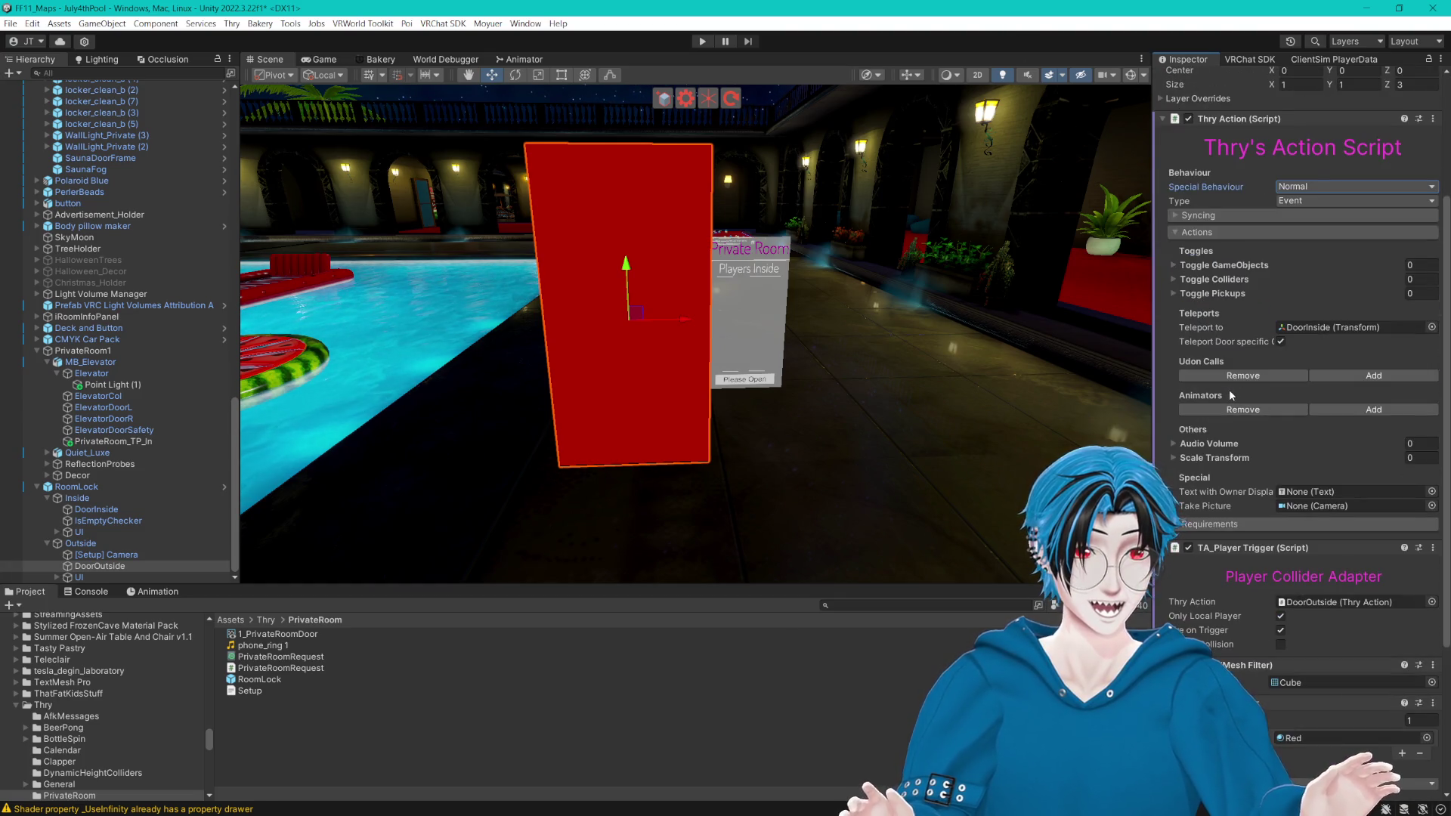
scroll(1185, 294, "down", 5)
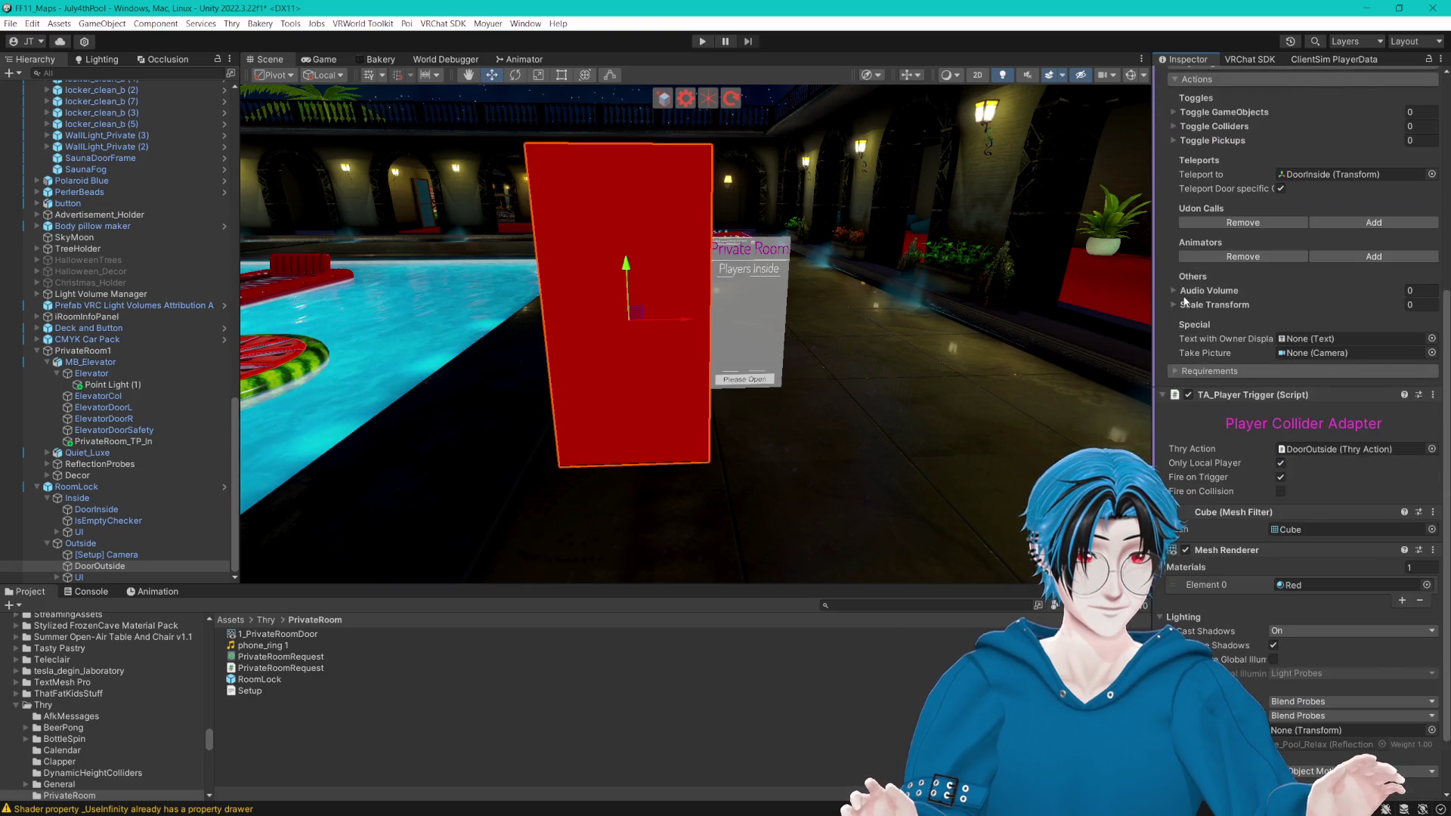
Step: Select the red door's RoomLock, expand its Inside UI and inspect the Image element
left_click_drag(919, 287, 718, 320)
left_click(691, 312)
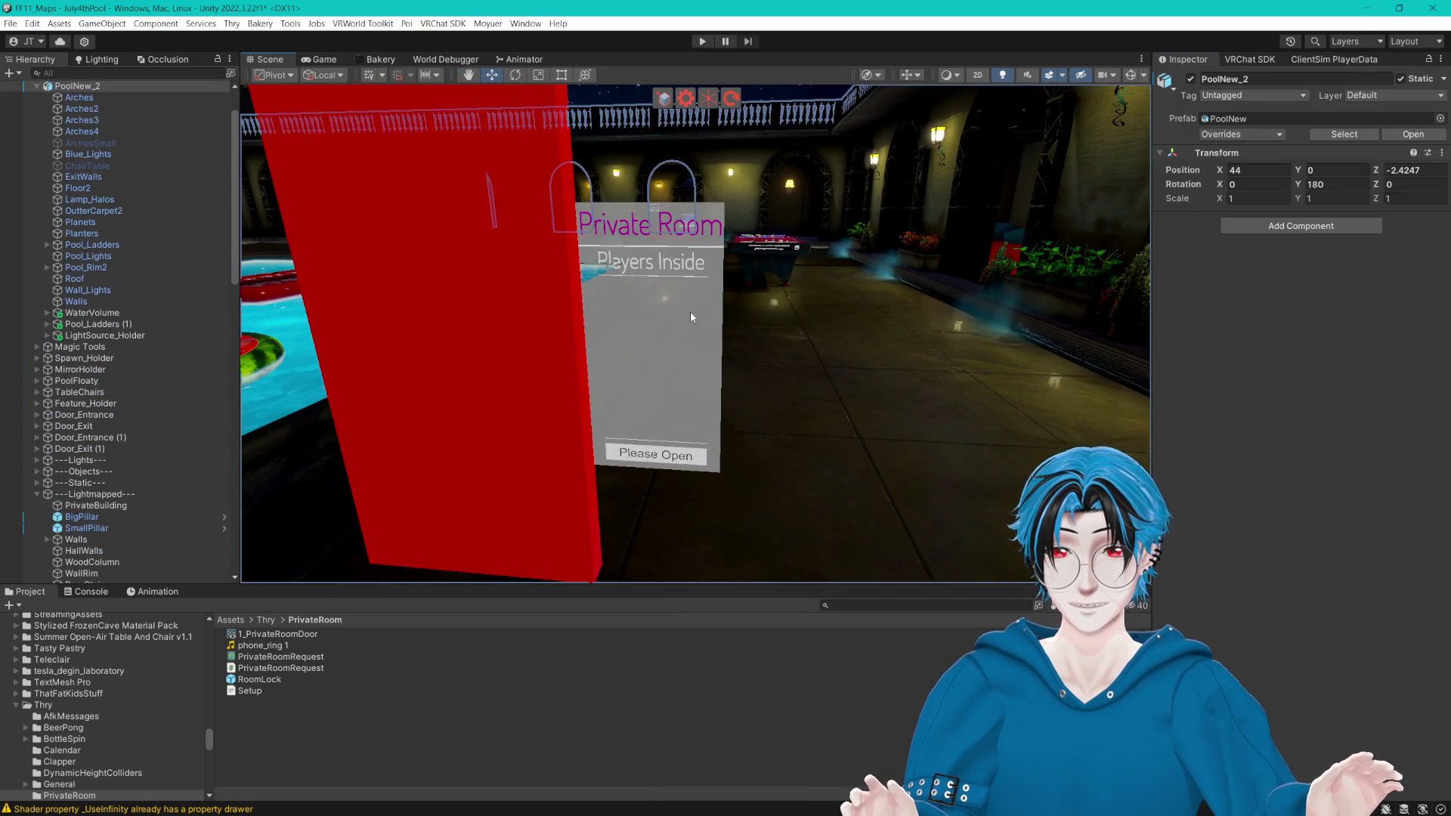
left_click(674, 310)
scroll(121, 541, "down", 10)
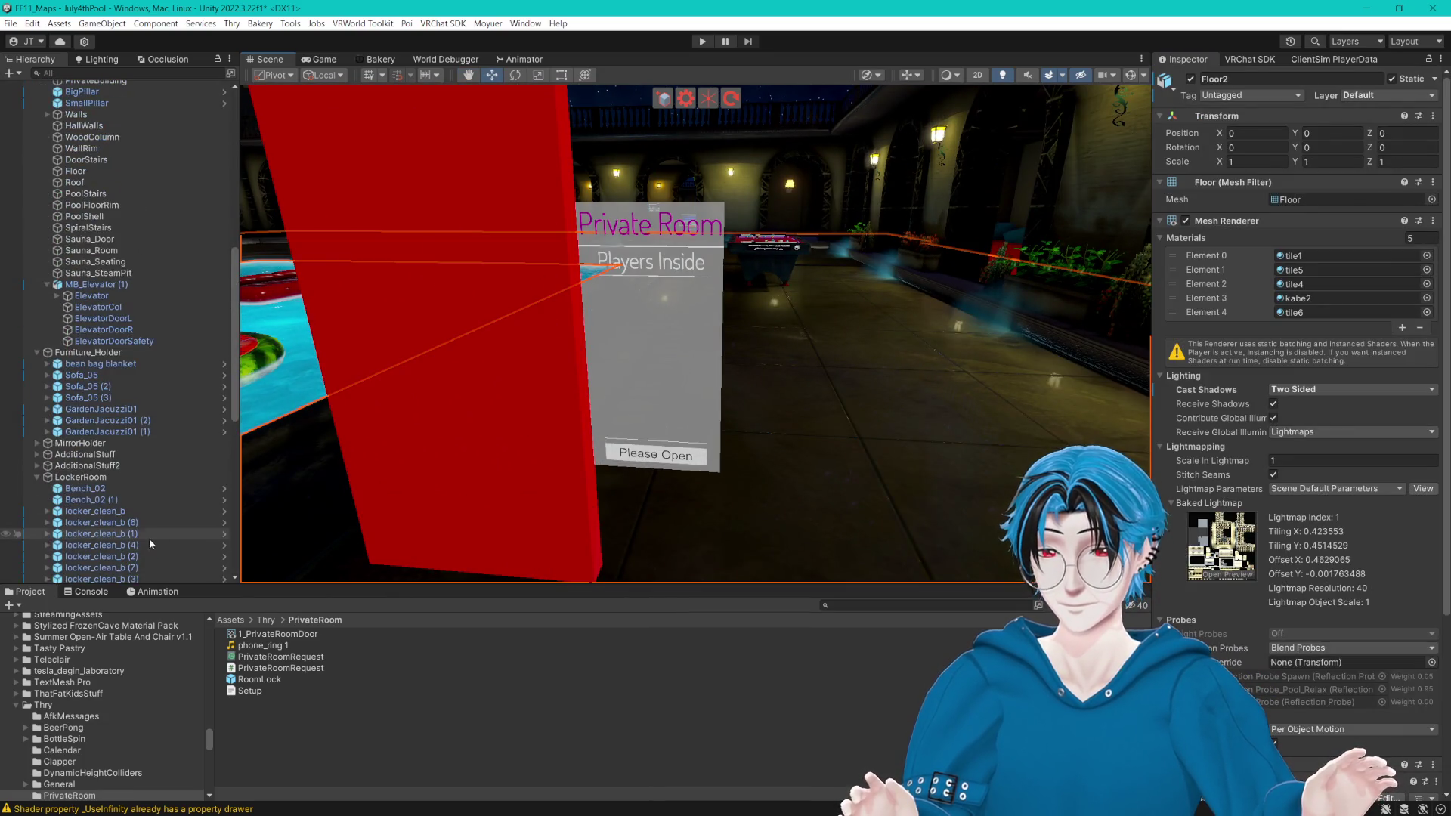
left_click(498, 468)
left_click(66, 532)
left_click(100, 544)
mouse_move(672, 452)
left_mouse_down()
mouse_move(778, 382)
mouse_move(757, 382)
left_mouse_up()
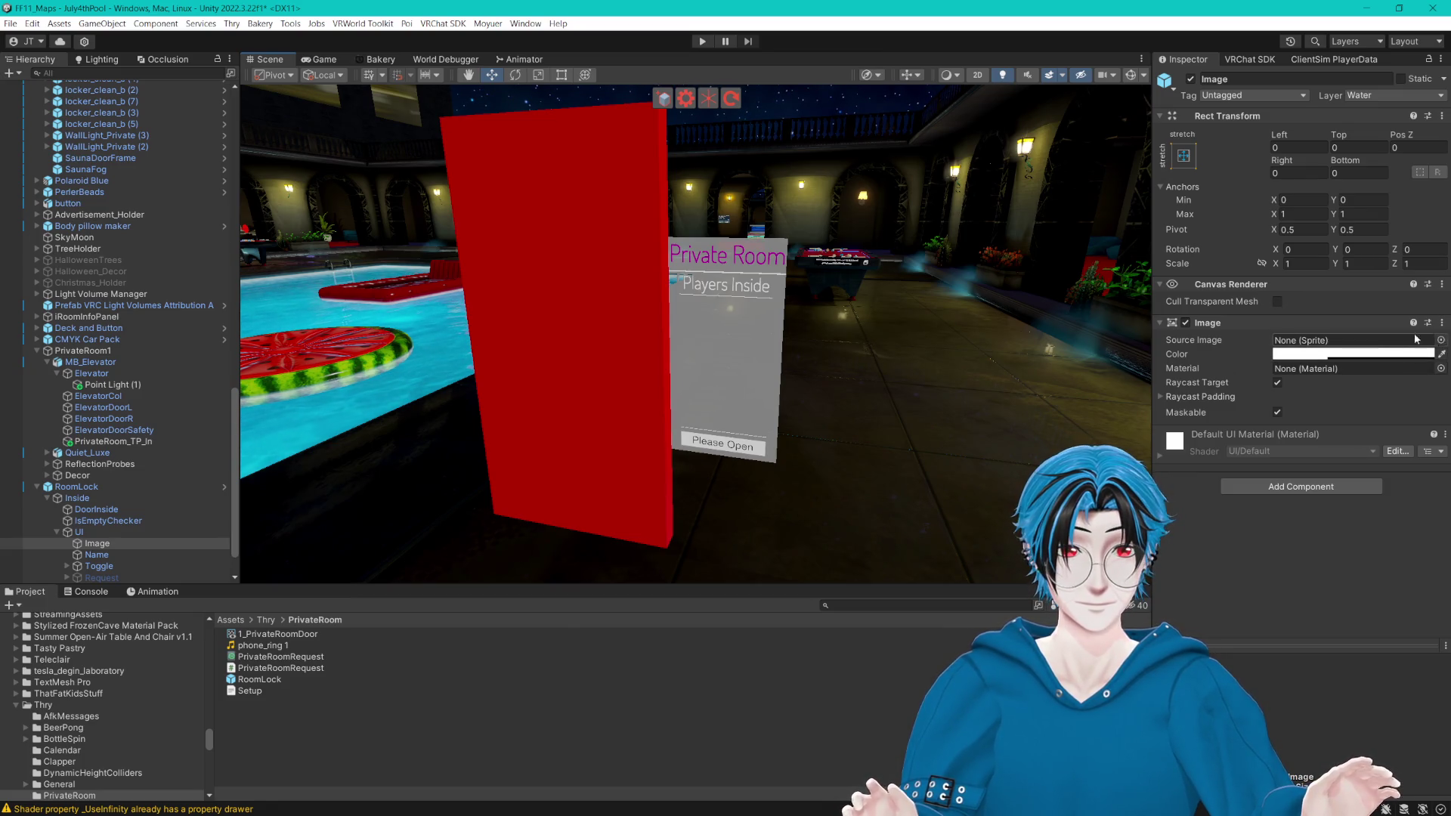
Step: Toggle the inside Image off and on, then try cyan on the Name text and undo it back to magenta
left_click(1186, 323)
left_click(1186, 323)
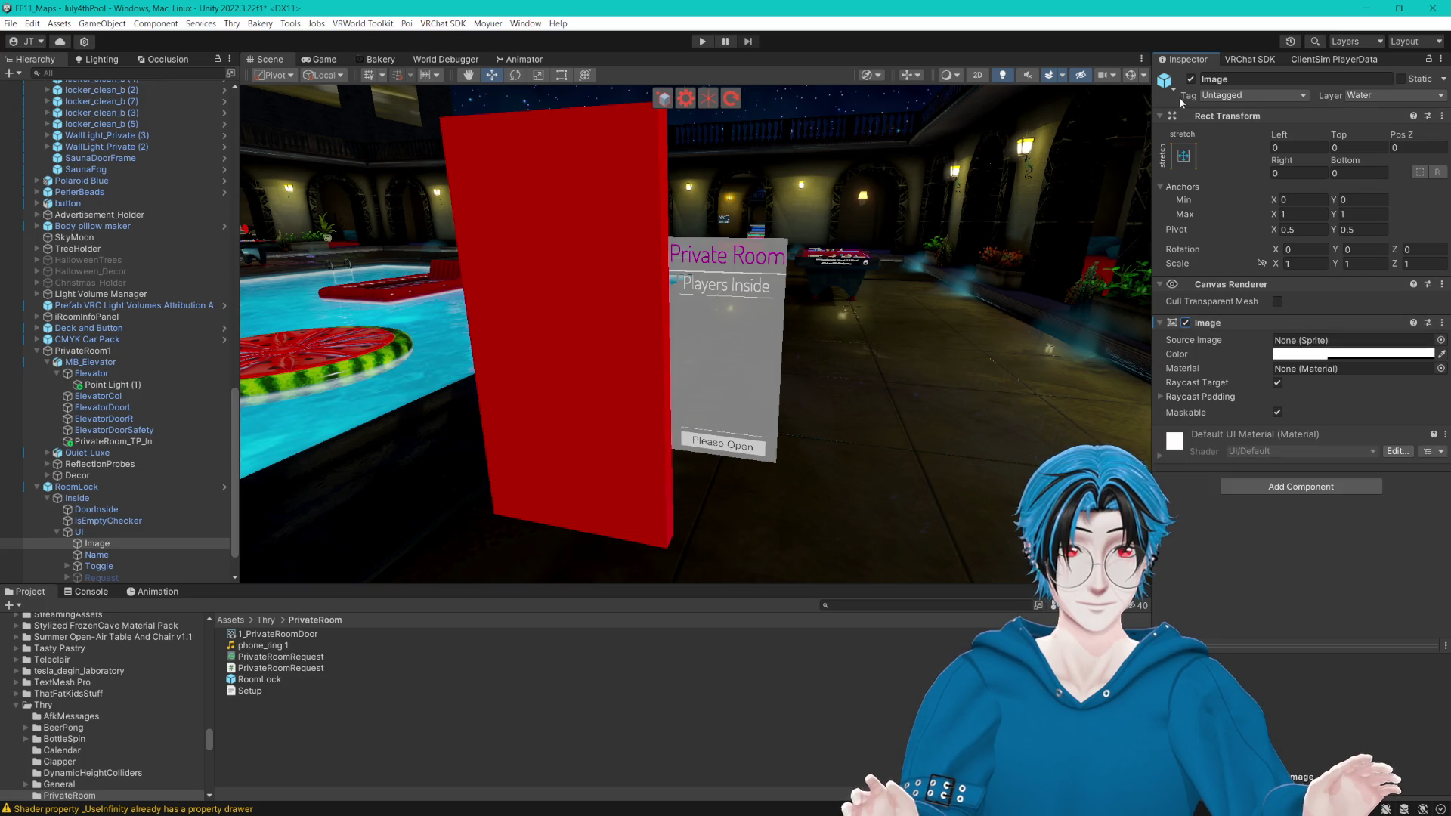
left_click(1191, 80)
scroll(139, 499, "down", 2)
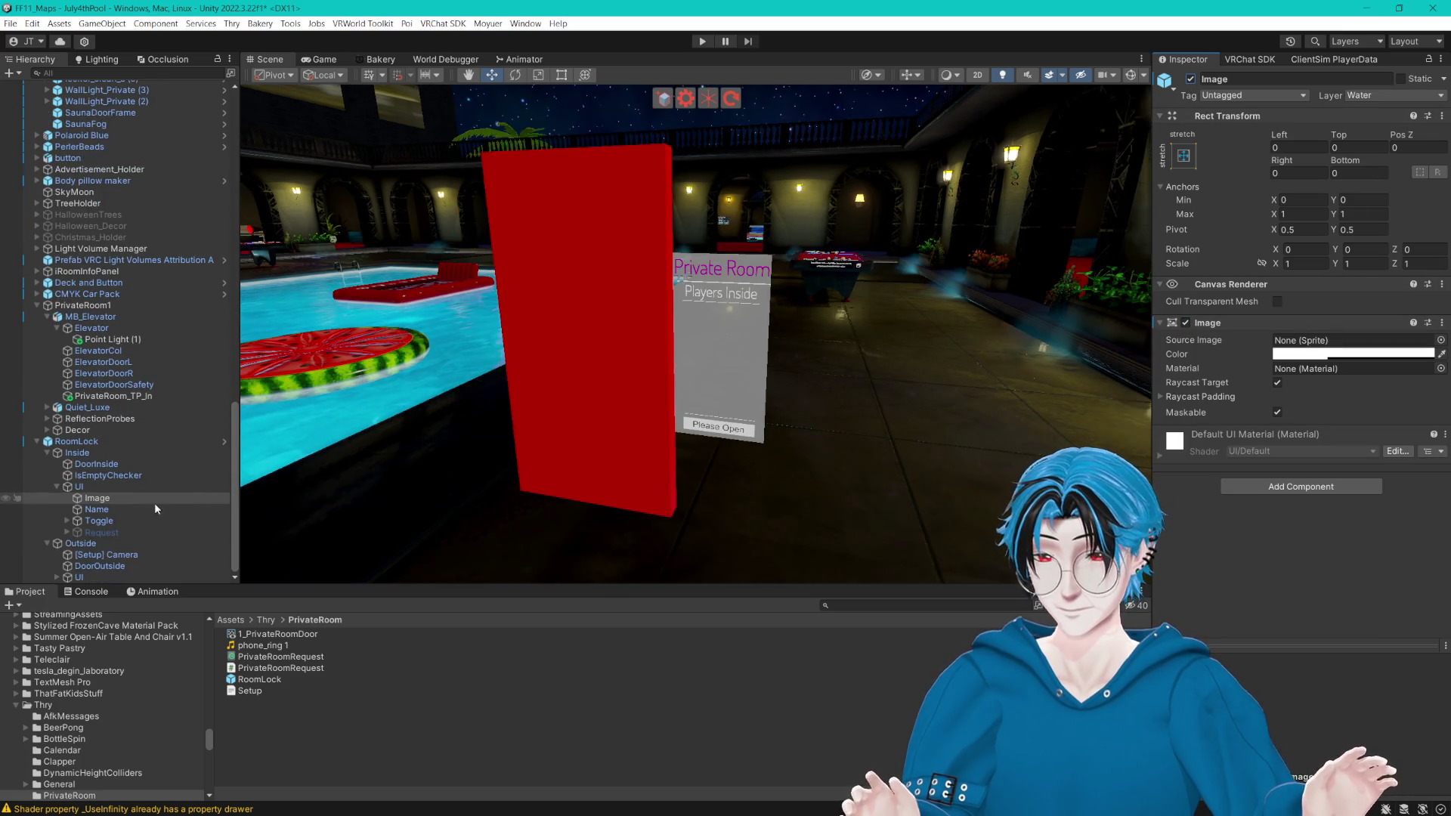
left_click(139, 509)
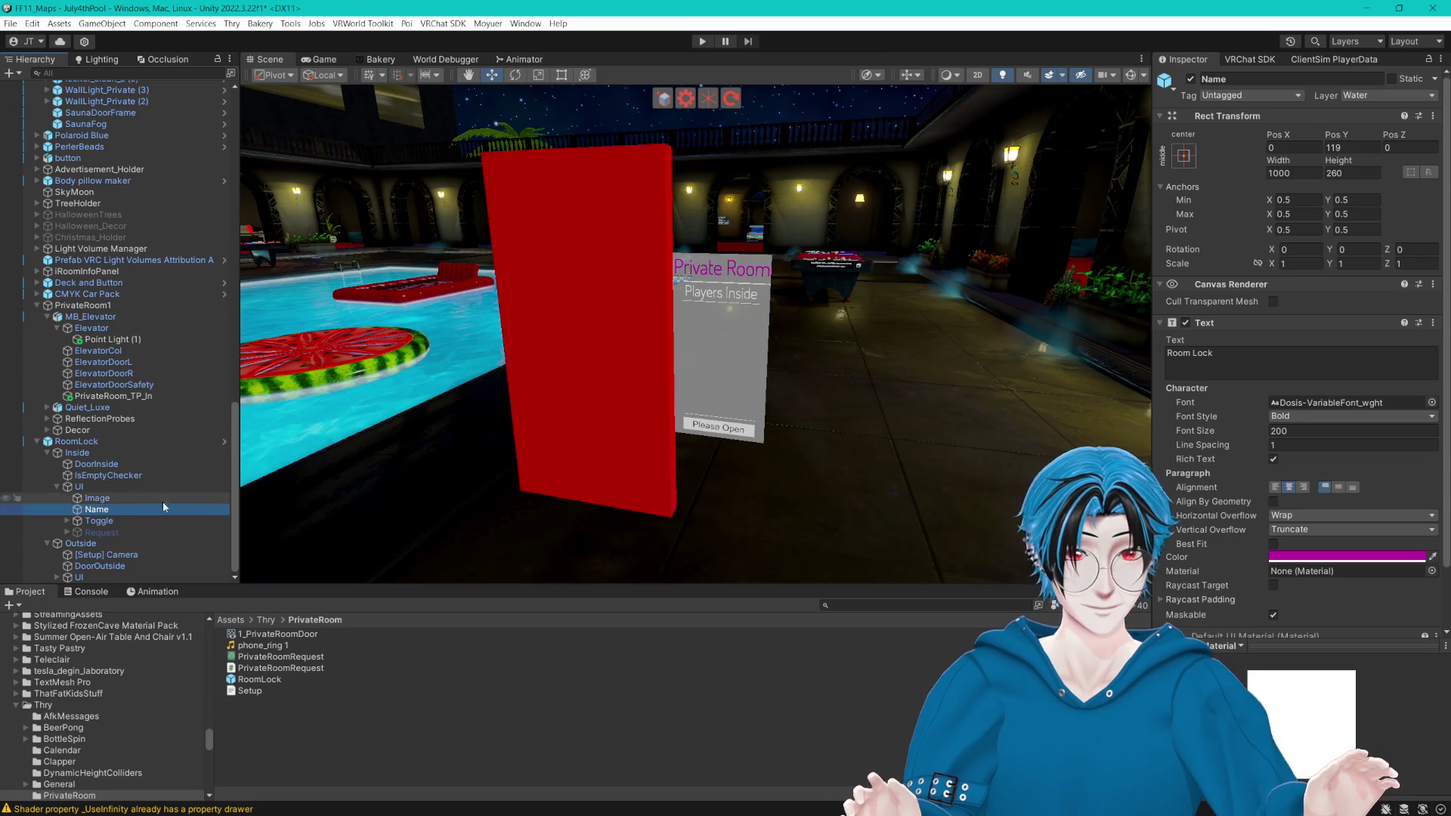
left_click(1299, 556)
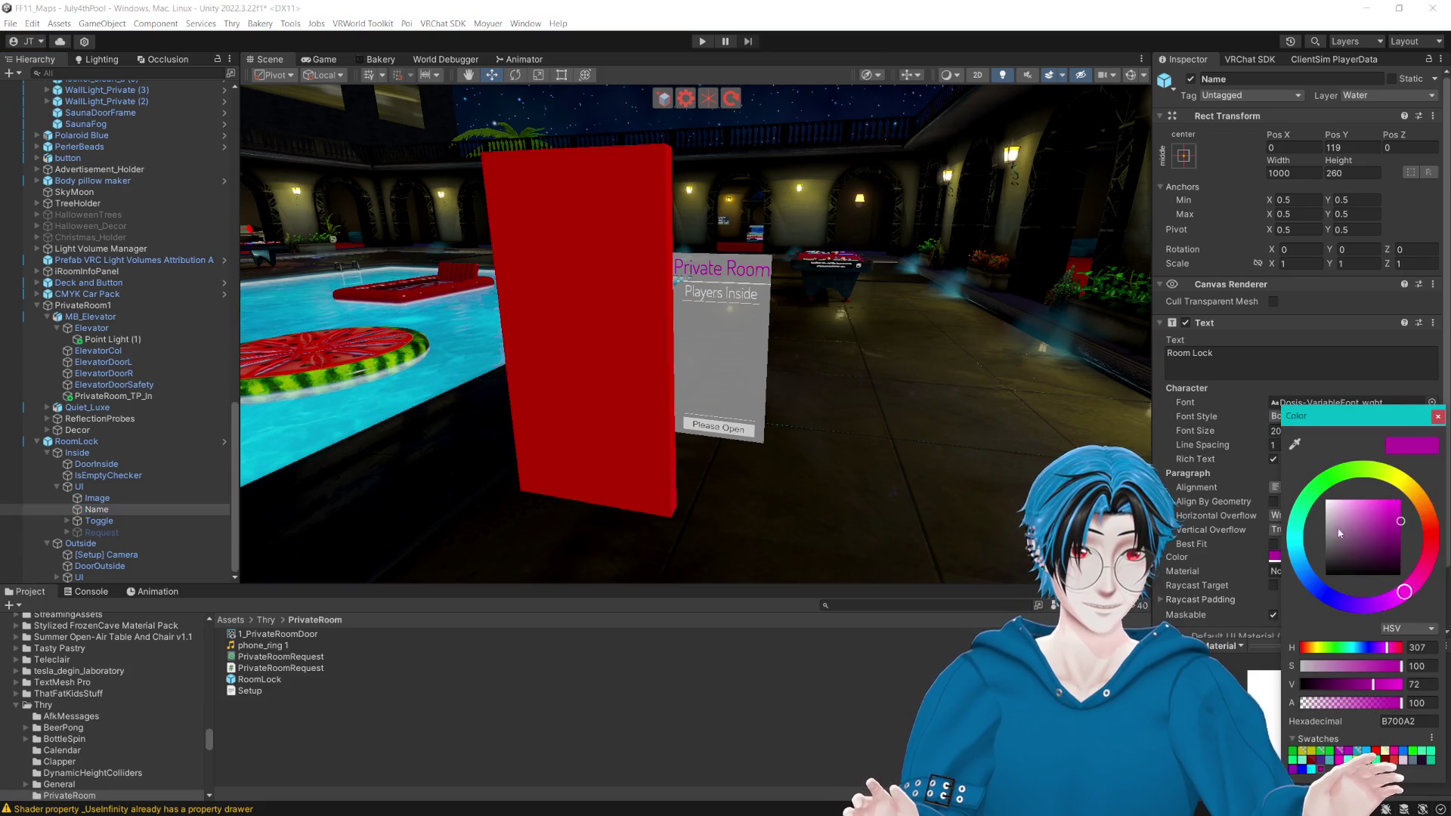
left_click(1294, 542)
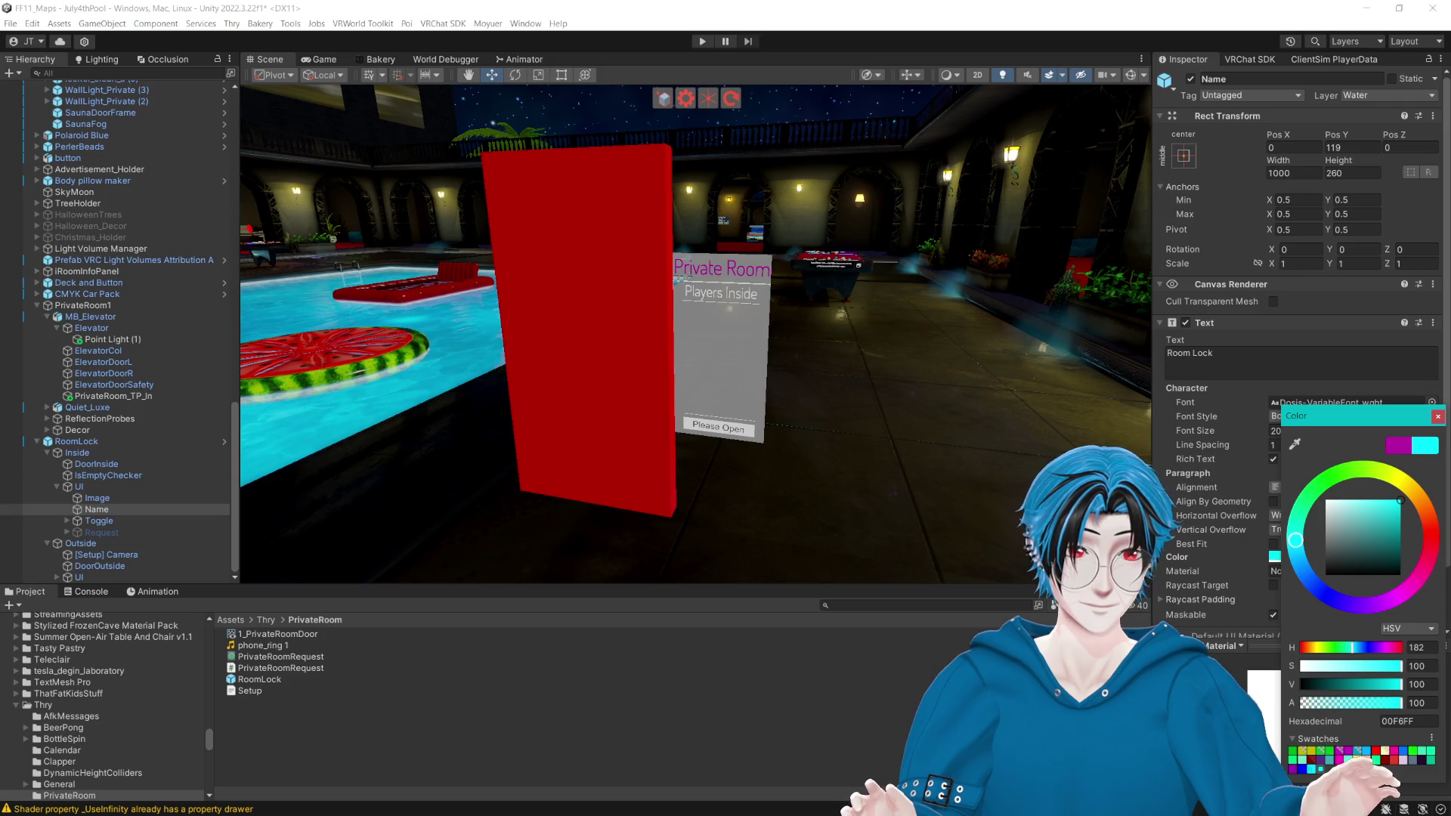
key("ctrl+z")
left_click(1436, 417)
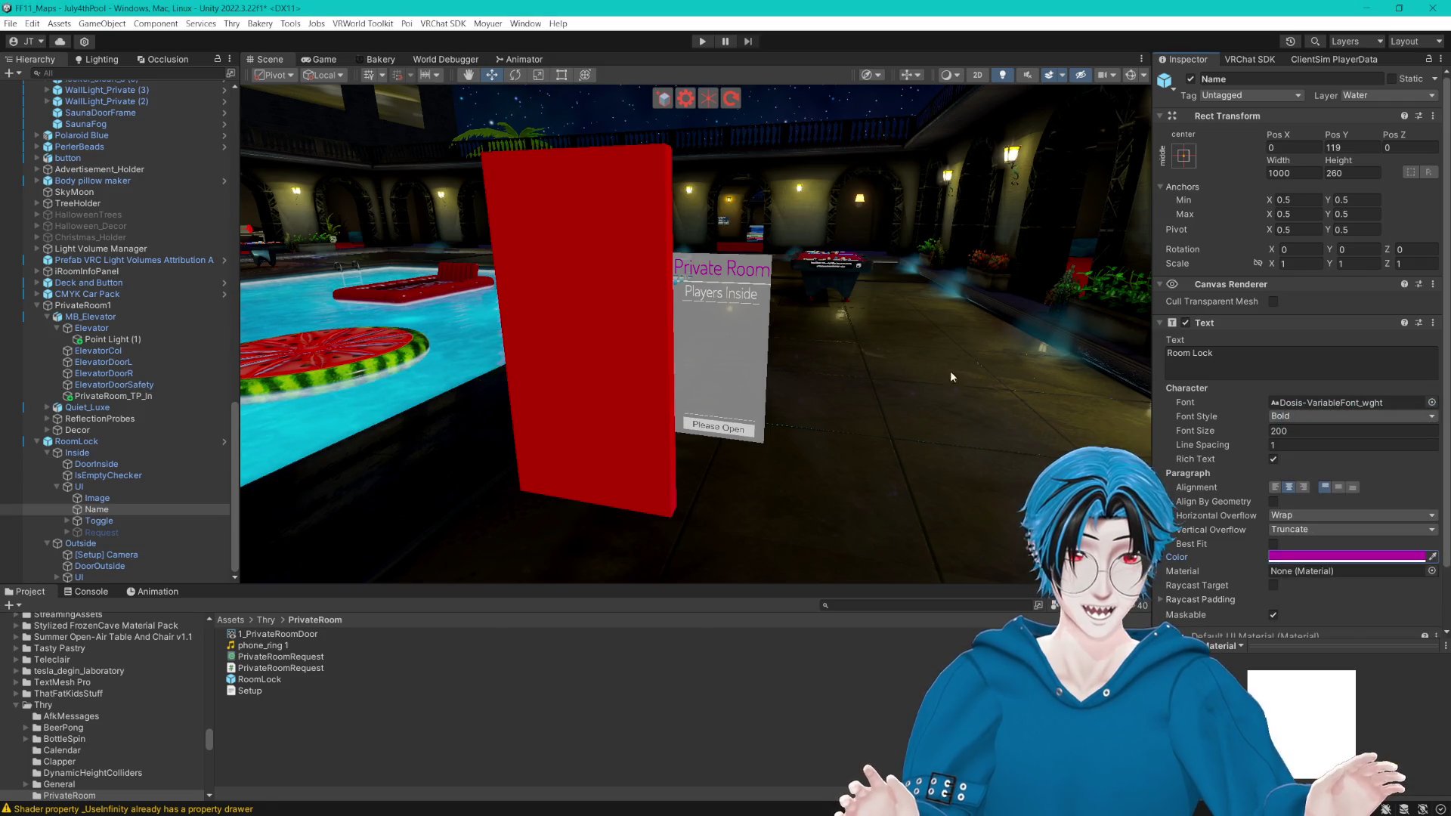
Step: Expand Toggle and the Outside UI, then hide and reshow the outside Image element
left_click(67, 519)
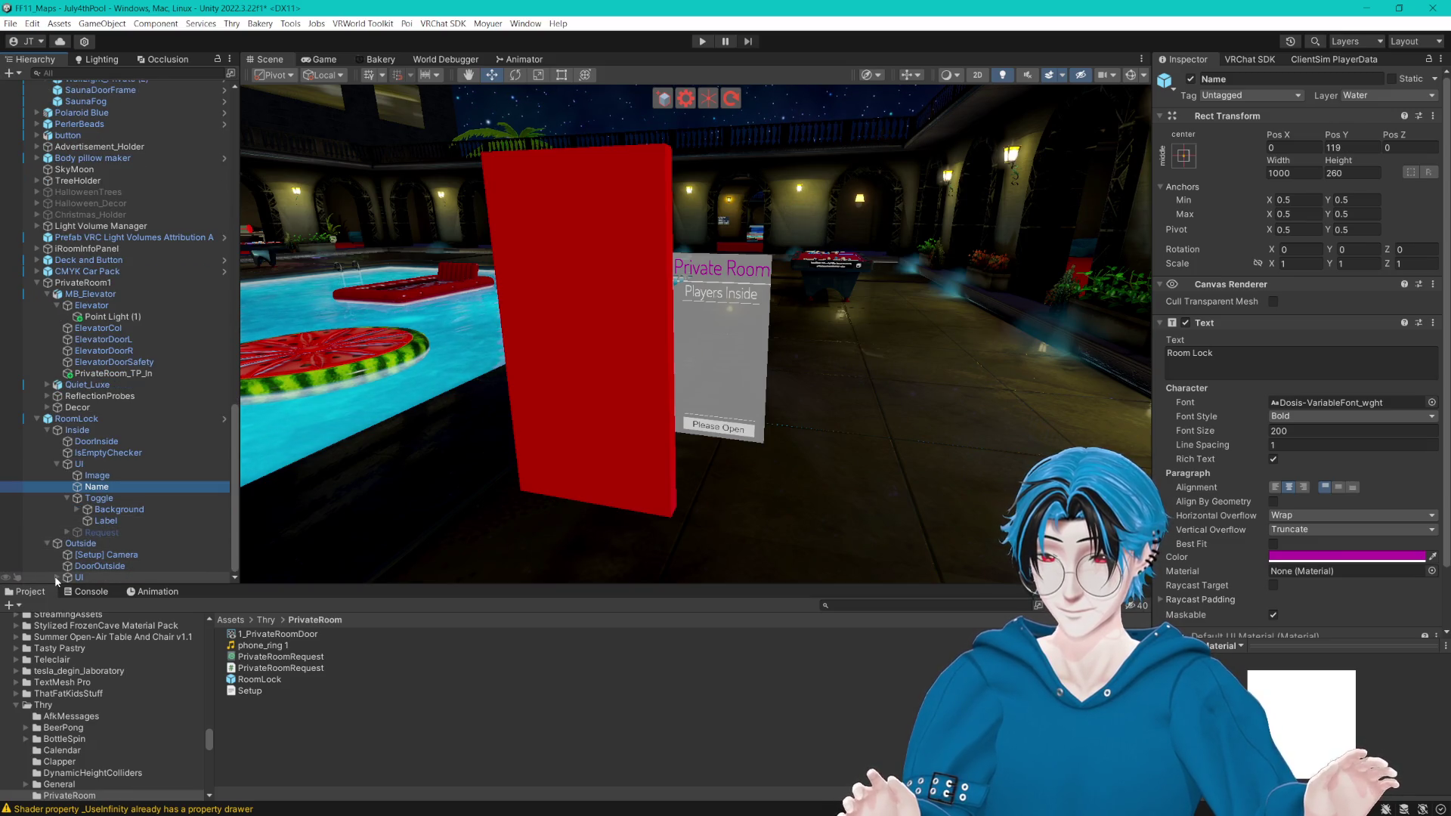
left_click(56, 577)
left_click(97, 499)
left_click(1191, 78)
left_click(1191, 79)
scroll(900, 192, "up", 2)
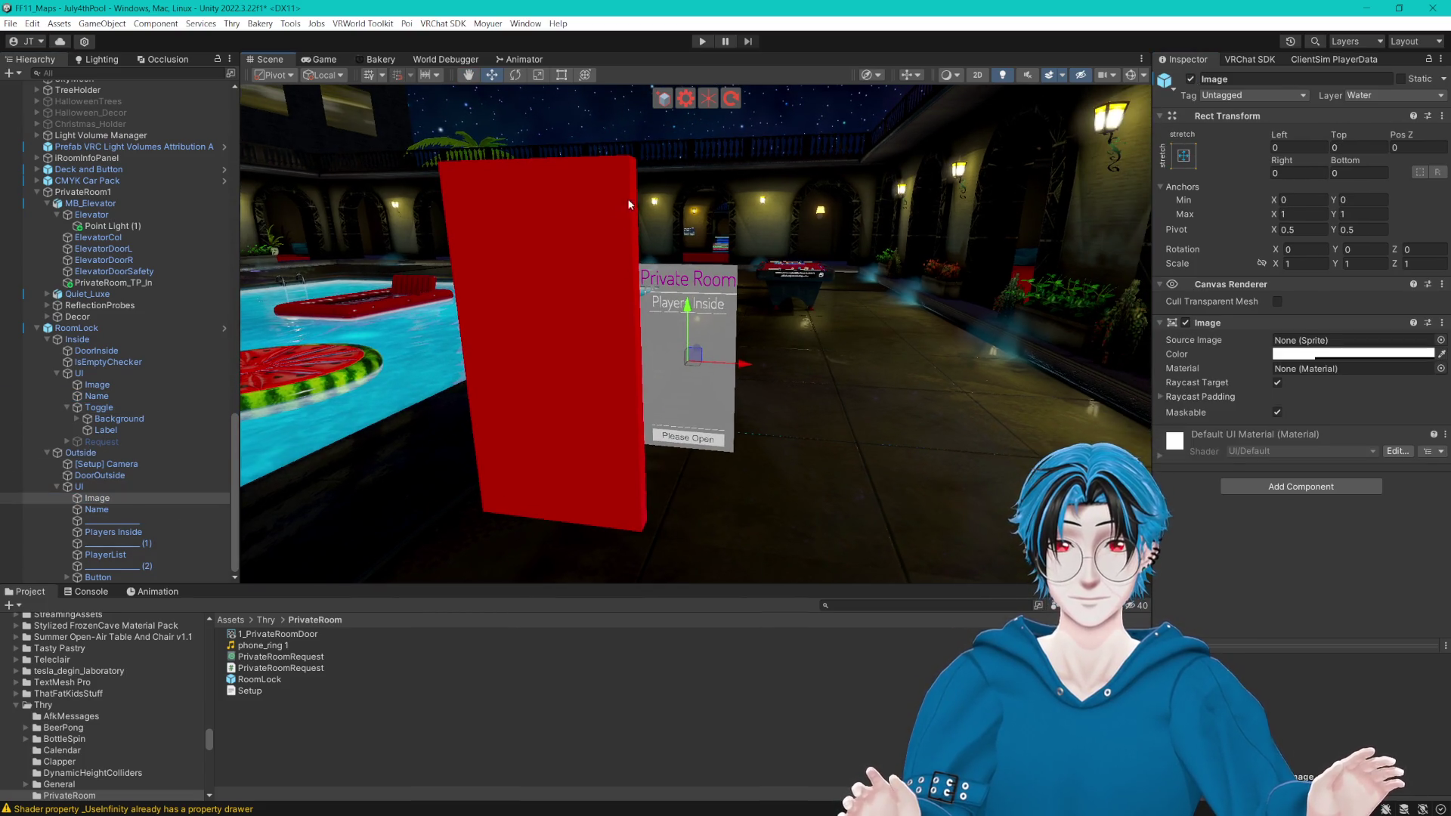
Step: Select and frame RoomLock, then locate its prefab asset in the Project window
mouse_move(698, 235)
left_mouse_down()
mouse_move(786, 249)
mouse_move(632, 273)
mouse_move(564, 348)
mouse_move(784, 321)
mouse_move(466, 322)
left_mouse_up()
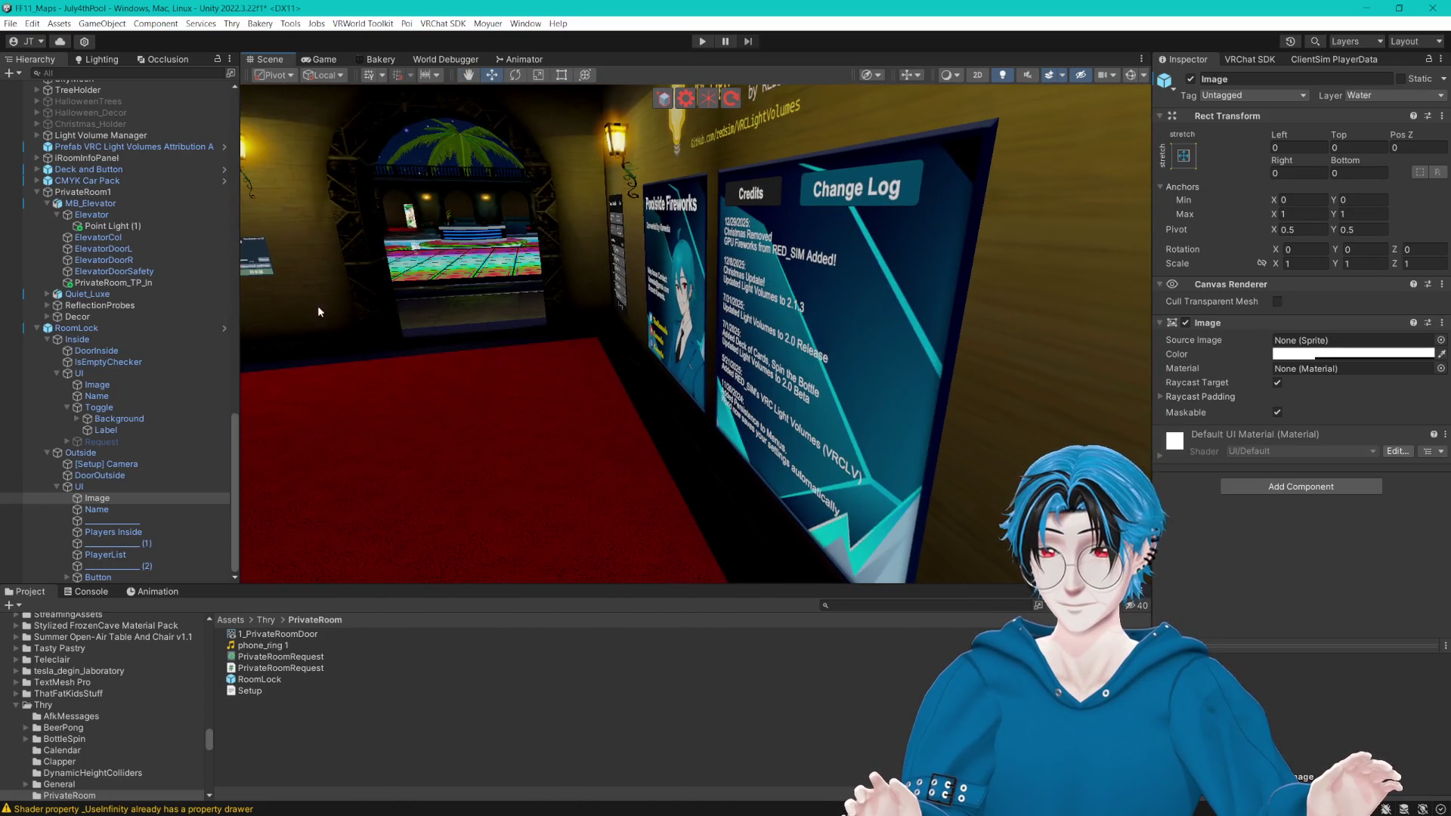
left_click(76, 328)
key("f")
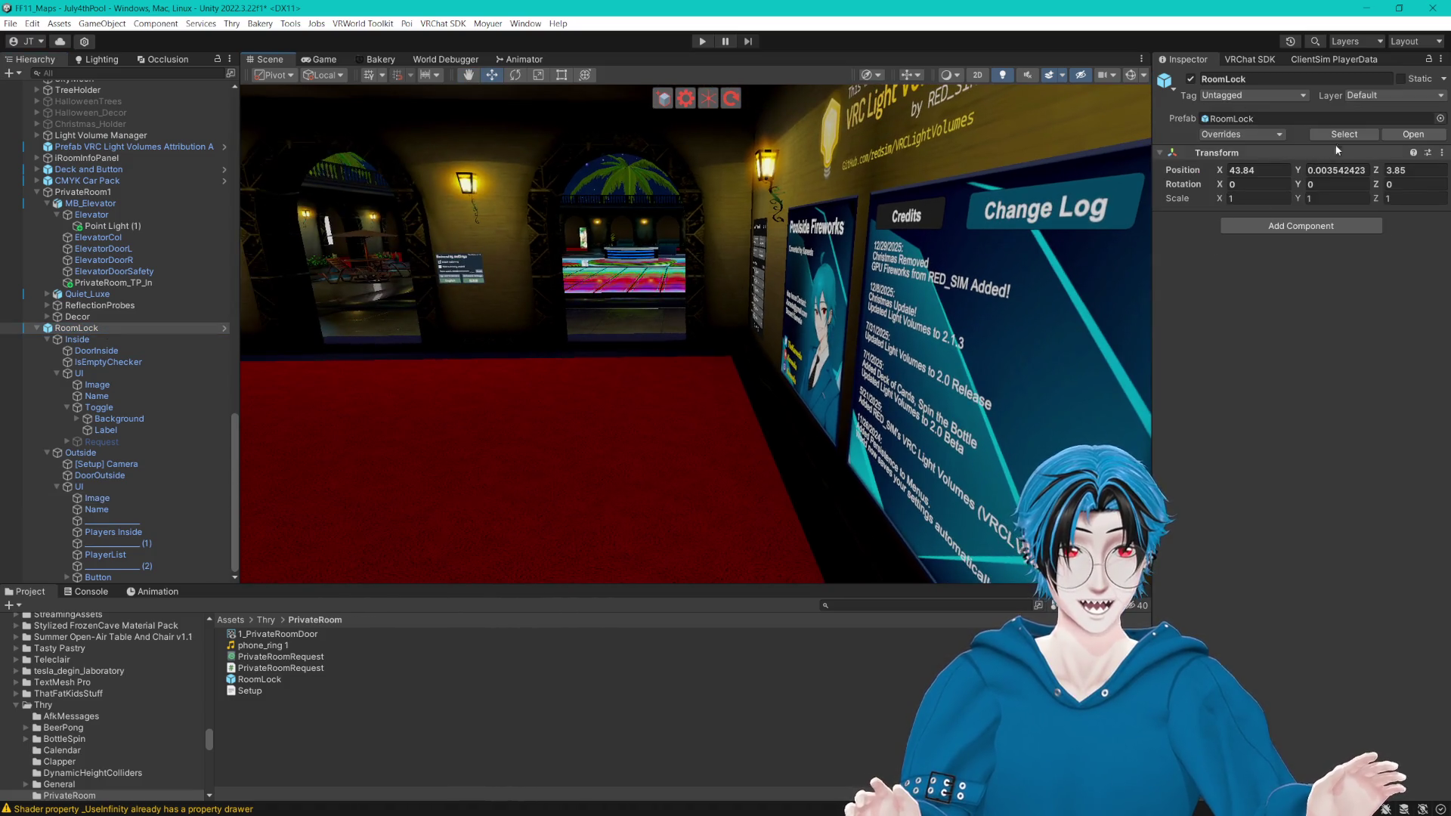
left_click(1342, 136)
left_click(366, 709)
Step: Reposition the view over the courtyard, select the RoomLock instance and delete it
mouse_move(680, 483)
left_mouse_down()
mouse_move(715, 482)
mouse_move(705, 407)
left_mouse_up()
scroll(701, 401, "down", 6)
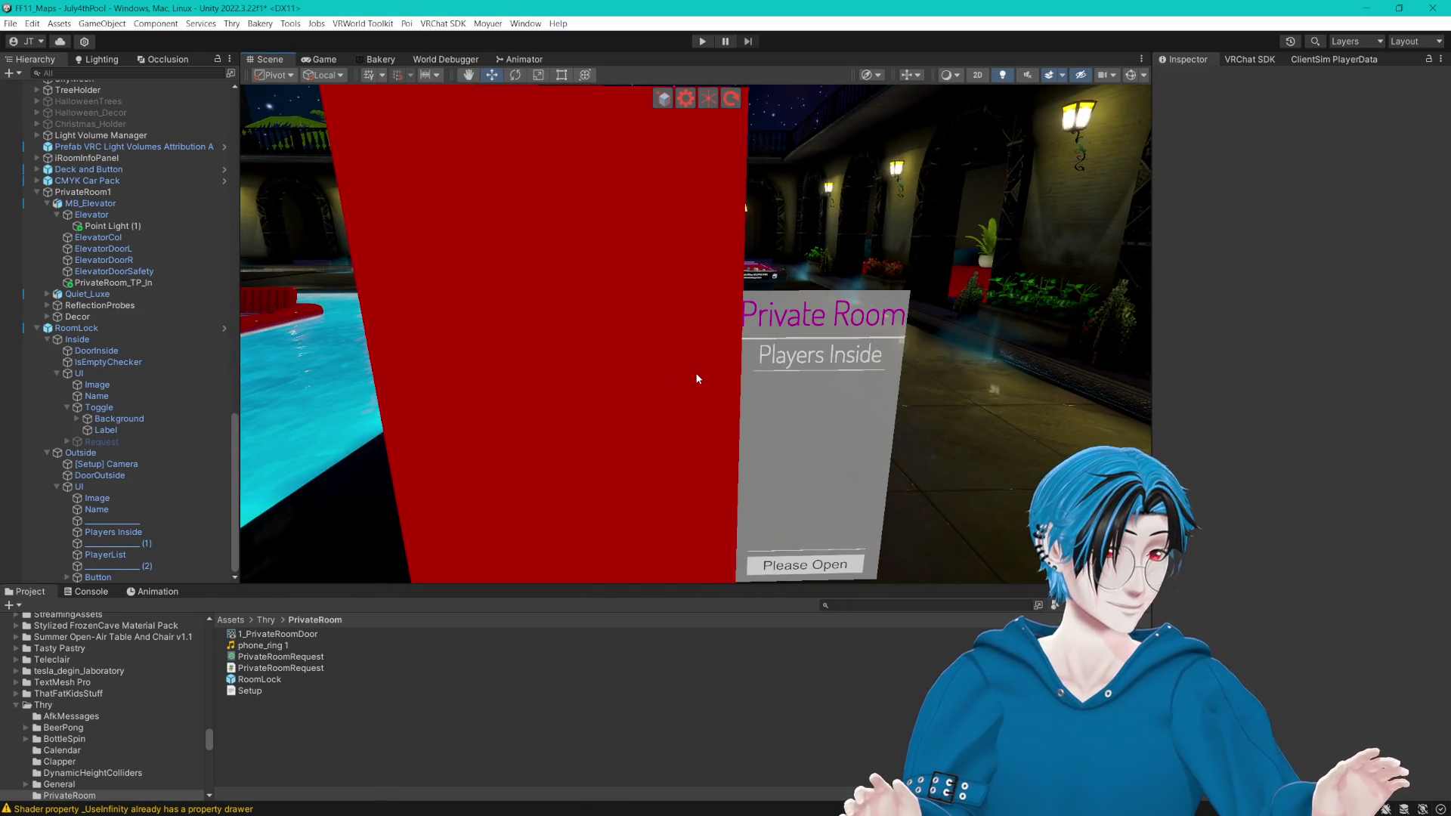
scroll(697, 378, "down", 5)
left_click_drag(699, 376, 697, 376)
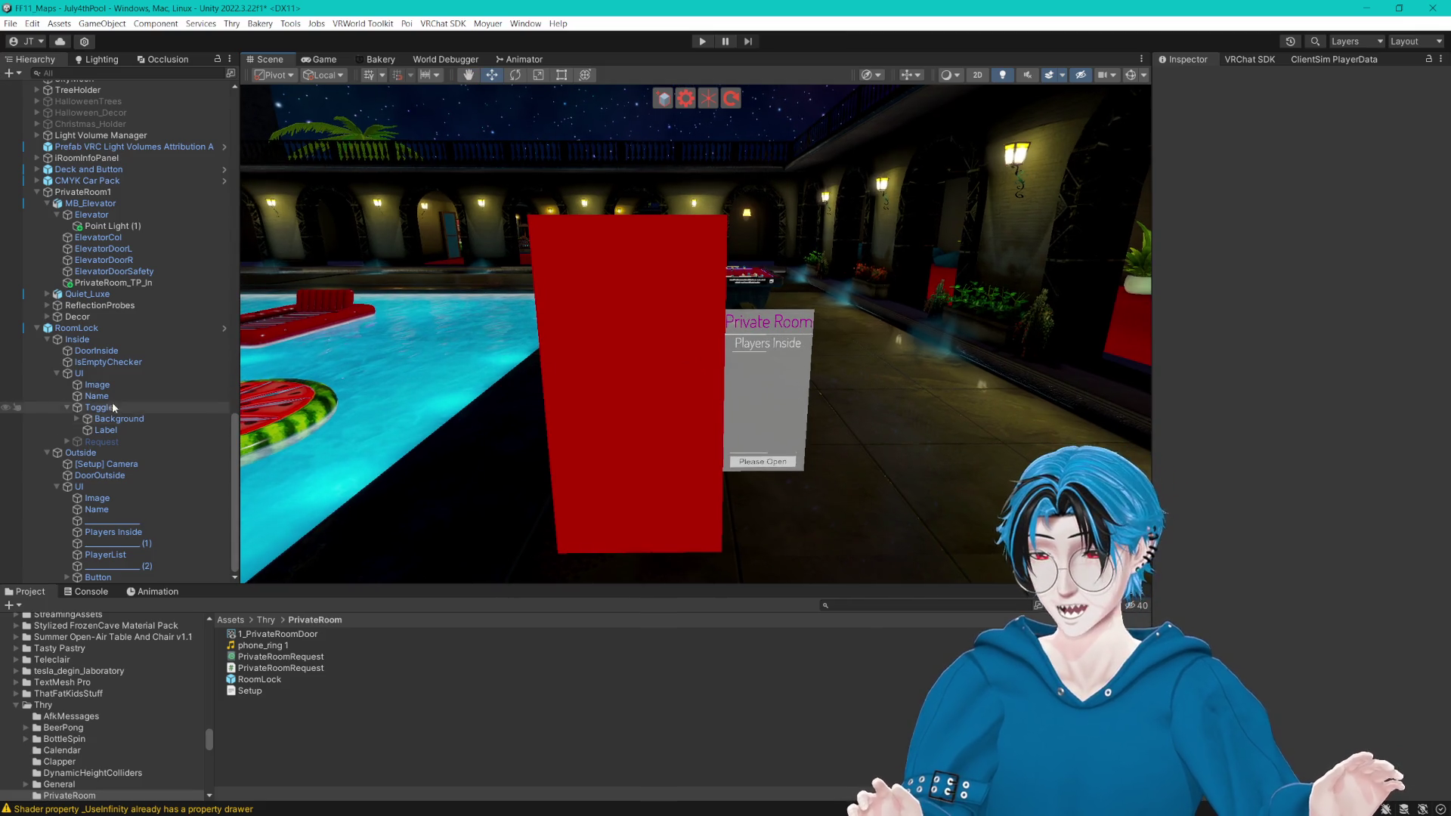
left_click(77, 328)
key("Delete")
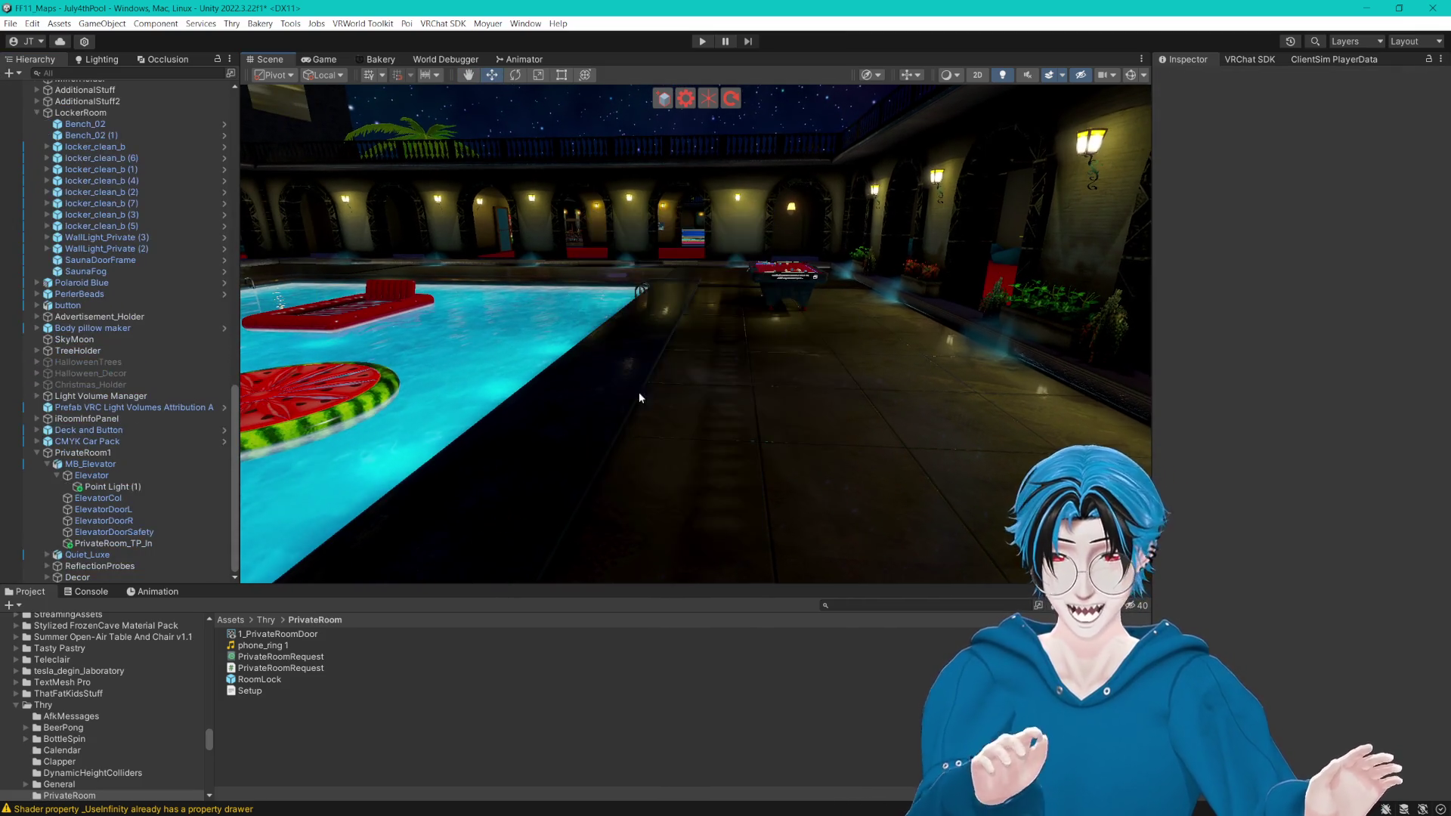
Step: Duplicate the RoomLock prefab and rename the copy PrivateRoomLock1
left_click(268, 680)
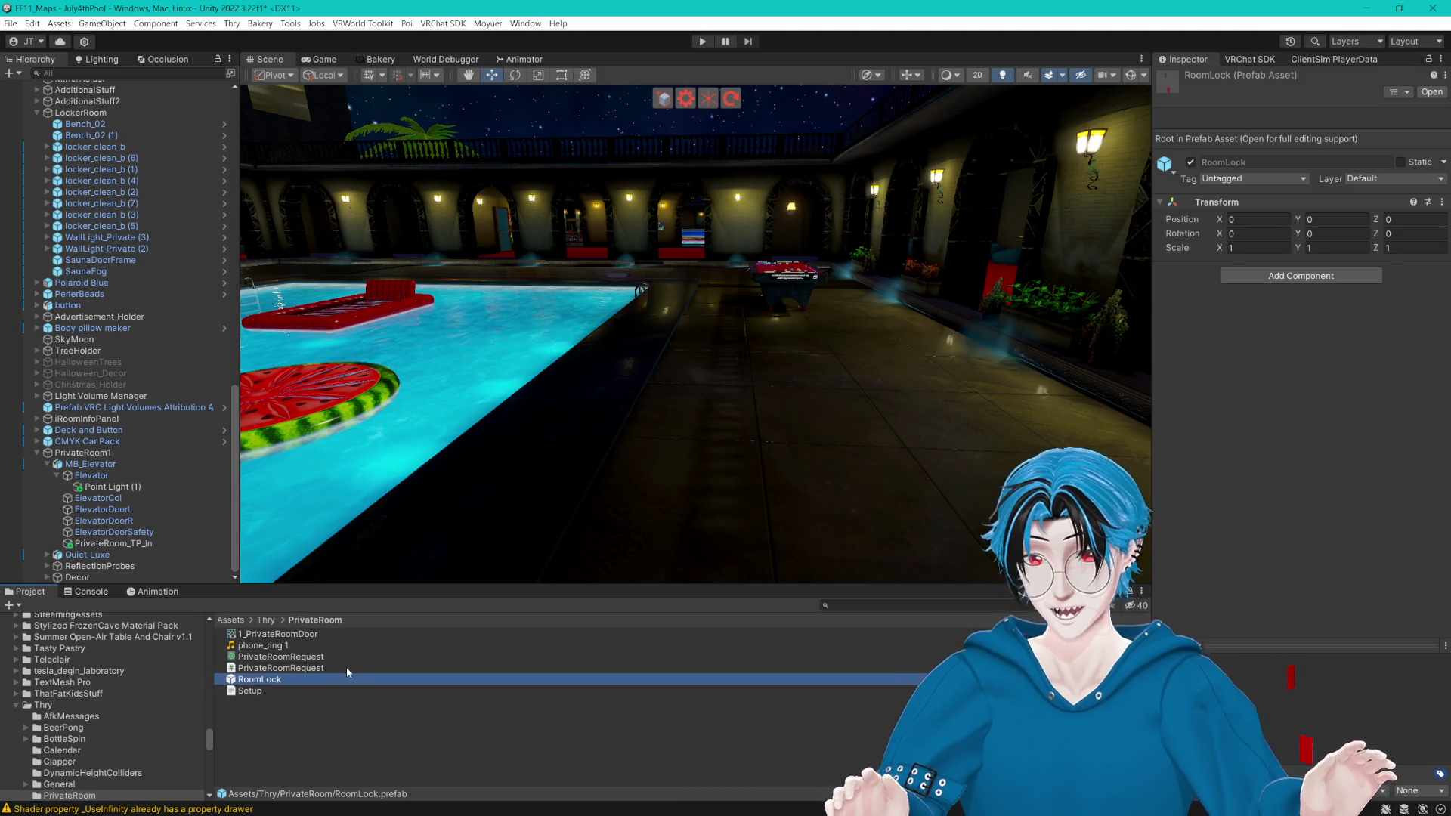
key("ctrl+d")
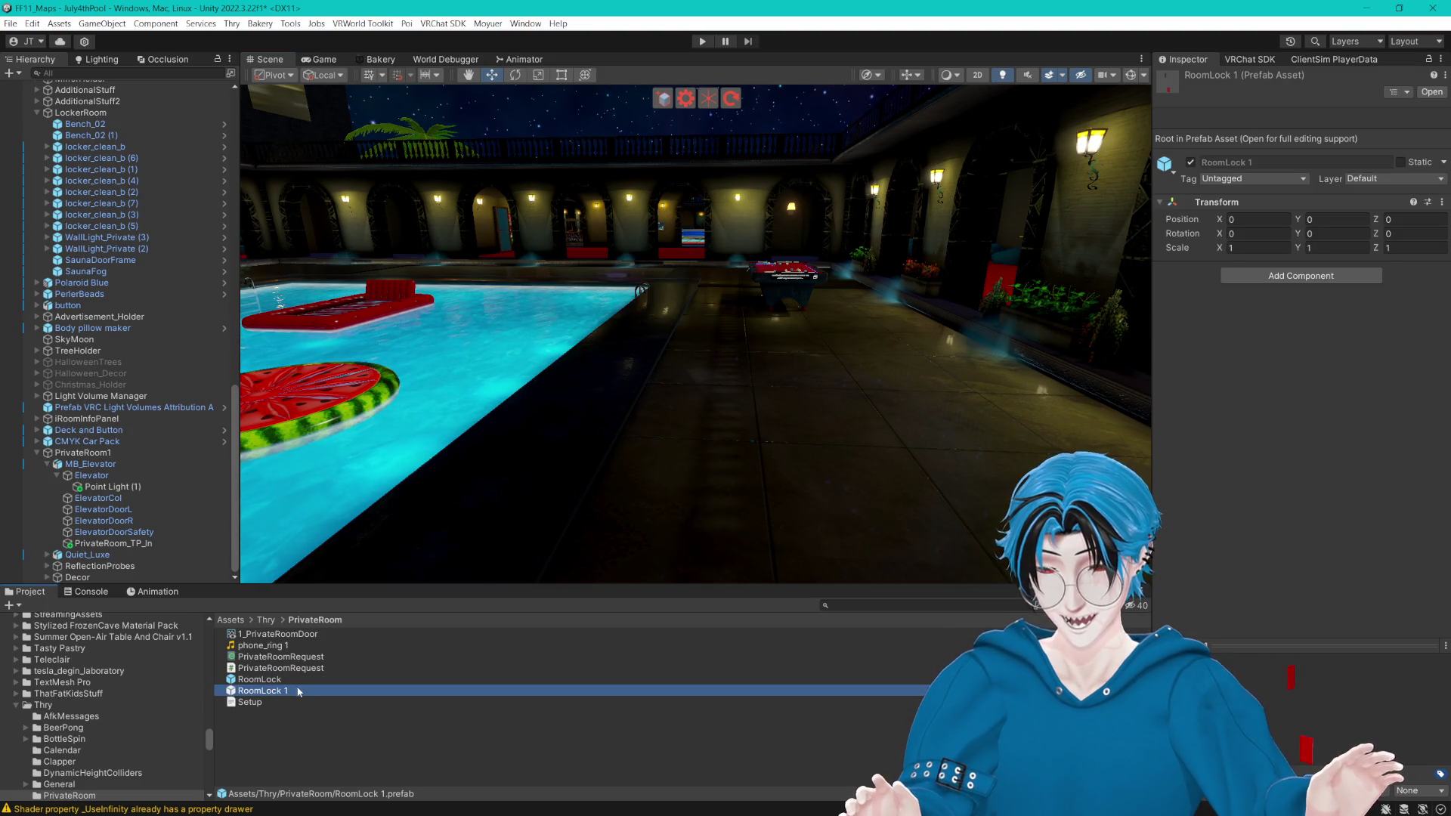
key("F2")
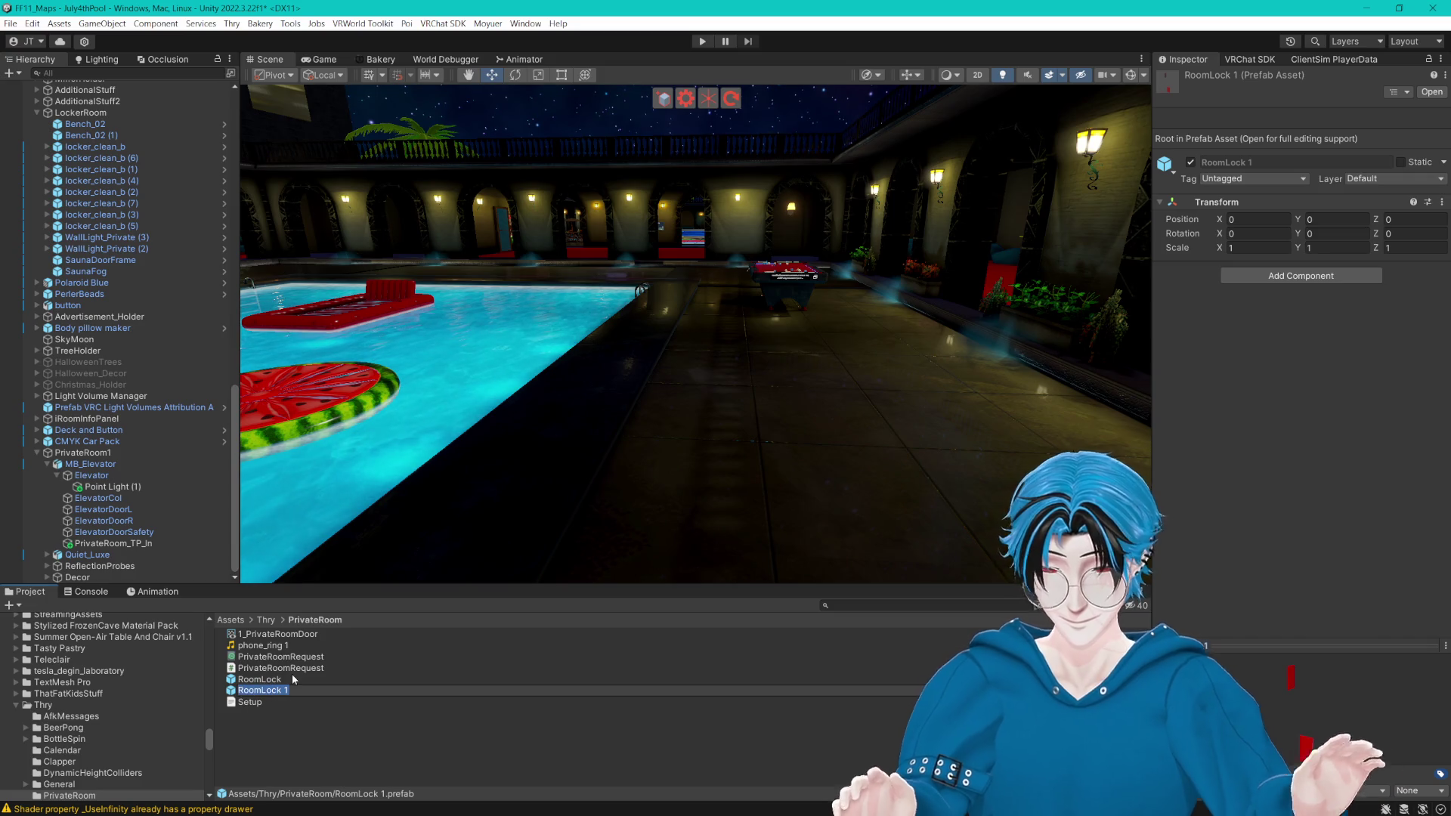
type("PrivateRoomLock1")
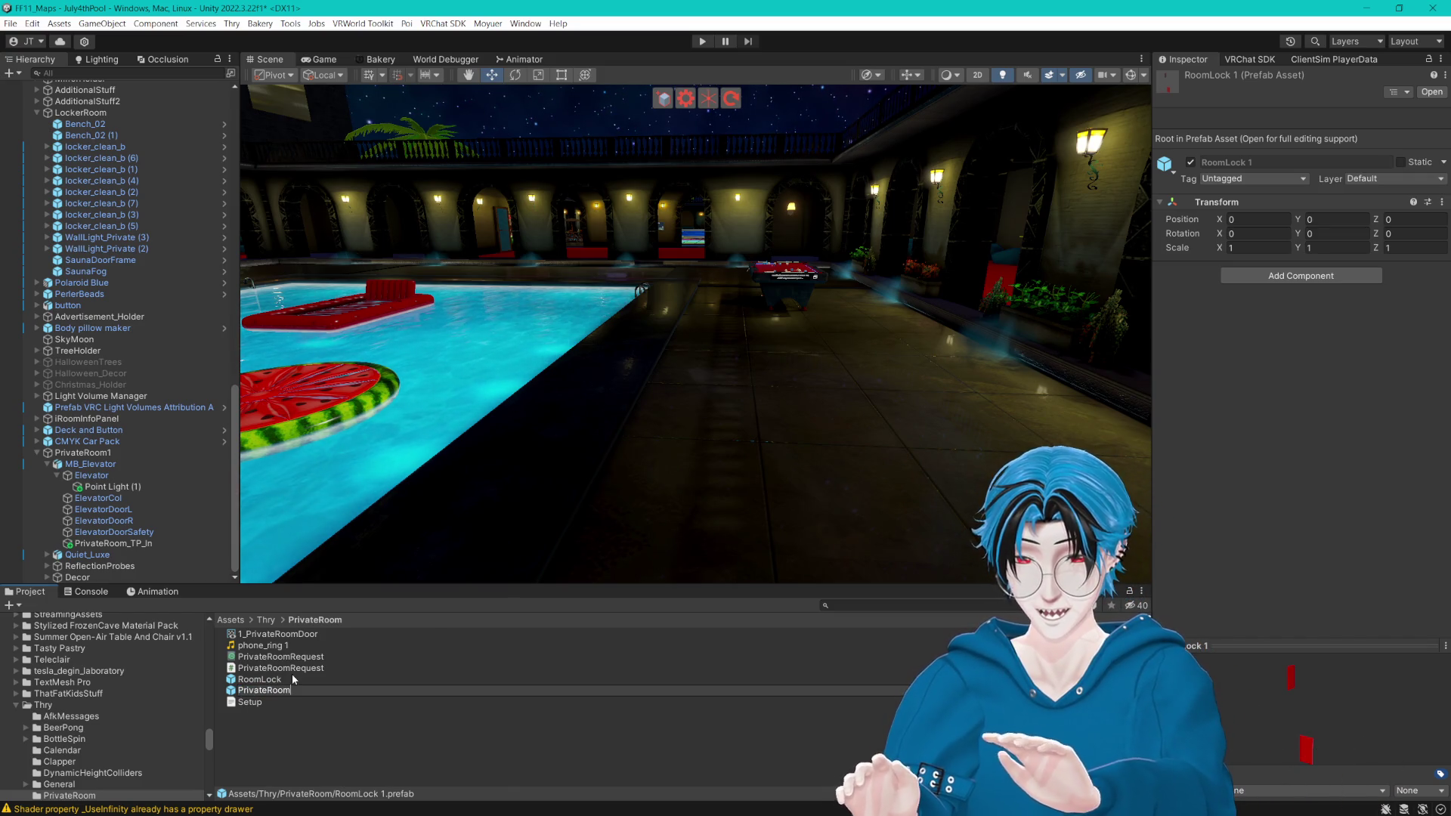
key("Return")
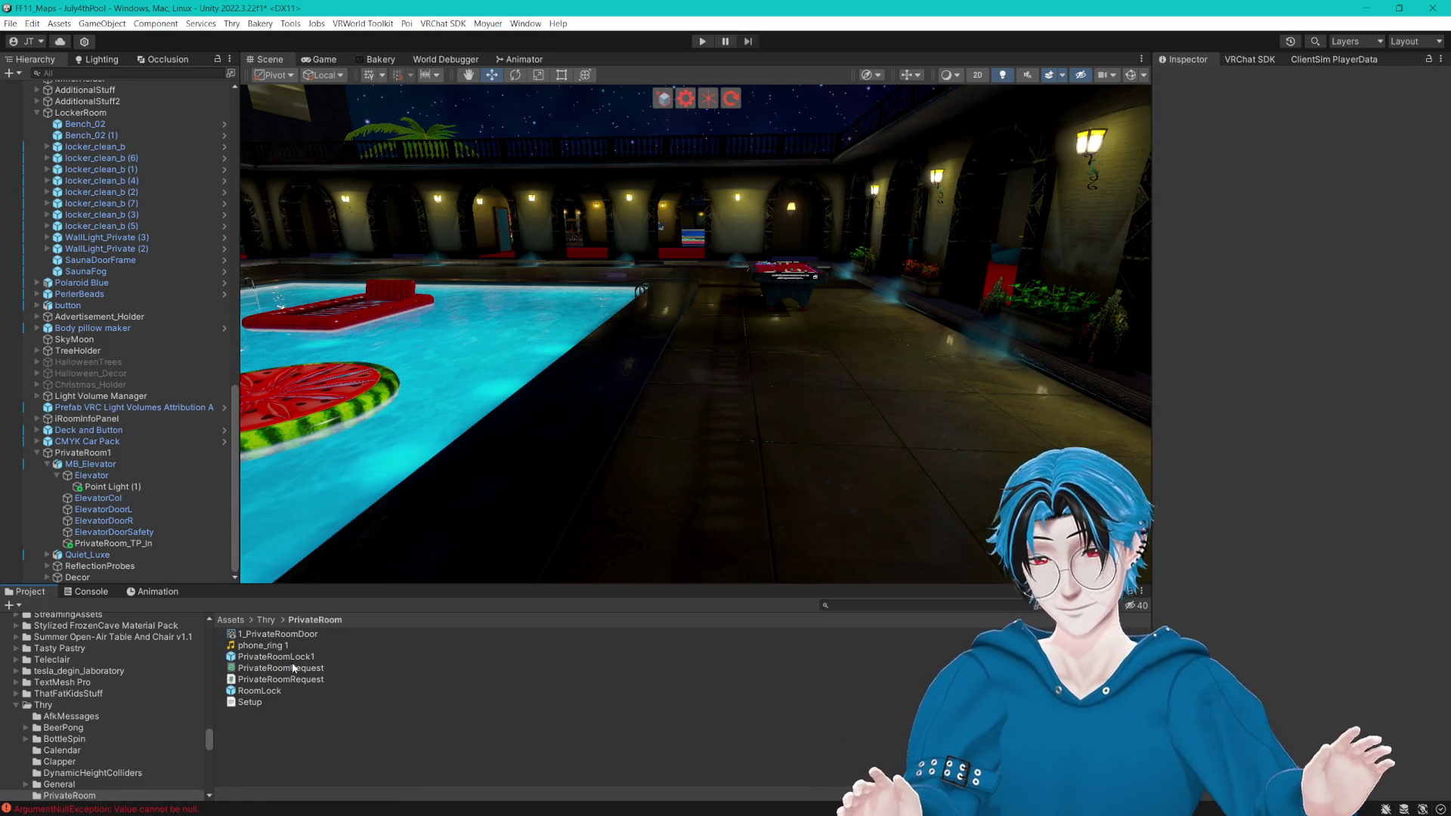
Step: Place a PrivateRoomLock1 instance in the scene beside the pool and select its outside door
left_click(284, 664)
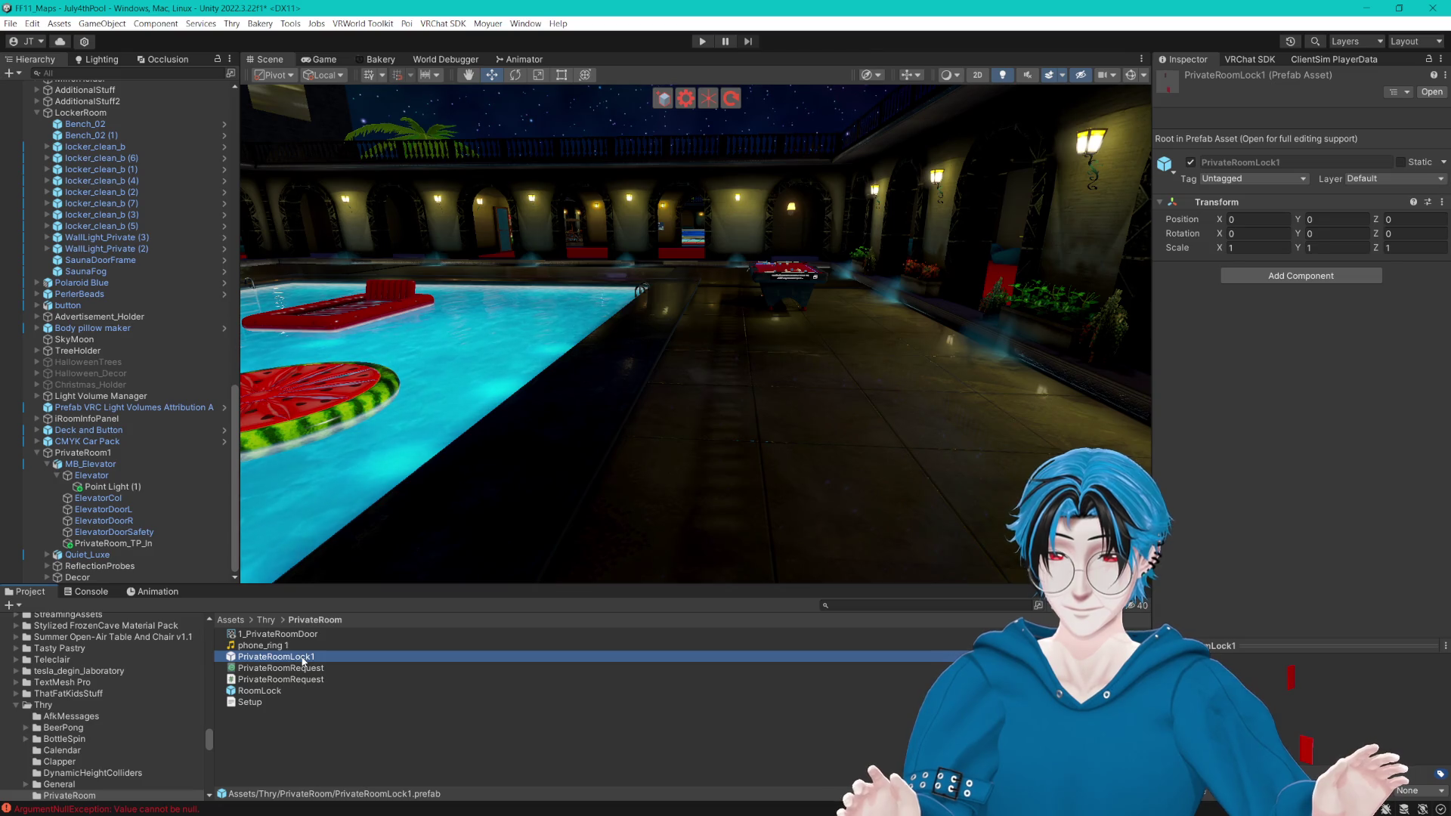
mouse_move(452, 643)
left_mouse_down()
mouse_move(687, 395)
mouse_move(692, 421)
mouse_move(885, 330)
left_mouse_up()
scroll(692, 361, "up", 2)
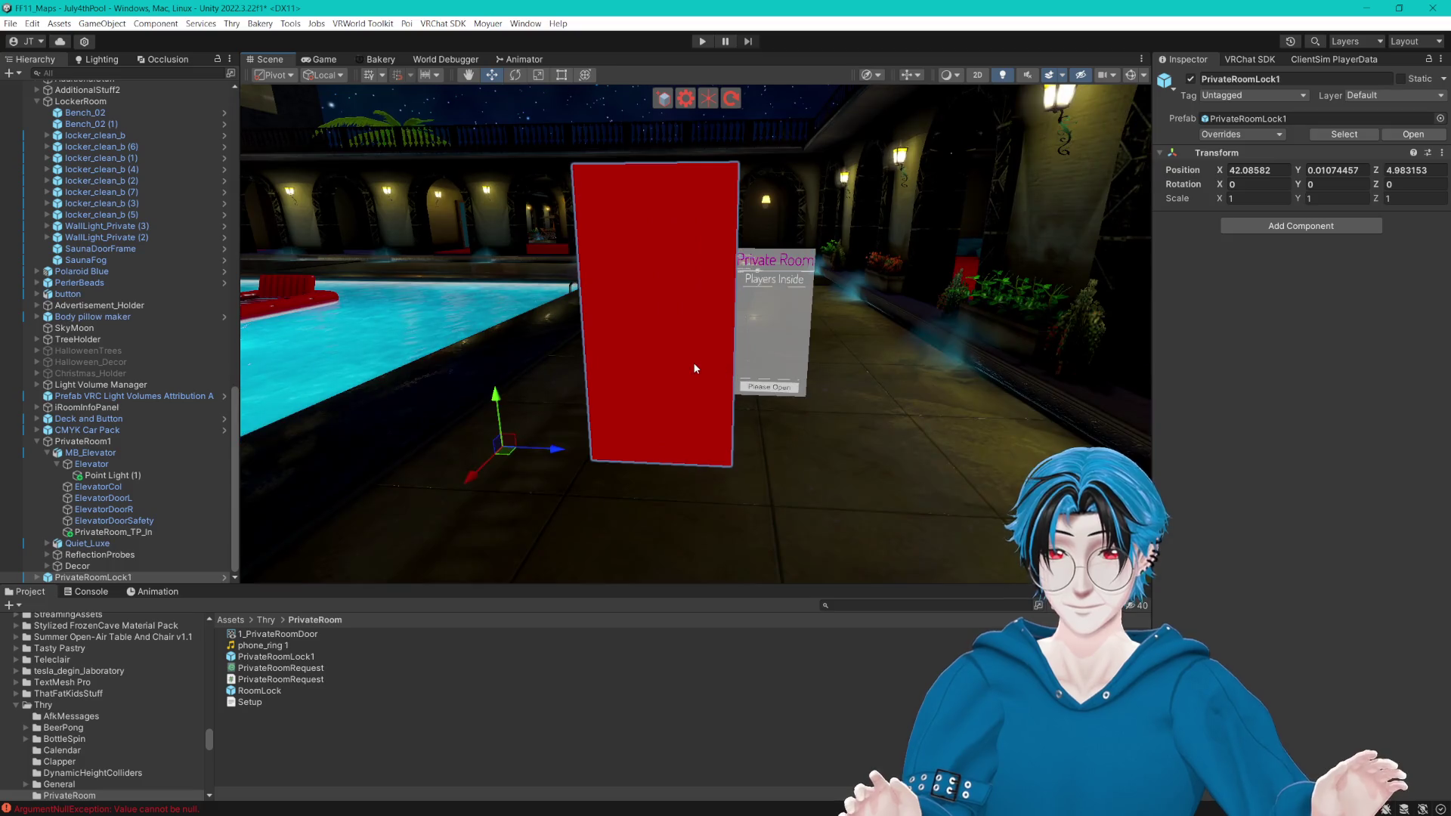
left_click(693, 361)
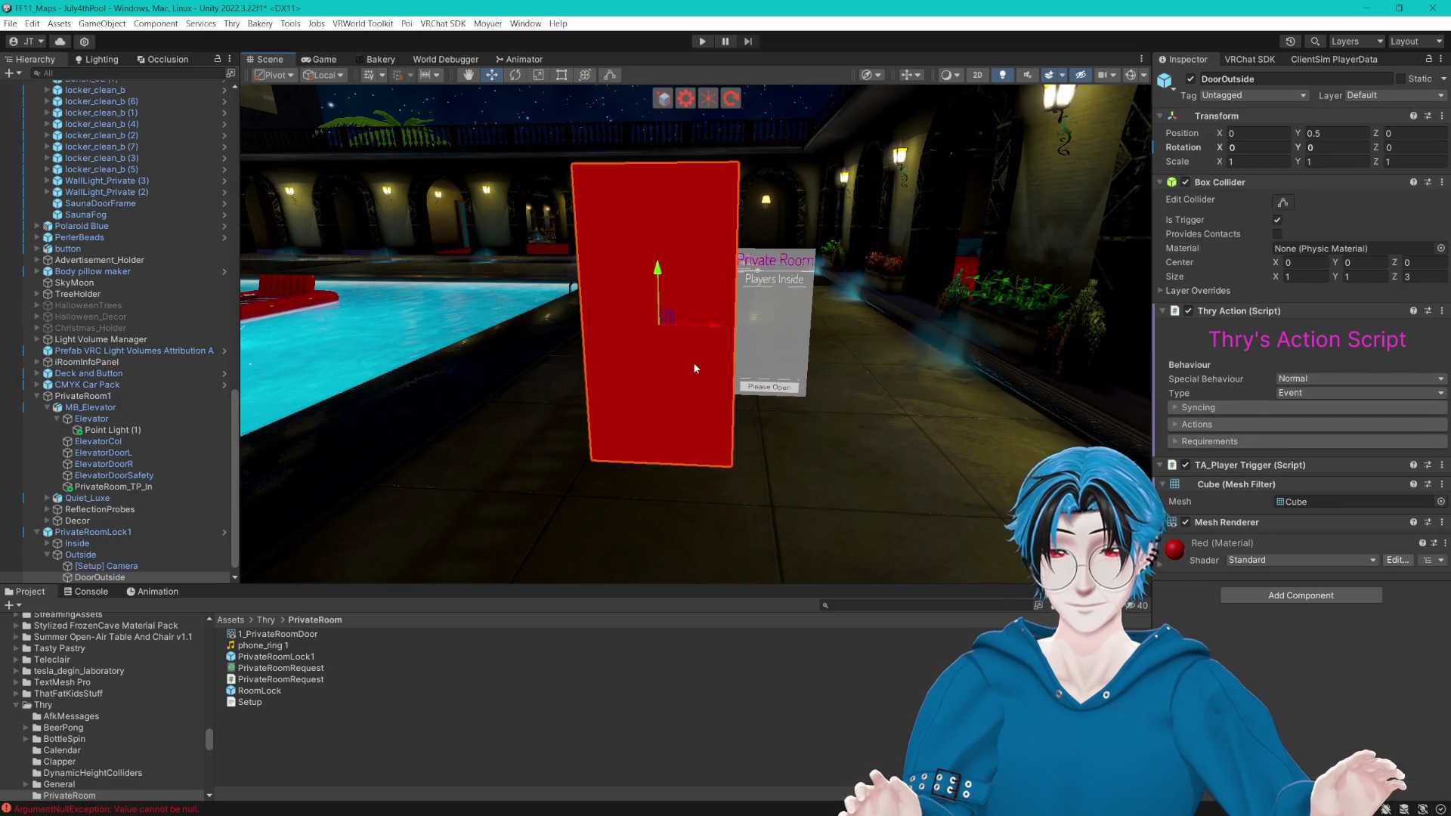
left_click(1175, 426)
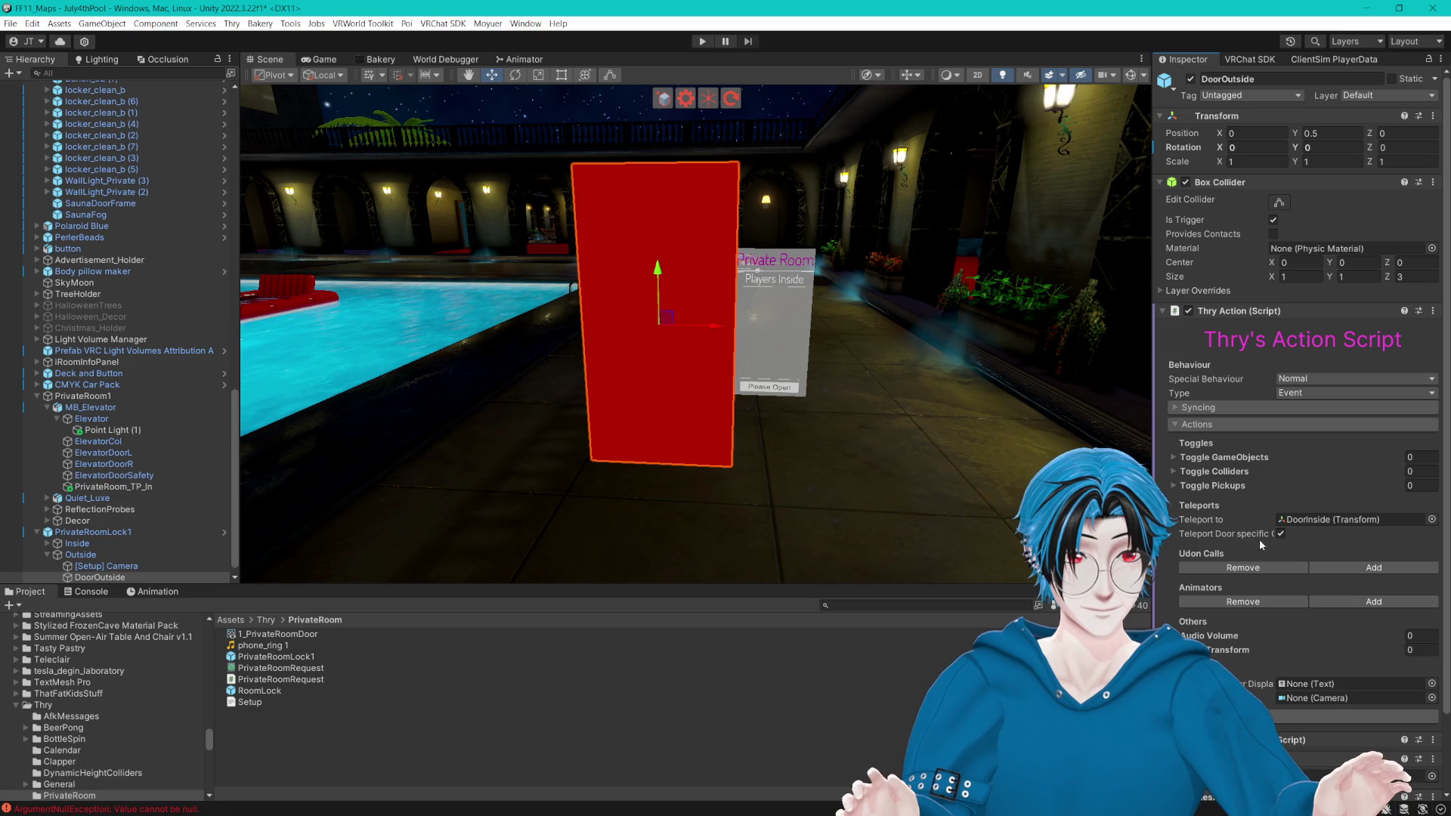
mouse_move(1153, 484)
left_mouse_down()
mouse_move(1029, 484)
mouse_move(1088, 483)
left_mouse_up()
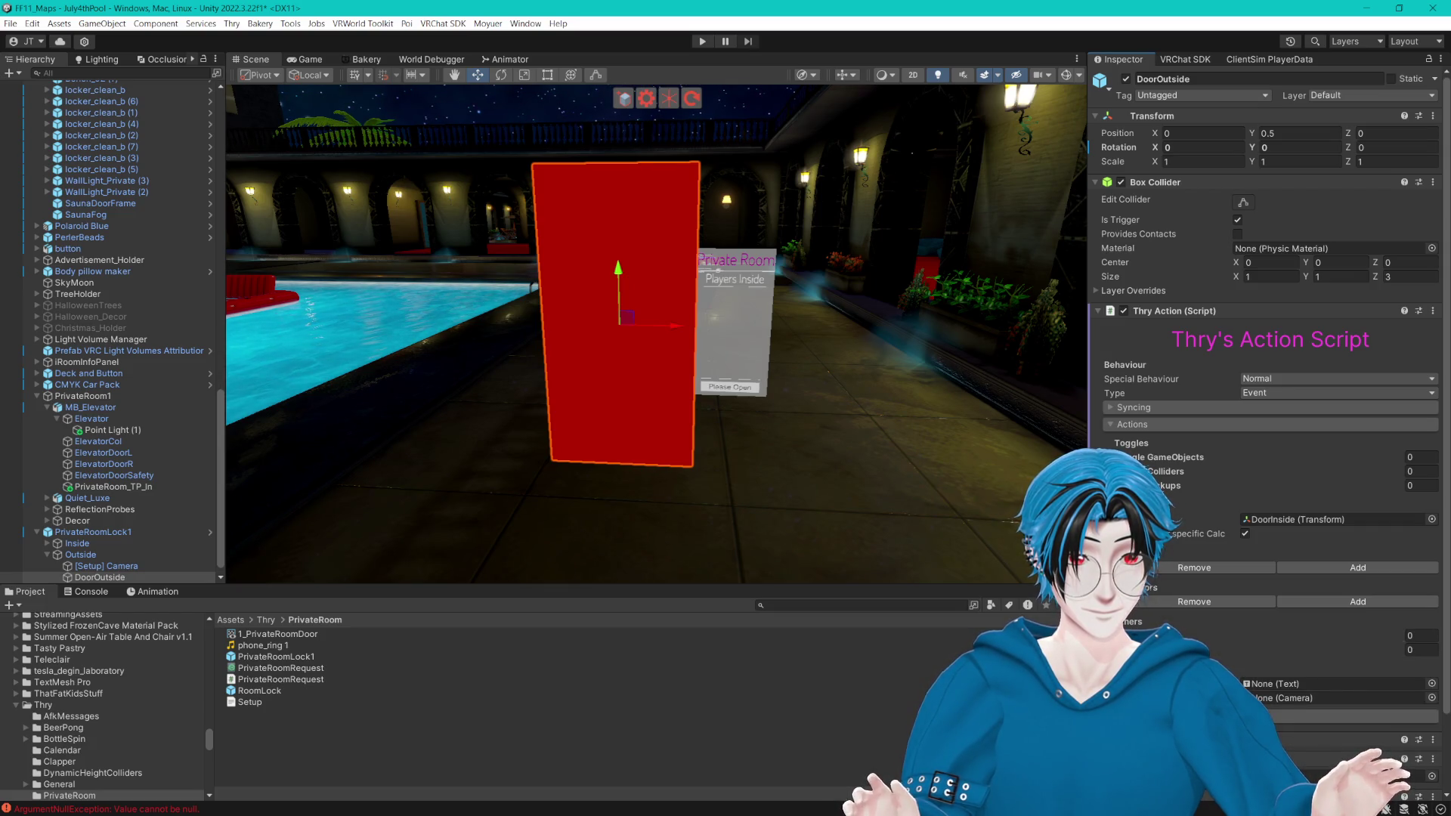
scroll(1270, 378, "down", 5)
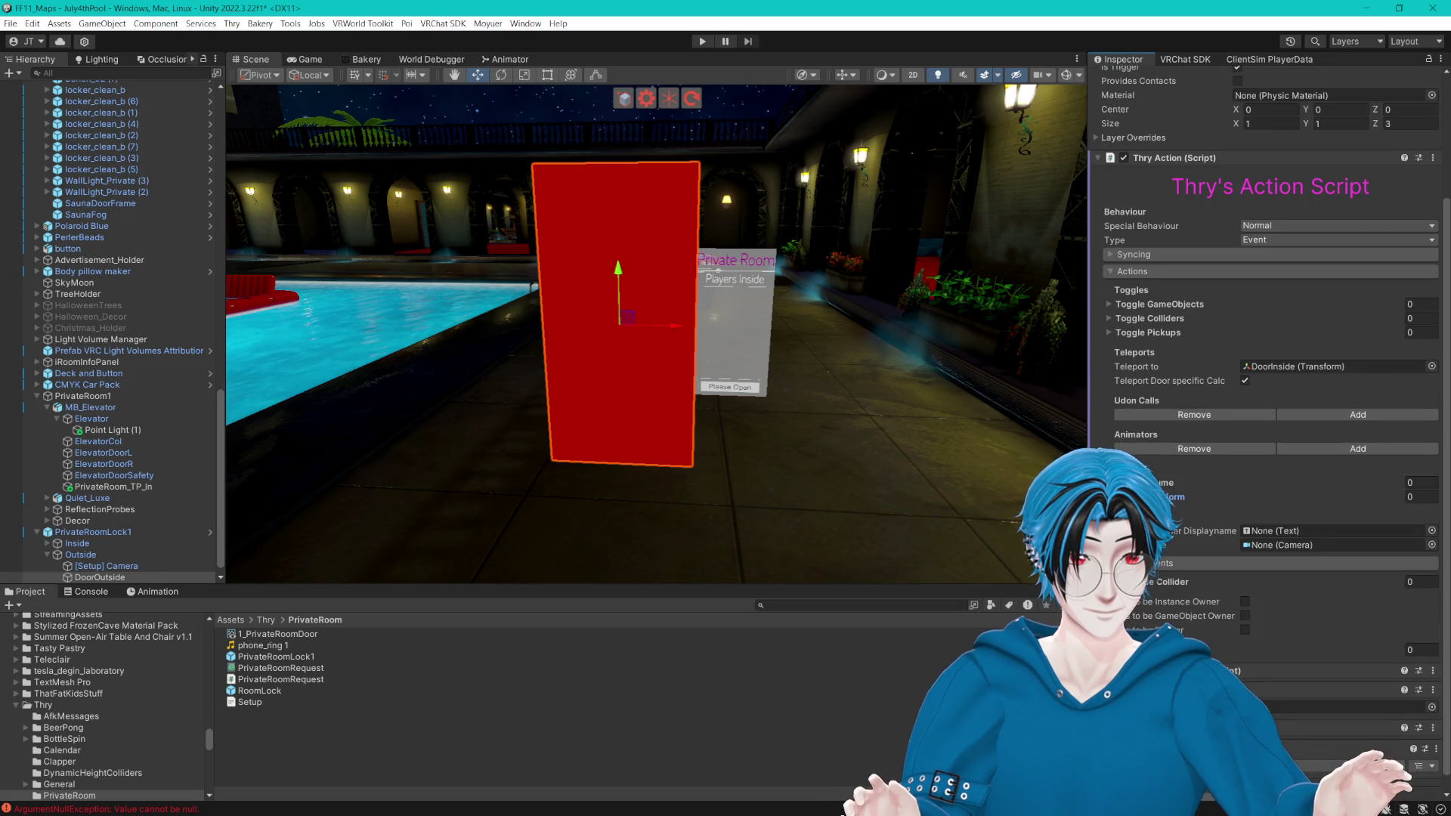
scroll(1270, 302, "up", 2)
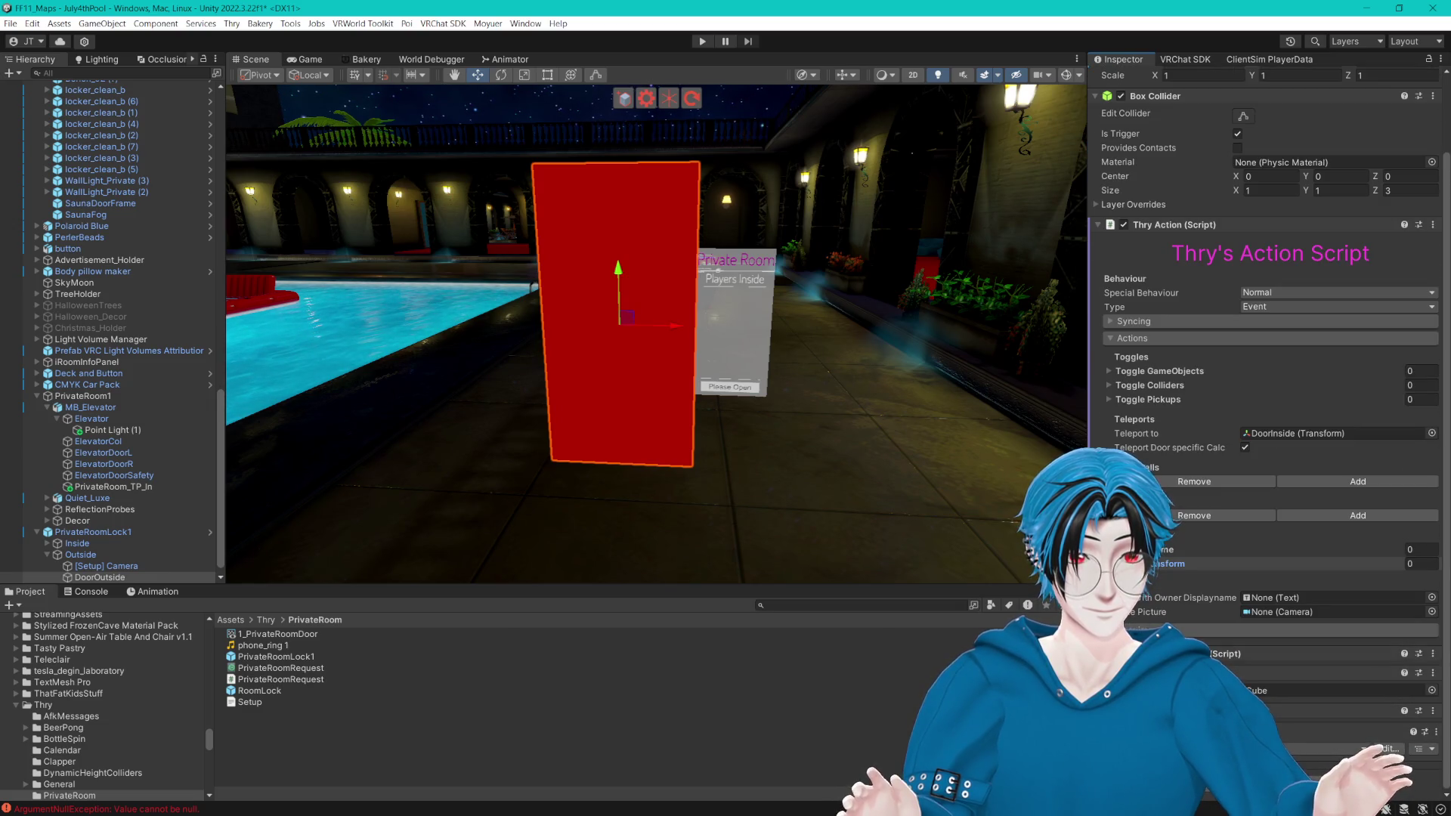
left_click(1170, 563)
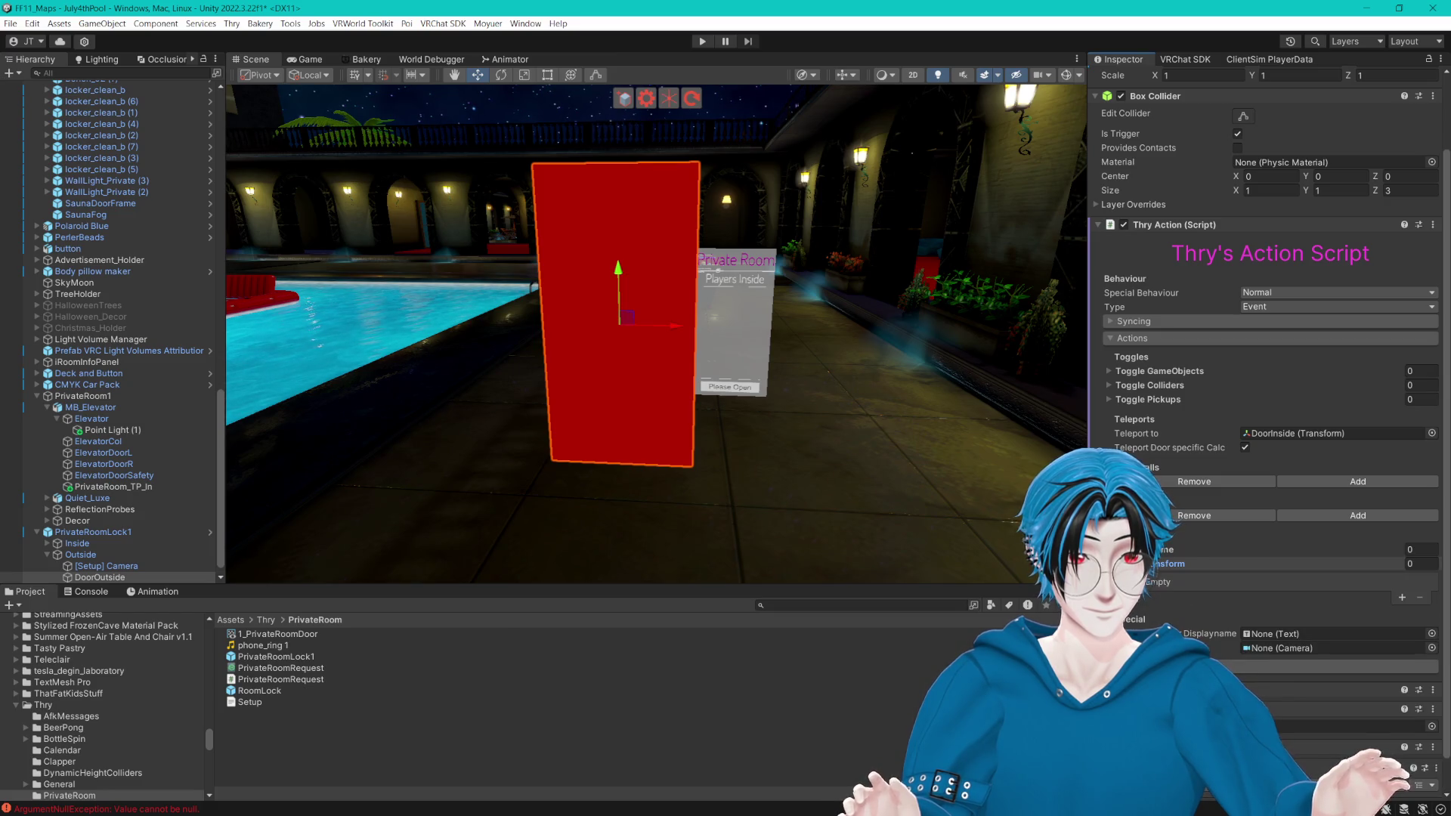
left_click(1170, 564)
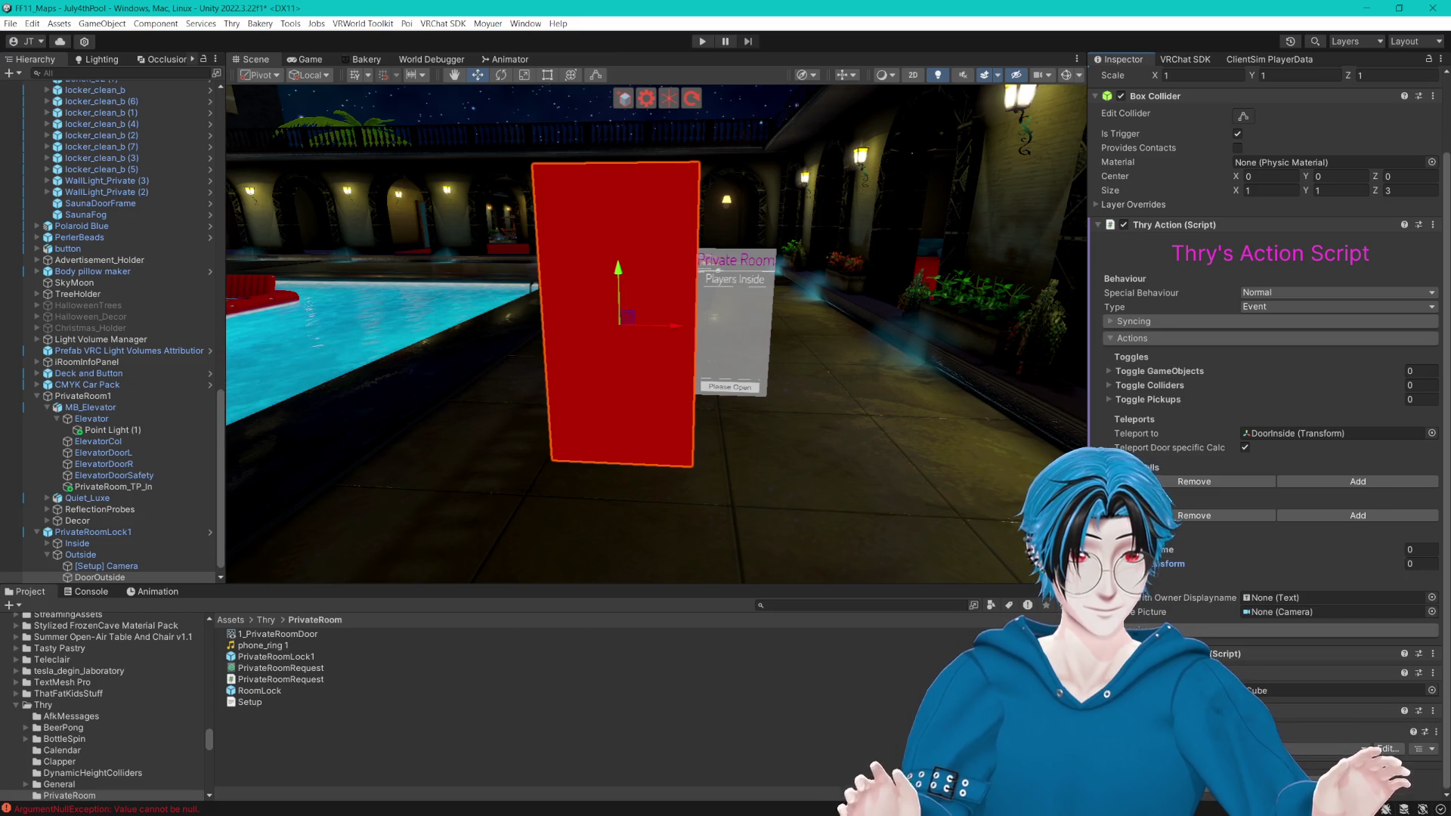
left_click(1110, 375)
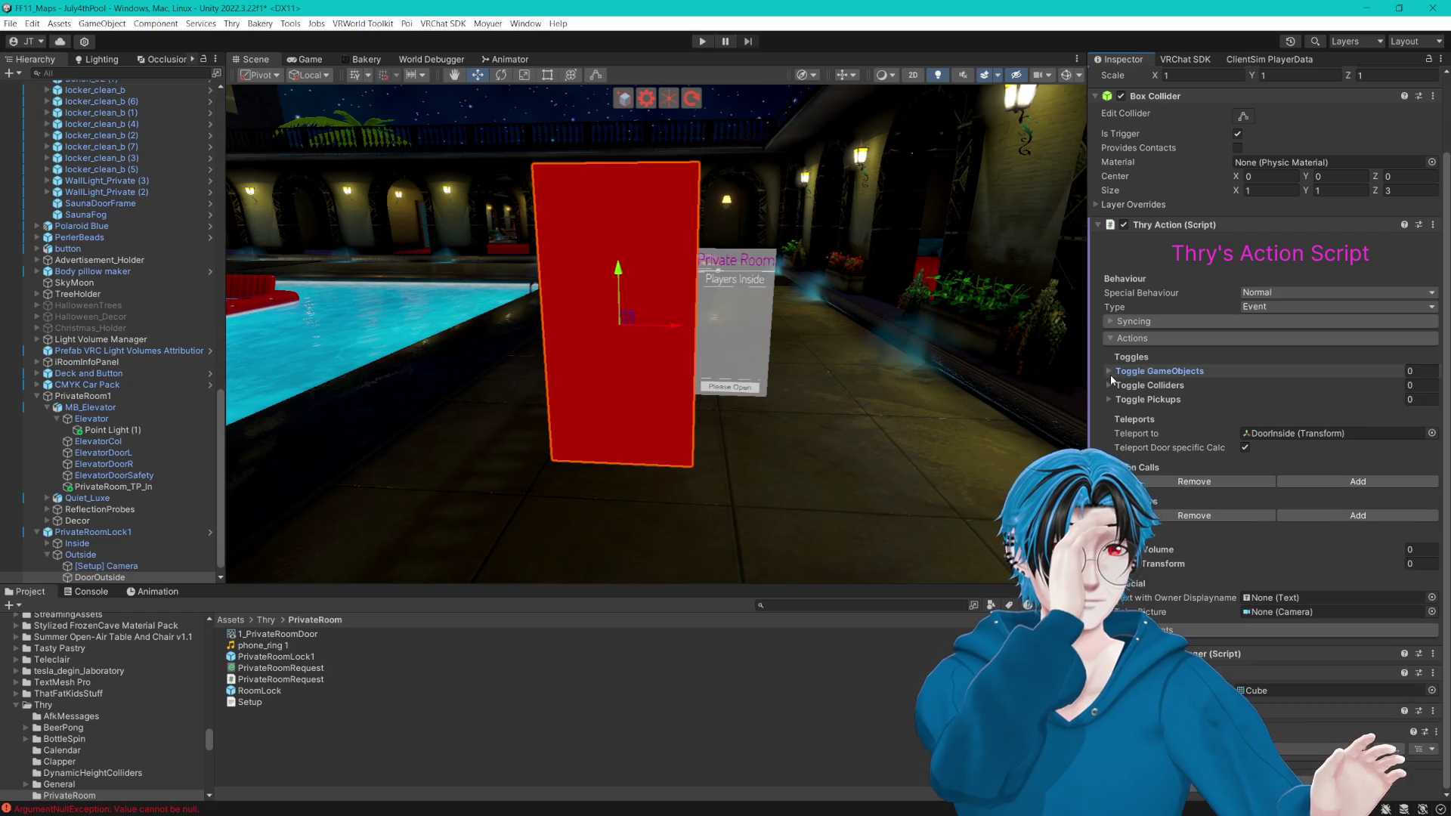
left_click(1109, 340)
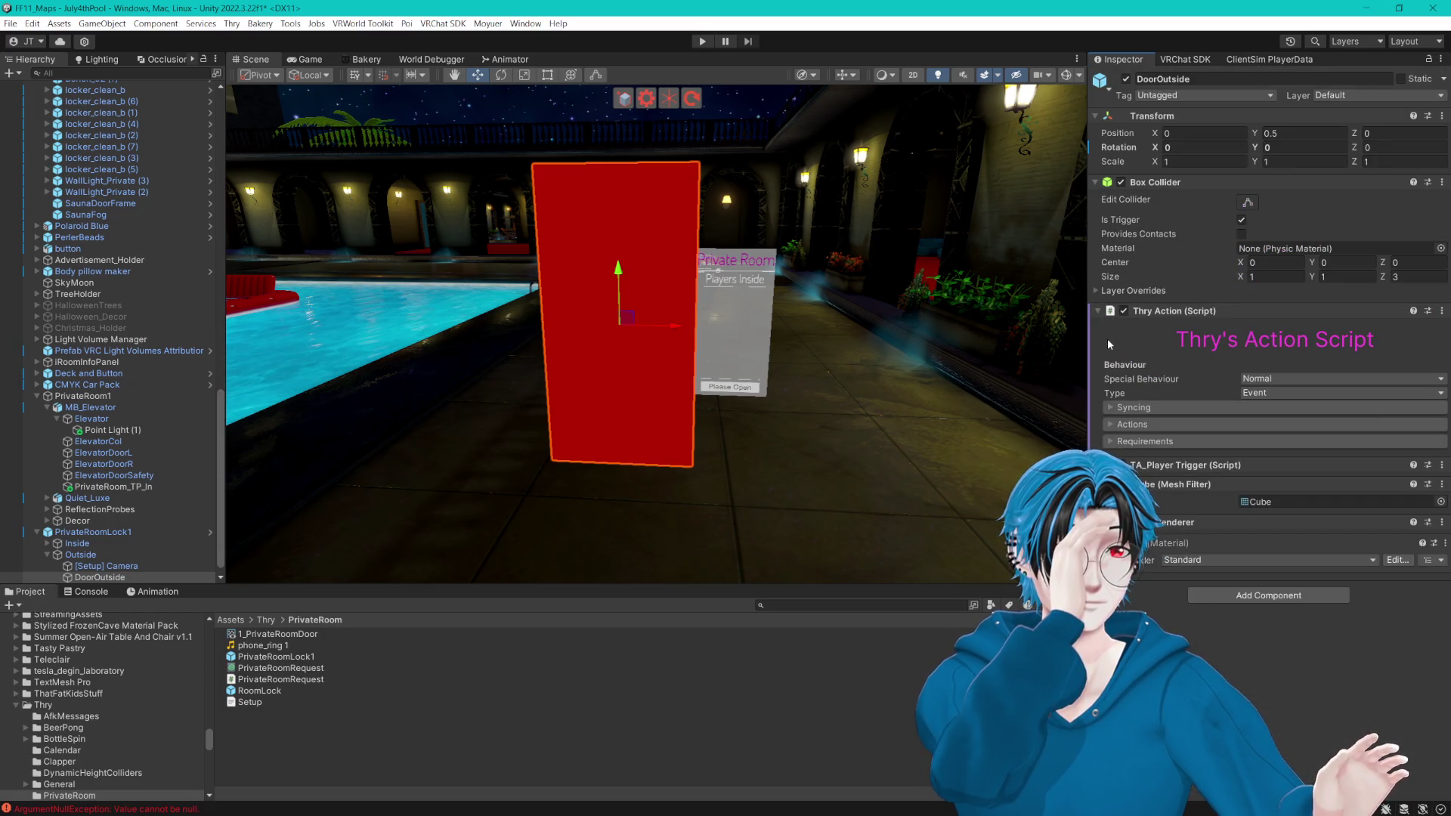
left_click(1114, 442)
left_click(1114, 442)
left_click(1113, 425)
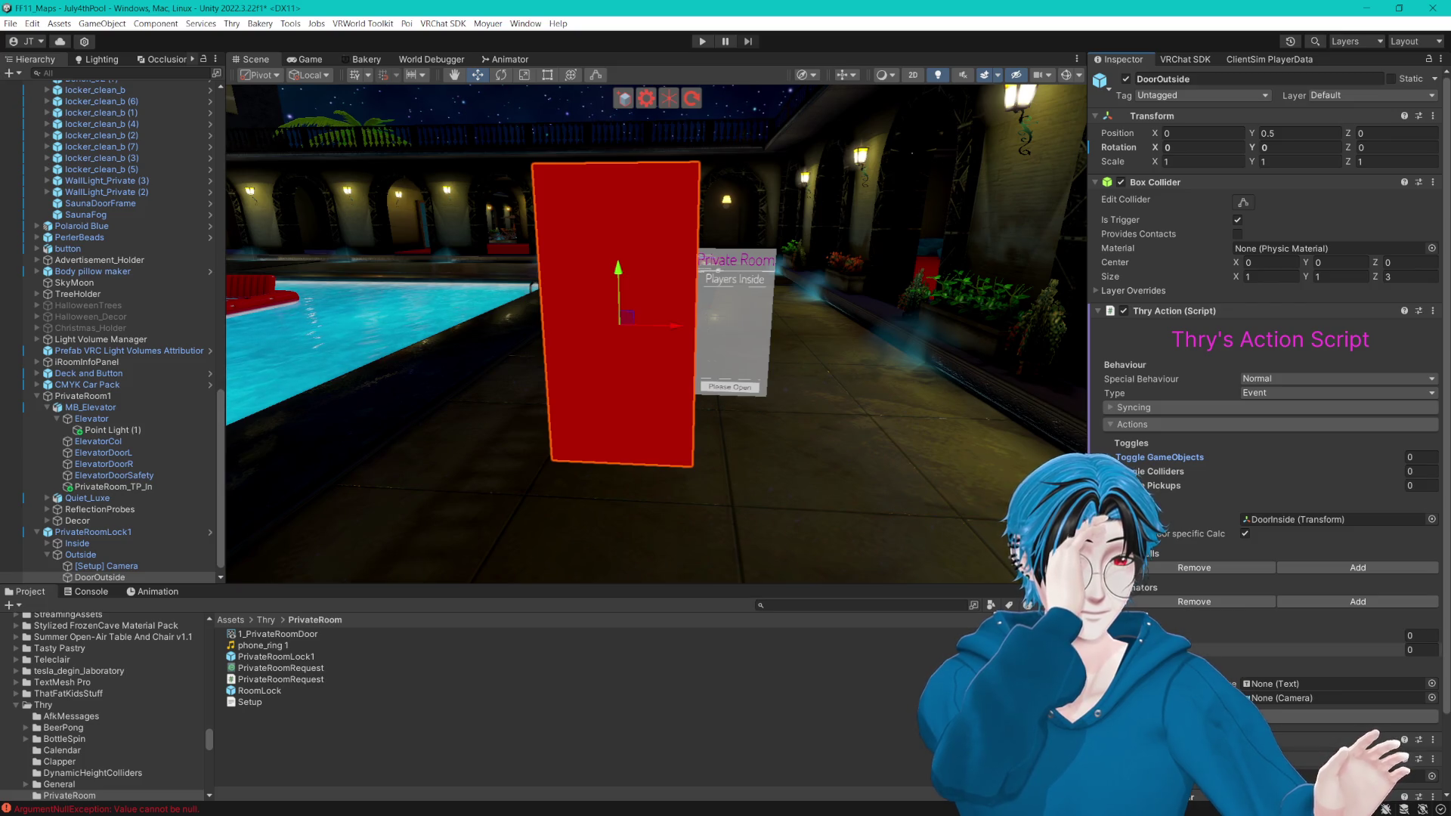
scroll(1266, 423, "down", 2)
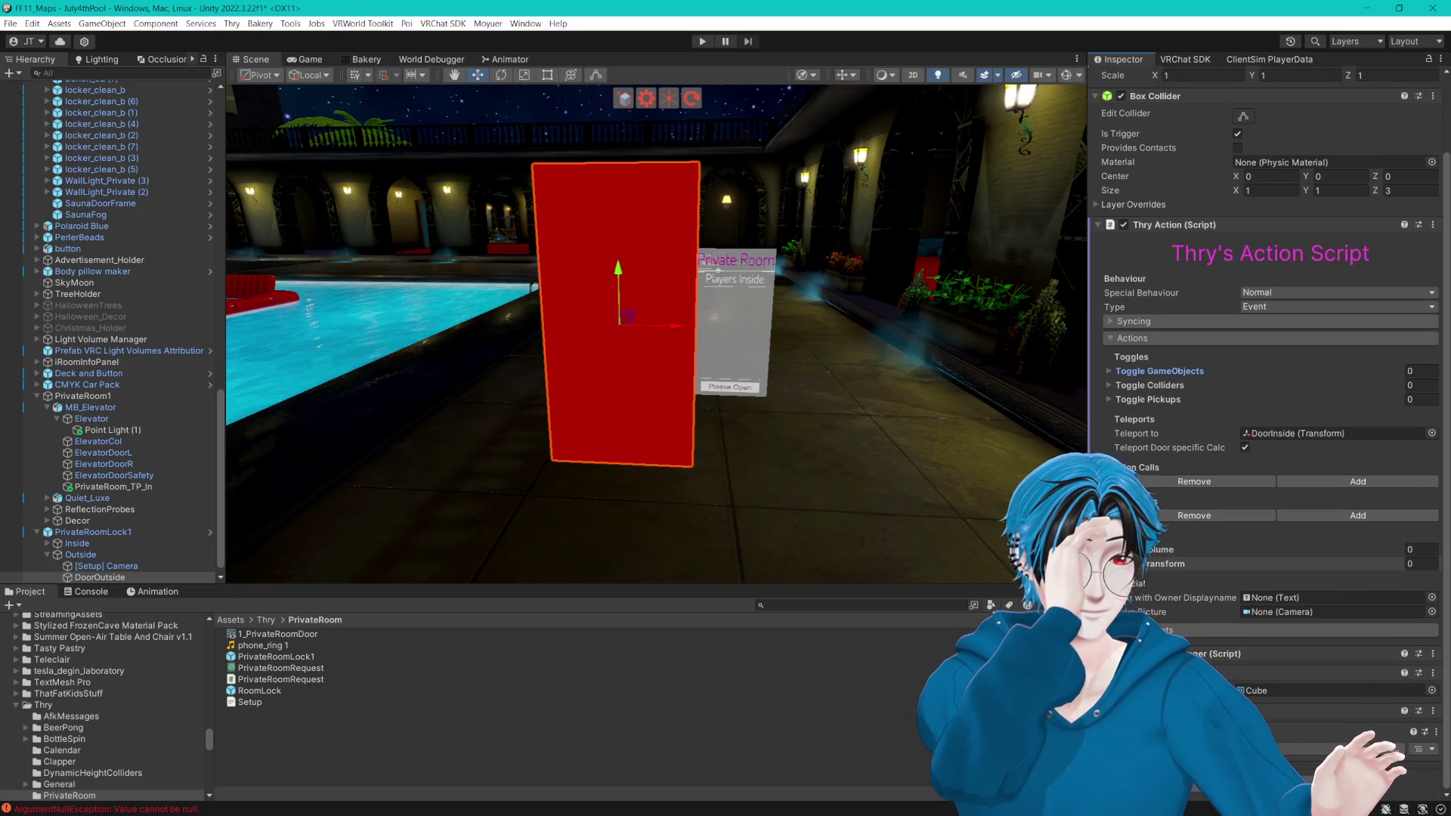
left_click(1110, 386)
left_click(1110, 385)
left_click(1110, 371)
left_click(1109, 371)
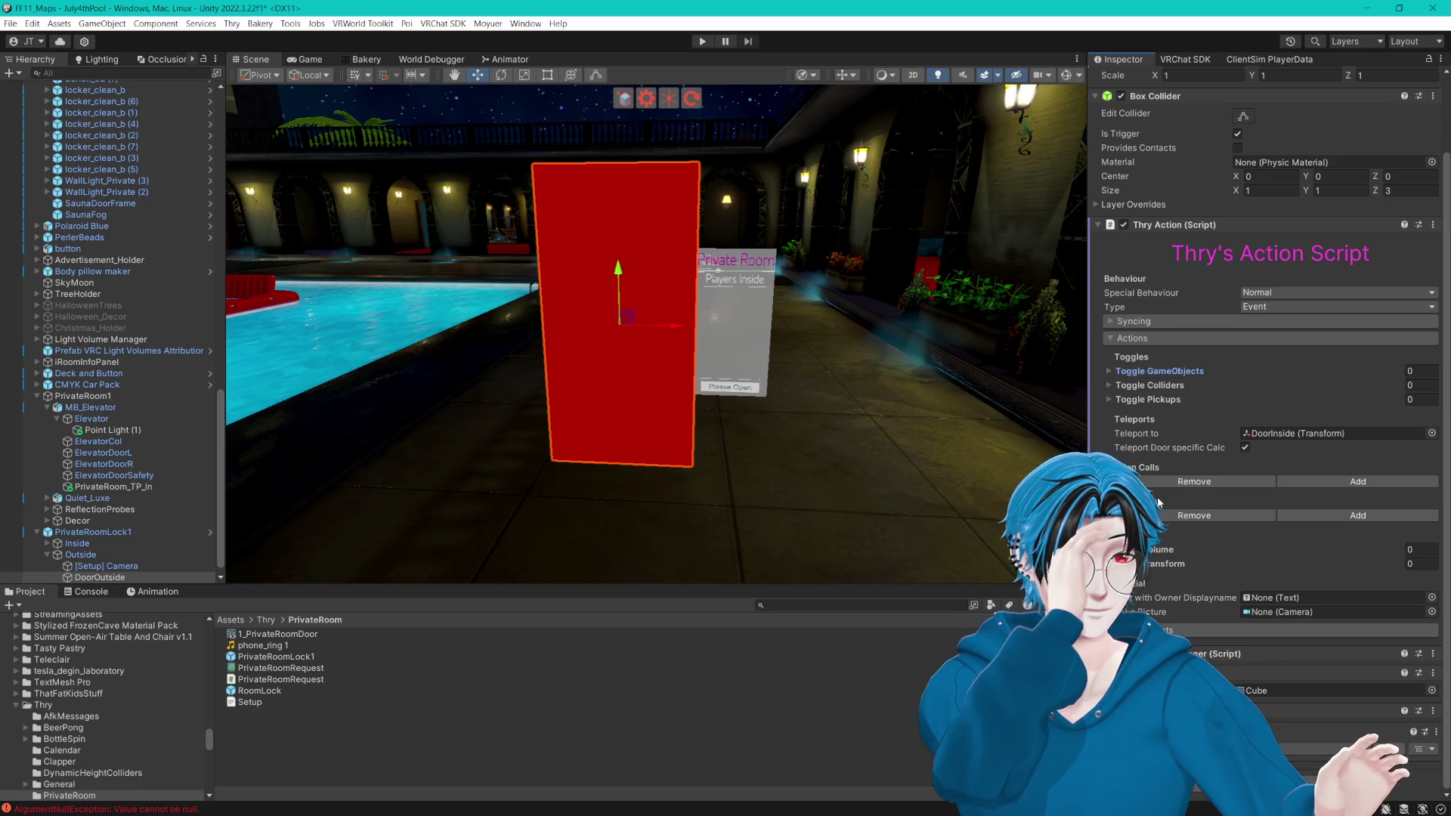
left_click(1111, 550)
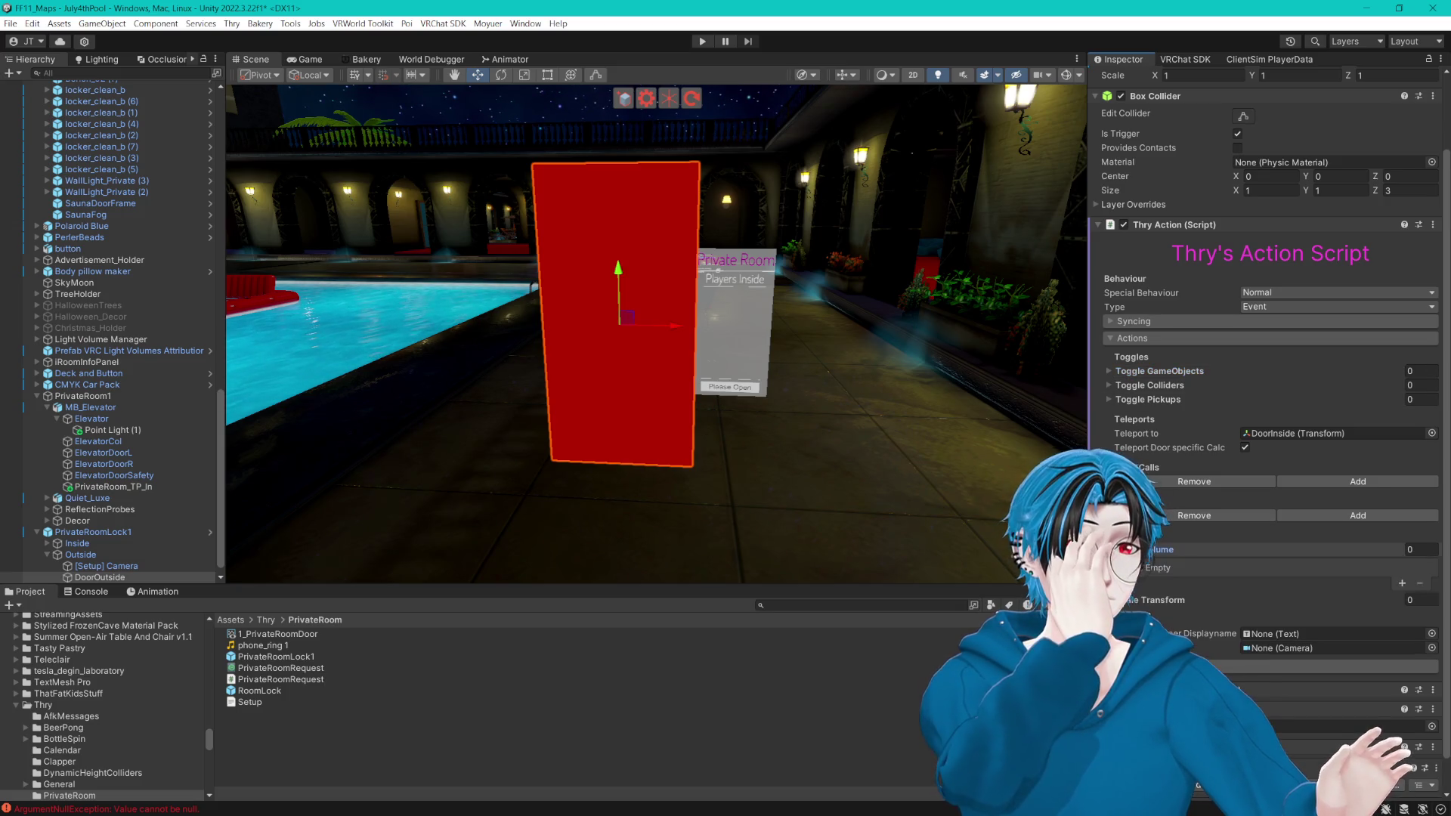
left_click(1111, 549)
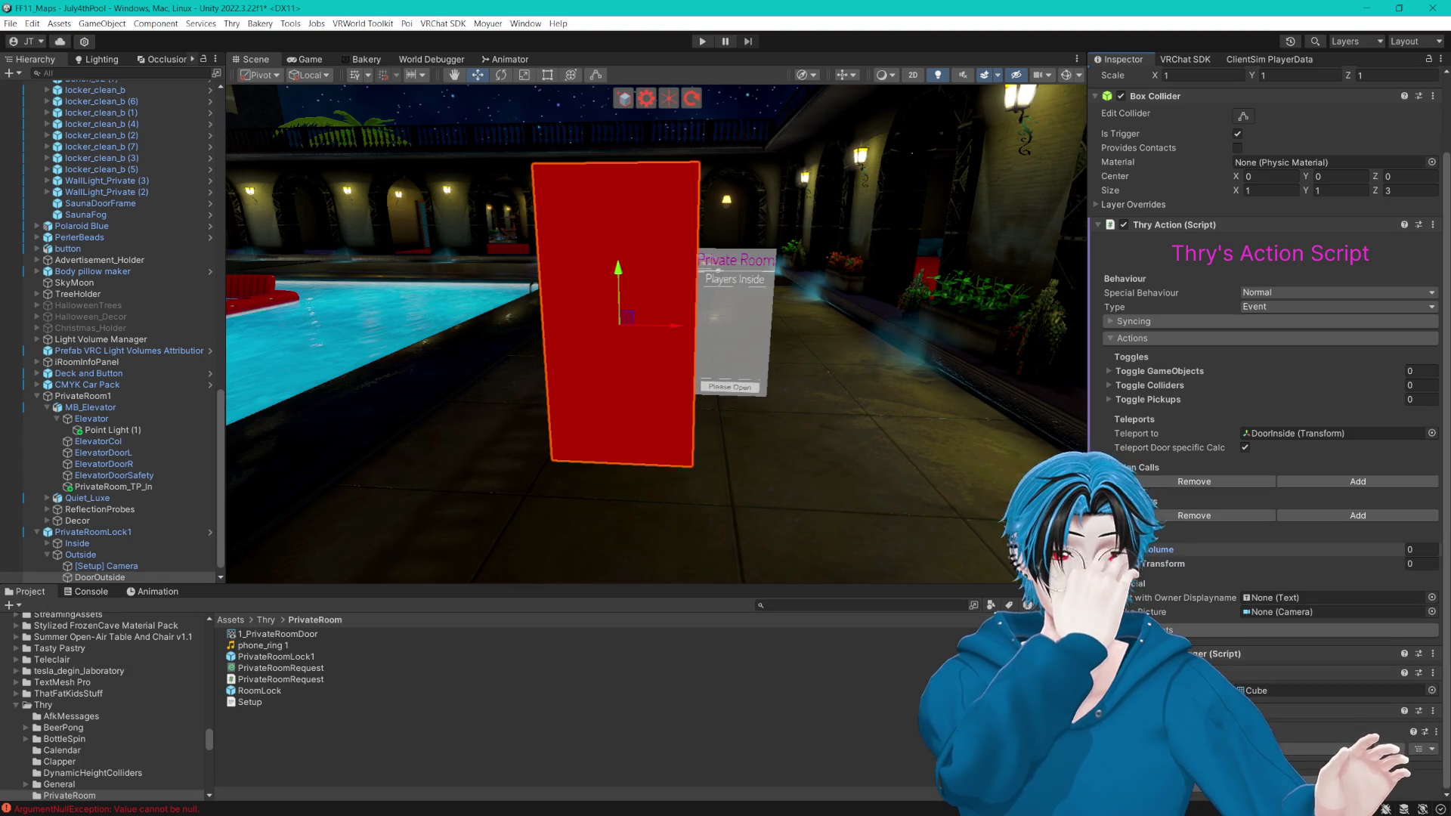
left_click(1111, 564)
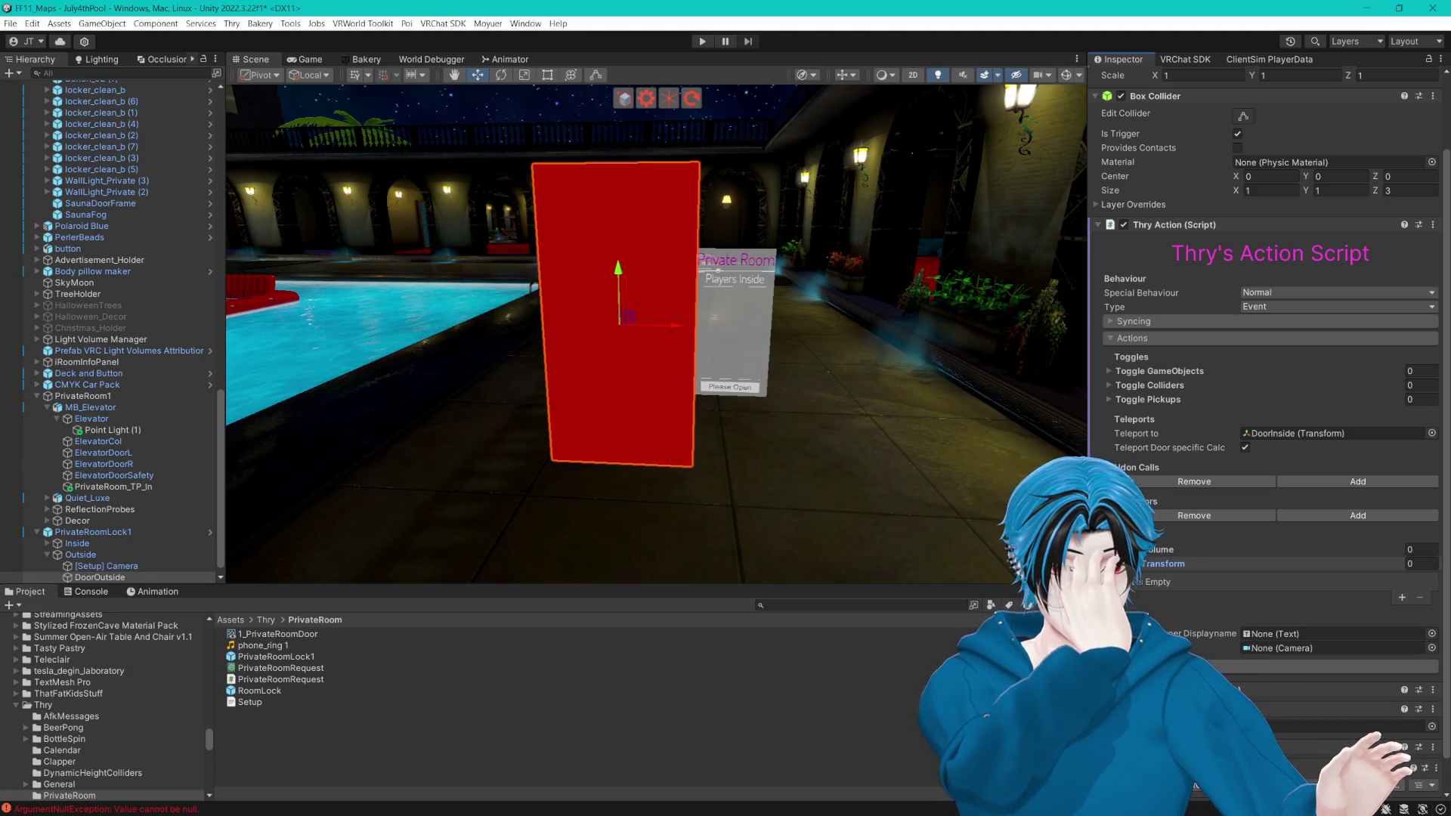
left_click(1111, 564)
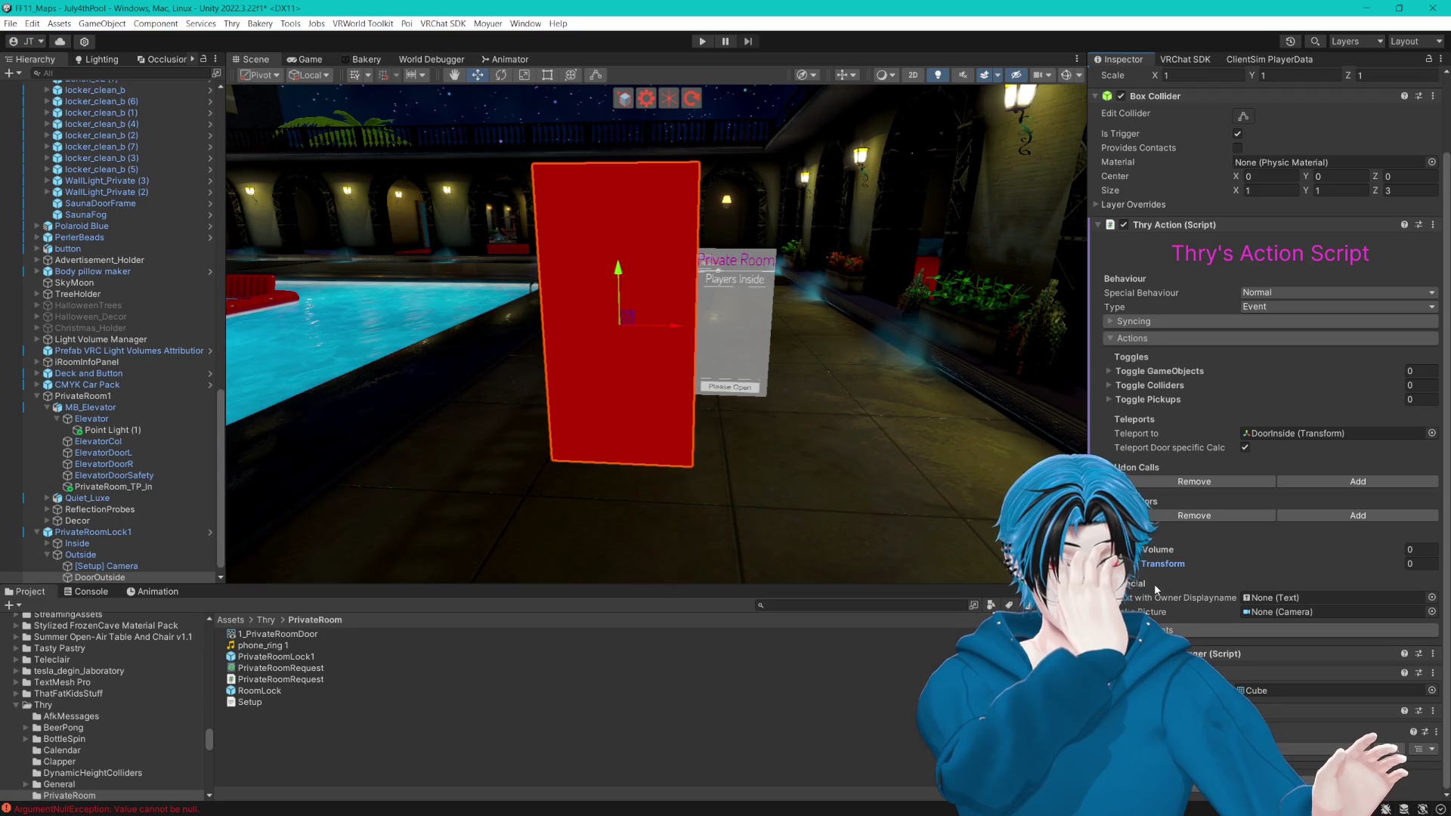
left_click(1122, 322)
left_click(1114, 322)
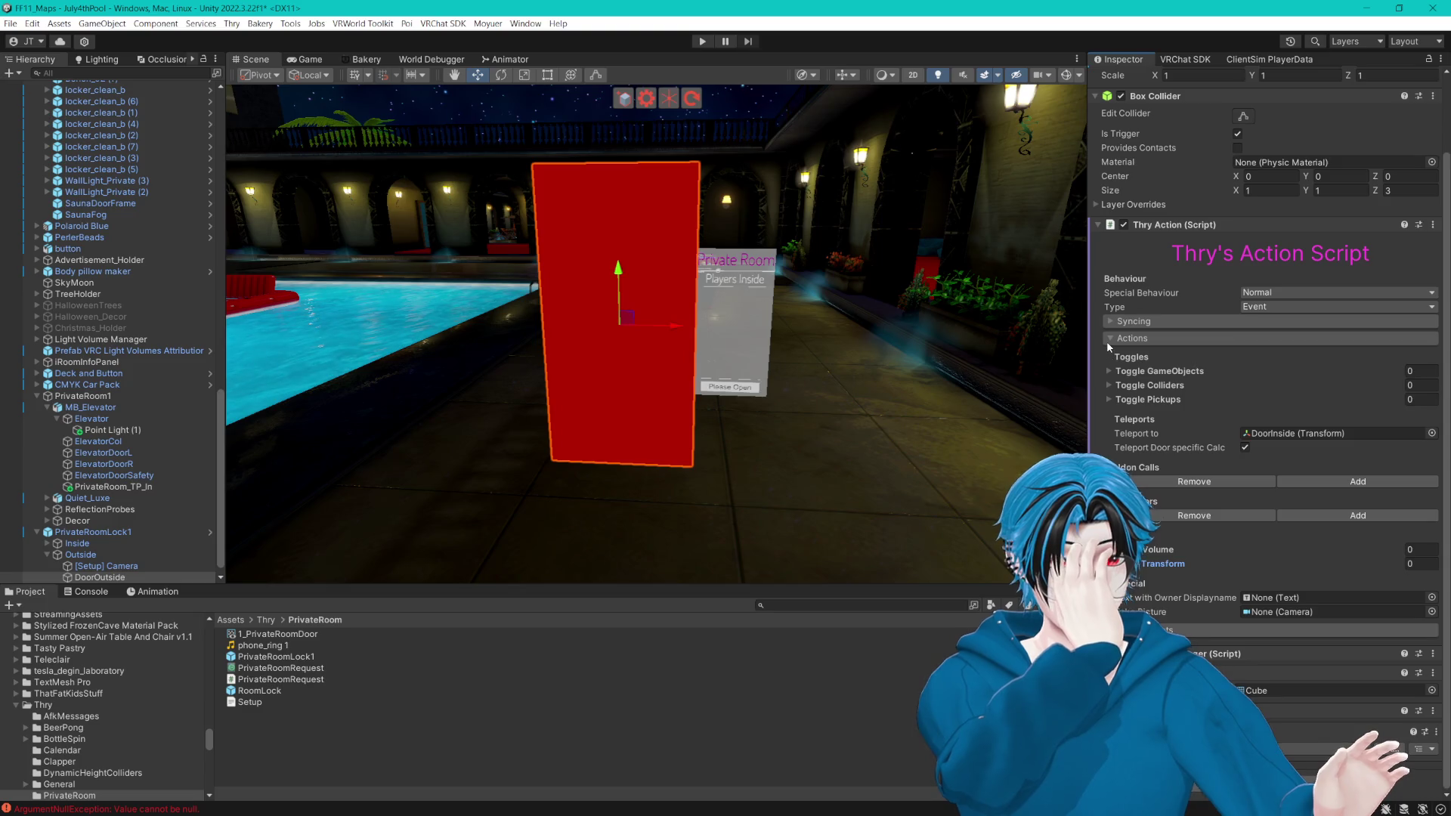
left_click(1108, 340)
left_click(1115, 425)
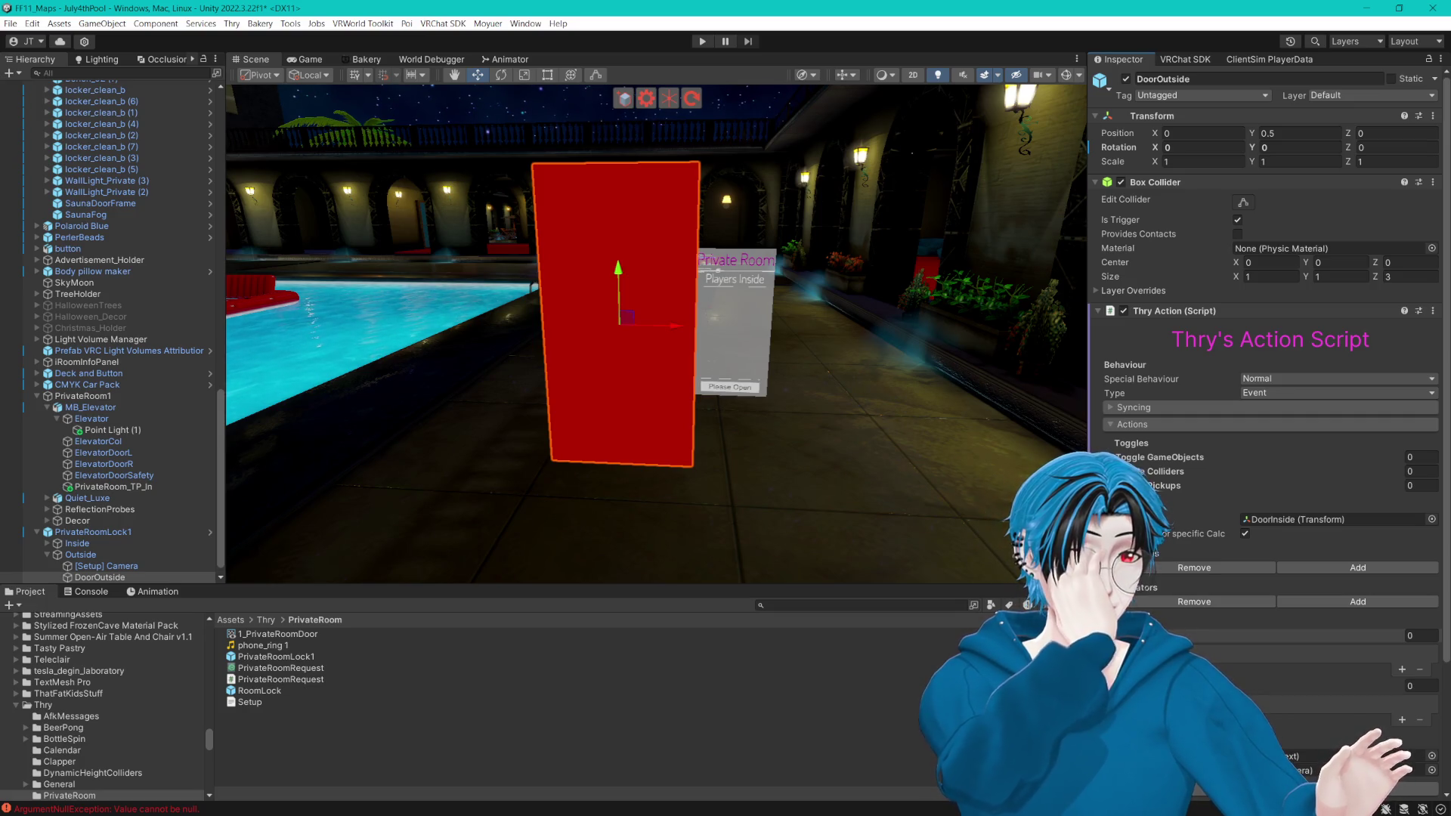
scroll(1108, 380, "down", 3)
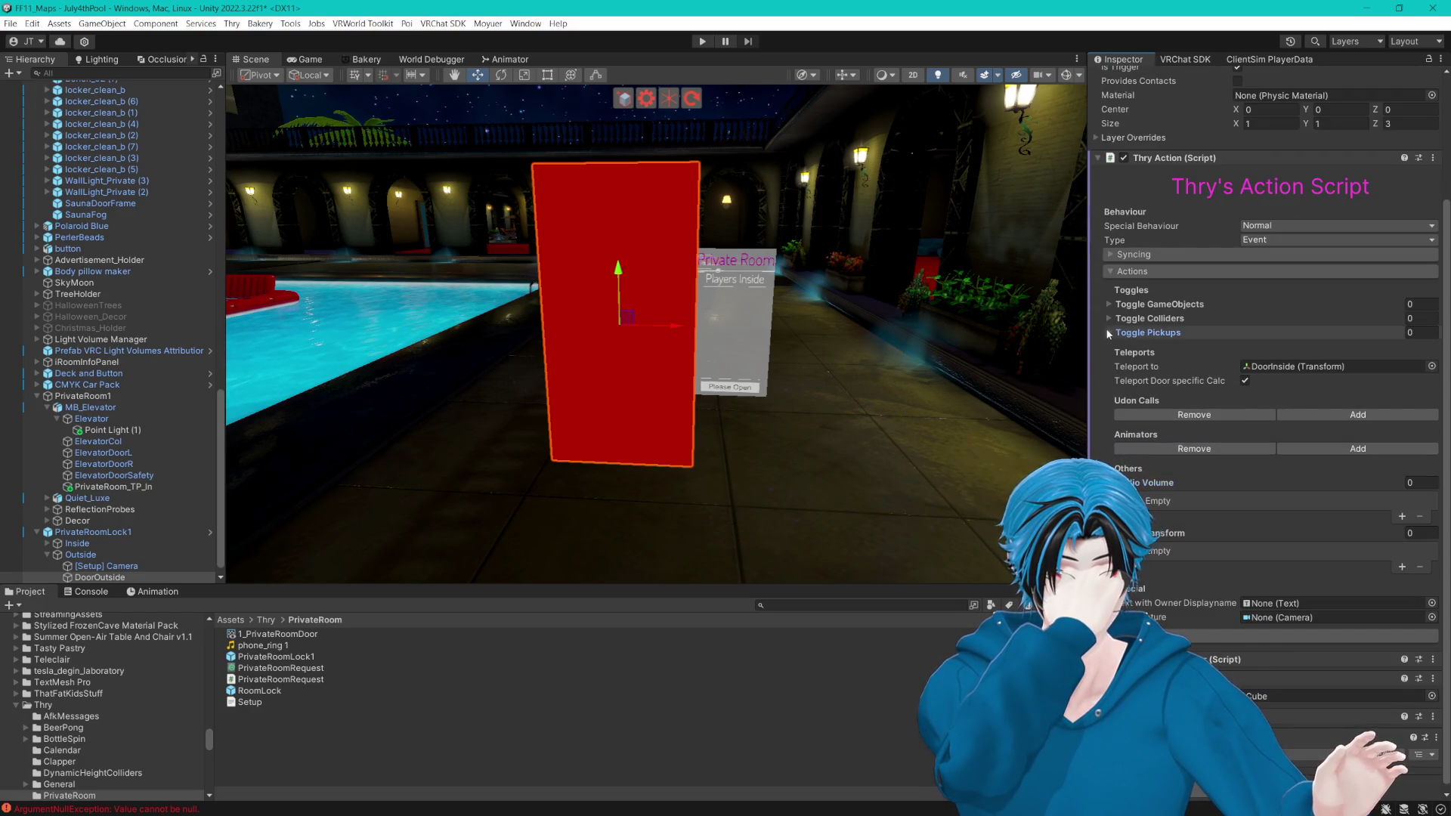
left_click(1108, 332)
left_click(1109, 318)
left_click(1109, 304)
left_click(1109, 304)
left_click(1109, 318)
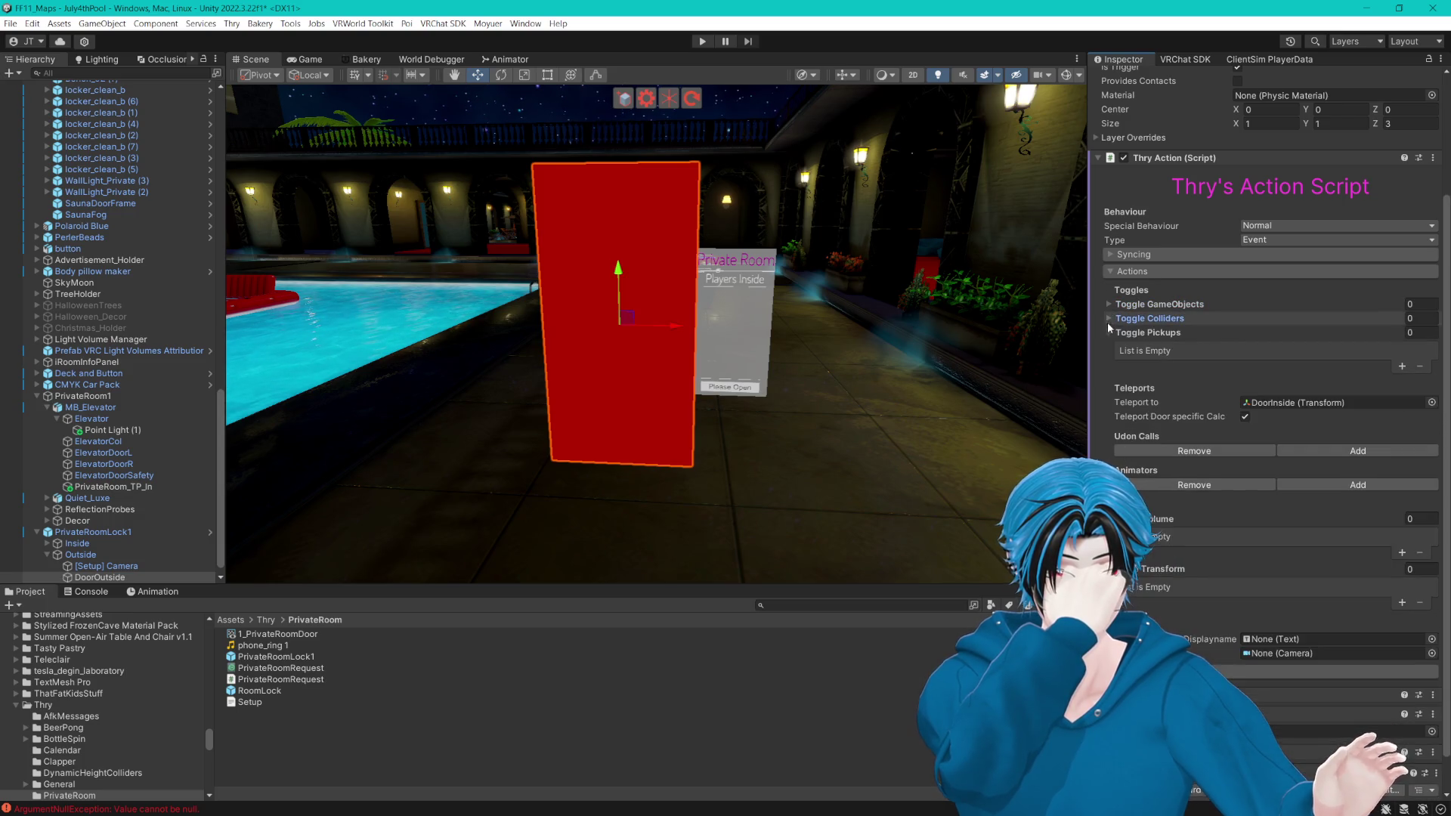
left_click(1109, 333)
left_click(1108, 255)
left_click(1109, 255)
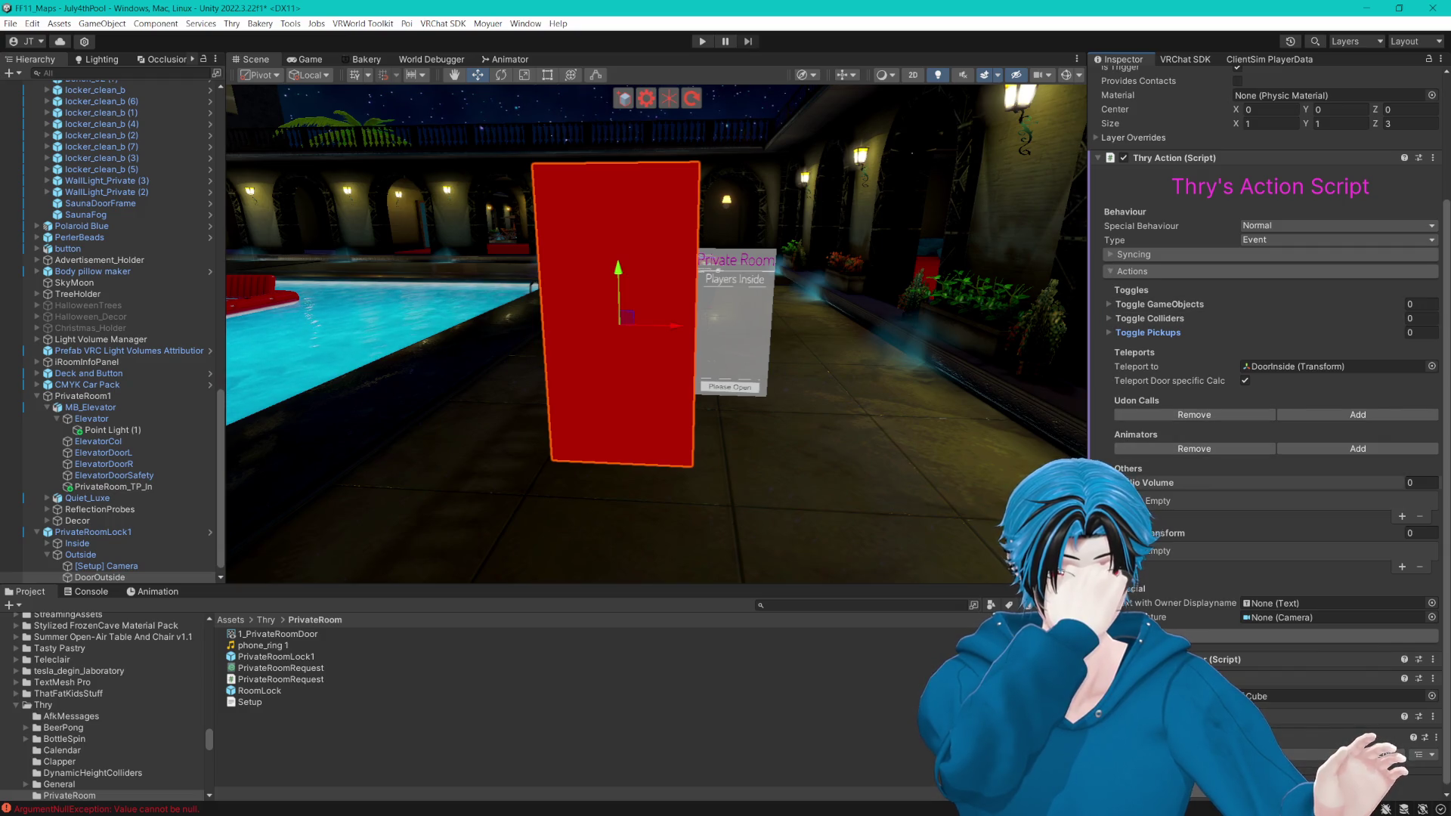
left_click(1115, 482)
left_click(1115, 529)
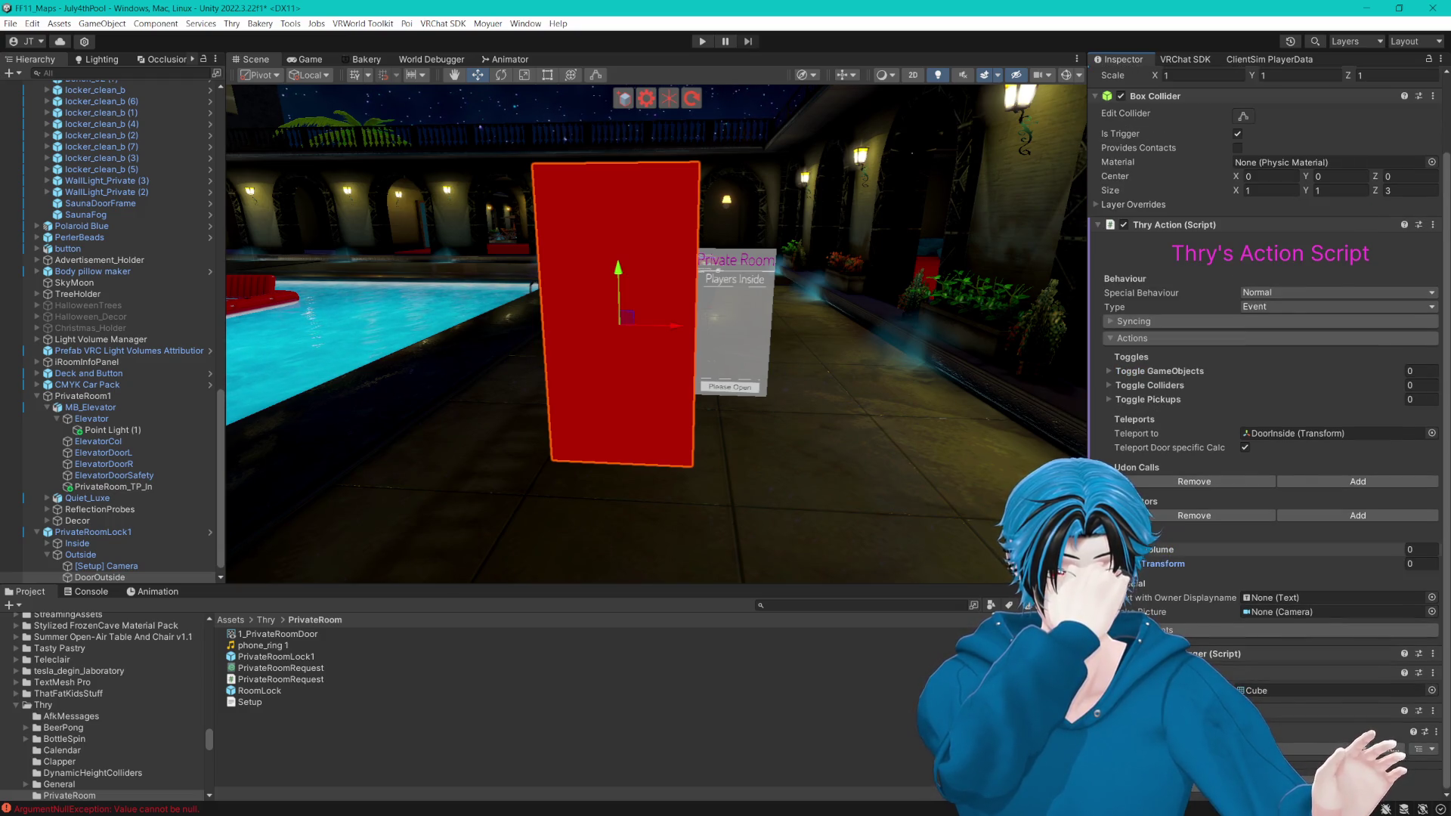
scroll(94, 563, "down", 1)
left_click(95, 565)
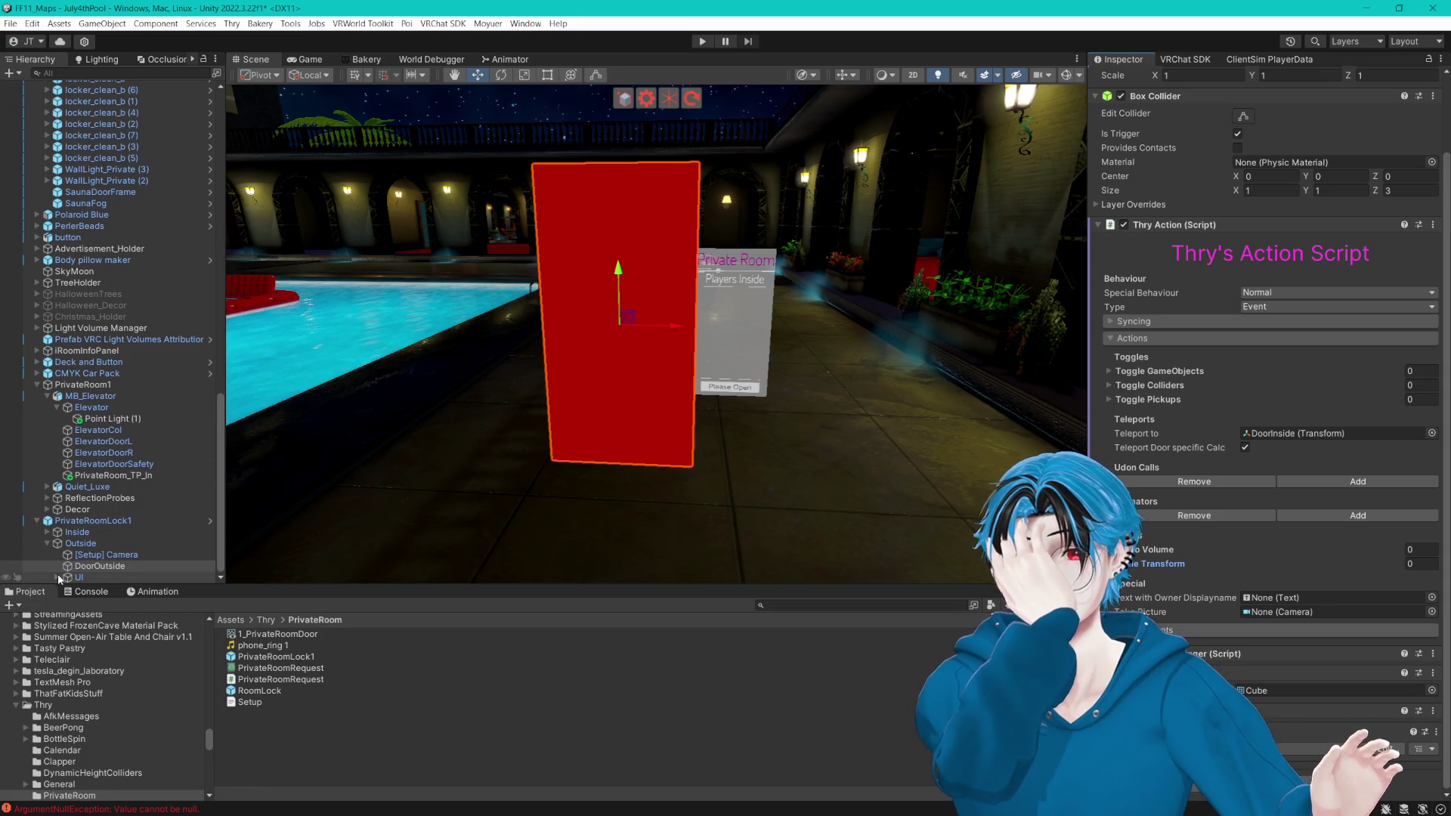
Step: Expand DoorOutside's UI elements and review the door's requirement and audio volume lists
left_click(57, 577)
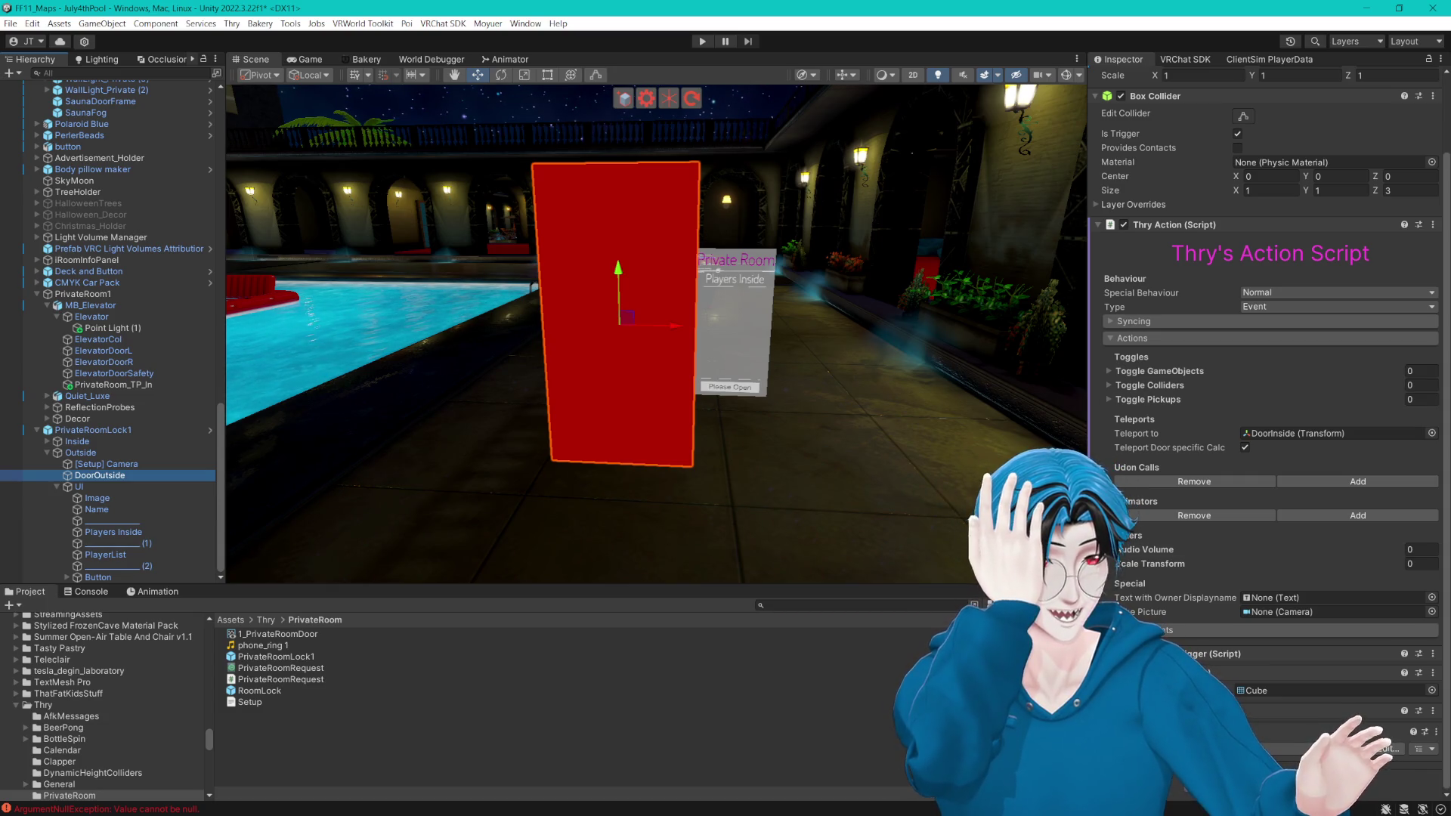
left_click(1134, 629)
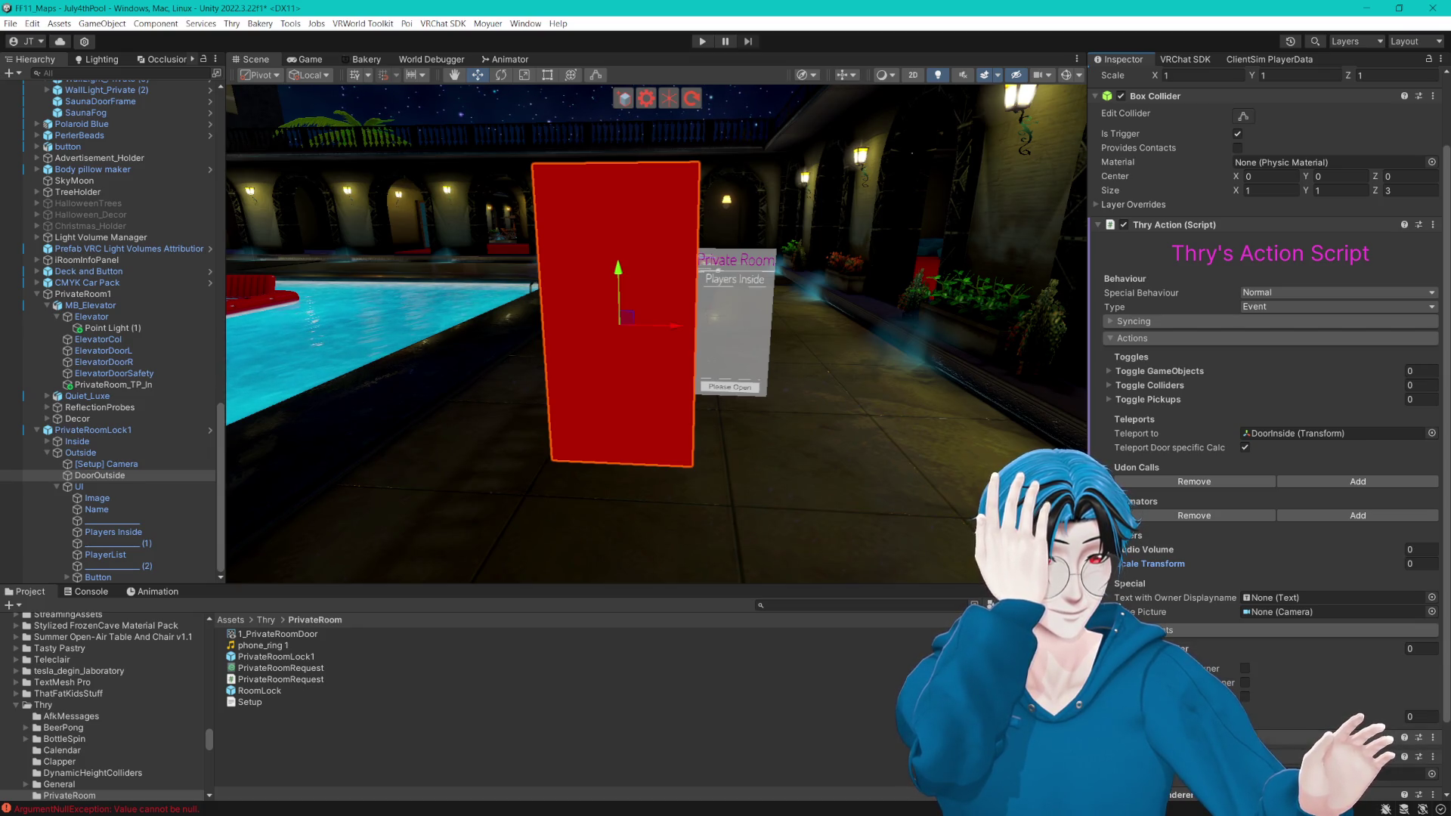
scroll(1112, 573, "down", 2)
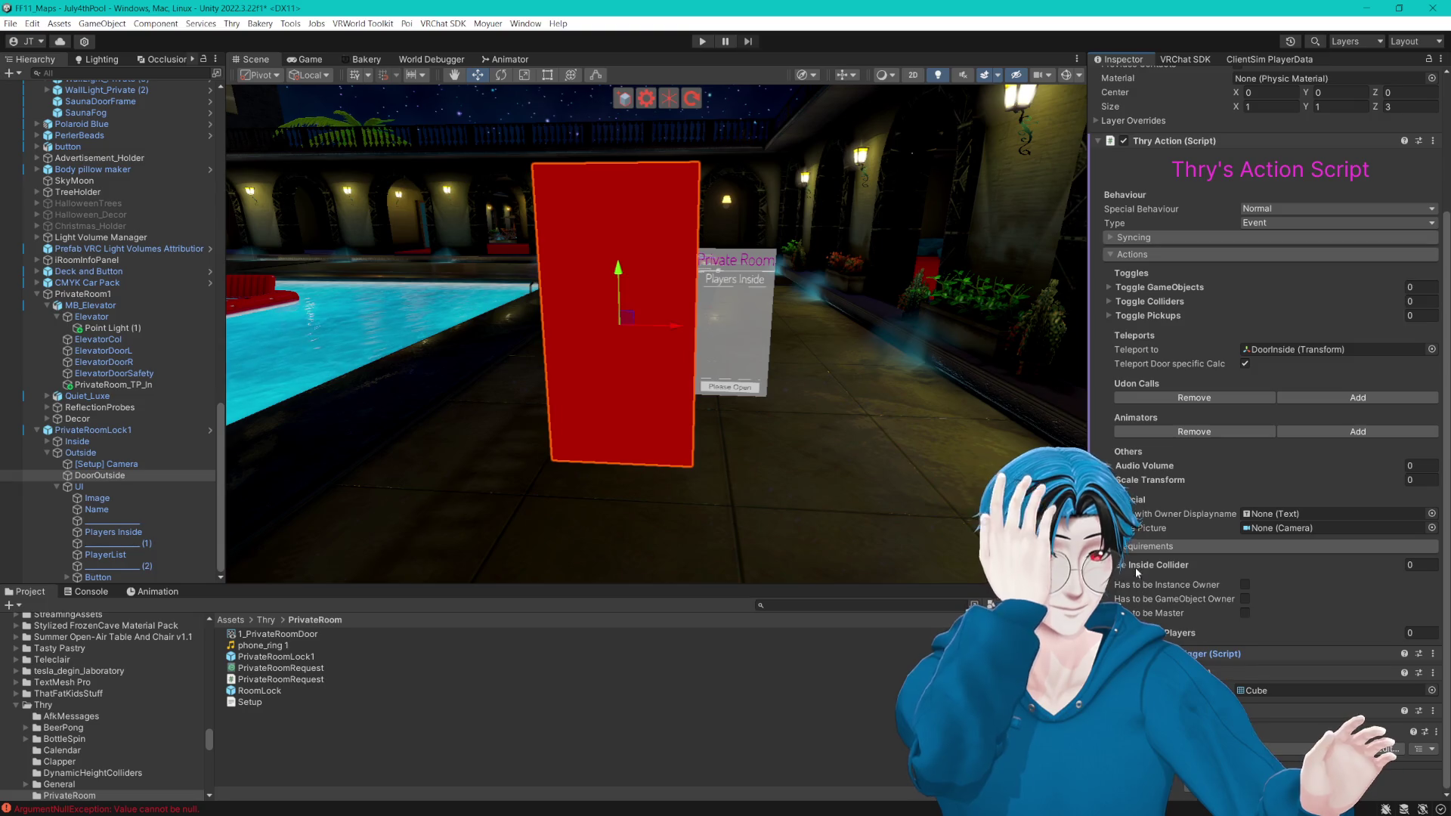
left_click(1111, 572)
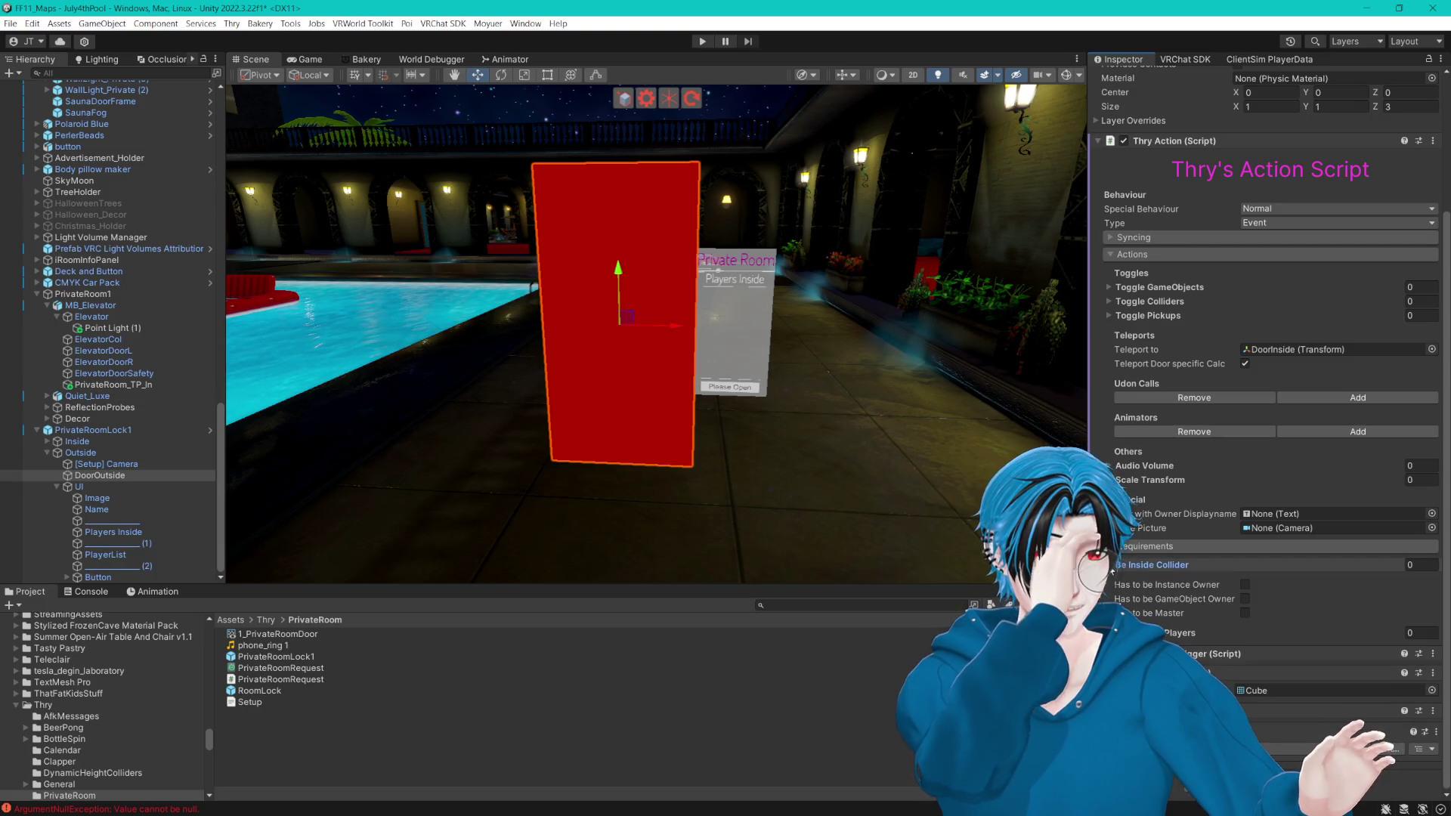
left_click(1144, 465)
left_click(1144, 465)
left_click(1145, 465)
left_click(1144, 466)
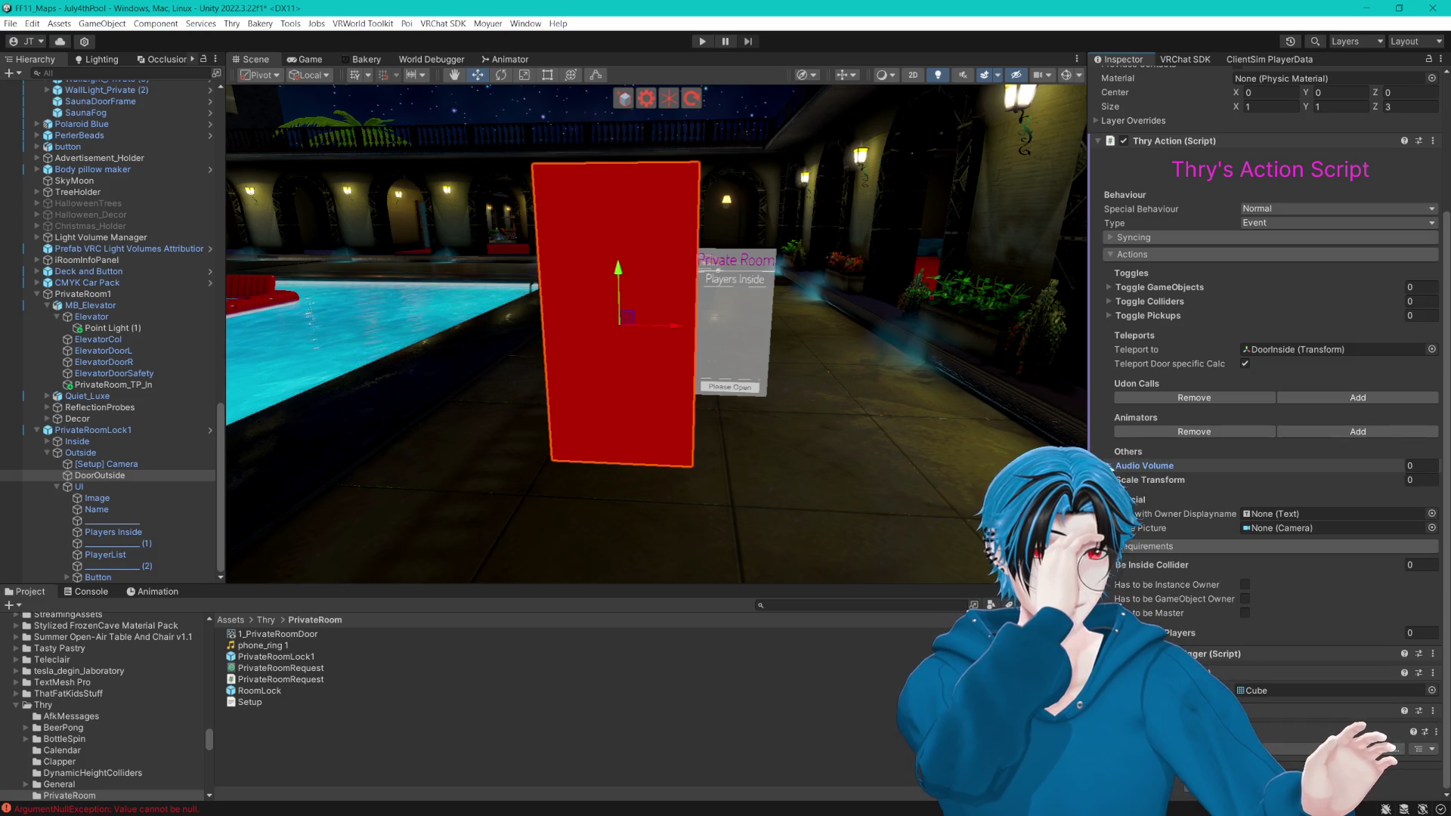
Step: Review the Pickups, Colliders and Is Synced options, and show the [Setup] Camera's settings
left_click(1109, 316)
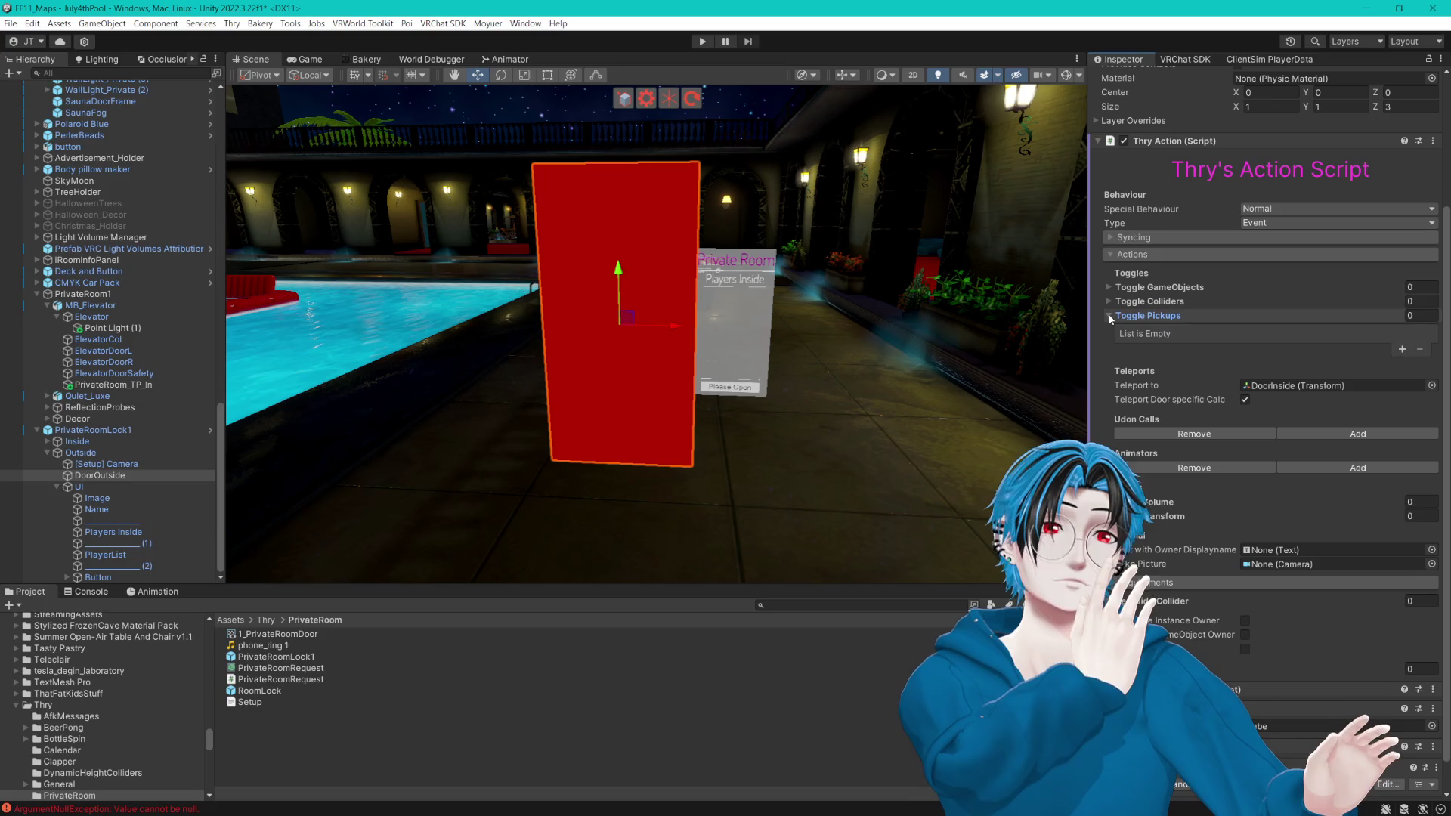
left_click(1109, 316)
left_click(1110, 303)
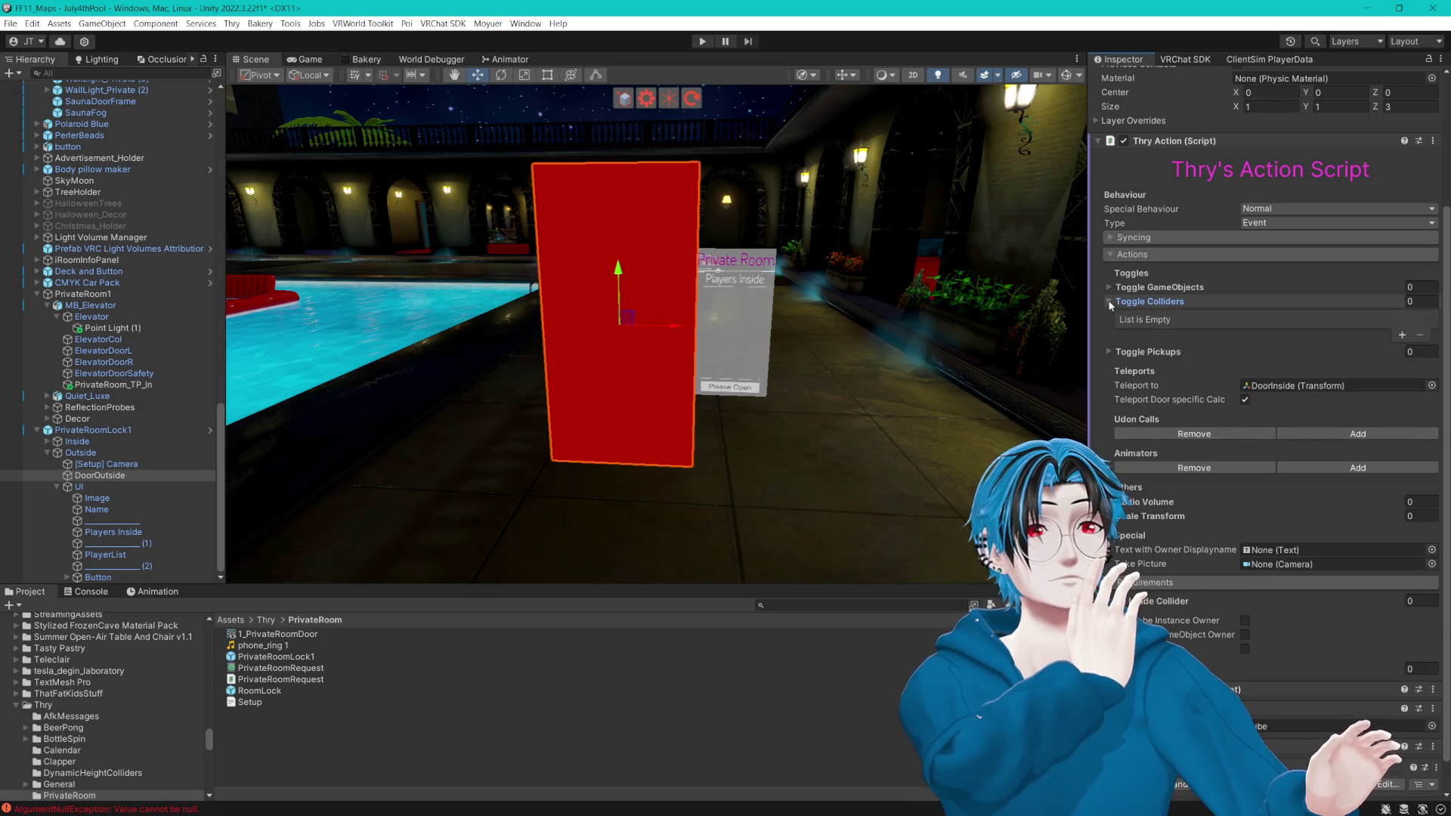
left_click(1110, 303)
left_click(1110, 237)
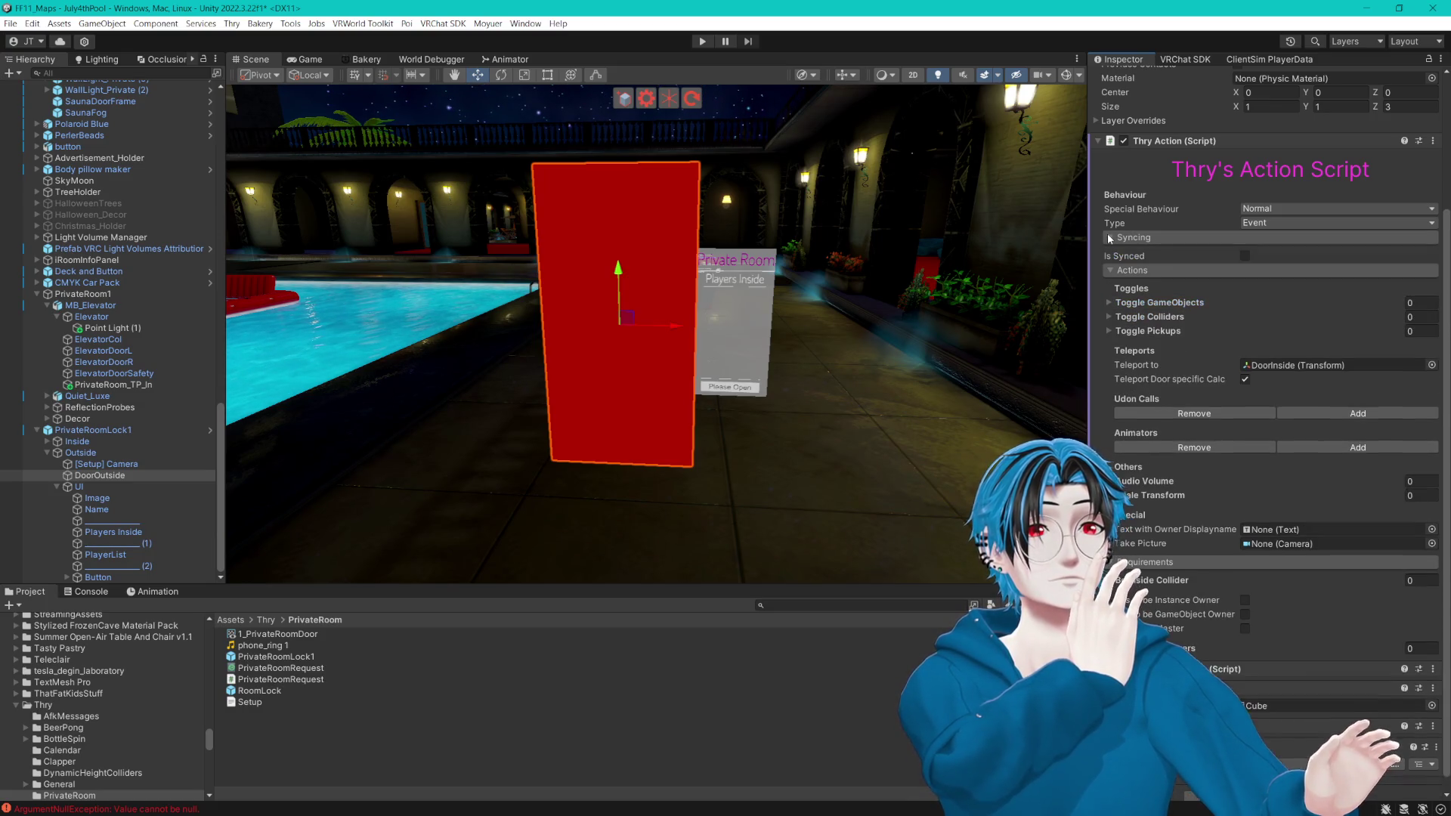
left_click(1246, 257)
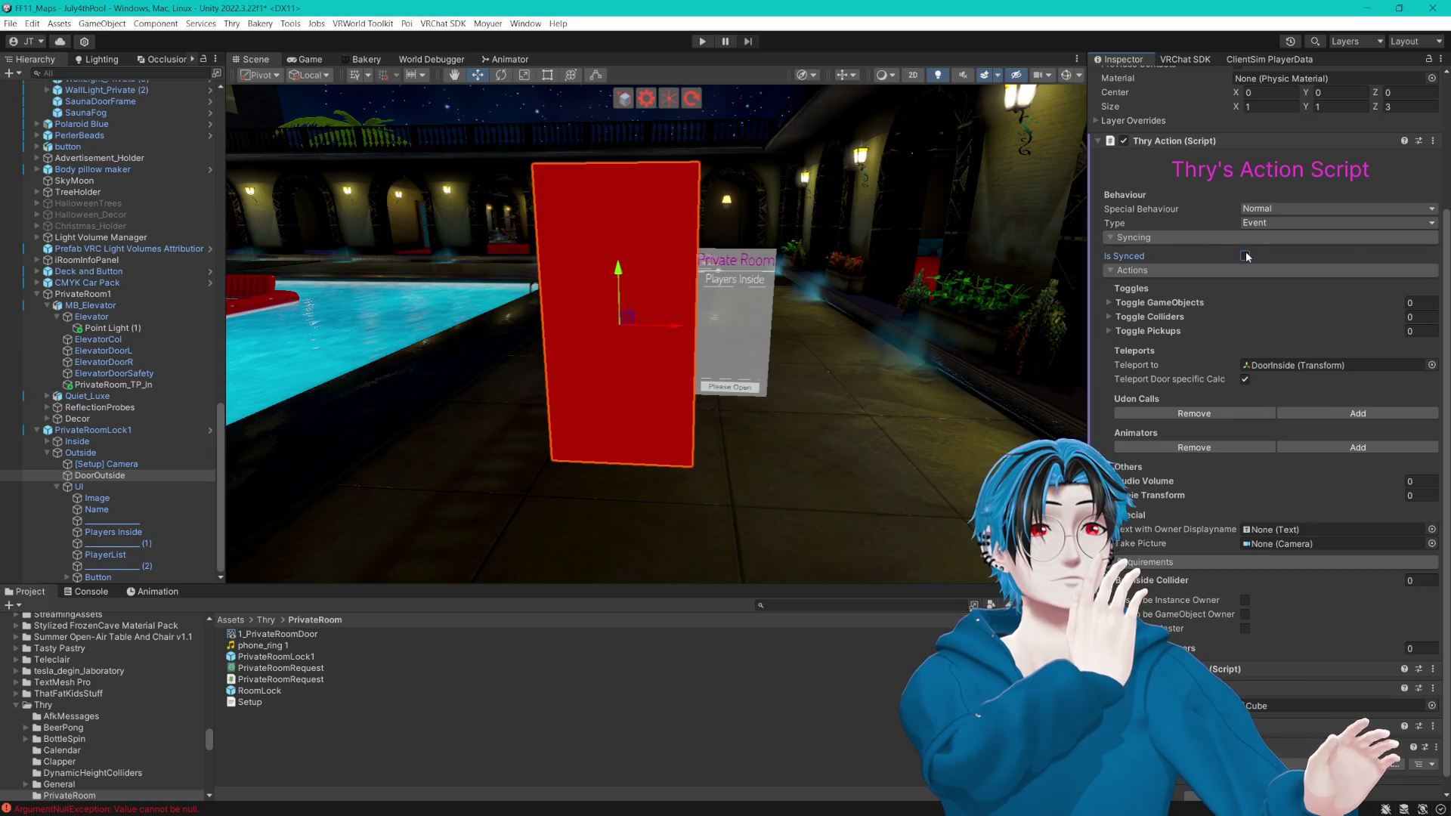
left_click(106, 465)
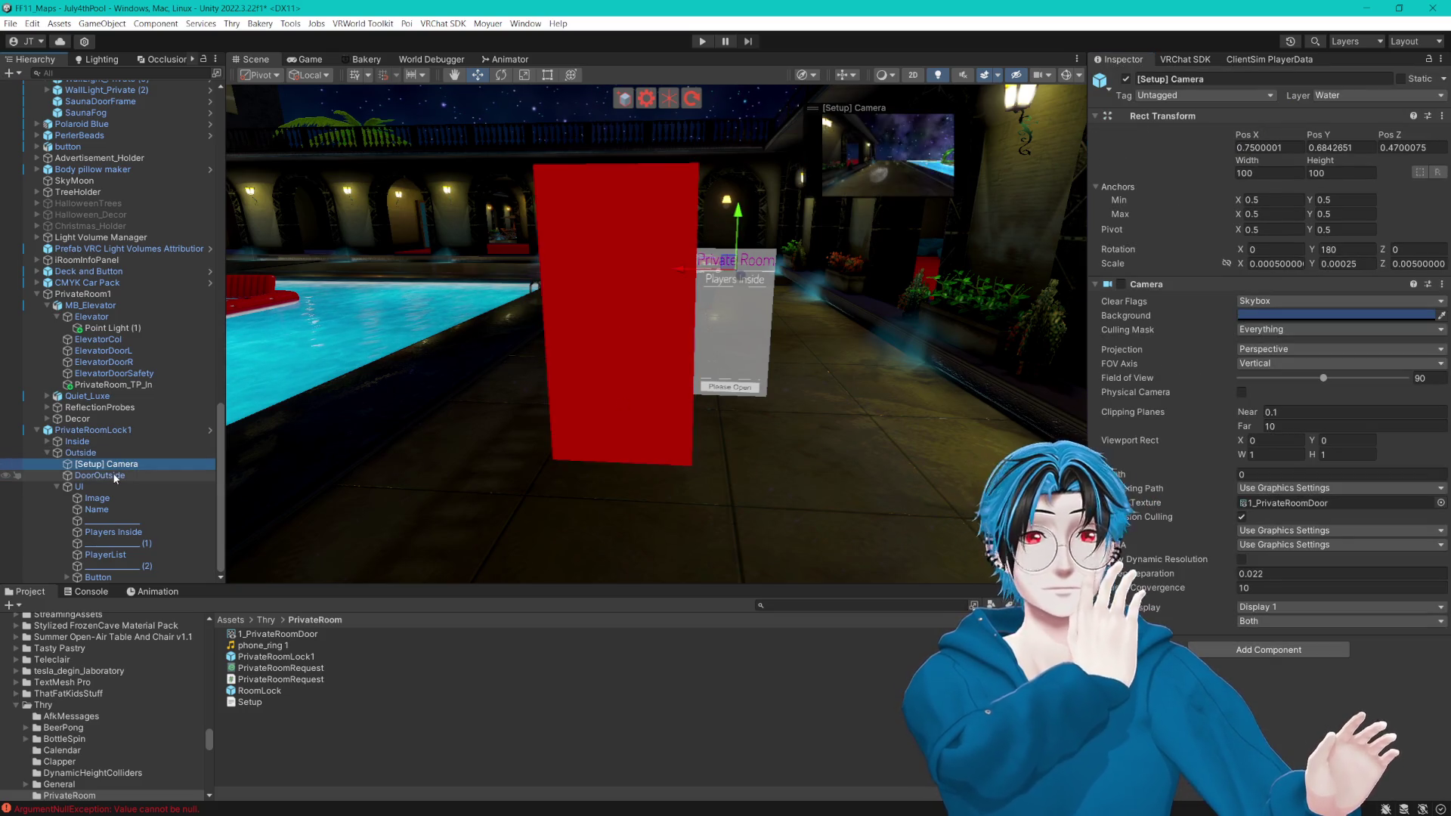
Step: Inspect DoorOutside and its UI children: the Image, Name and UI canvas
left_click(115, 476)
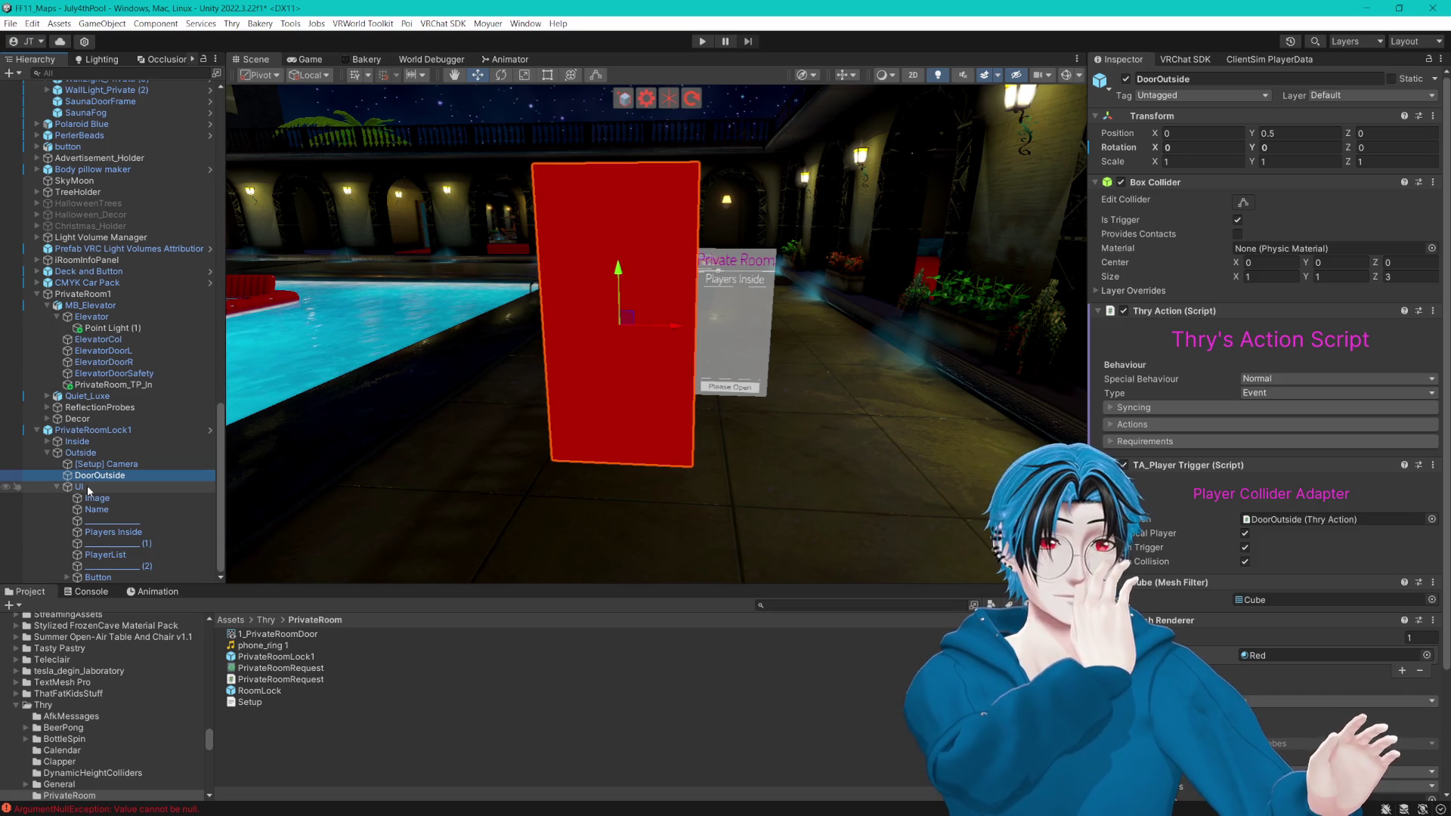
left_click(111, 501)
left_click(98, 510)
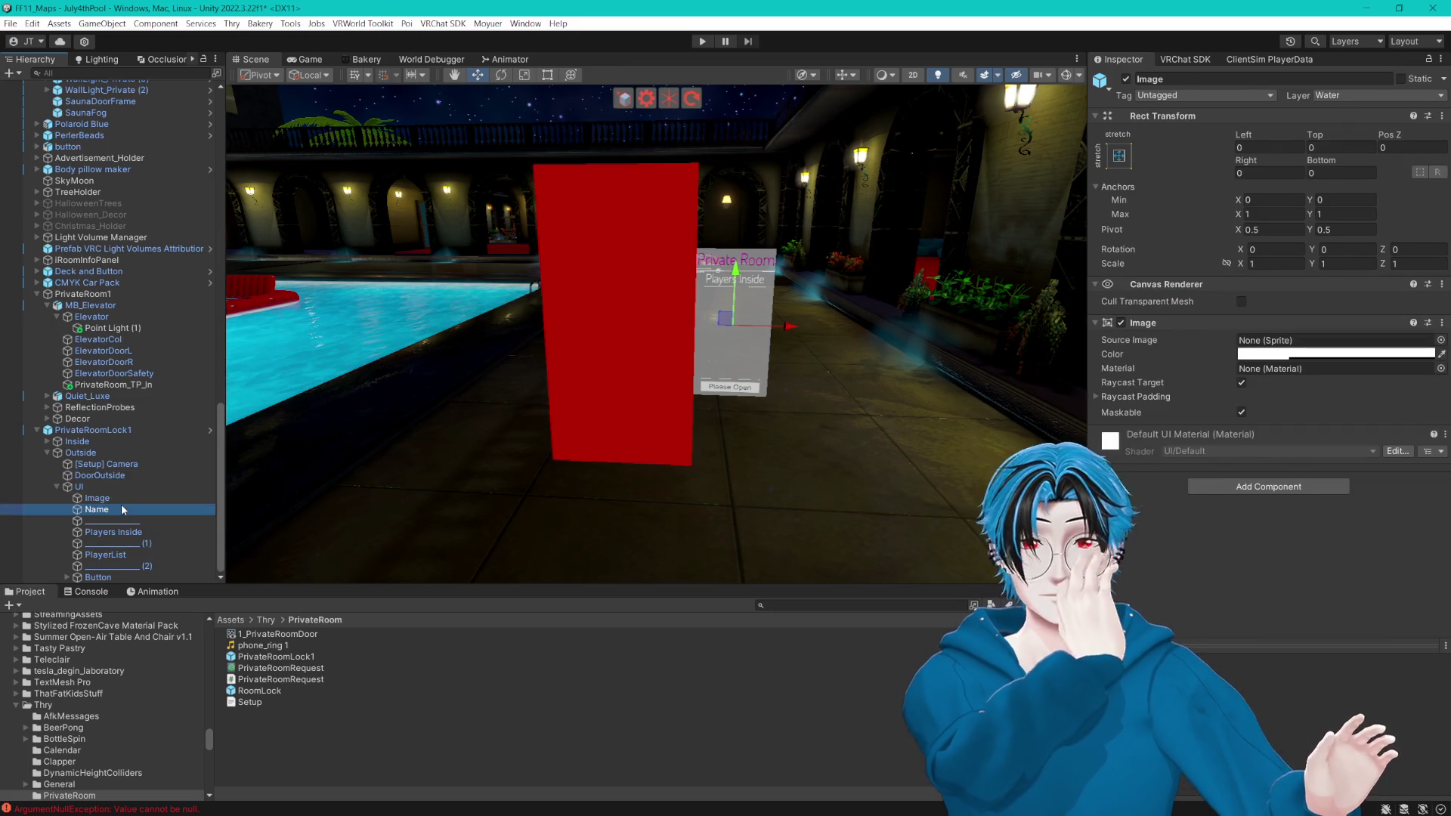
left_click(100, 488)
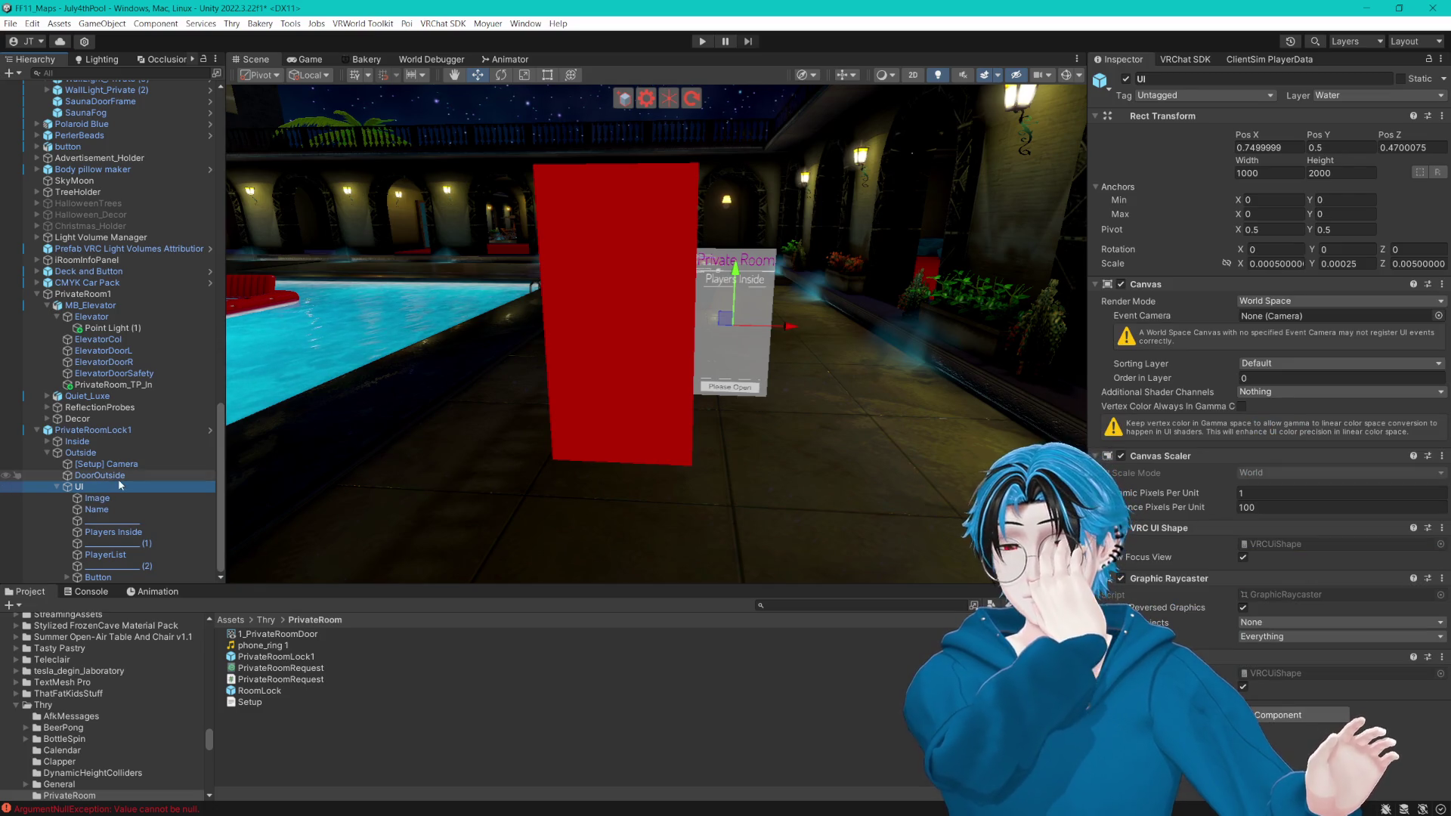
left_click(99, 476)
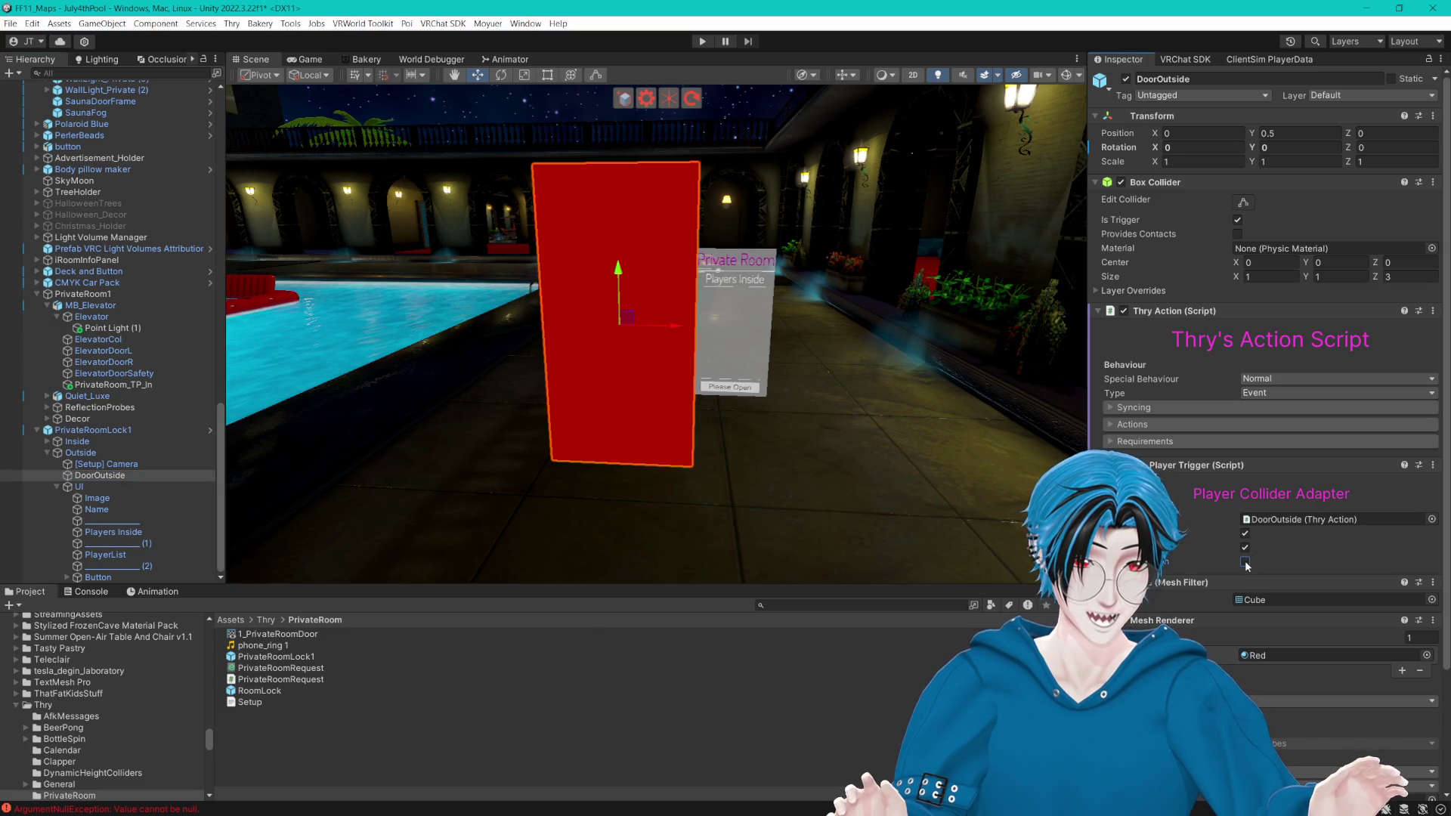
Step: Confirm Fire on Trigger is ticked in DoorOutside's TA_Player Trigger and start Play mode
scroll(1247, 559, "down", 4)
left_click(1139, 401)
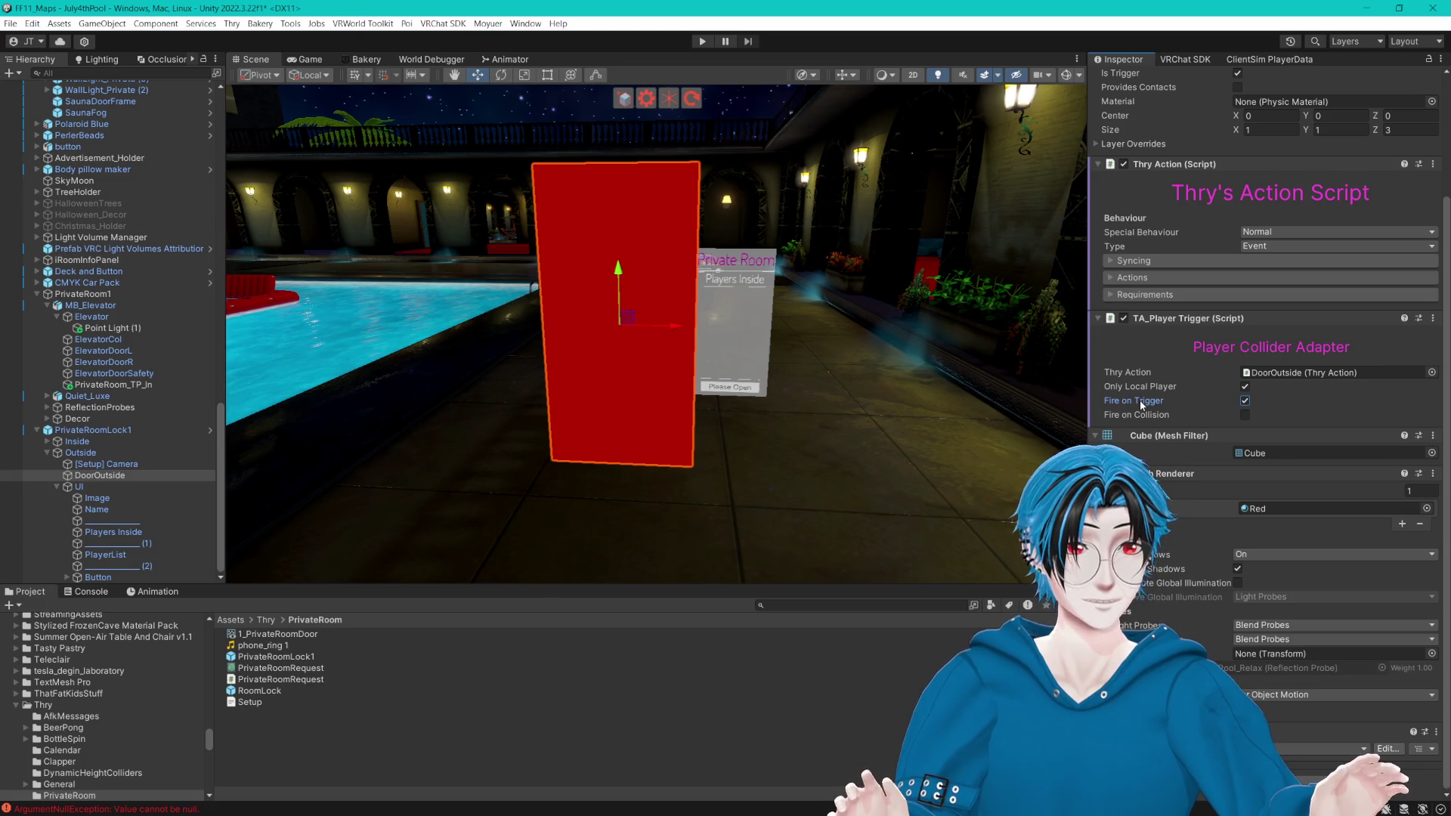
left_click_drag(907, 387, 846, 390)
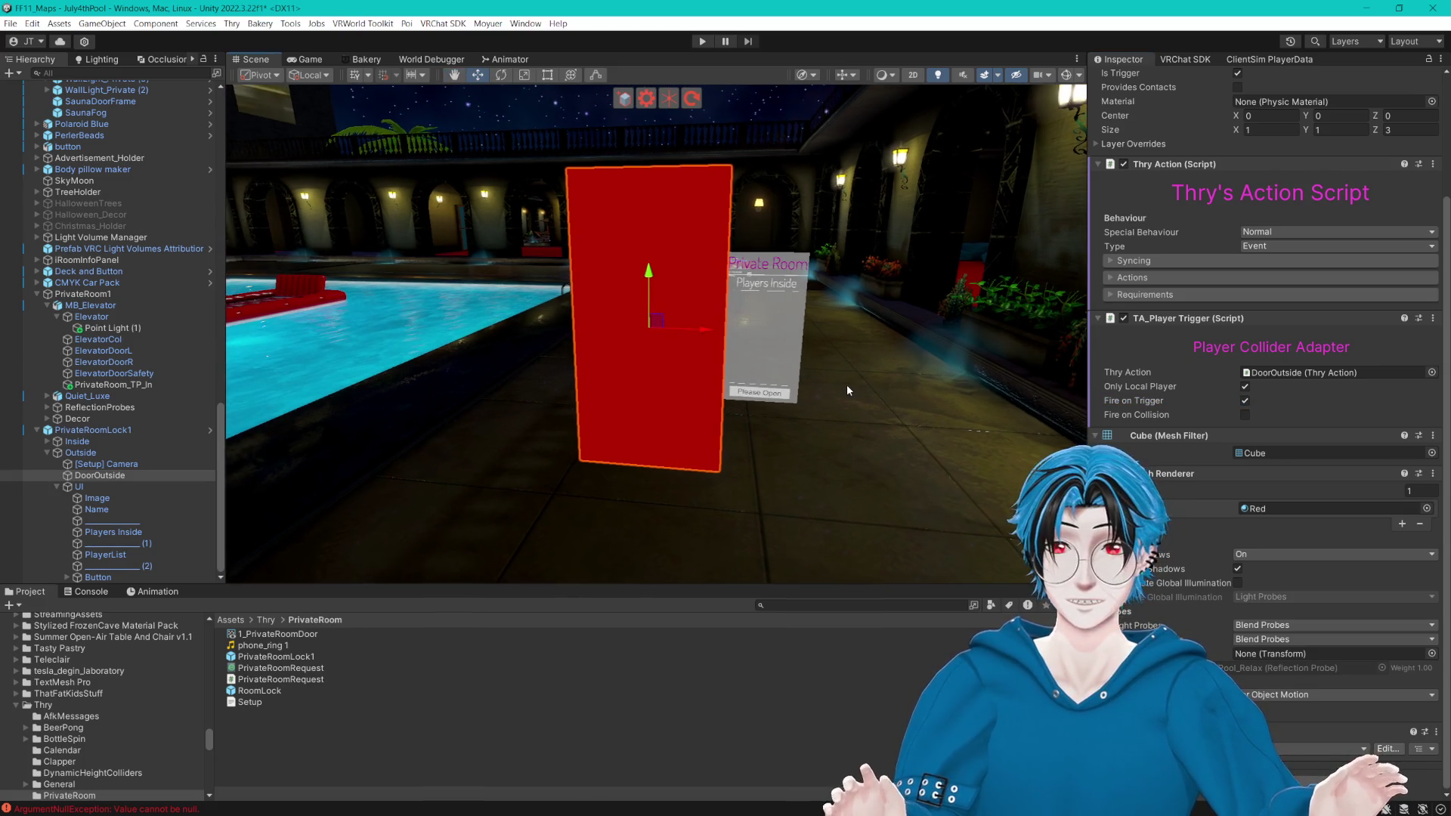
left_click(703, 43)
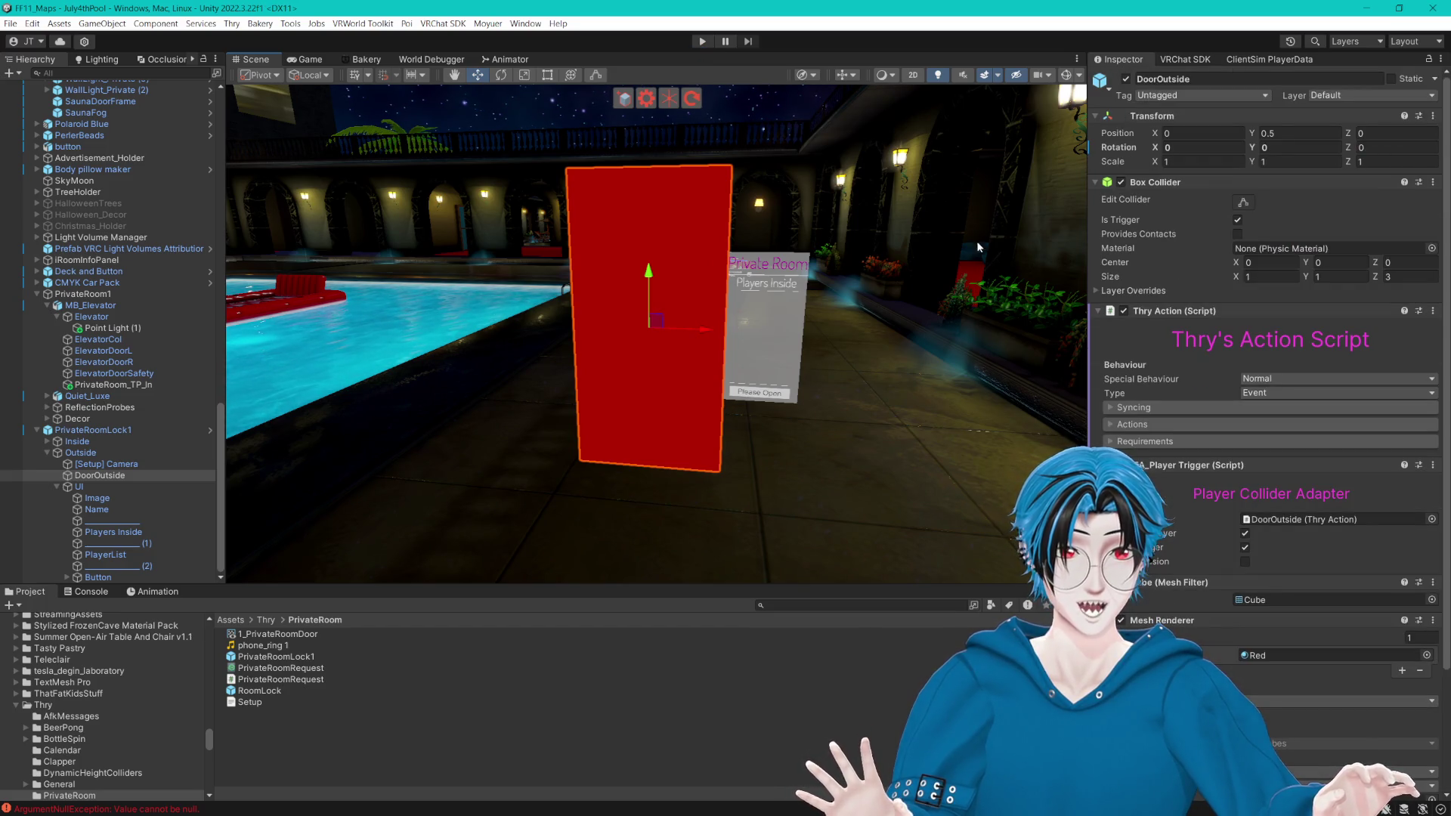
Step: Enter Play mode and walk the player along the pool up to the red door
left_click(703, 43)
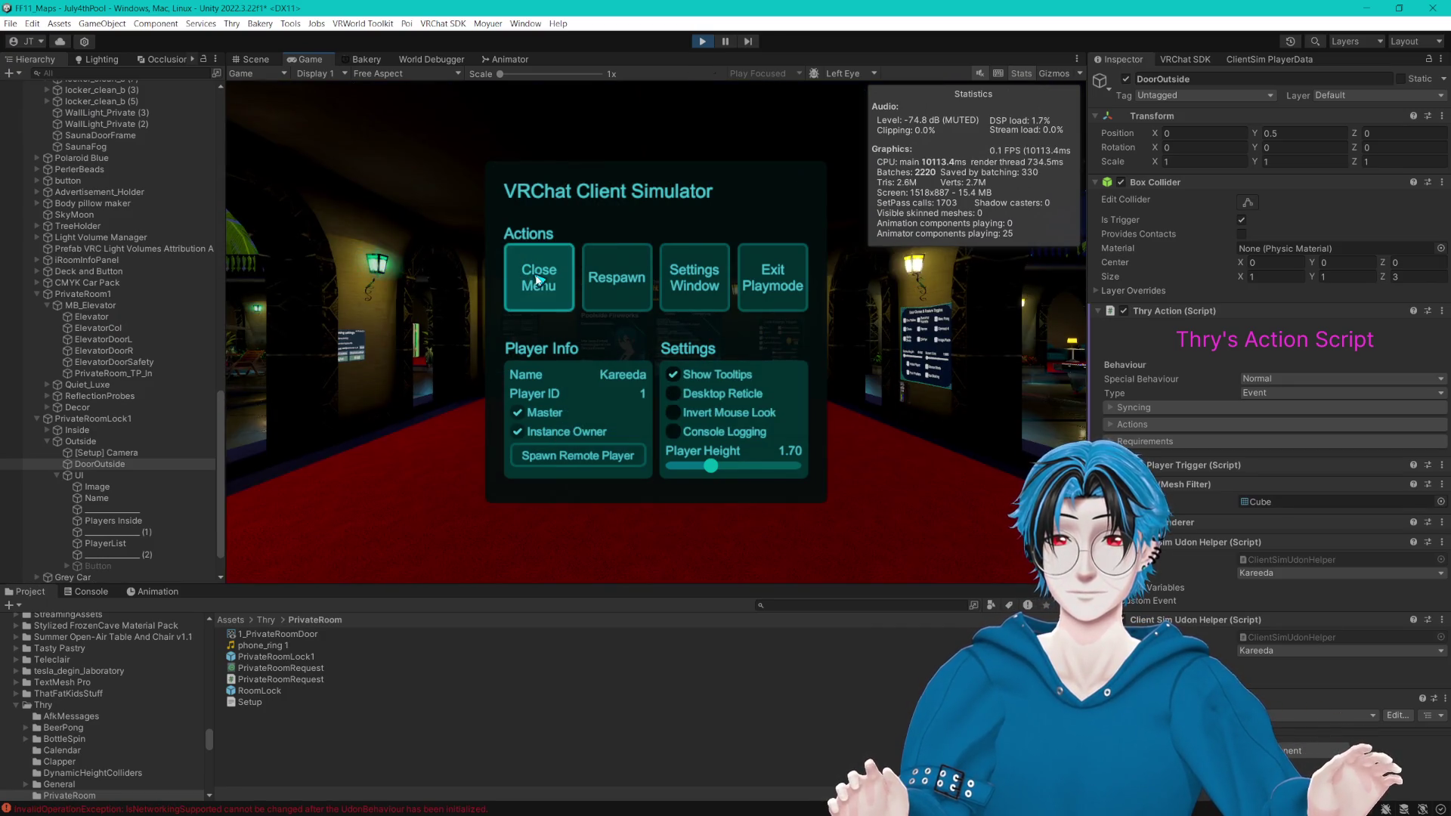
left_click(535, 280)
key("w")
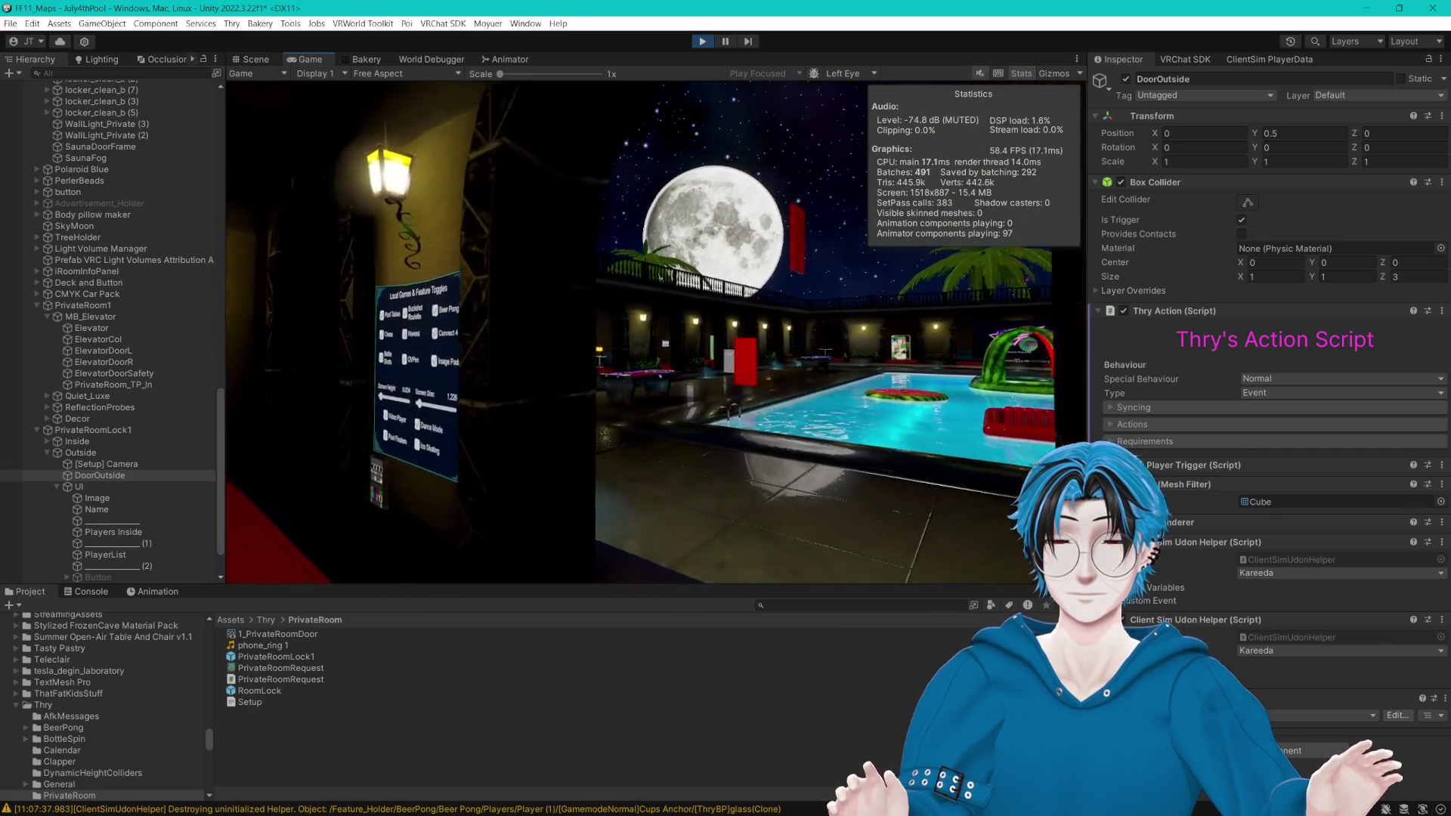
key("w")
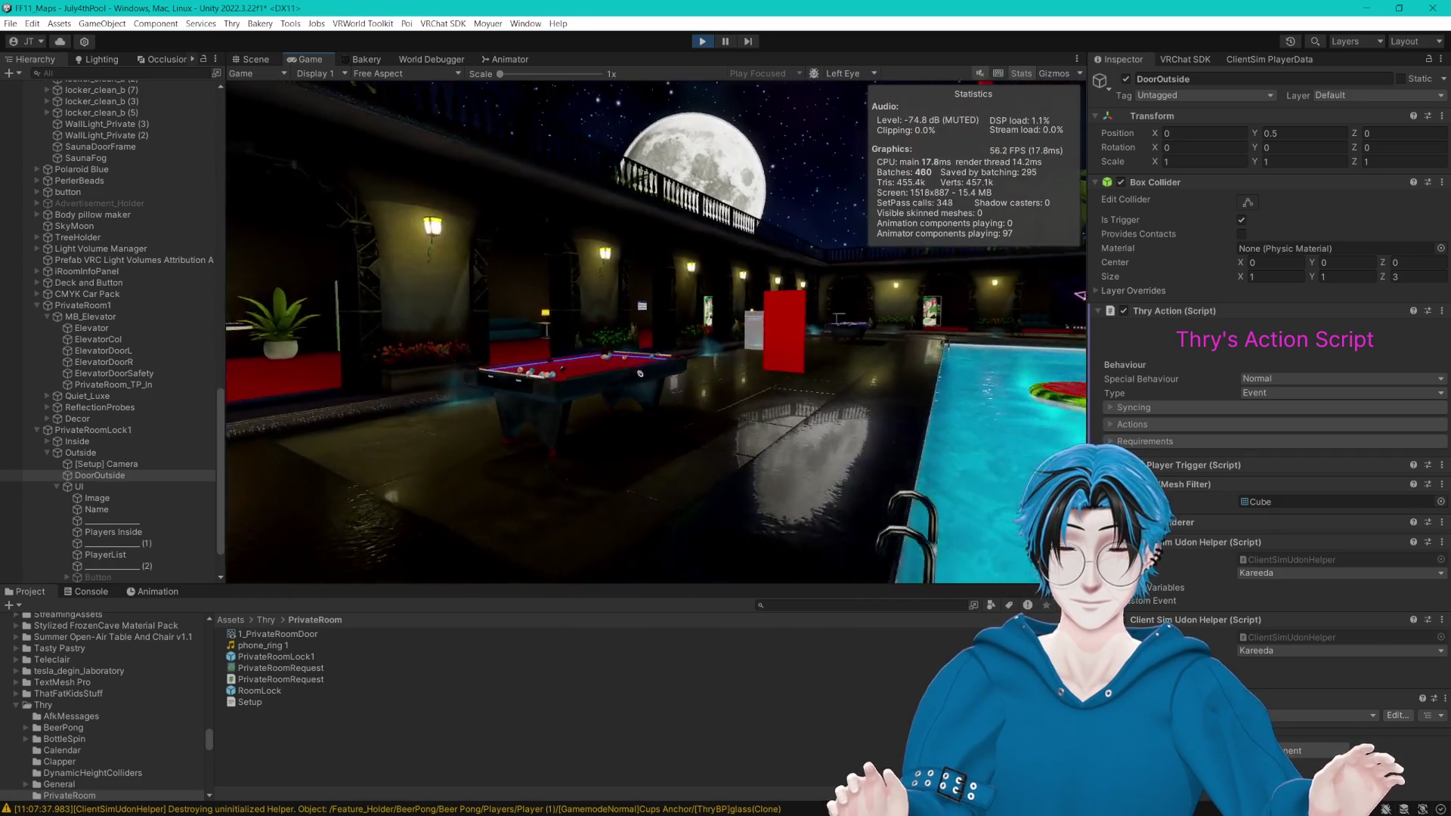
key("w")
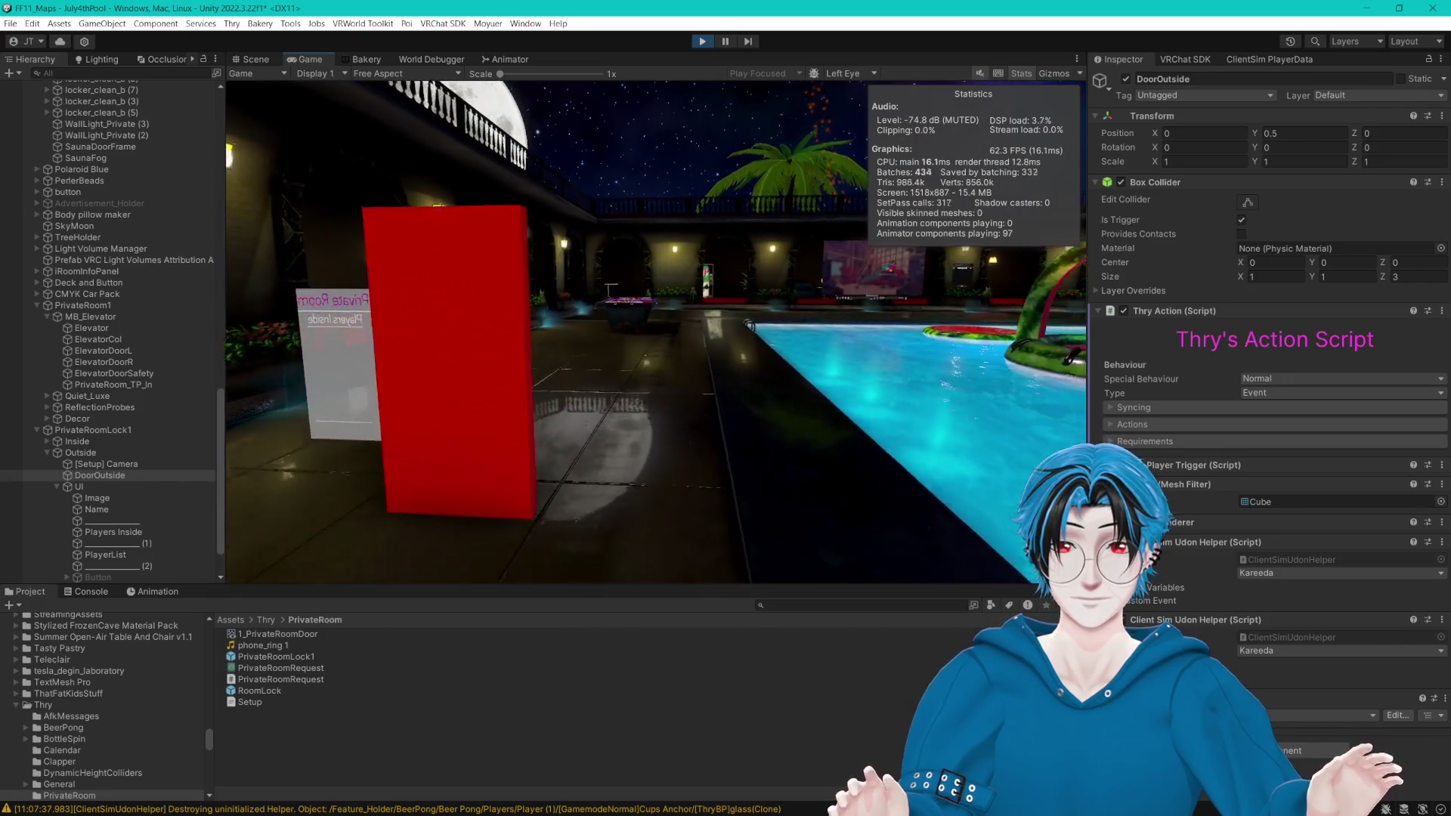
key("w")
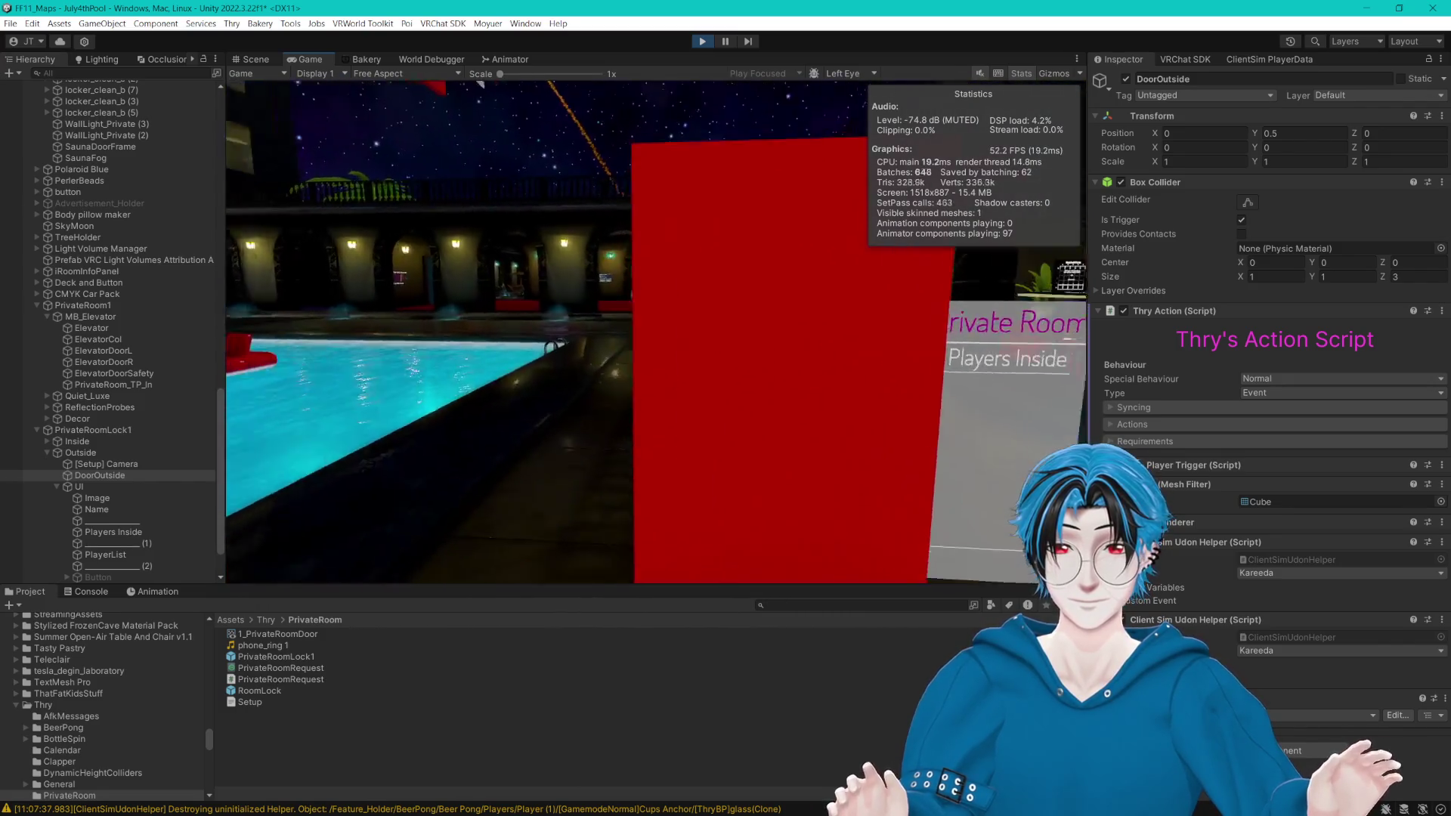
key("w")
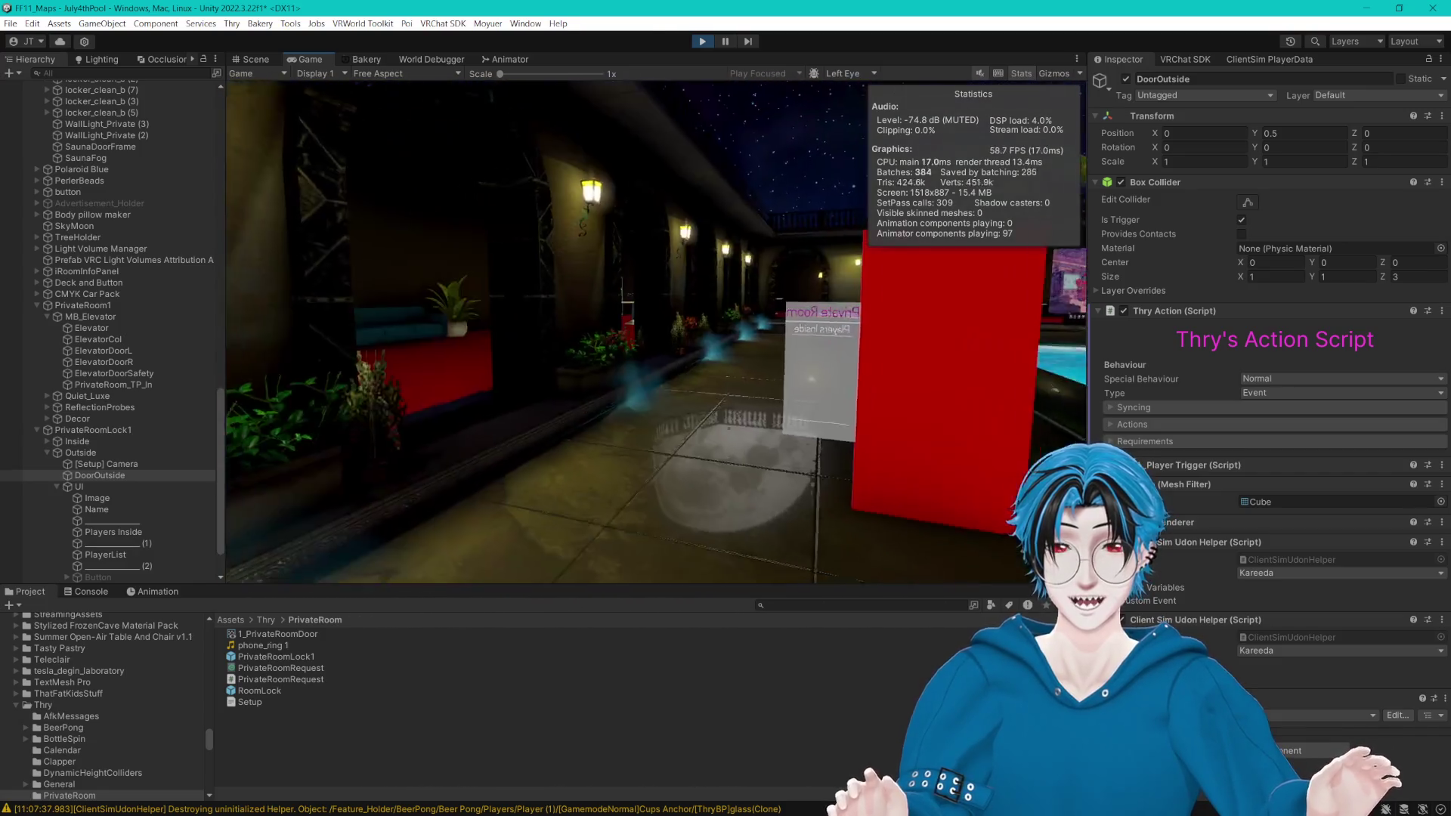
key("w")
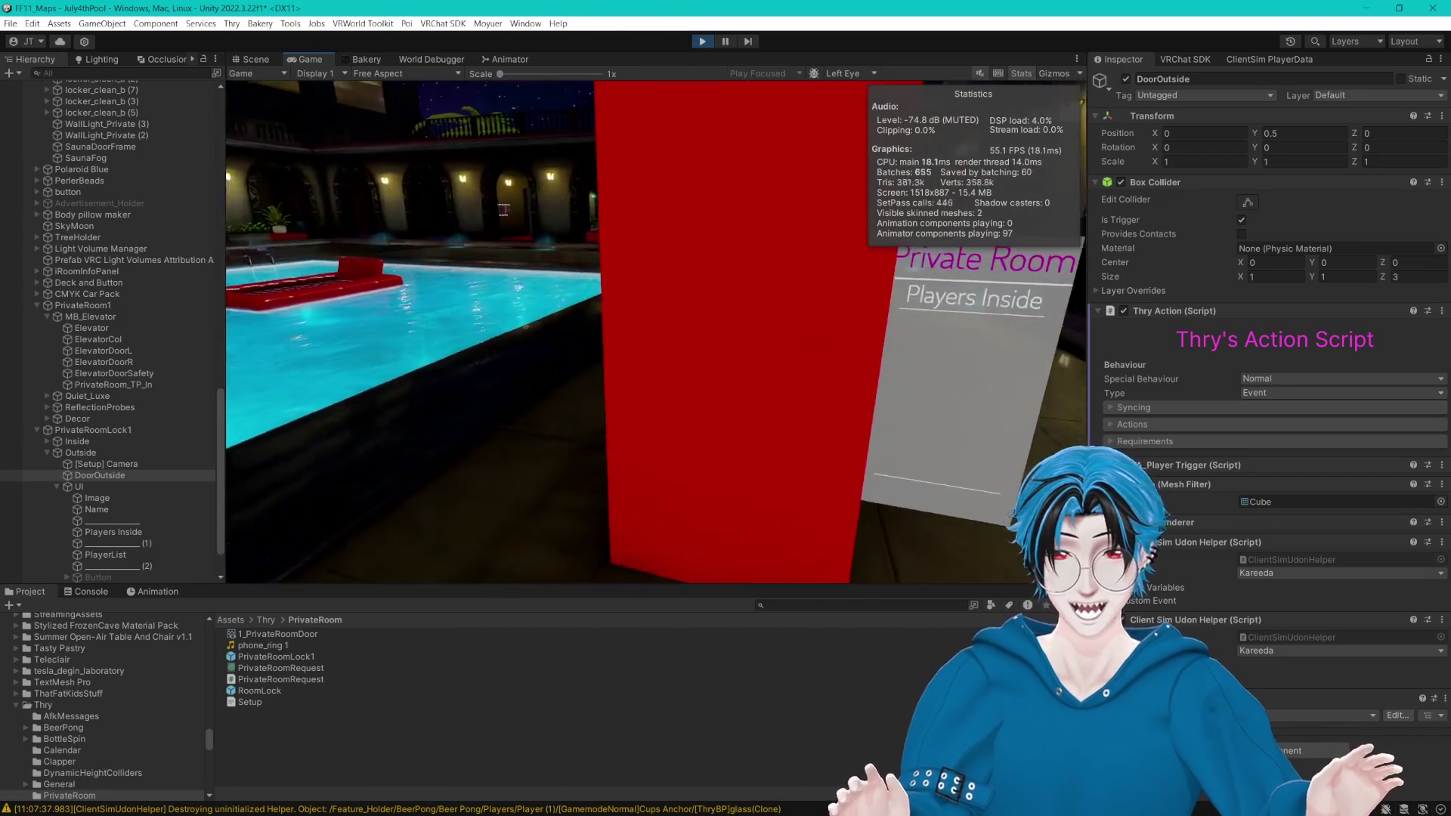
Step: Check DoorOutside while playing, walk into the red door, and exit Play mode
key("Escape")
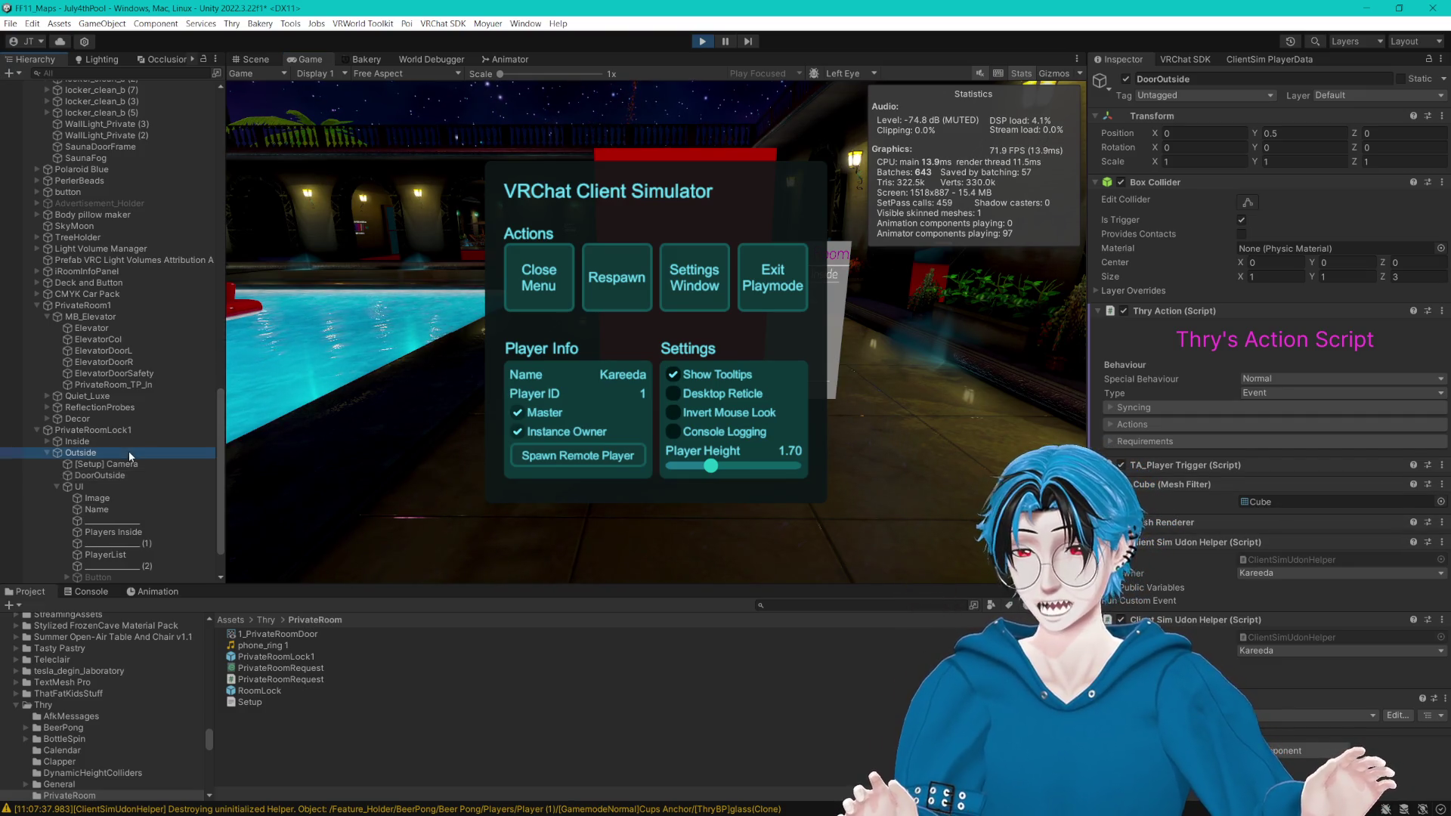
left_click(92, 476)
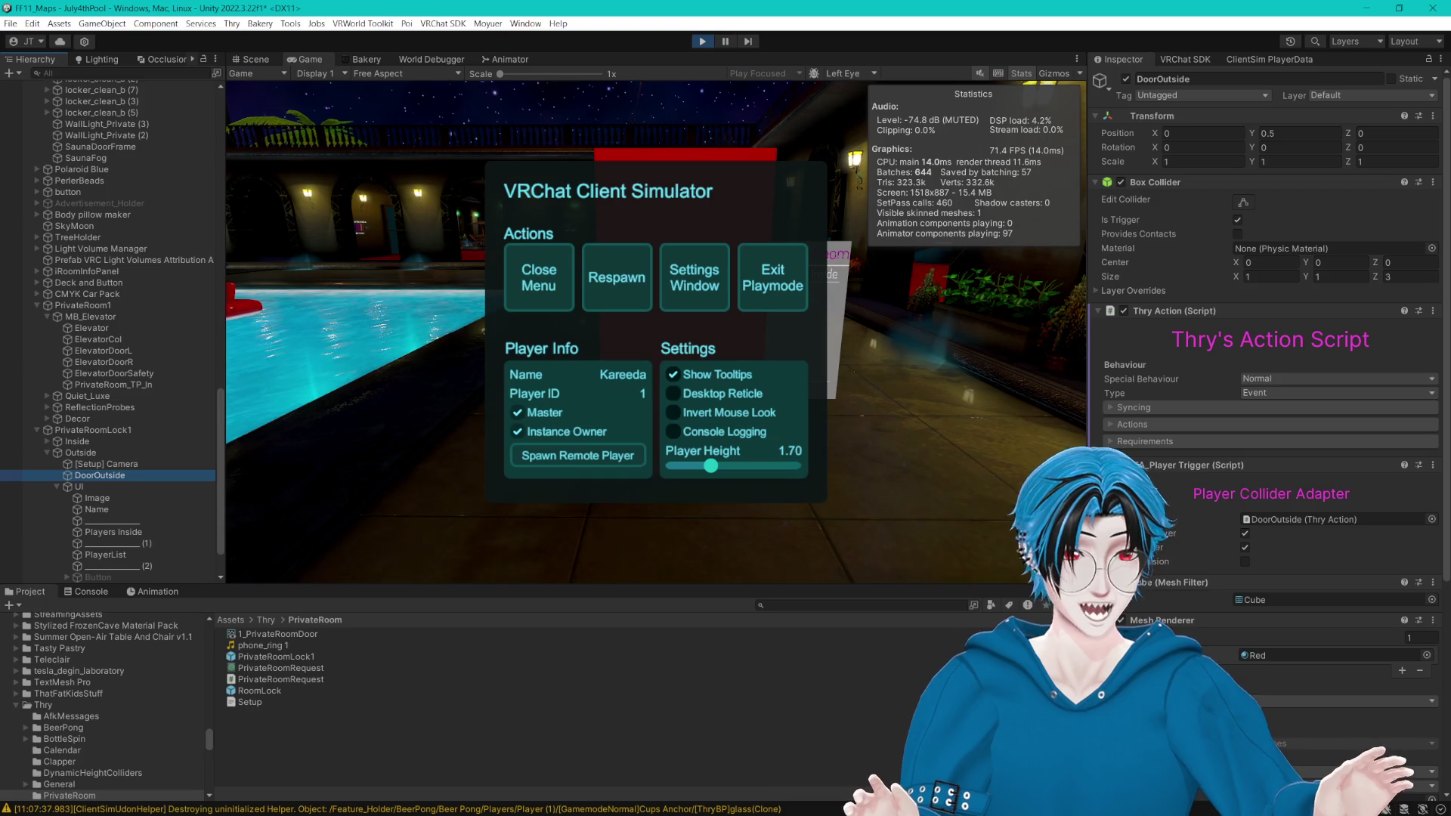
left_click(619, 306)
key("w")
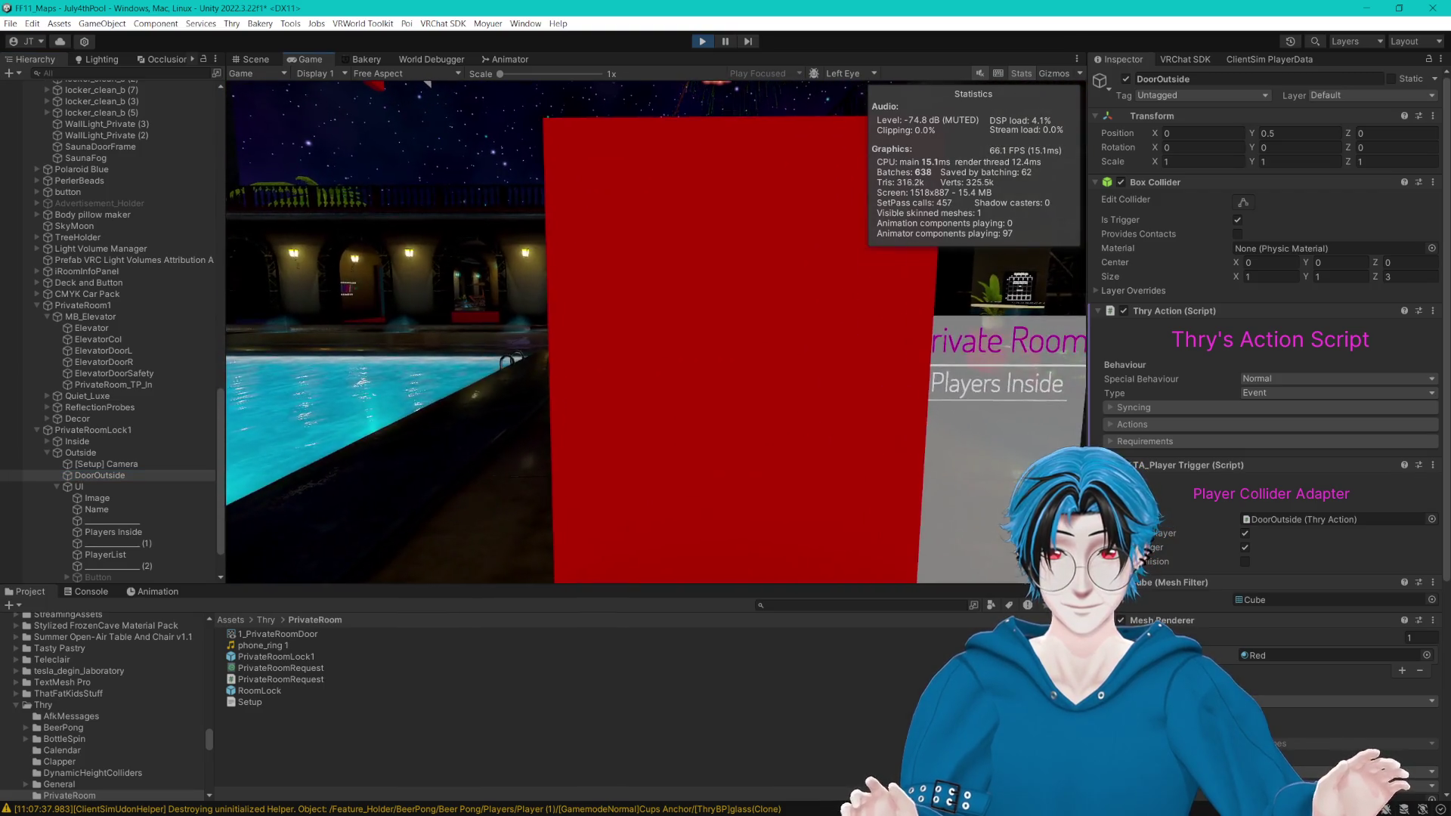
key("s")
key("Escape")
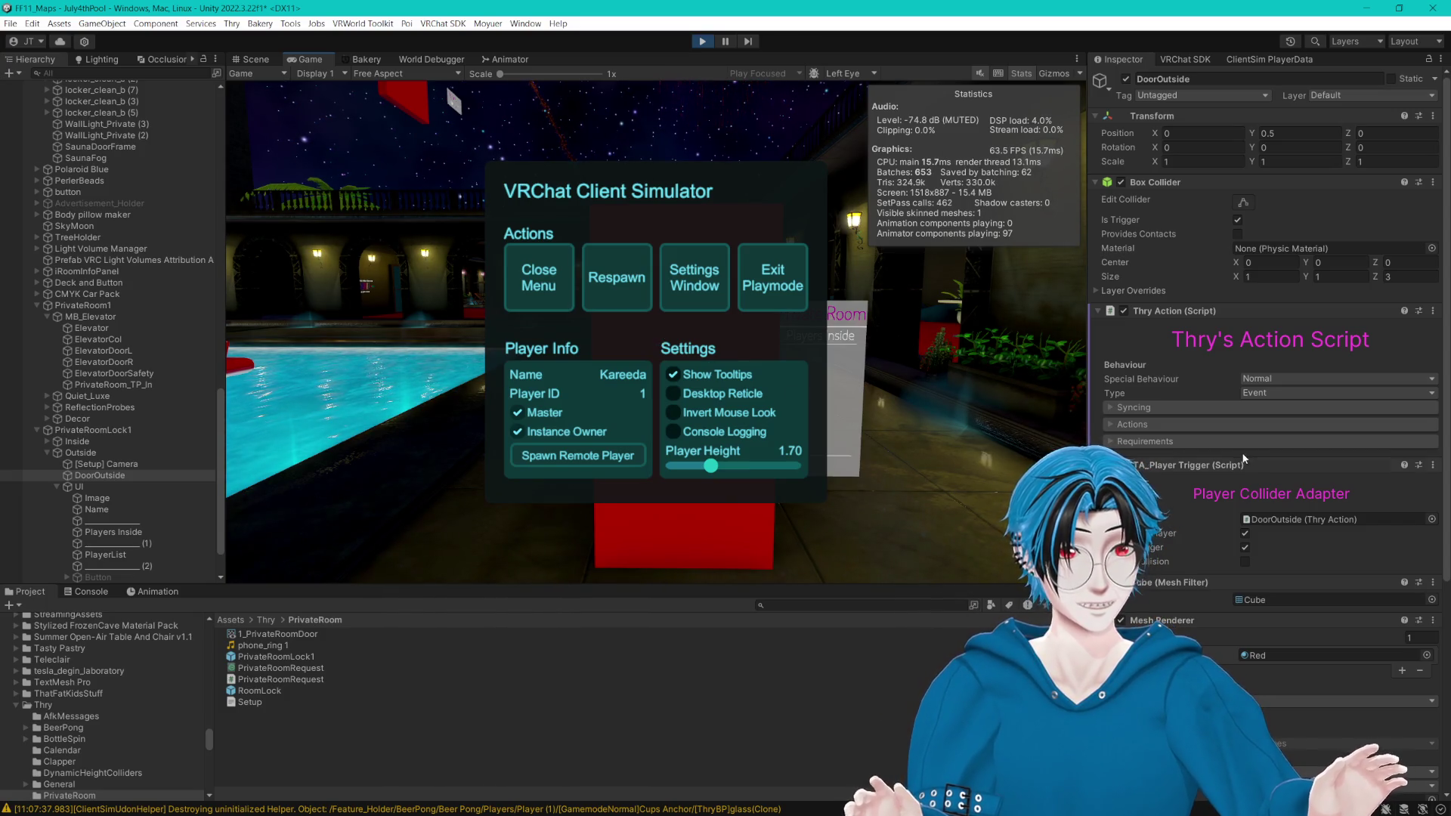
left_click(799, 297)
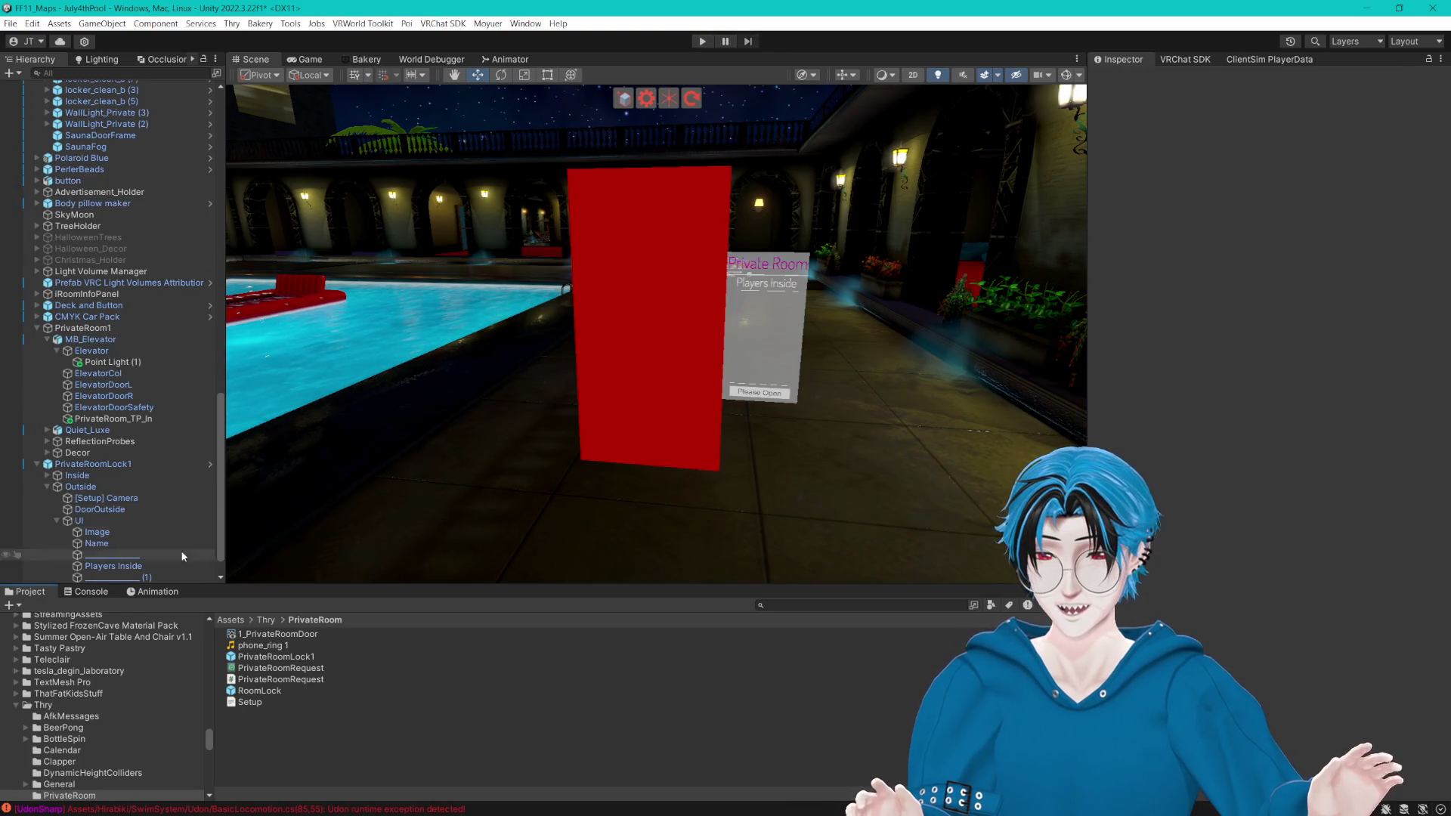
Step: Turn off fire-on-trigger on DoorOutside's collider adapter and check its assigned action
left_click(107, 511)
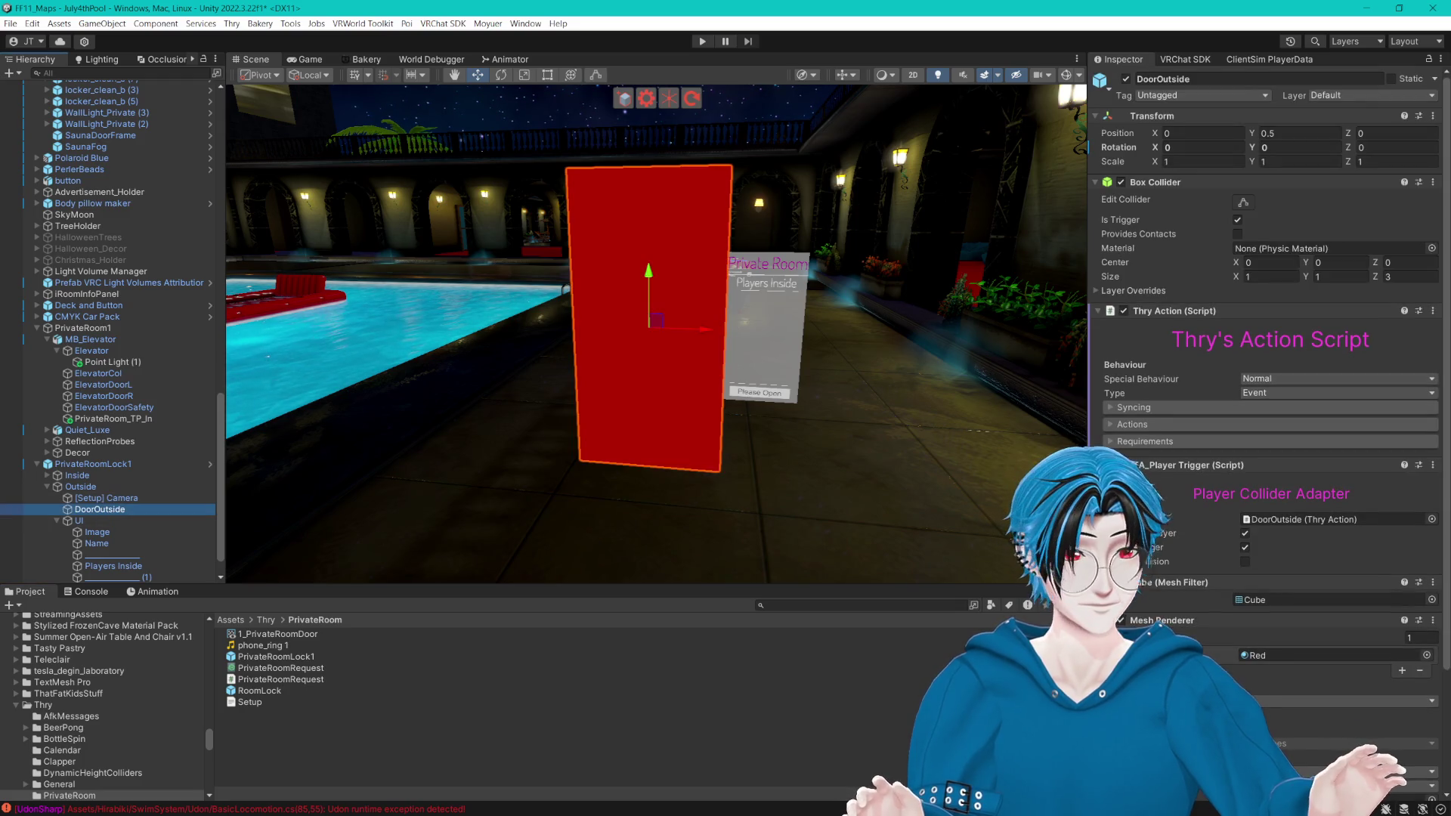
scroll(1248, 403, "down", 5)
left_click(1245, 402)
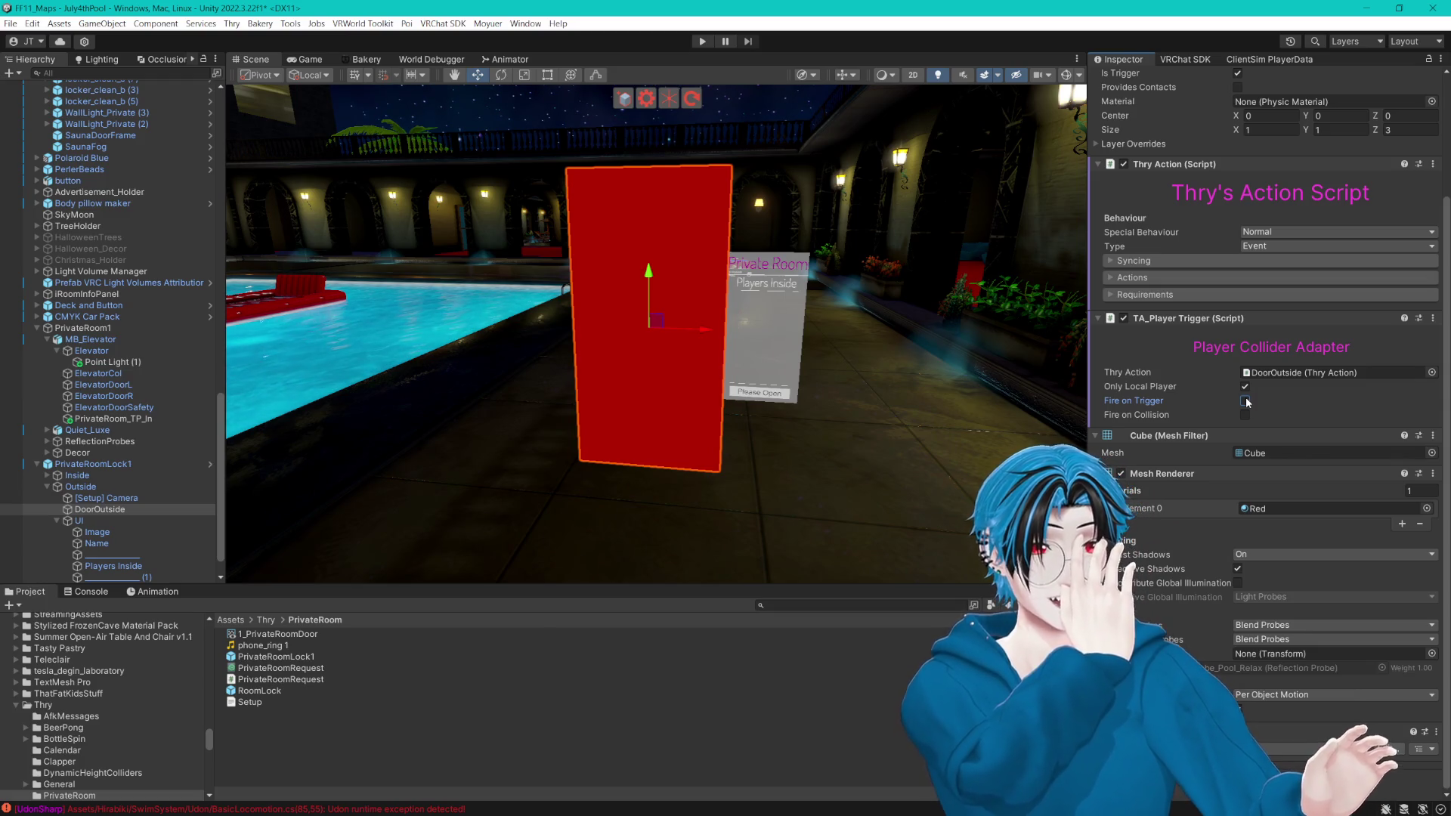
left_click(1294, 374)
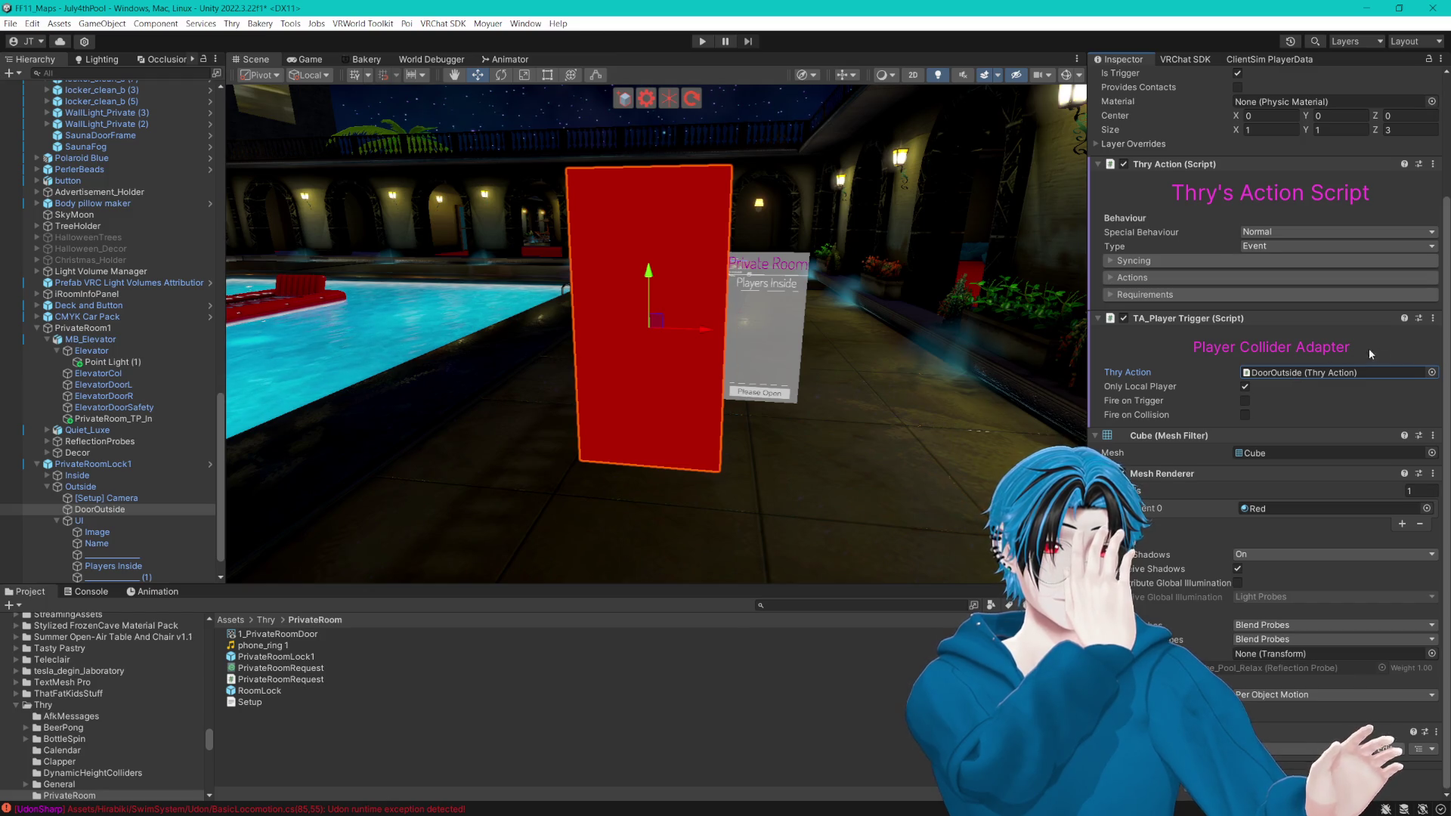
Step: Add an Udon call entry to the door's action list, leaving its behaviour unassigned
left_click(1111, 278)
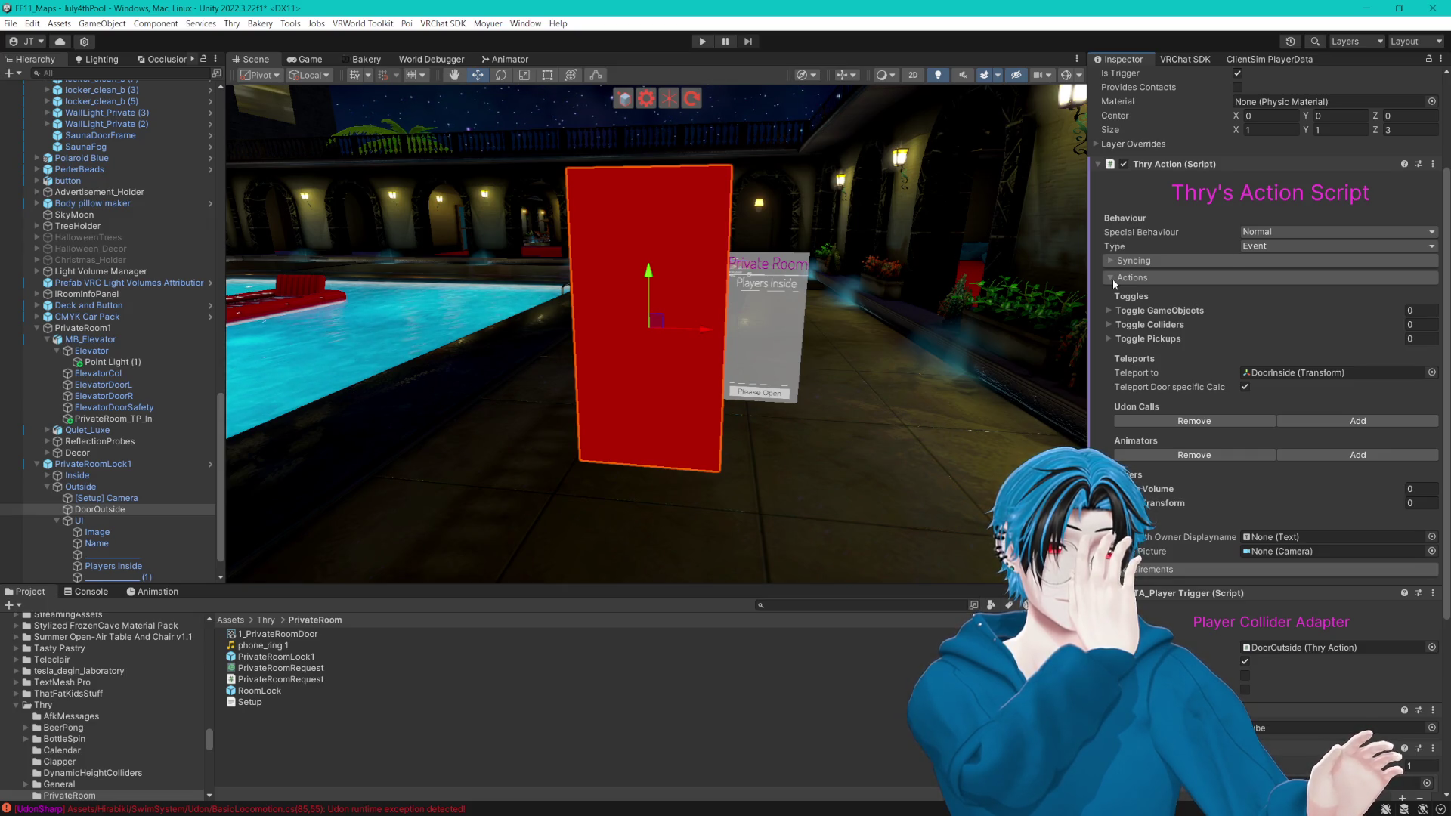
left_click(1306, 420)
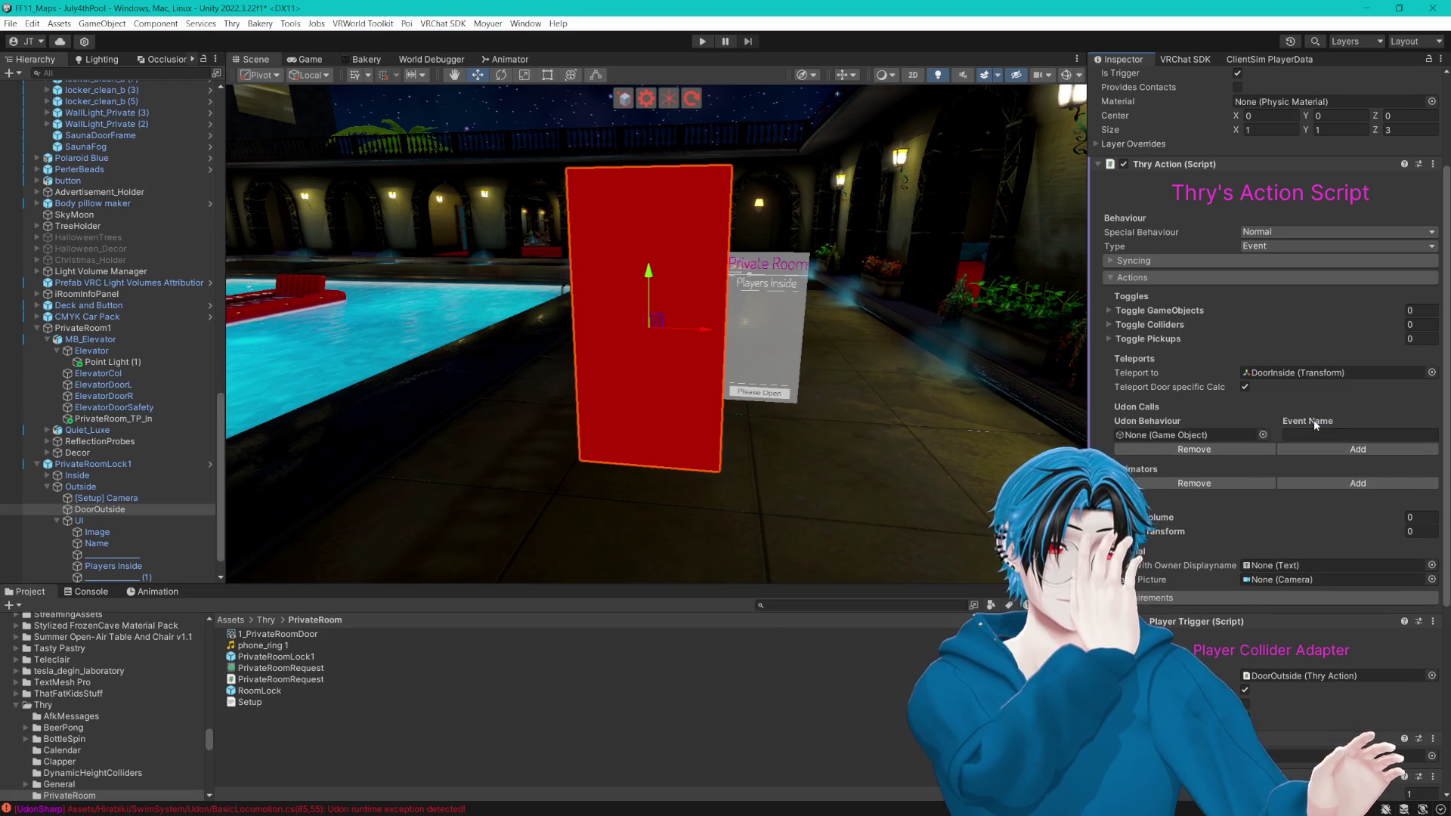
left_click(1262, 435)
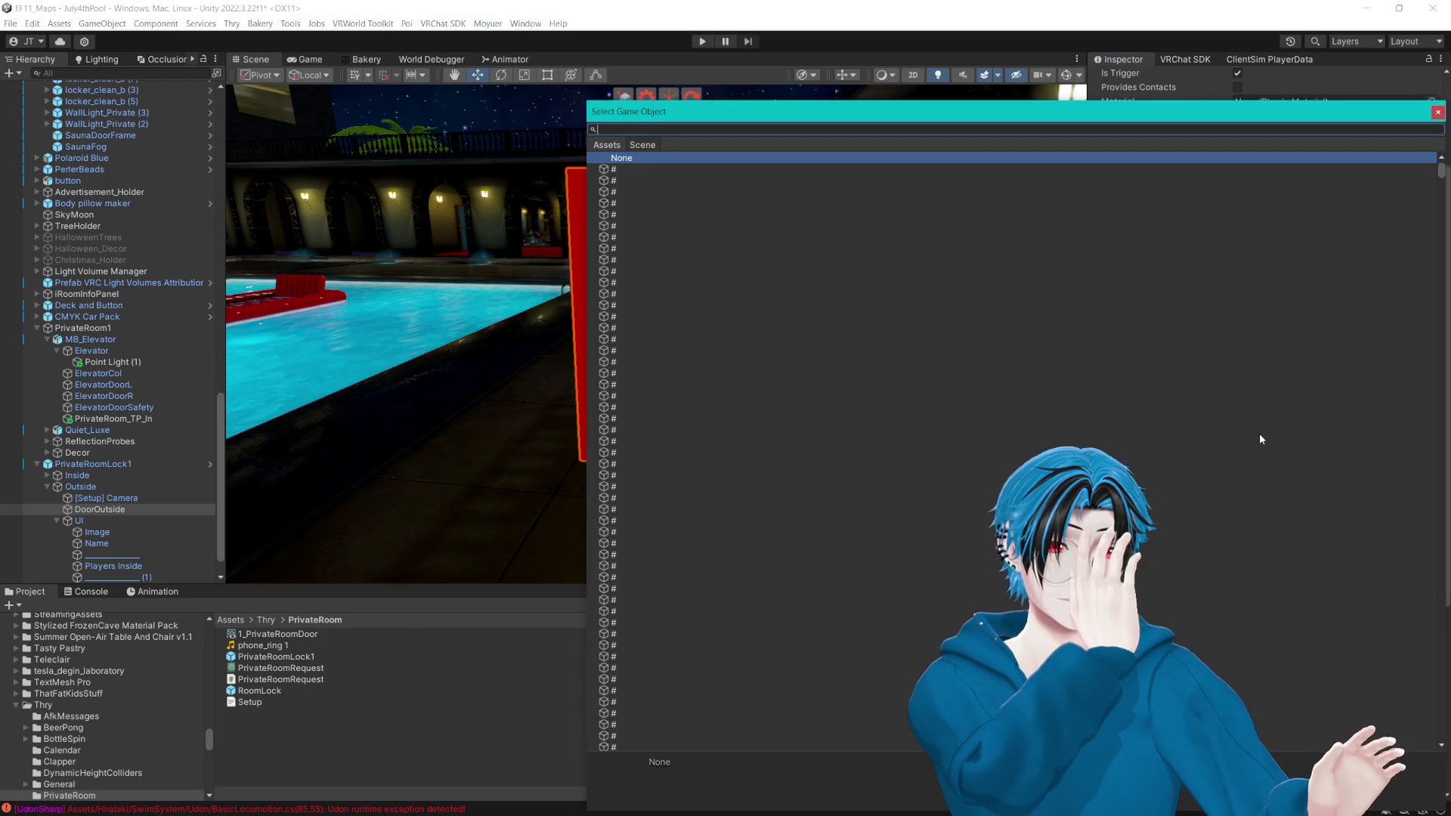
left_click_drag(846, 98, 718, 93)
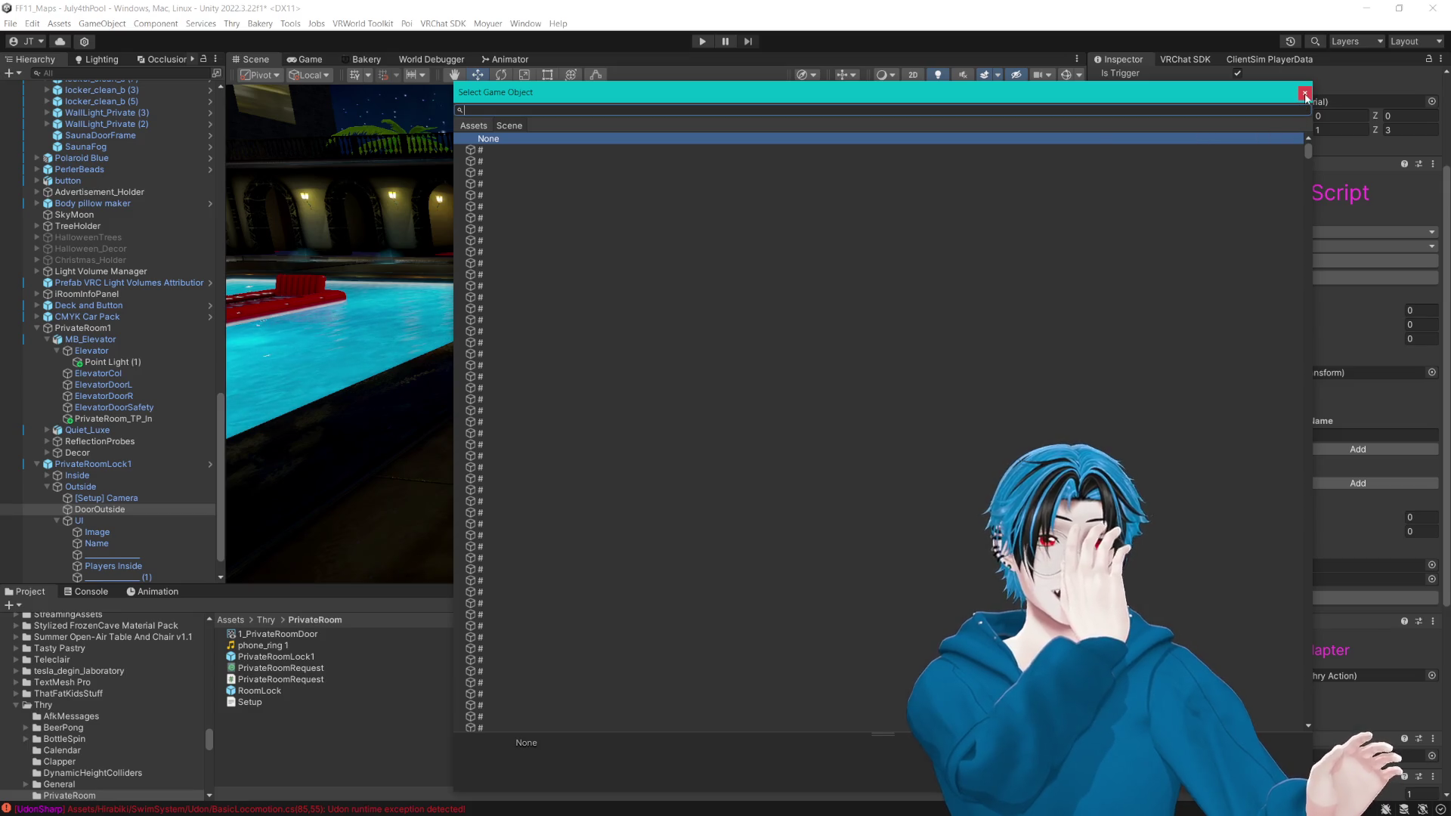
left_click(1304, 92)
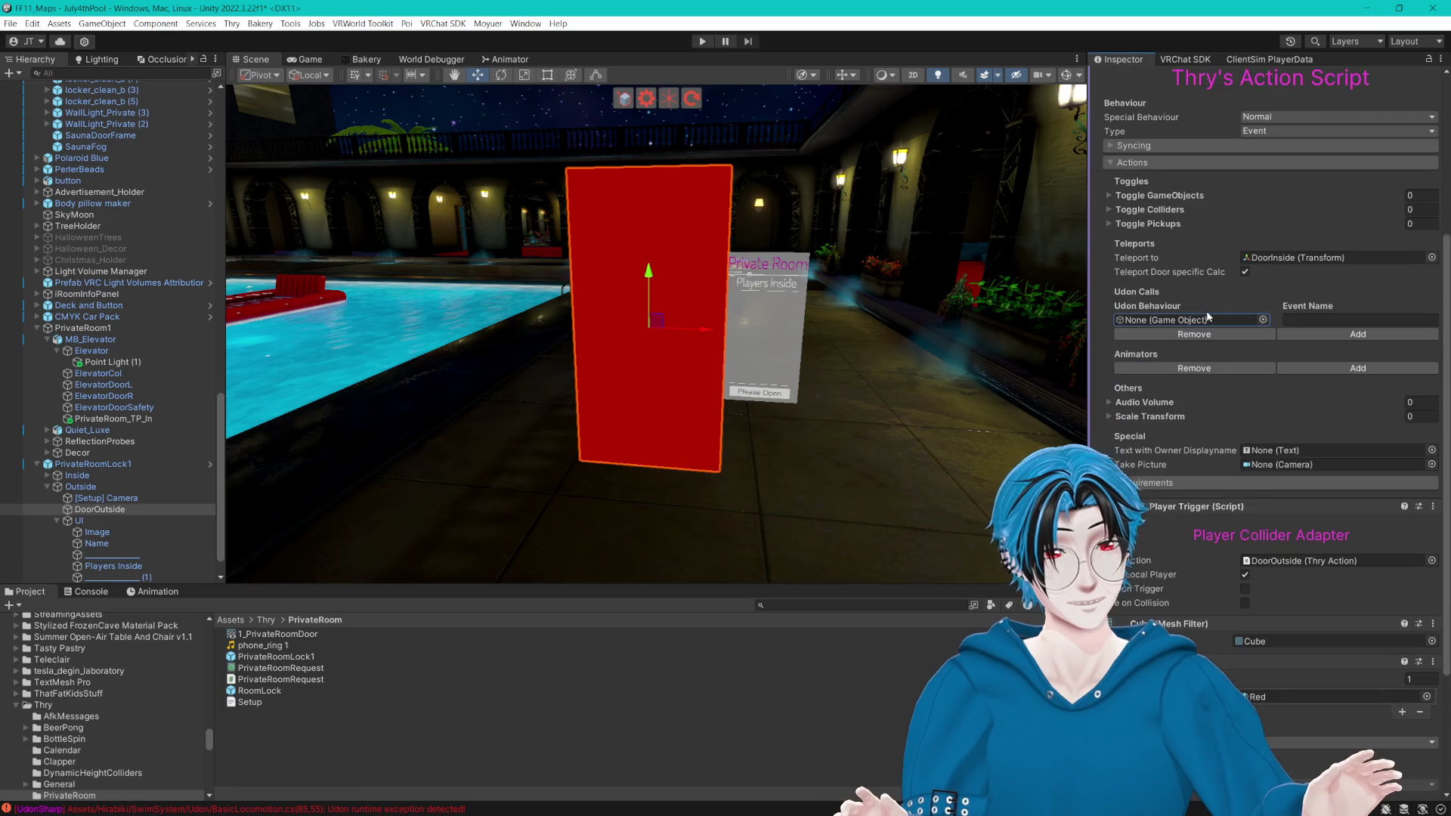
Step: Open the PrivateRoom Setup text asset to read the room setup steps
scroll(1150, 478, "down", 5)
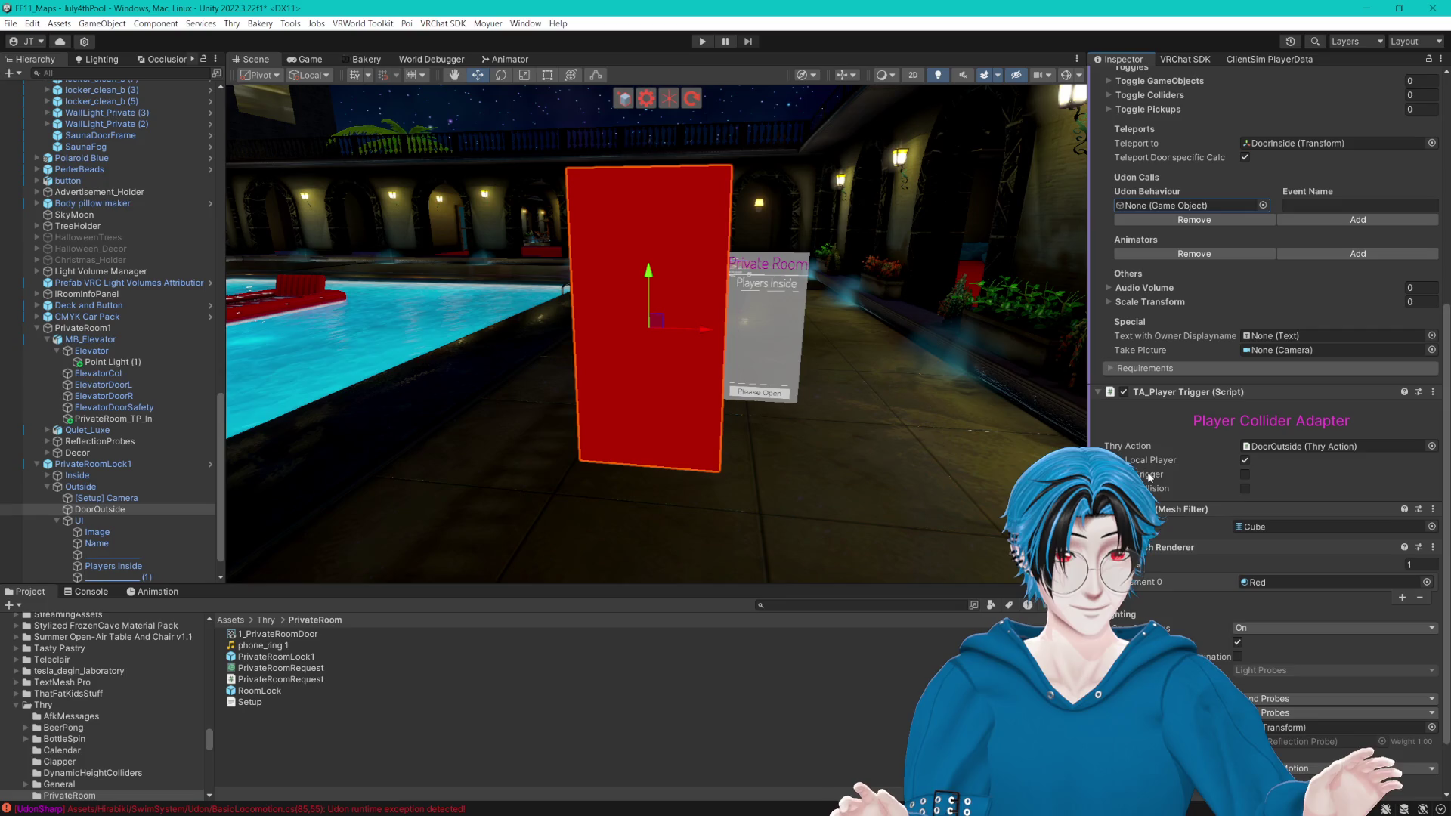
scroll(1149, 478, "down", 2)
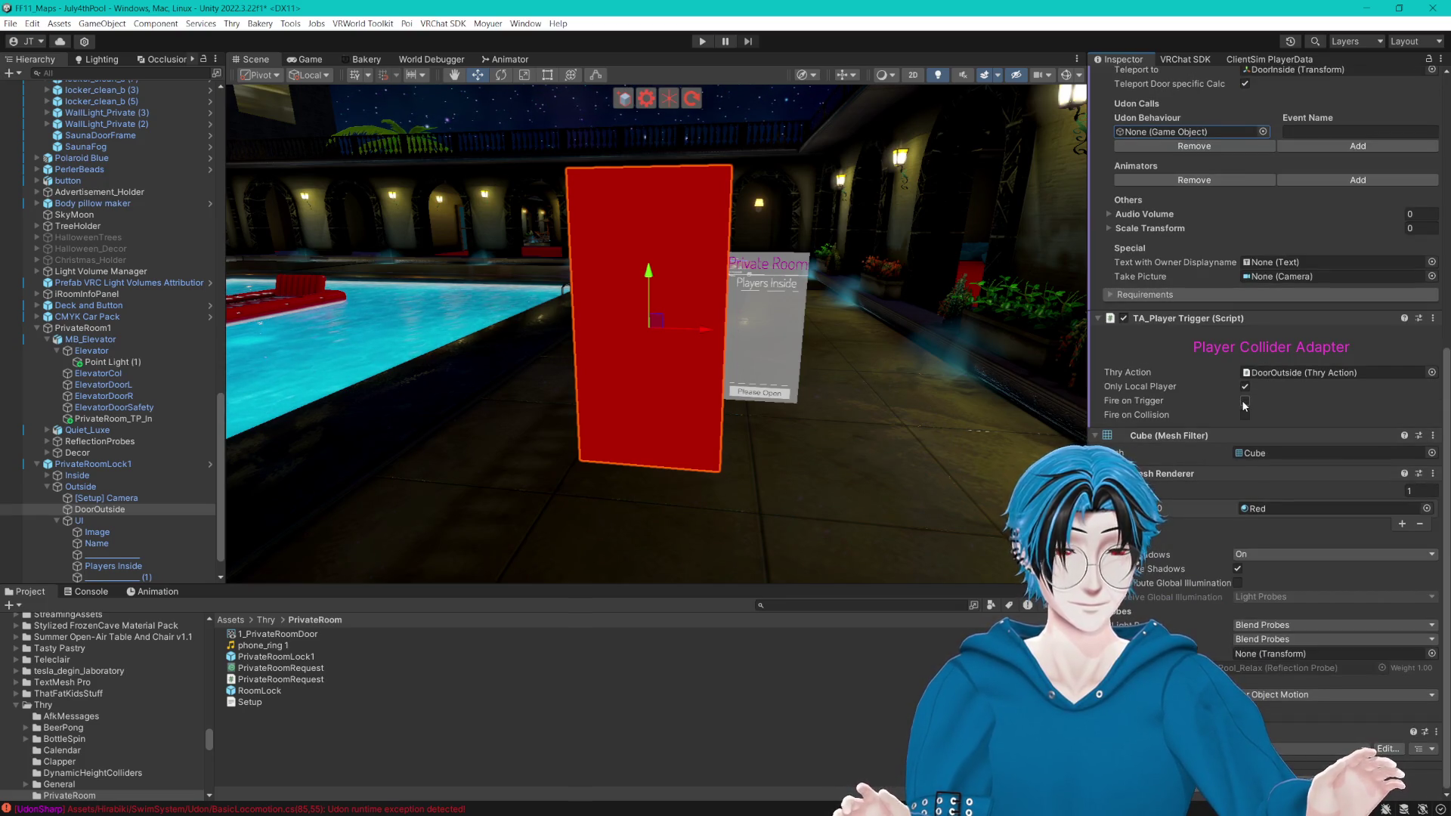
scroll(116, 516, "down", 1)
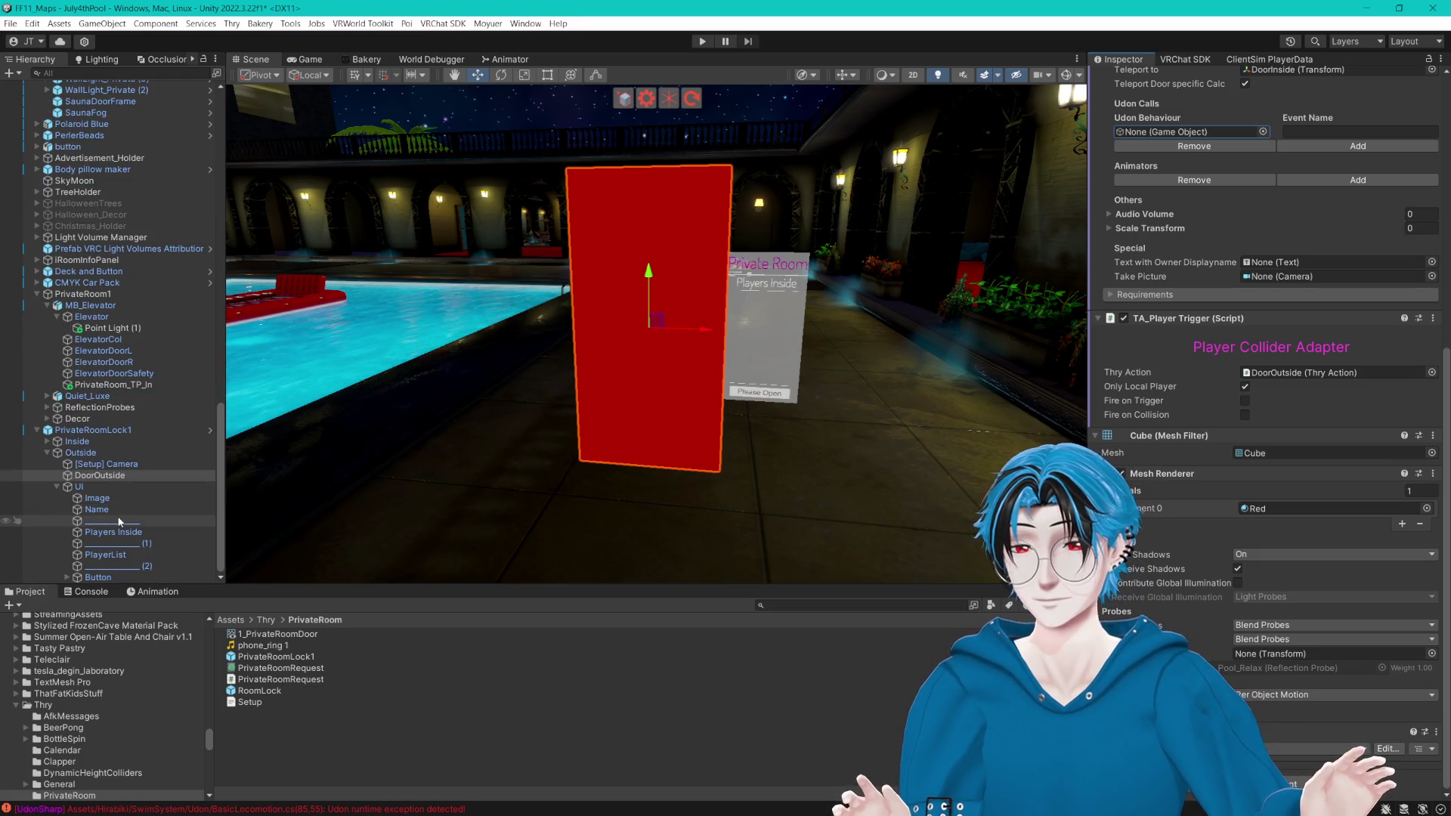
left_click(291, 701)
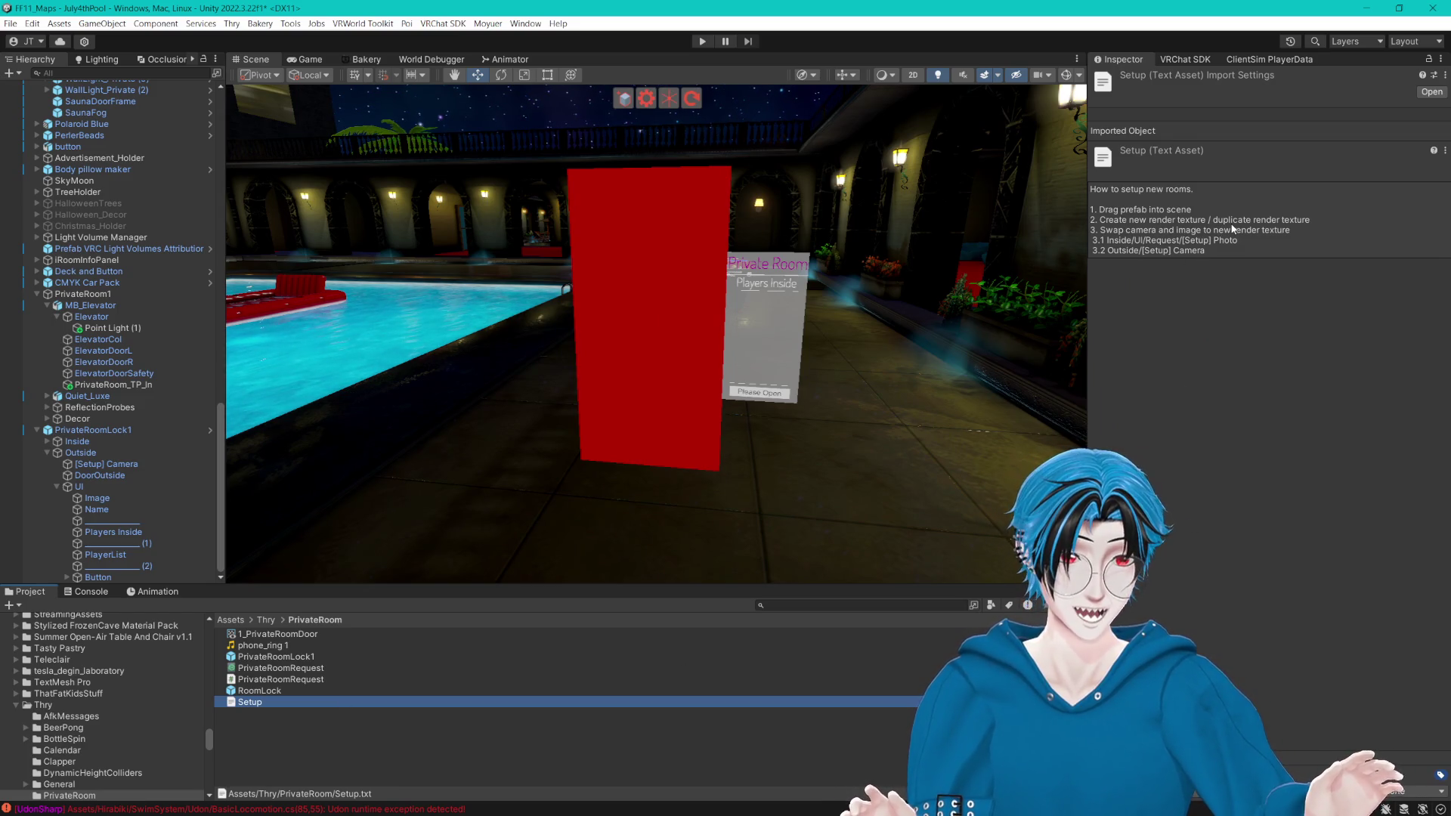
Step: Duplicate the 1_PrivateRoomDoor render texture and rename the copy PR_1_RT
left_click(292, 637)
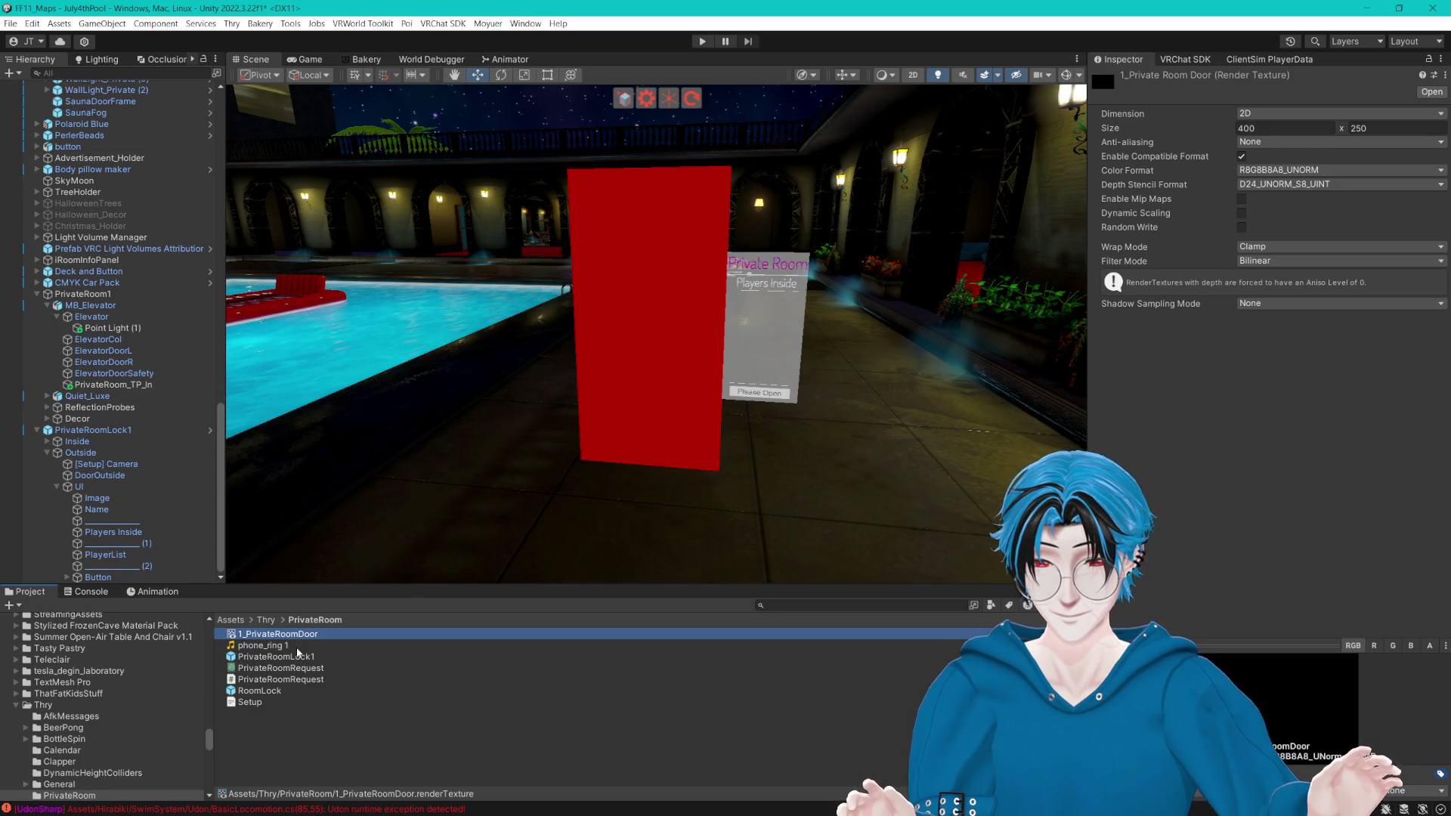
key("ctrl+d")
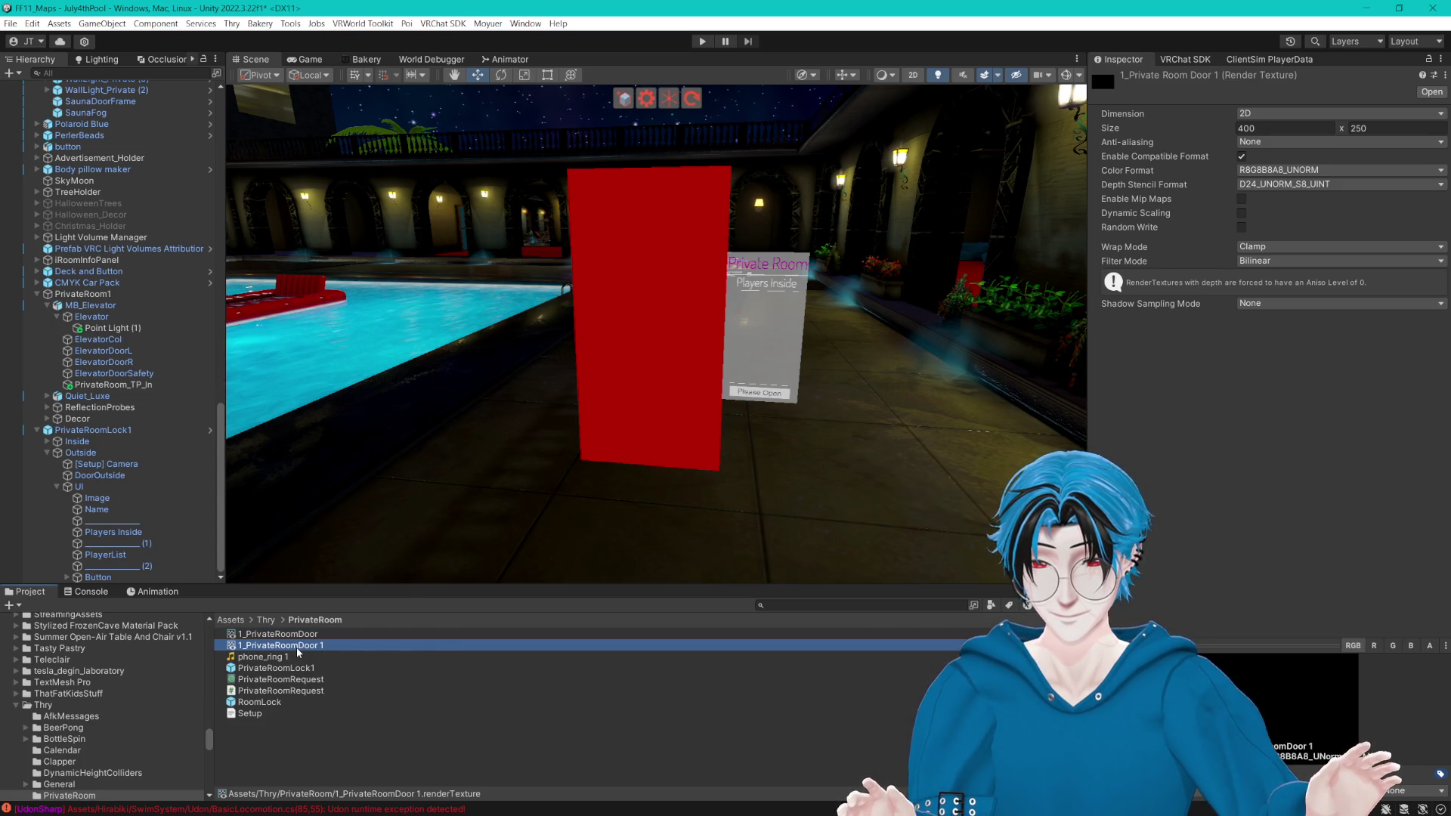
key("F2")
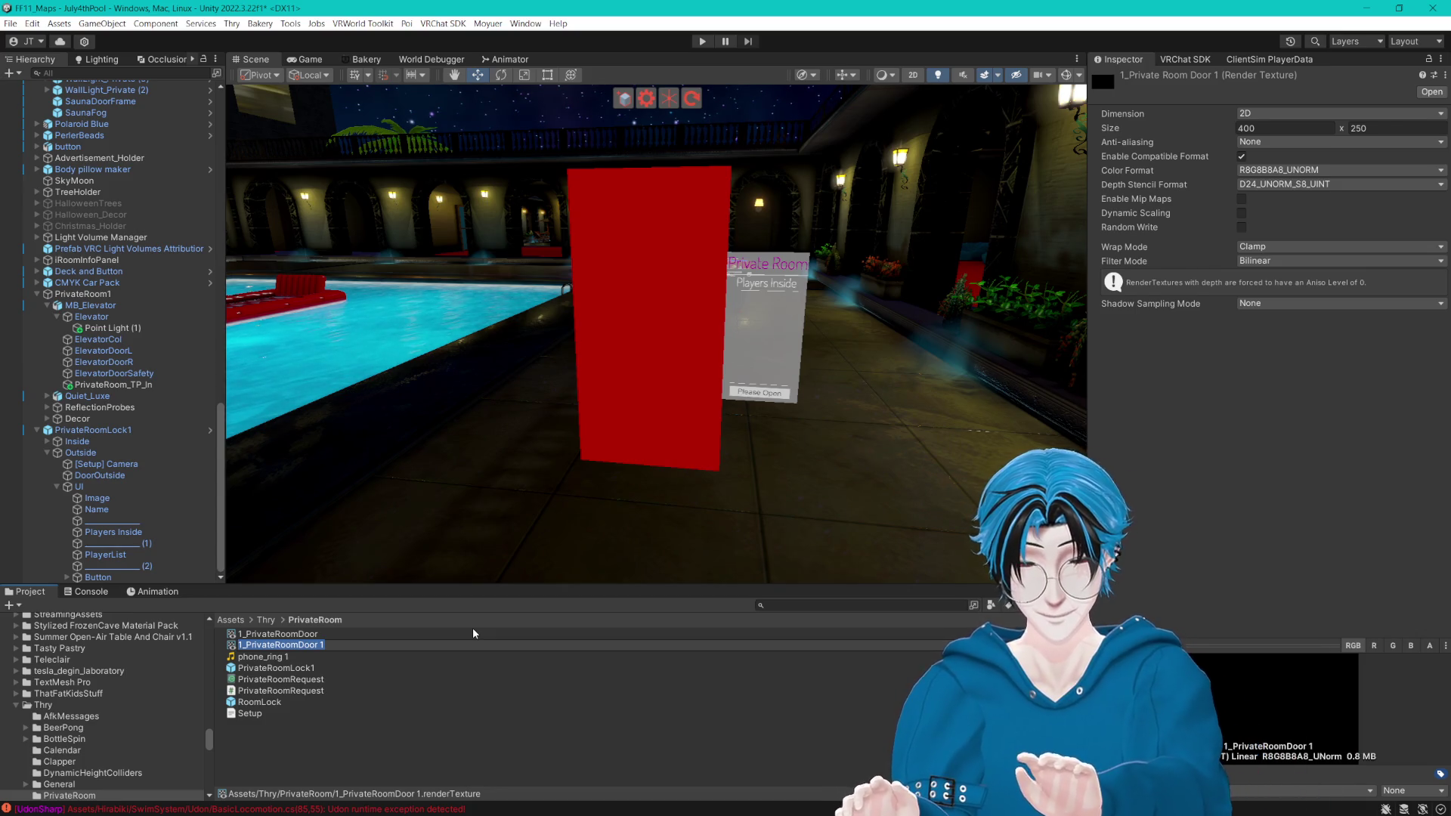
type("PR_1_")
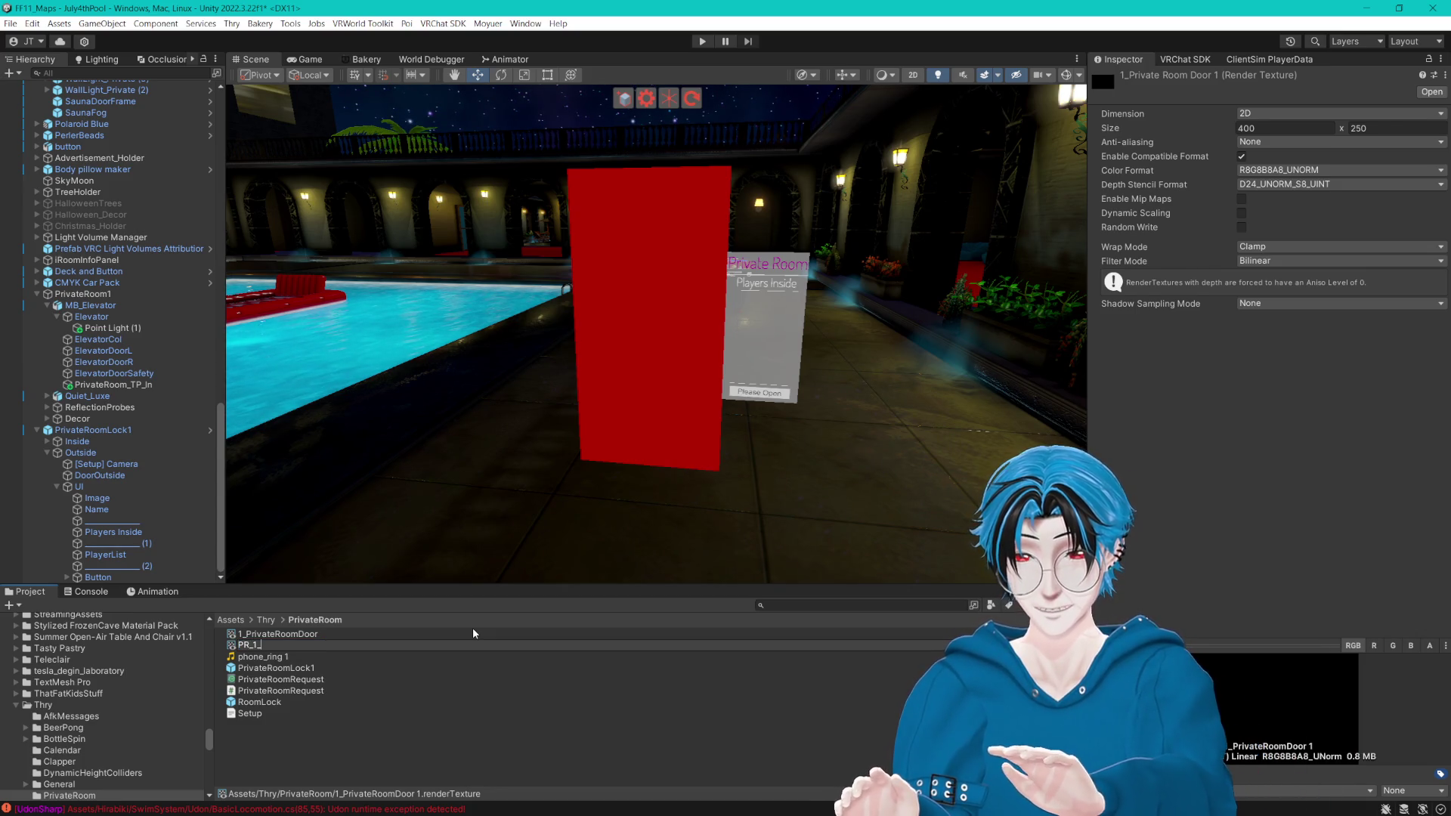
type("RT")
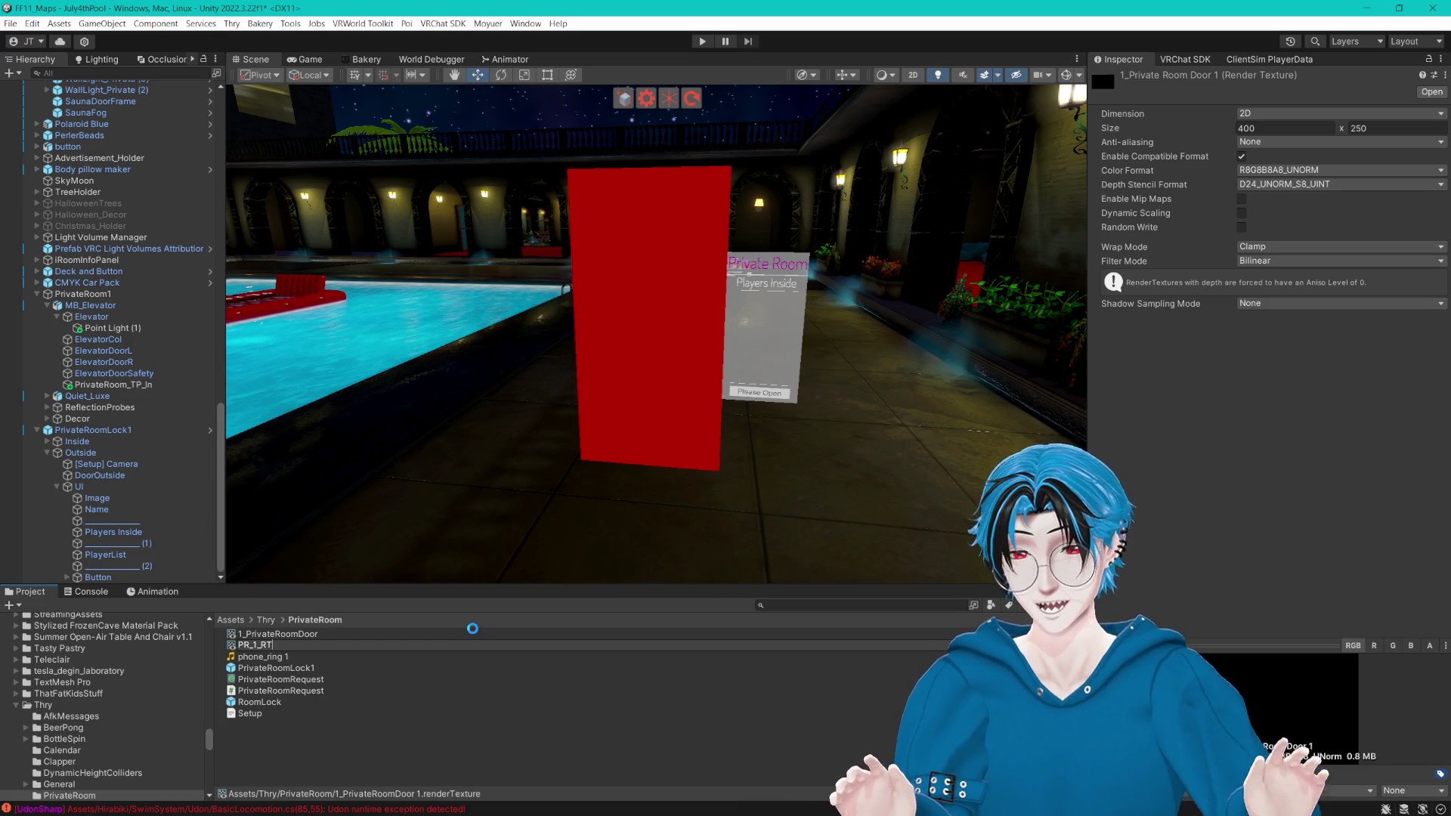
key("Return")
Step: Make more copies of PR_1_RT and rename them PR_2_RT 1 and PR_3_RT
key("ctrl+d")
key("ctrl+d")
left_click(257, 668)
left_click(257, 668)
left_click(257, 669)
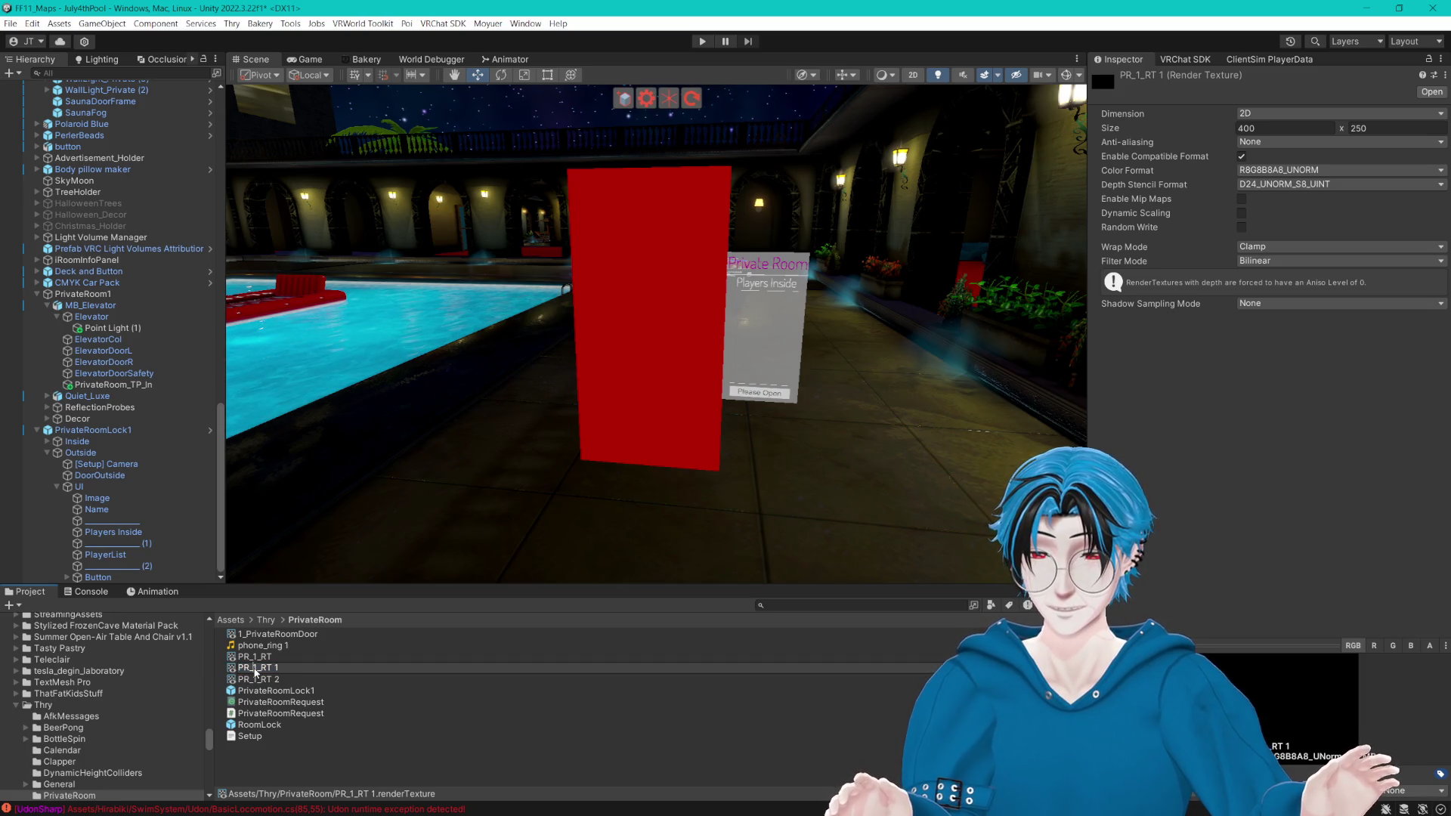
left_click(293, 669)
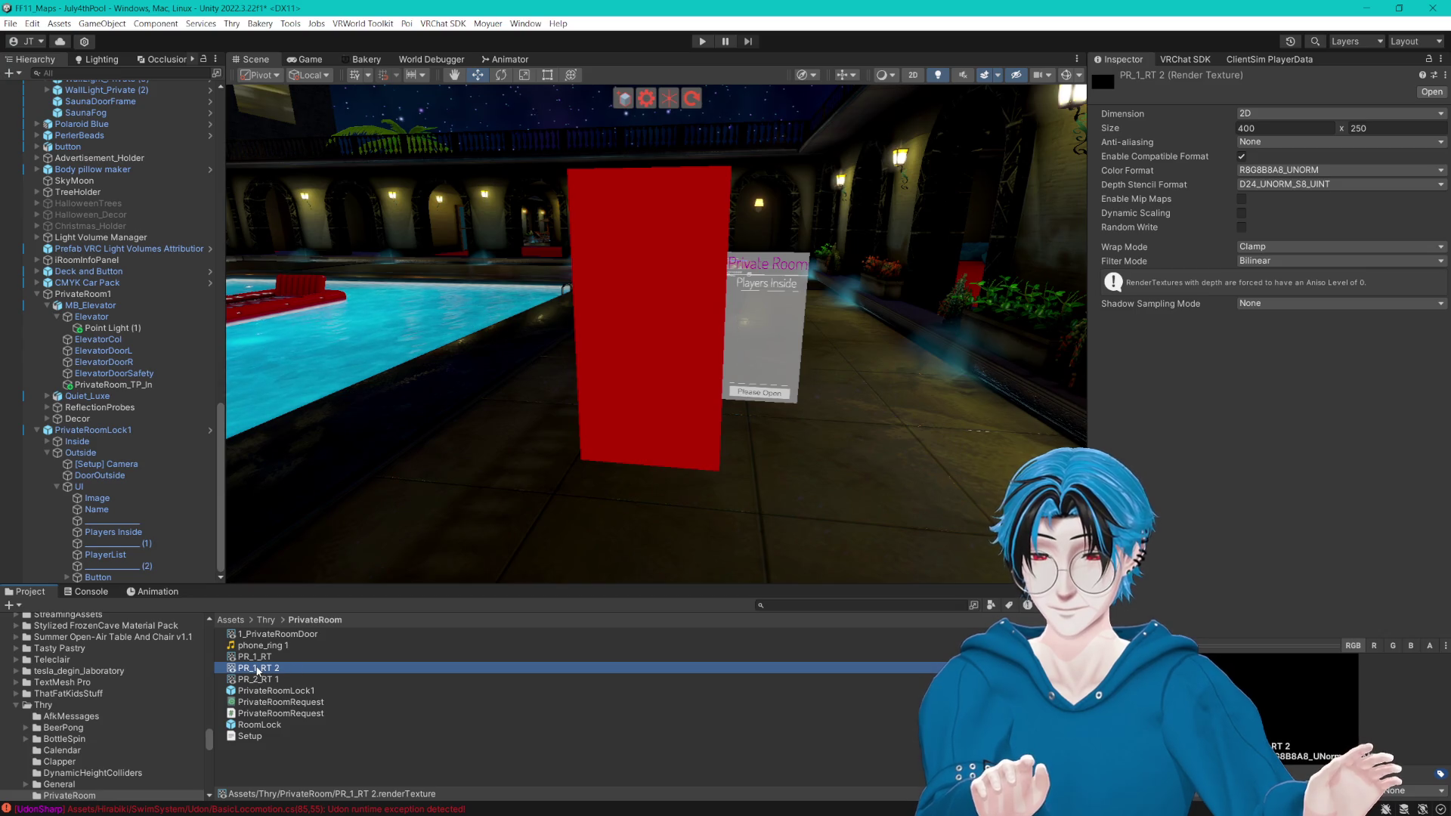
left_click(257, 668)
left_click(258, 668)
key("BackSpace")
type("3")
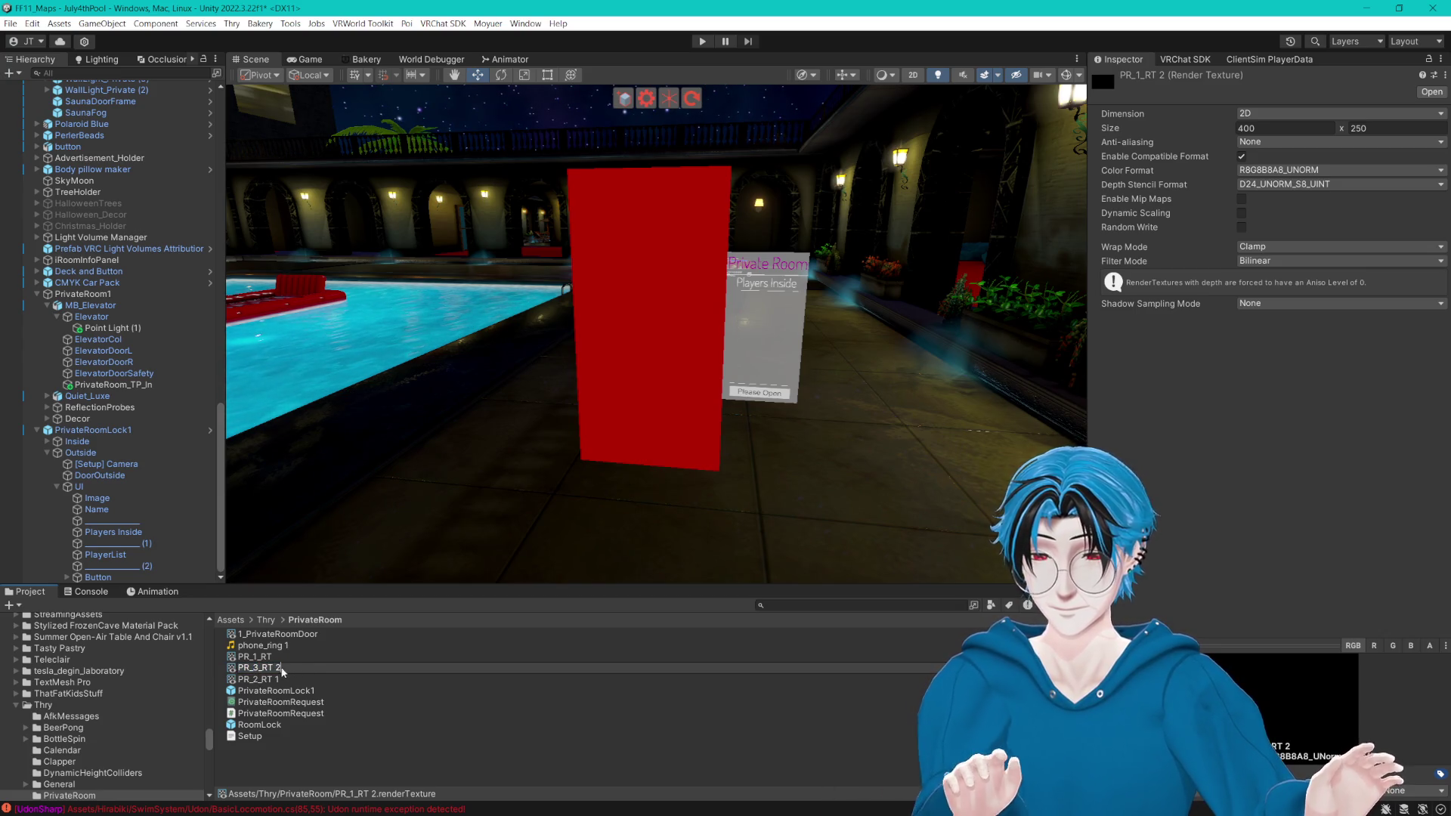
Step: Rename PR_2_RT 1 to PR_2_RT
left_click(256, 670)
left_click(280, 670)
double_click(278, 668)
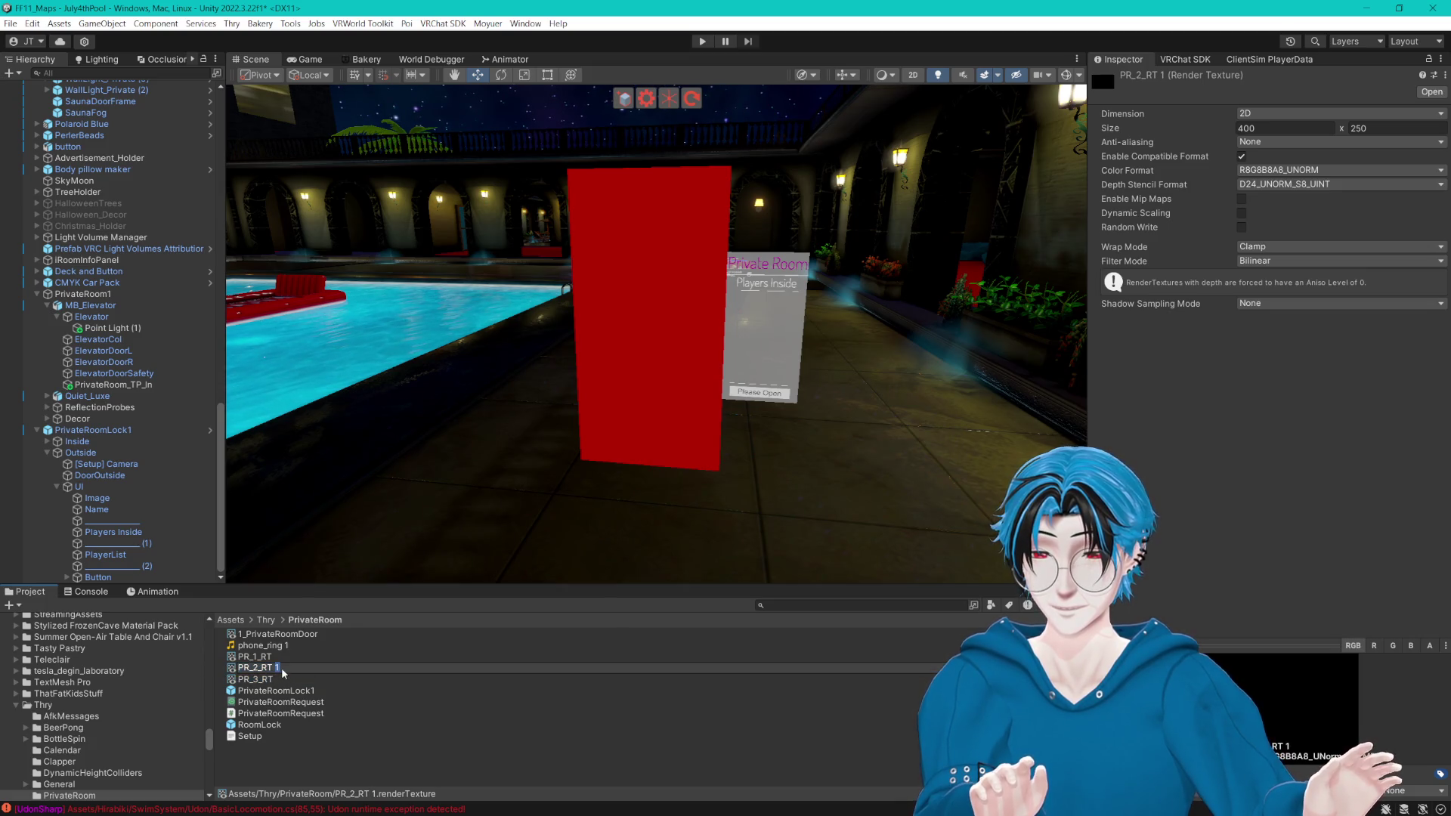
key("Return")
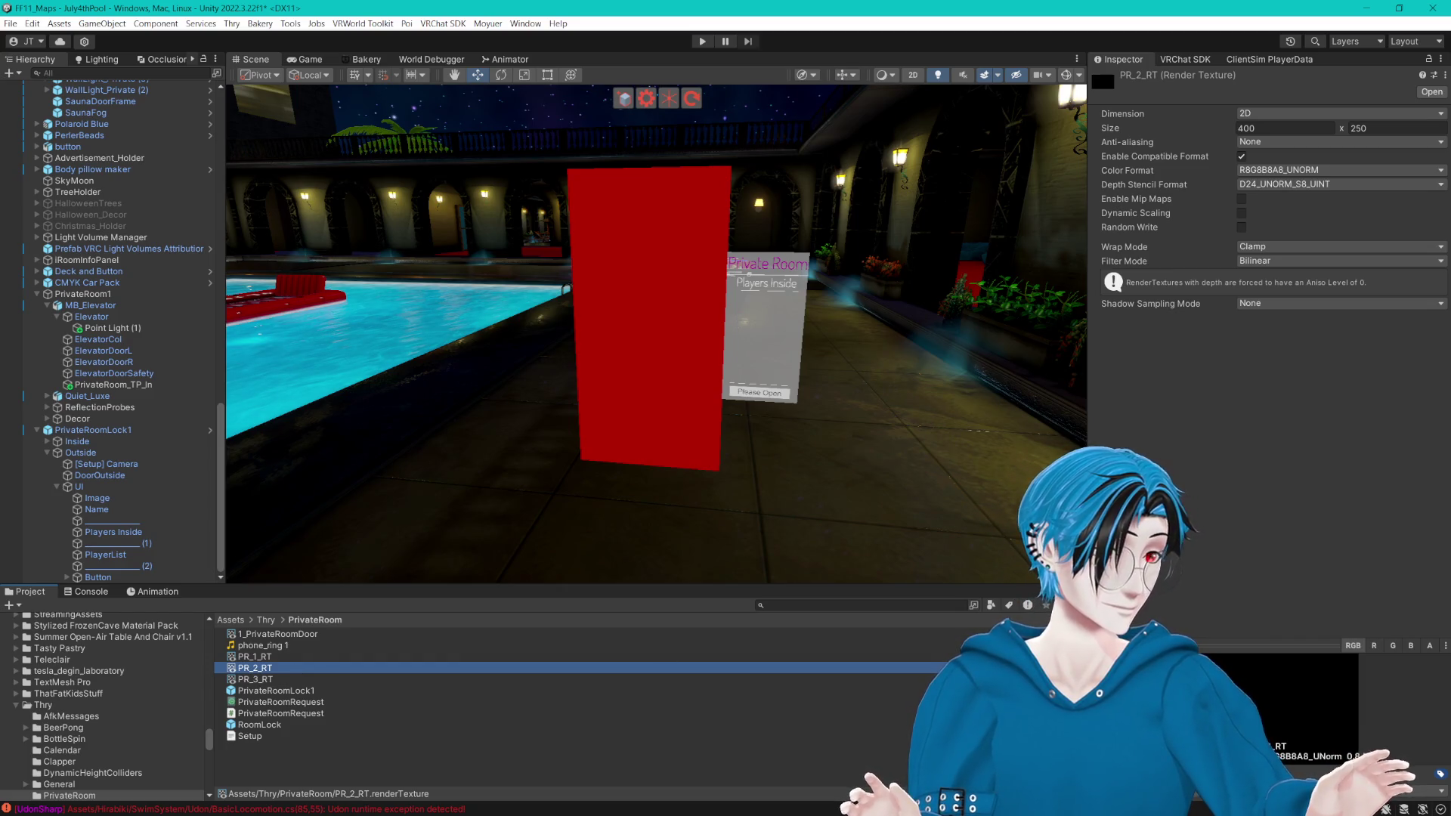
Step: Save the project and check the PR_1_RT and PR_3_RT textures
key("ctrl+s")
left_click(265, 680)
left_click(262, 668)
left_click(258, 657)
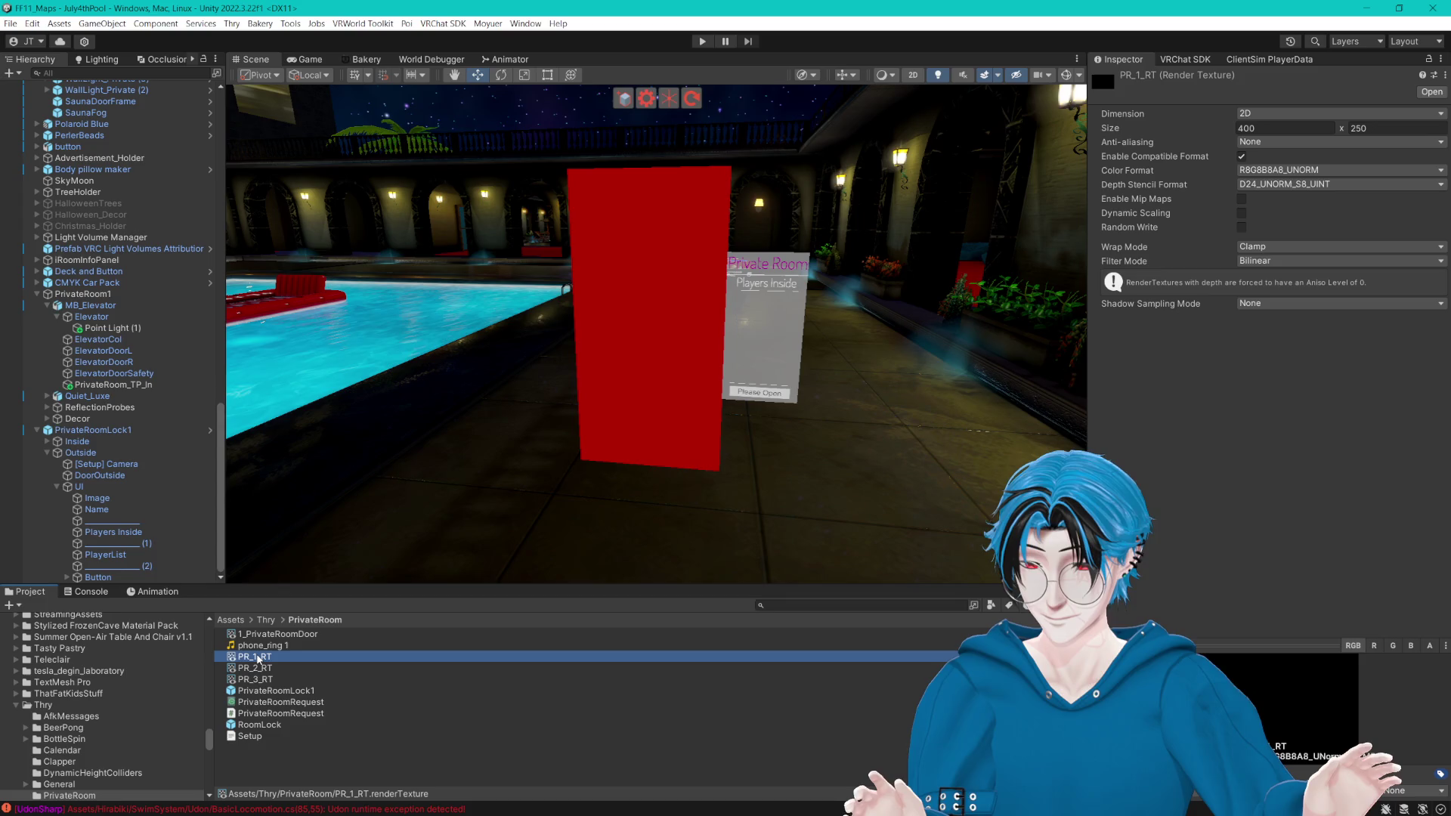
left_click(295, 680)
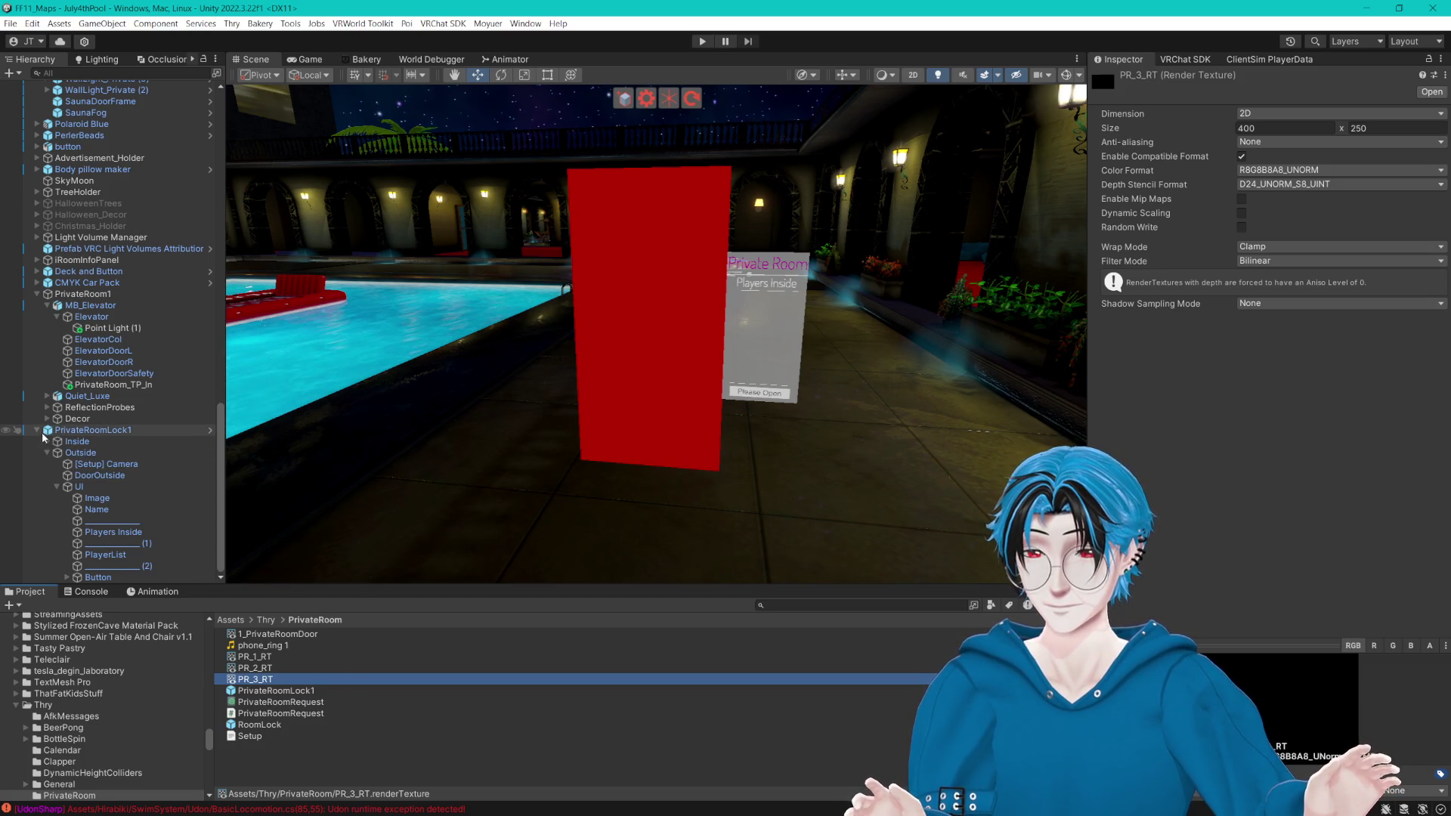
Step: Expand PrivateRoomLock1 and drag PR_1_RT into the inside [Setup] Photo's Raw Image texture
left_click(37, 431)
left_click(37, 578)
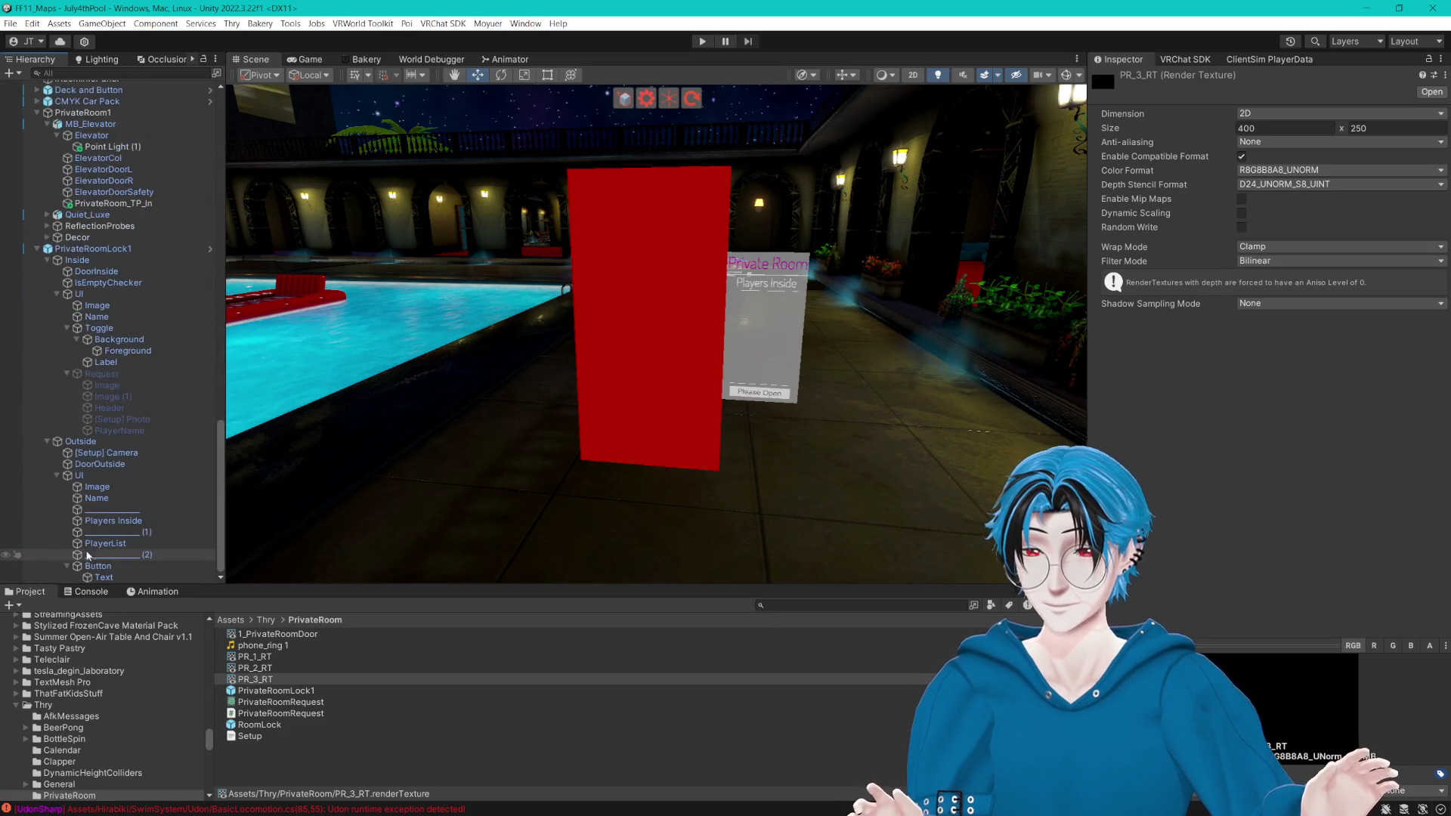
left_click(123, 422)
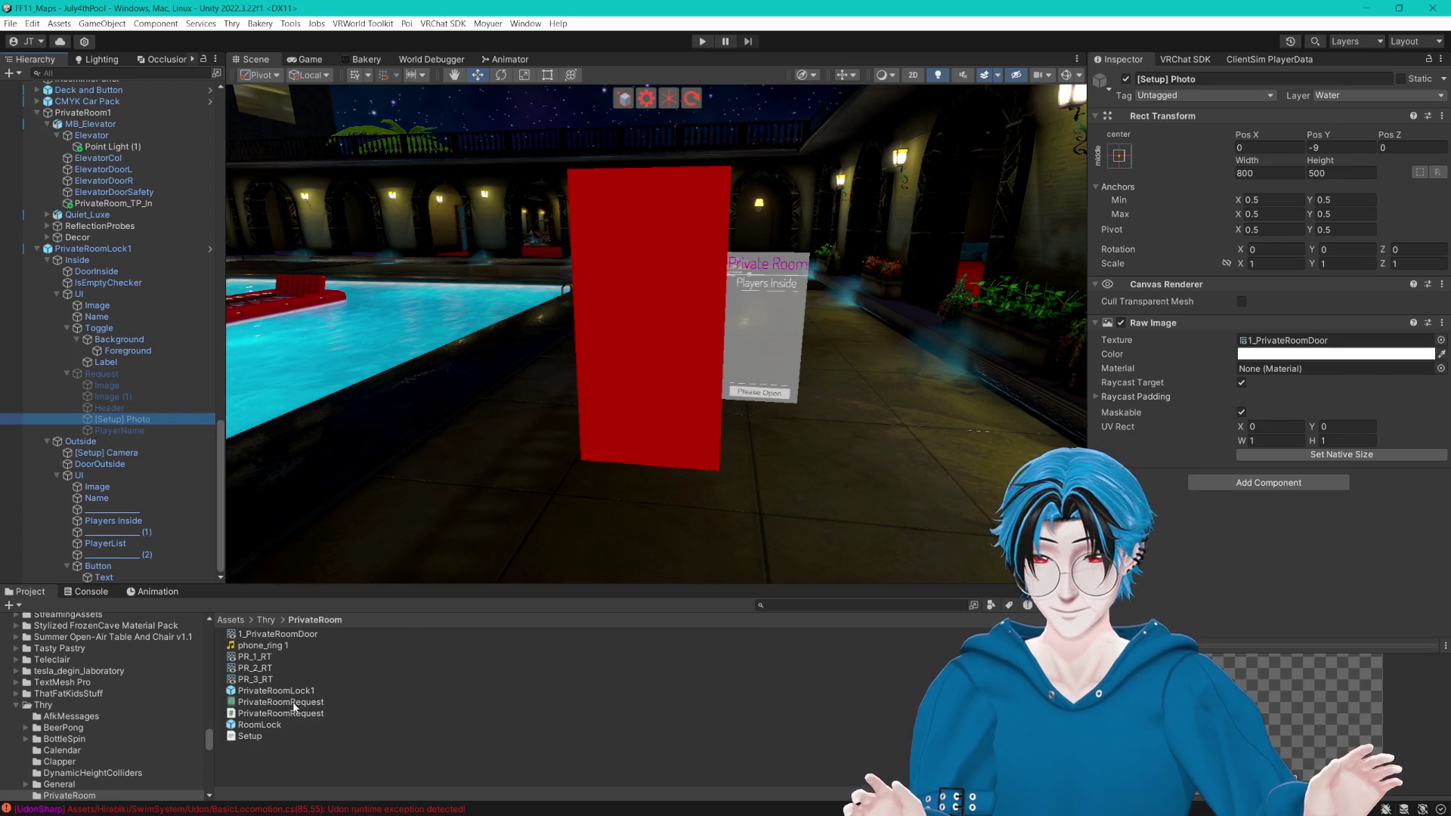
left_click_drag(246, 662, 1338, 350)
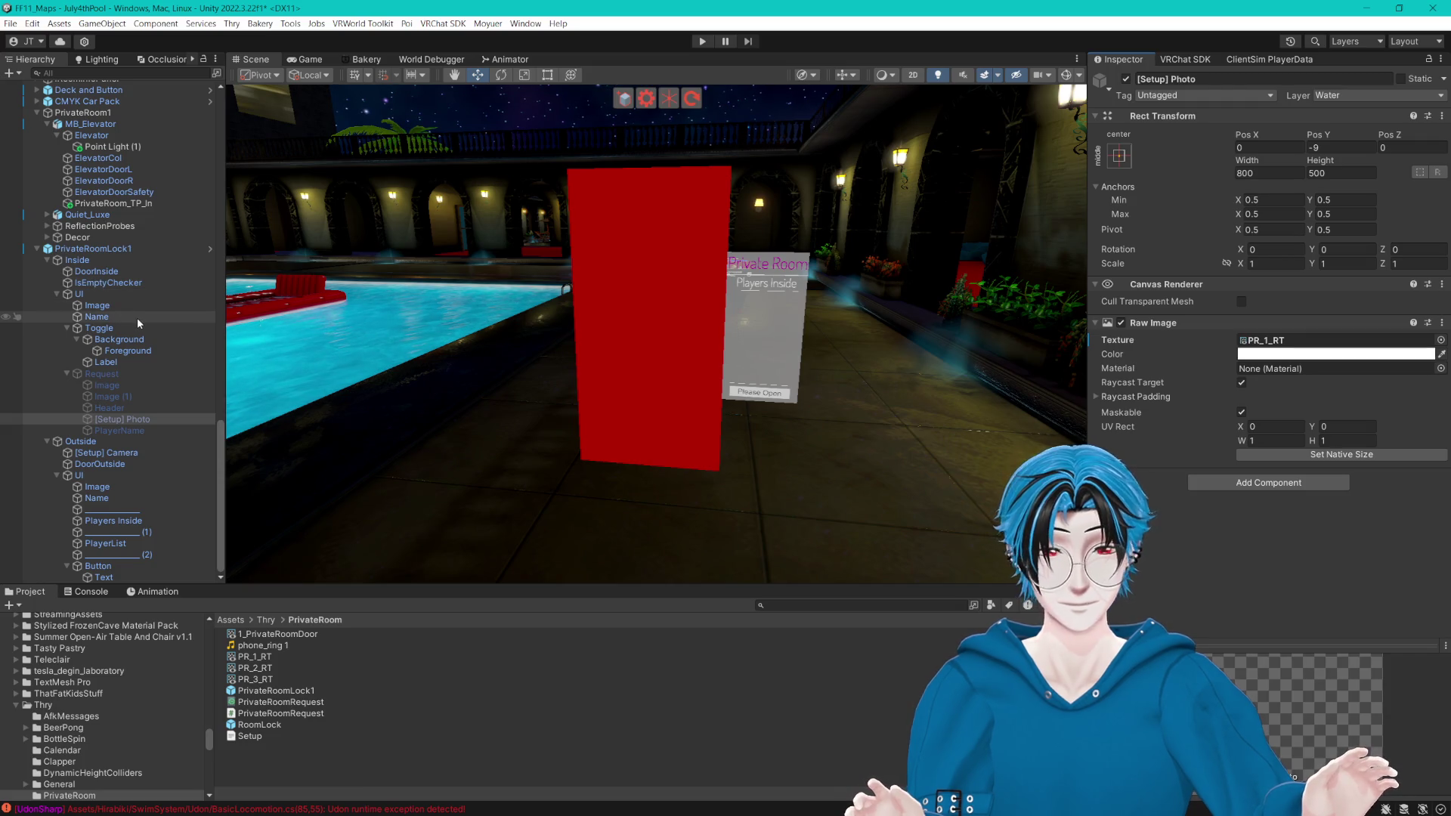
Step: Review the Request Header, background and triangle images, and confirm [Setup] Photo uses PR_1_RT
left_click(119, 409)
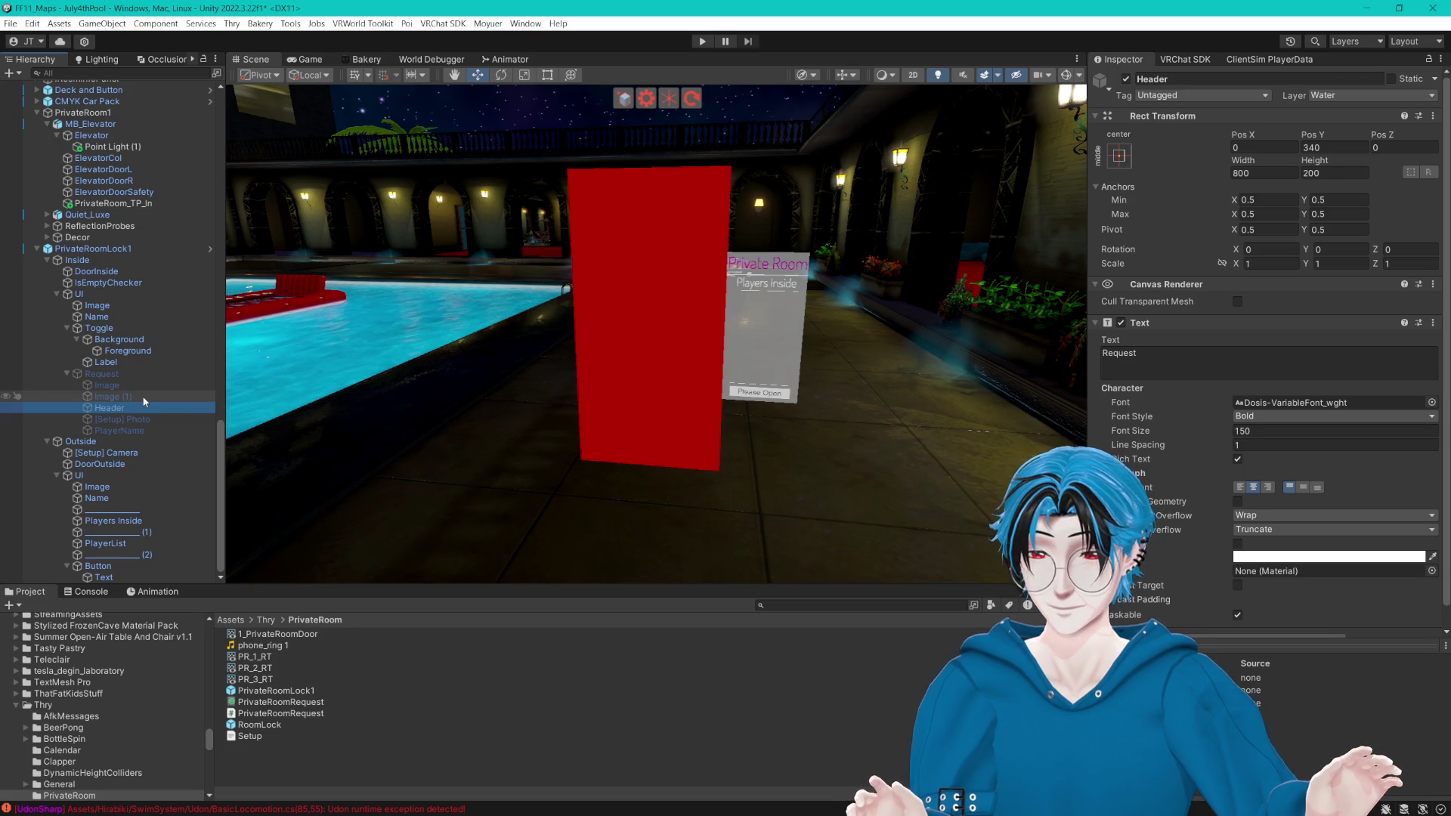
left_click(249, 737)
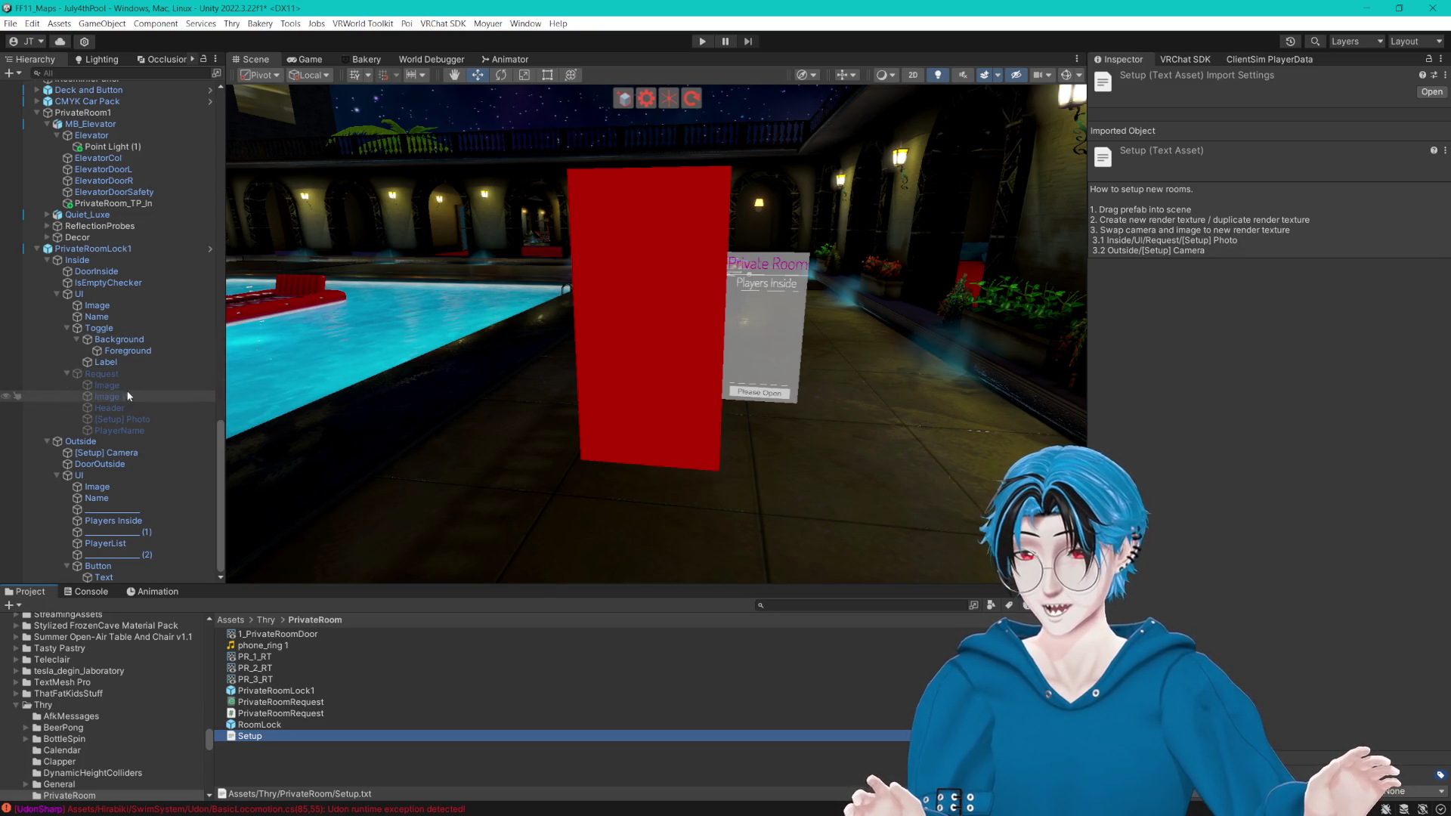
left_click(156, 385)
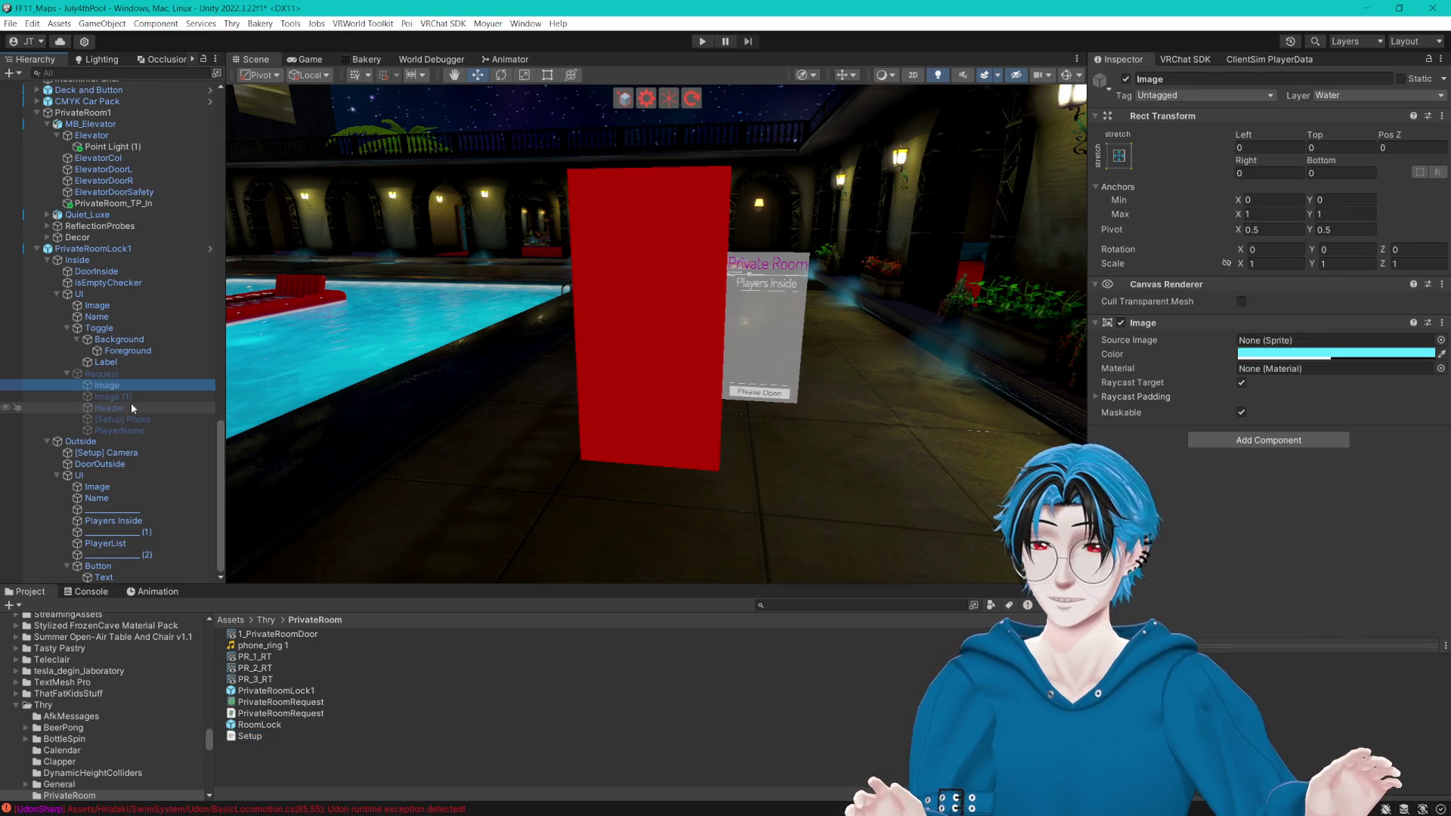
left_click(137, 399)
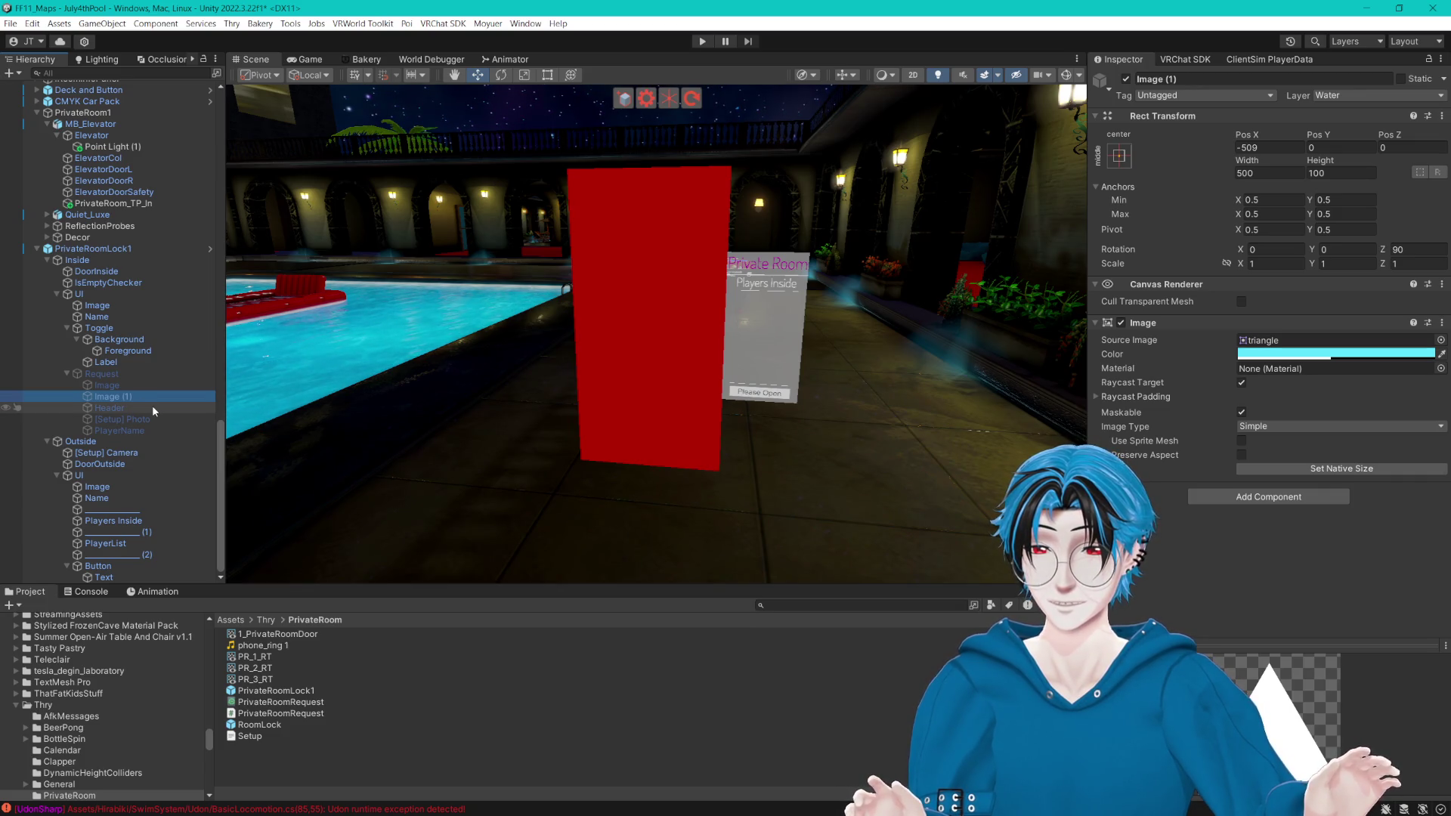
left_click(129, 419)
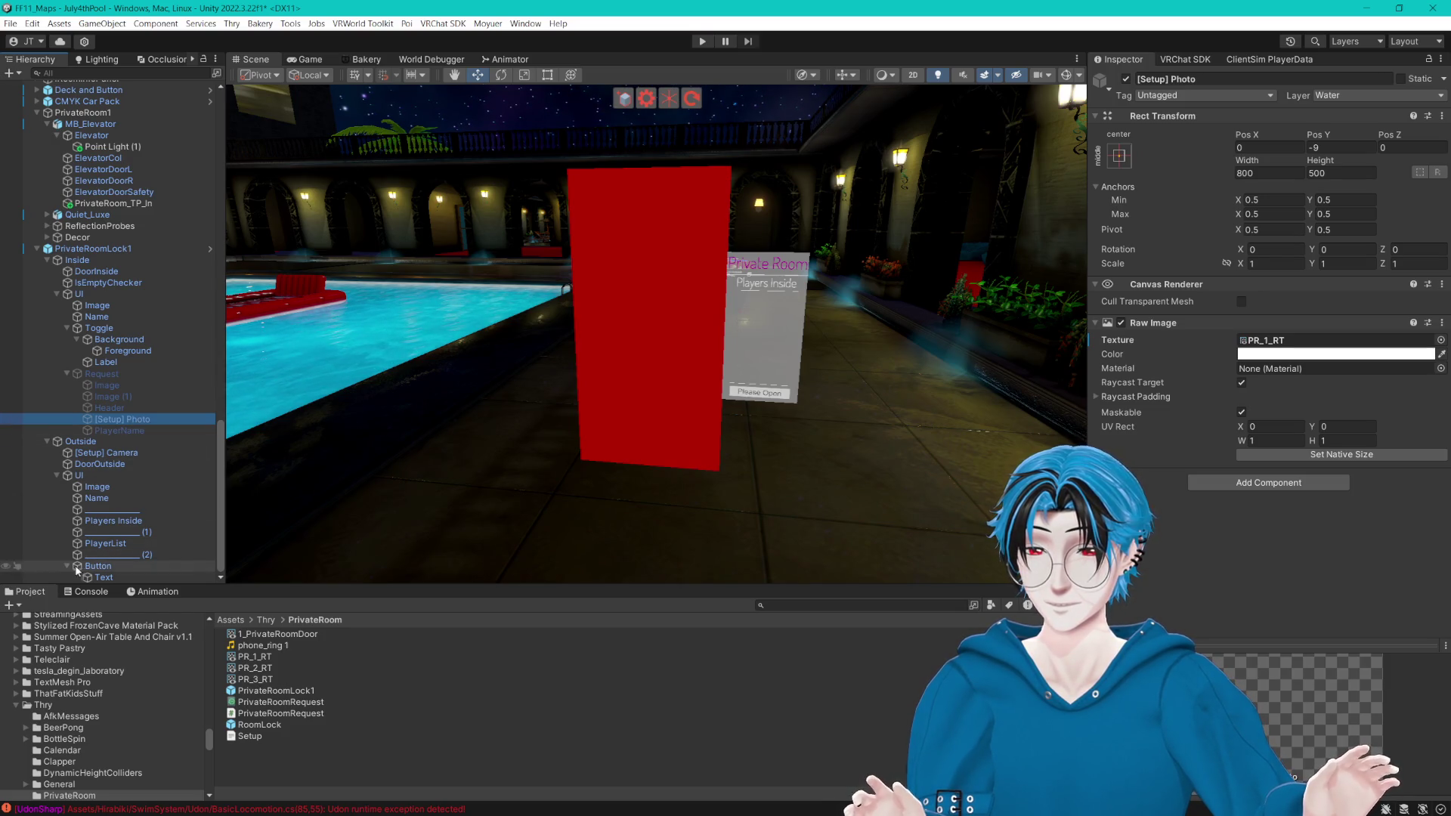
Step: Inspect the outside Players Inside text, divider line, PlayerList and Image objects
left_click(129, 522)
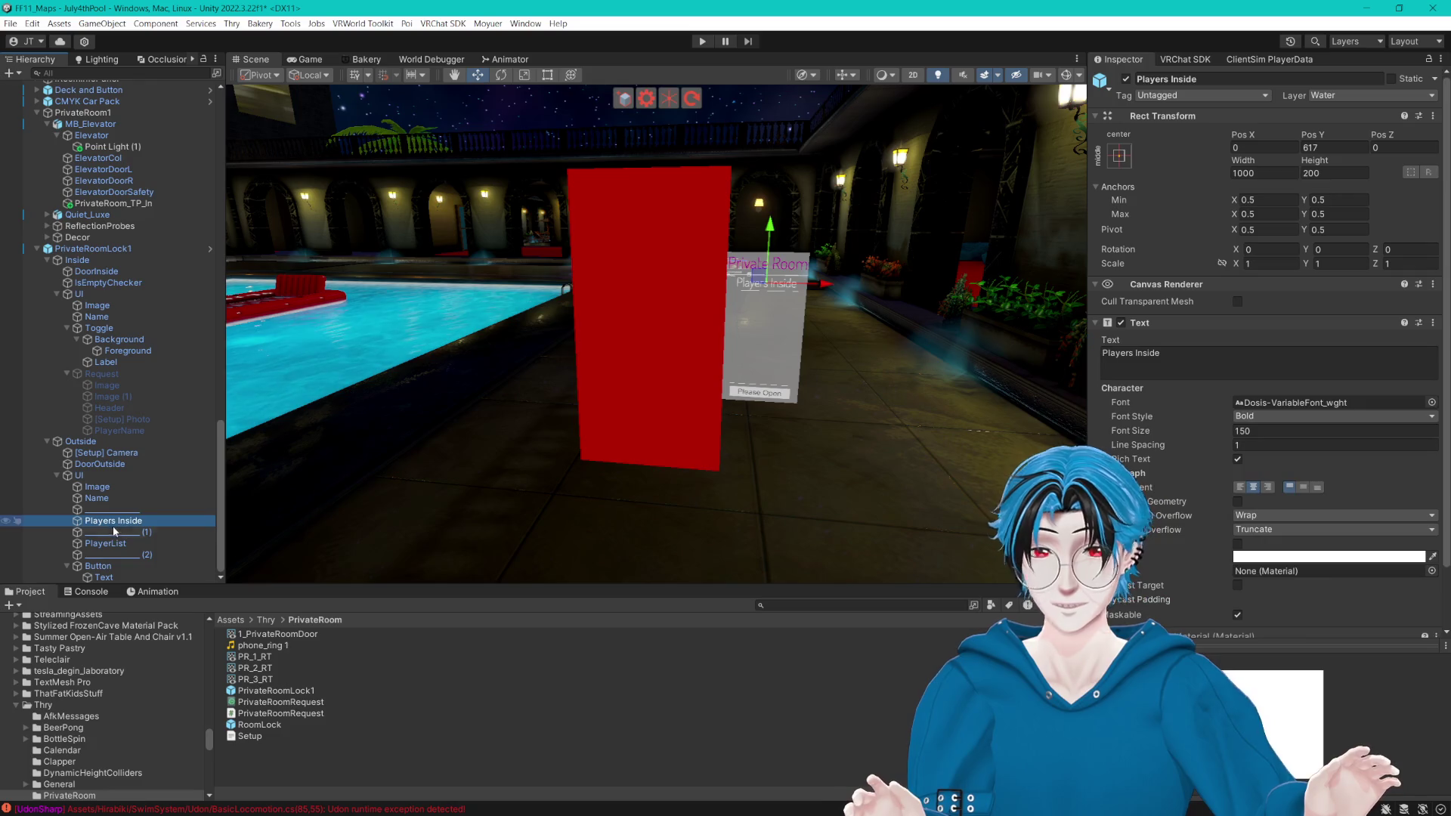
left_click(106, 532)
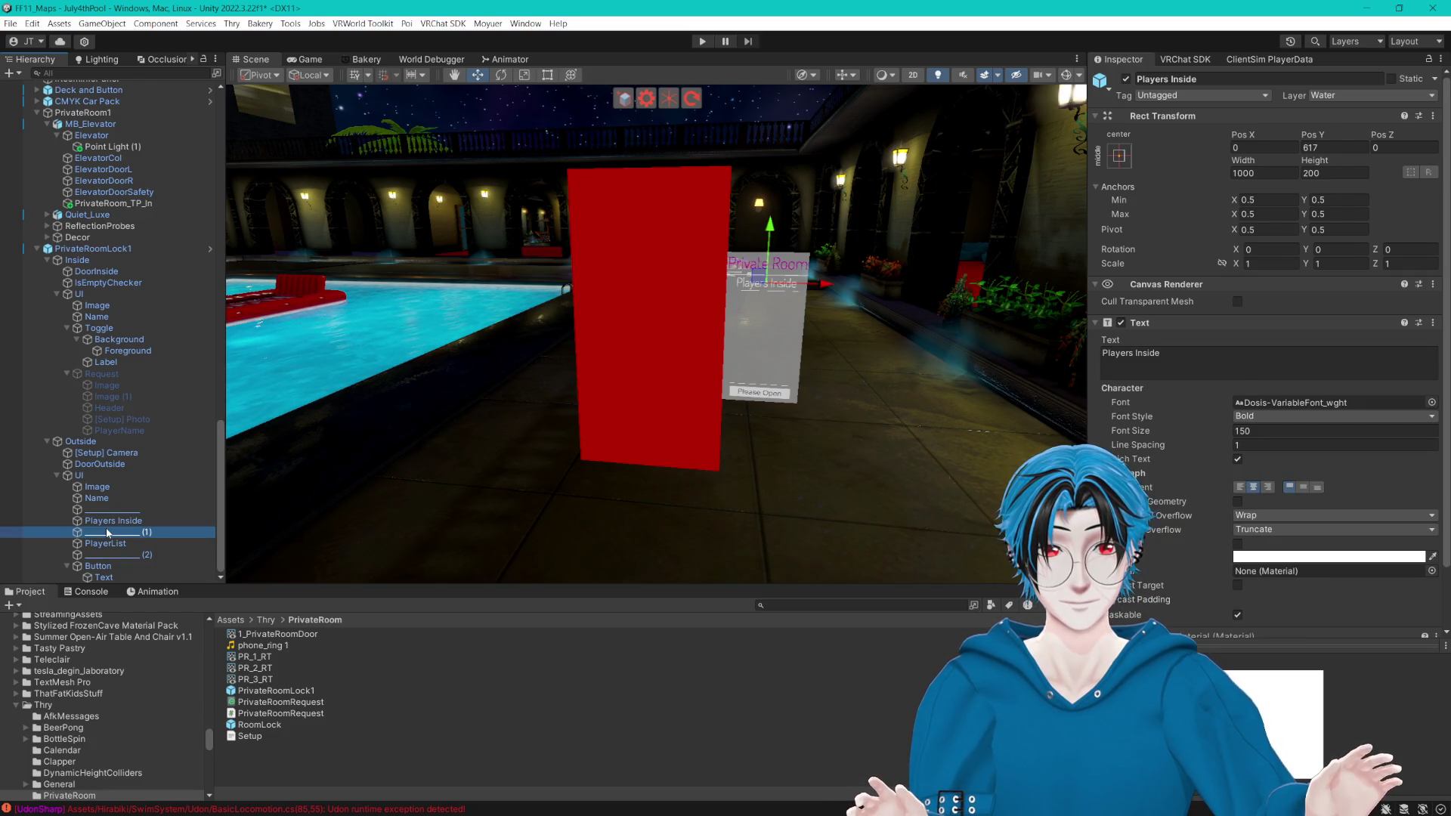
key("Down")
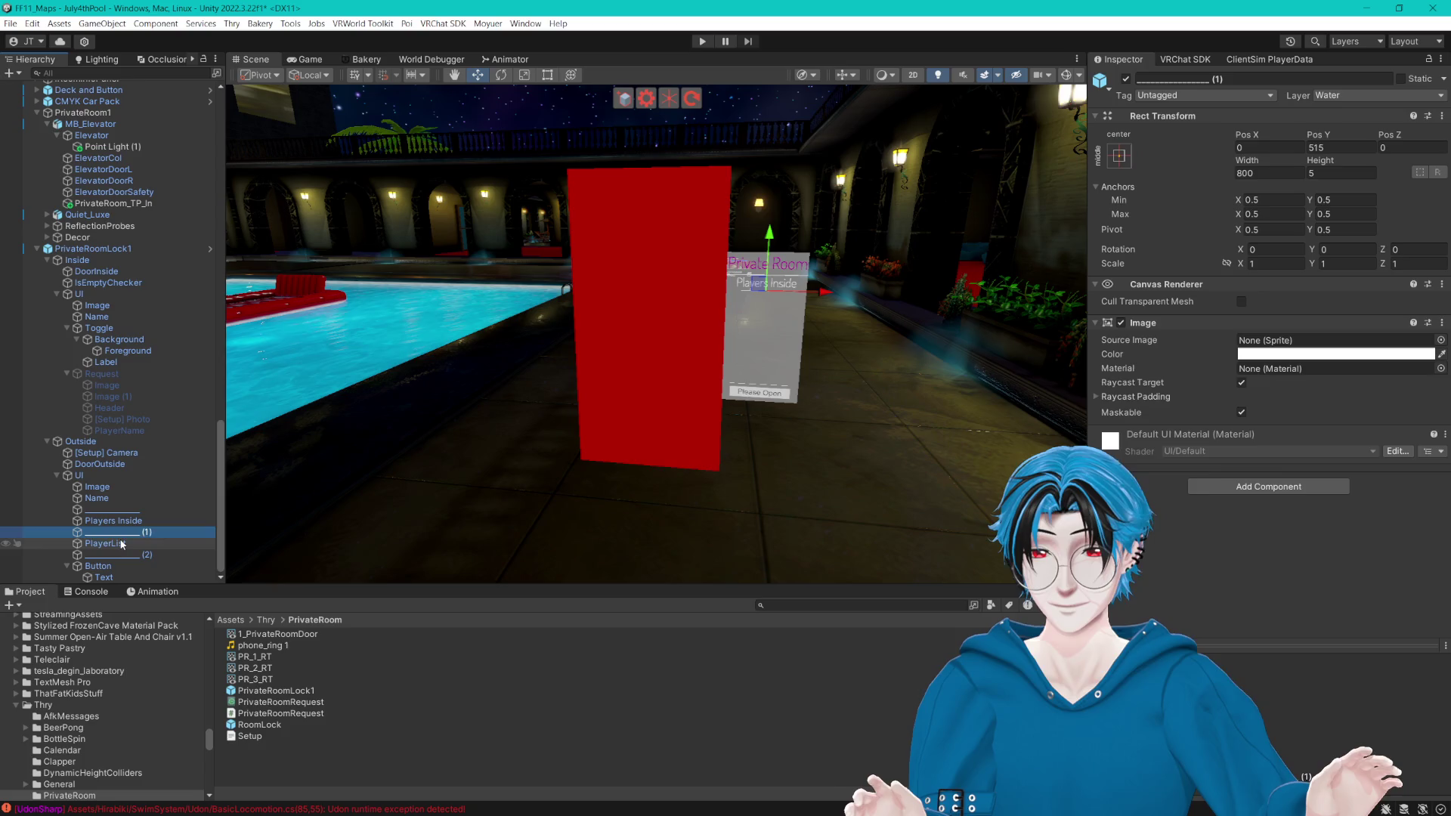
left_click(104, 491)
Step: Inspect the outside UI canvas, the Inside group, DoorInside and the inside UI canvas
left_click(100, 478)
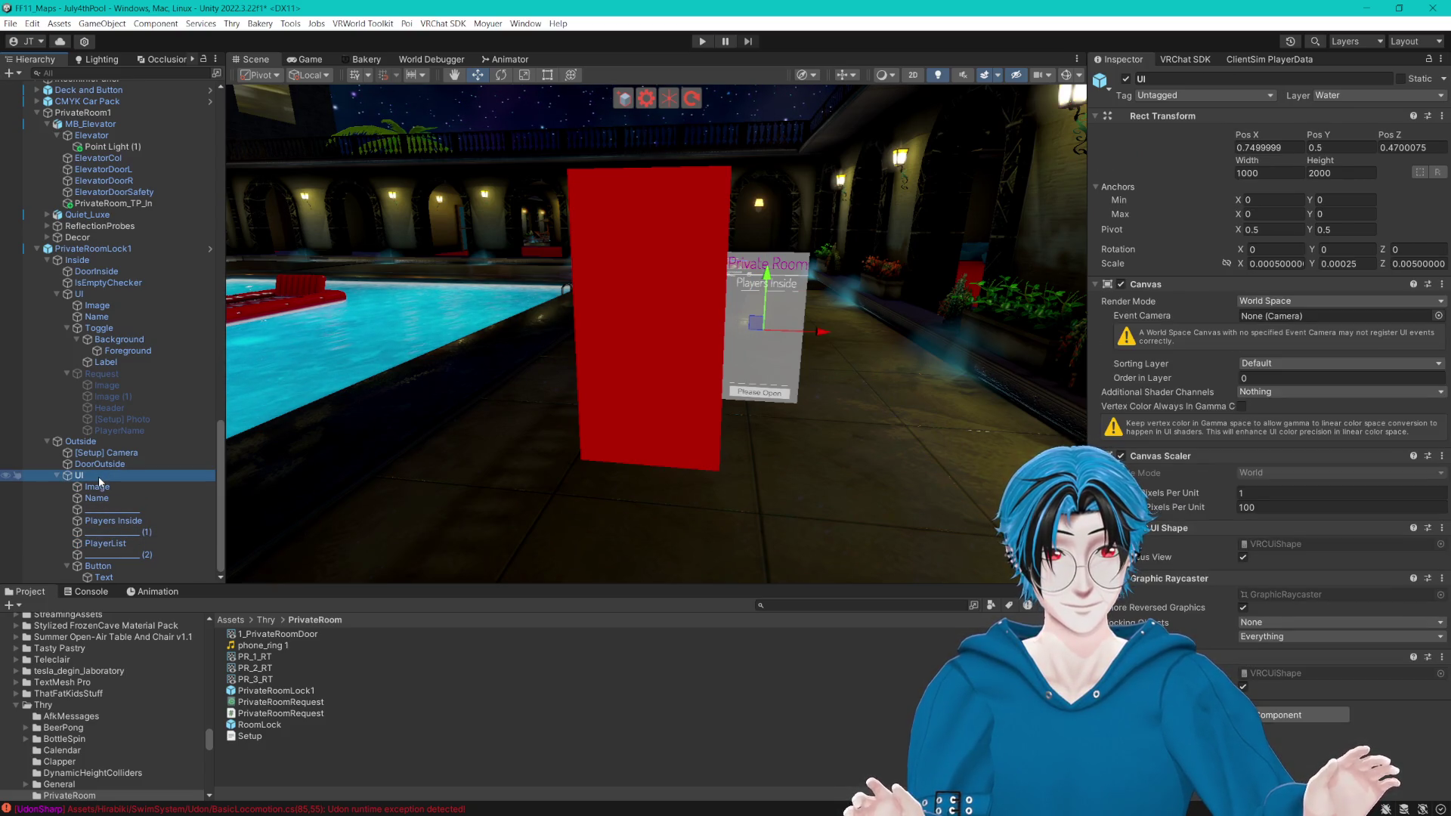
left_click(102, 260)
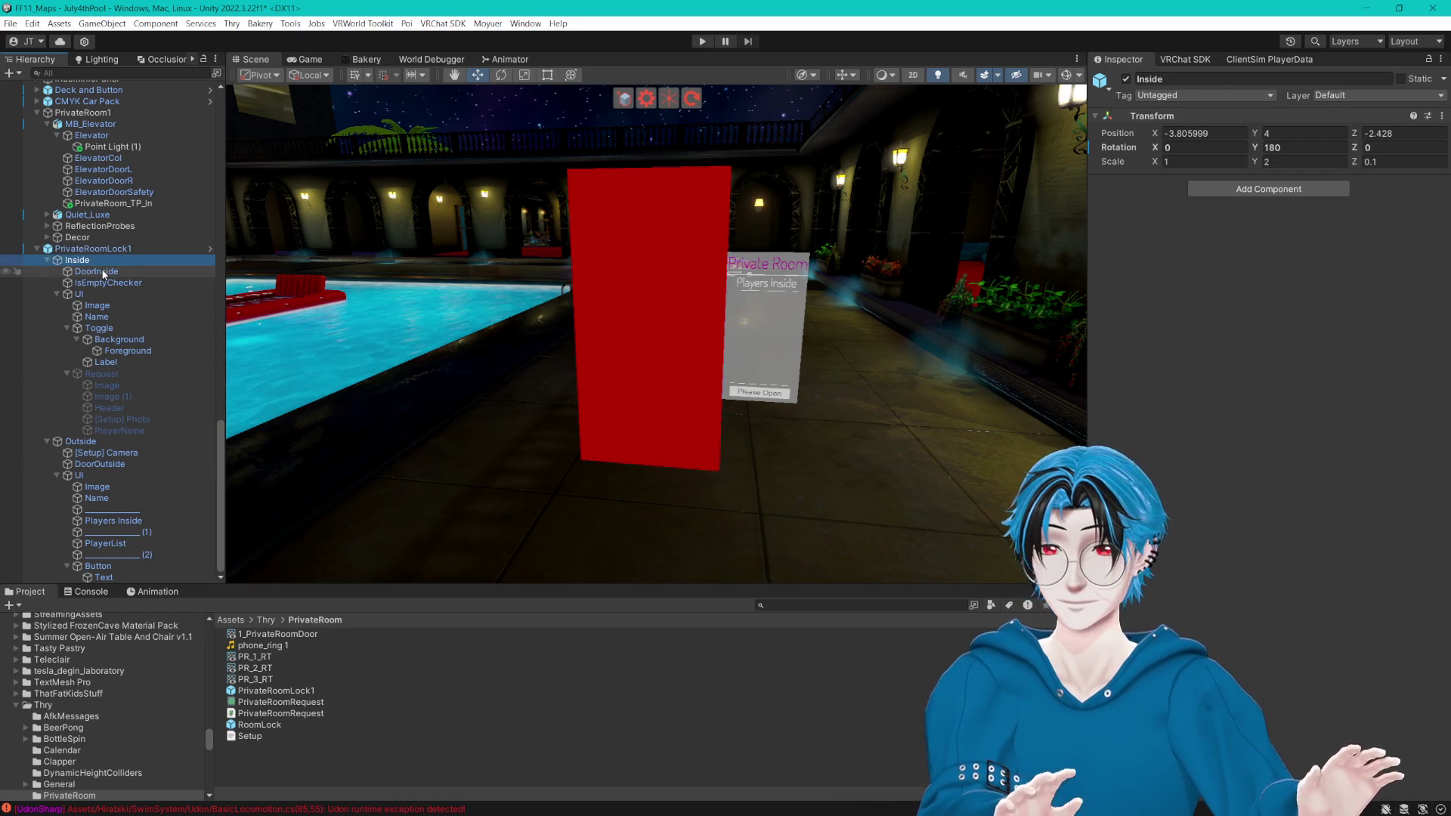
left_click(104, 274)
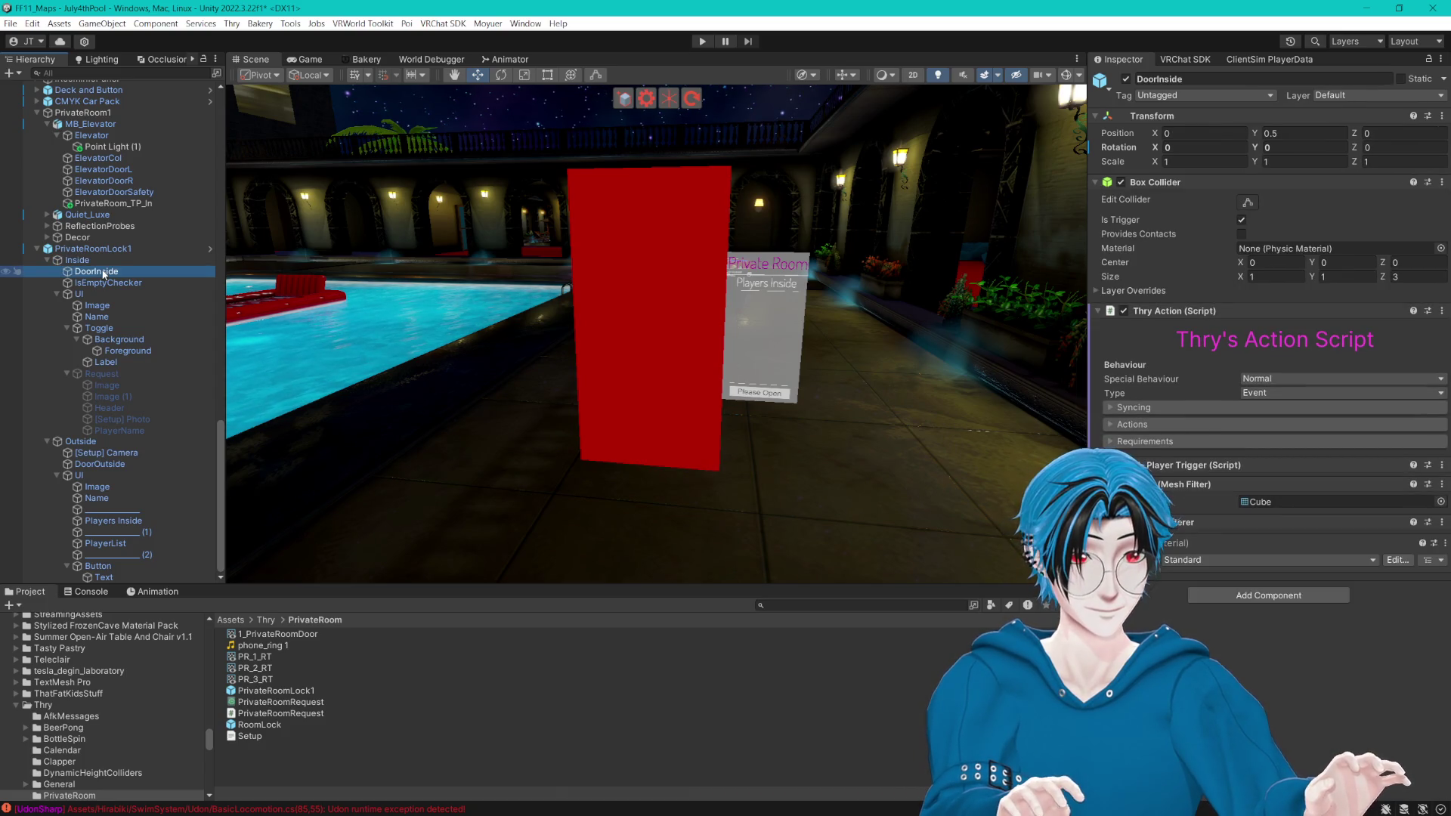
key("Down")
key("Down")
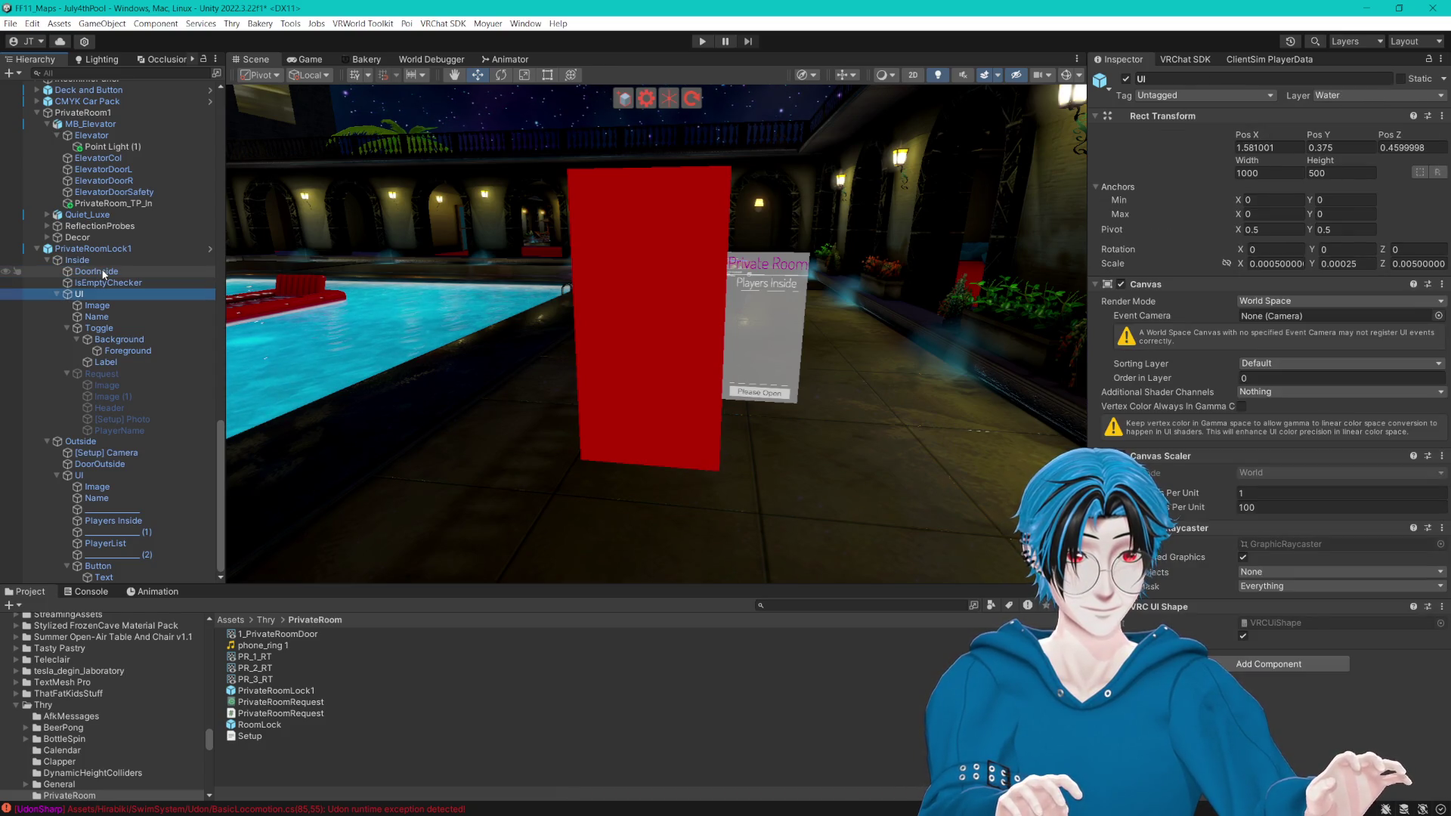
Step: Step through the inside Image, Name, Toggle, Background and Foreground objects, and reopen the Setup notes
key("Down")
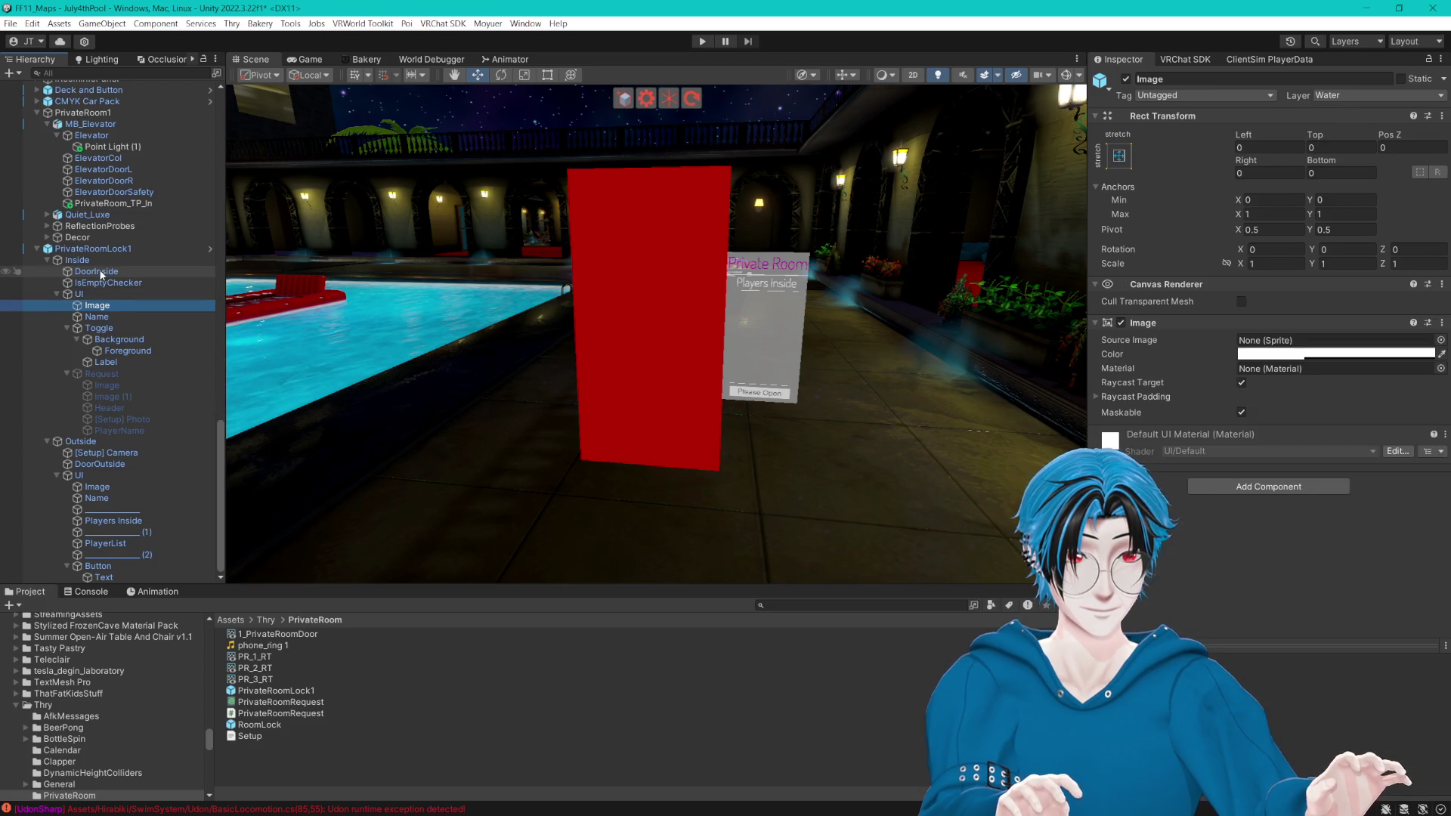
key("Down")
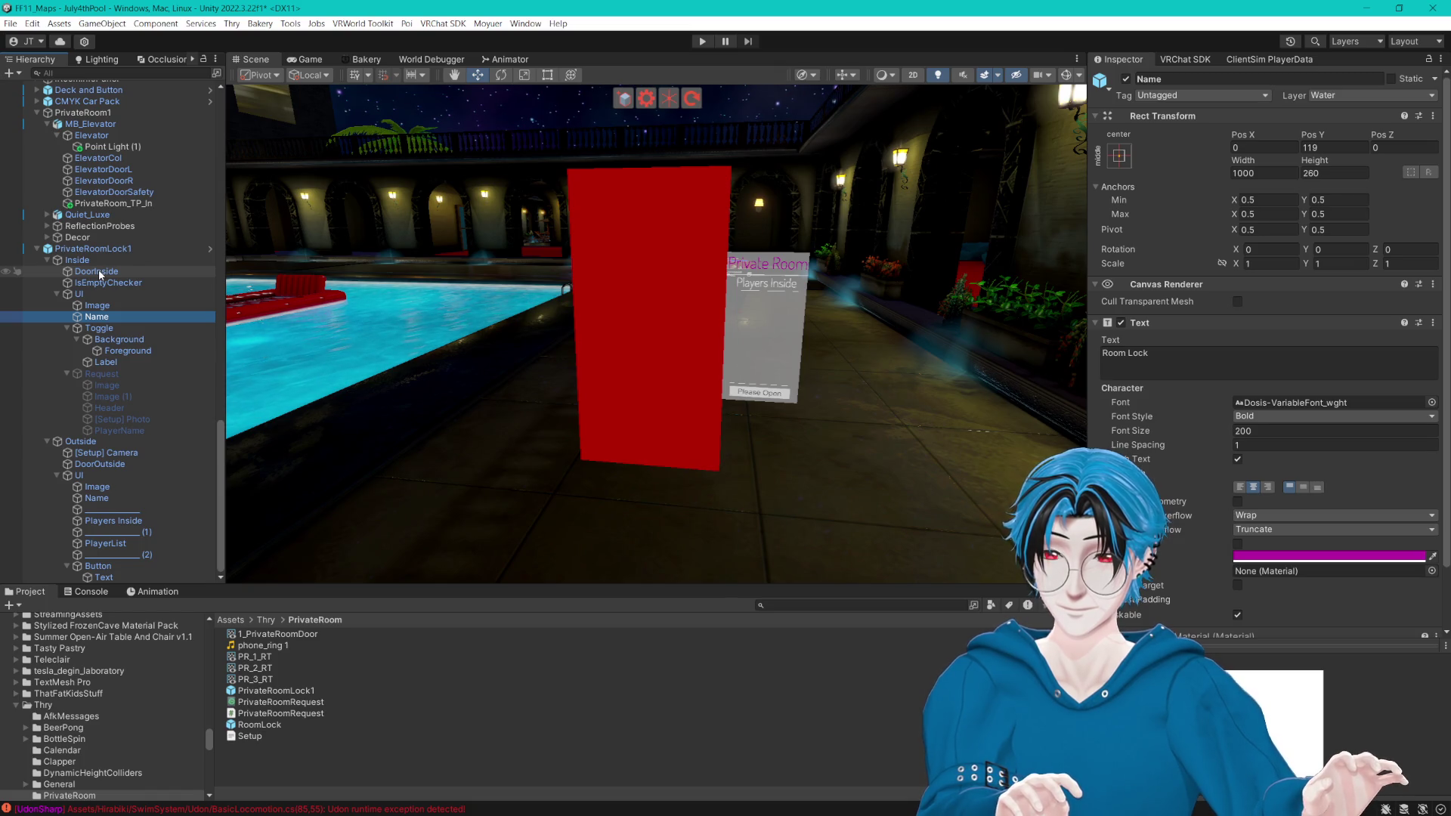
key("Down")
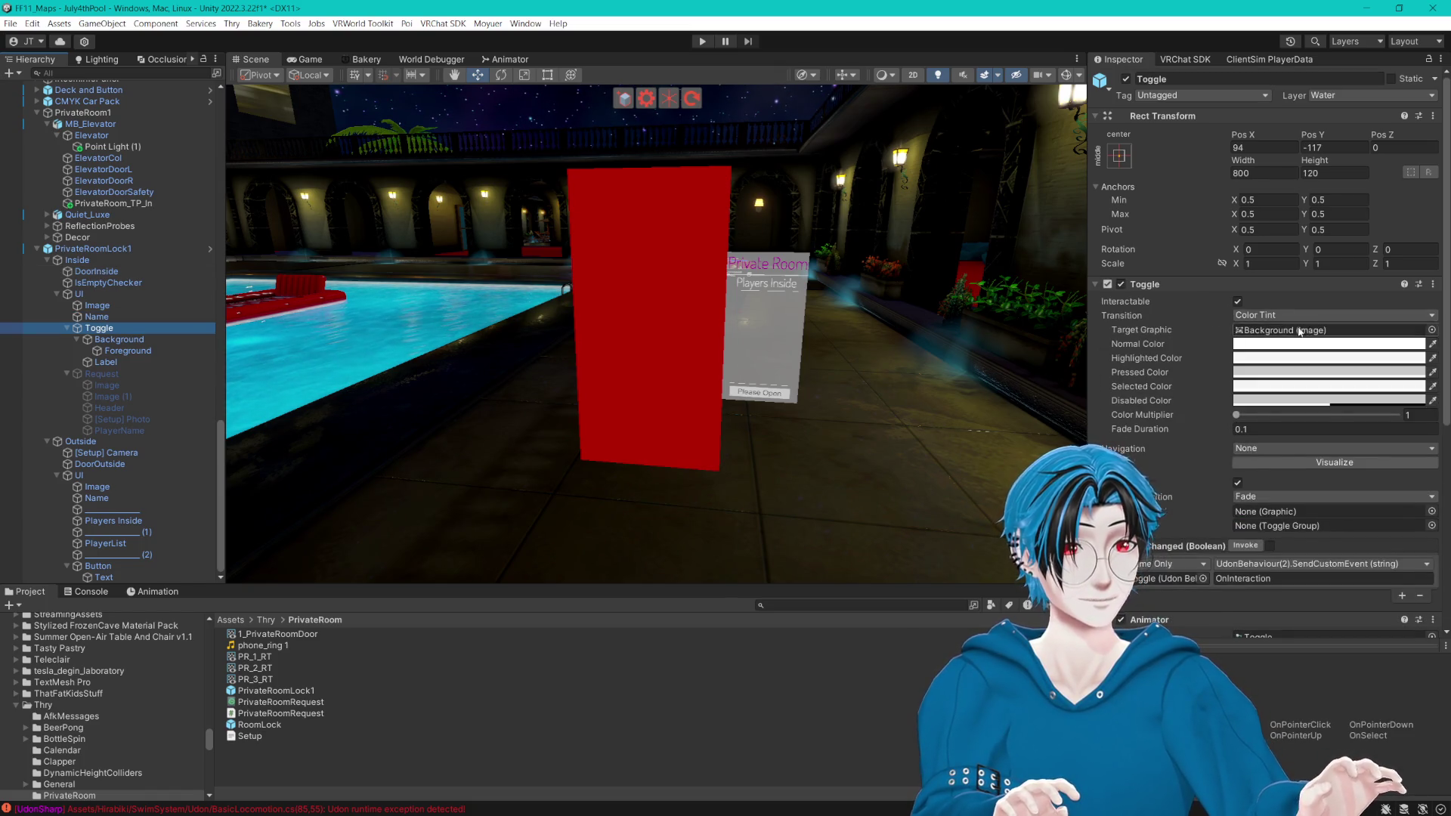
scroll(1254, 327, "down", 5)
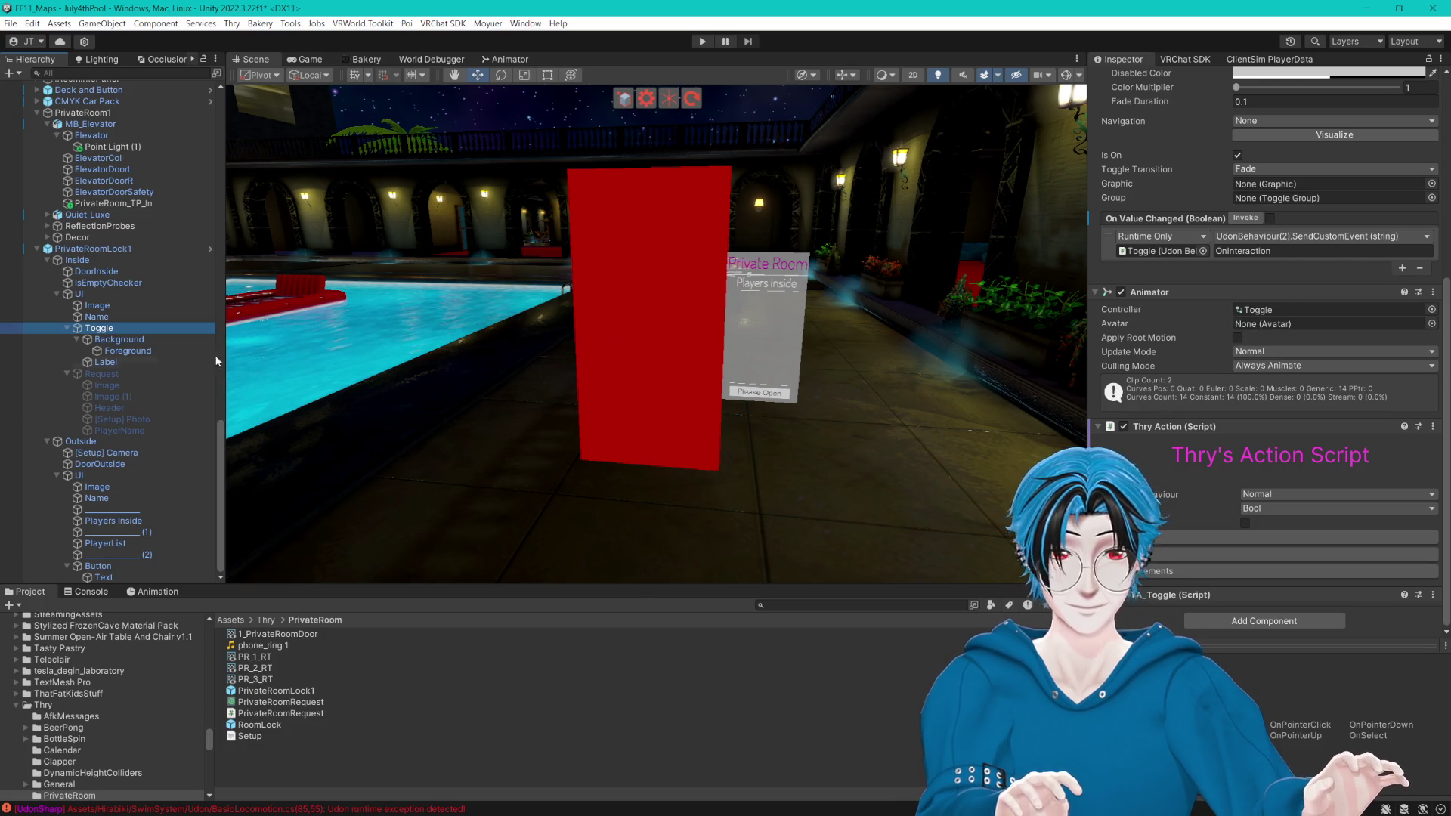
left_click(152, 338)
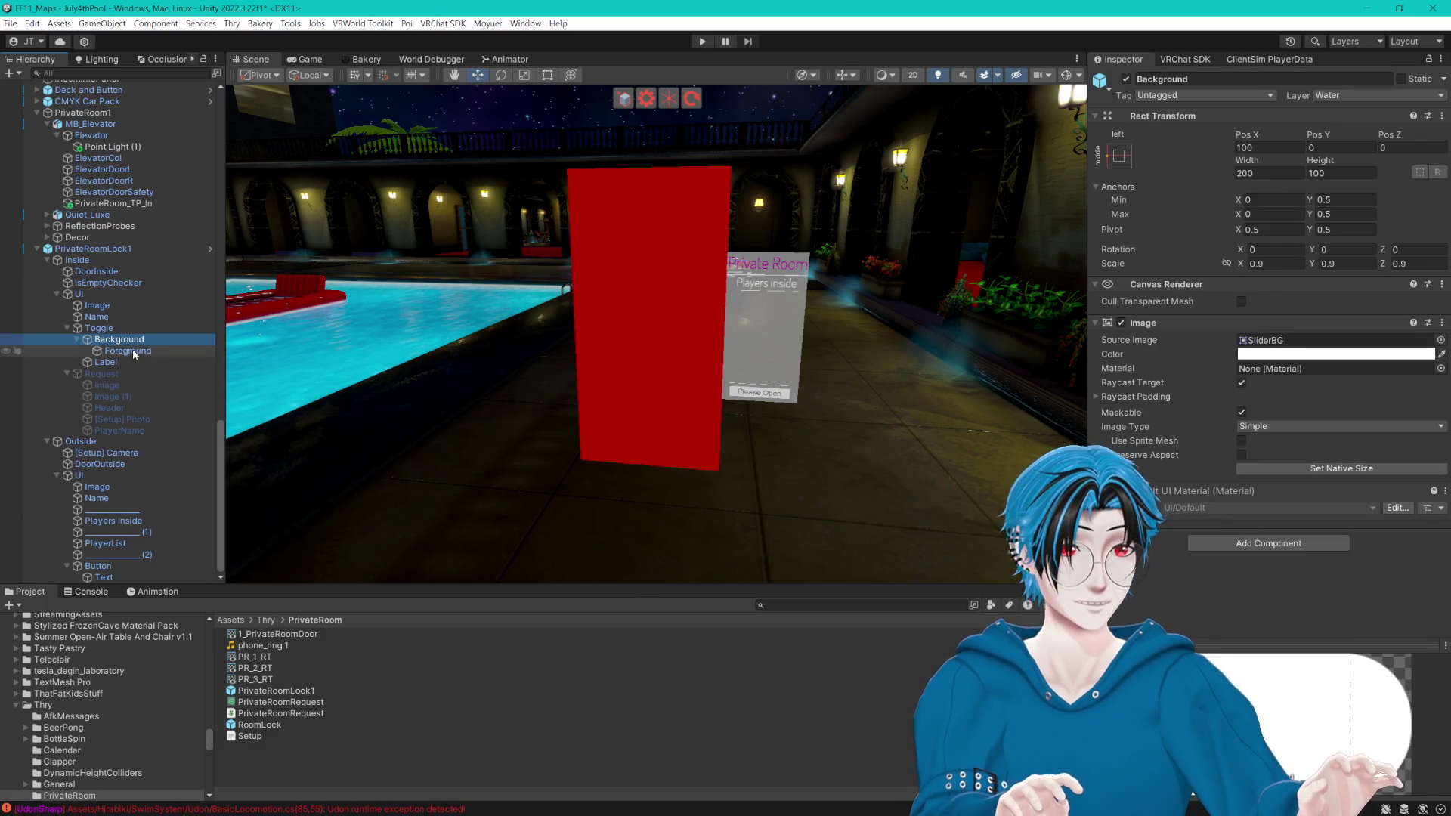
left_click(133, 351)
left_click(277, 737)
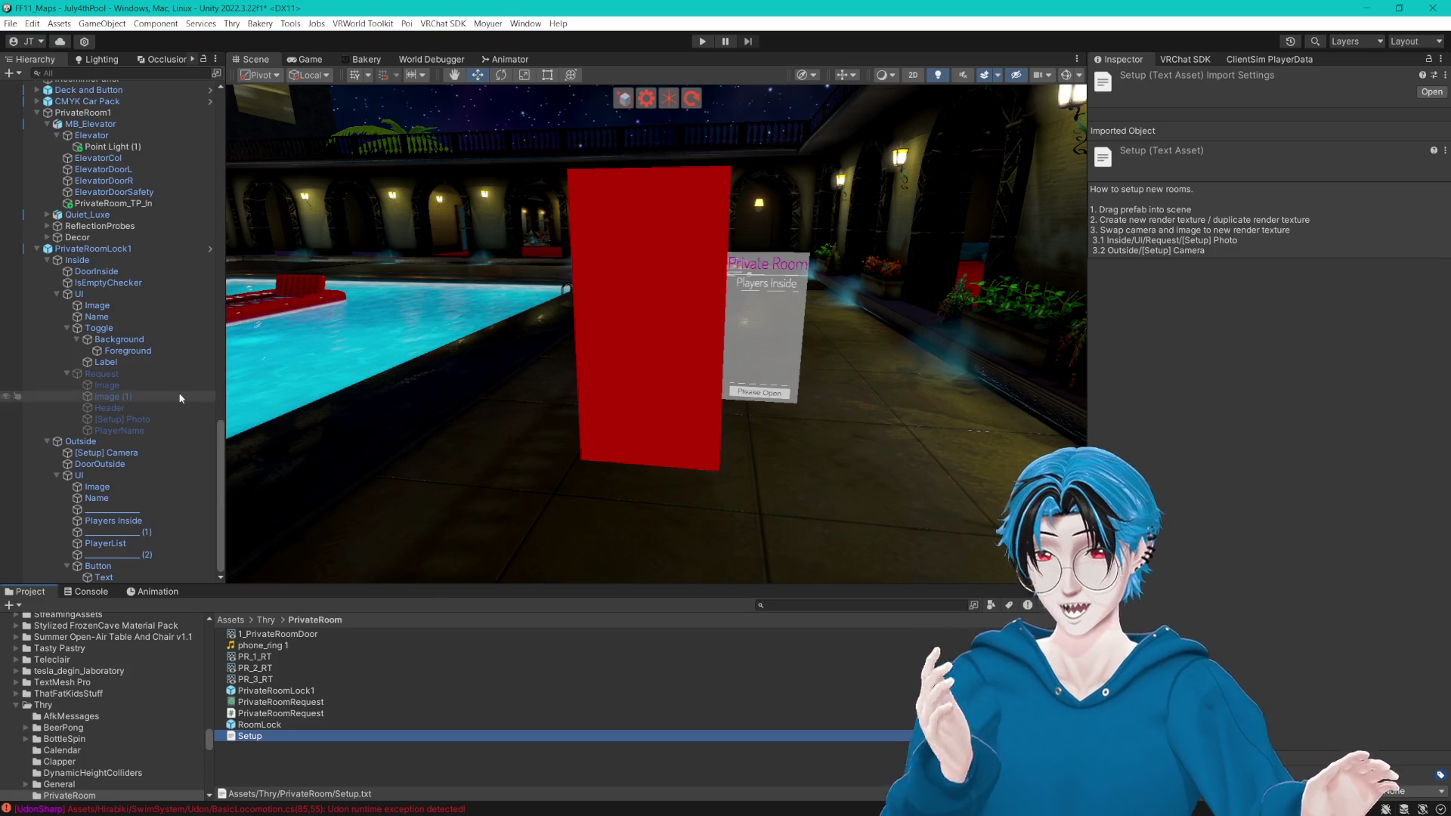
Step: Drag PR_1_RT into the outside [Setup] Camera's Target Texture field
left_click(156, 409)
left_click(114, 453)
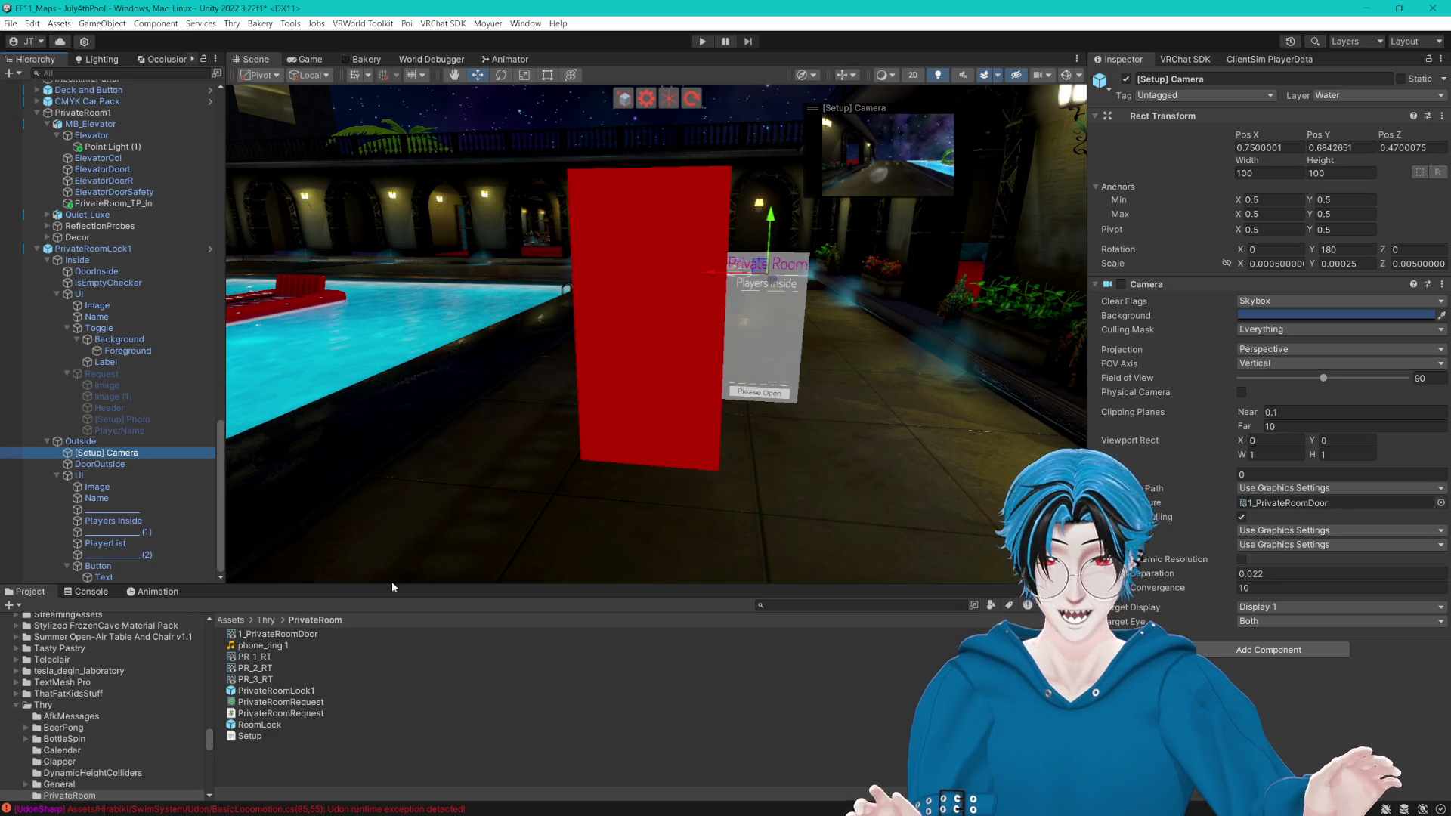
mouse_move(260, 659)
left_mouse_down()
mouse_move(1326, 480)
mouse_move(1342, 518)
left_mouse_up()
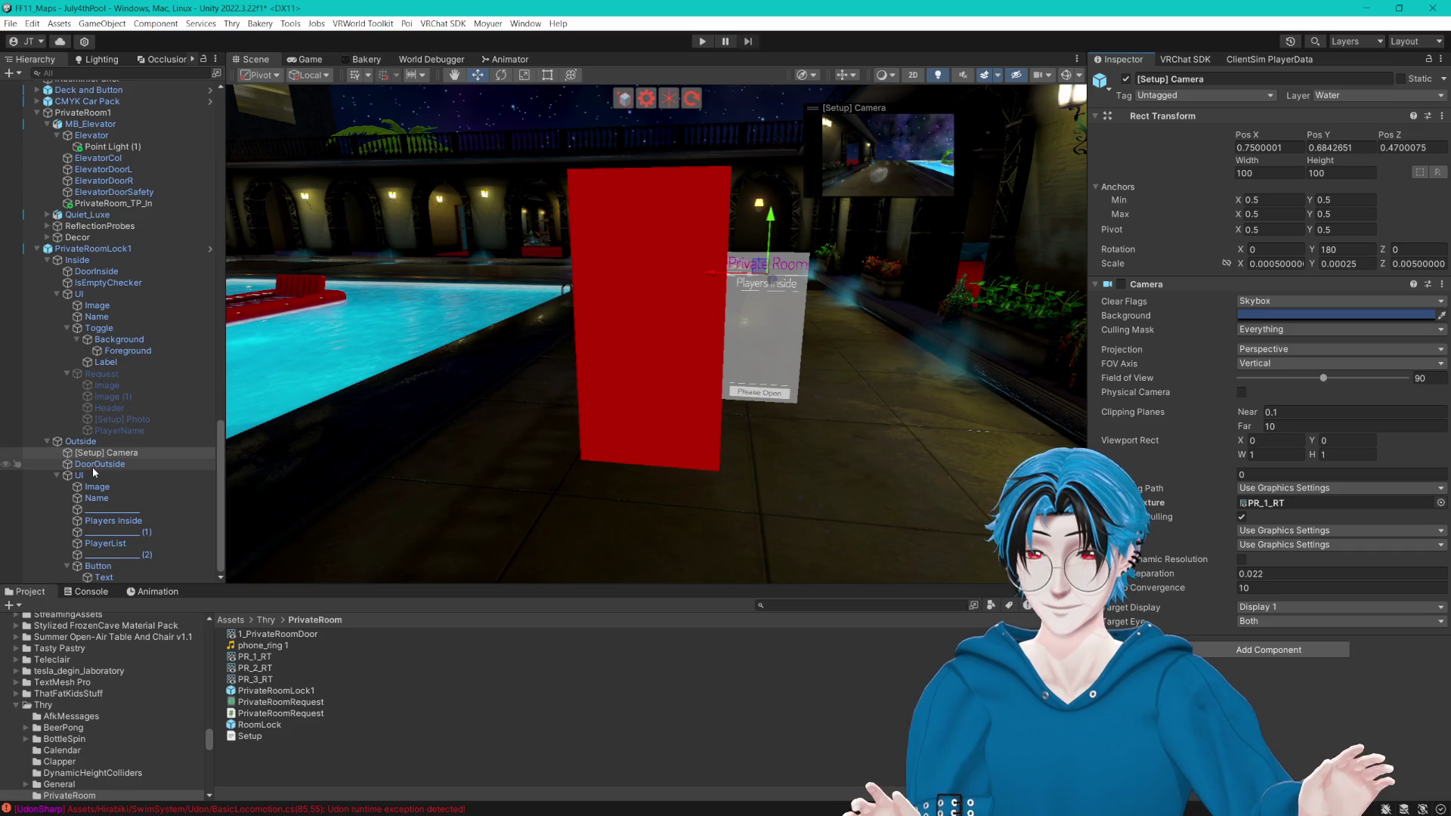
Step: Run Find References In Scene on 1_PrivateRoomDoor and review PrivateRoomLock1's prefab overrides
right_click(299, 637)
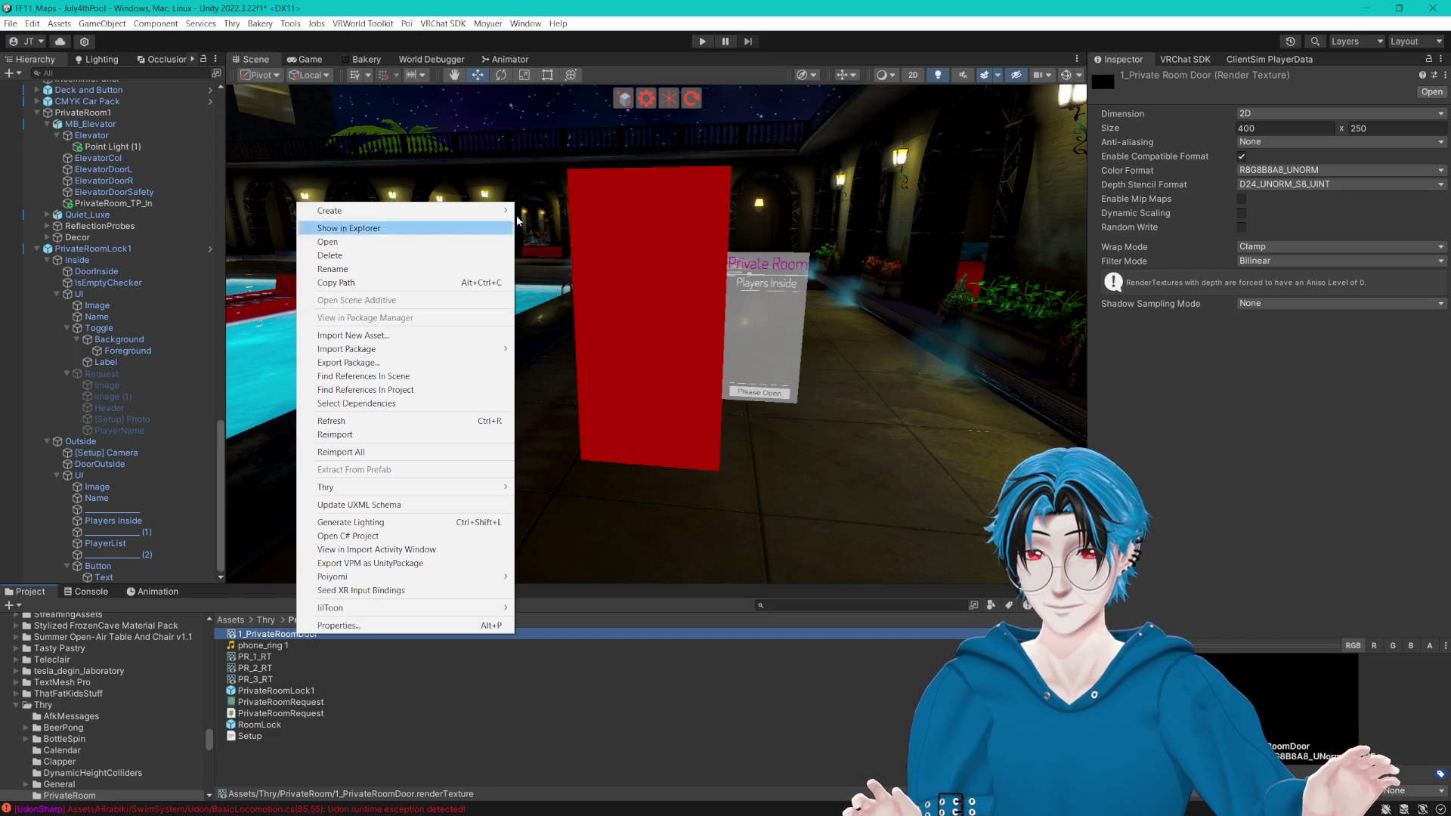
left_click(591, 6)
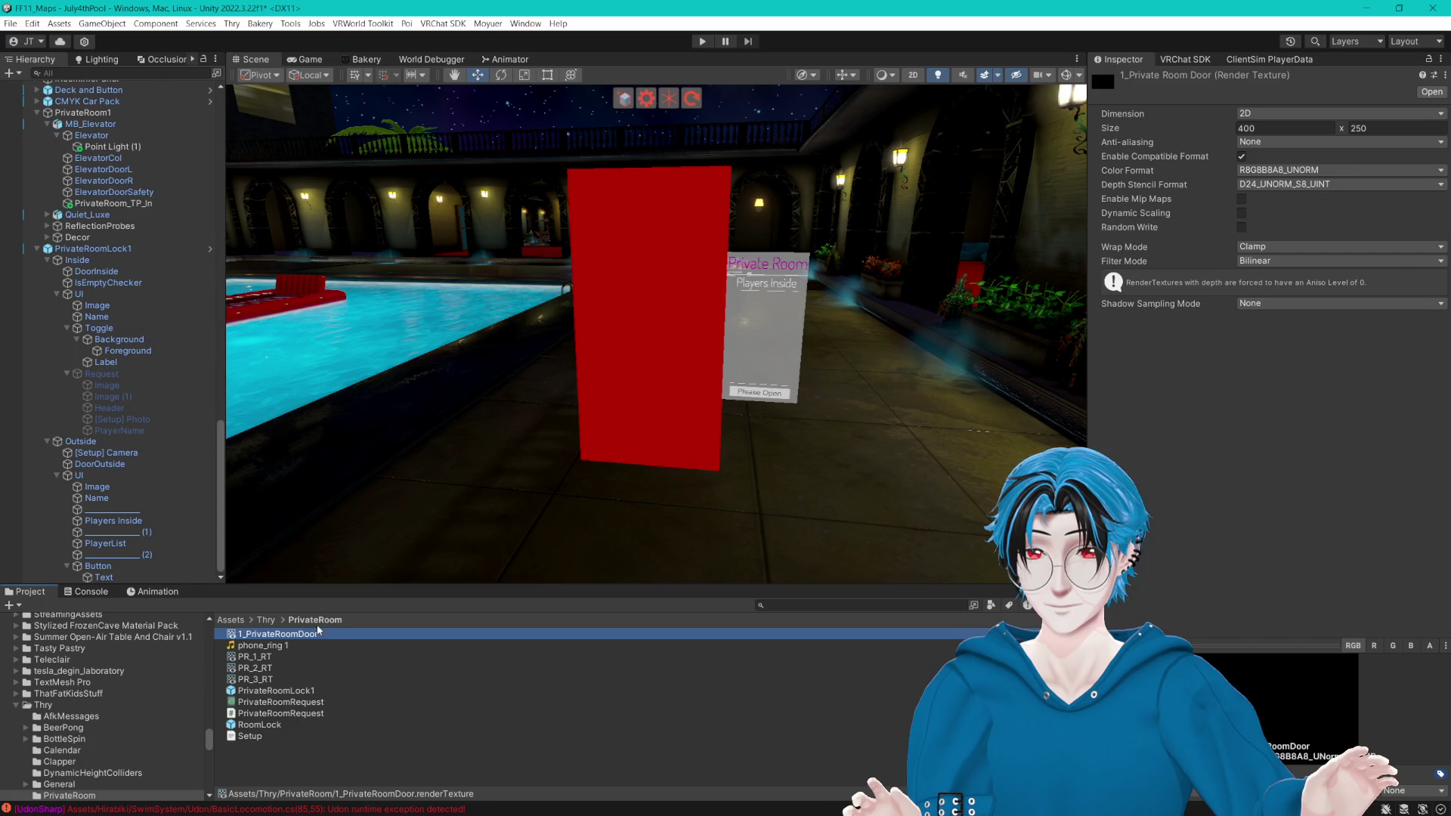
left_click(257, 656)
left_click(272, 634)
right_click(294, 635)
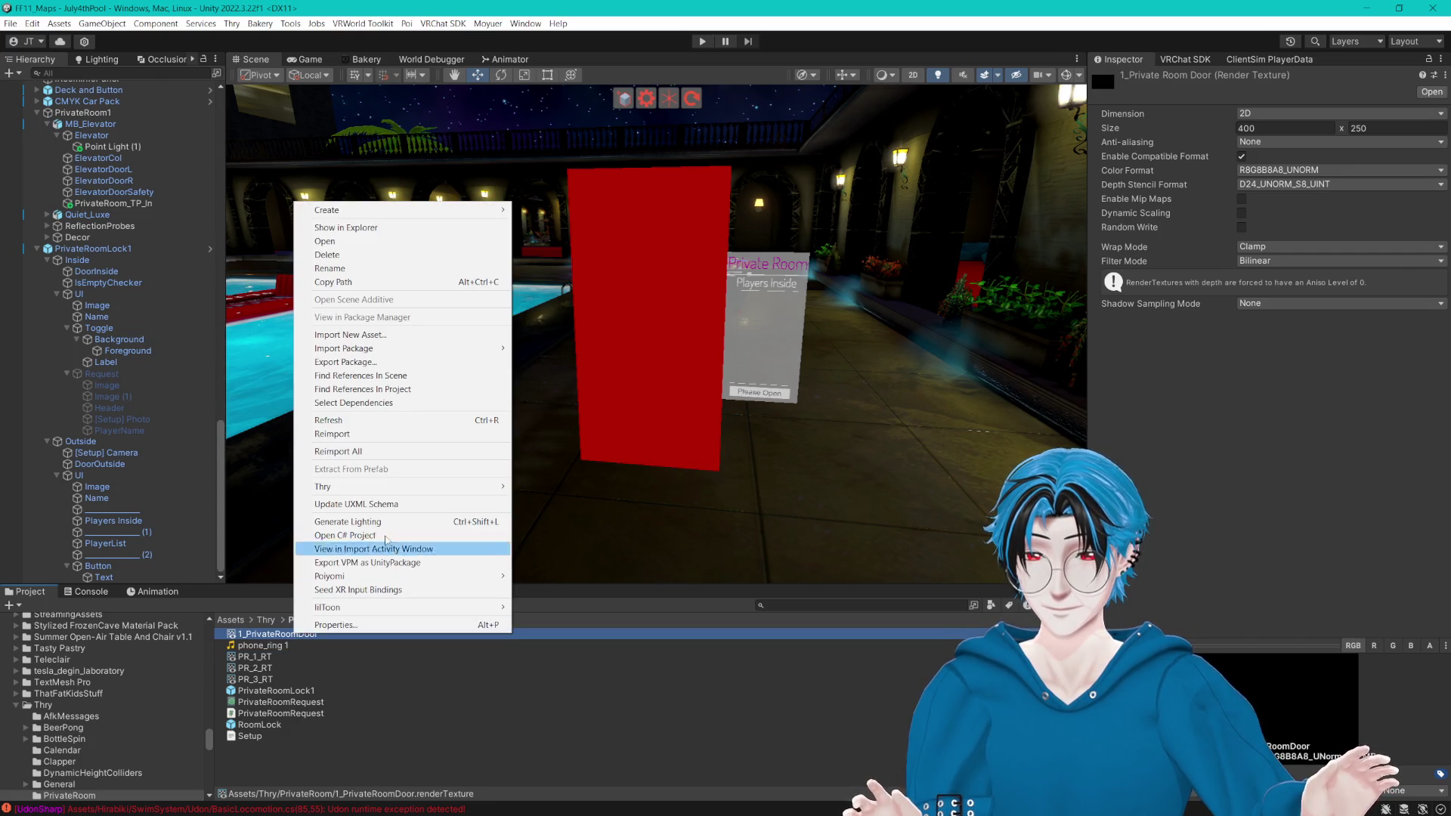
left_click(426, 378)
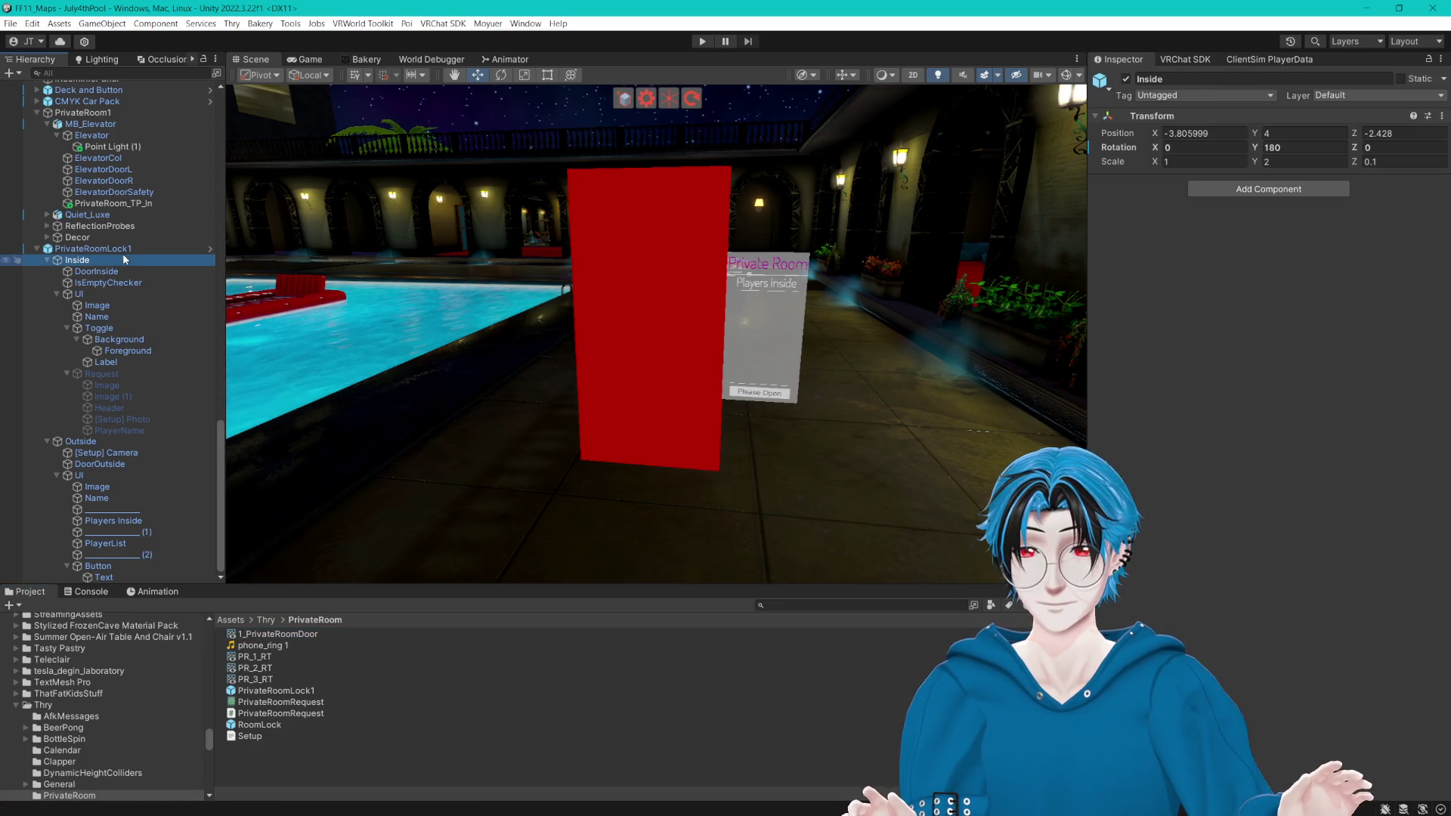
left_click(1226, 134)
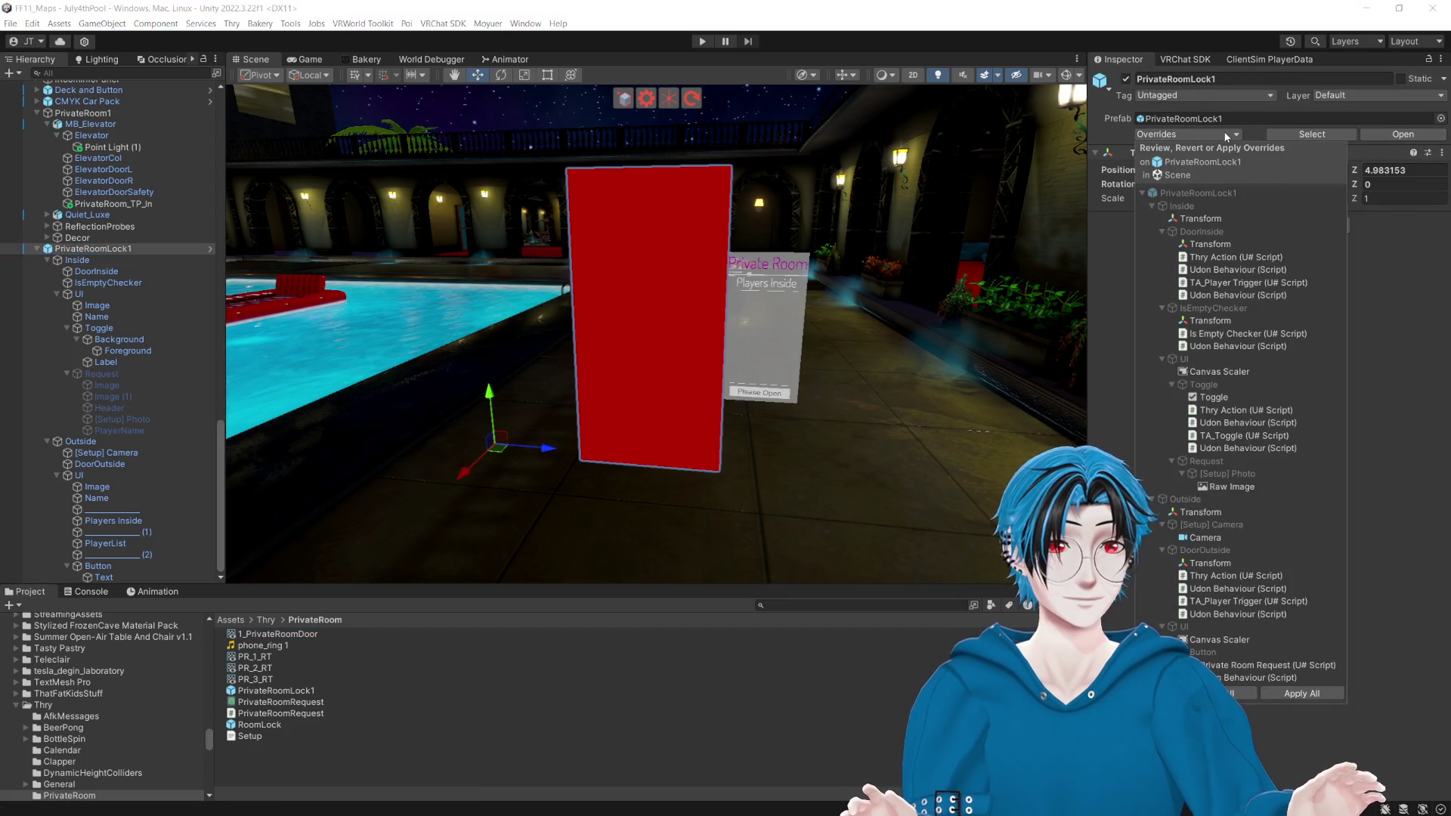
Step: Apply all PrivateRoomLock1 instance overrides back to its prefab
left_click(1300, 692)
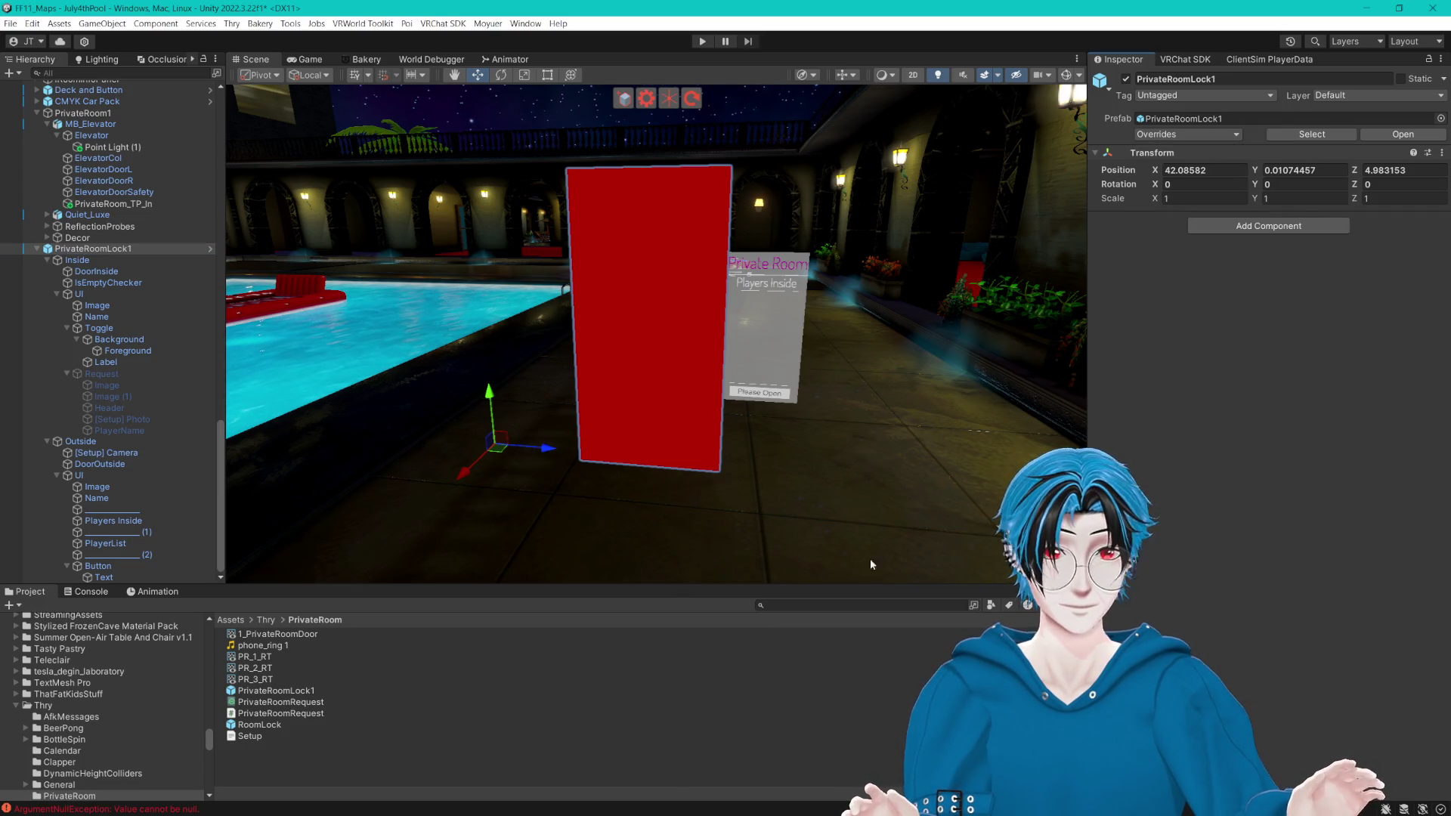
left_click_drag(811, 433, 796, 431)
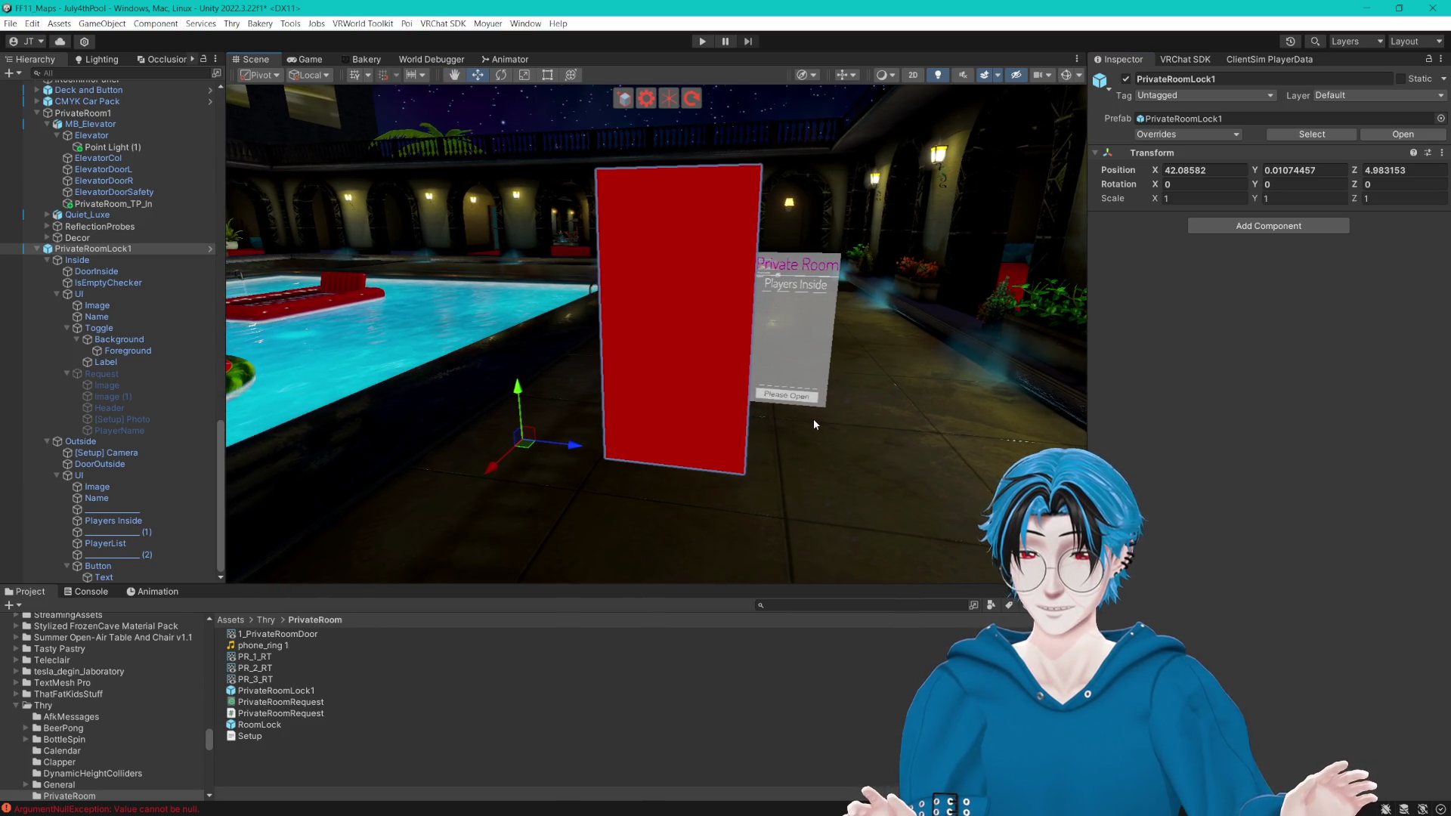
scroll(798, 427, "up", 5)
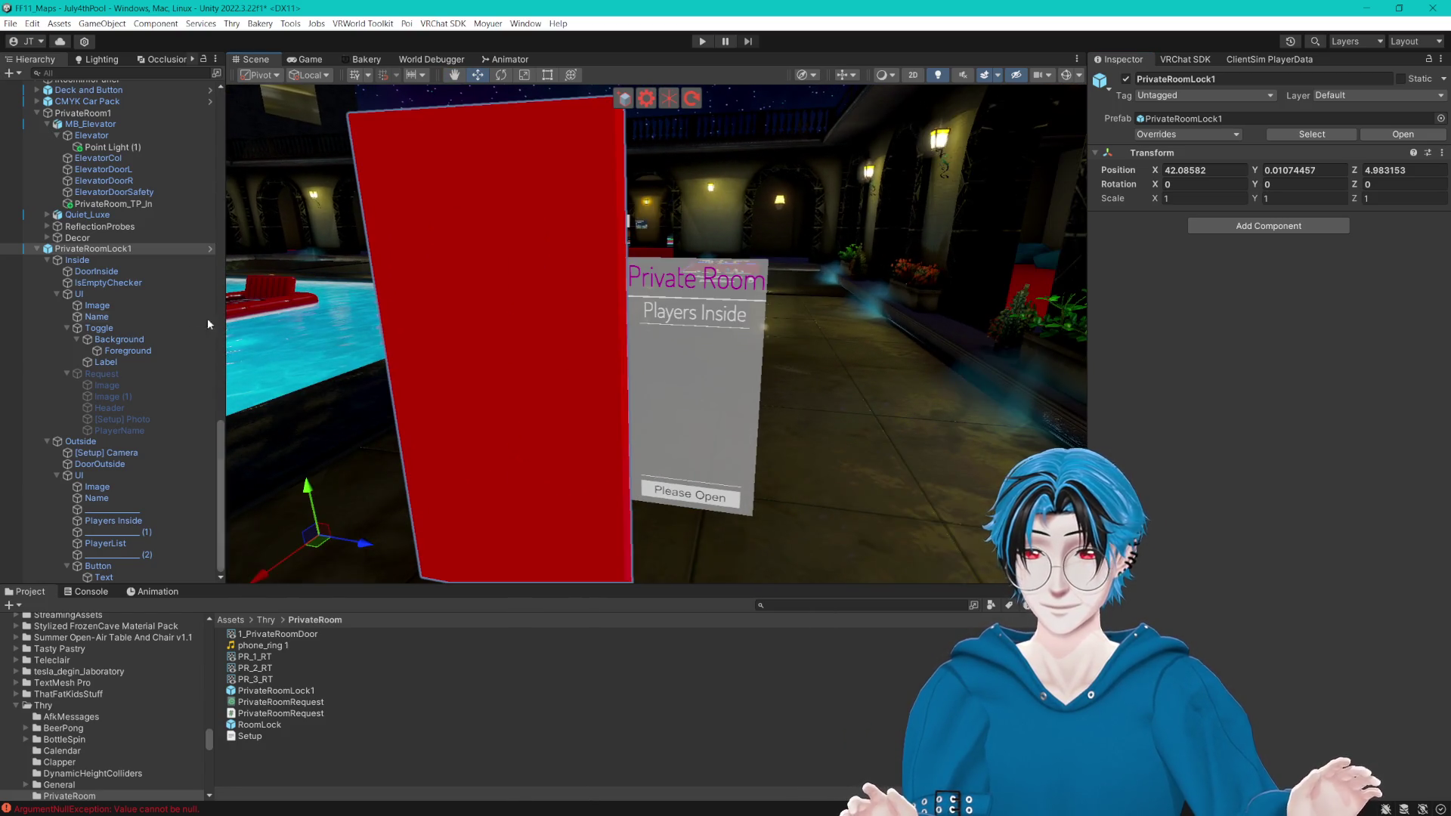
scroll(491, 321, "down", 5)
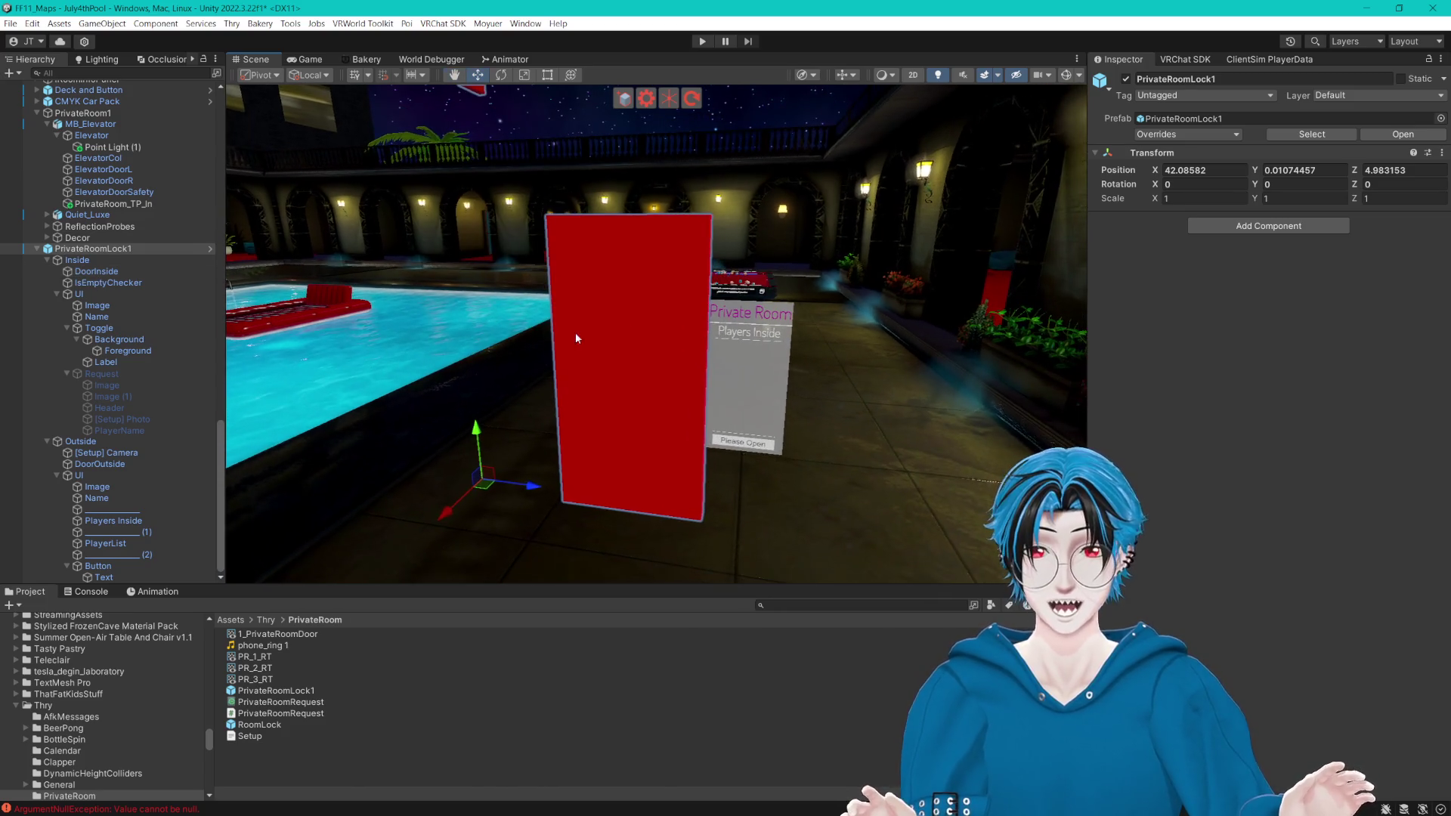
Step: Select the outside red door and inspect the request panel's [Setup] Photo (PR_1_RT, 800 × 500)
left_click(561, 332)
scroll(726, 387, "up", 5)
scroll(792, 384, "down", 3)
left_click_drag(752, 583, 752, 604)
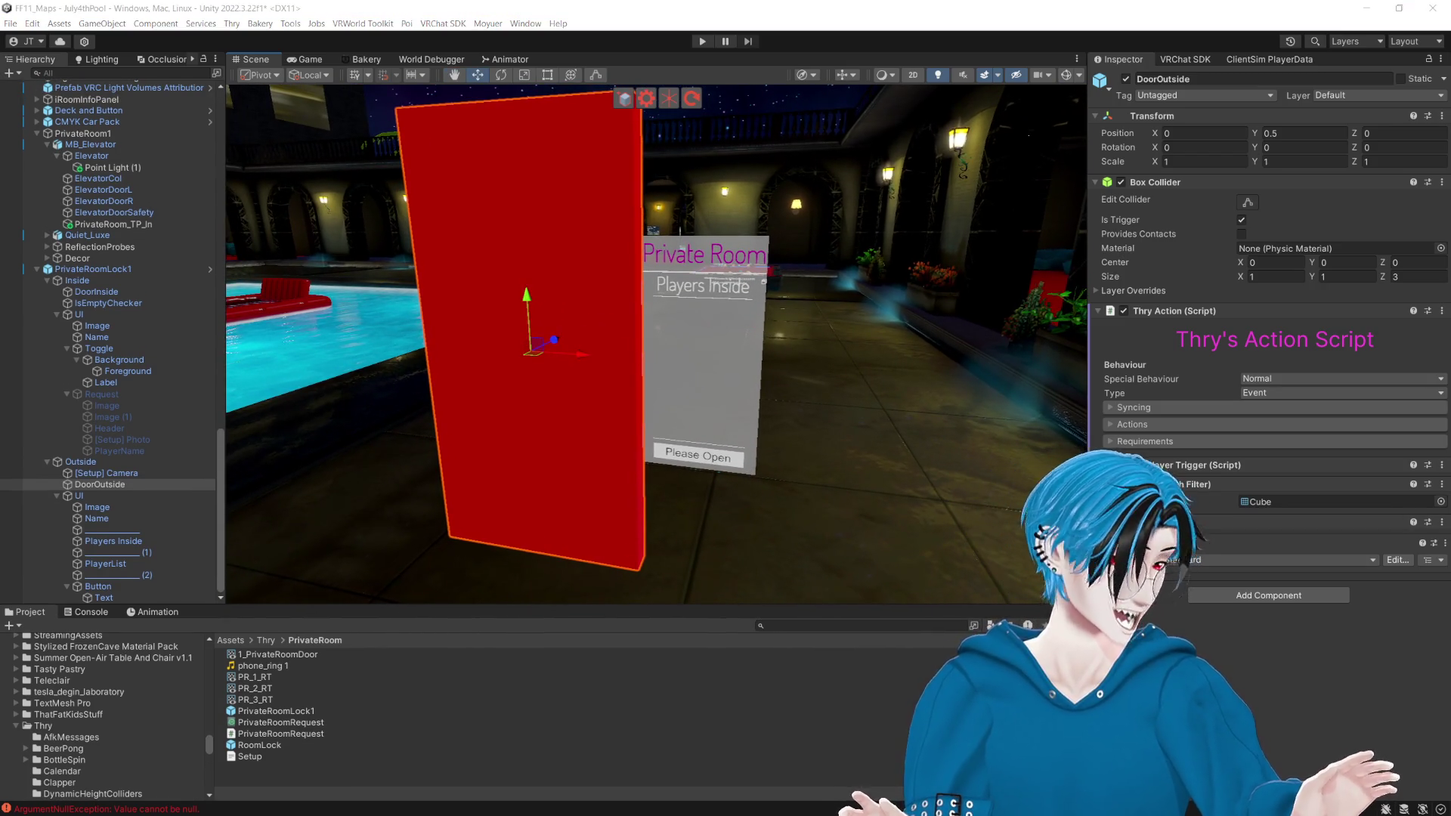
key("Left")
key("Left")
key("Right")
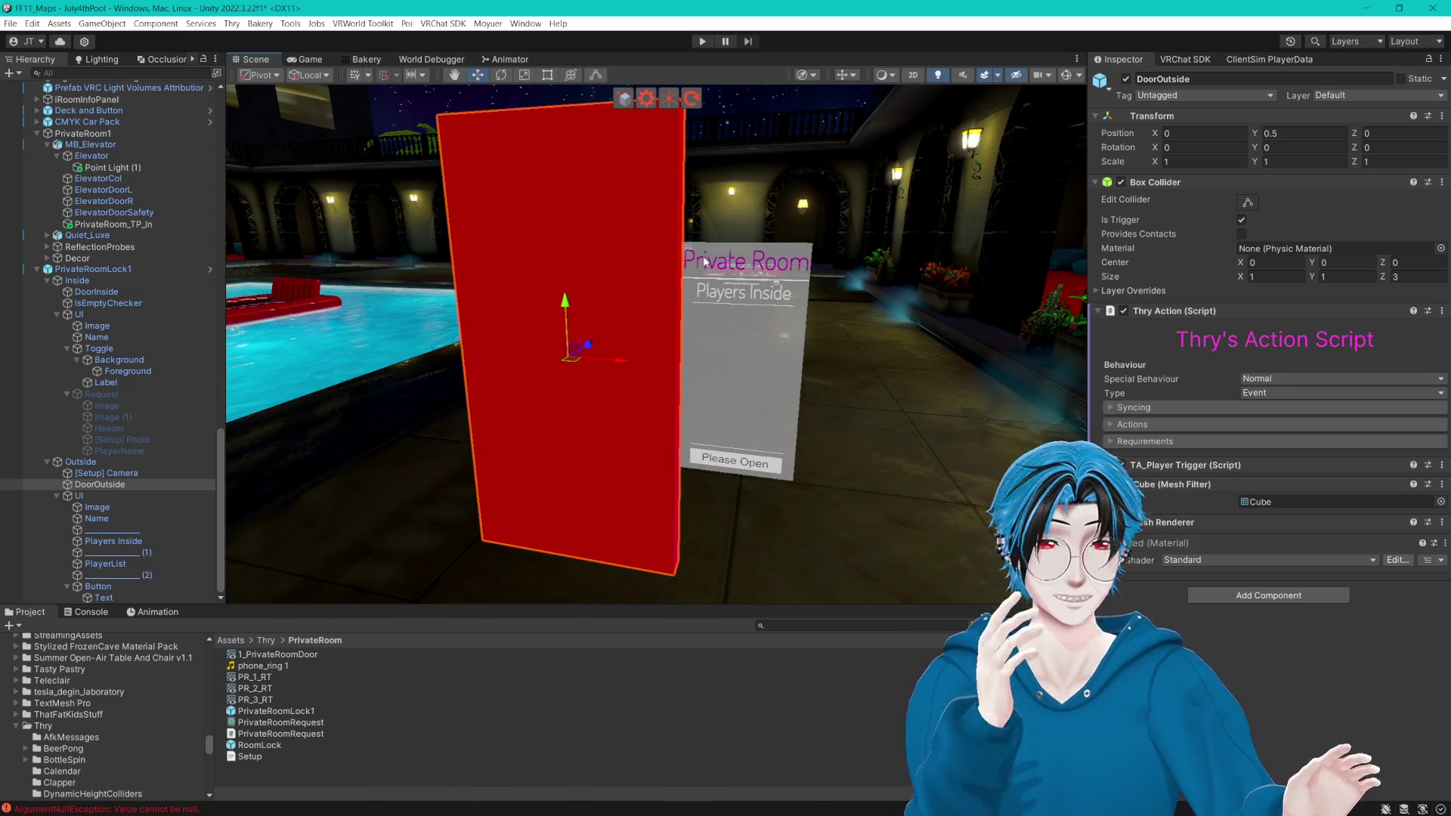
left_click_drag(704, 260, 722, 293)
left_click(132, 441)
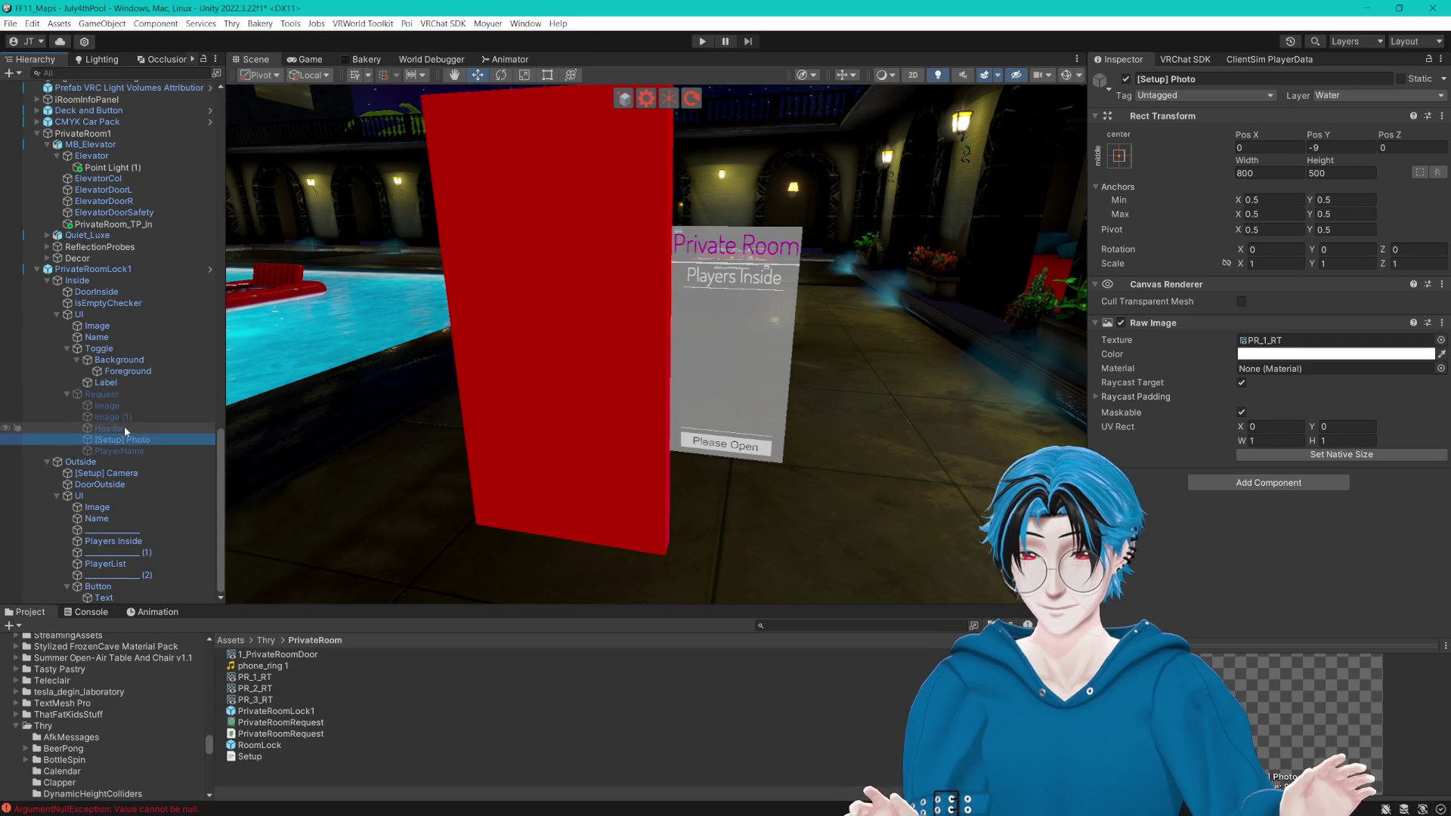
left_click(124, 427)
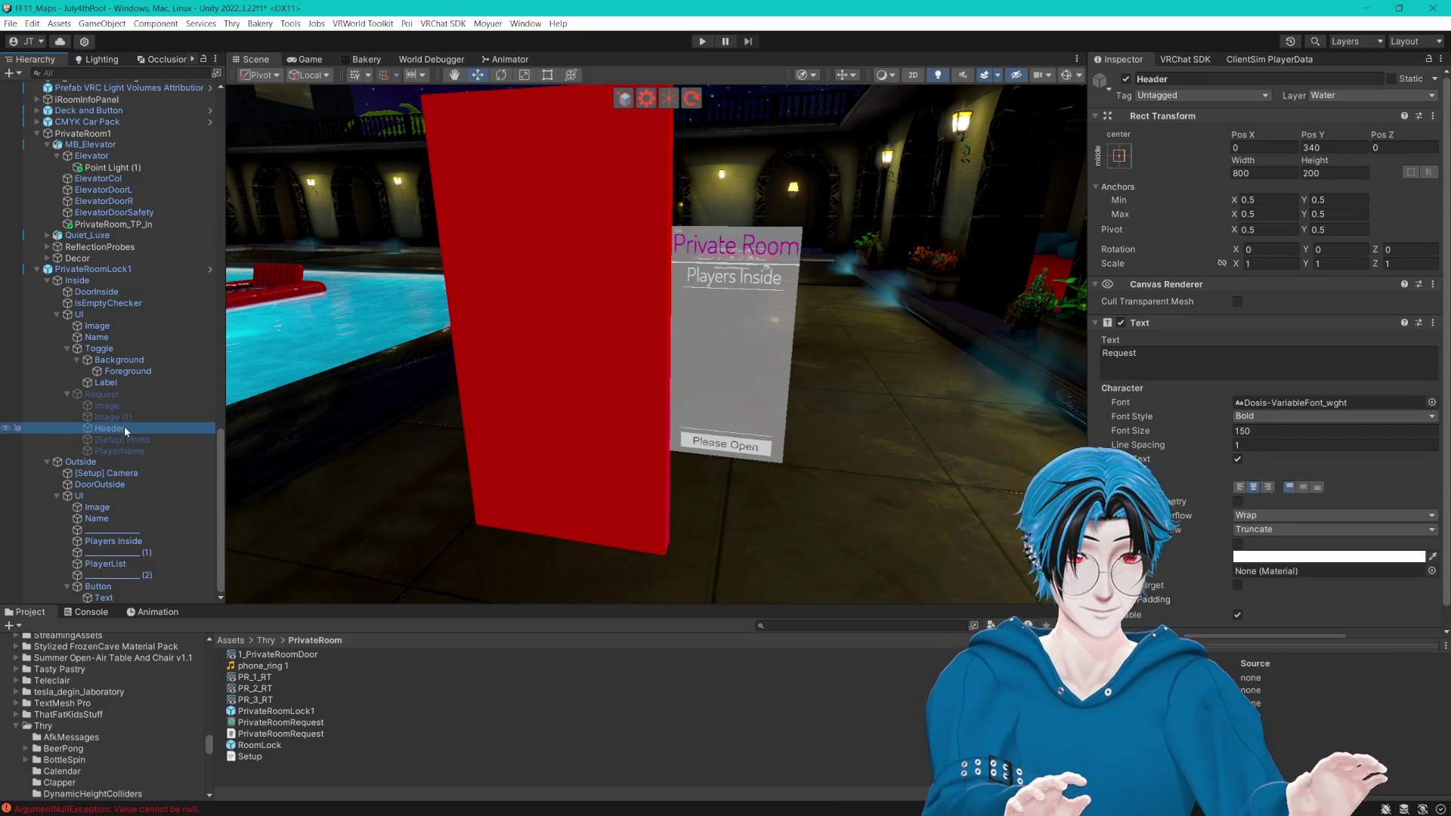
scroll(1289, 412, "down", 1)
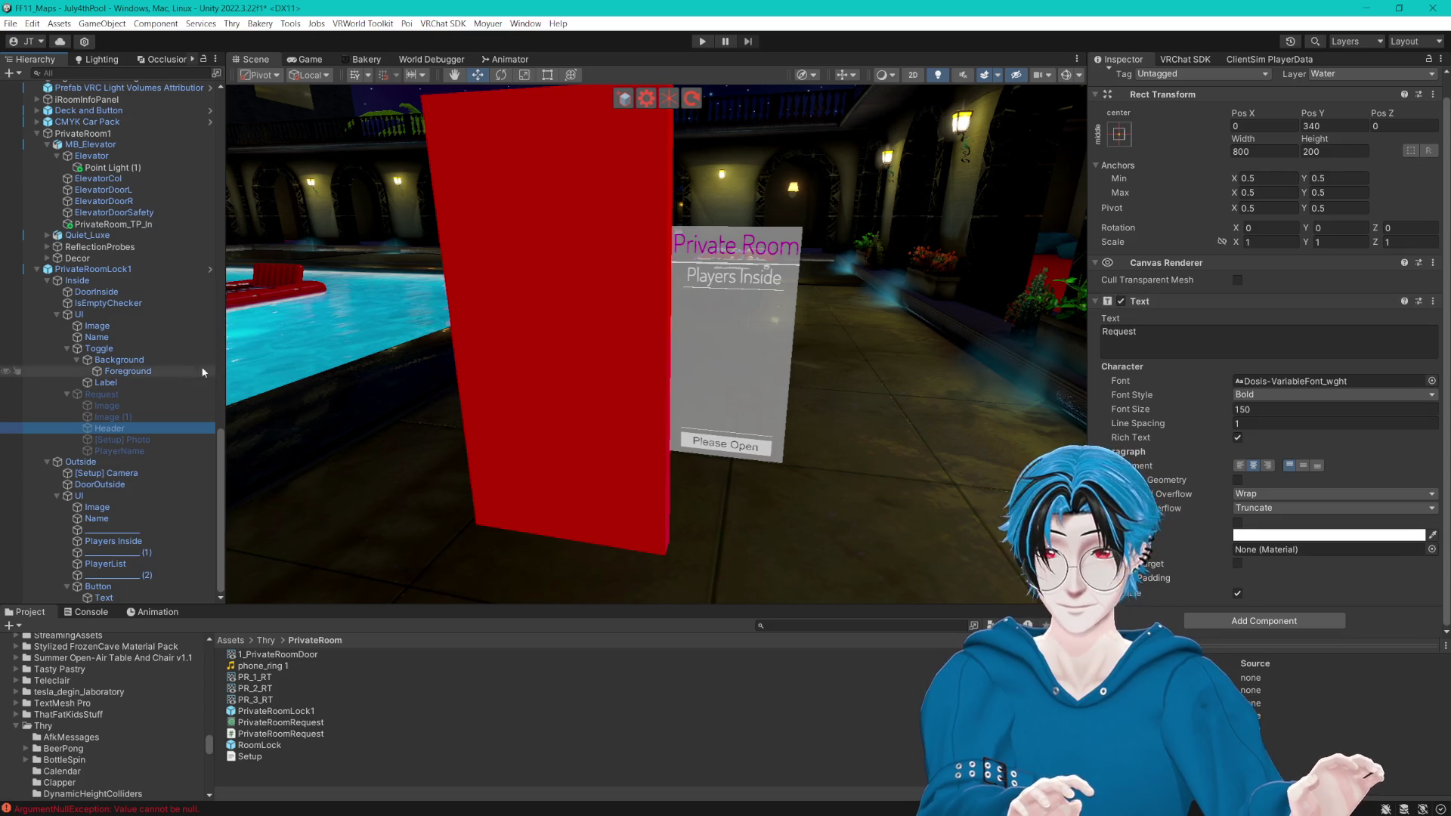
left_click(126, 384)
key("Up")
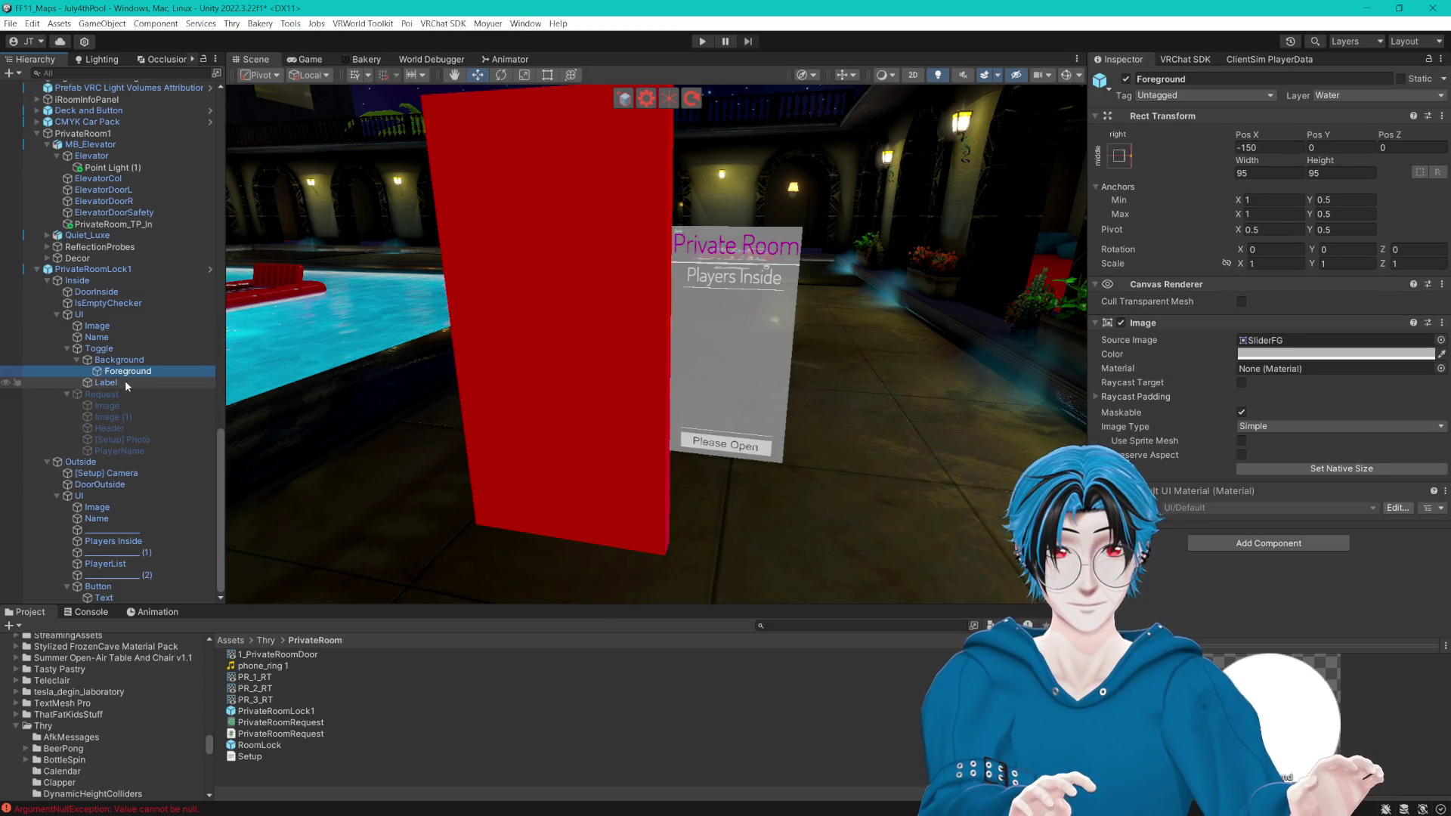
key("Up")
key("Up")
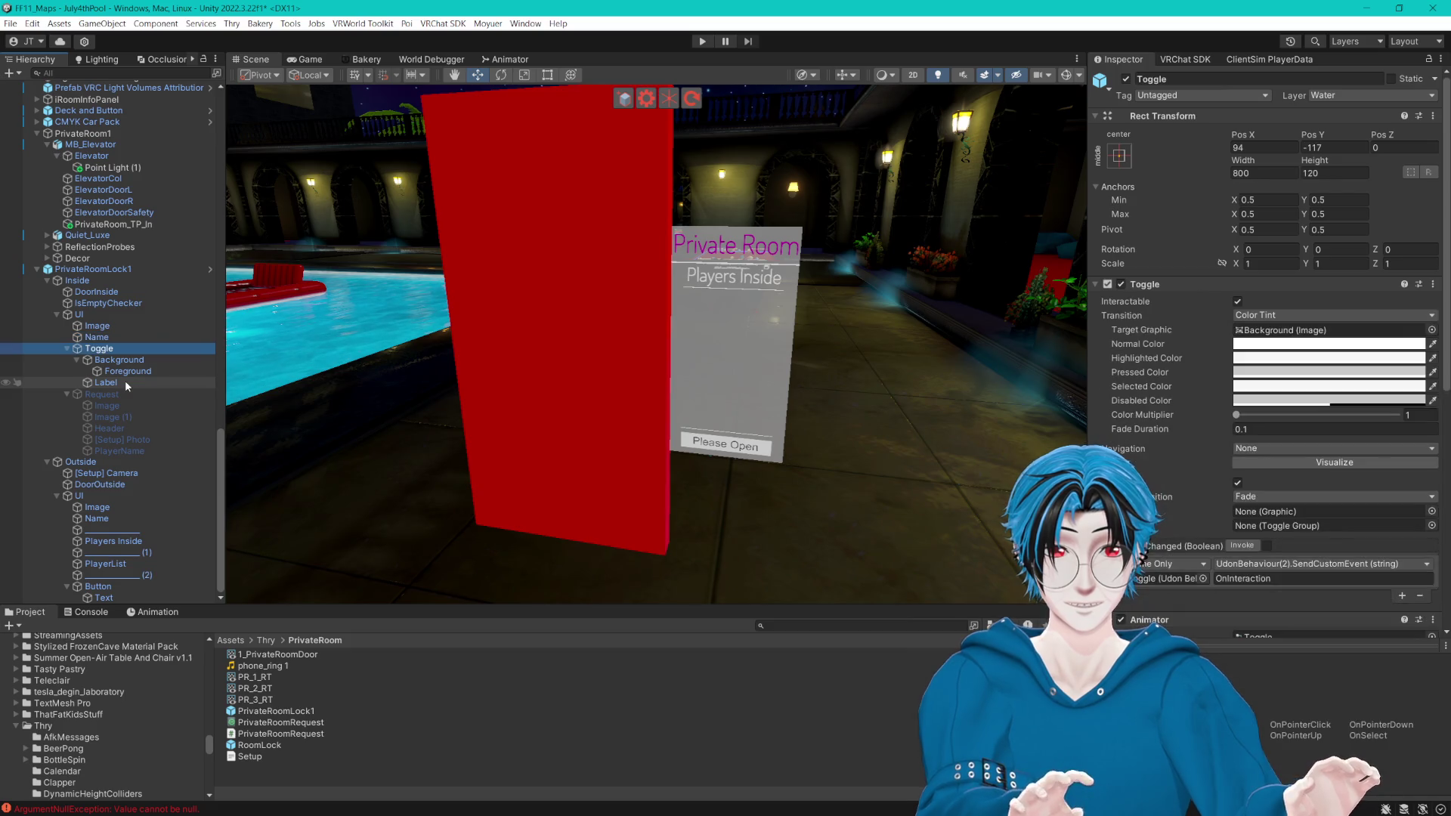
scroll(1055, 415, "down", 5)
scroll(1140, 383, "down", 6)
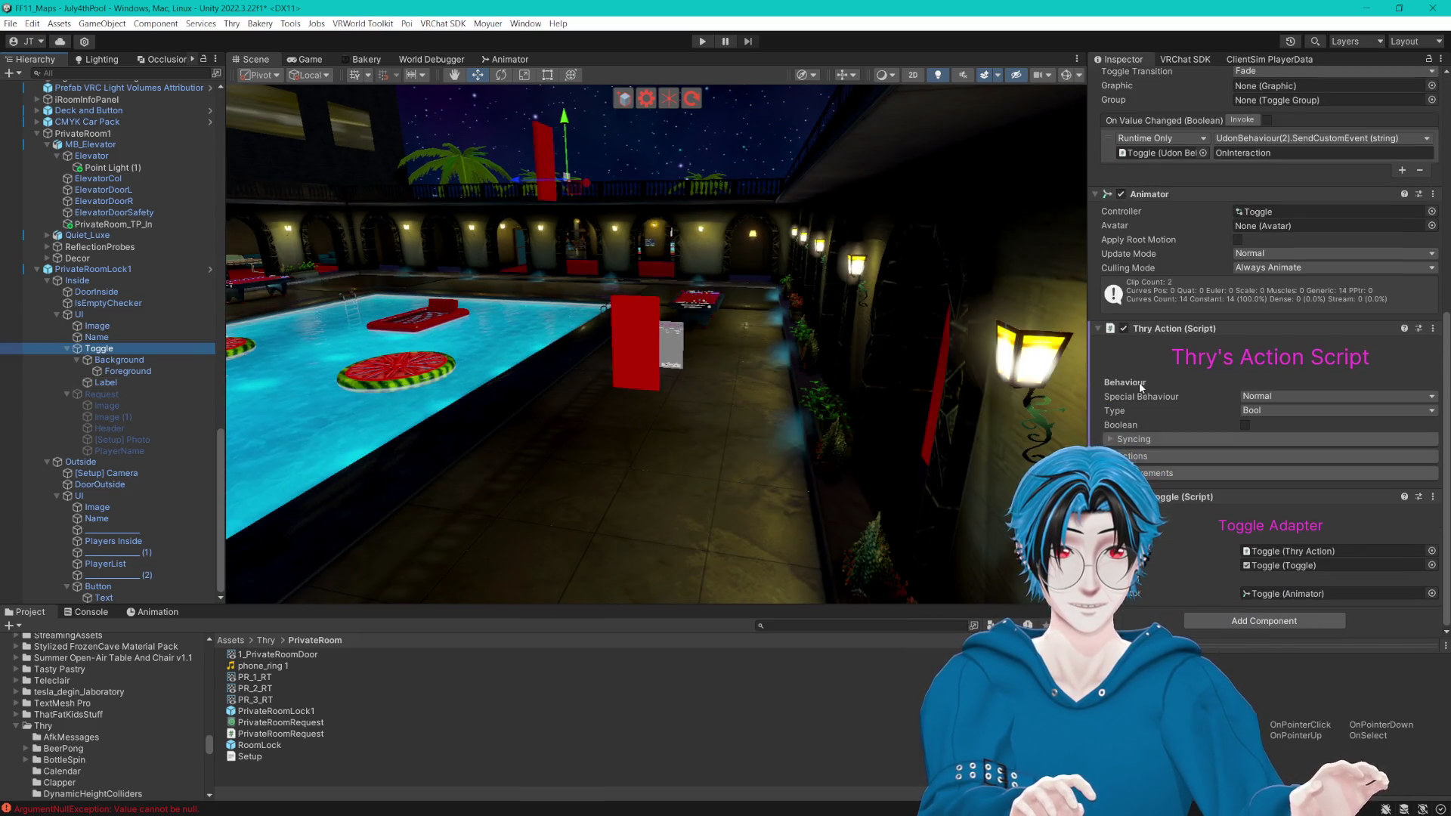
double_click(76, 350)
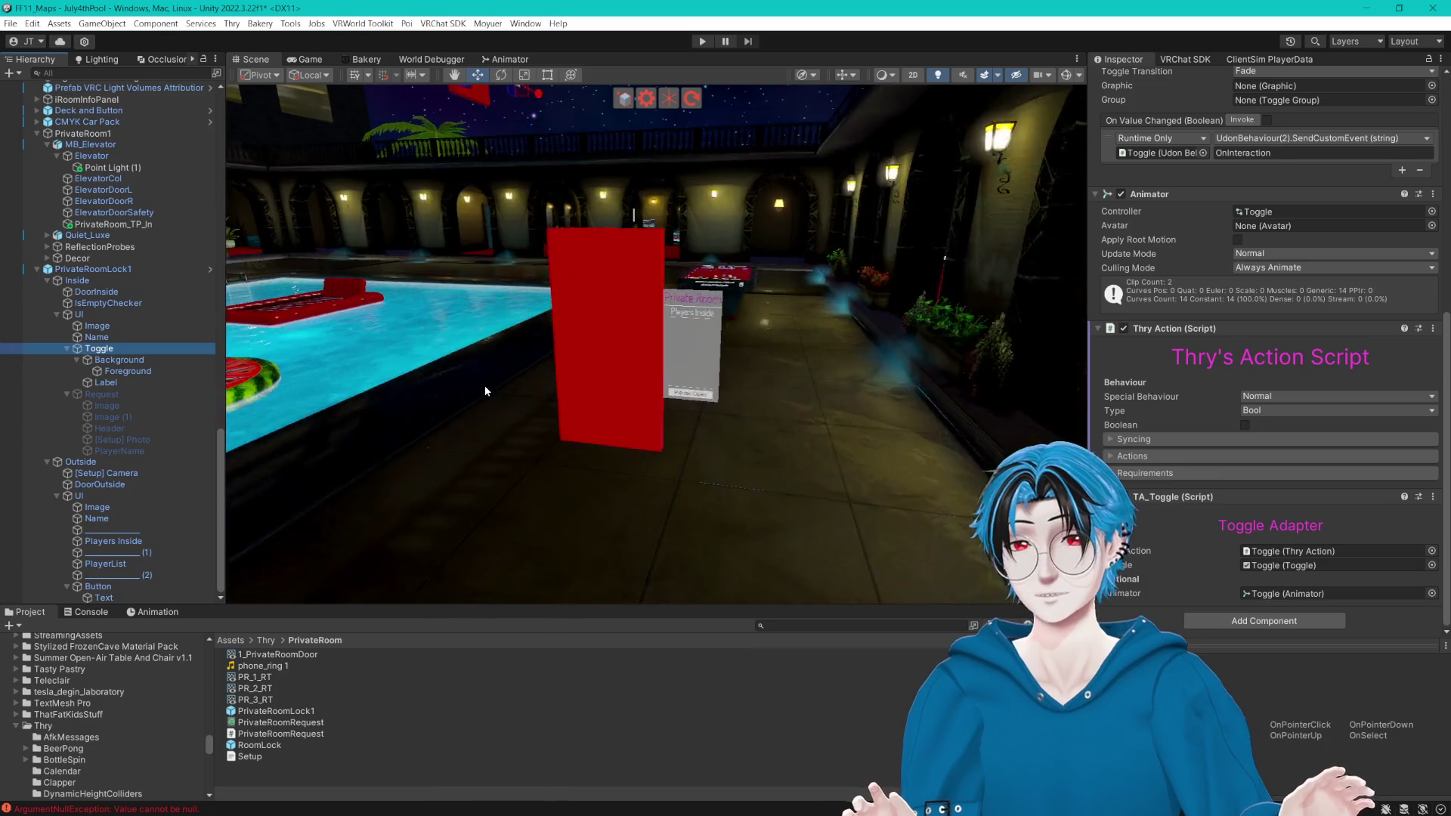
left_click(560, 359)
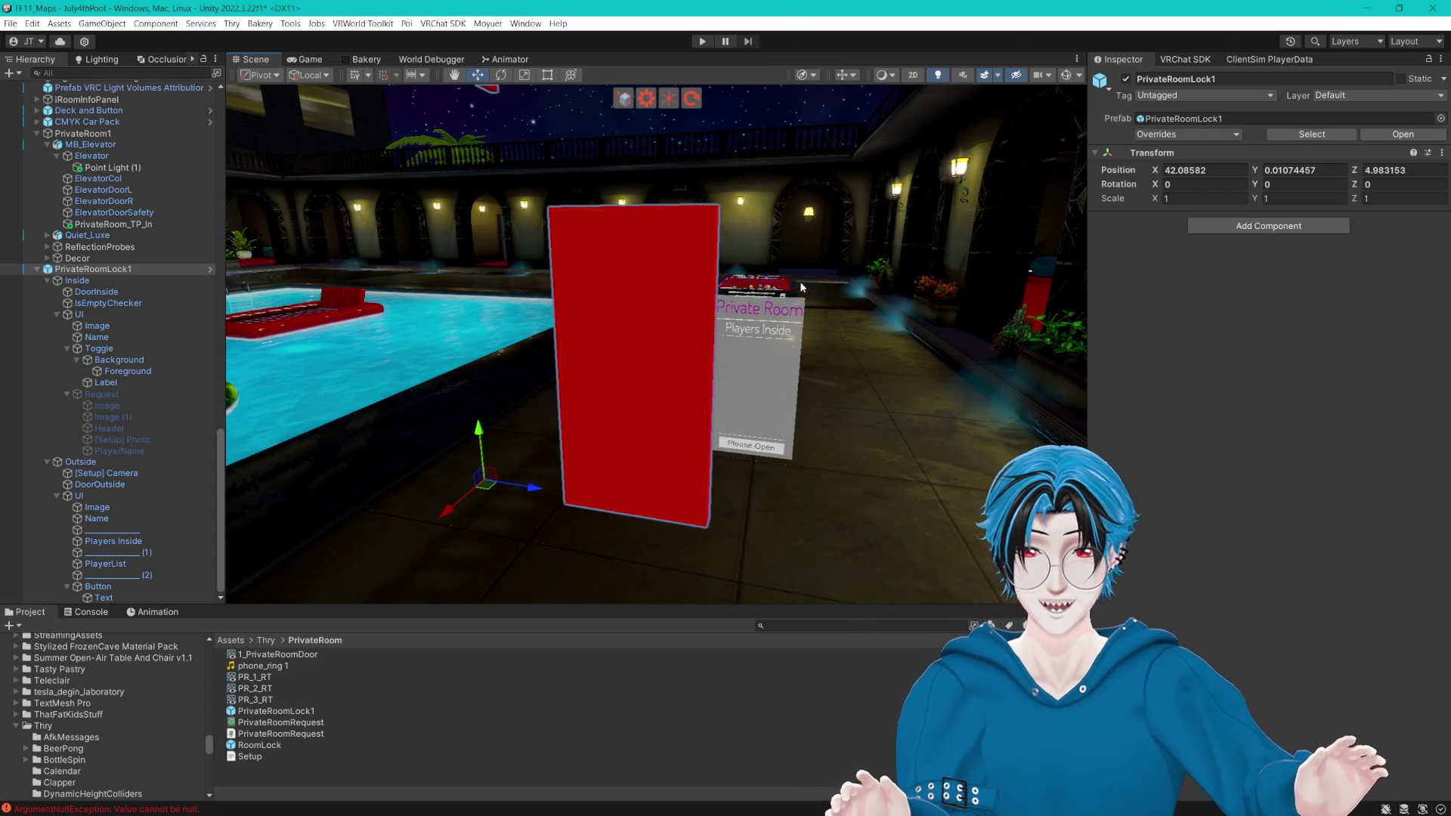
Step: Expand DoorInside's player trigger and switch it from firing on trigger to firing on collision
left_click(72, 303)
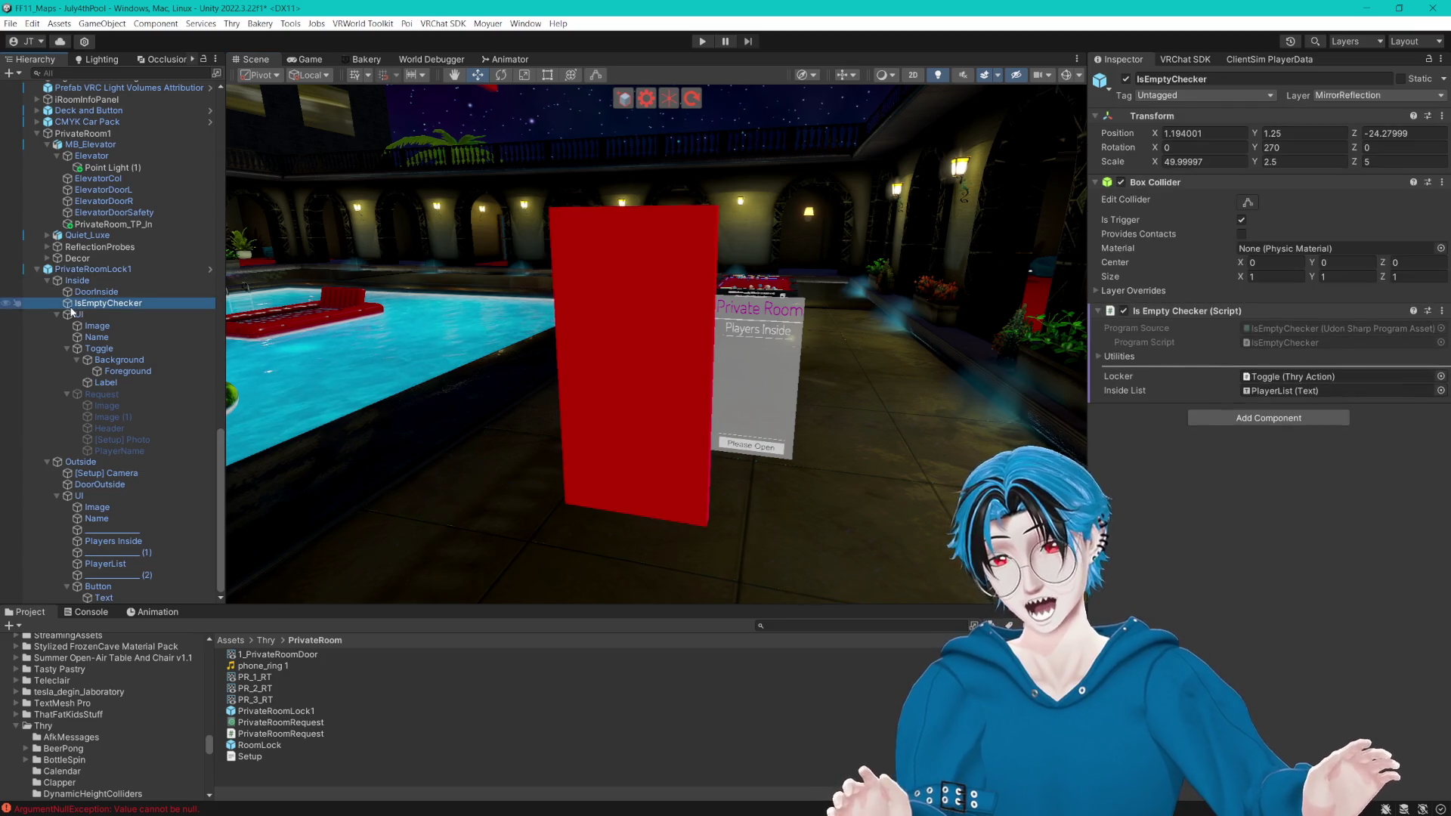
left_click(128, 291)
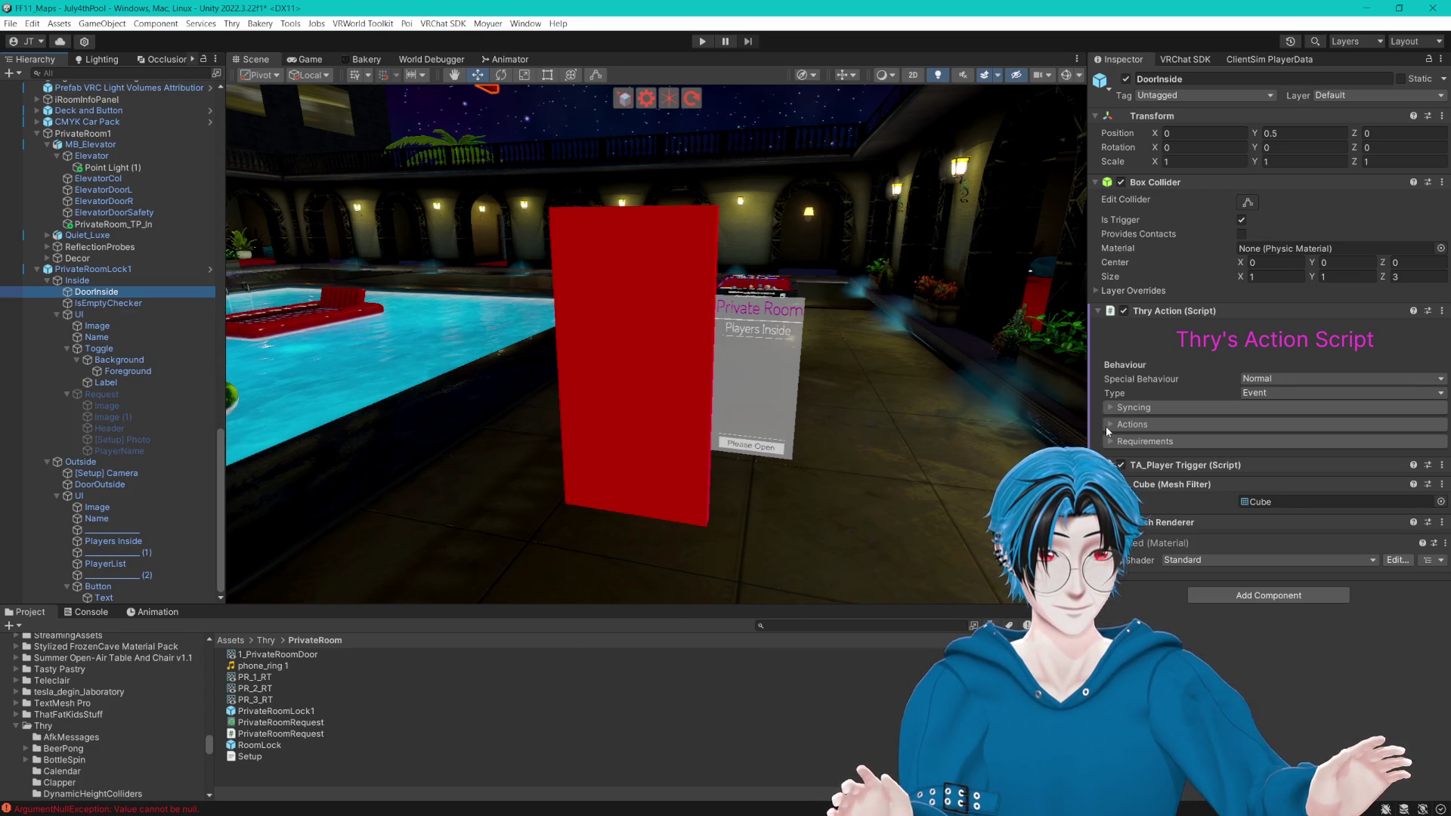
left_click(107, 405)
left_click(96, 292)
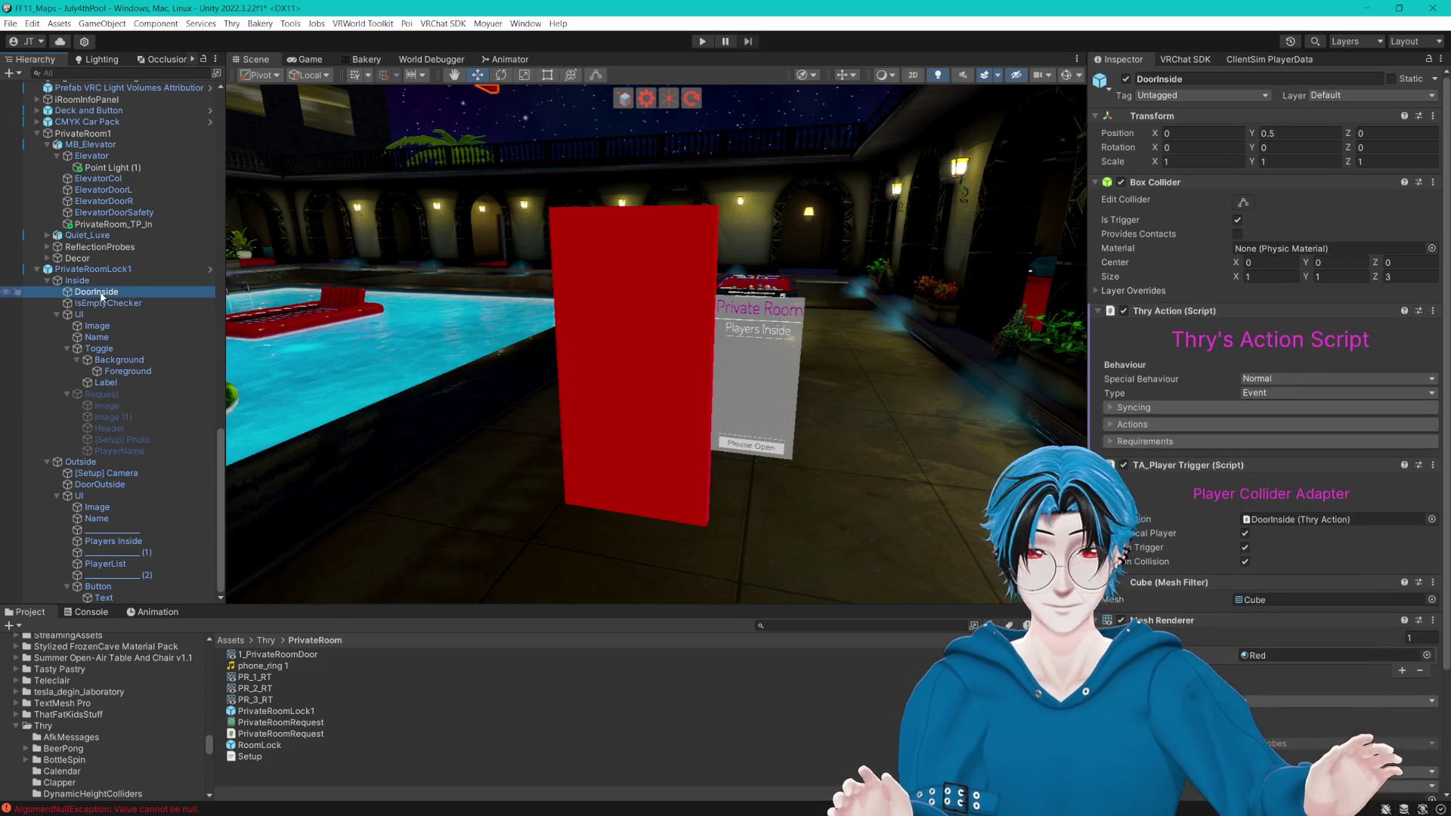
scroll(1259, 483, "down", 3)
left_click(1245, 401)
left_click(1245, 415)
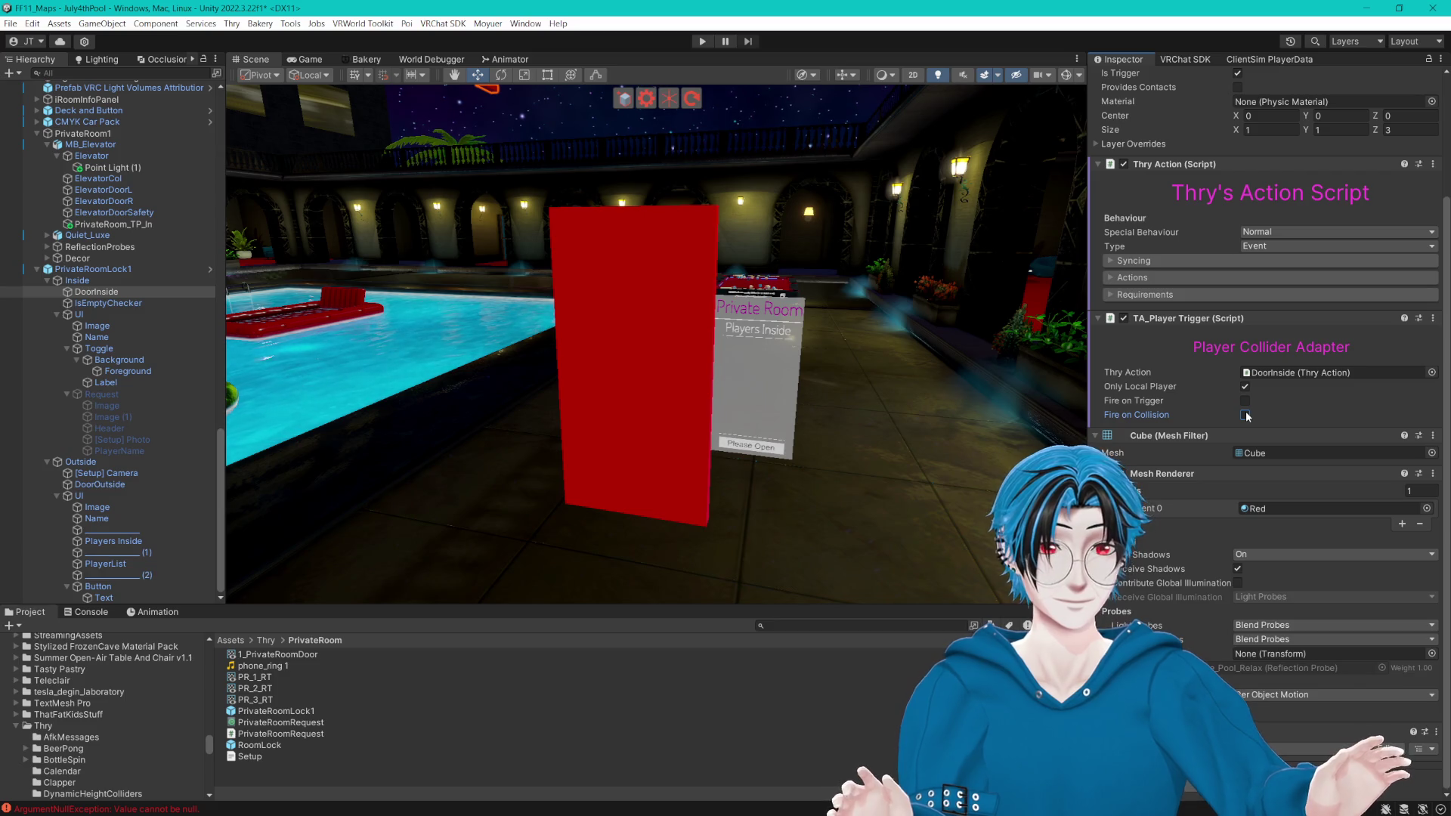
Step: Uncheck the TA_Player Trigger component on both DoorInside and DoorOutside
left_click(1124, 318)
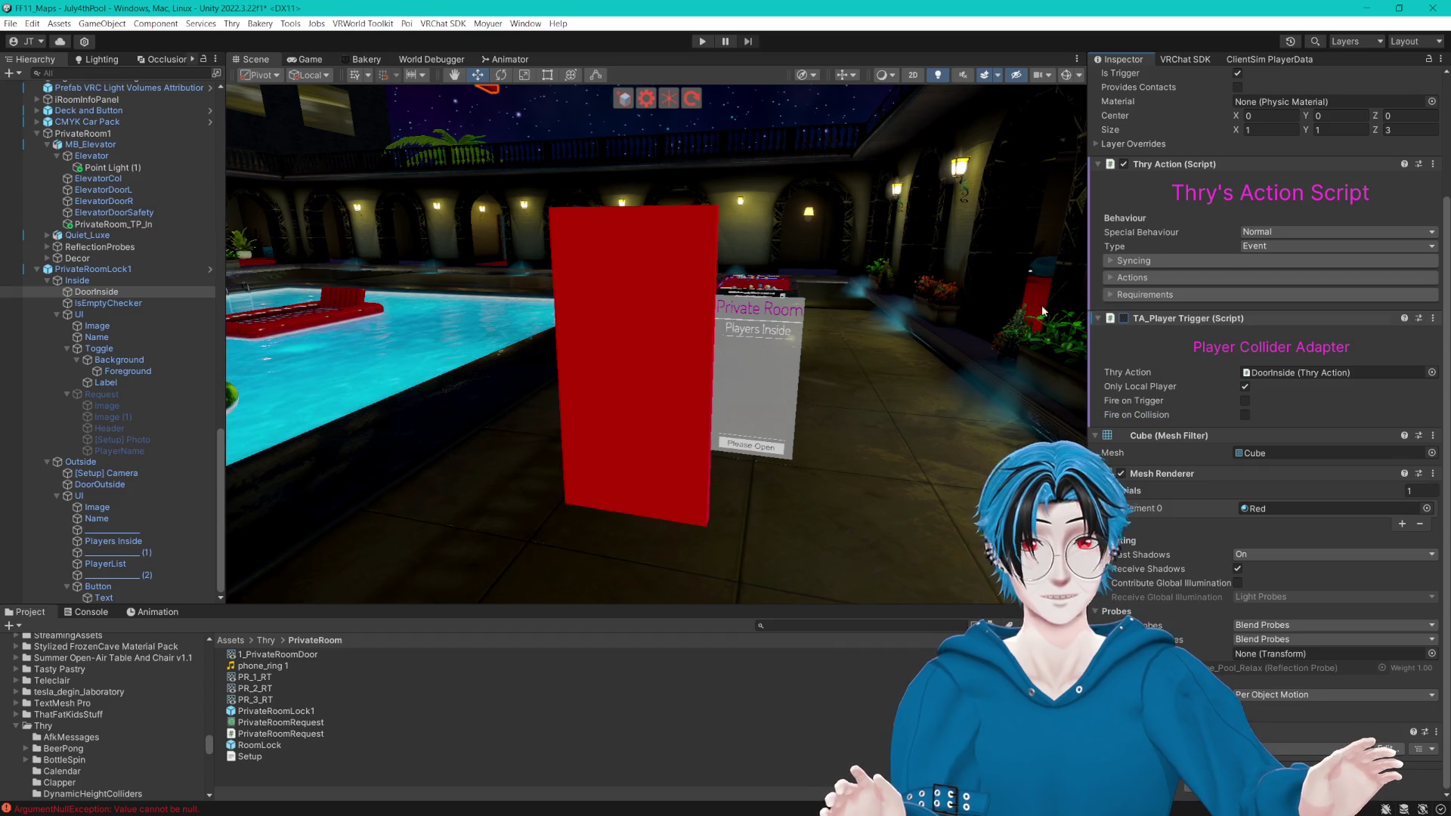
left_click(100, 484)
left_click(1124, 326)
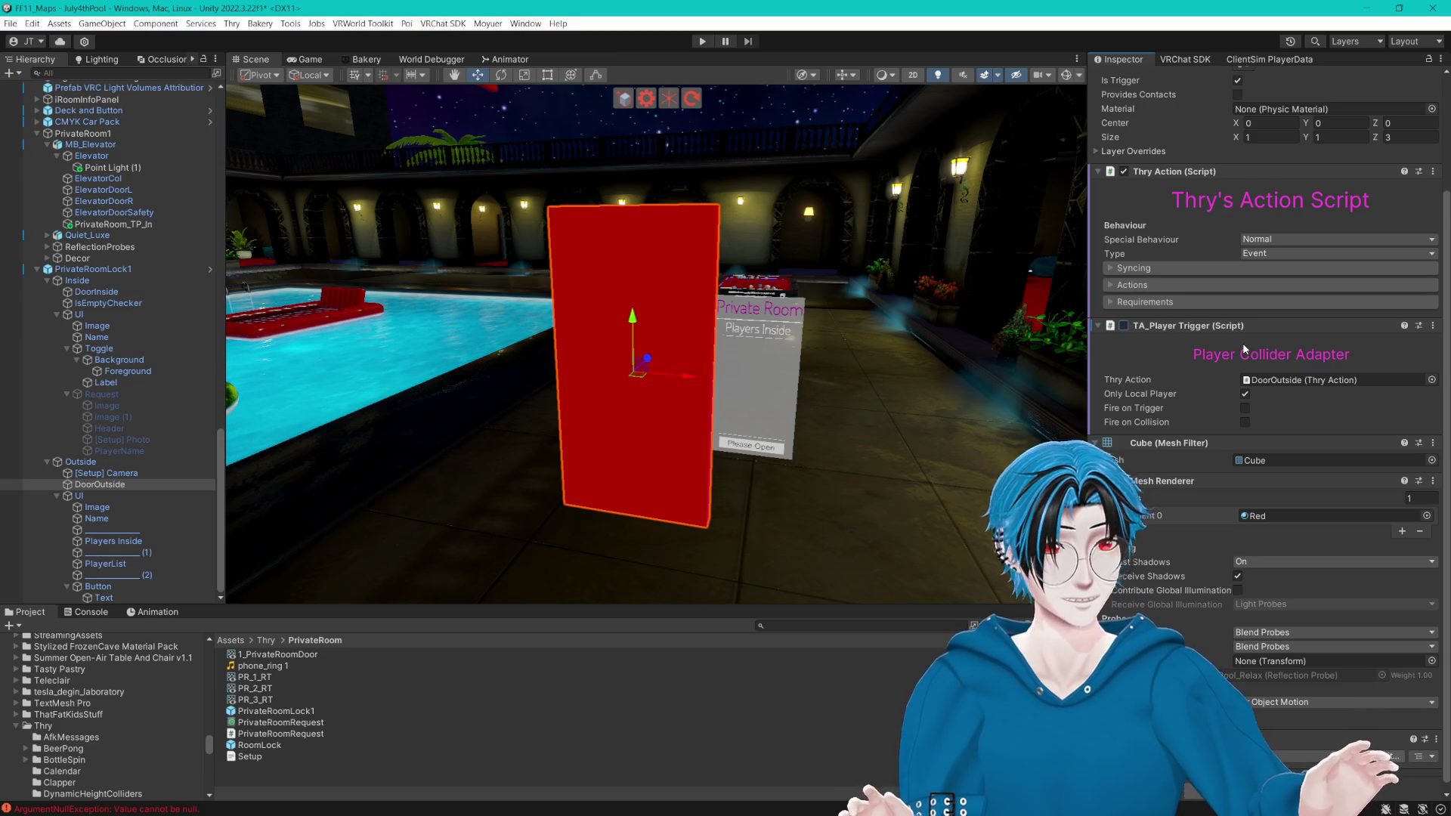
Step: Add a TA_Interact component to DoorOutside
scroll(1242, 342, "down", 1)
left_click(1266, 782)
type("LOD")
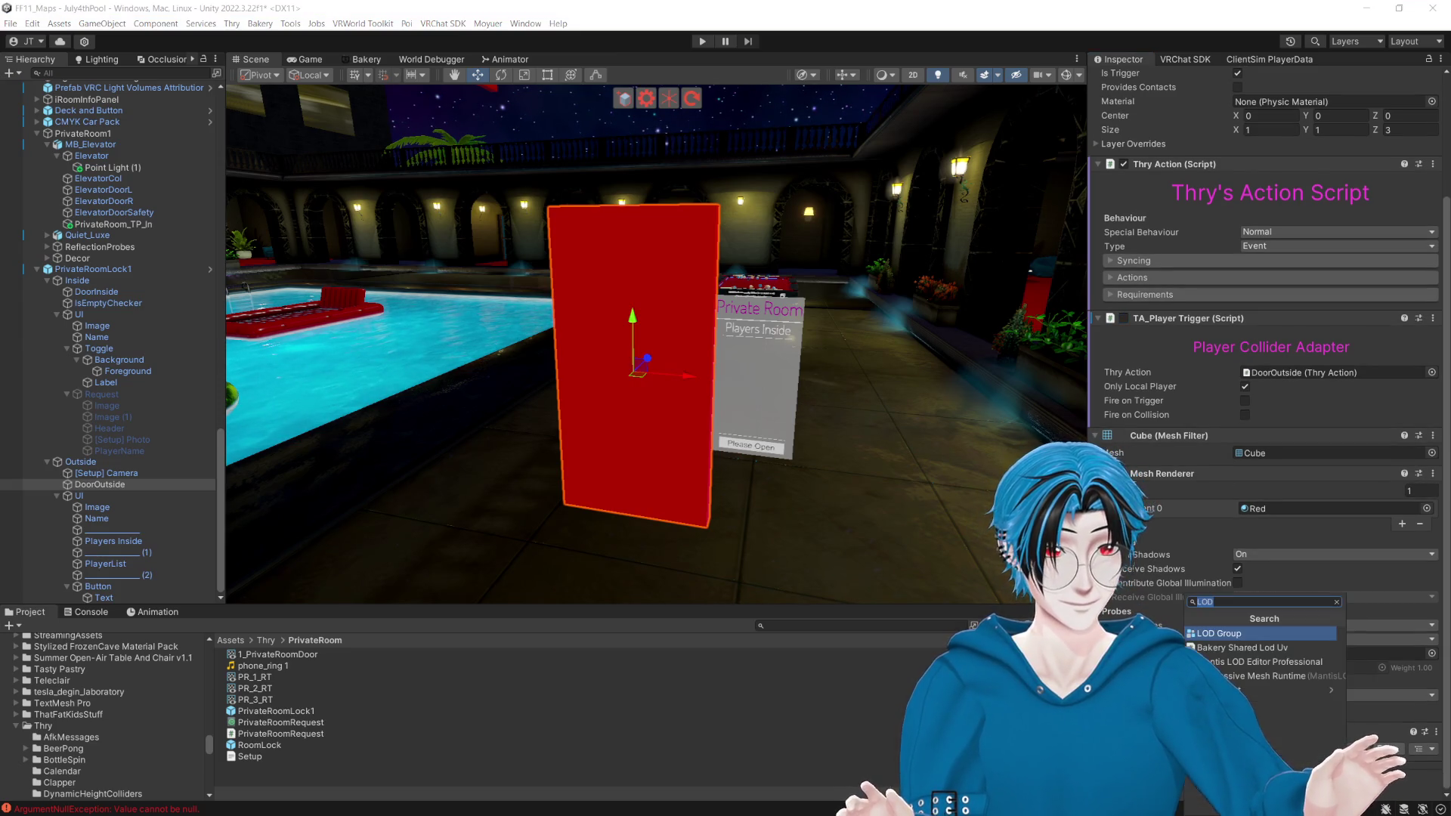
type("TA_")
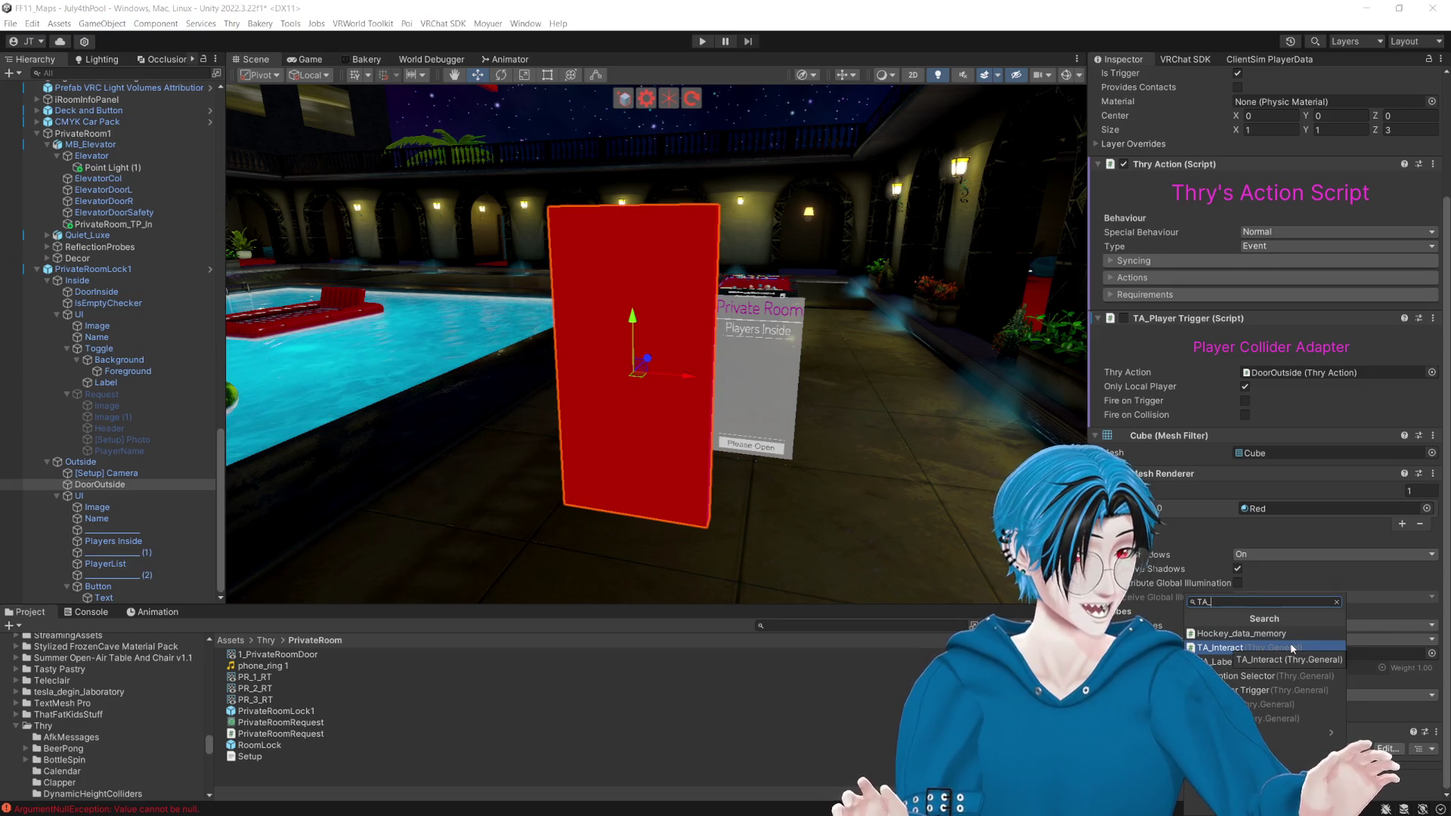
left_click(1293, 649)
scroll(1314, 573, "down", 3)
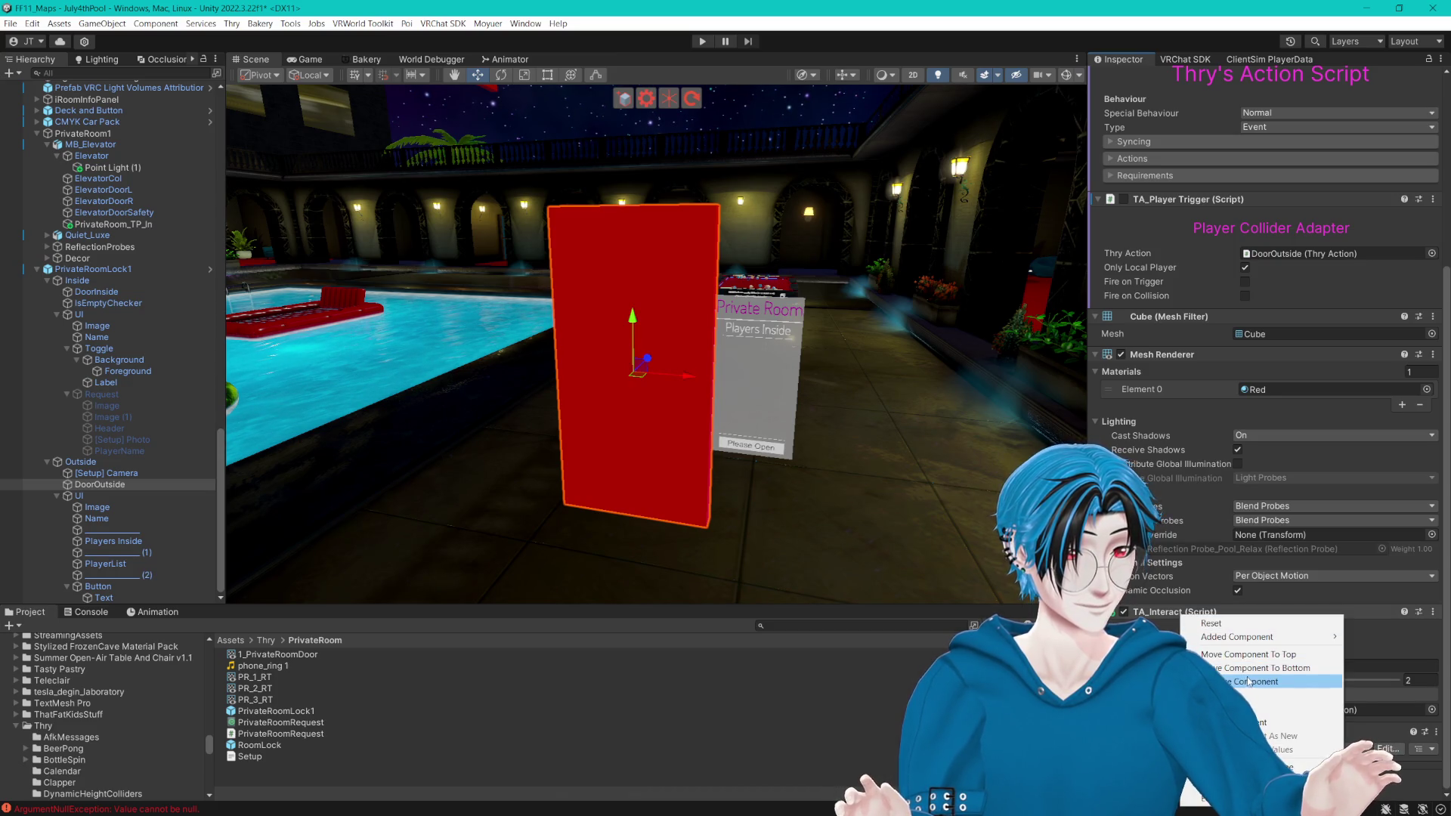
left_click(1247, 695)
Step: Move TA_Interact above the Player Trigger, set its interaction text to Enter, and enter Play mode
right_click(1207, 354)
left_click(1247, 436)
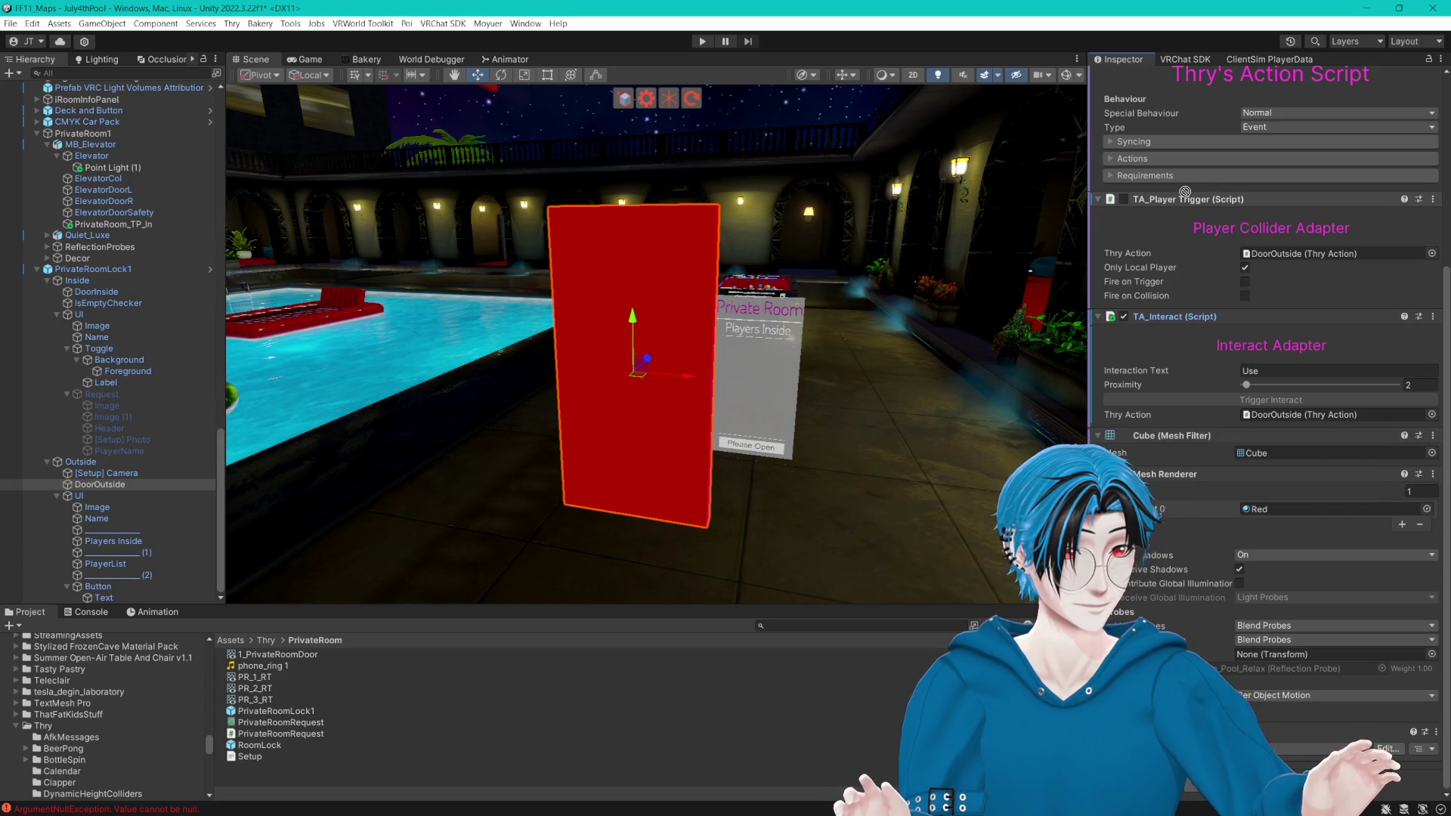
right_click(1177, 317)
left_click(1209, 399)
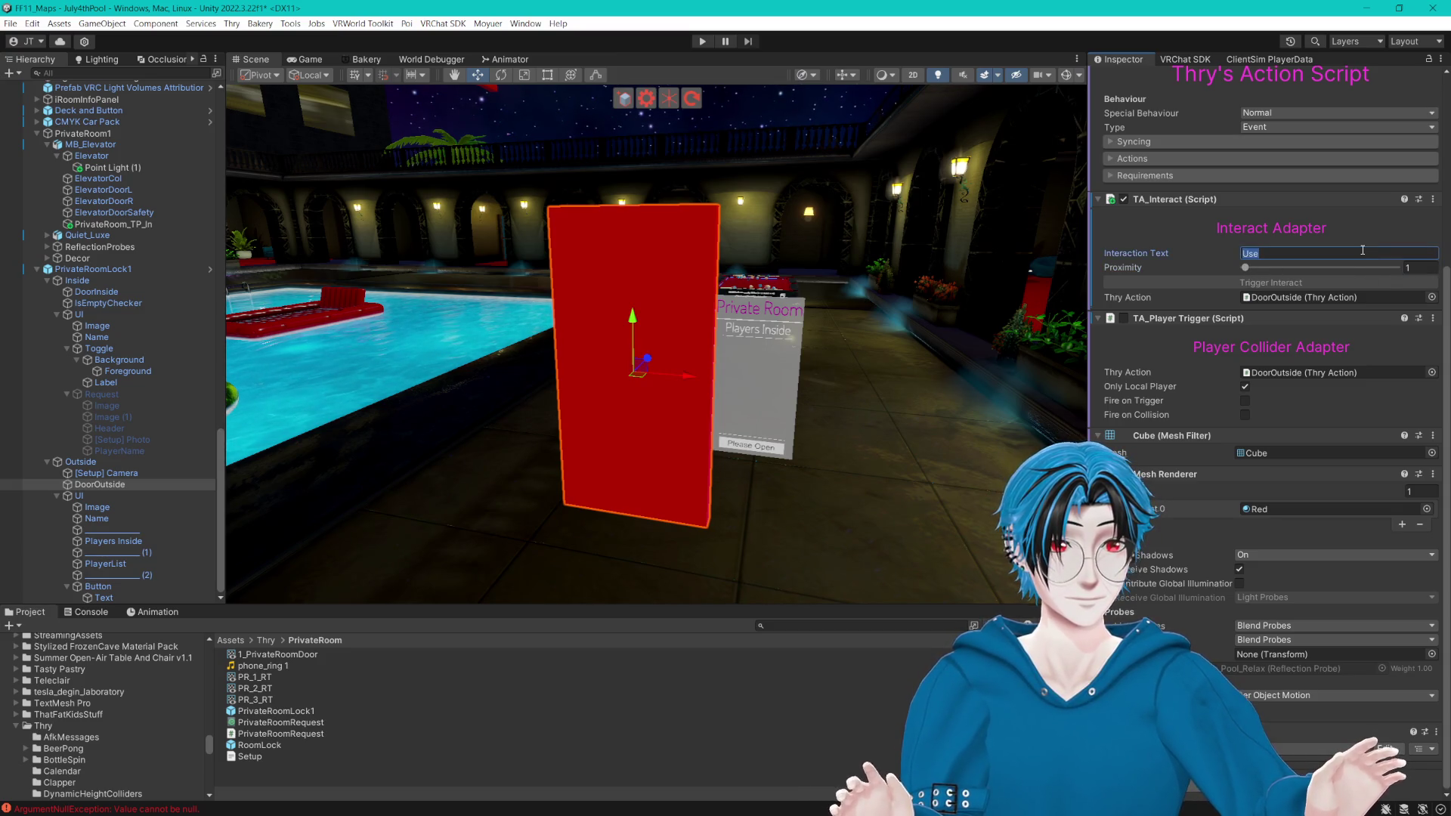
type("Enter")
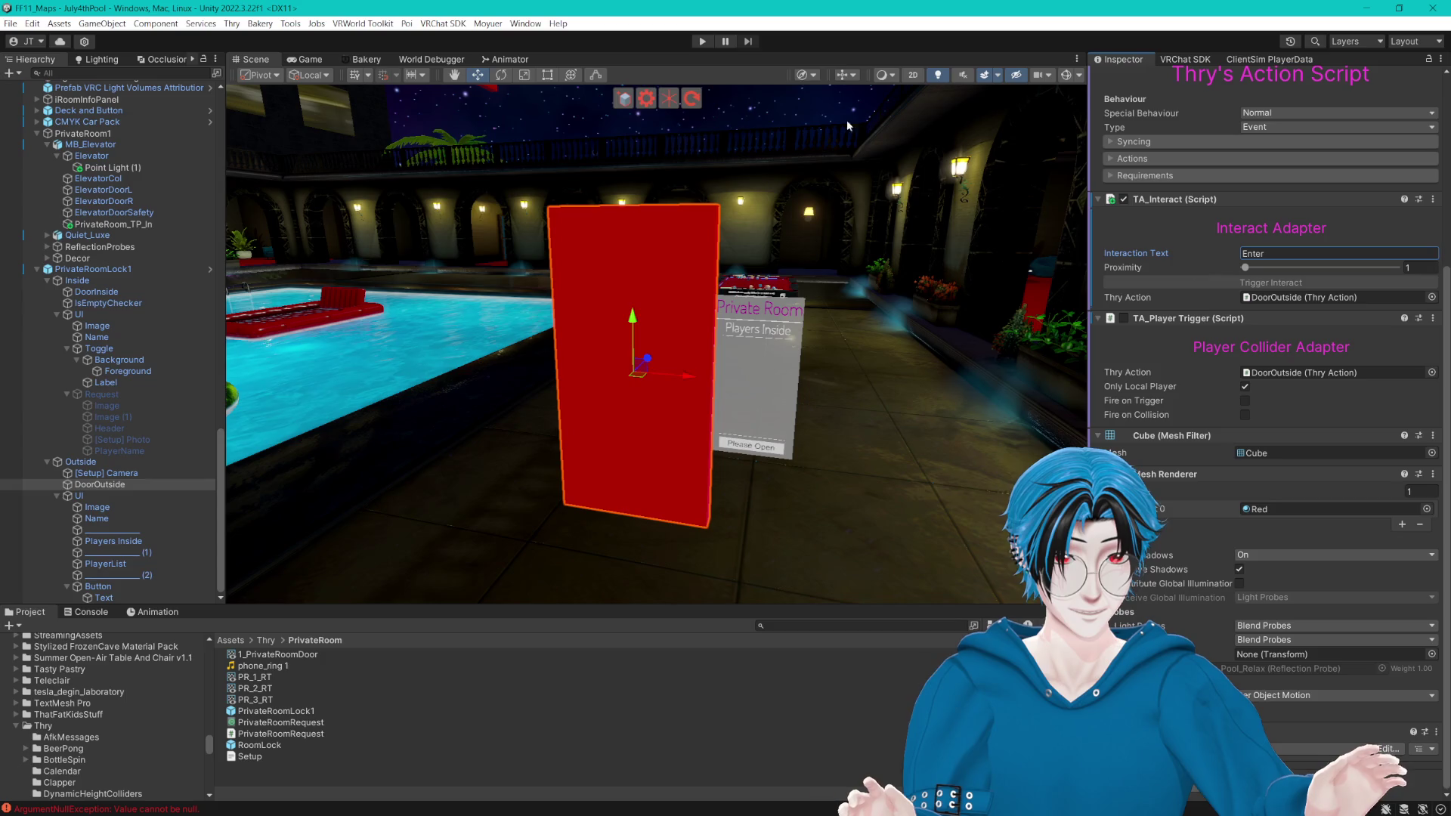
left_click(698, 42)
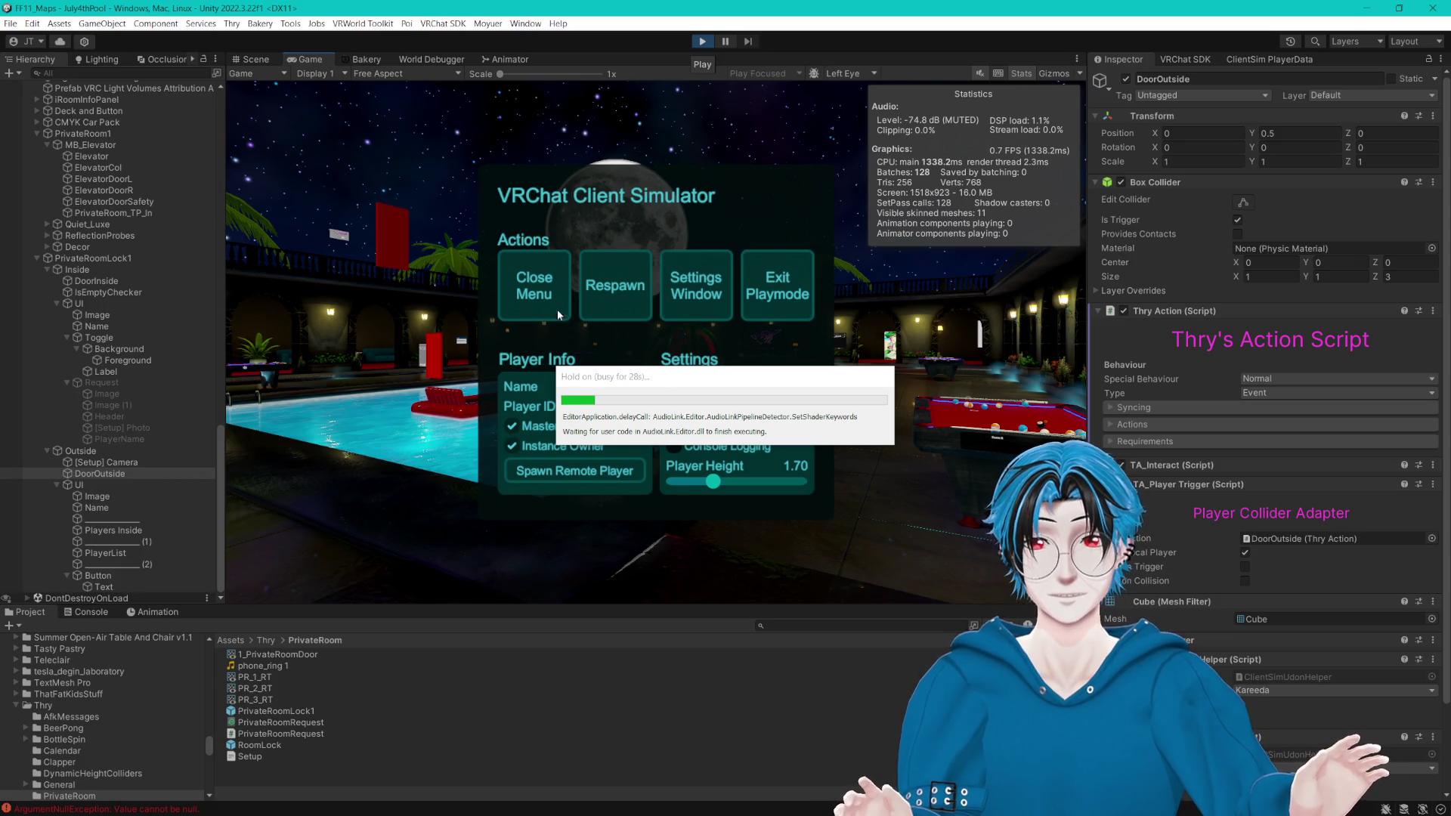
Step: Walk to the red outside door and test its Enter prompt teleporting into the room
left_click(548, 305)
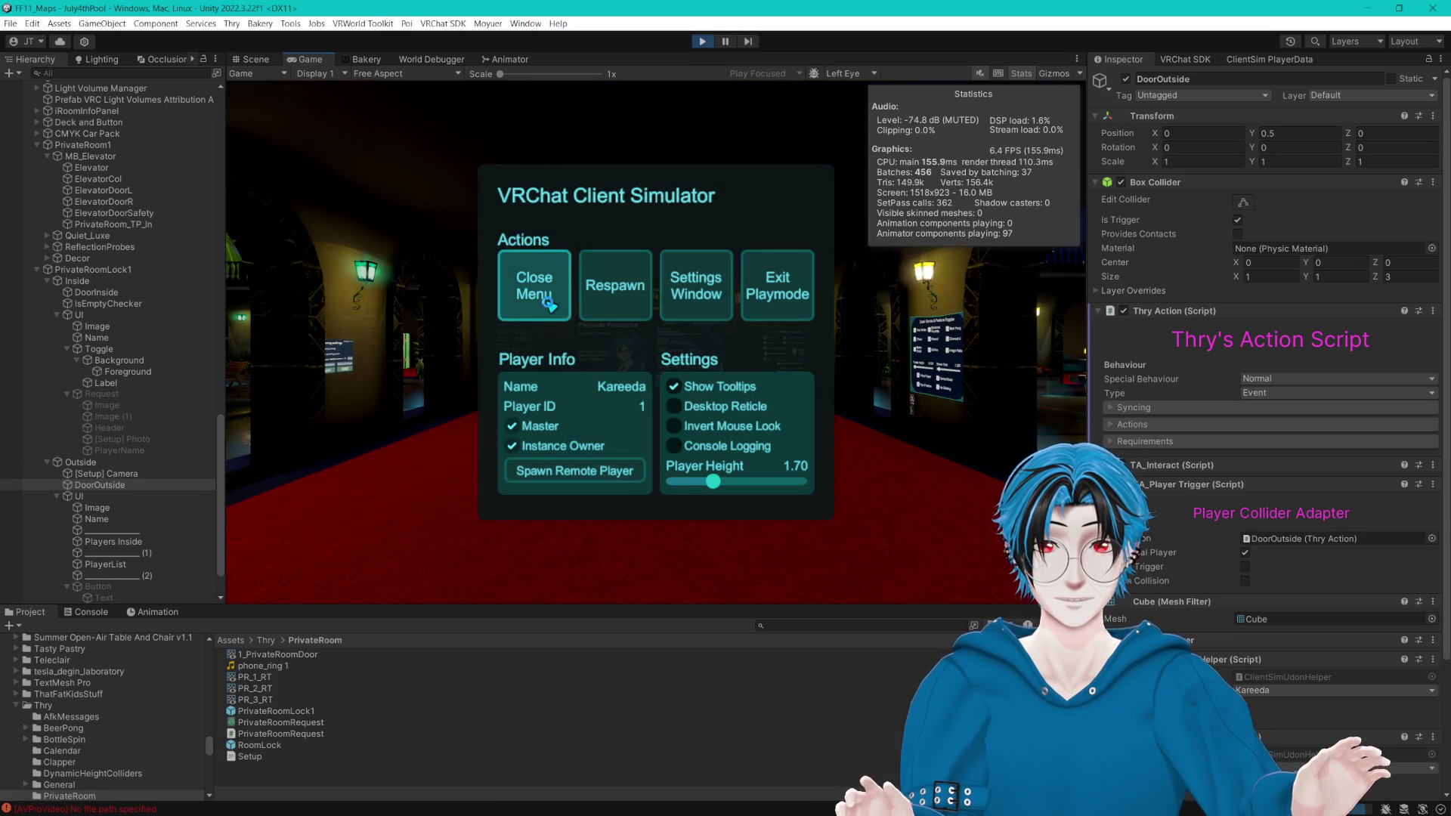
key("w")
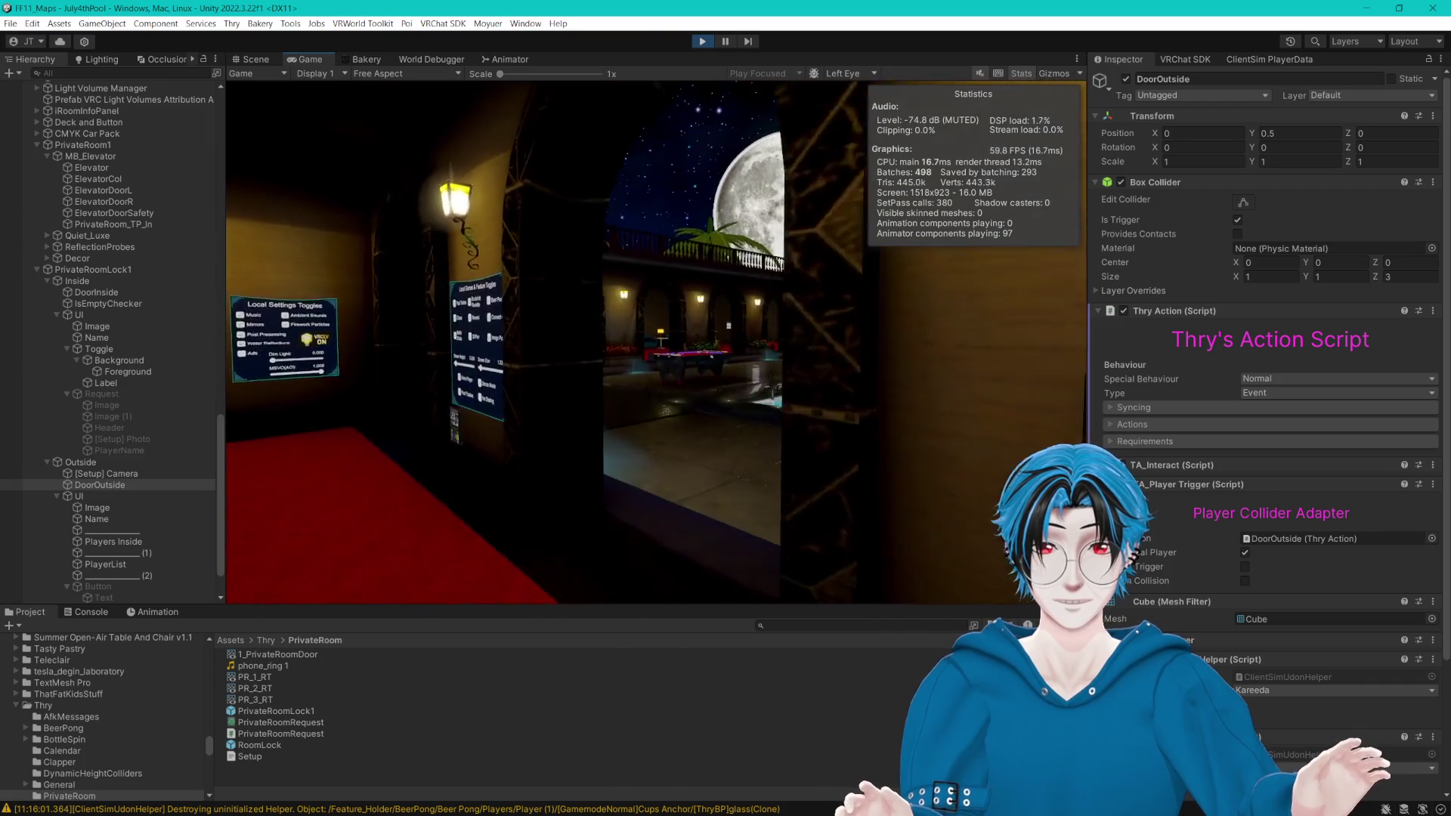
key("w")
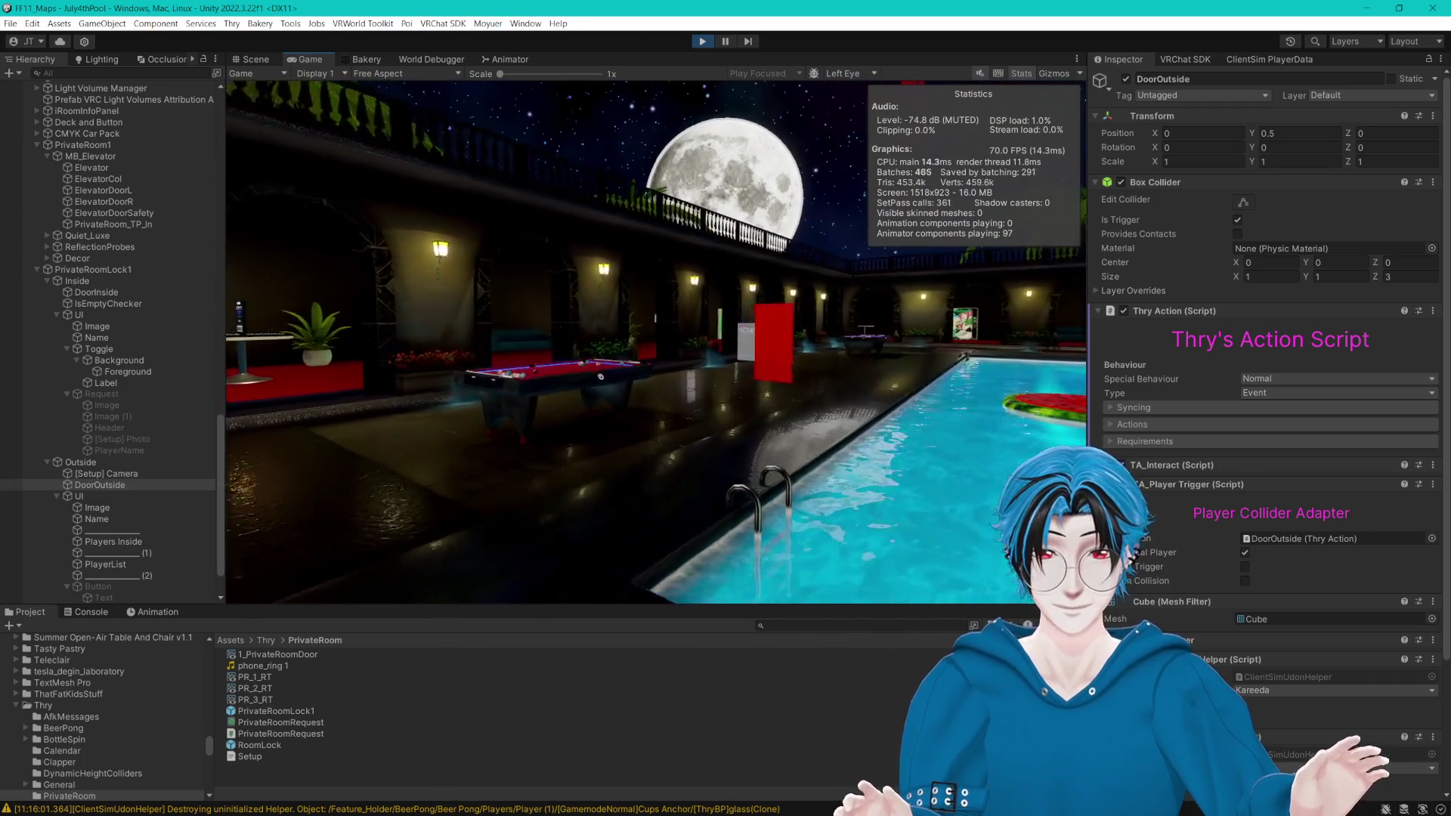
key("w")
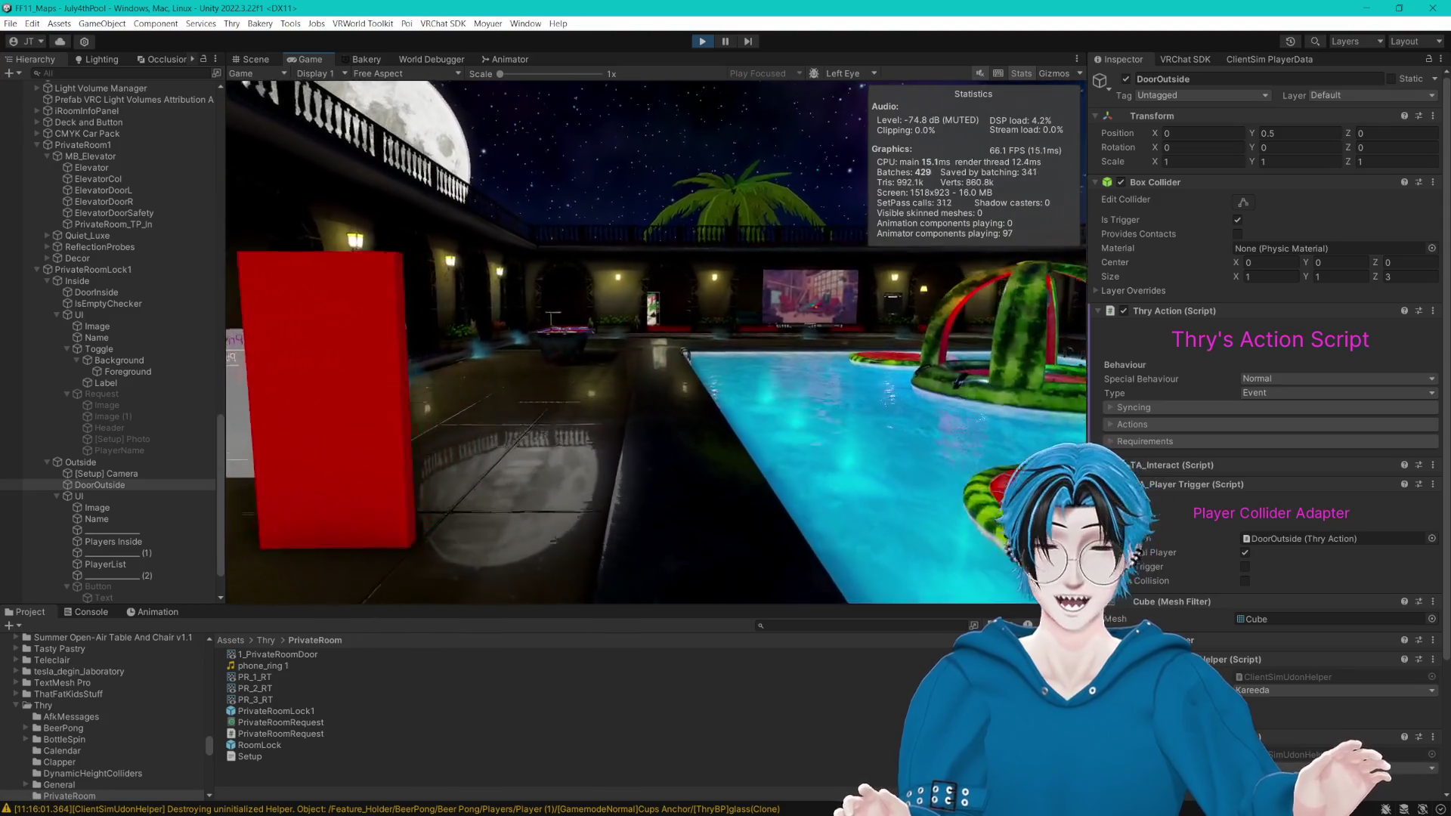
key("w")
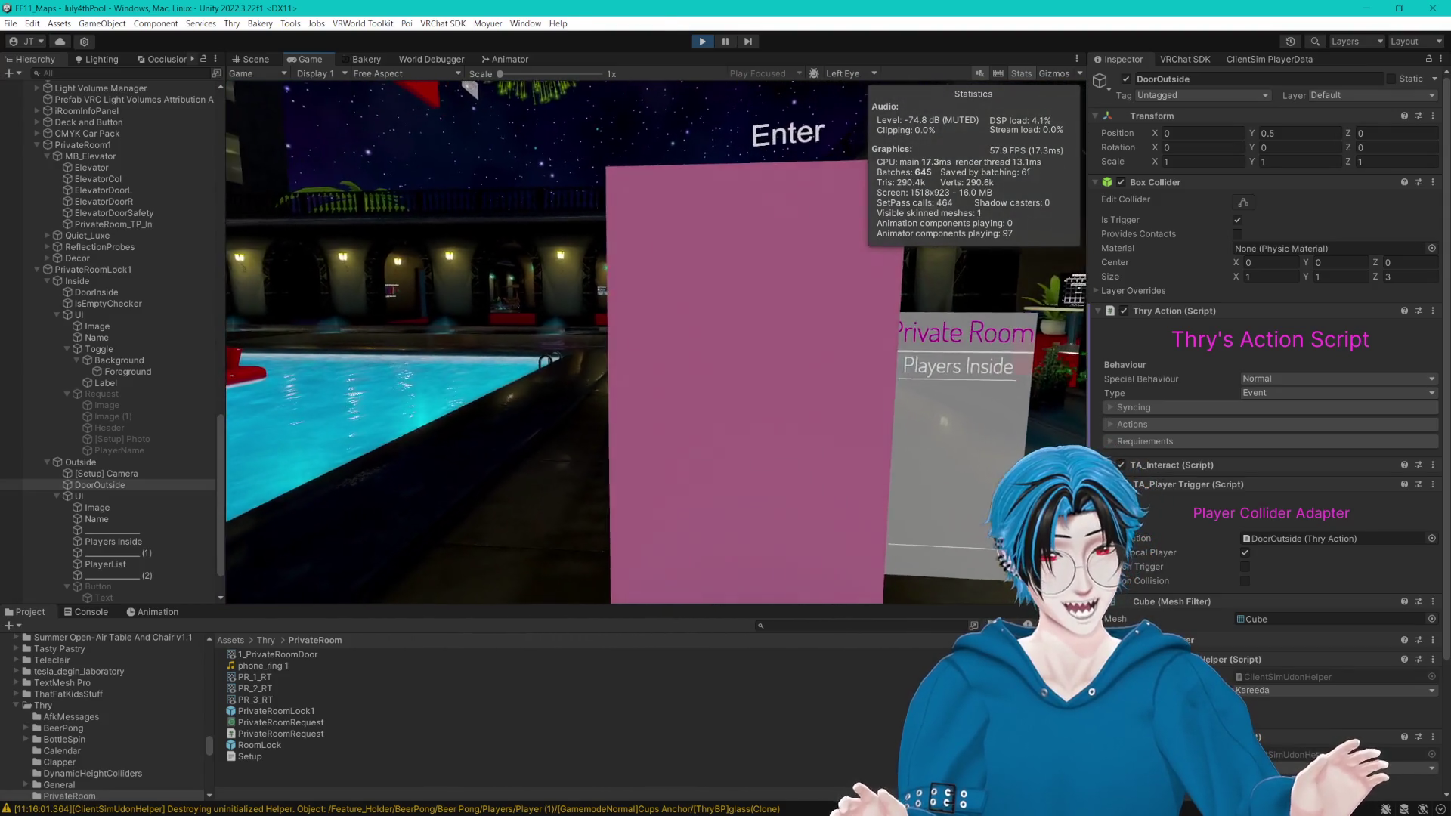
key("w")
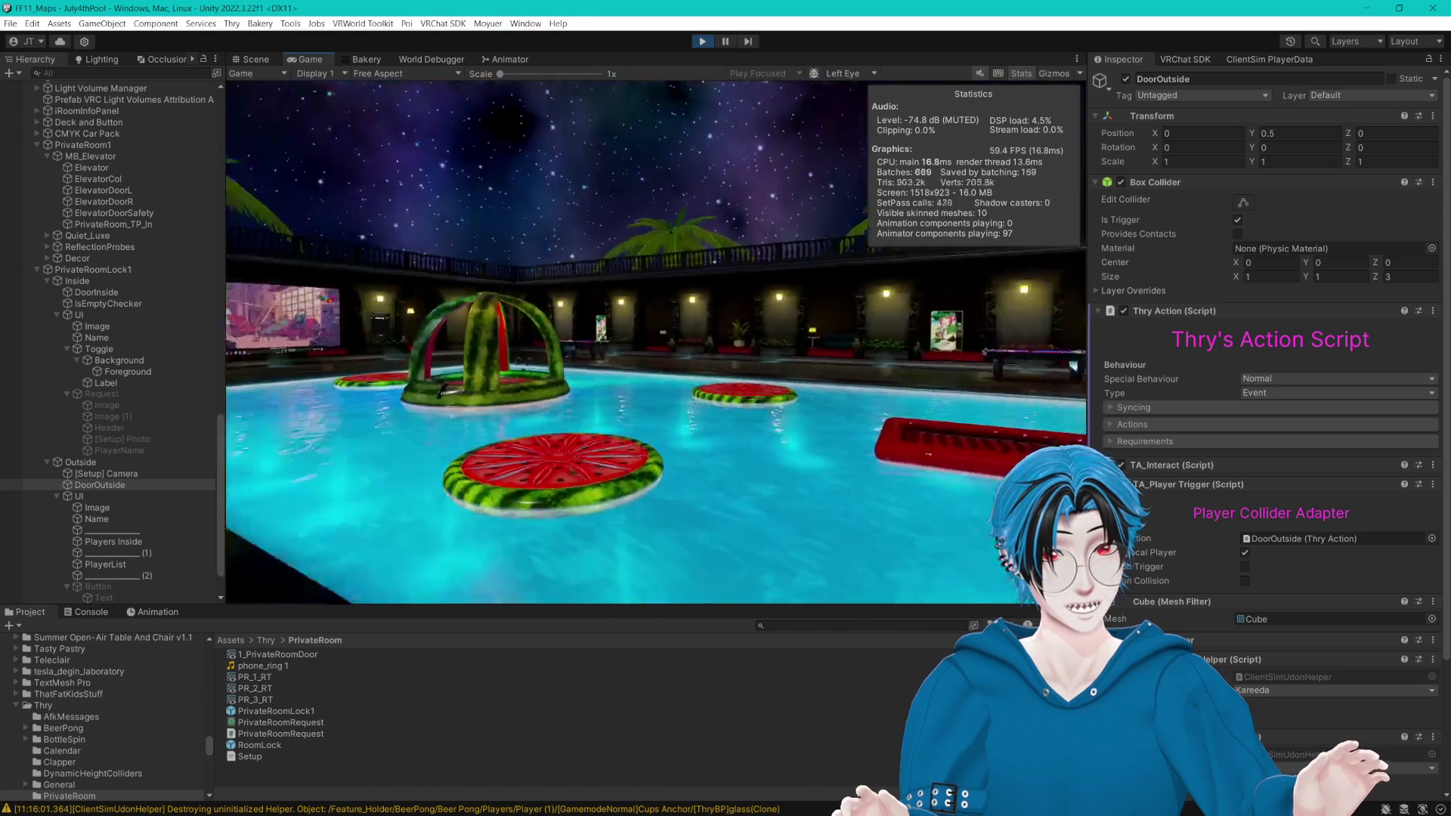
key("w")
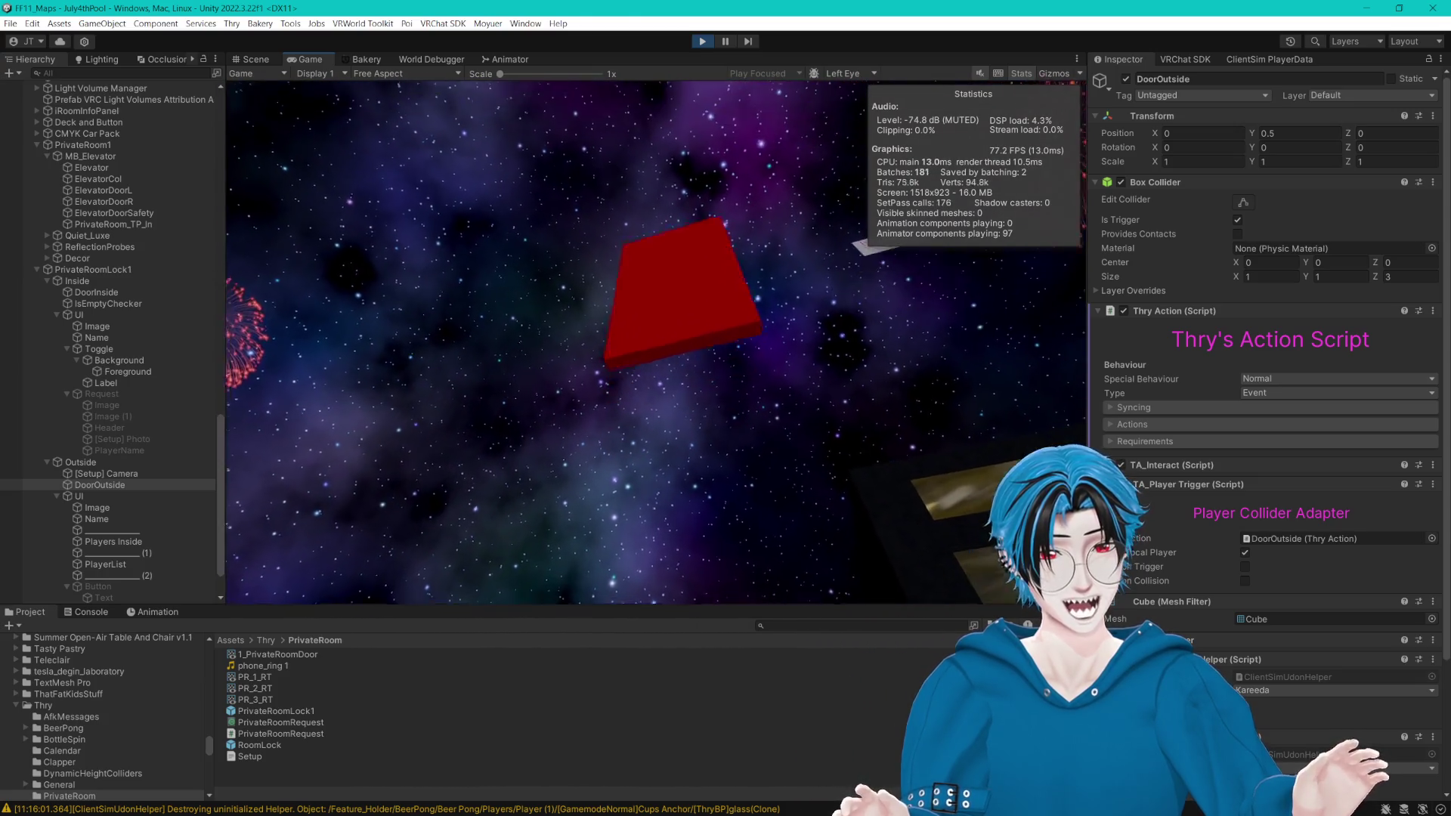
key("w")
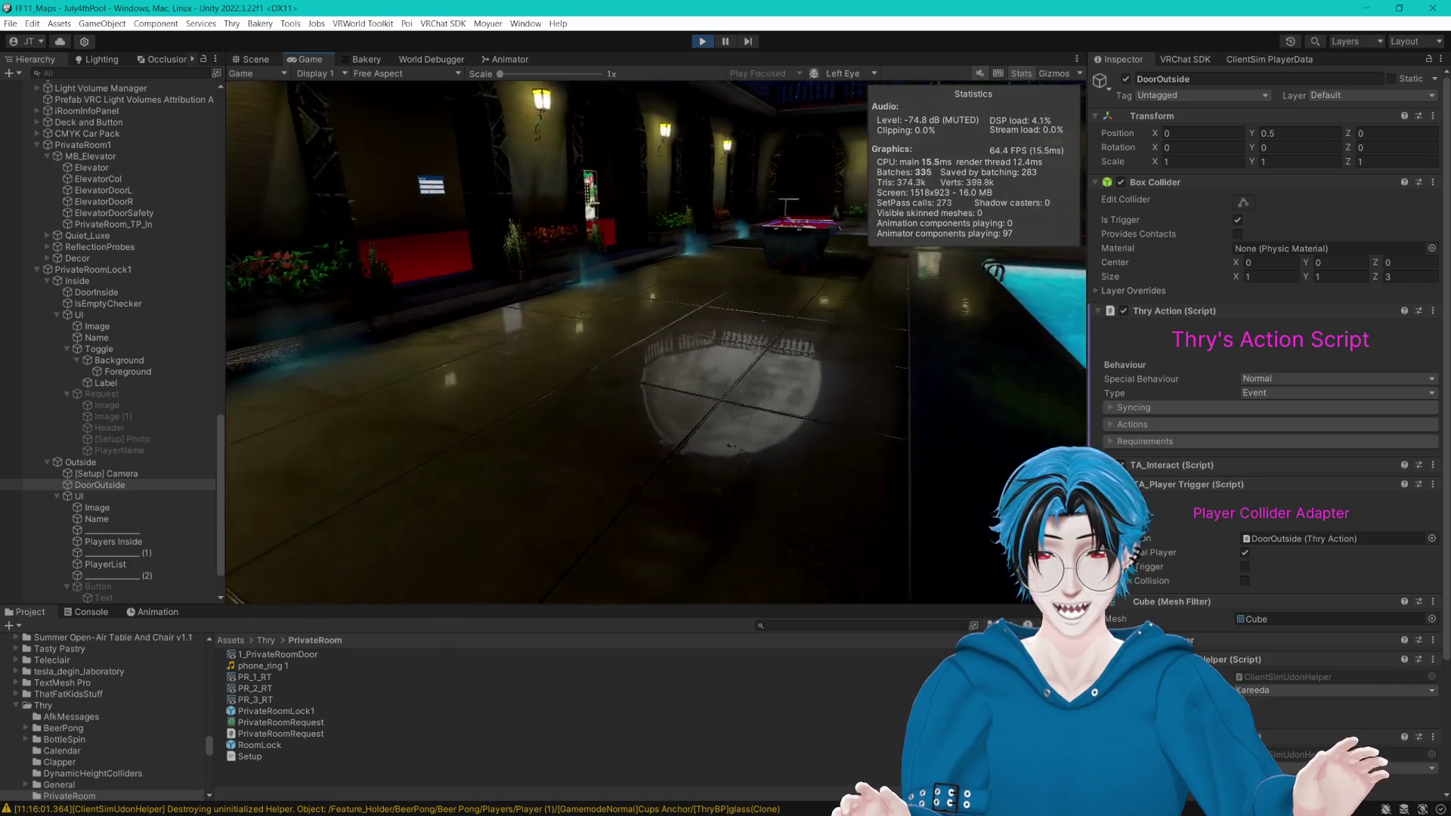
key("s")
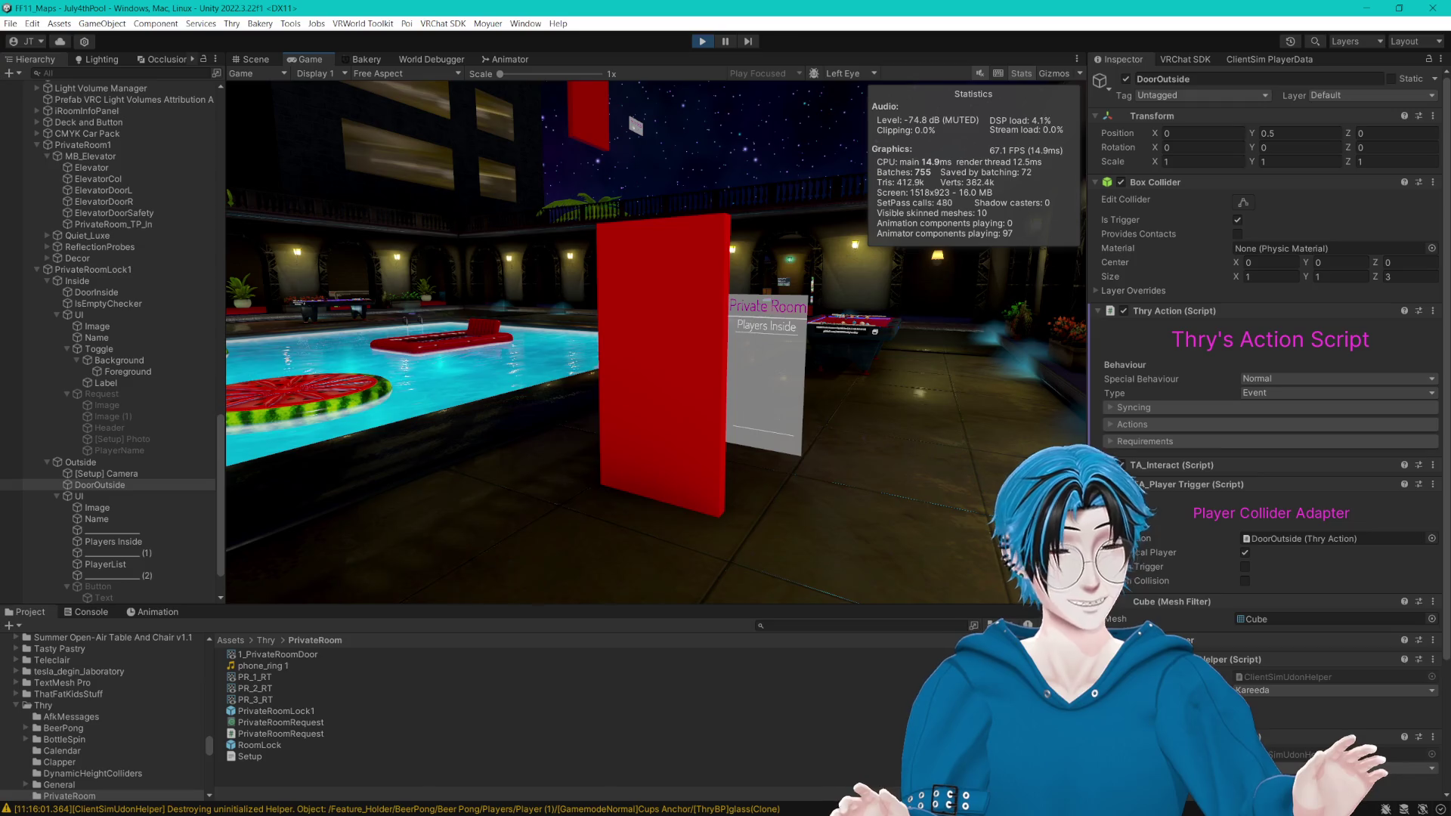
key("Escape")
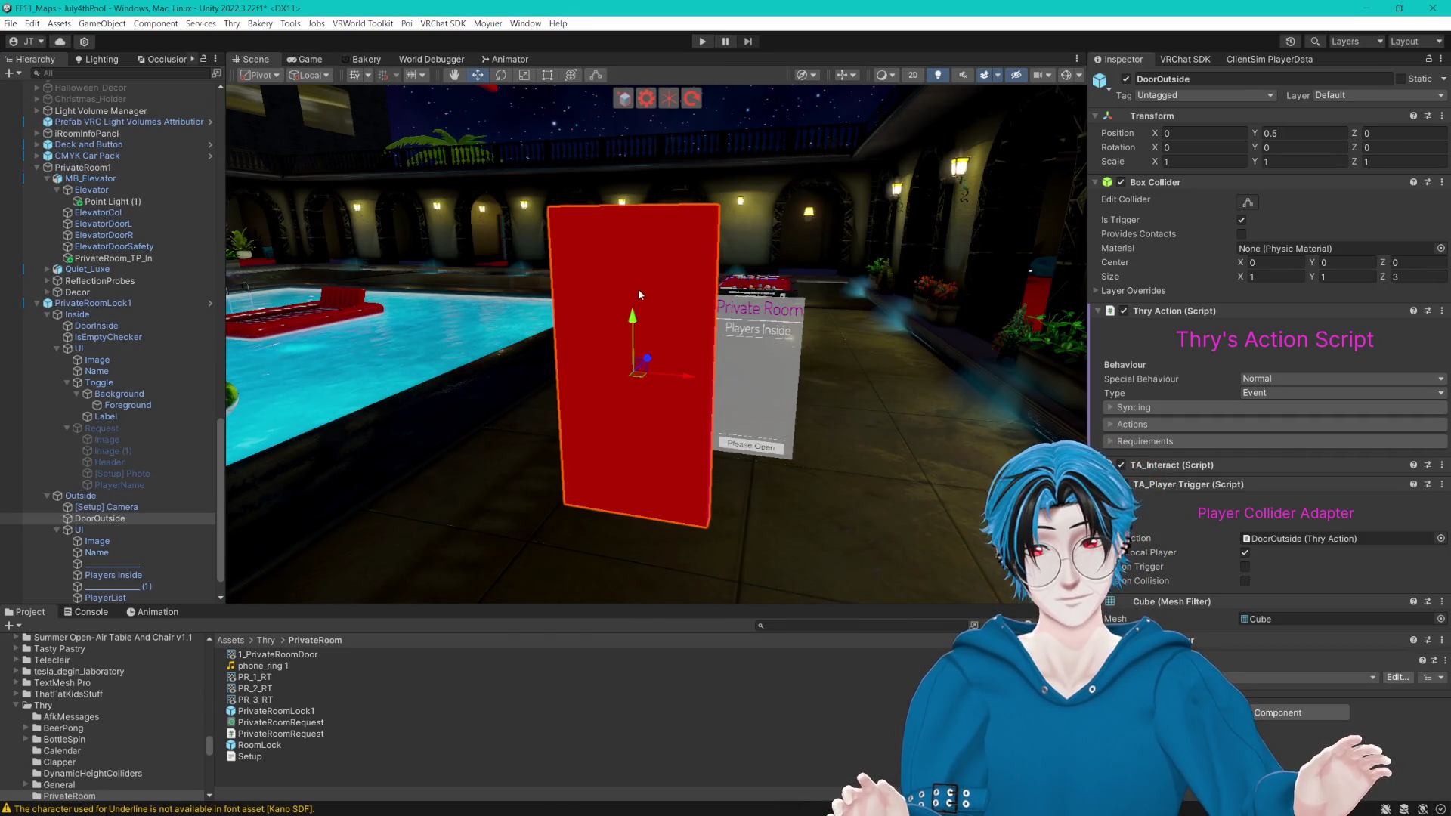
Step: Remove the TA_Player Trigger component from DoorOutside, keeping its TA_Interact Enter prompt
scroll(437, 310, "down", 3)
scroll(437, 310, "up", 3)
left_click_drag(437, 310, 456, 283)
scroll(492, 285, "up", 2)
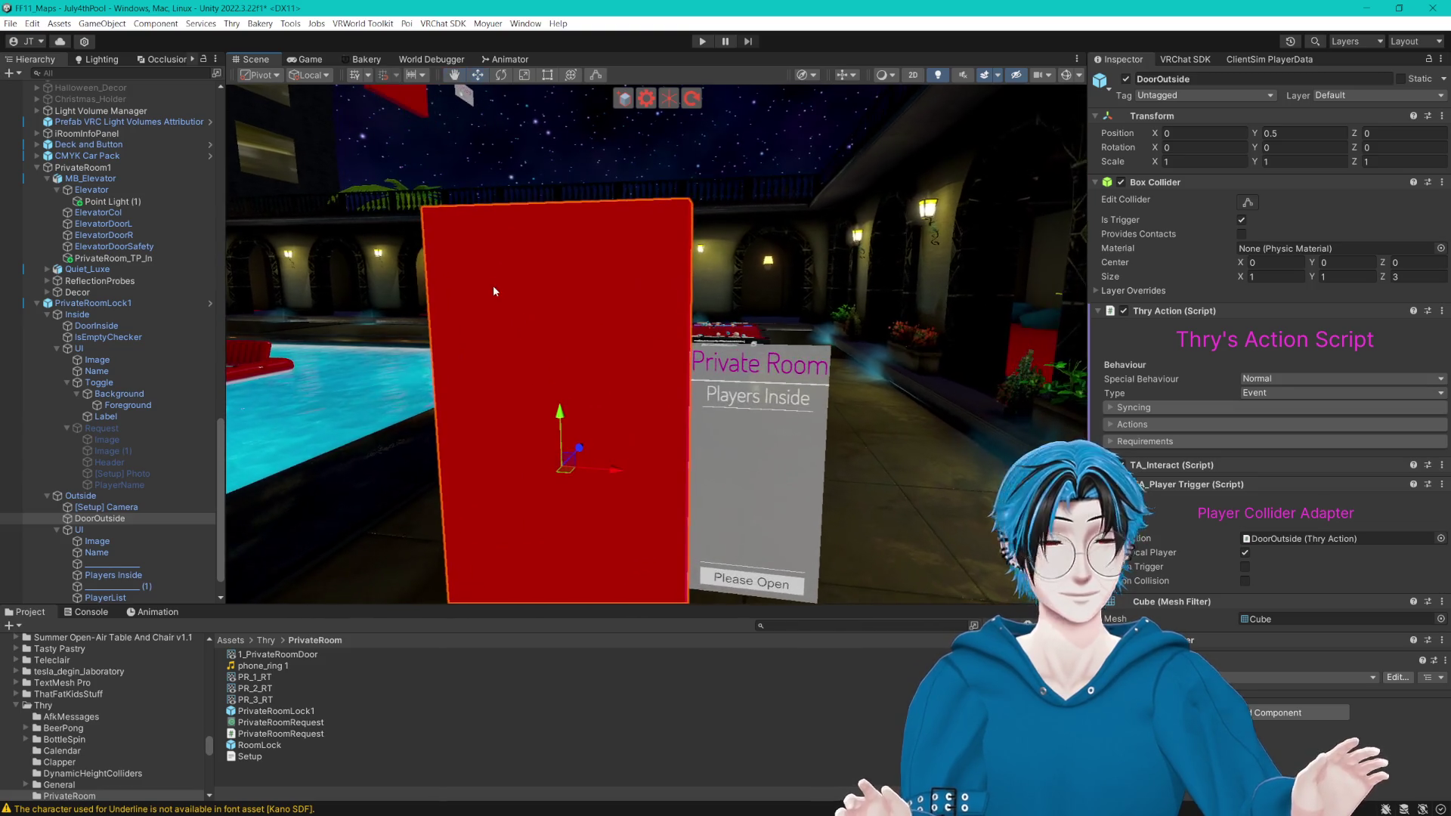
left_click_drag(528, 293, 587, 292)
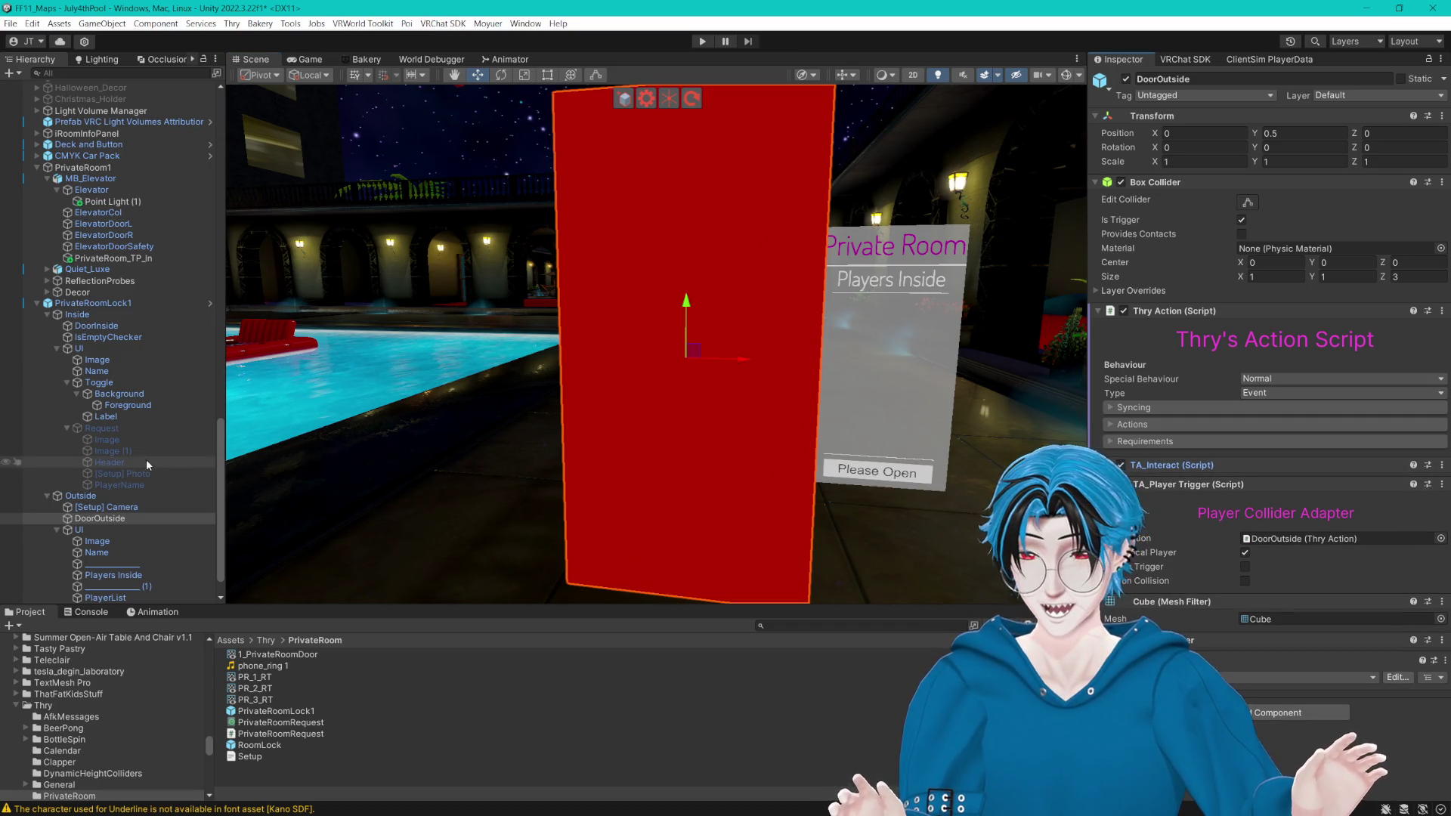
left_click(100, 518)
scroll(1238, 578, "down", 3)
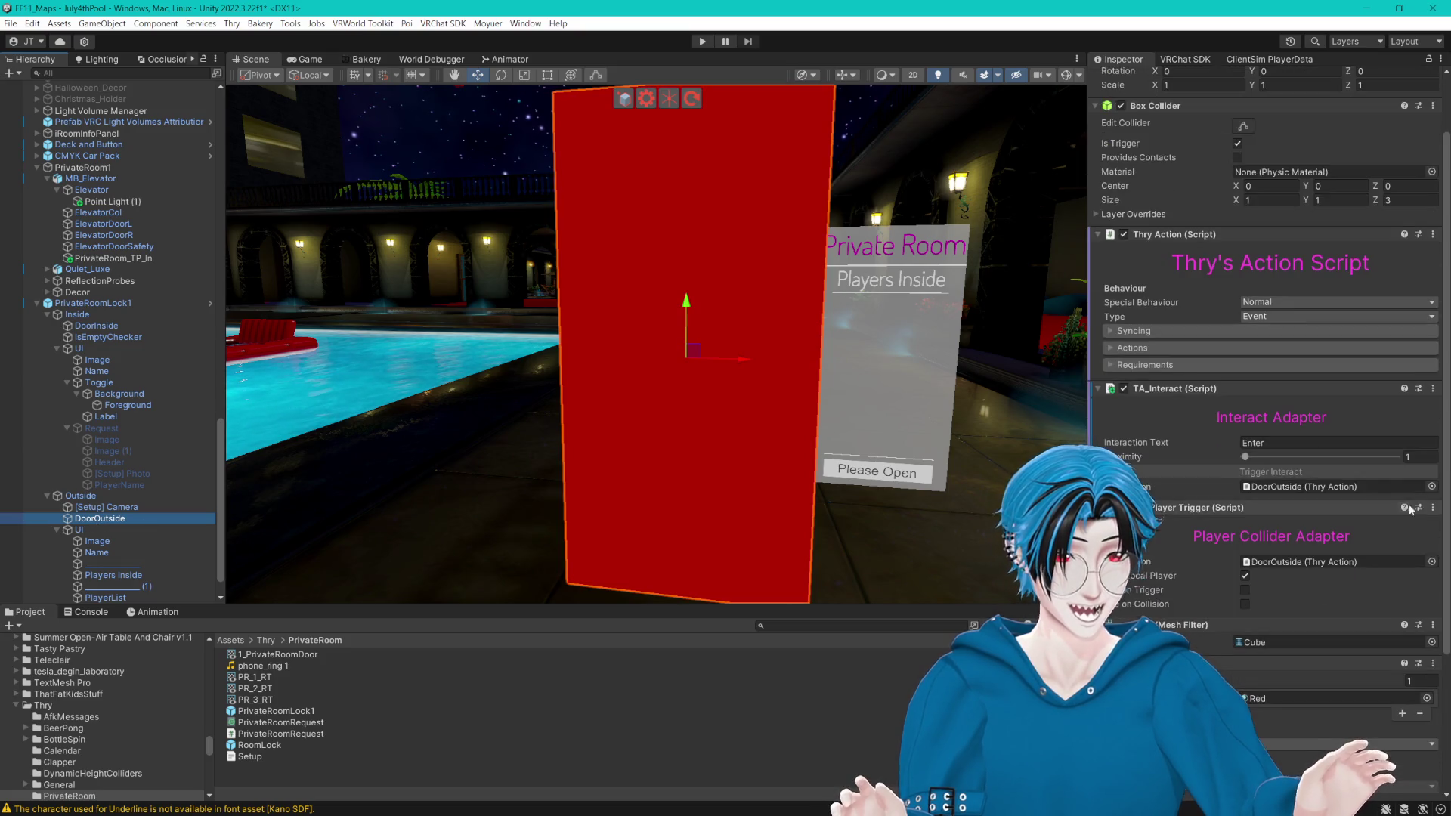
left_click(1434, 509)
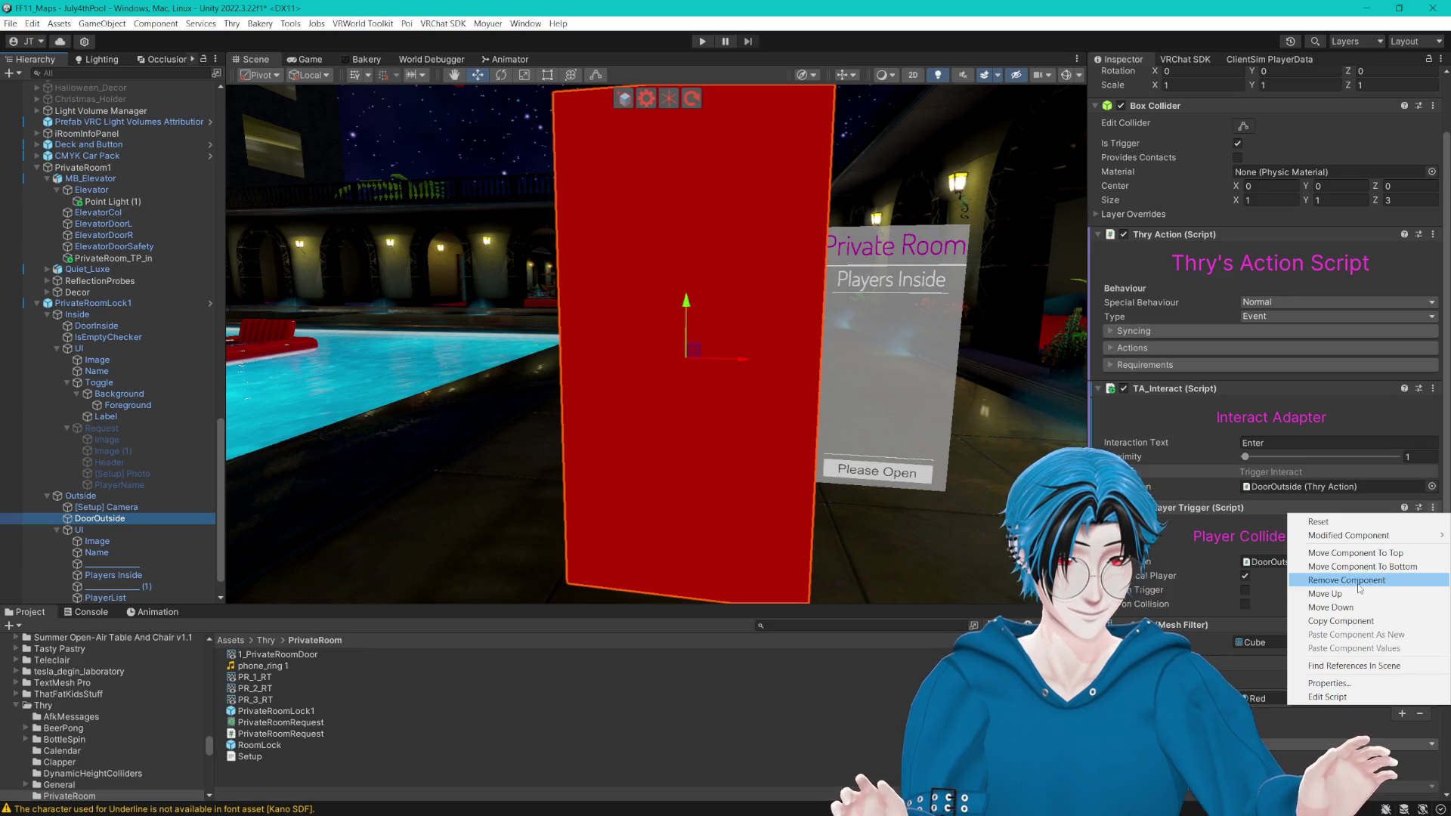
left_click(1359, 581)
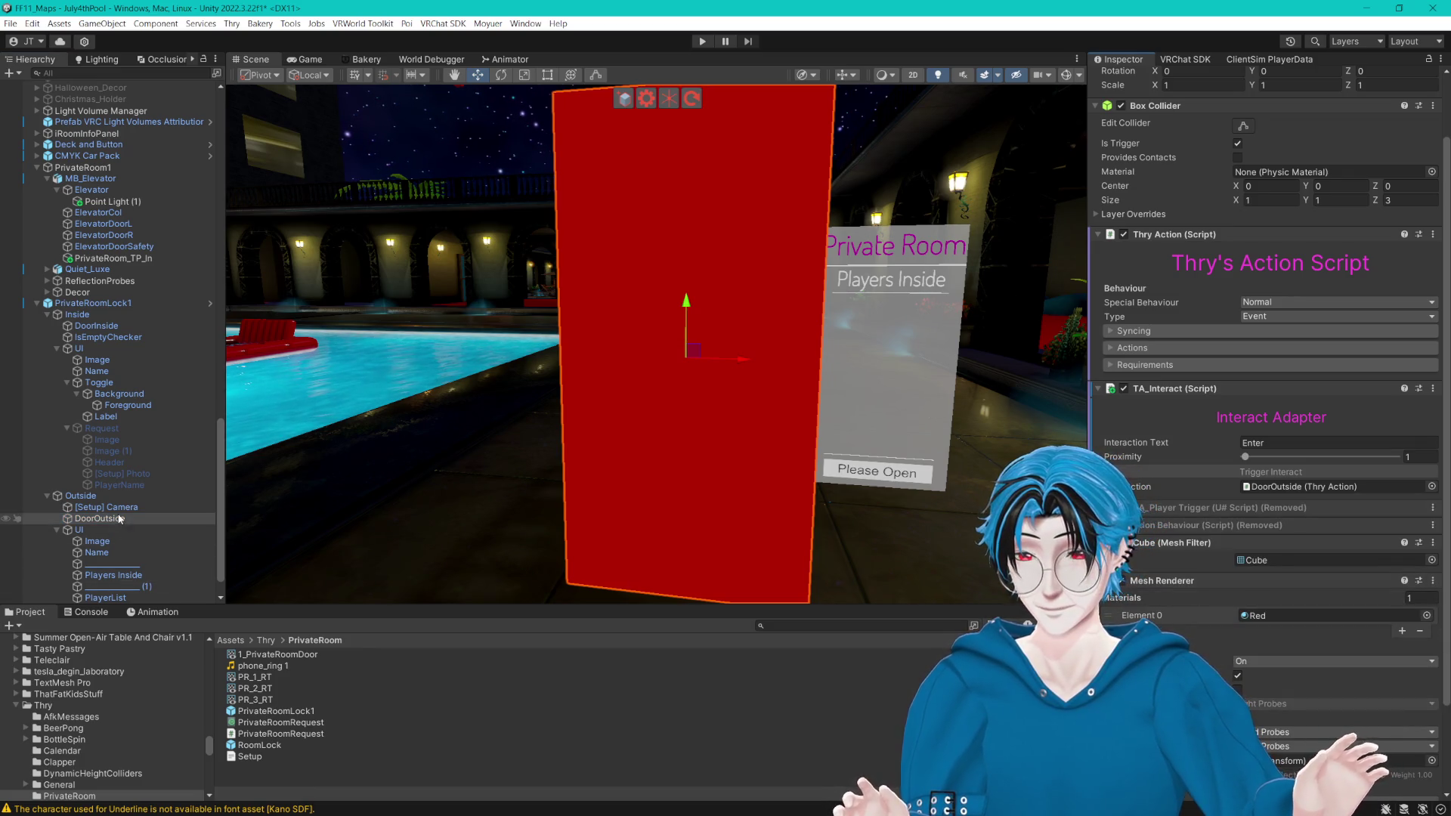
left_click(102, 325)
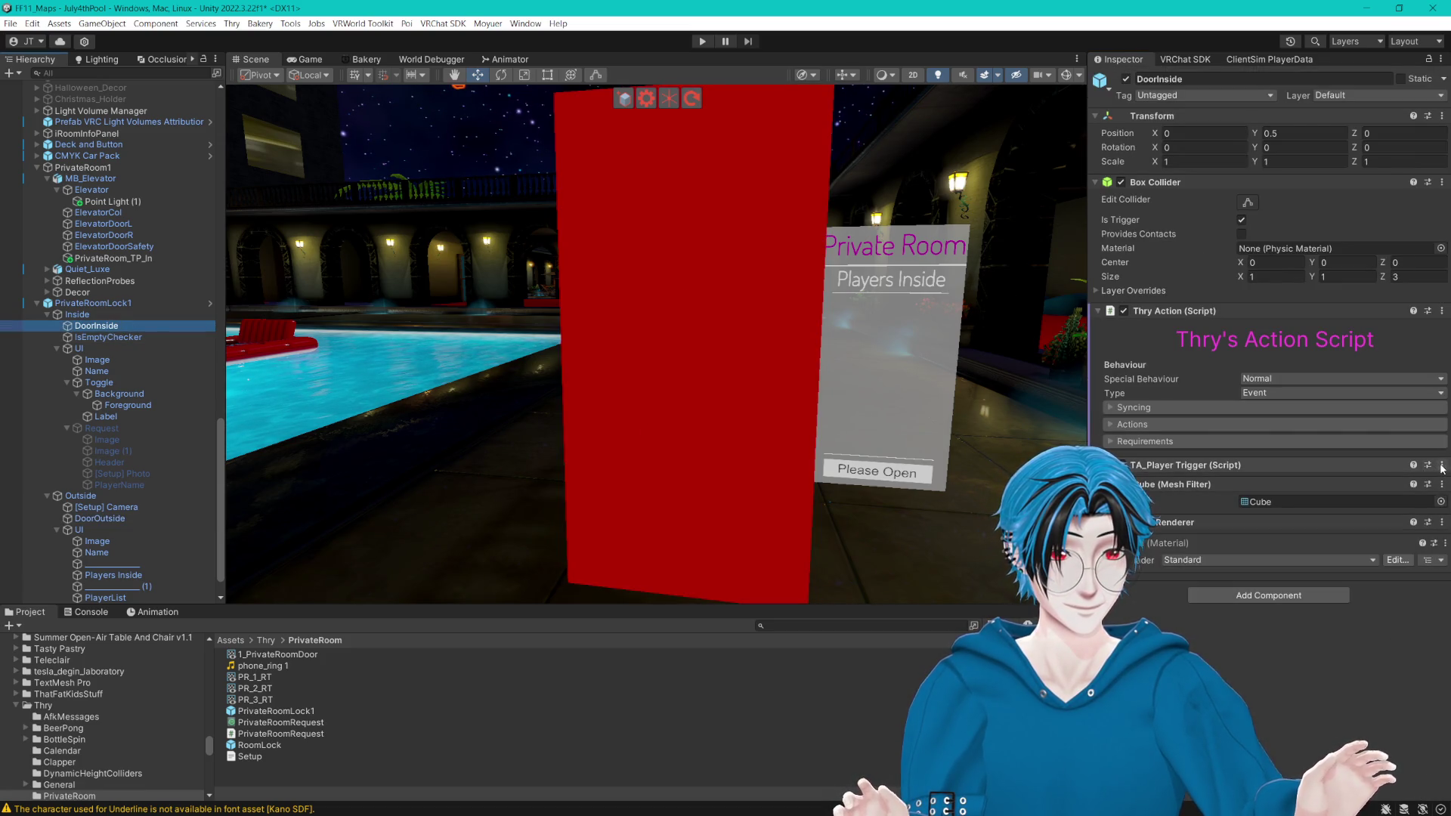
Step: Remove DoorInside's Player Trigger and add a TA_Interact component in its place
left_click(1442, 465)
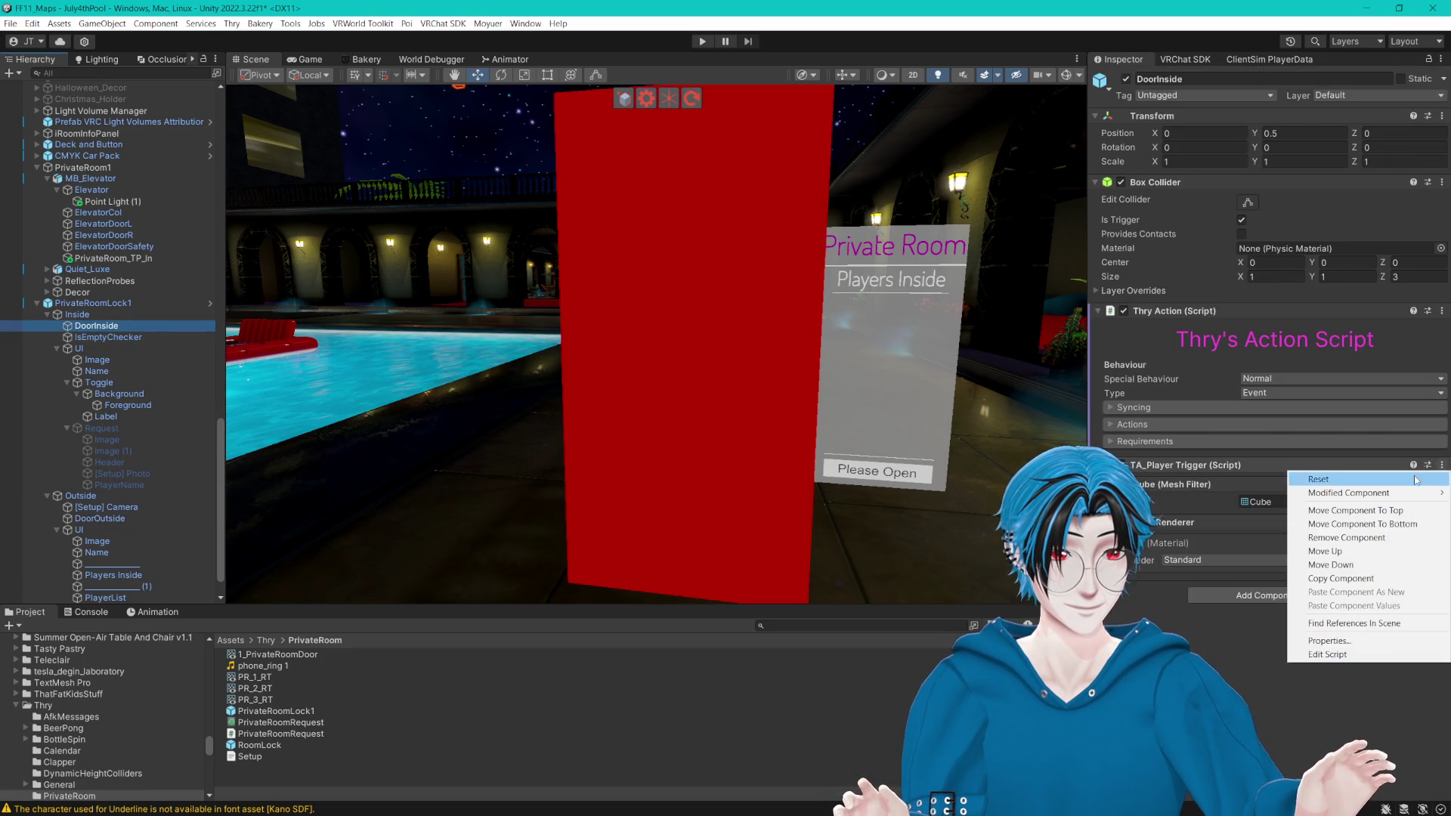
left_click(1358, 542)
scroll(1327, 546, "down", 2)
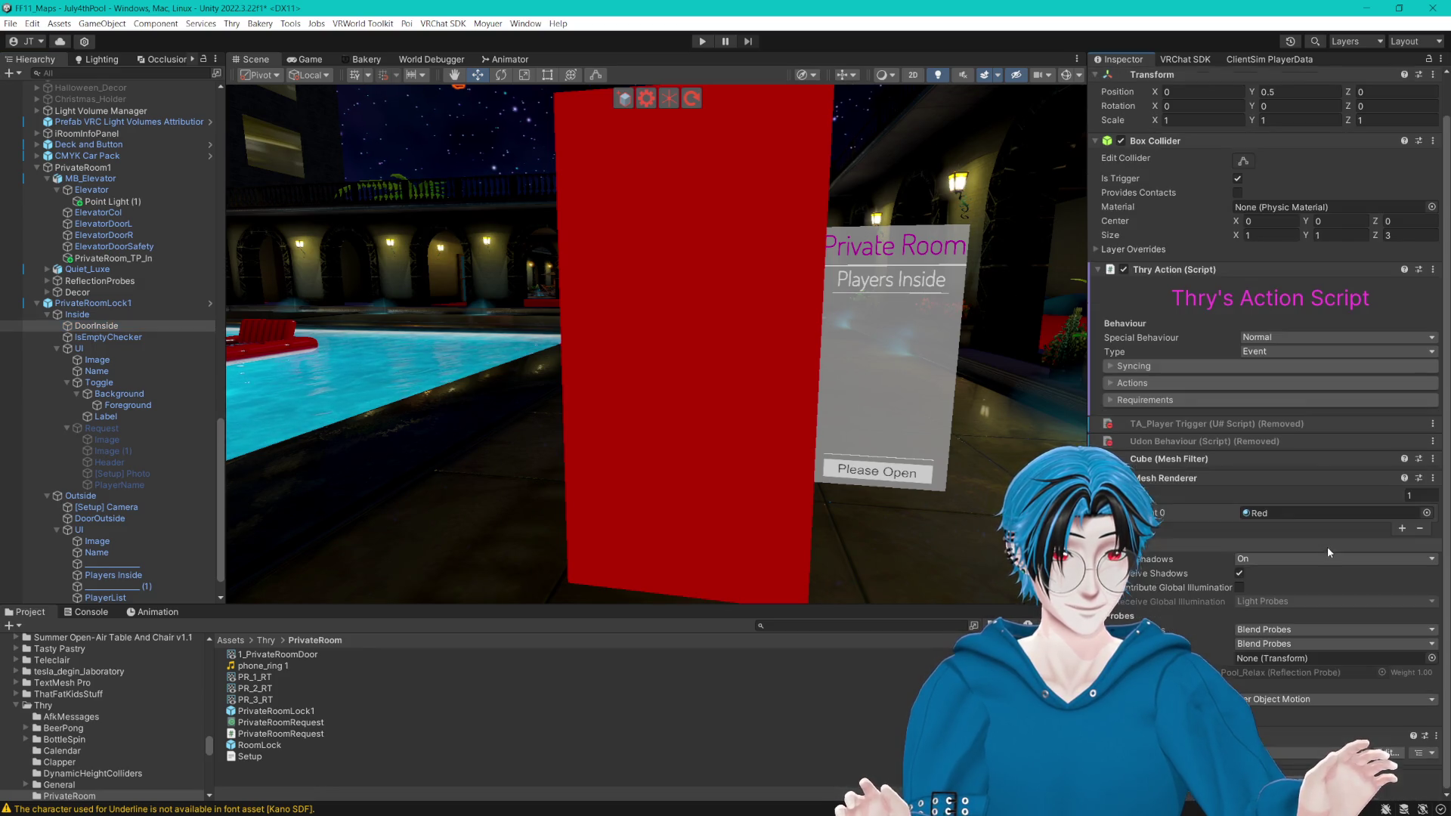
left_click(1376, 754)
type("TA_")
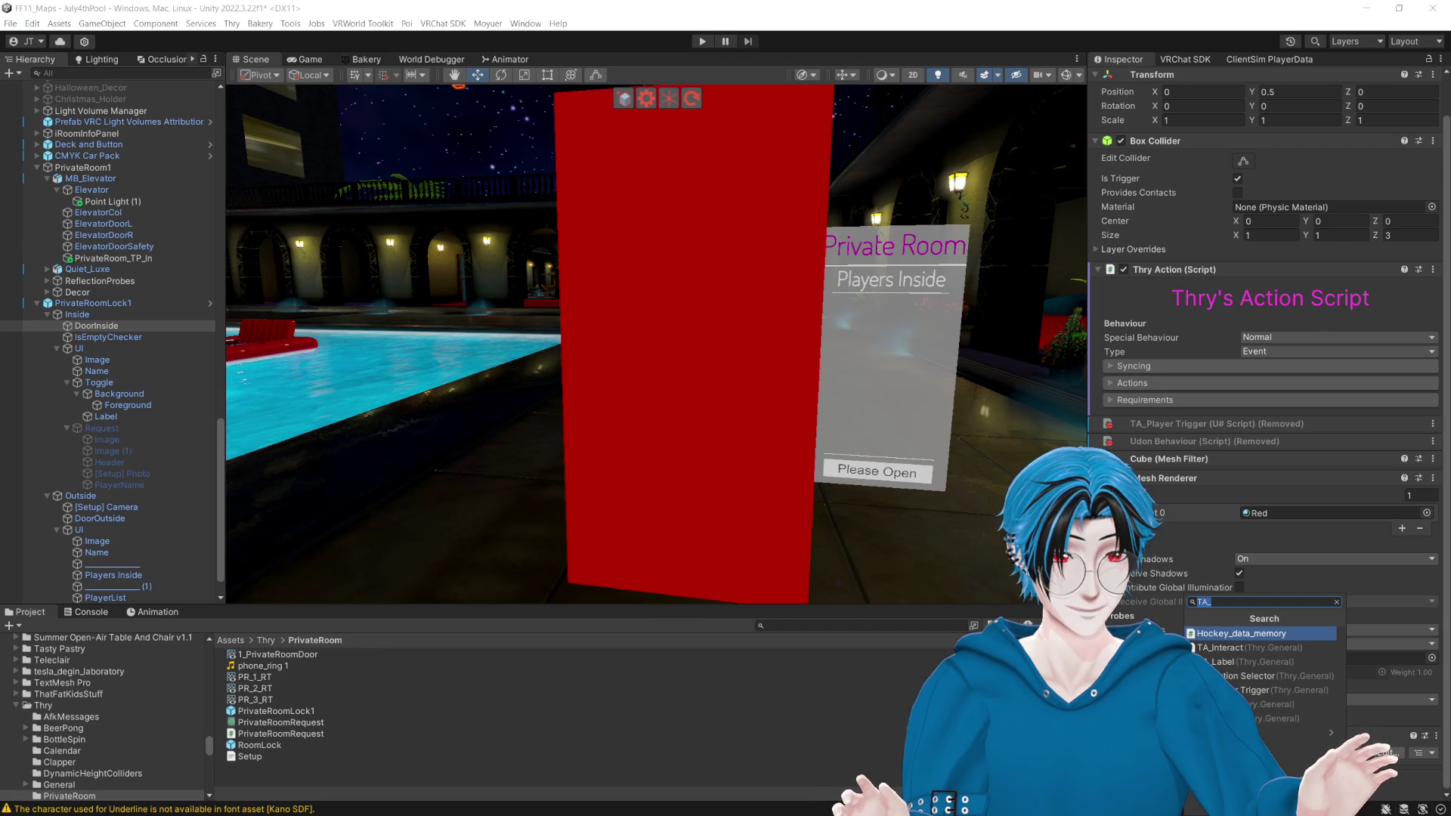
left_click(1232, 677)
Step: Move the TA_Interact component up to sit directly below Thry Action
scroll(1232, 684, "down", 1)
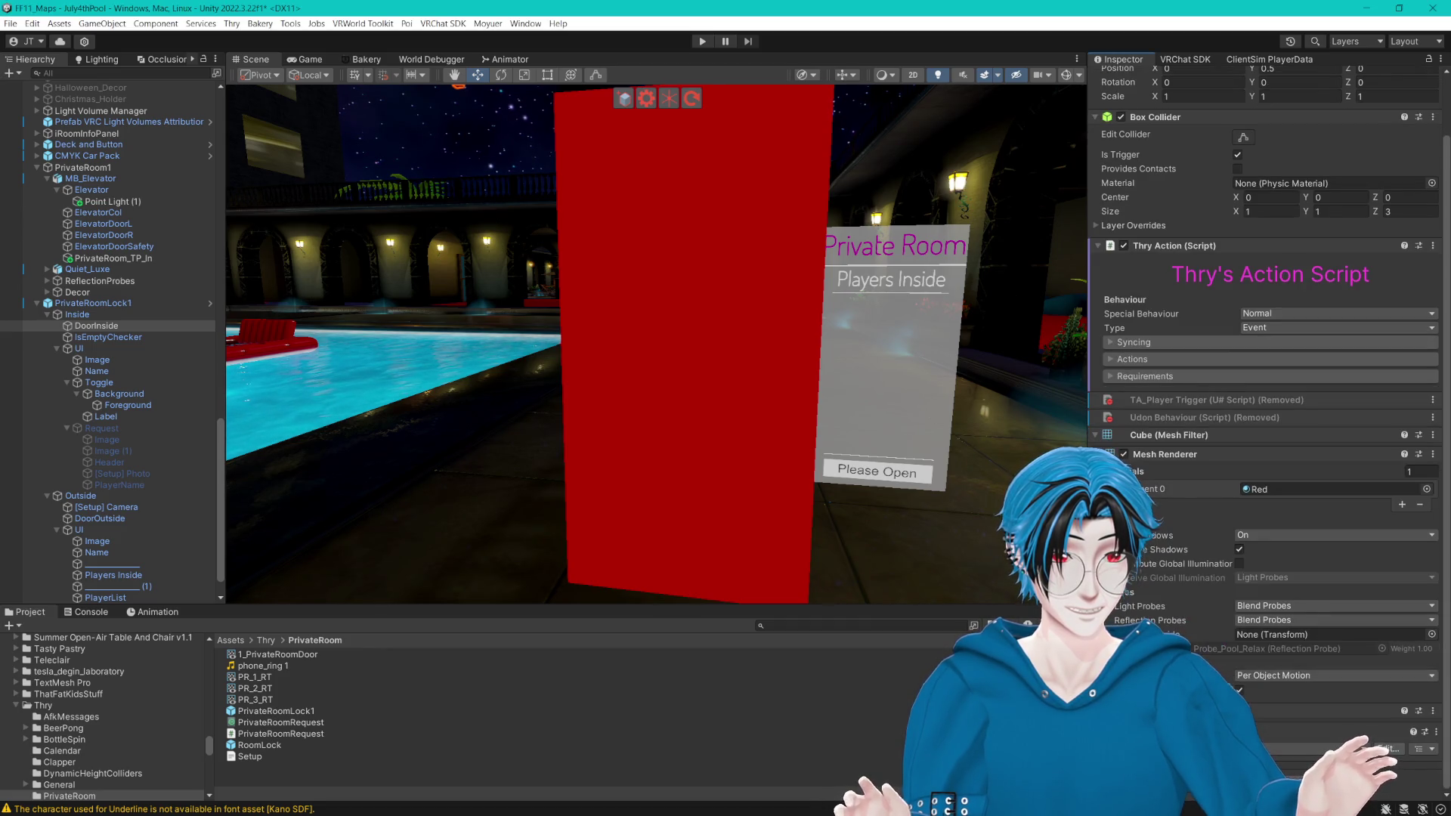
right_click(1224, 712)
left_click(1260, 597)
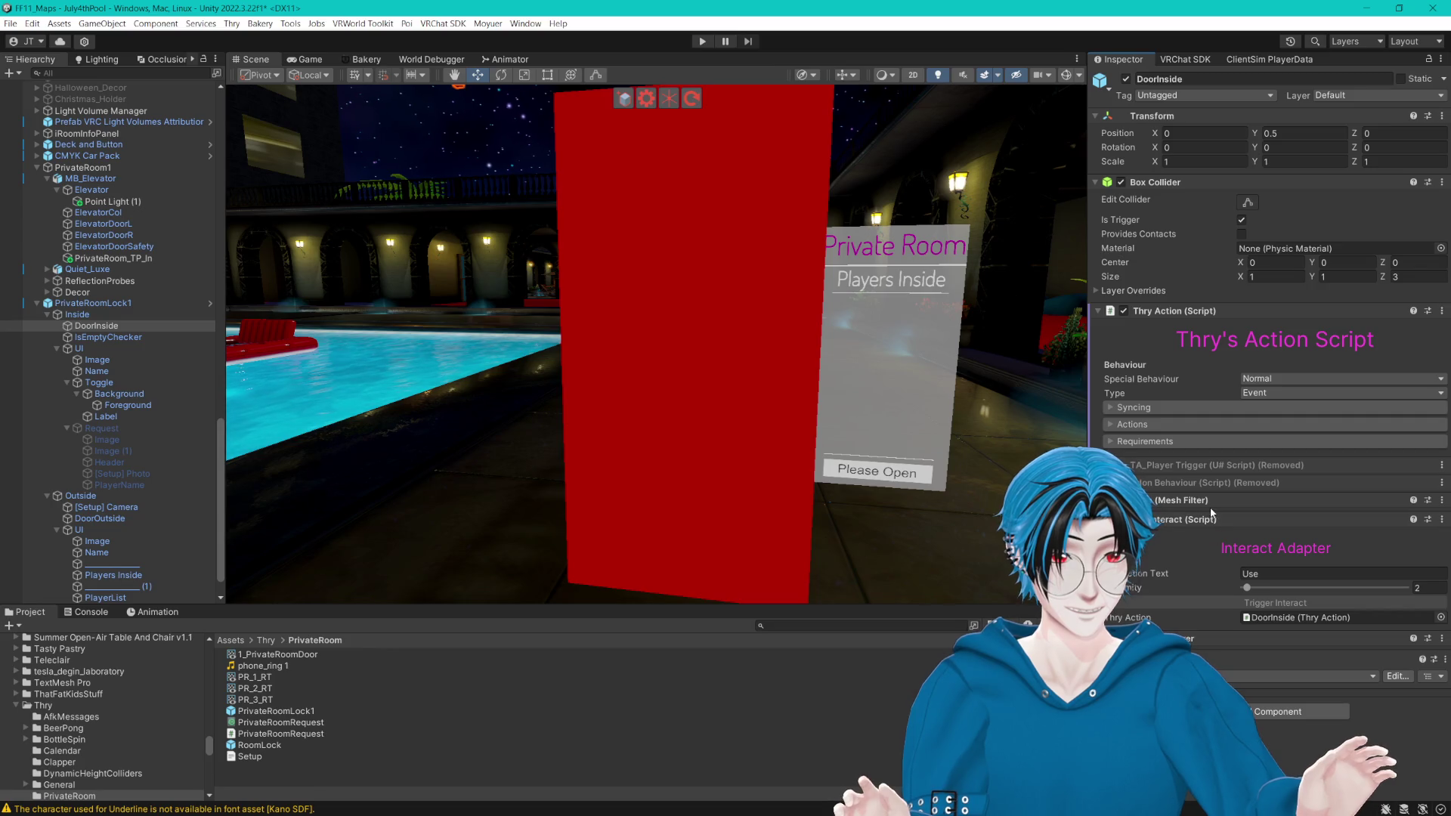
right_click(1225, 520)
left_click(1264, 599)
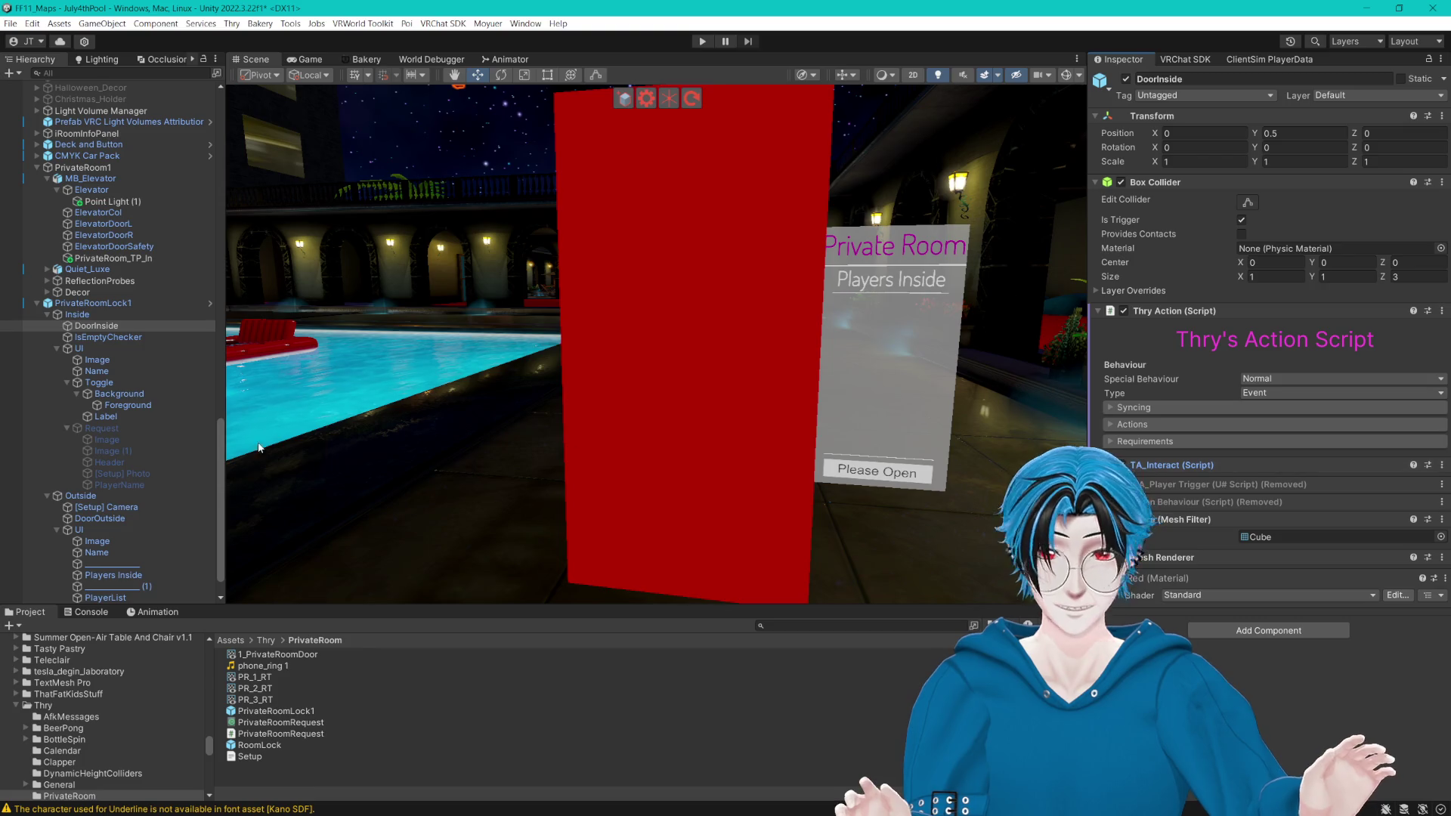
left_click(716, 462)
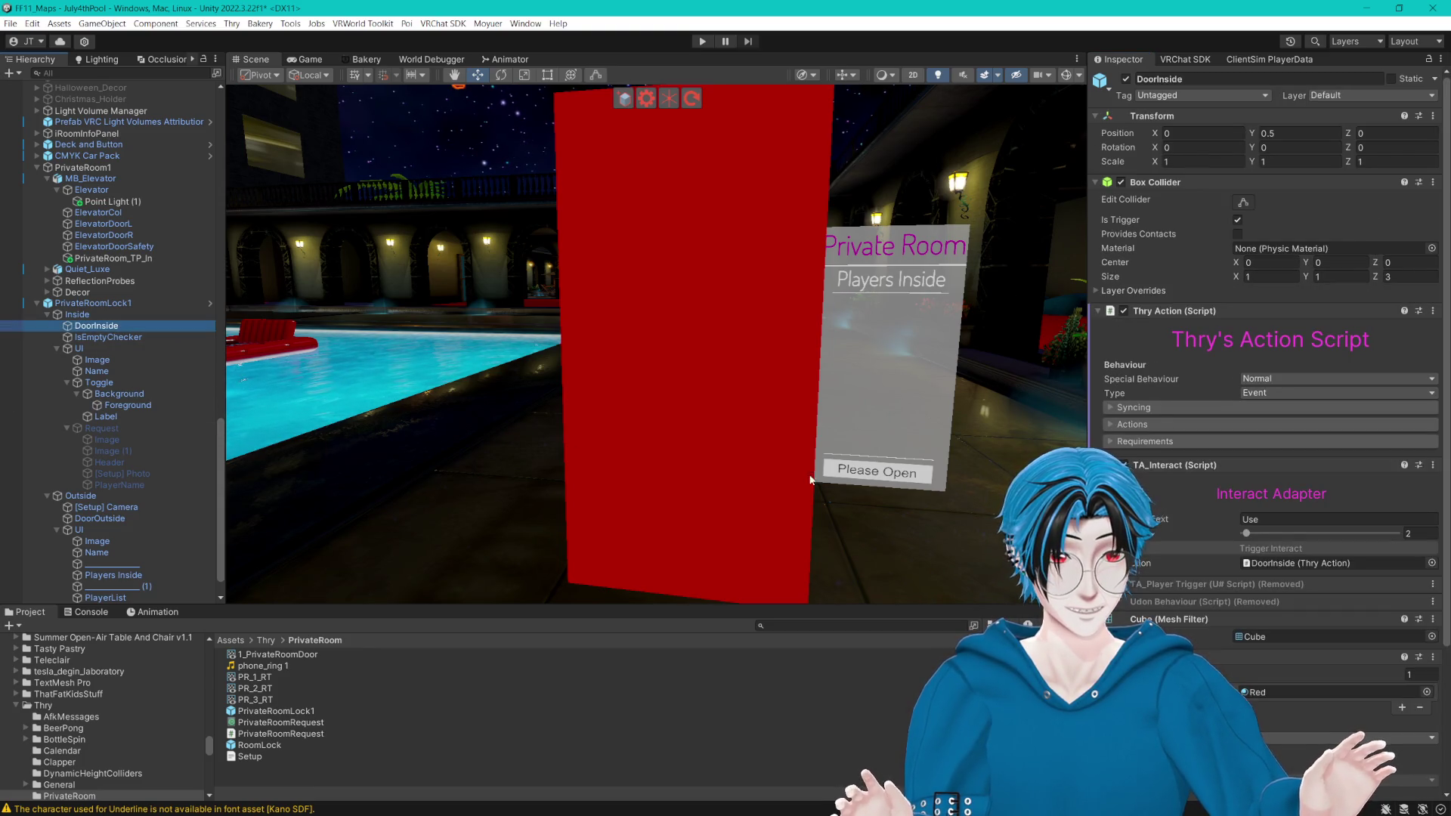
Step: Set DoorInside's interaction text to Exit and proximity to 1
left_click(1279, 519)
type("Exit")
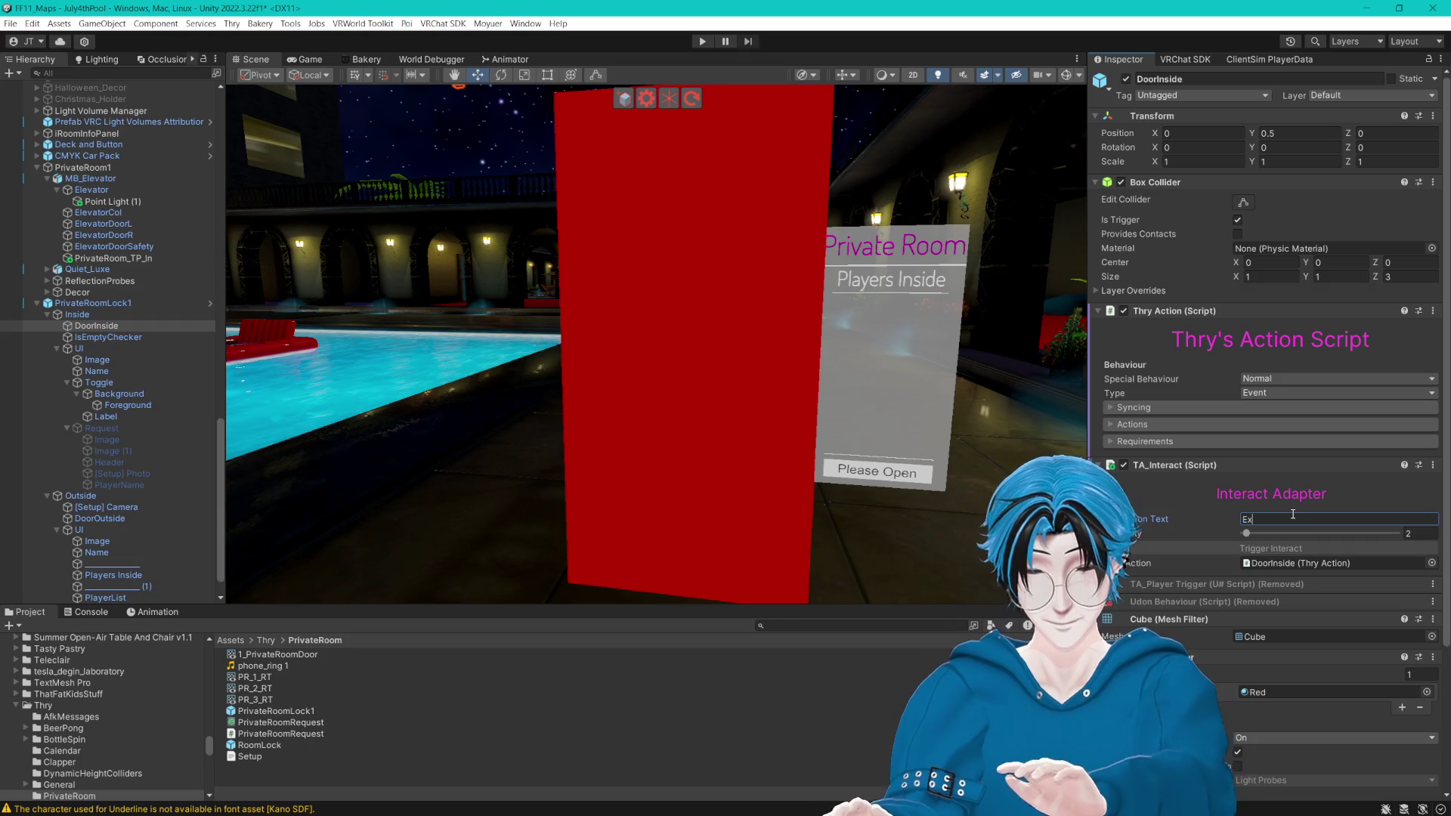
double_click(1410, 535)
type("1")
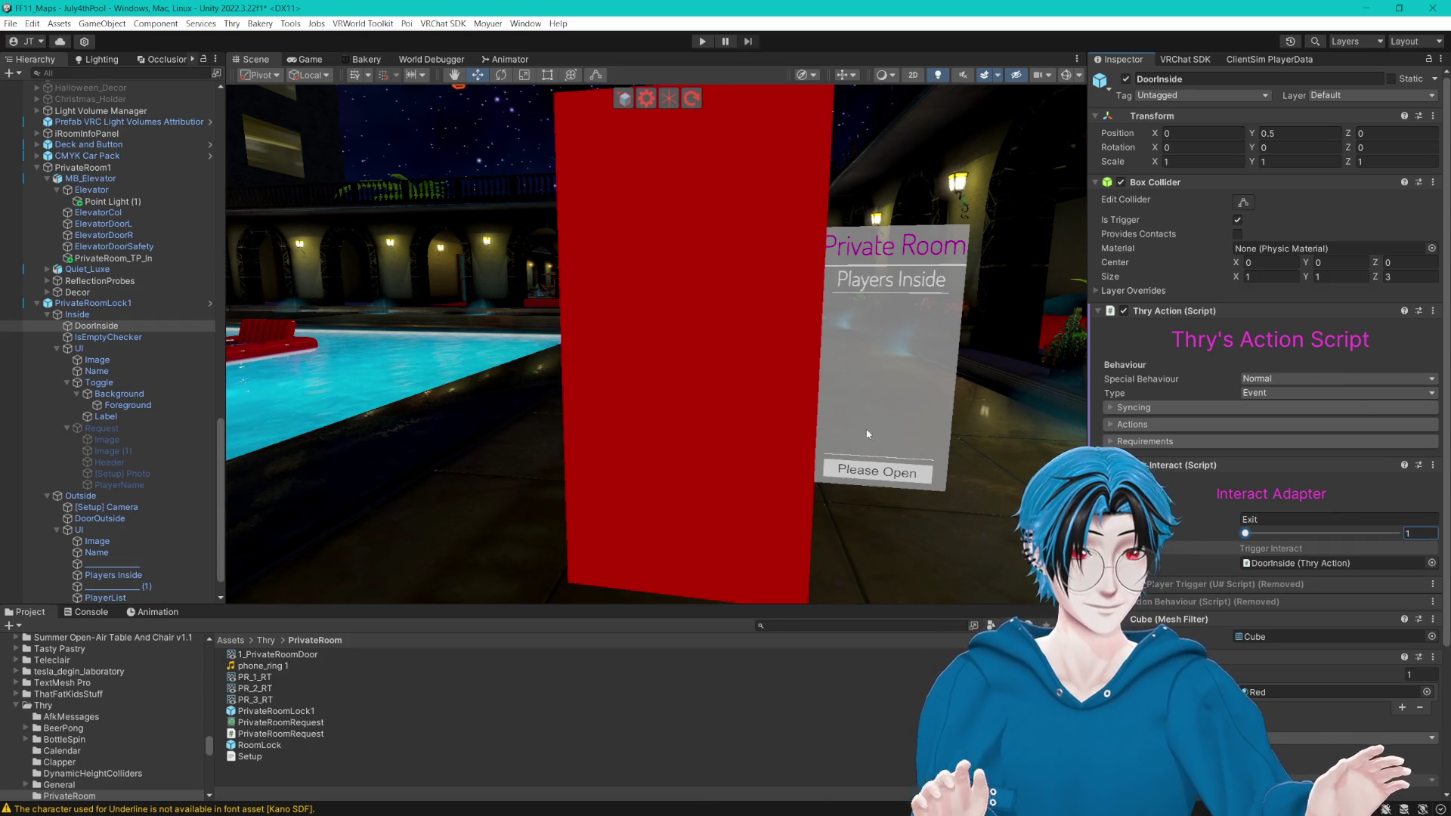
left_click_drag(886, 433, 827, 389)
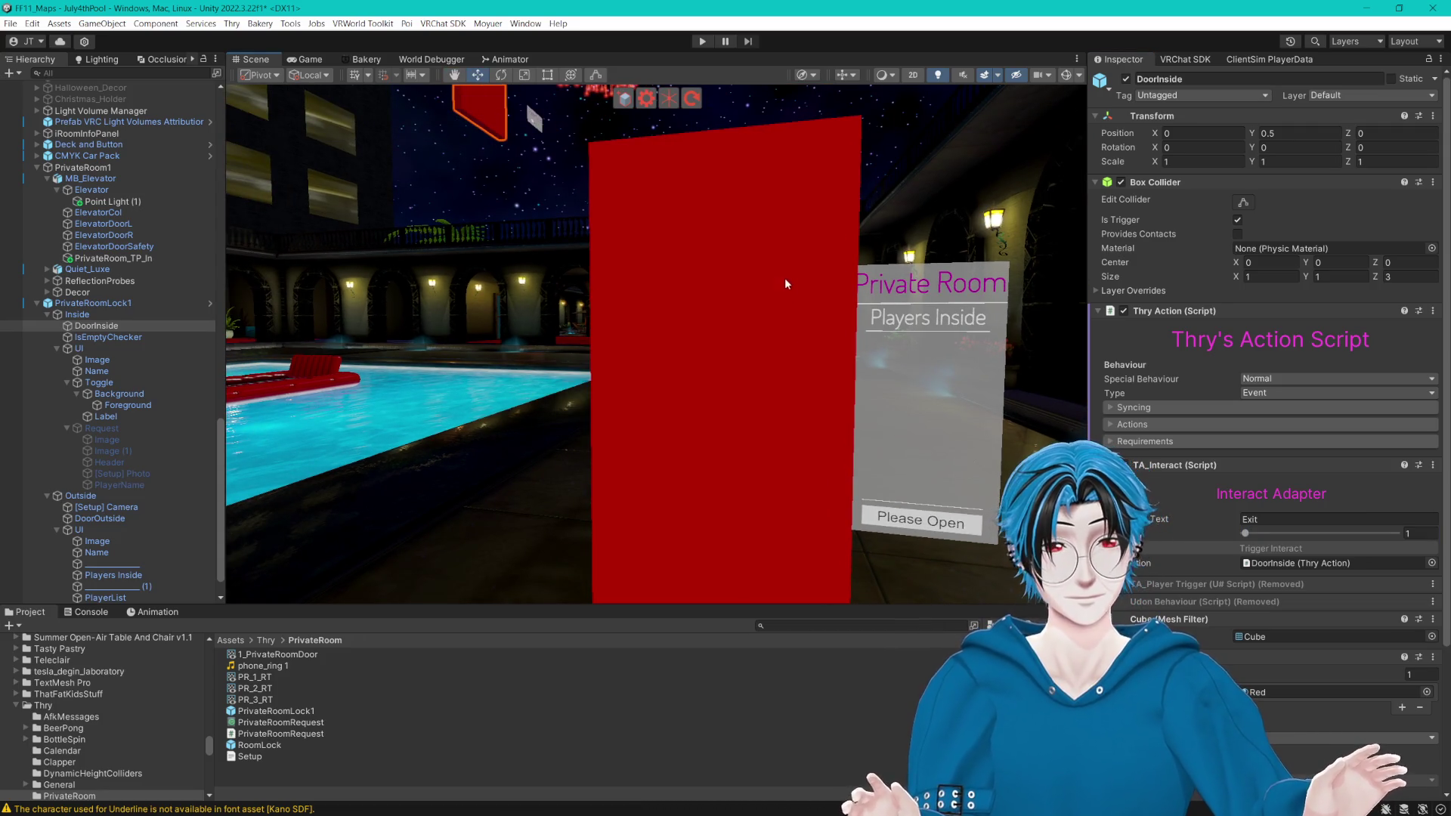
mouse_move(794, 286)
left_mouse_down()
mouse_move(809, 293)
mouse_move(795, 293)
left_mouse_up()
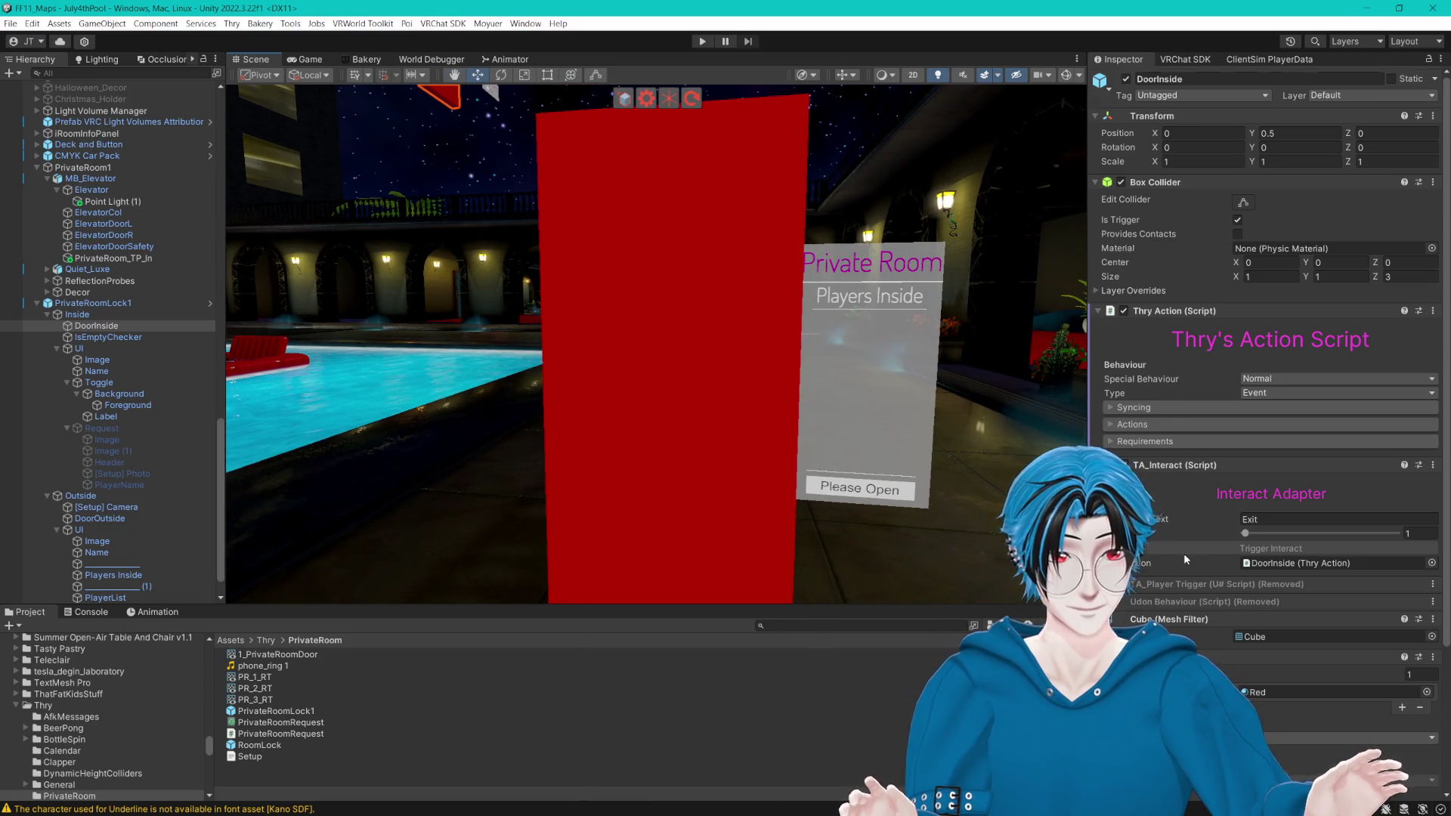
scroll(1186, 555, "down", 5)
key("ctrl+shift+a")
type("TA_")
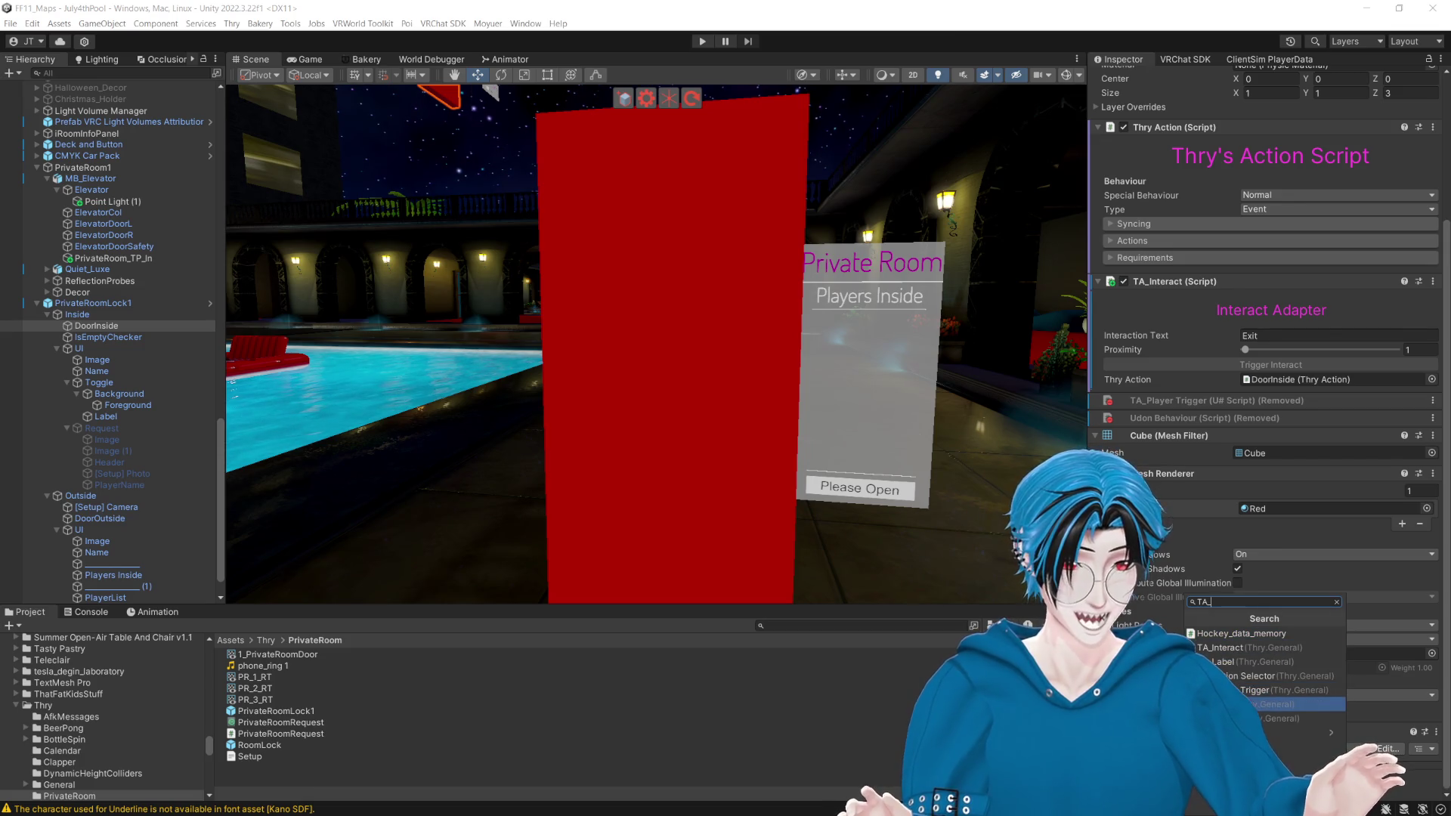
left_click(1285, 704)
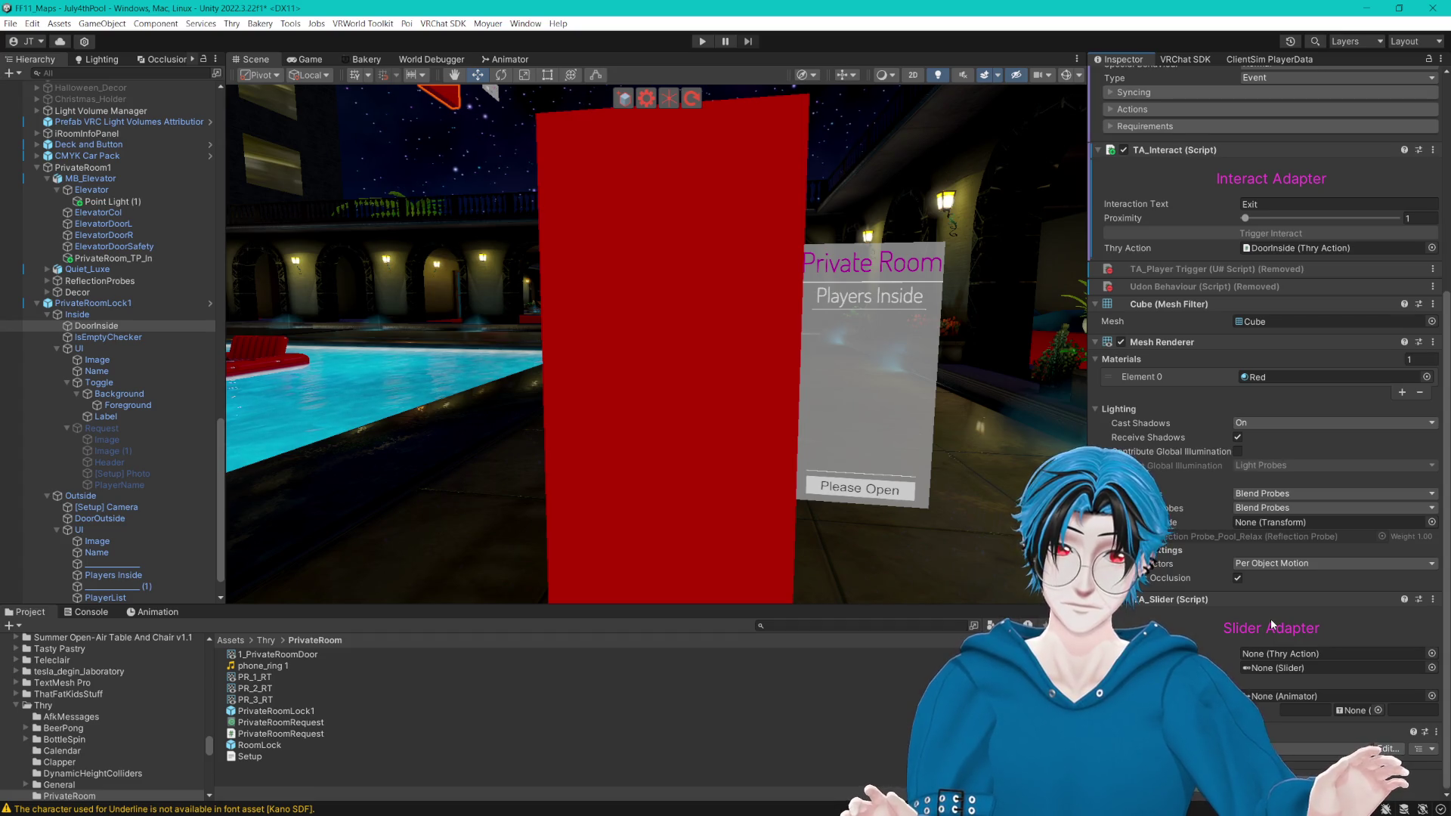
scroll(1273, 625, "up", 5)
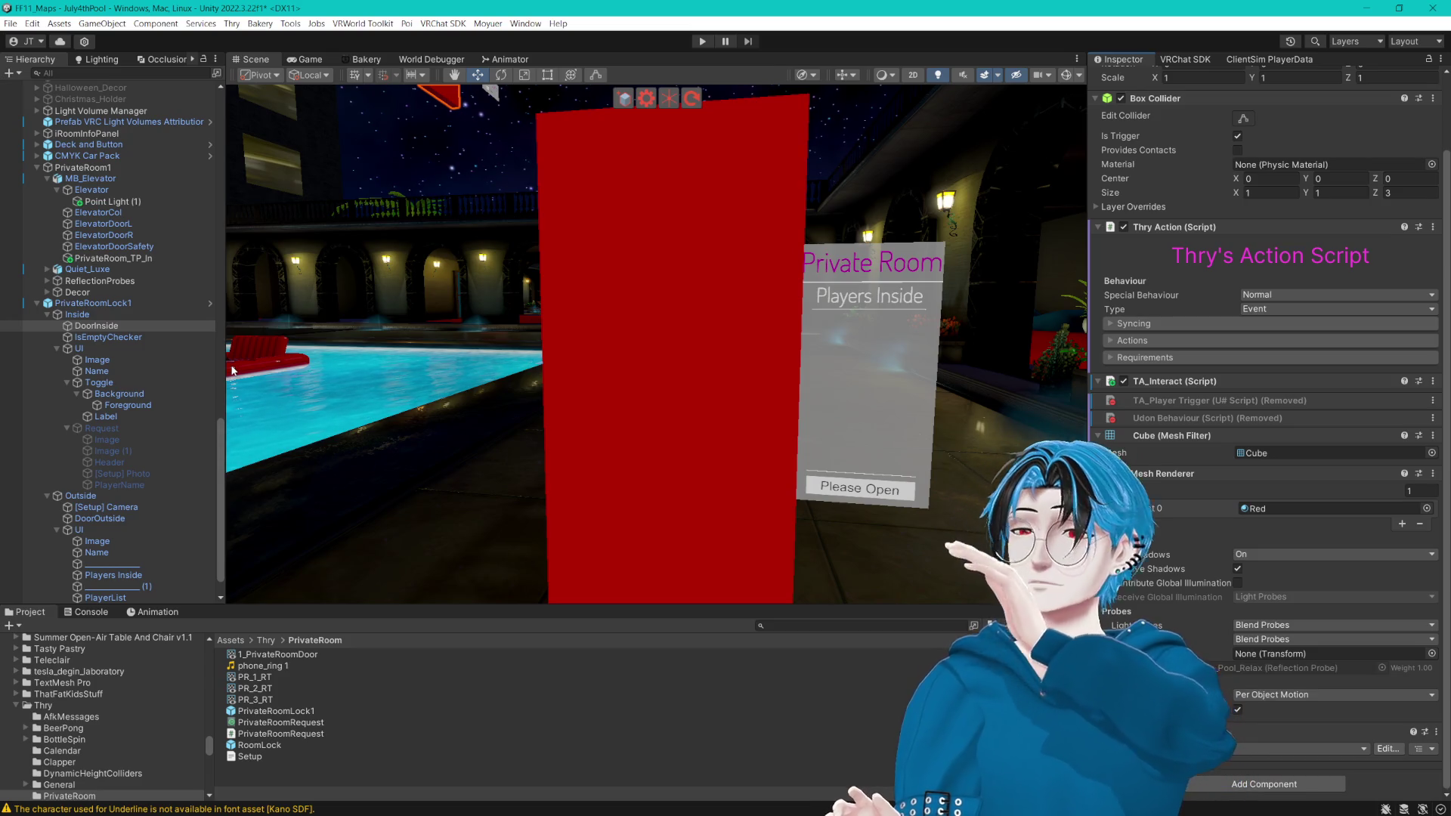
mouse_move(363, 373)
left_mouse_down()
mouse_move(534, 406)
mouse_move(557, 357)
left_mouse_up()
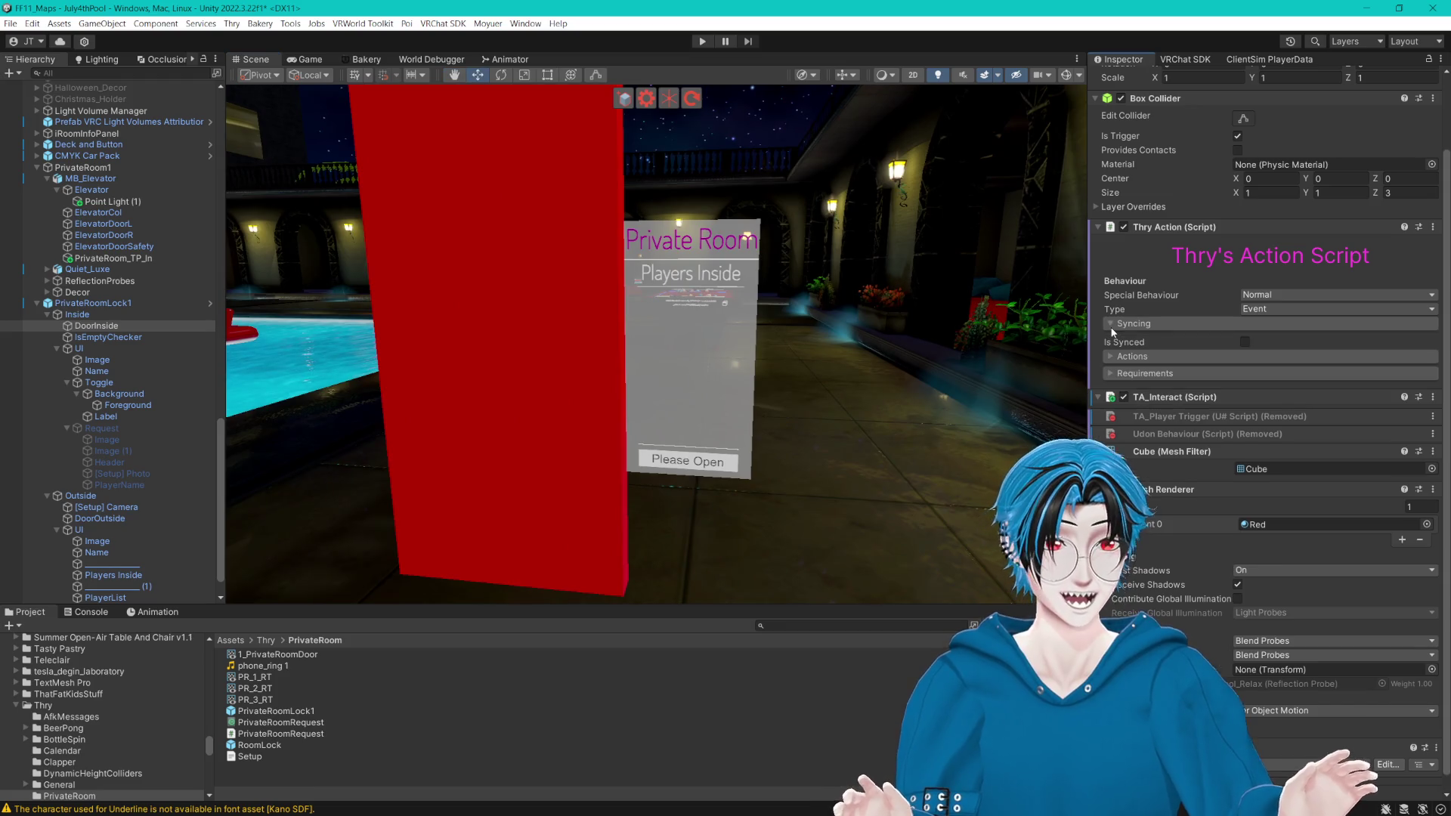
left_click(1111, 341)
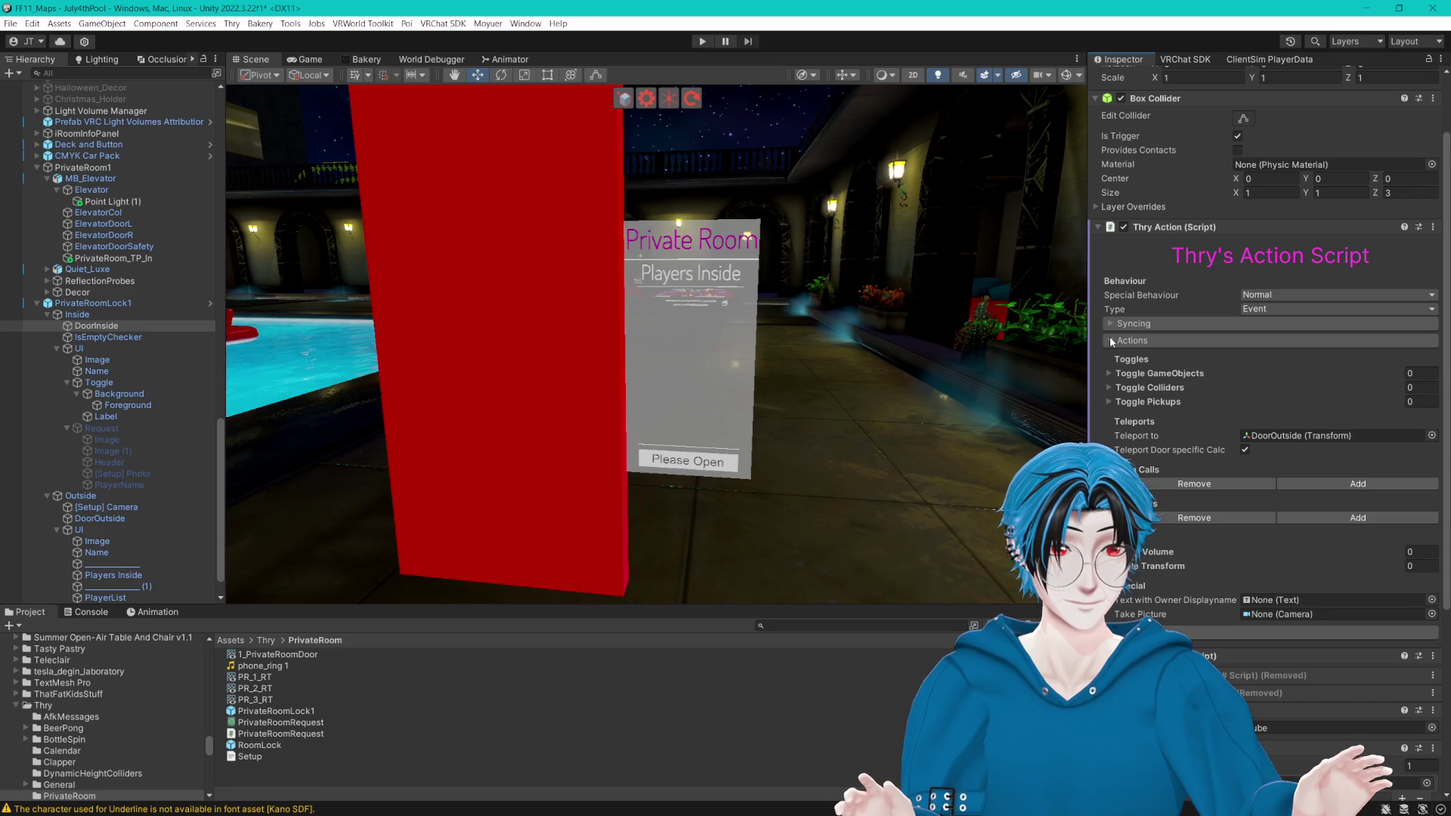
left_click(1111, 341)
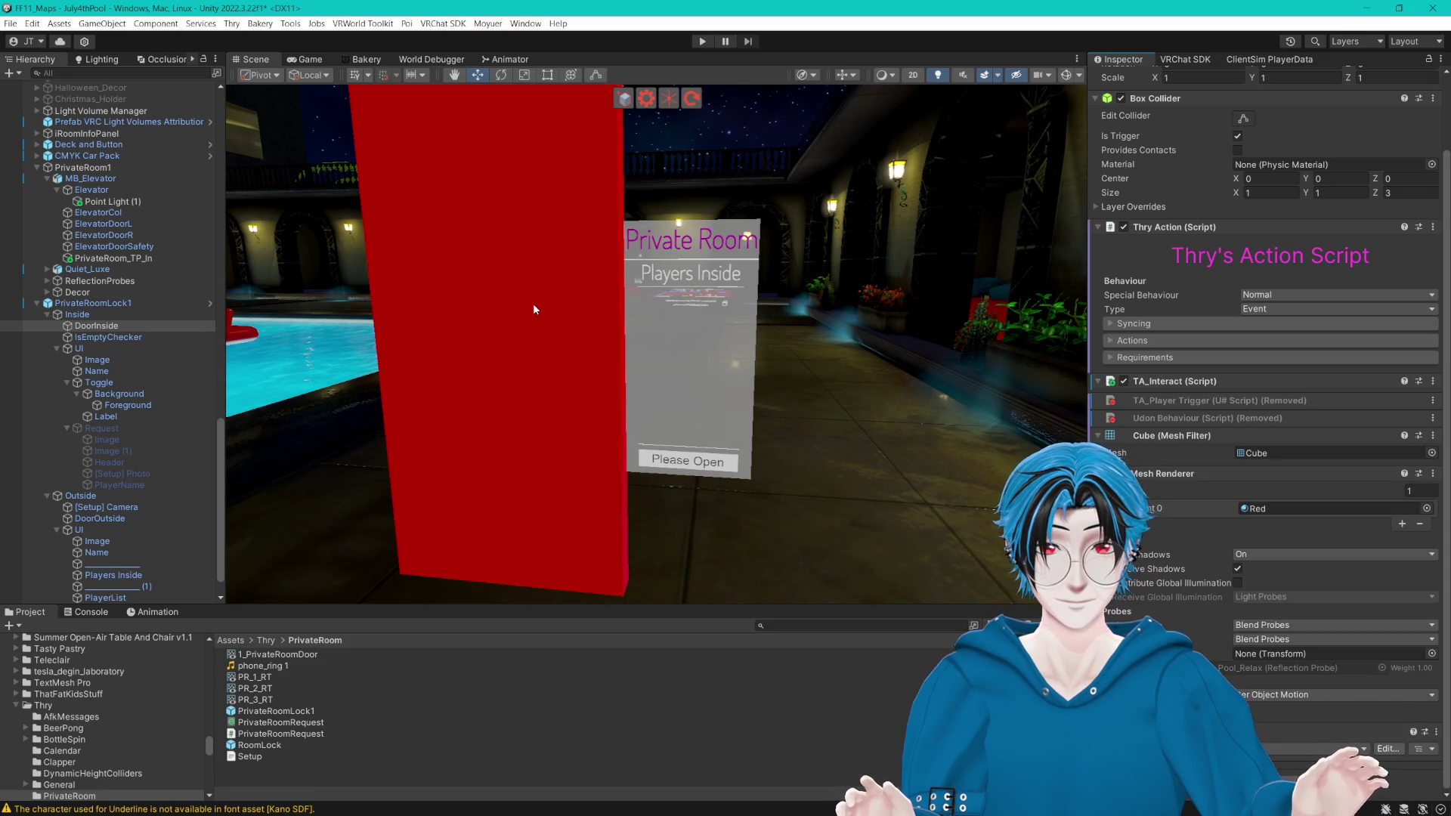
left_click_drag(565, 304, 661, 325)
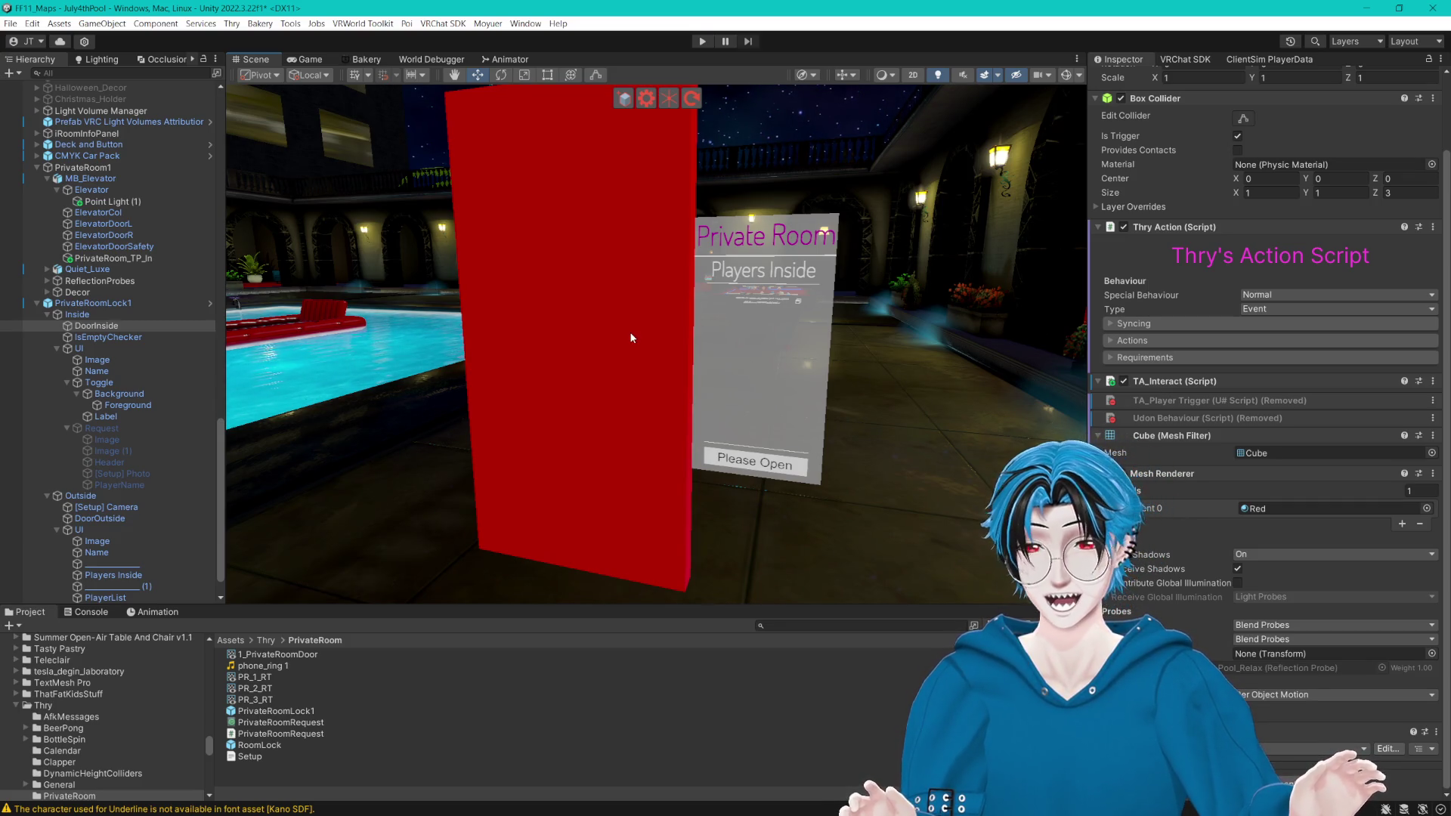
left_click(630, 334)
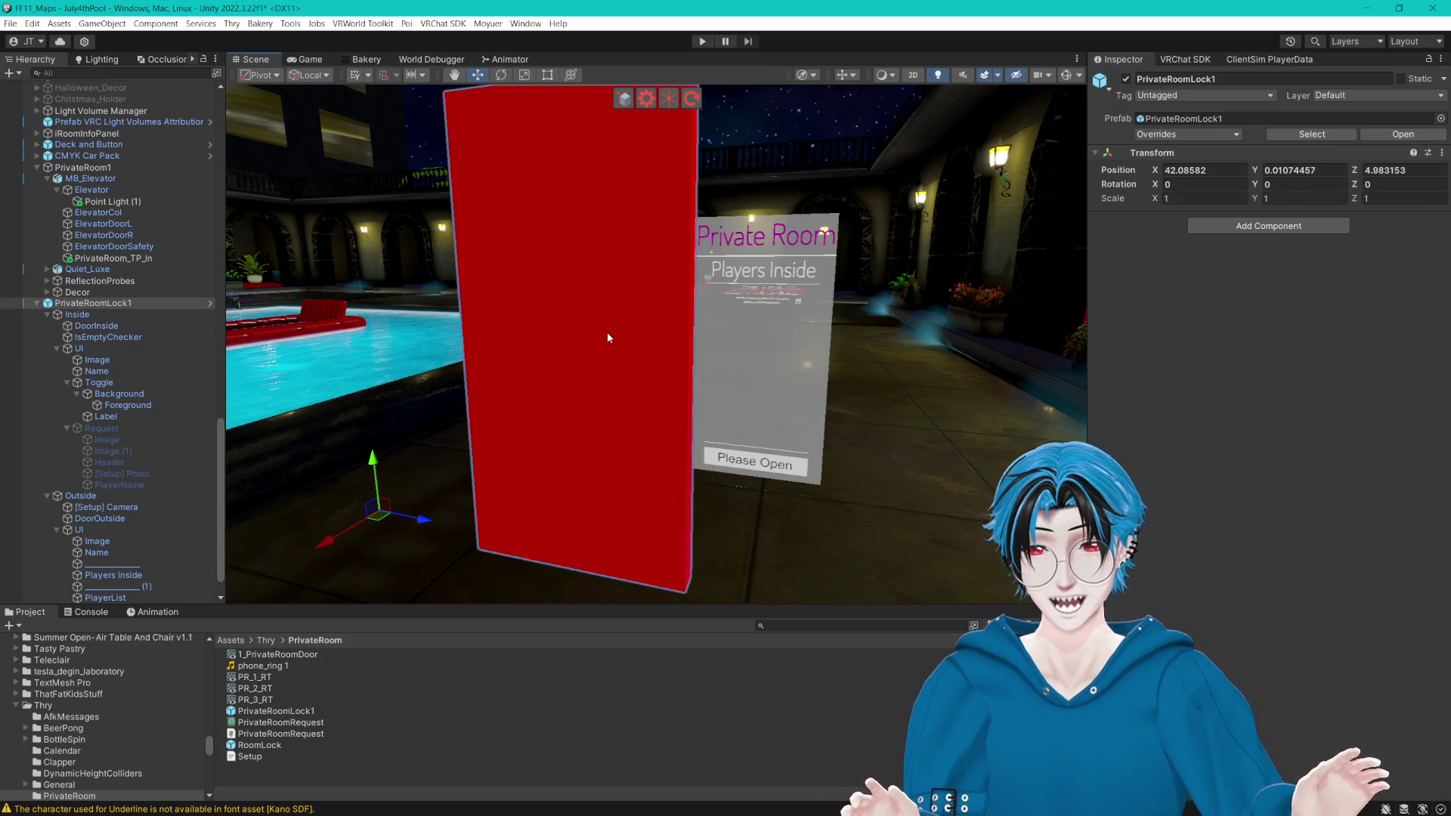
Step: Expand DoorInside's Actions and ping its Teleport to destination, DoorOutside
left_click(97, 326)
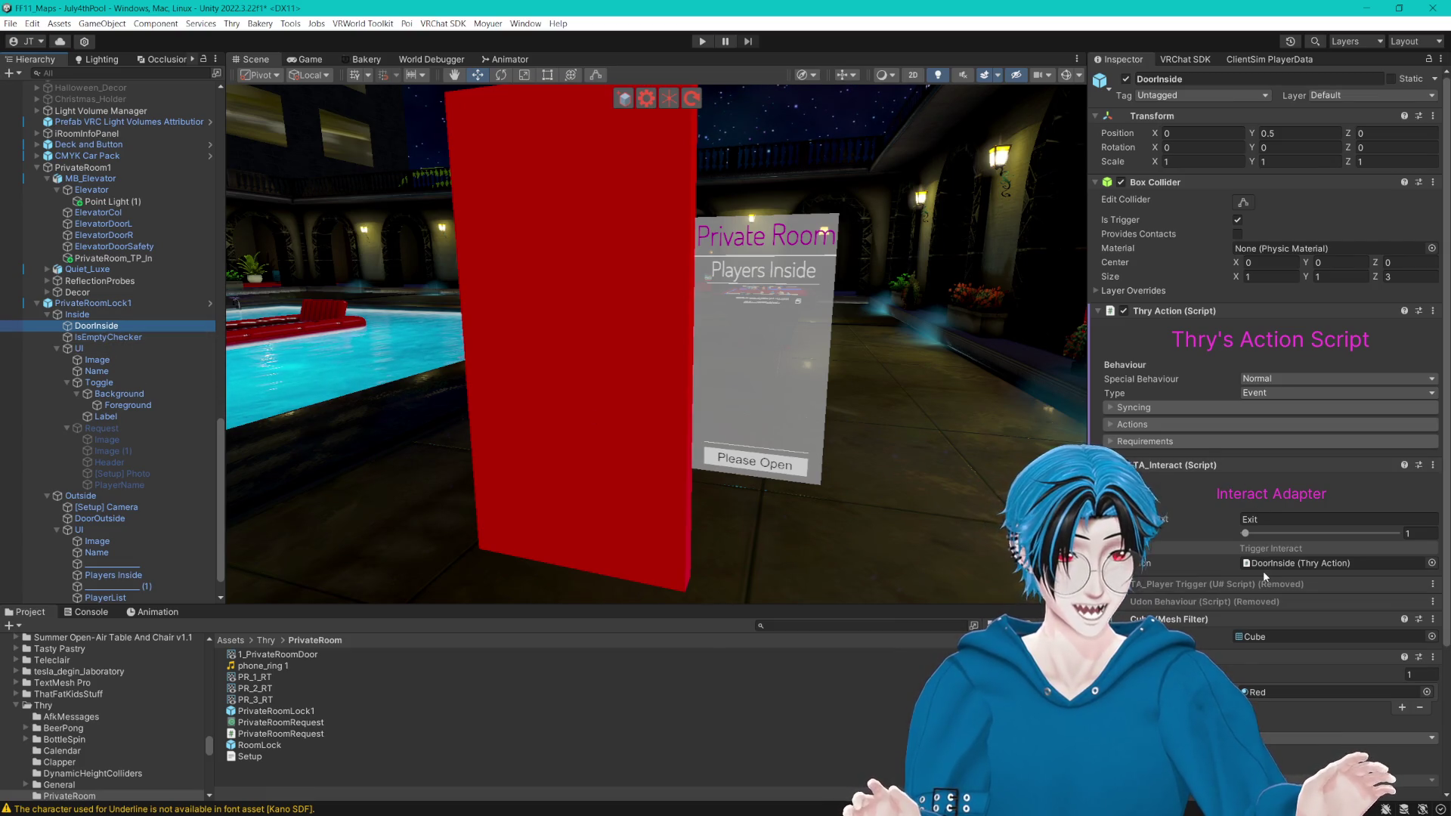
scroll(1267, 567, "down", 3)
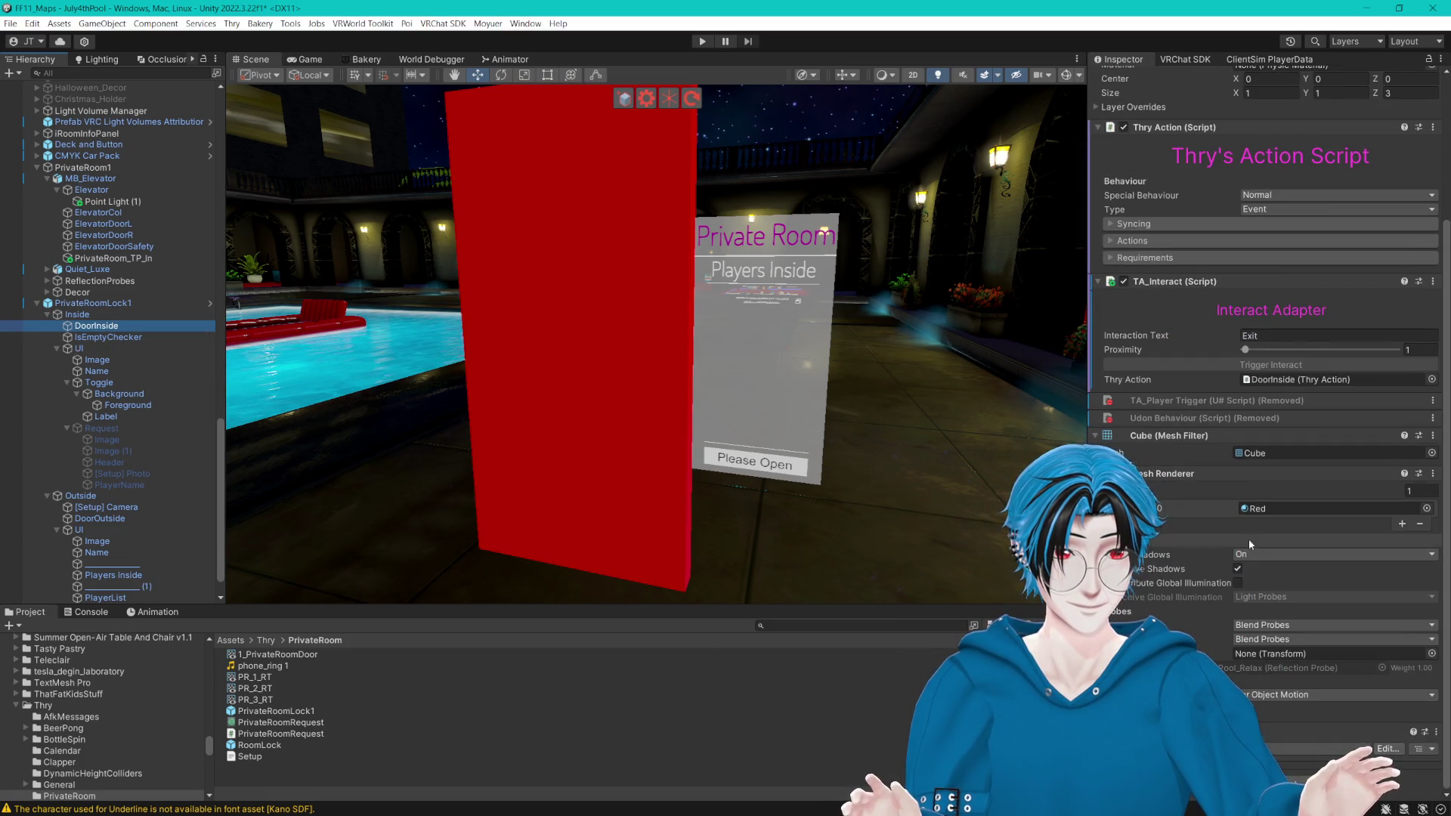
left_click(1113, 253)
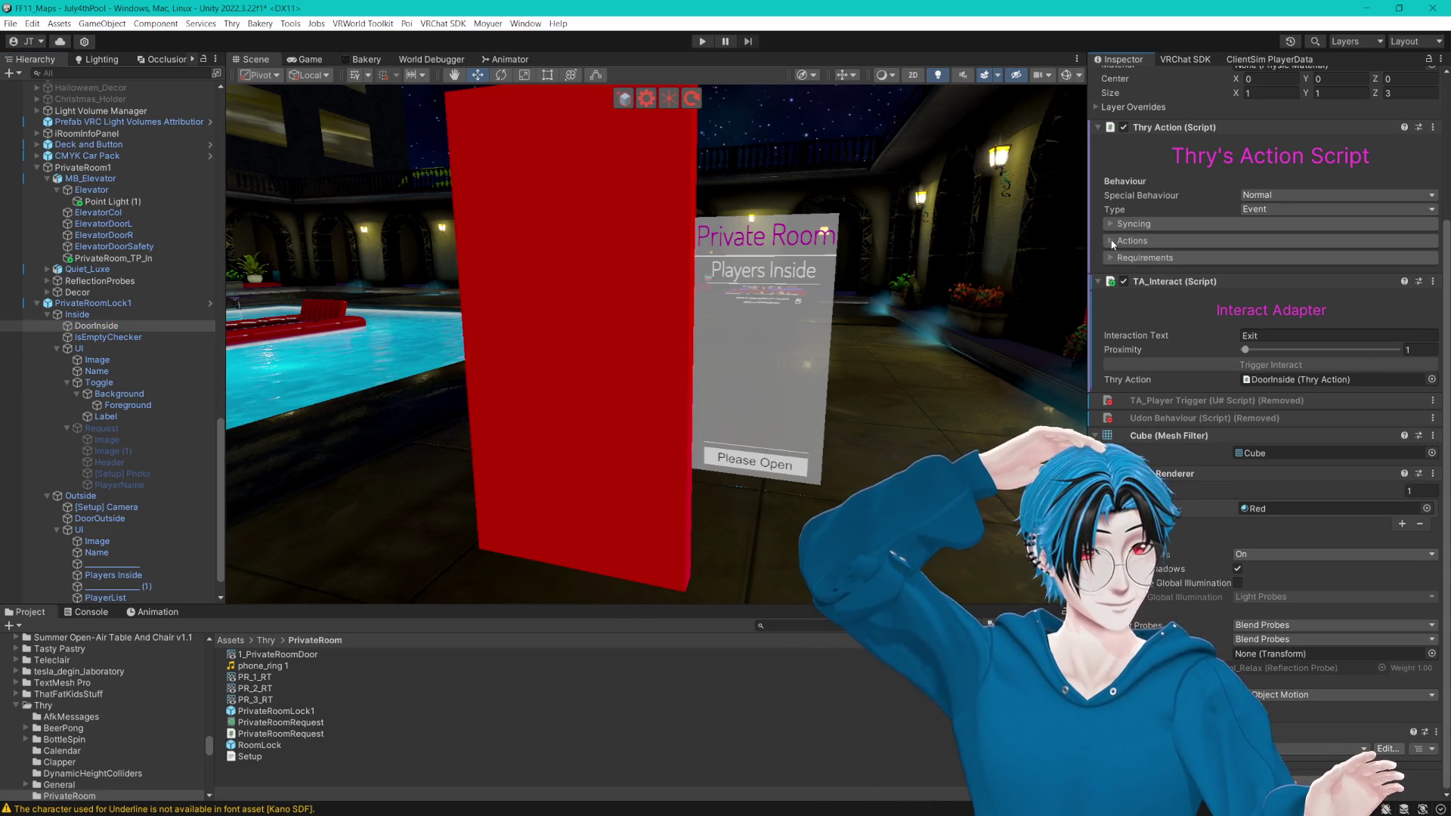
left_click(1112, 241)
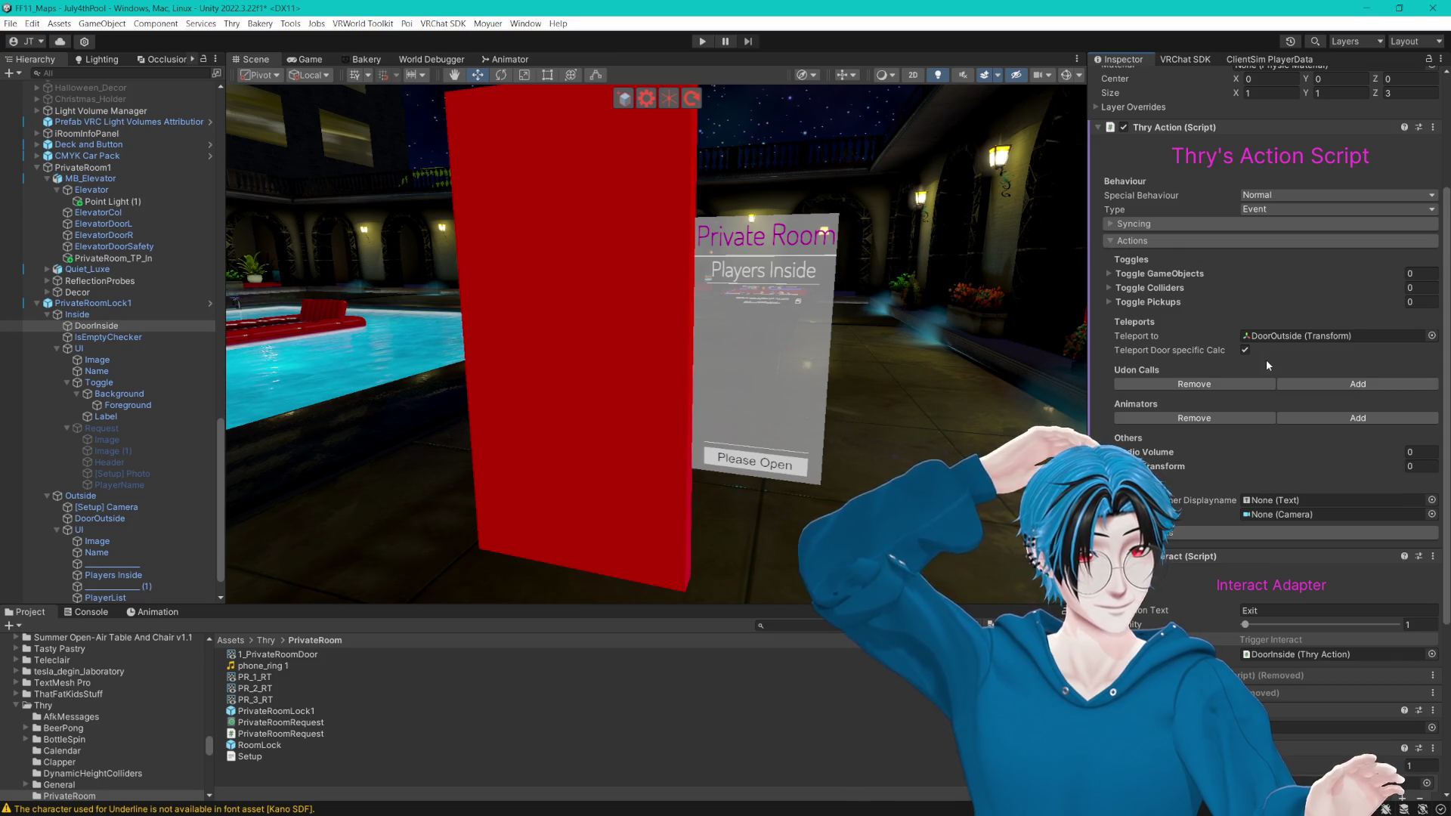
left_click(1285, 337)
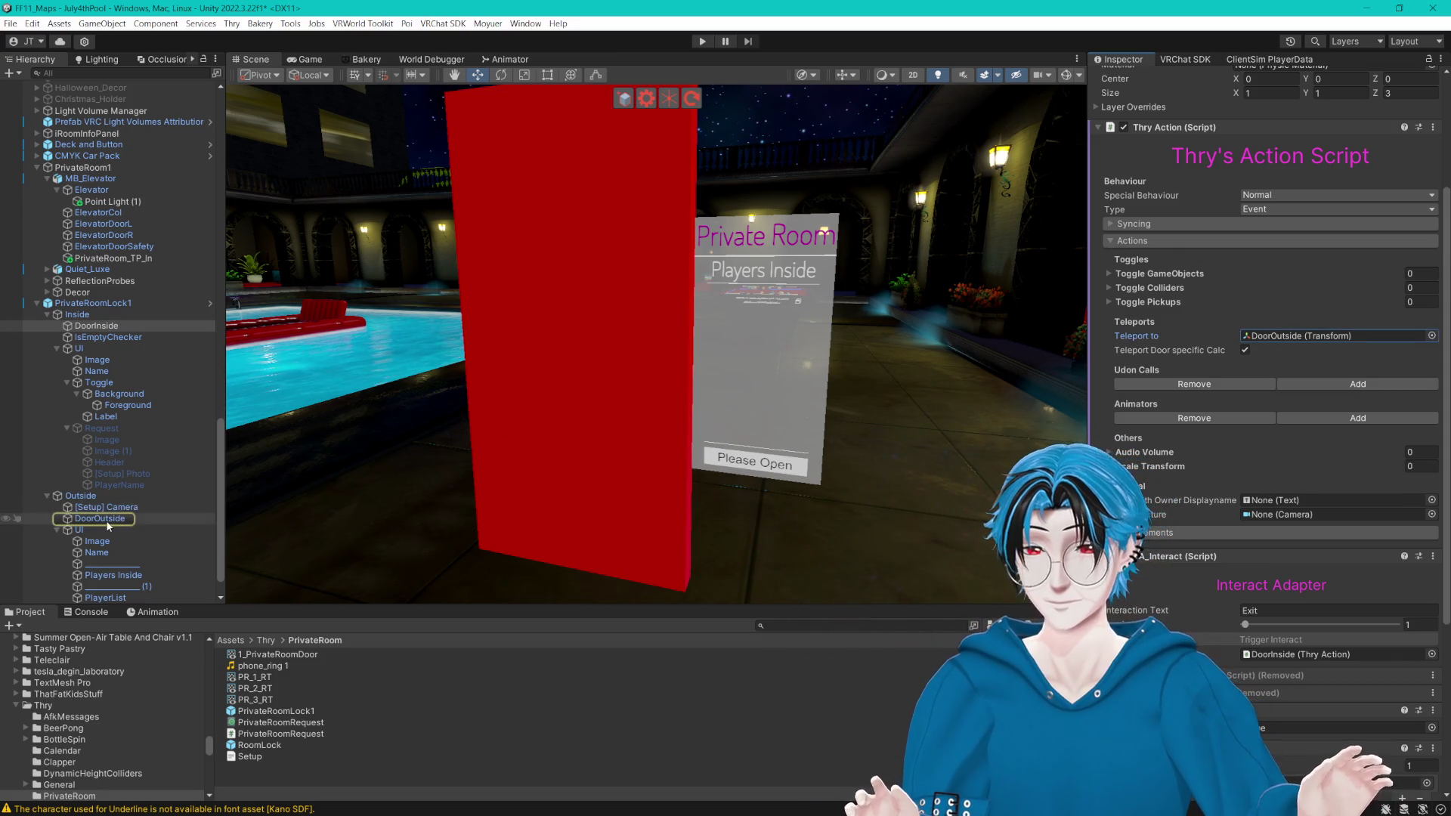
Step: Select DoorOutside and frame it in the scene view with F
left_click(107, 520)
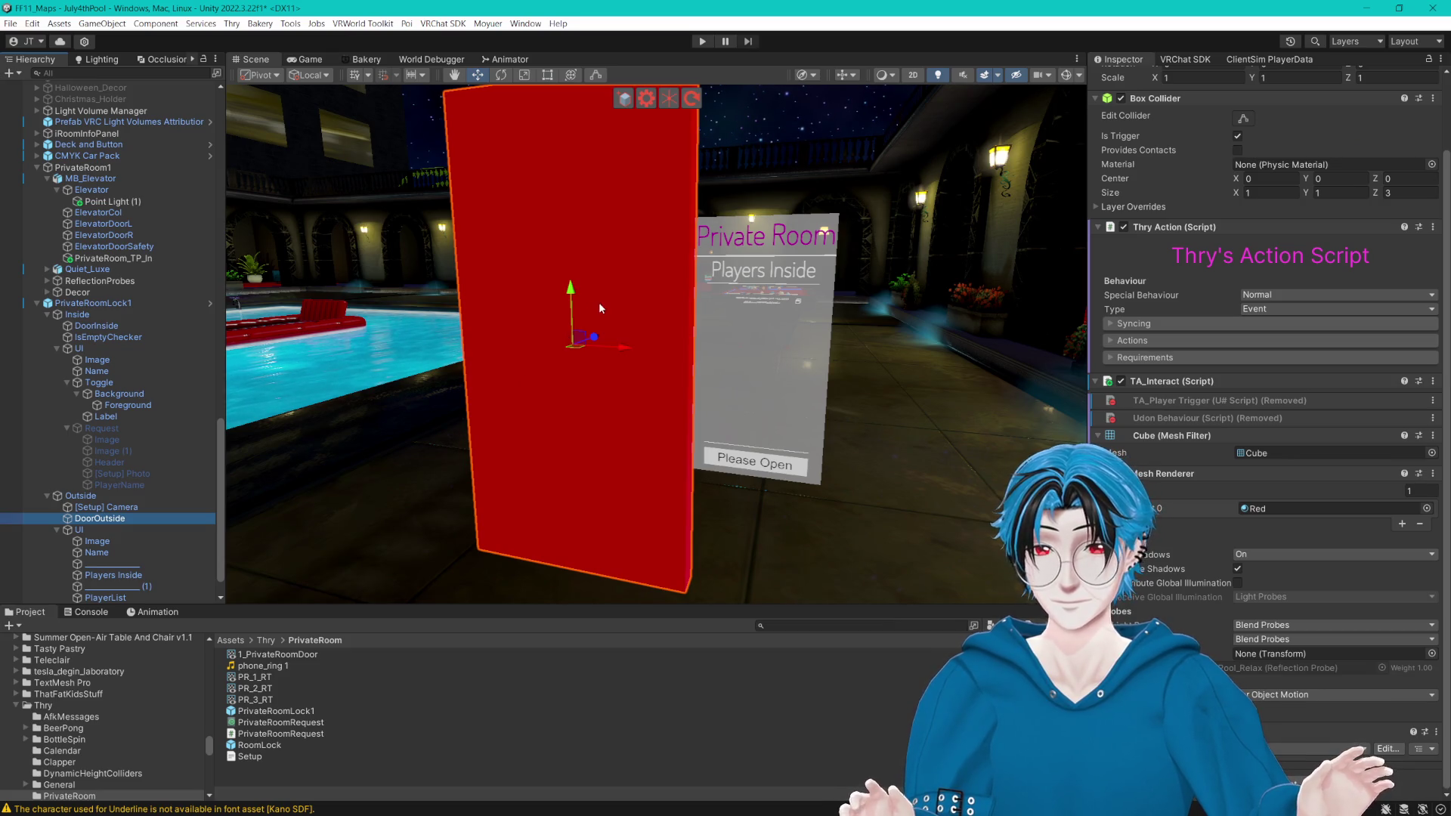
left_click_drag(641, 311, 664, 323)
key("f")
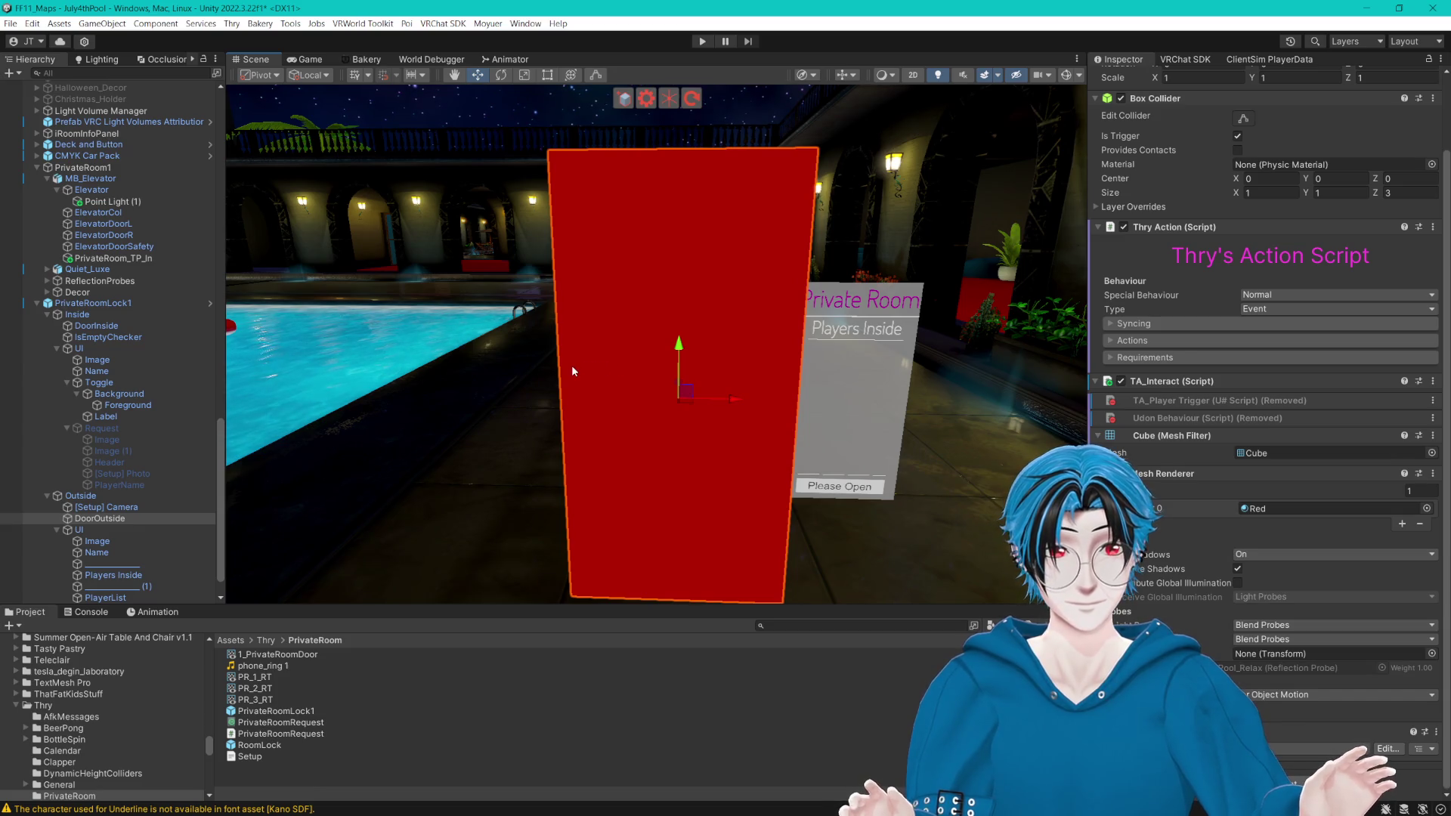
scroll(160, 478, "down", 1)
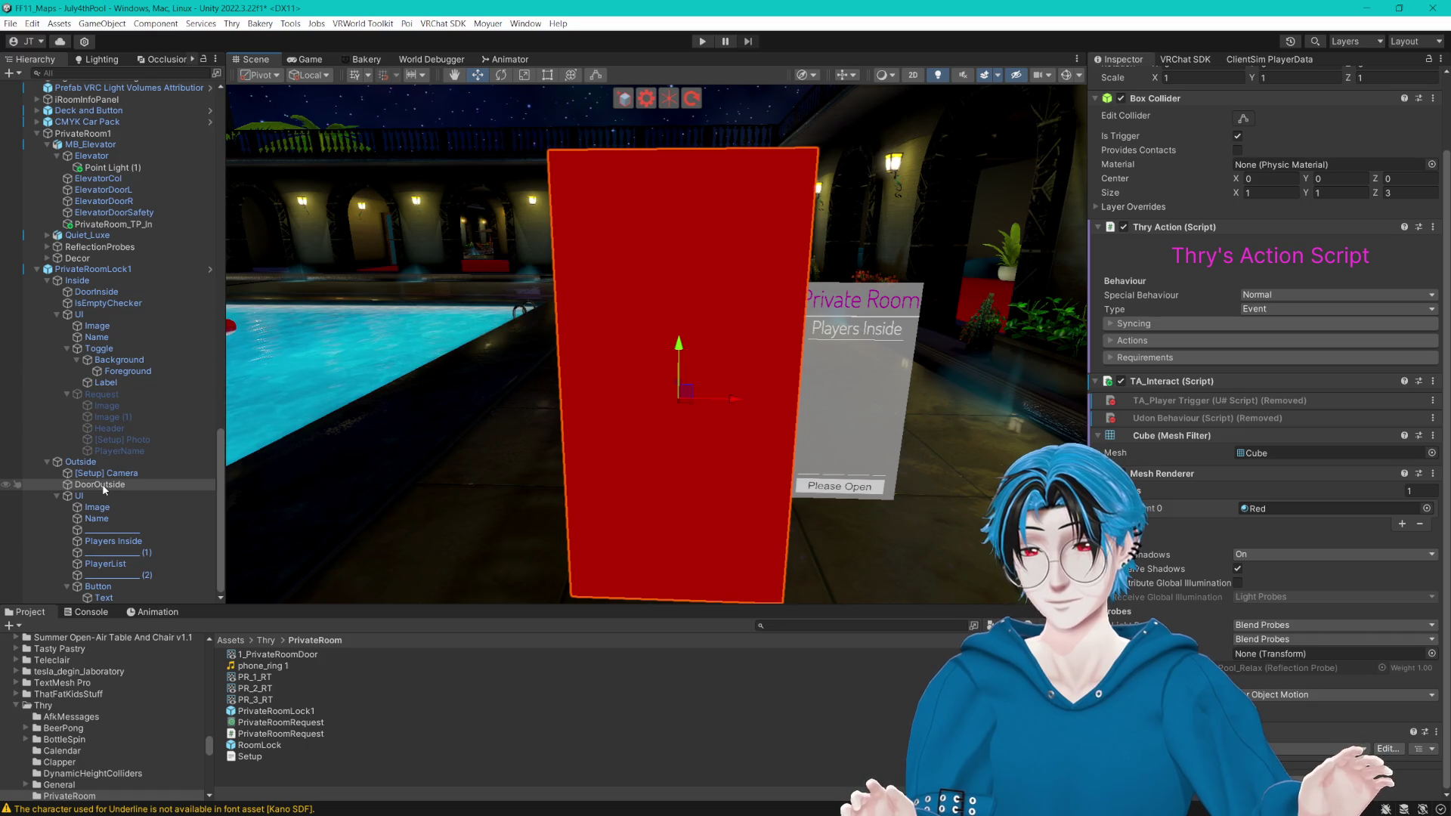
mouse_move(512, 319)
left_mouse_down()
mouse_move(614, 315)
mouse_move(715, 335)
left_mouse_up()
scroll(715, 336, "up", 3)
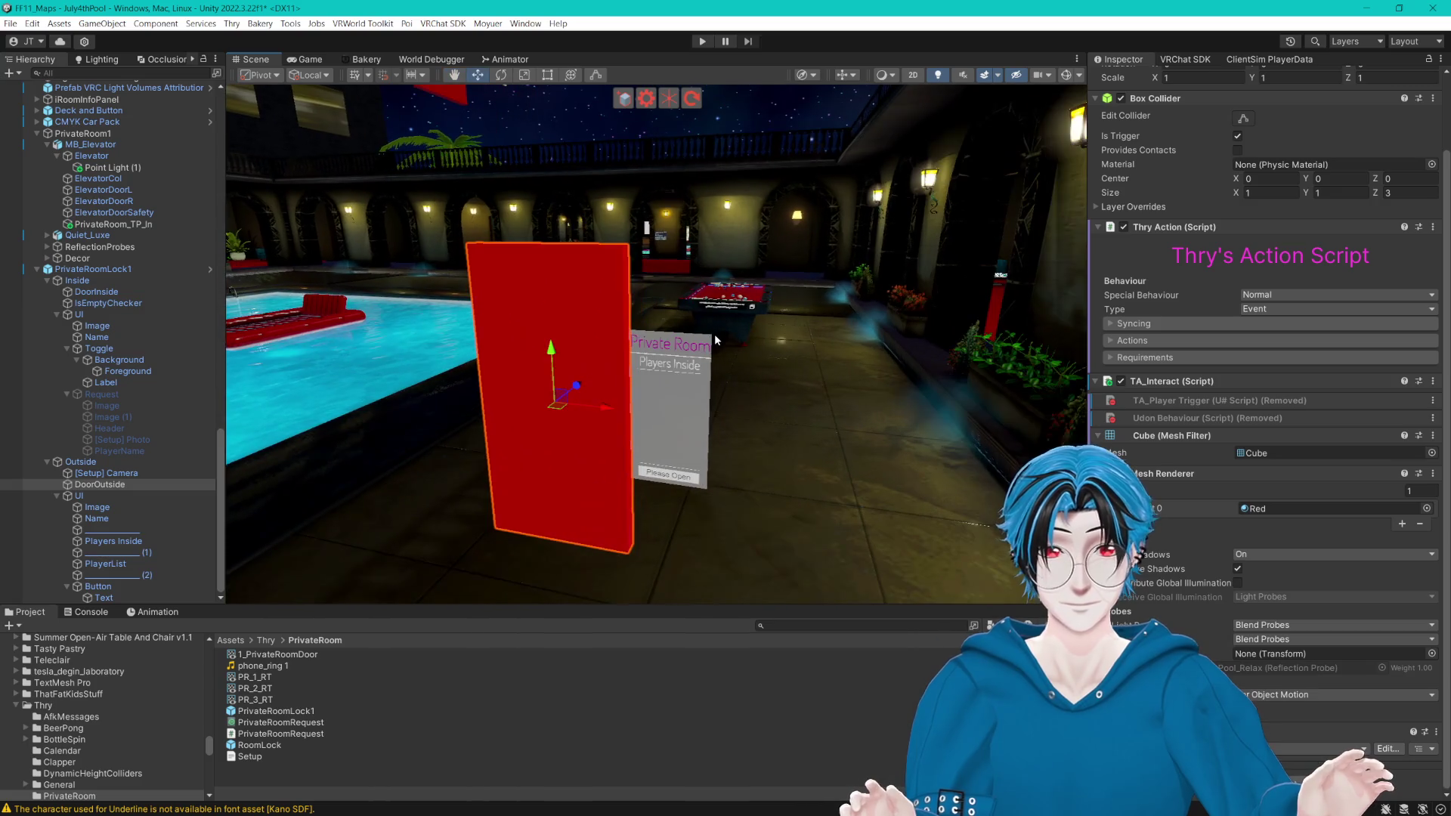
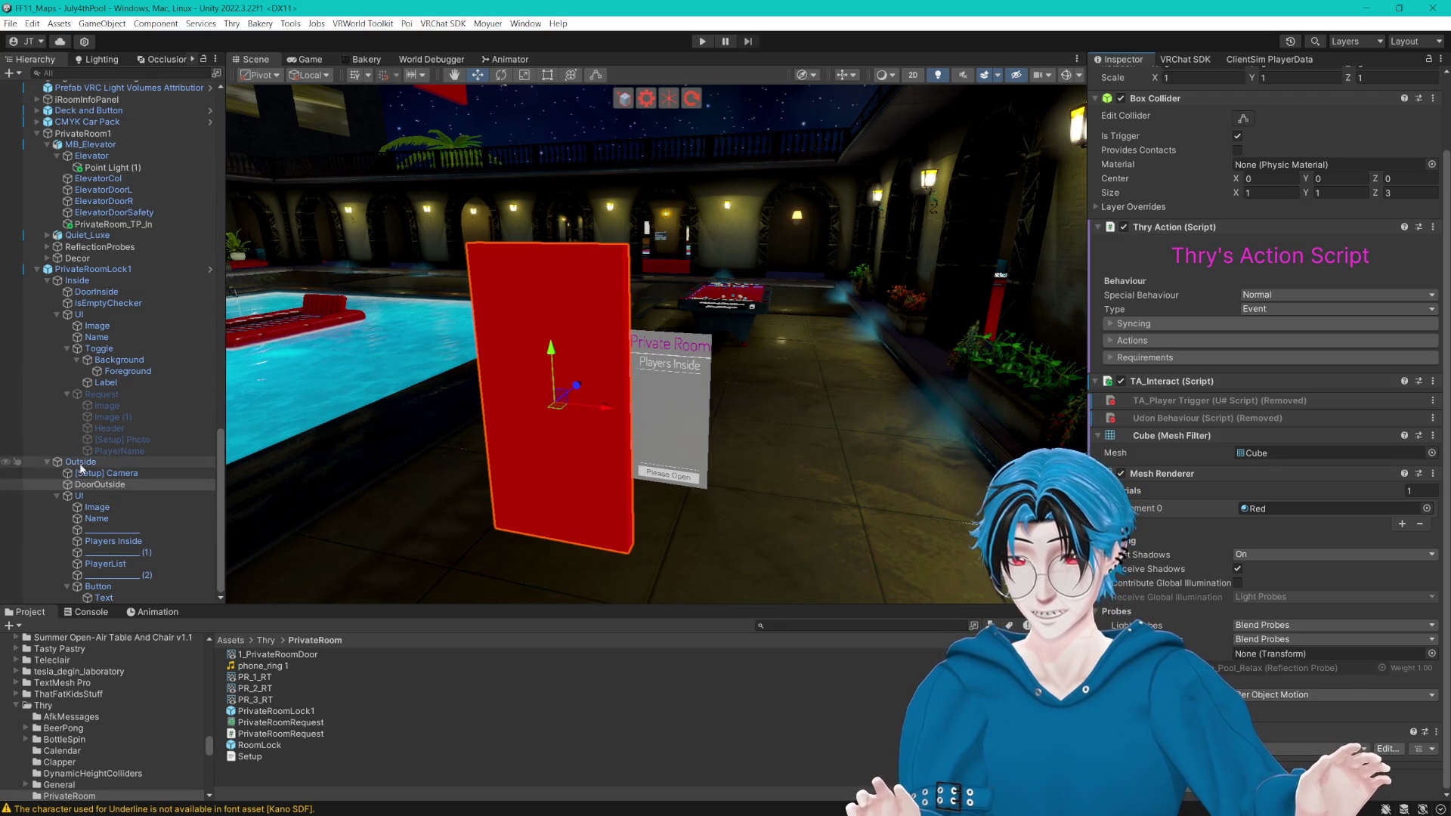
Step: Select PrivateRoomLock1 and frame it in view near the pool and elevator
left_click(81, 464)
left_click_drag(756, 340, 822, 359)
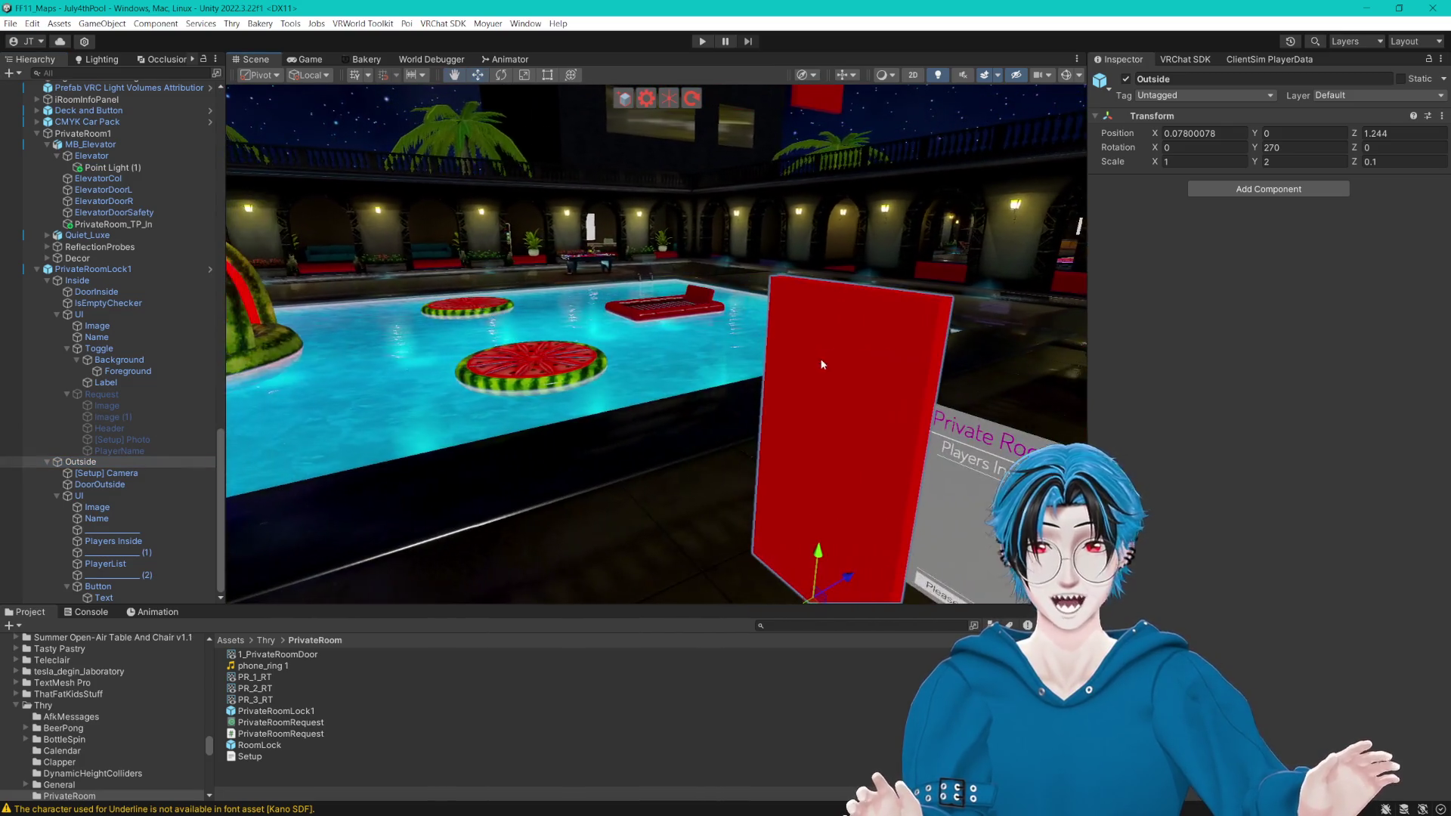
left_click(90, 269)
key("f")
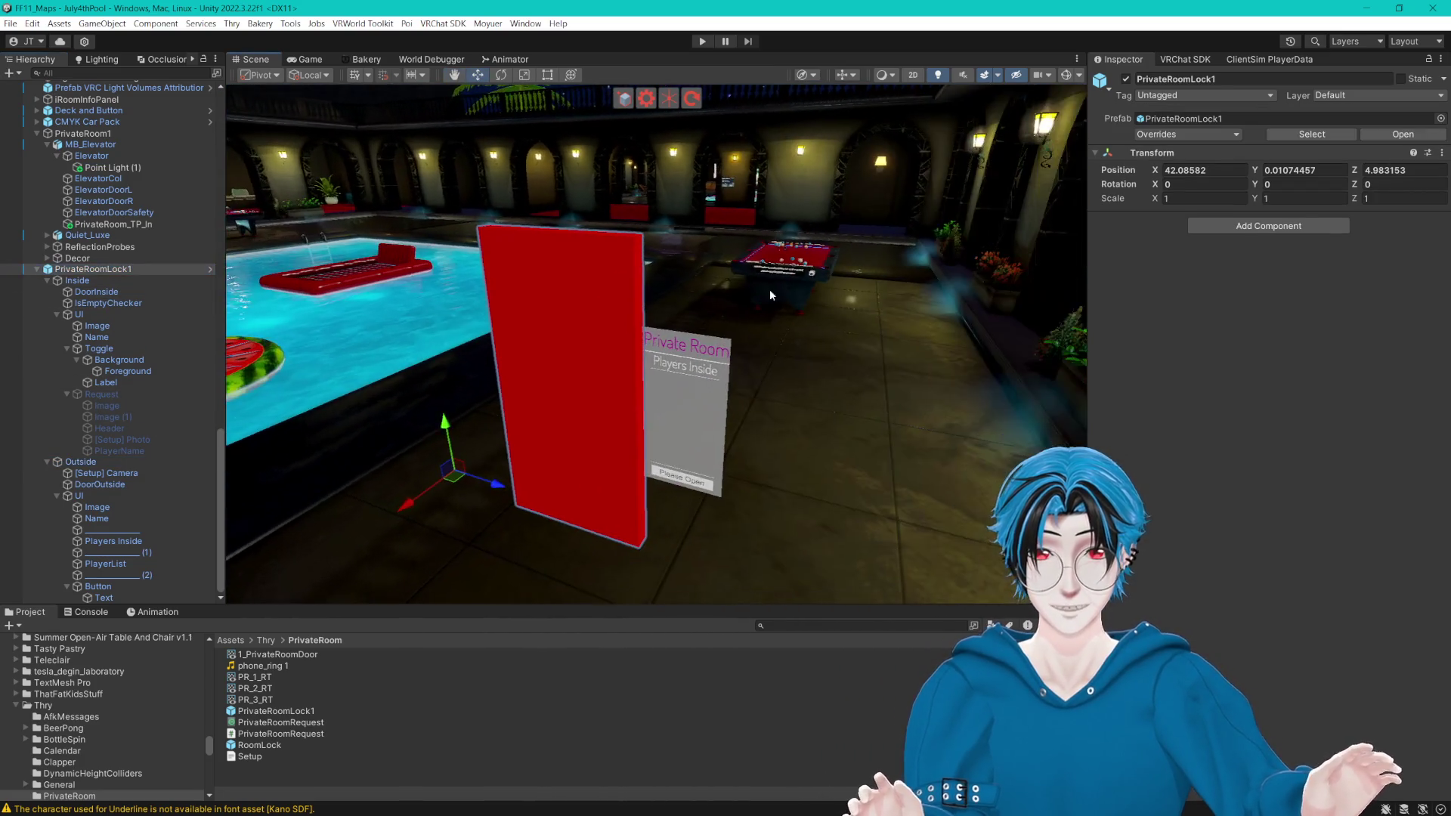
mouse_move(982, 152)
left_mouse_down()
mouse_move(946, 174)
mouse_move(794, 378)
mouse_move(630, 330)
left_mouse_up()
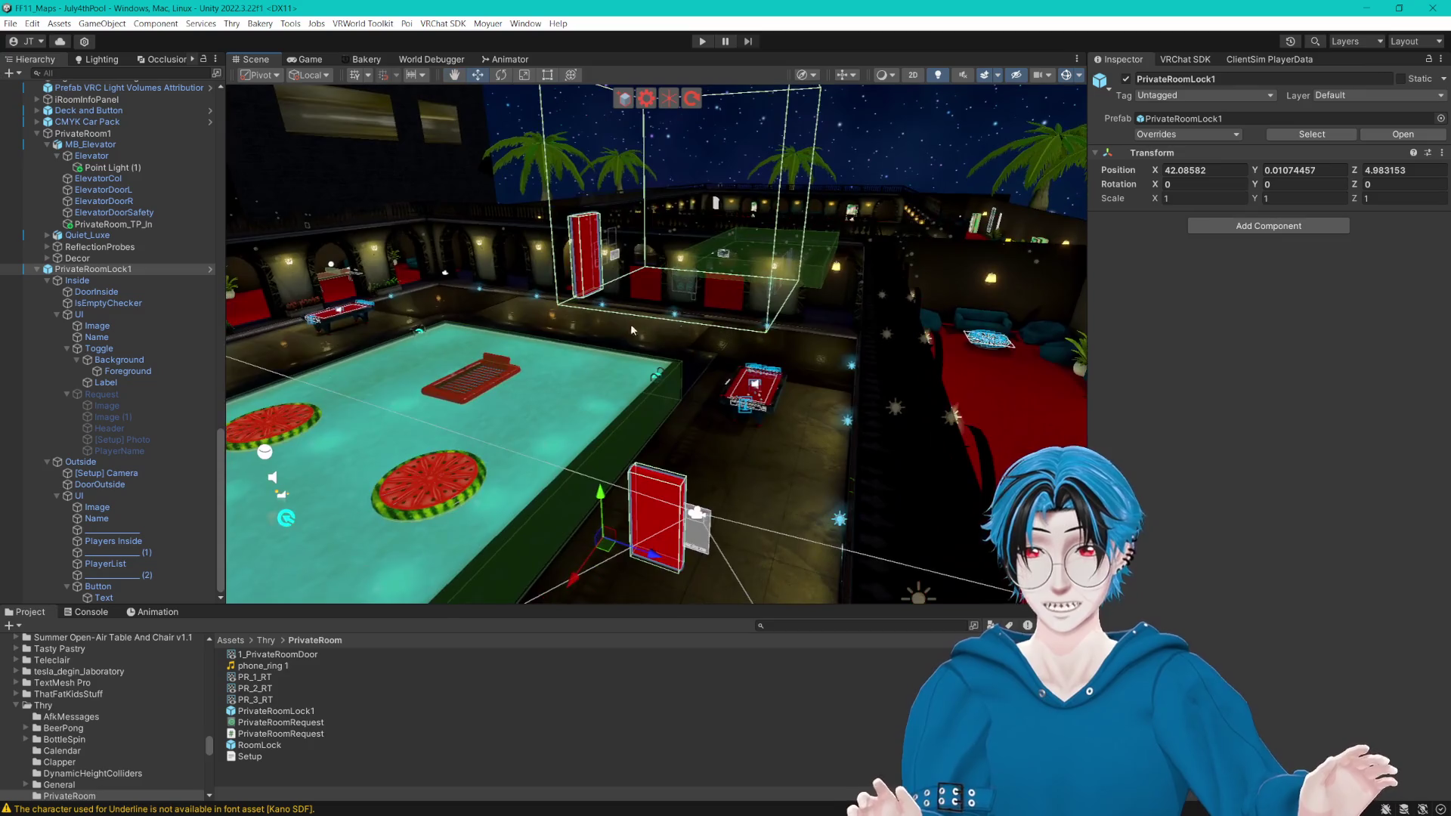
left_click(108, 303)
left_click_drag(669, 293, 869, 295)
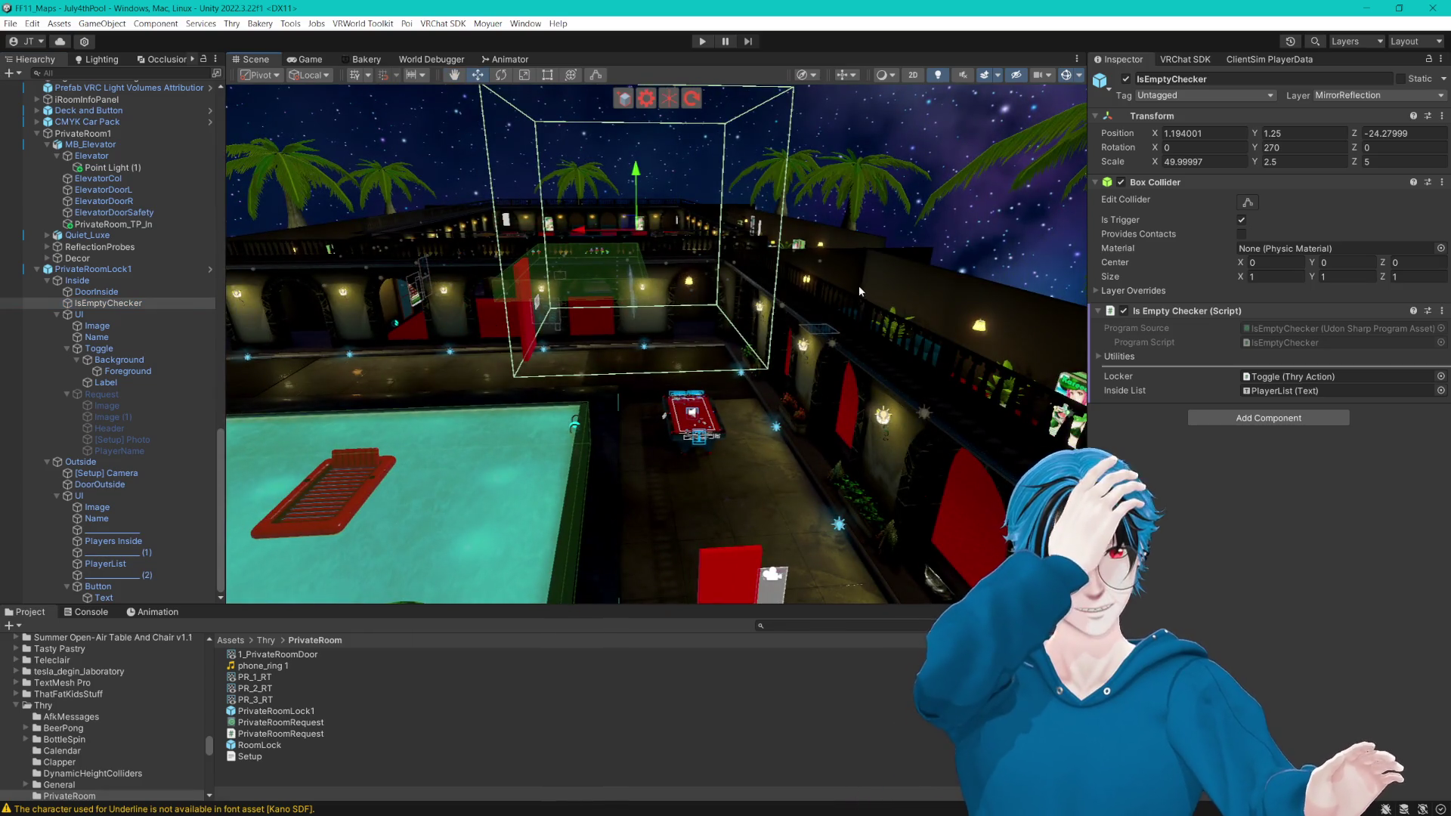
mouse_move(766, 275)
left_mouse_down()
mouse_move(746, 271)
mouse_move(808, 259)
mouse_move(801, 233)
left_mouse_up()
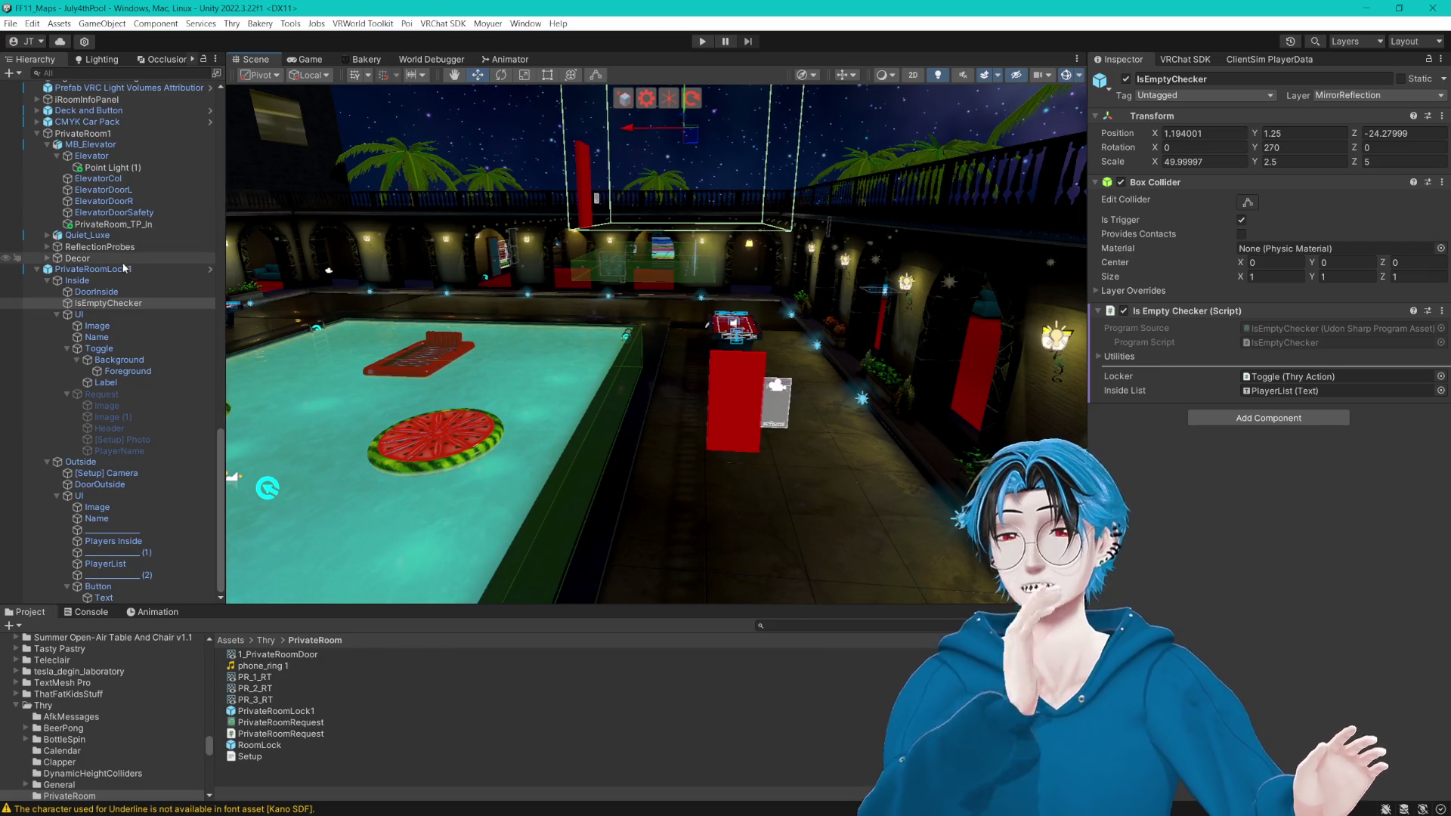
double_click(93, 269)
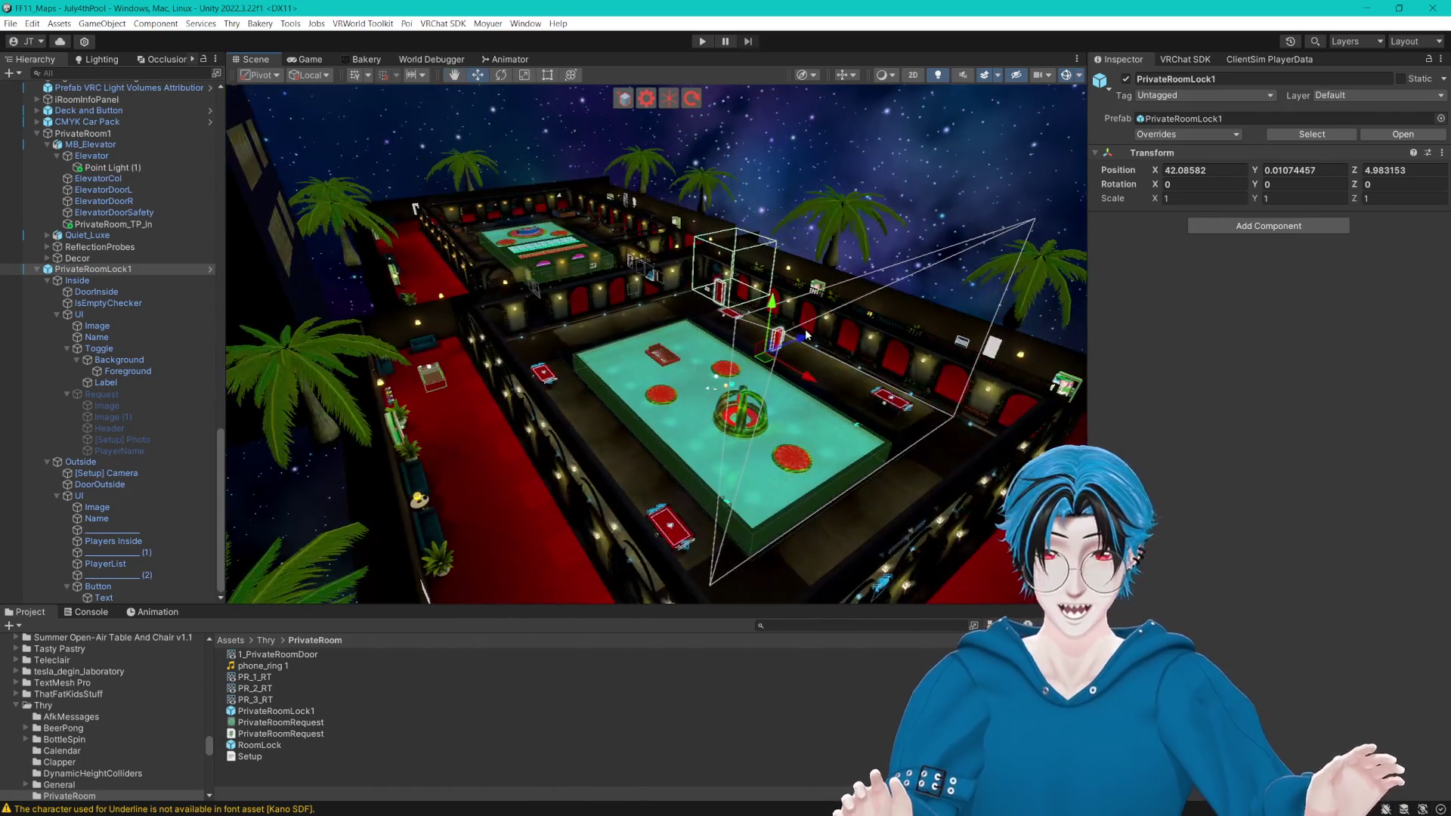
Step: Drag PrivateRoomLock1 along Z and X into the elevator
mouse_move(487, 388)
left_mouse_down()
mouse_move(601, 393)
mouse_move(737, 370)
mouse_move(680, 408)
mouse_move(868, 526)
left_mouse_up()
mouse_move(815, 409)
left_mouse_down()
mouse_move(498, 286)
mouse_move(604, 341)
mouse_move(721, 365)
left_mouse_up()
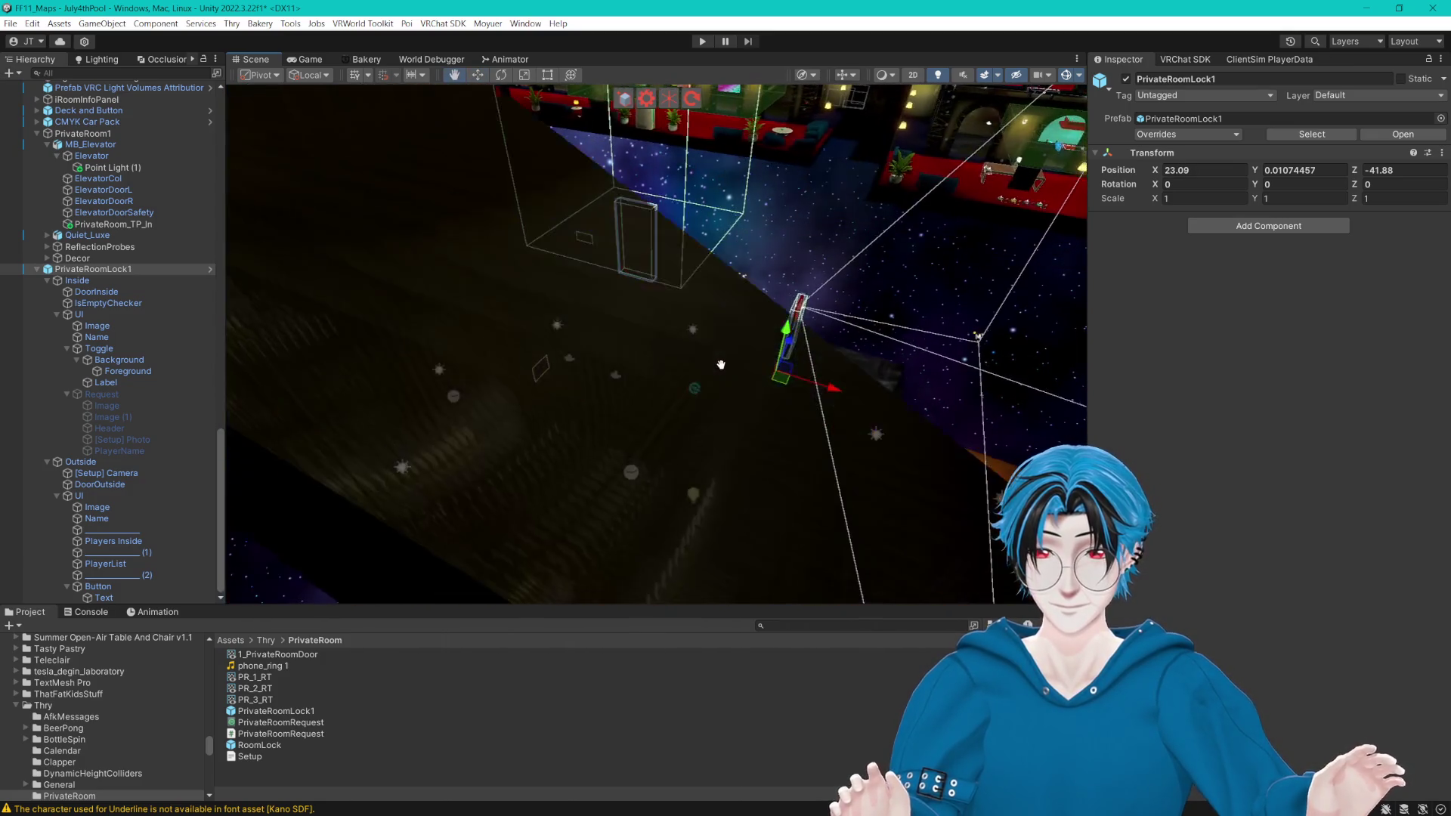
mouse_move(857, 395)
left_mouse_down()
mouse_move(586, 312)
mouse_move(379, 436)
left_mouse_up()
left_click_drag(399, 493, 450, 488)
mouse_move(625, 413)
left_mouse_down()
mouse_move(519, 415)
mouse_move(832, 260)
mouse_move(797, 305)
mouse_move(685, 320)
mouse_move(696, 343)
mouse_move(664, 388)
mouse_move(678, 356)
mouse_move(594, 433)
mouse_move(643, 402)
mouse_move(900, 385)
mouse_move(737, 486)
mouse_move(513, 484)
mouse_move(552, 455)
mouse_move(713, 451)
mouse_move(680, 476)
mouse_move(799, 399)
mouse_move(666, 312)
mouse_move(780, 339)
left_mouse_up()
Step: Push the lock deeper into the elevator to X 14.213, Z -49.573, then select the outside sign's UI
left_click(1066, 75)
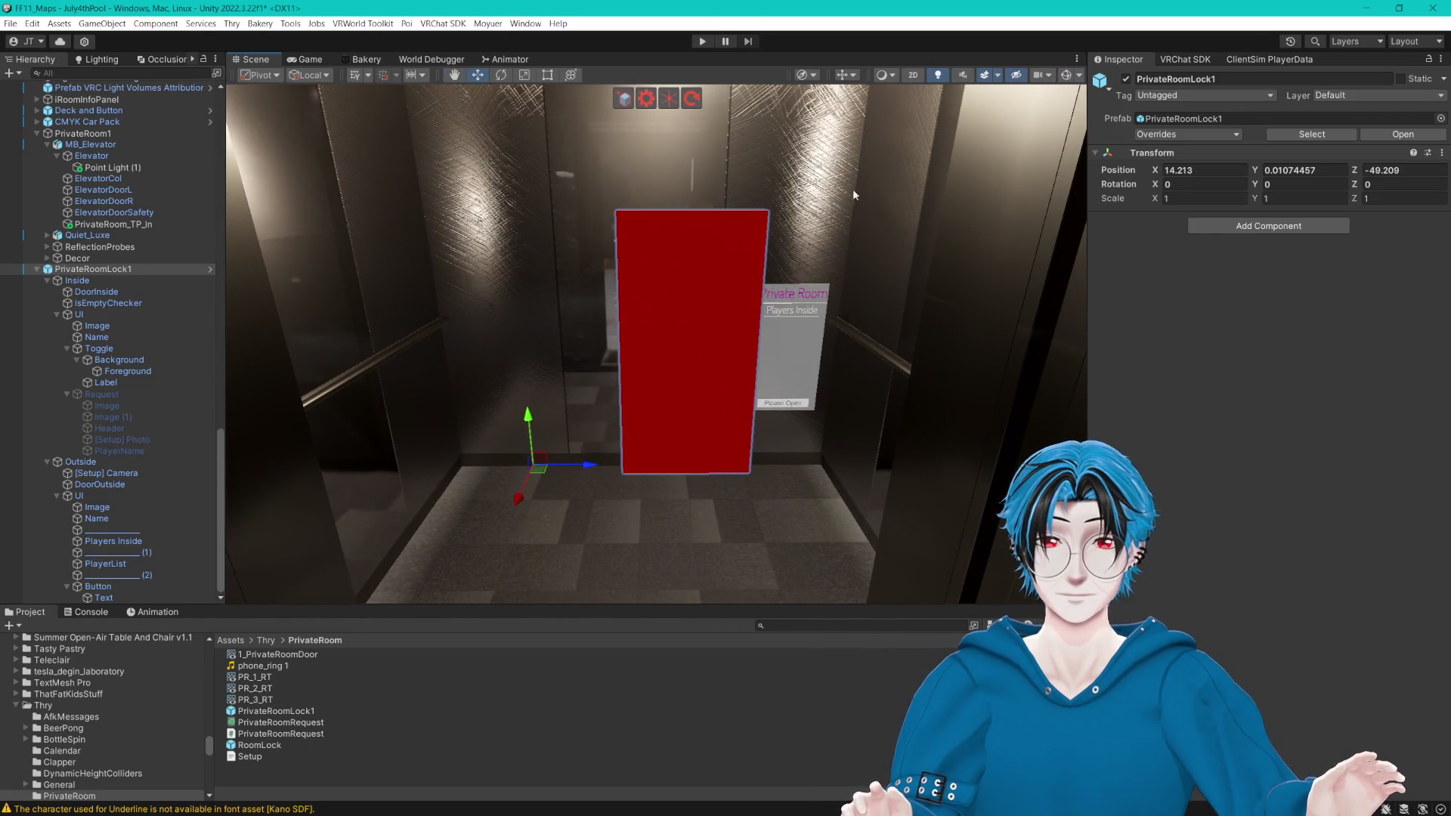
mouse_move(628, 371)
left_mouse_down()
mouse_move(537, 366)
mouse_move(804, 347)
mouse_move(667, 350)
mouse_move(733, 325)
mouse_move(800, 324)
mouse_move(772, 320)
mouse_move(525, 475)
left_mouse_up()
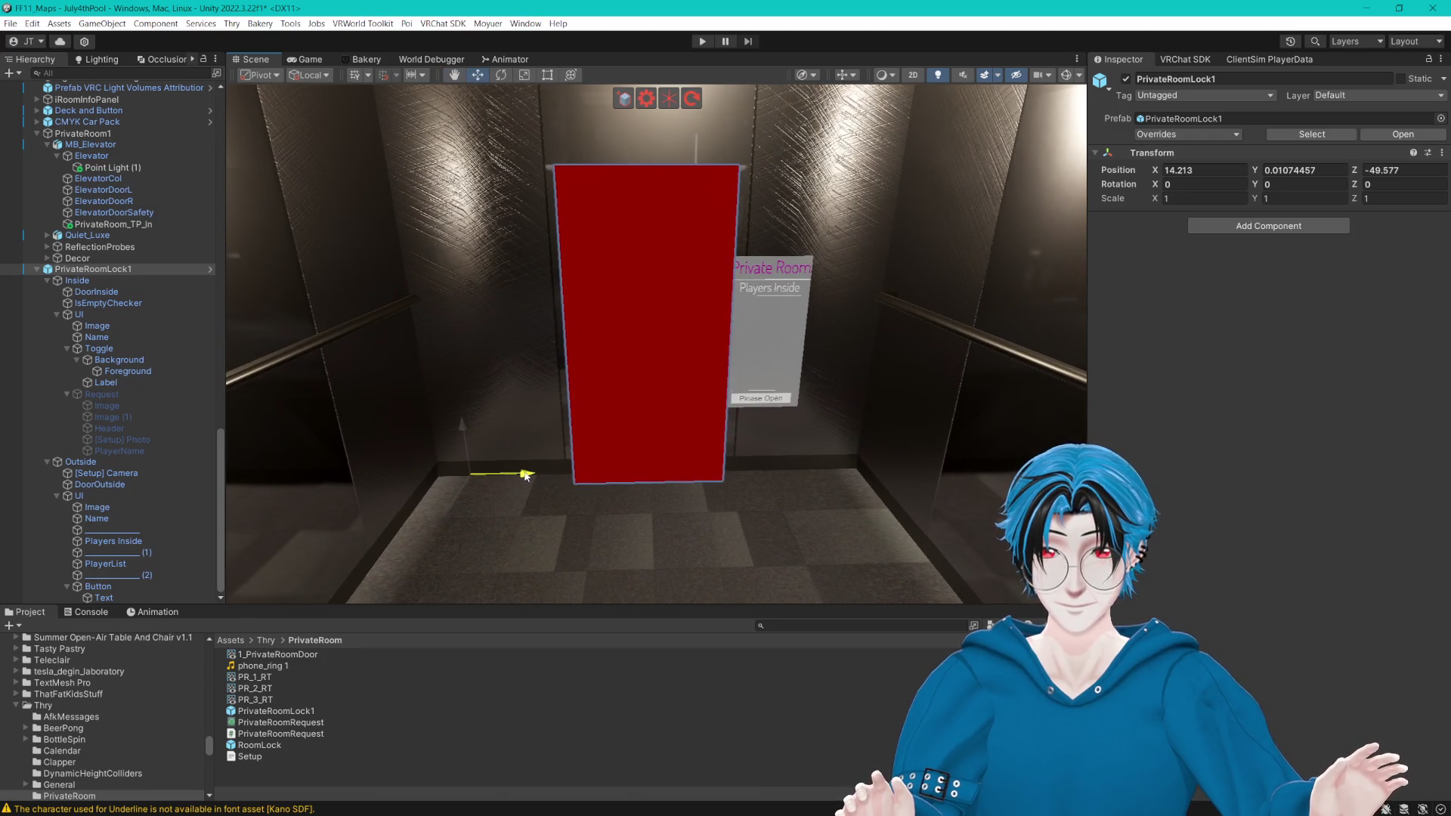
mouse_move(645, 426)
left_mouse_down()
mouse_move(631, 426)
mouse_move(717, 403)
left_mouse_up()
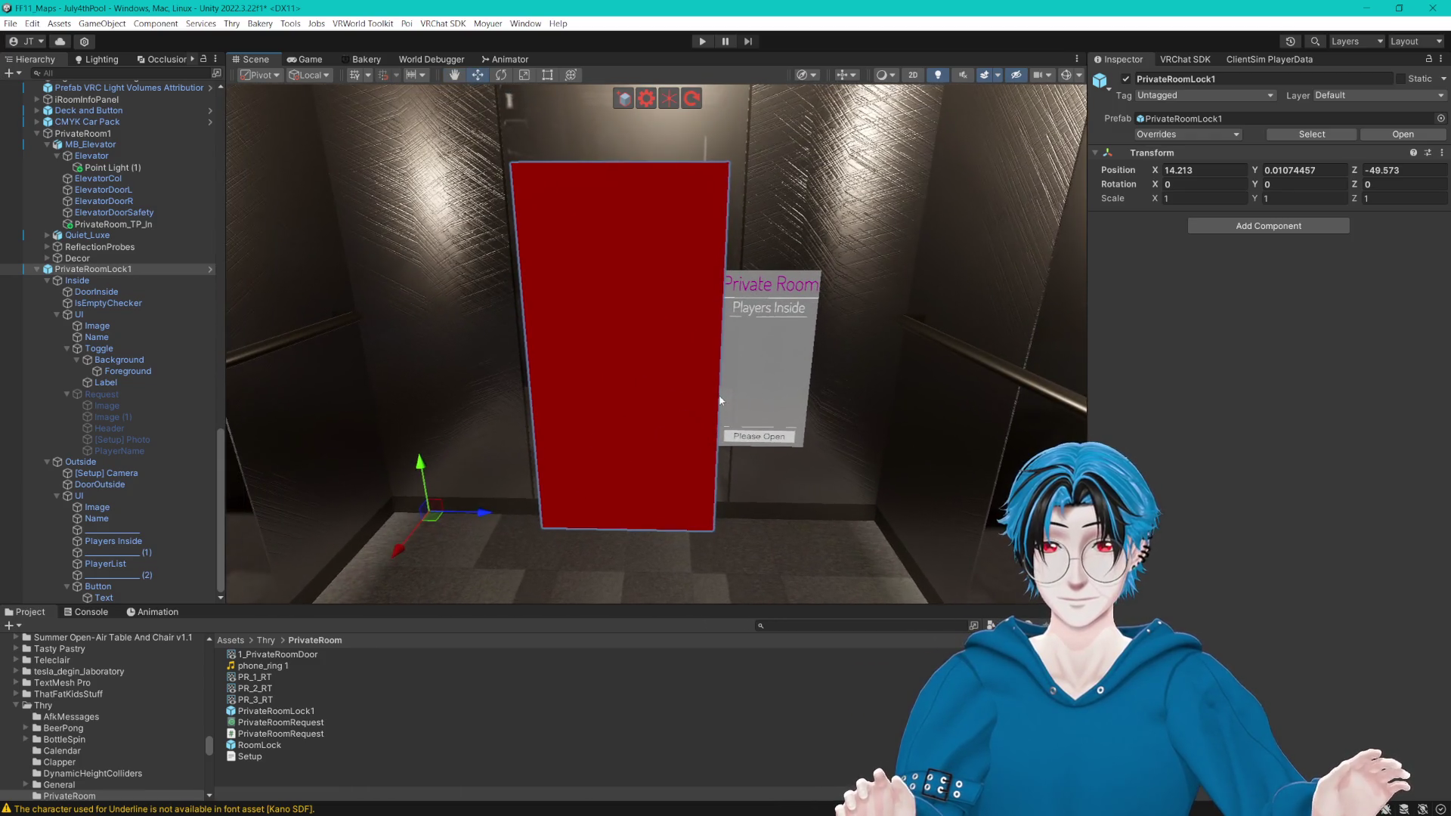
left_click(101, 314)
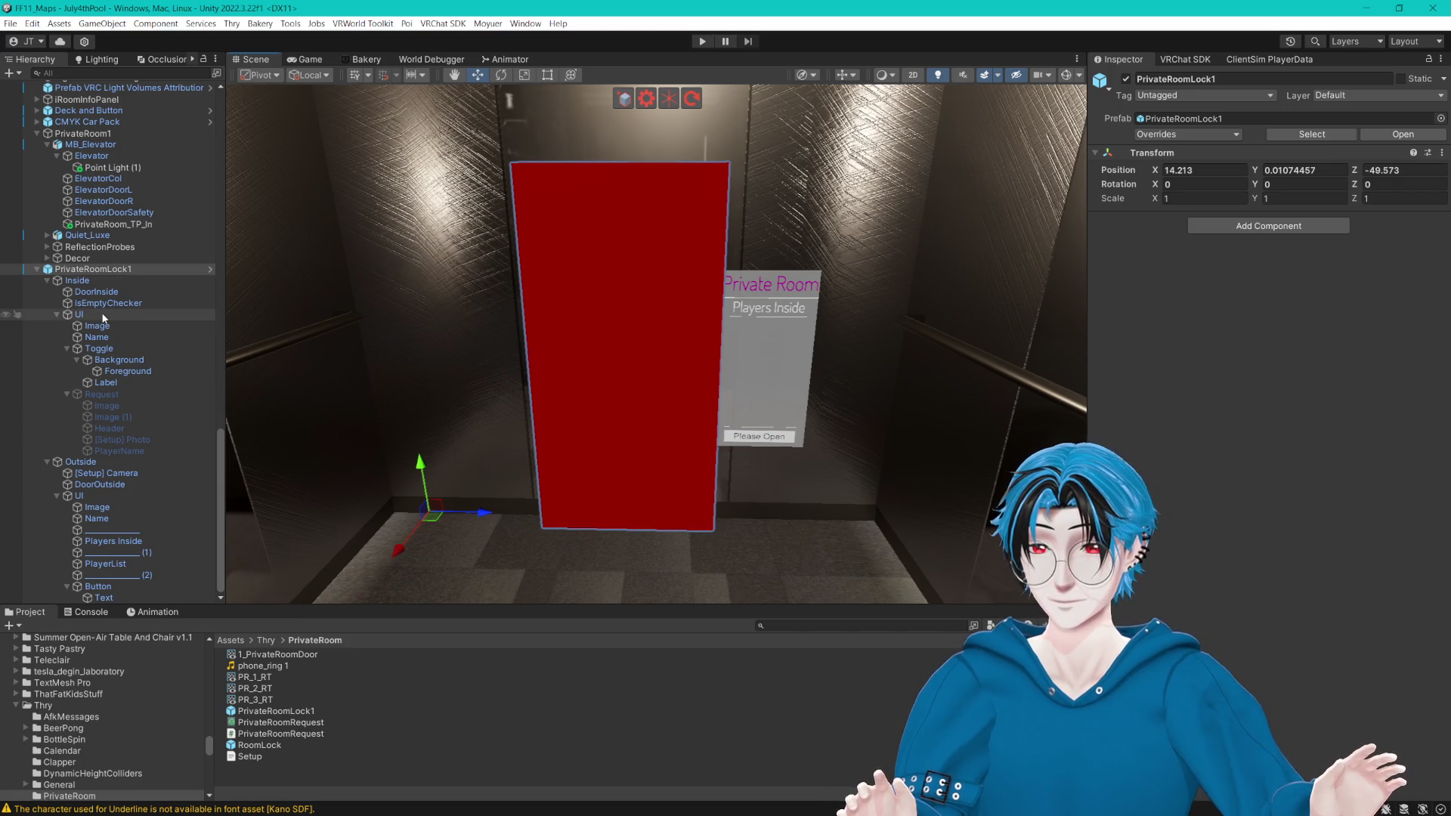
left_click(47, 281)
left_click(79, 496)
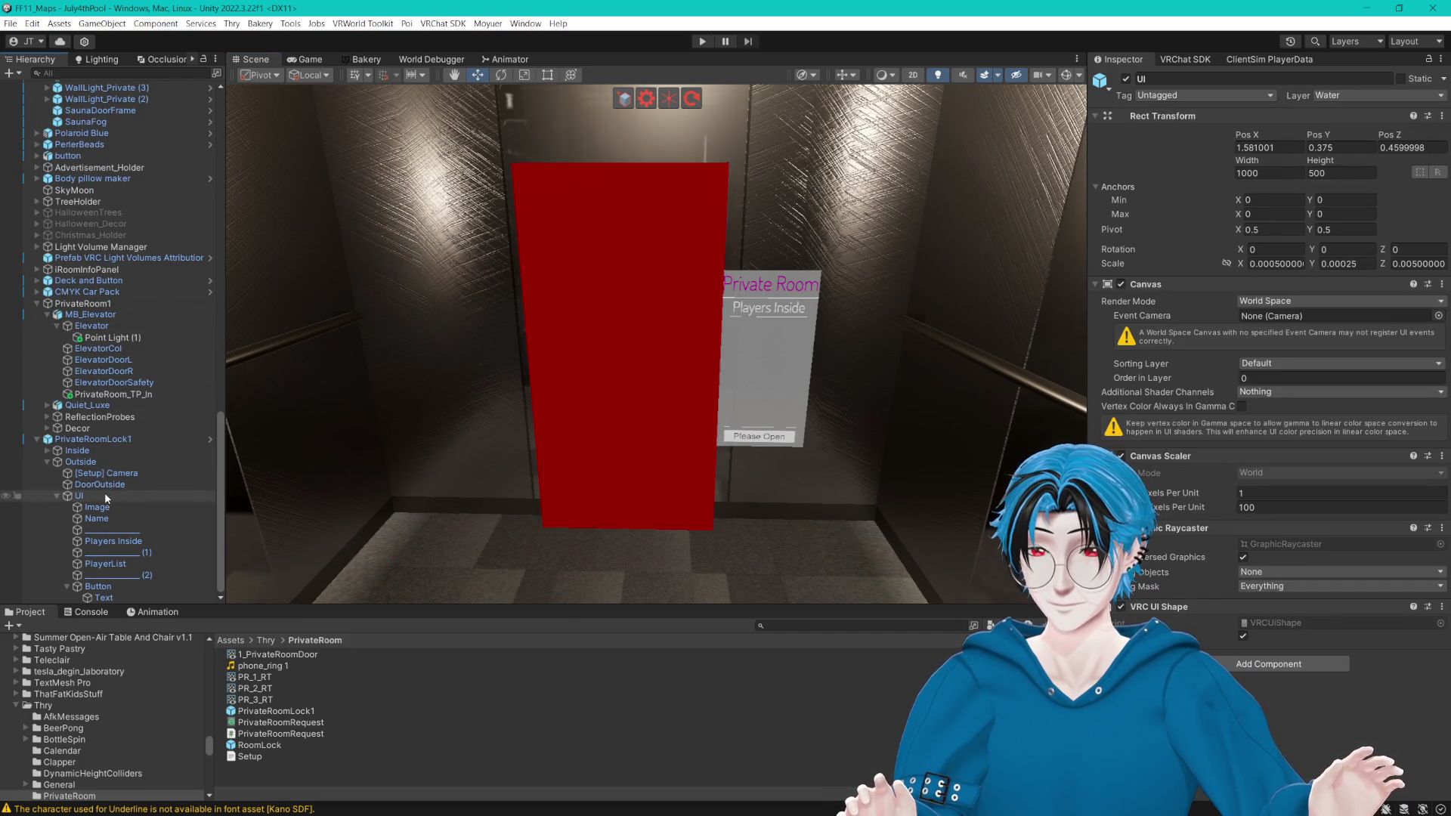
Step: Slide the Private Room sign right to Pos X 0.856 and shift the Outside group to Z 1.274
key("f")
mouse_move(703, 338)
left_mouse_down()
mouse_move(724, 337)
mouse_move(201, 406)
left_mouse_up()
left_click(151, 462)
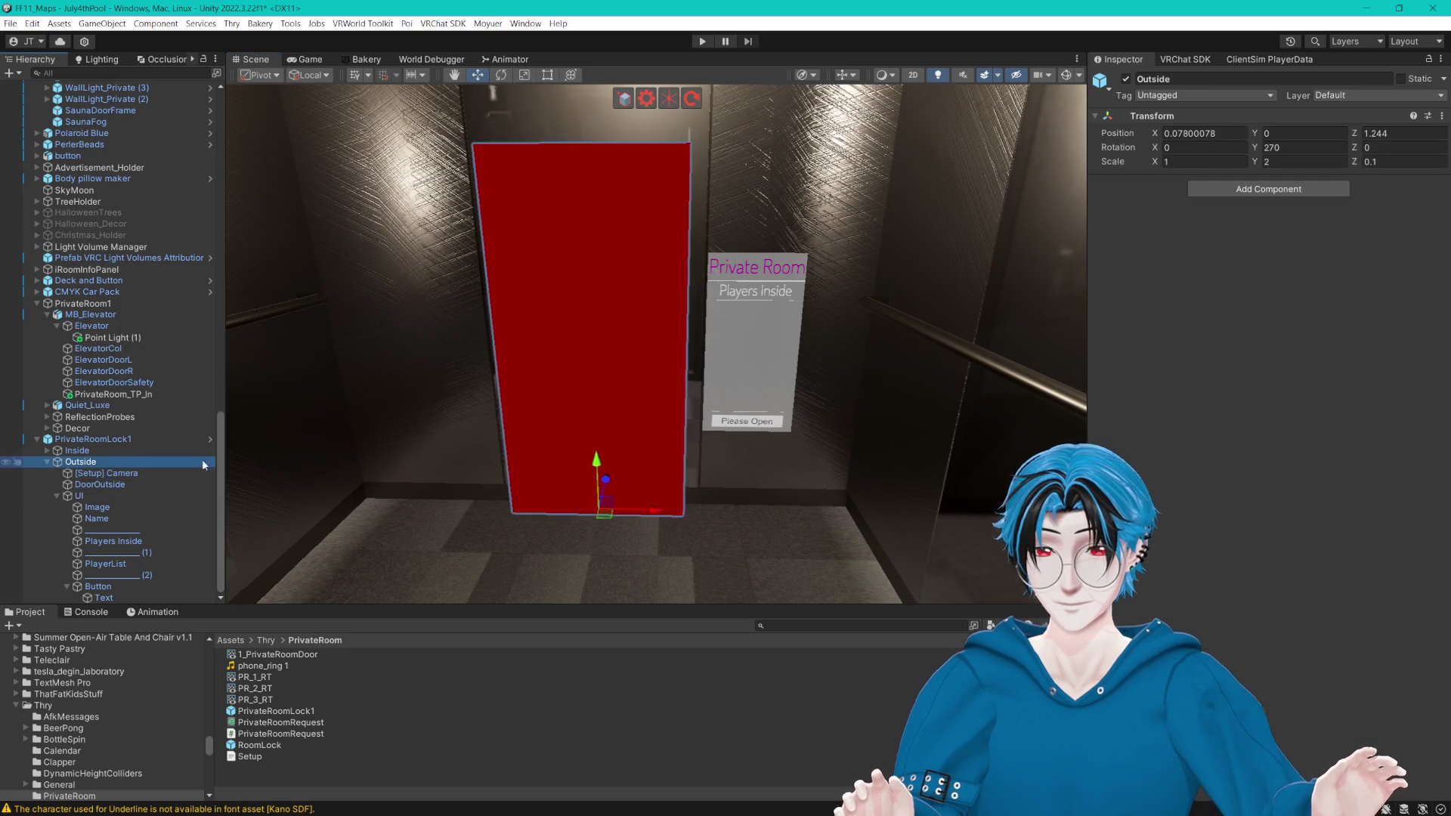
mouse_move(647, 506)
left_mouse_down()
mouse_move(740, 519)
mouse_move(739, 503)
left_mouse_up()
key("f")
left_click_drag(741, 436, 731, 418)
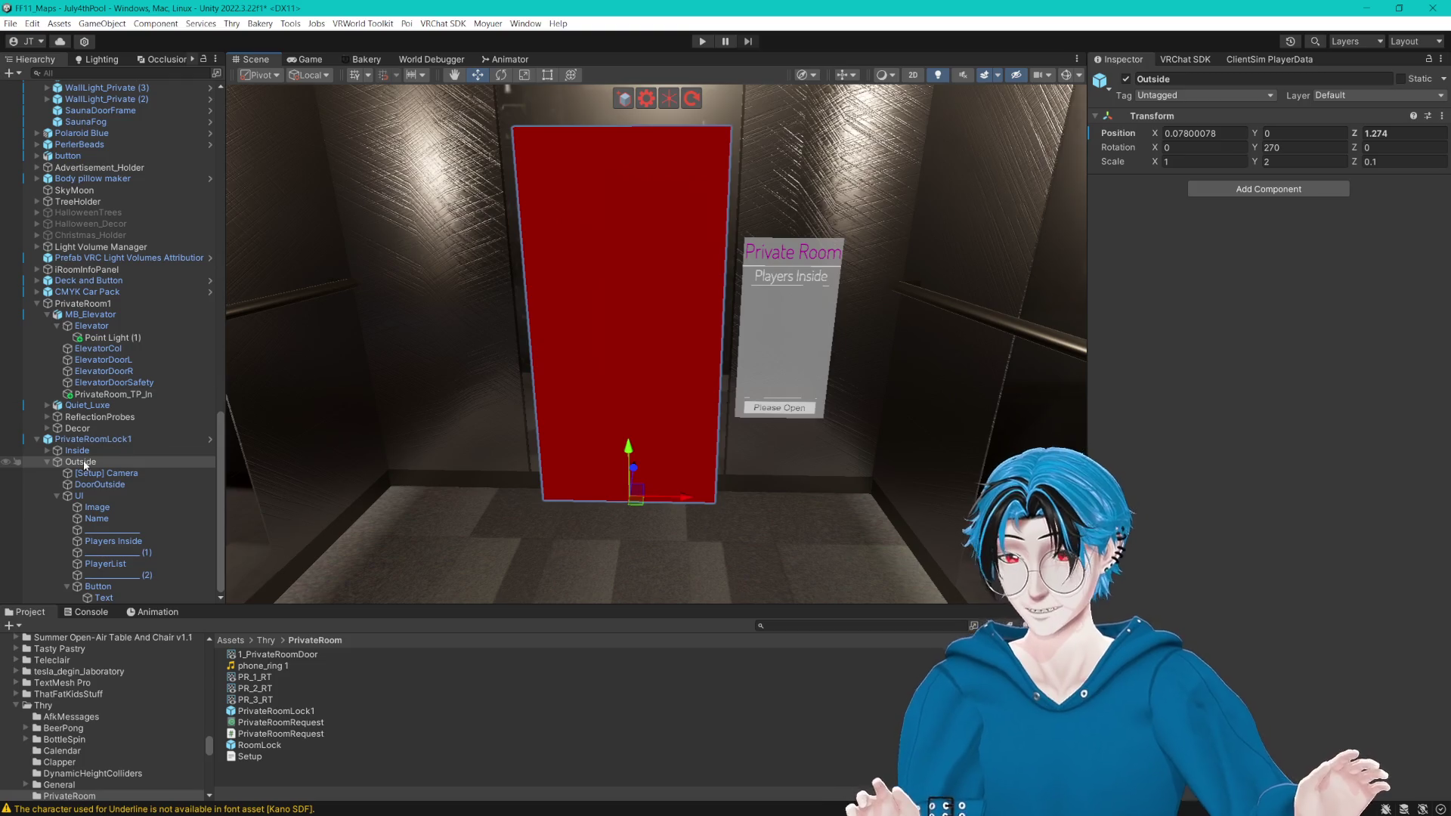
Step: Inspect DoorOutside's Thry Action and Interact Adapter ('Enter') components, then pull the view out of the elevator
left_click(96, 485)
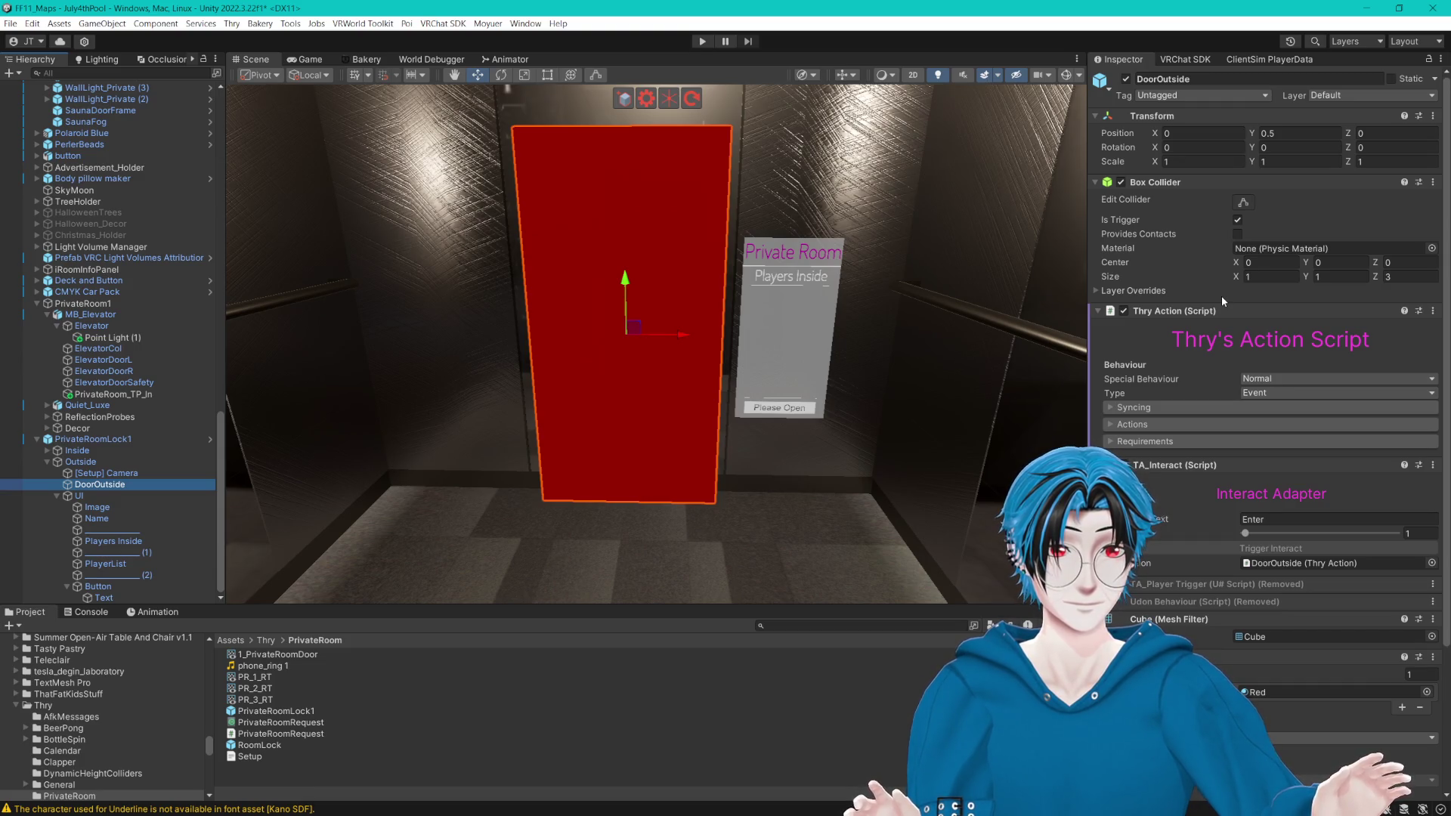
scroll(1221, 297, "down", 5)
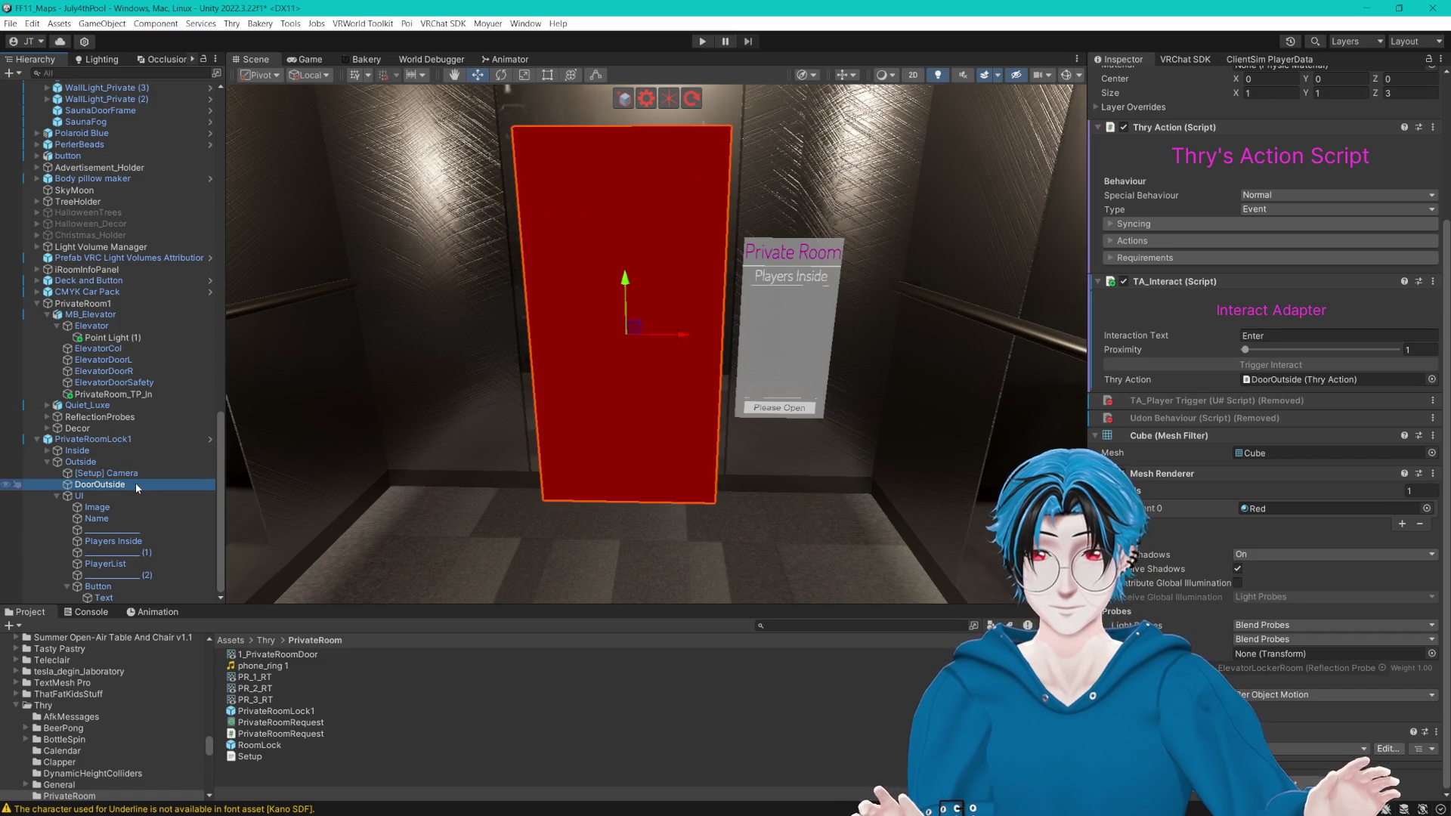
left_click_drag(760, 348, 779, 348)
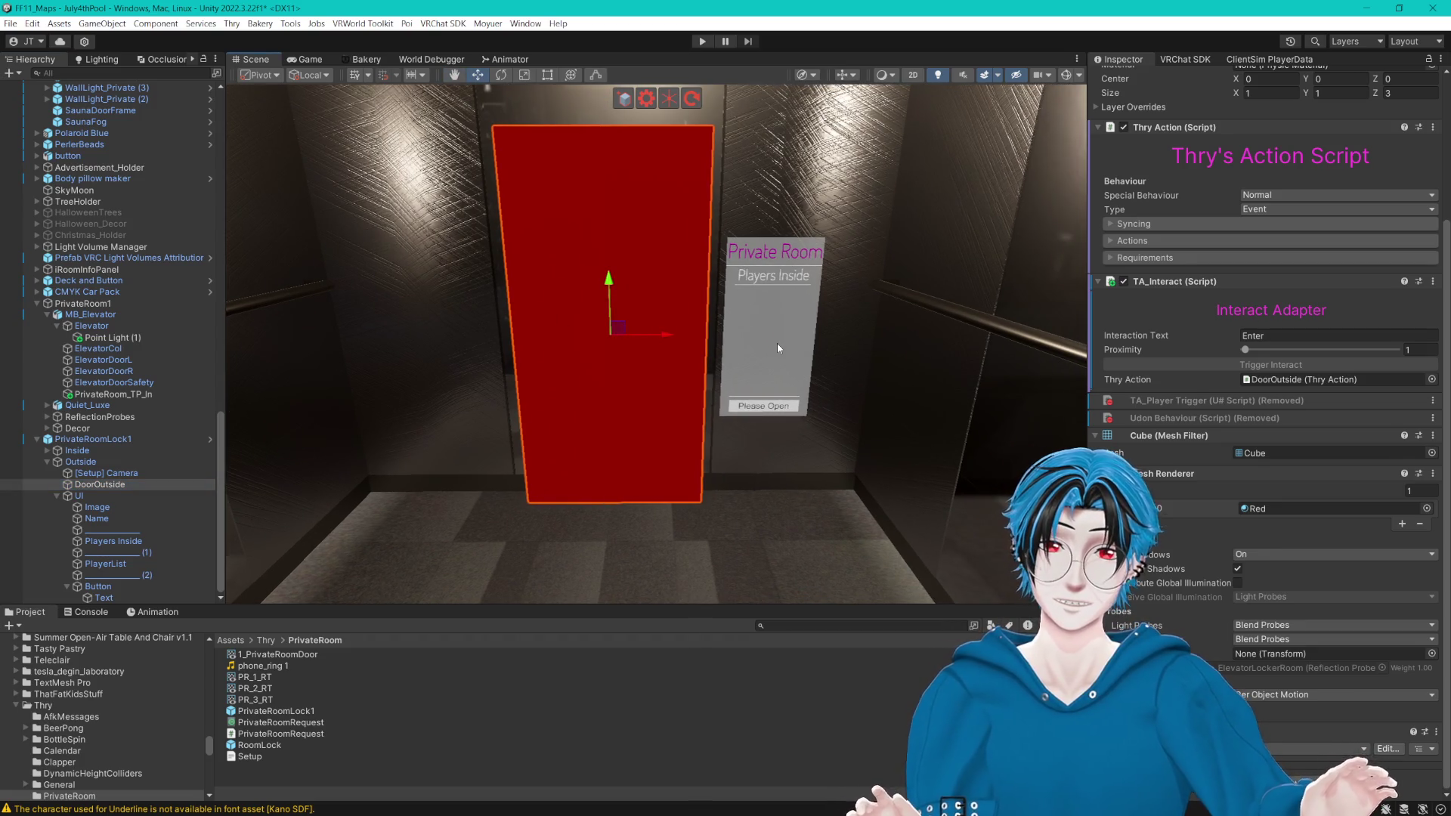
scroll(755, 400, "down", 5)
mouse_move(756, 401)
left_mouse_down()
mouse_move(827, 284)
mouse_move(661, 310)
mouse_move(671, 350)
mouse_move(745, 321)
mouse_move(840, 328)
mouse_move(814, 339)
mouse_move(1043, 109)
left_mouse_up()
Step: Inspect the feature menu sign's title text and a toggle, with scene gizmos hidden
left_click(1066, 76)
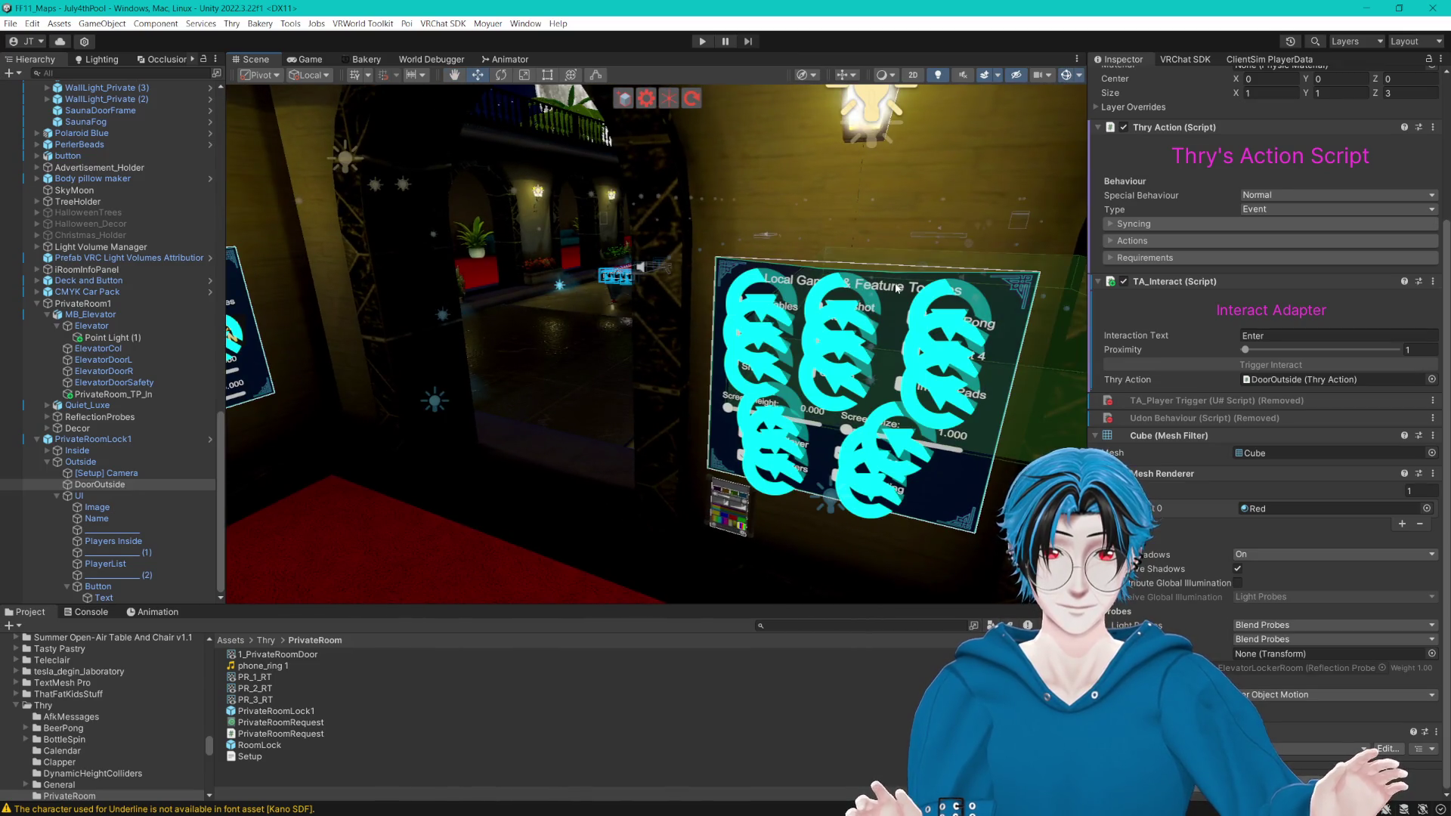
left_click(898, 288)
scroll(116, 501, "down", 10)
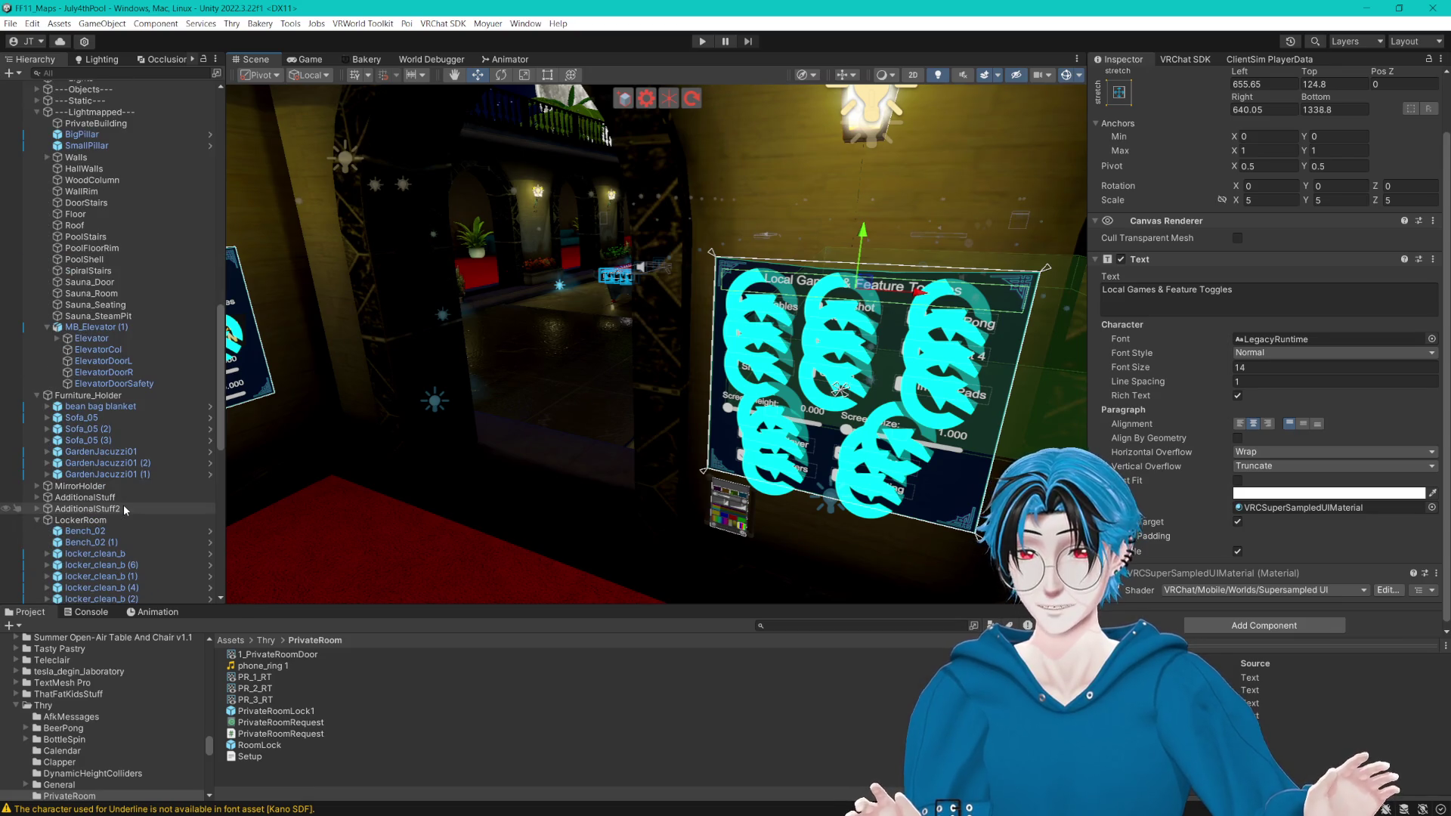
left_click(870, 391)
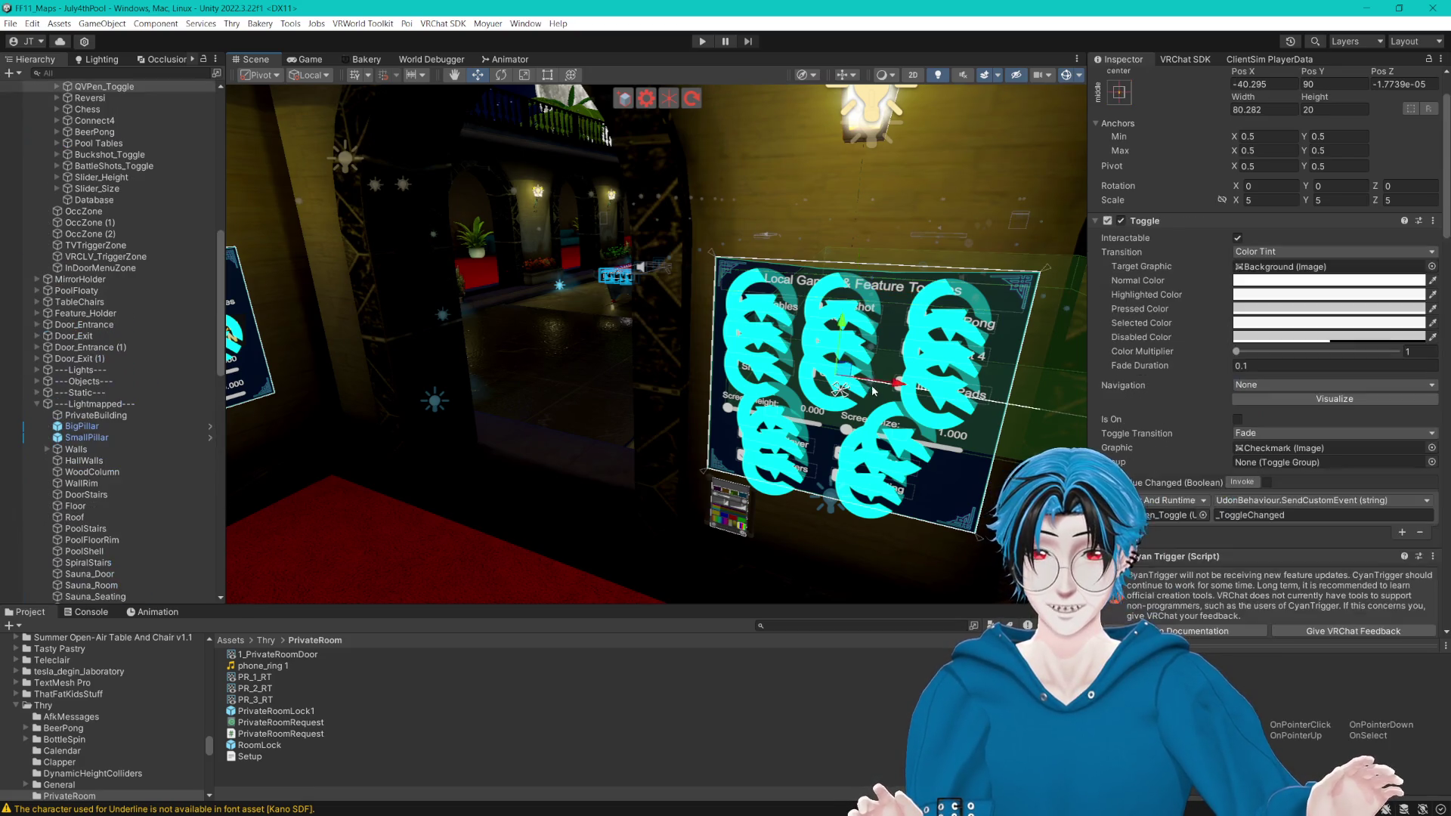
left_click(1066, 75)
scroll(102, 162, "up", 3)
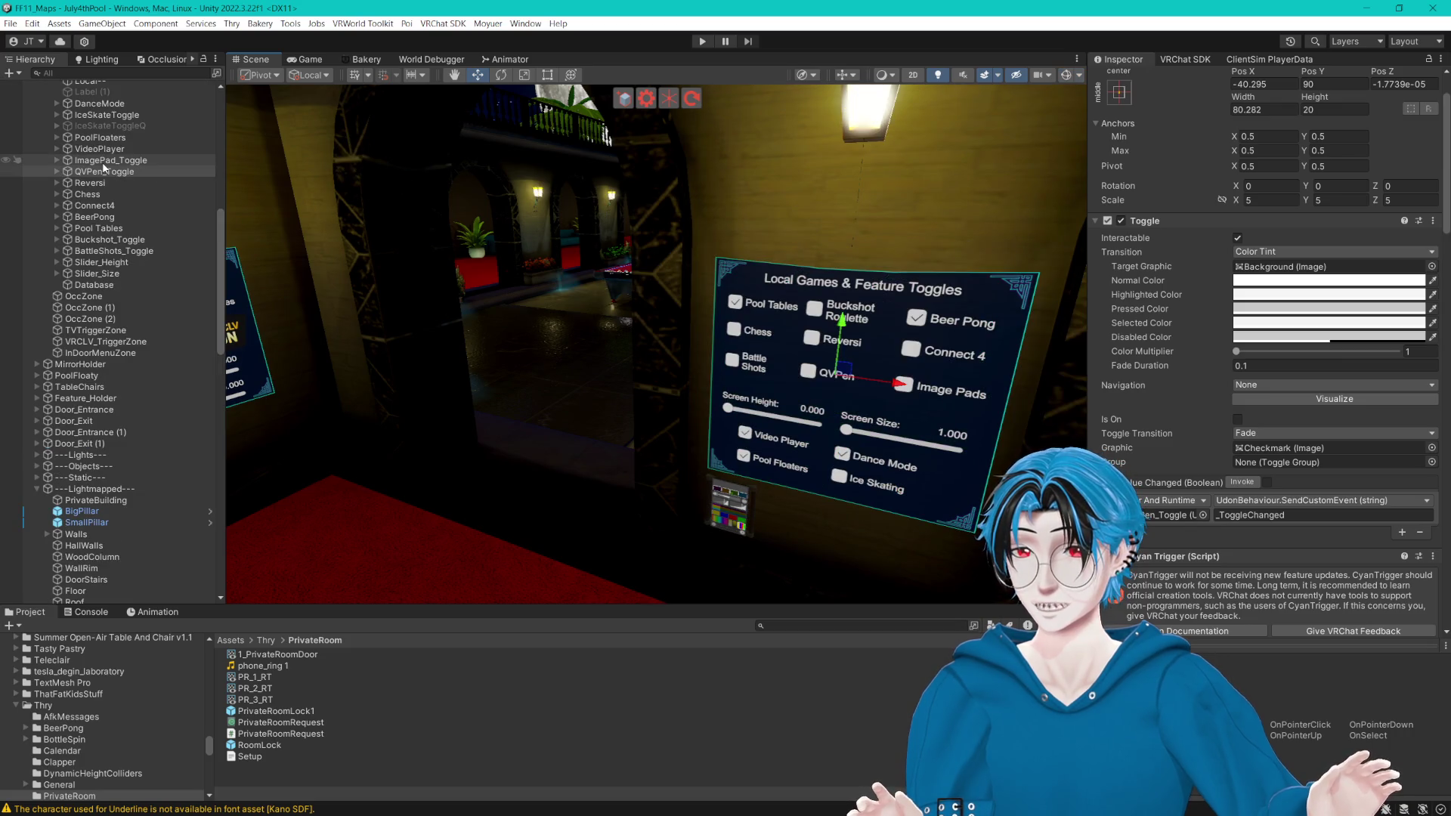
Step: Copy the feature menu Background's Image component and frame the outside sign's UI
left_click(99, 112)
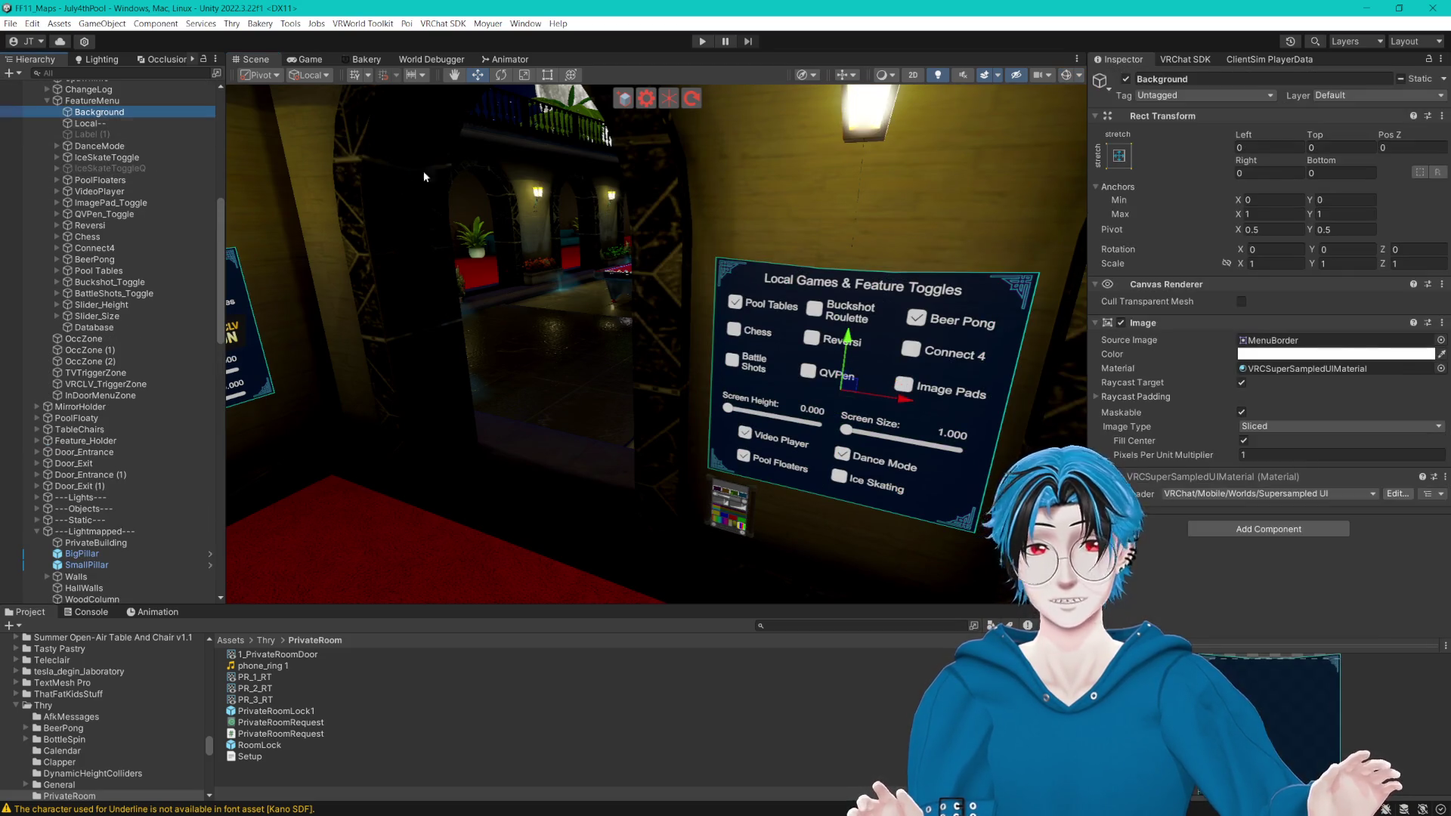
left_click(1438, 328)
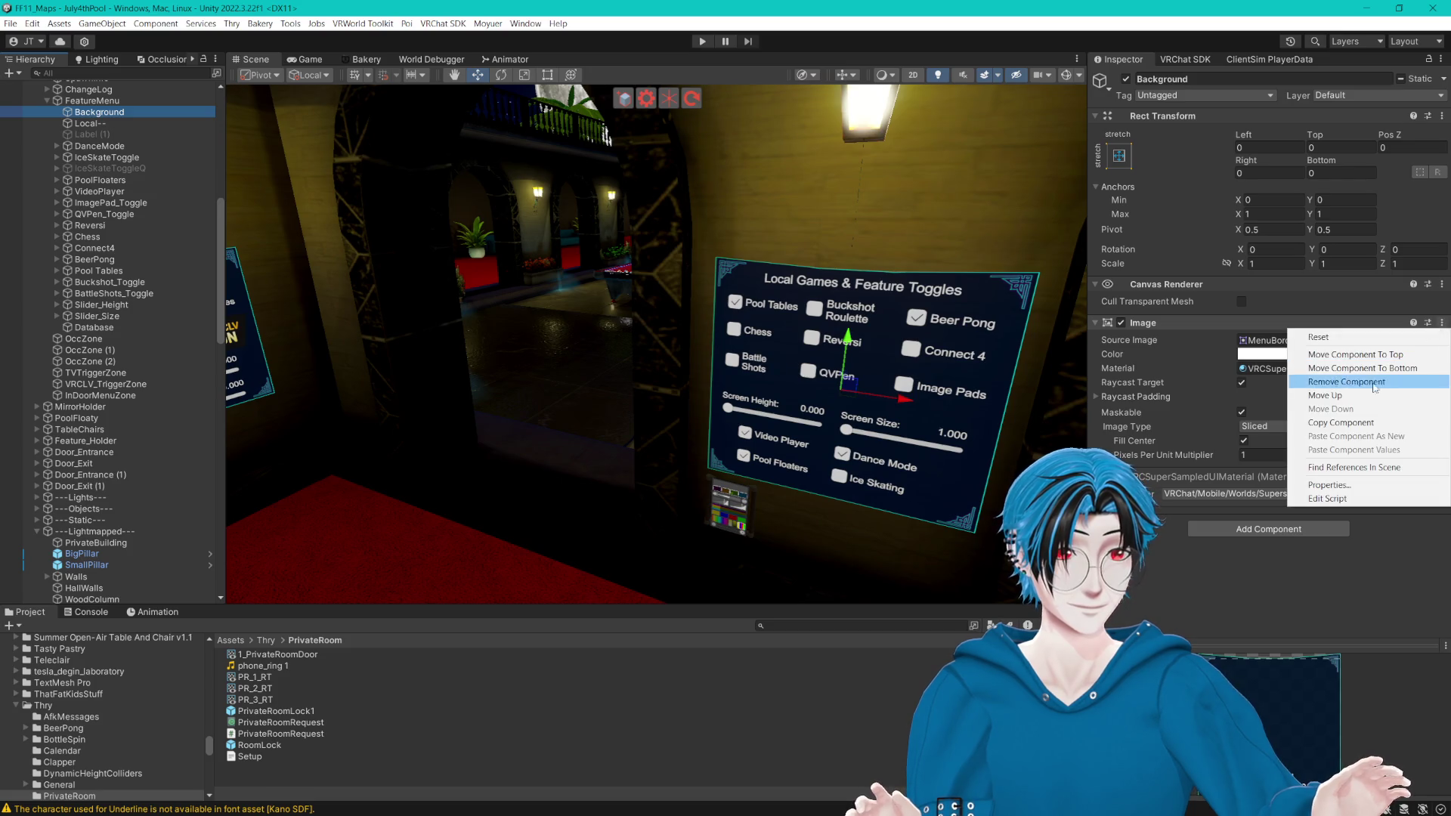
left_click(1312, 422)
scroll(108, 453, "down", 15)
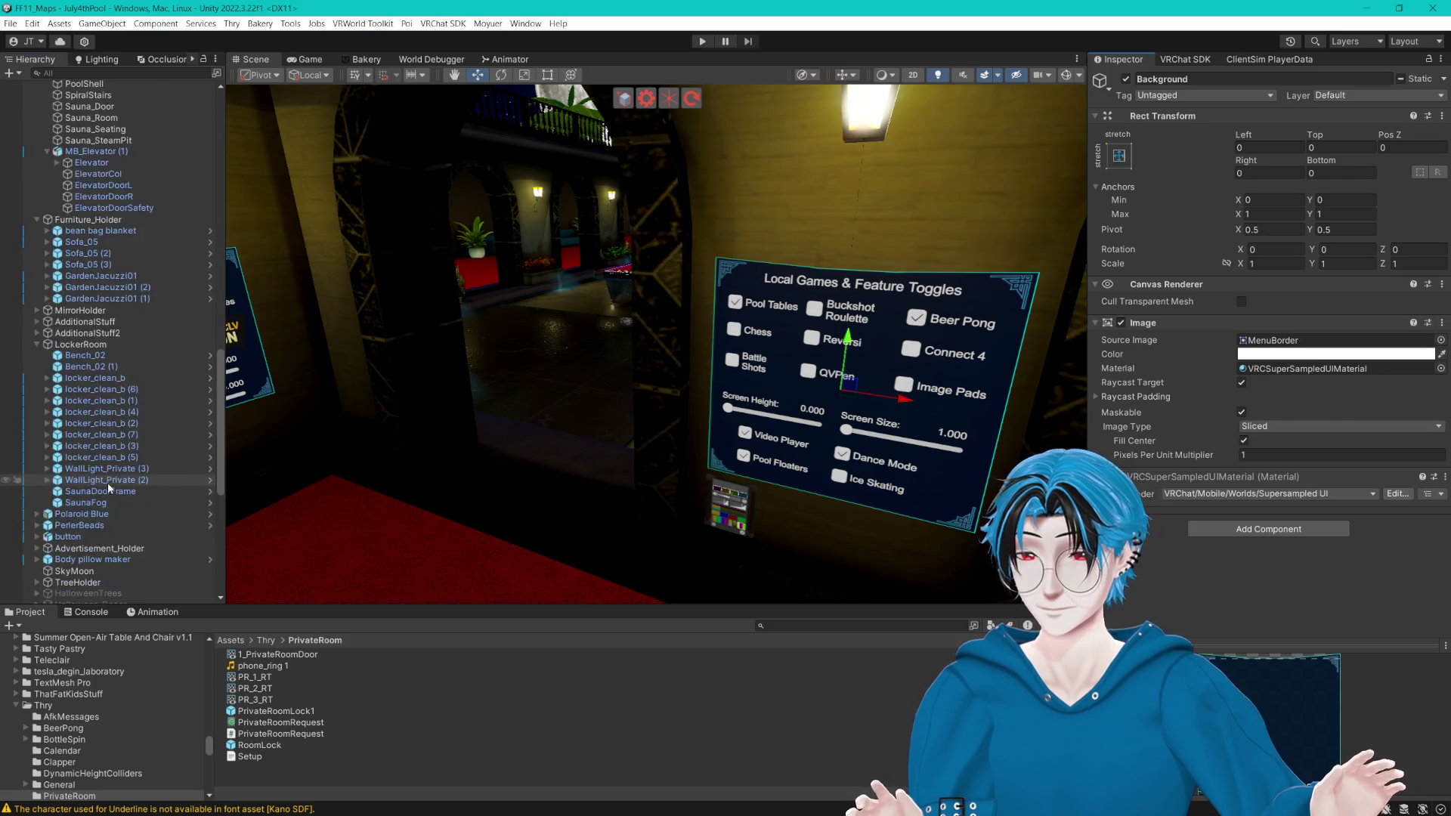
double_click(79, 496)
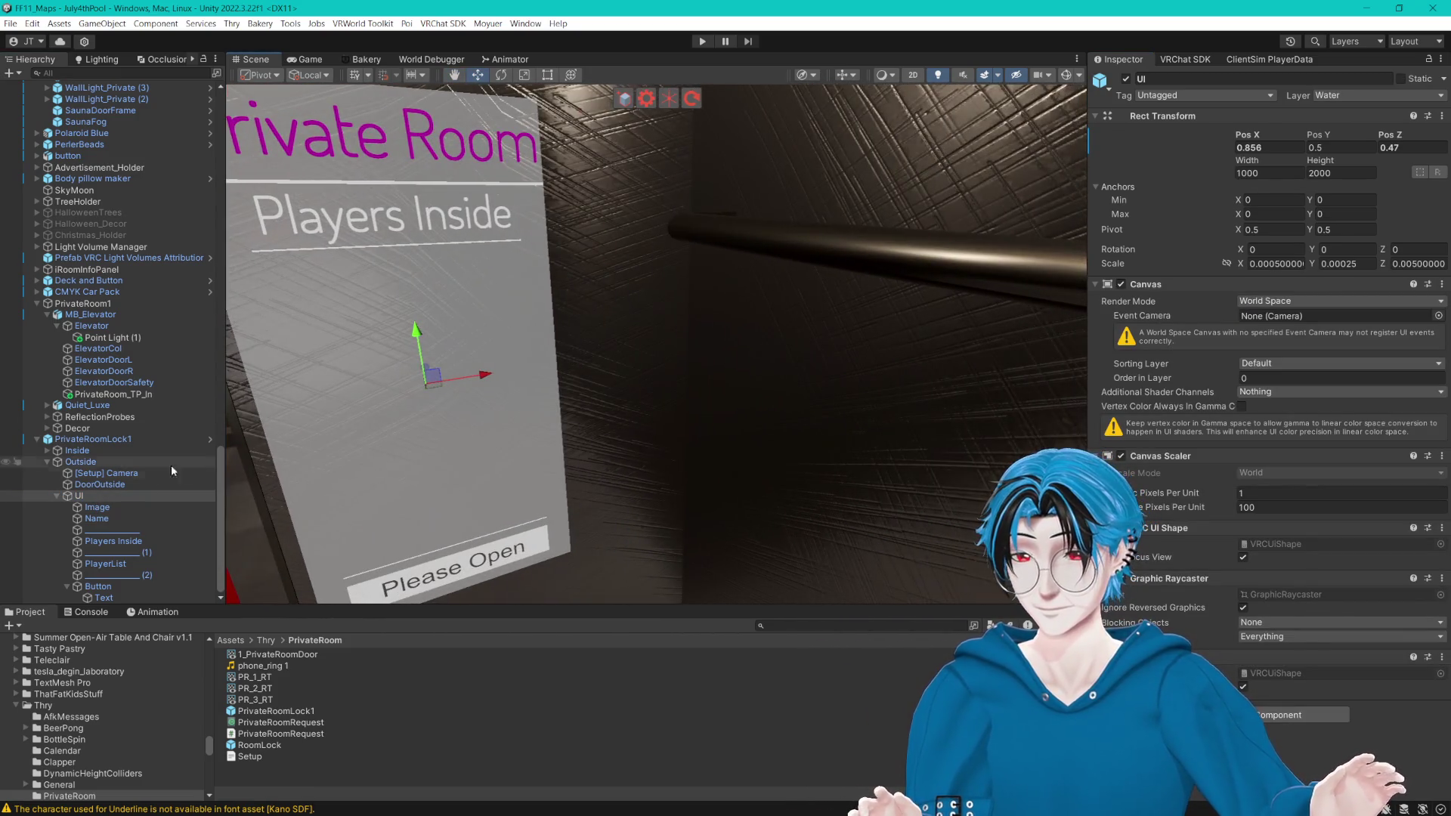
Step: Paste the MenuBorder Image values onto the sign's Image and widen the bordered panel to the right
left_click(103, 507)
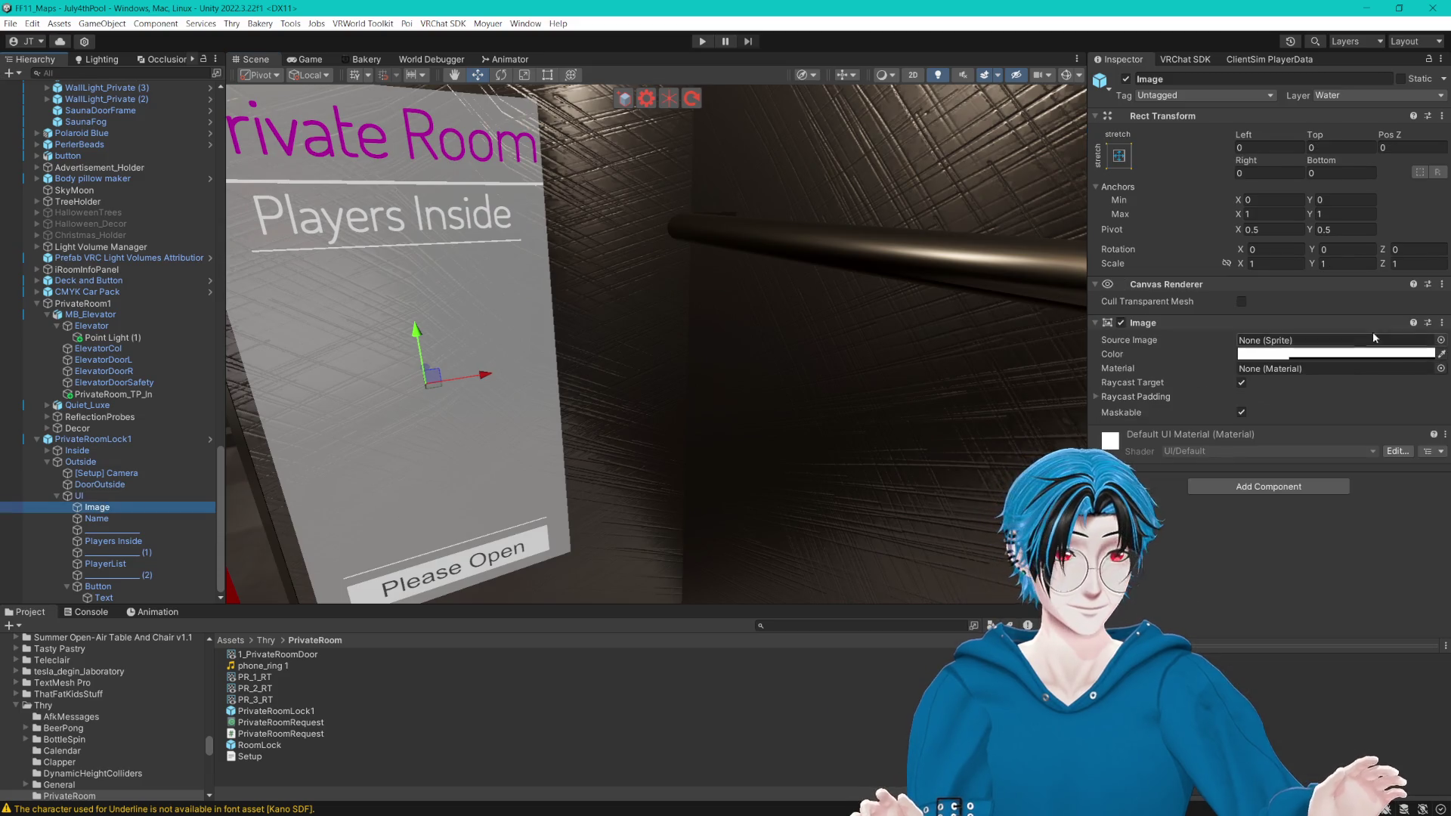
left_click(1442, 323)
left_click(1350, 449)
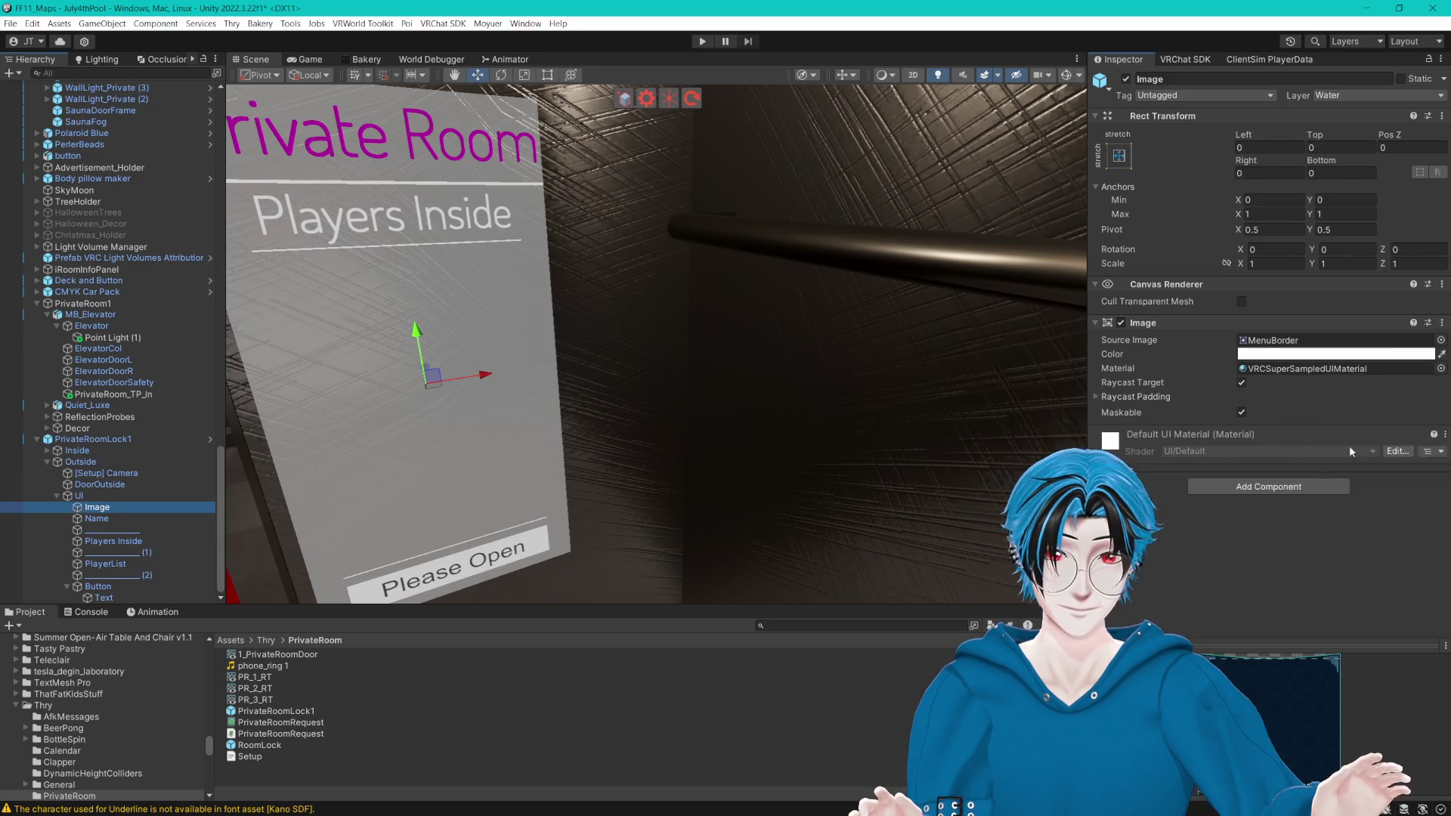
key("f")
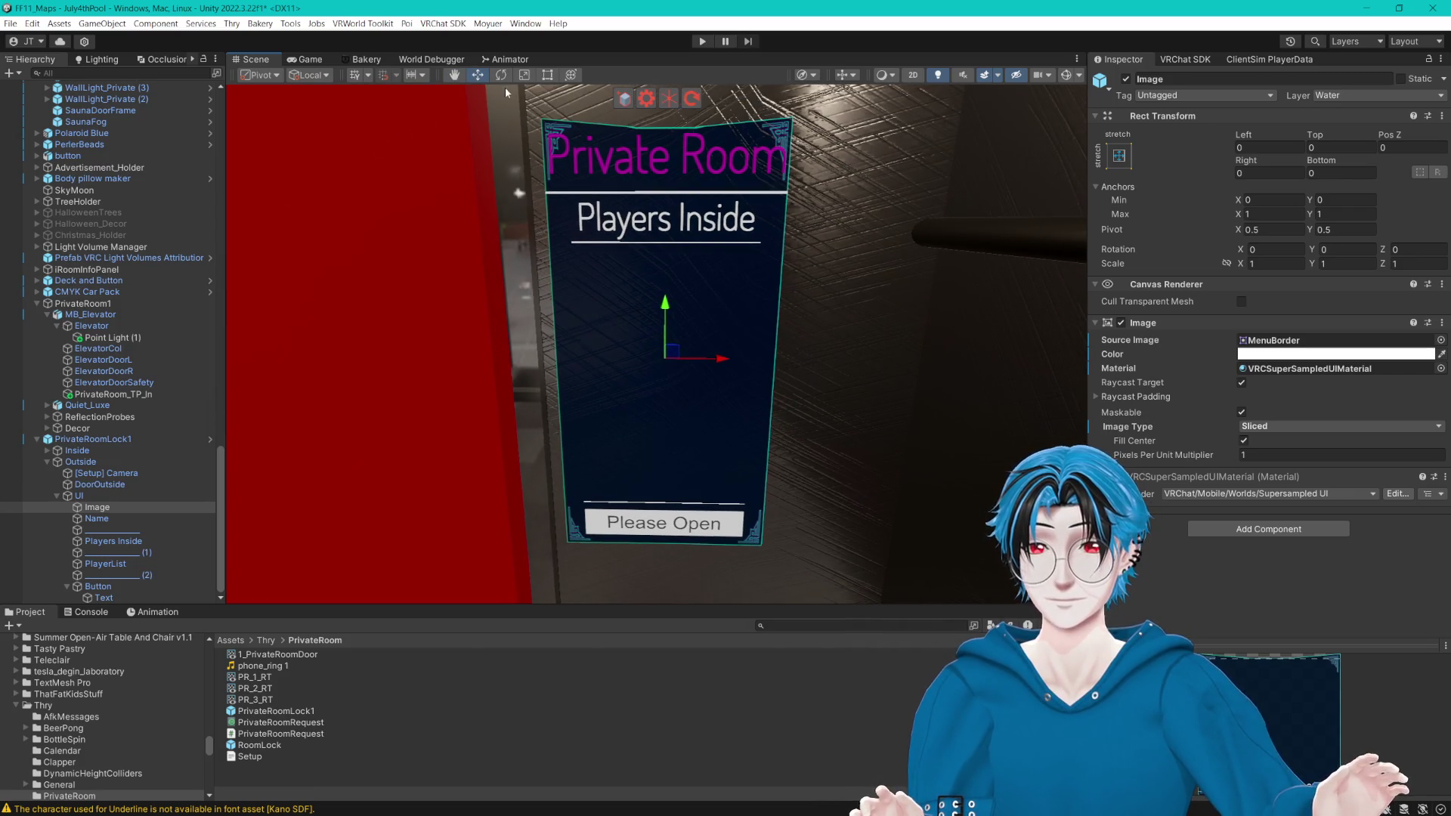
left_click(550, 75)
left_click_drag(776, 281, 884, 278)
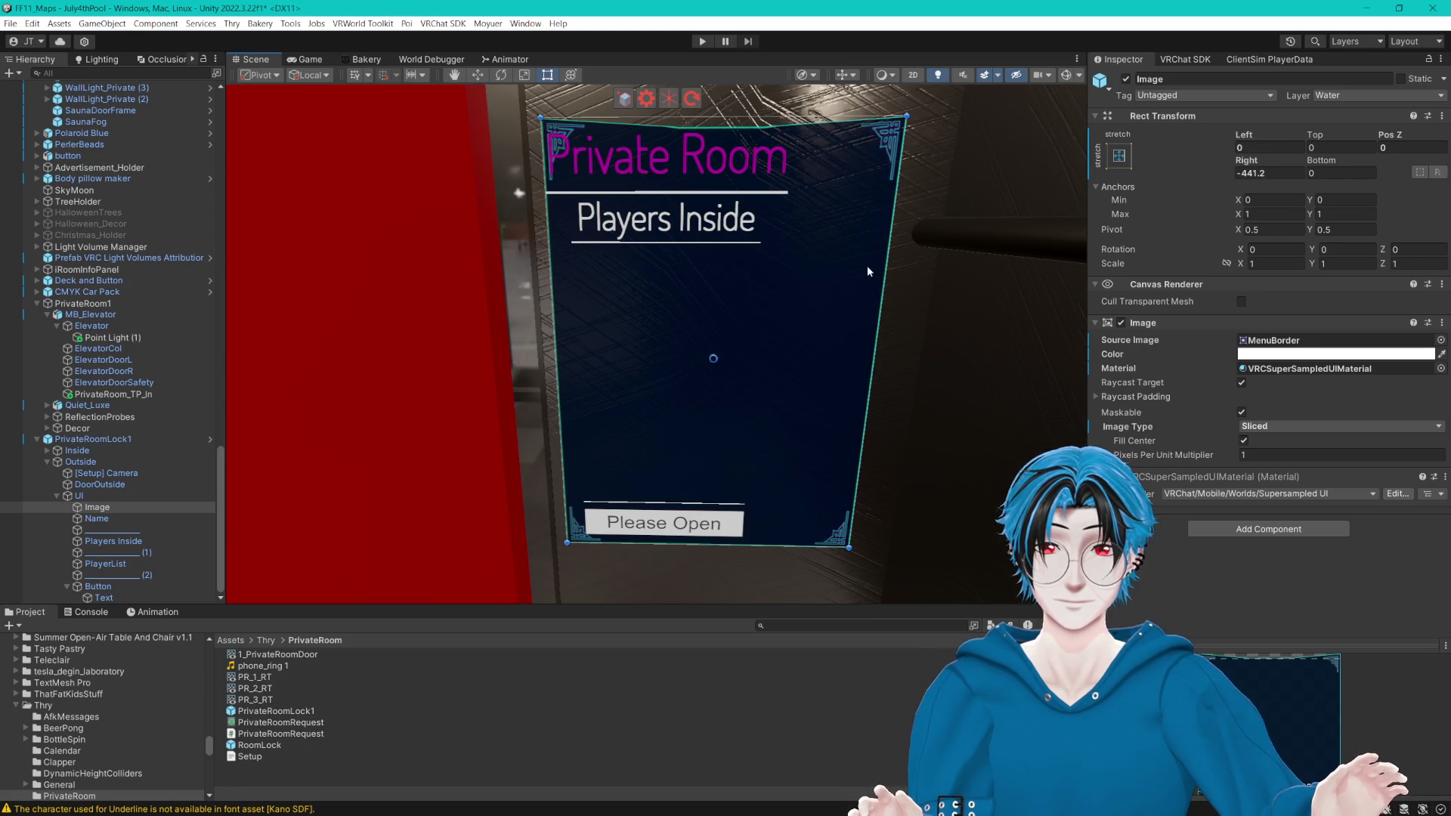
left_click(97, 519)
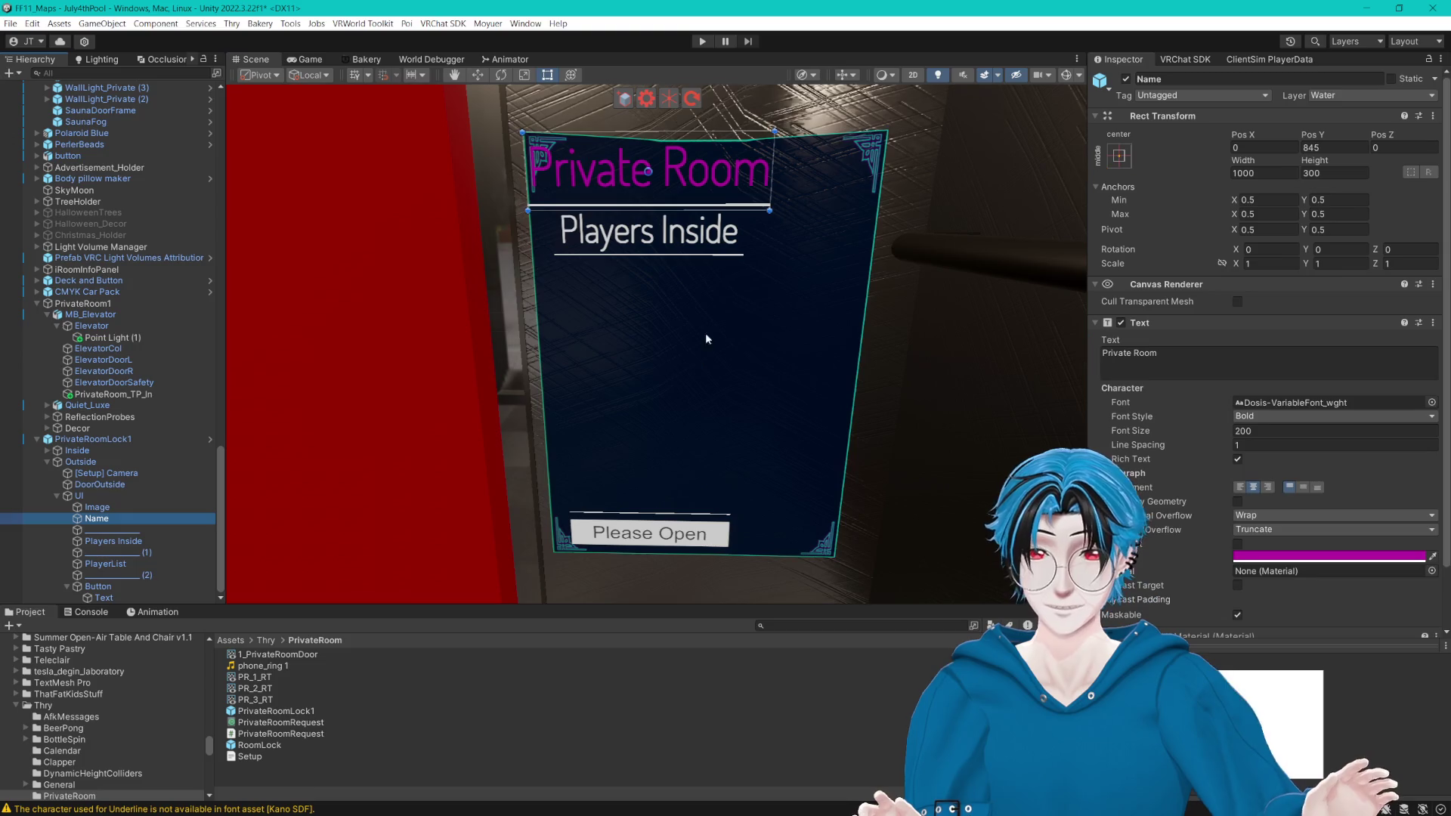
Step: Change the Private Room title colour from magenta to cyan 00FFFF
left_click(1281, 558)
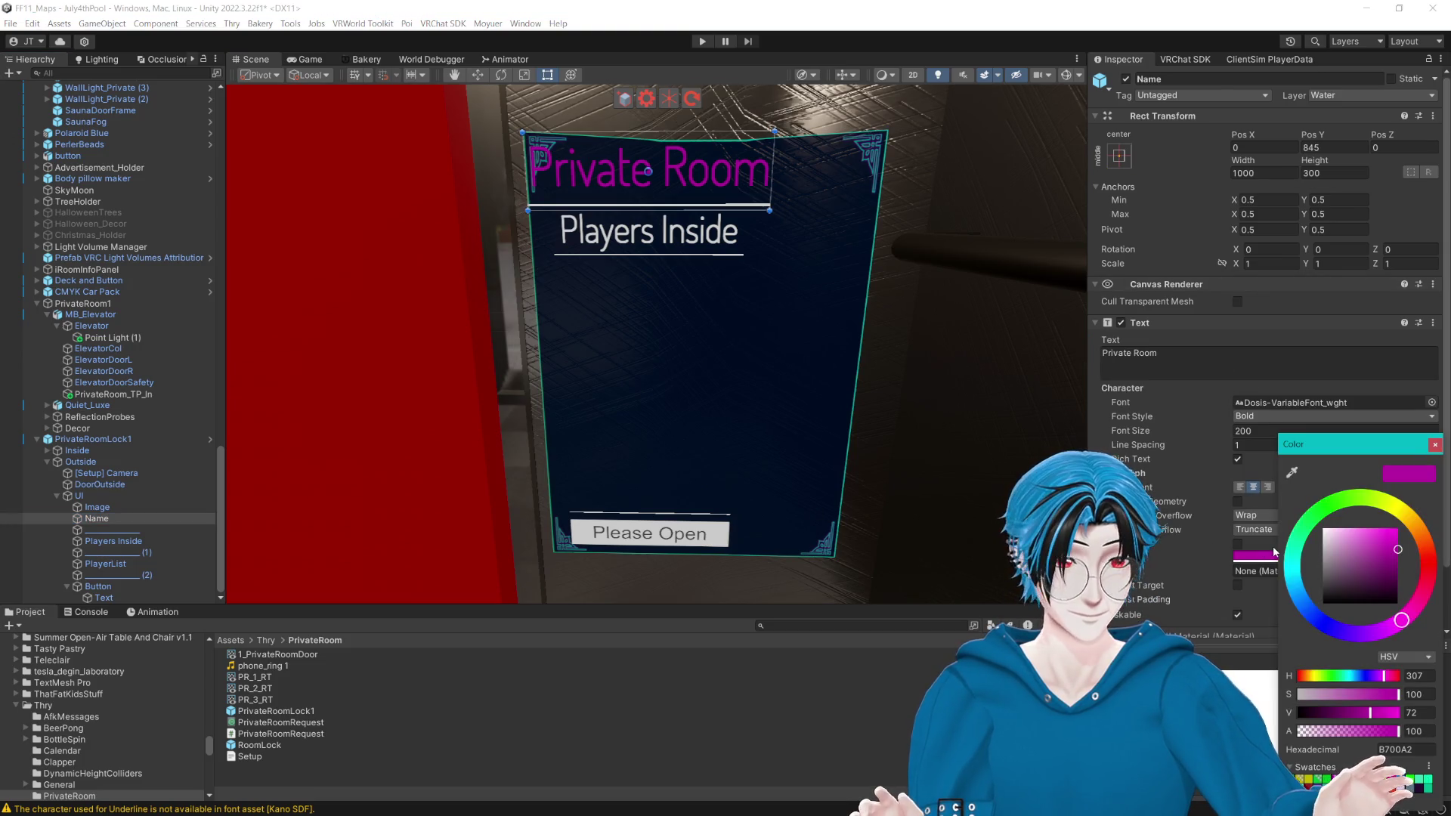
left_click(1295, 568)
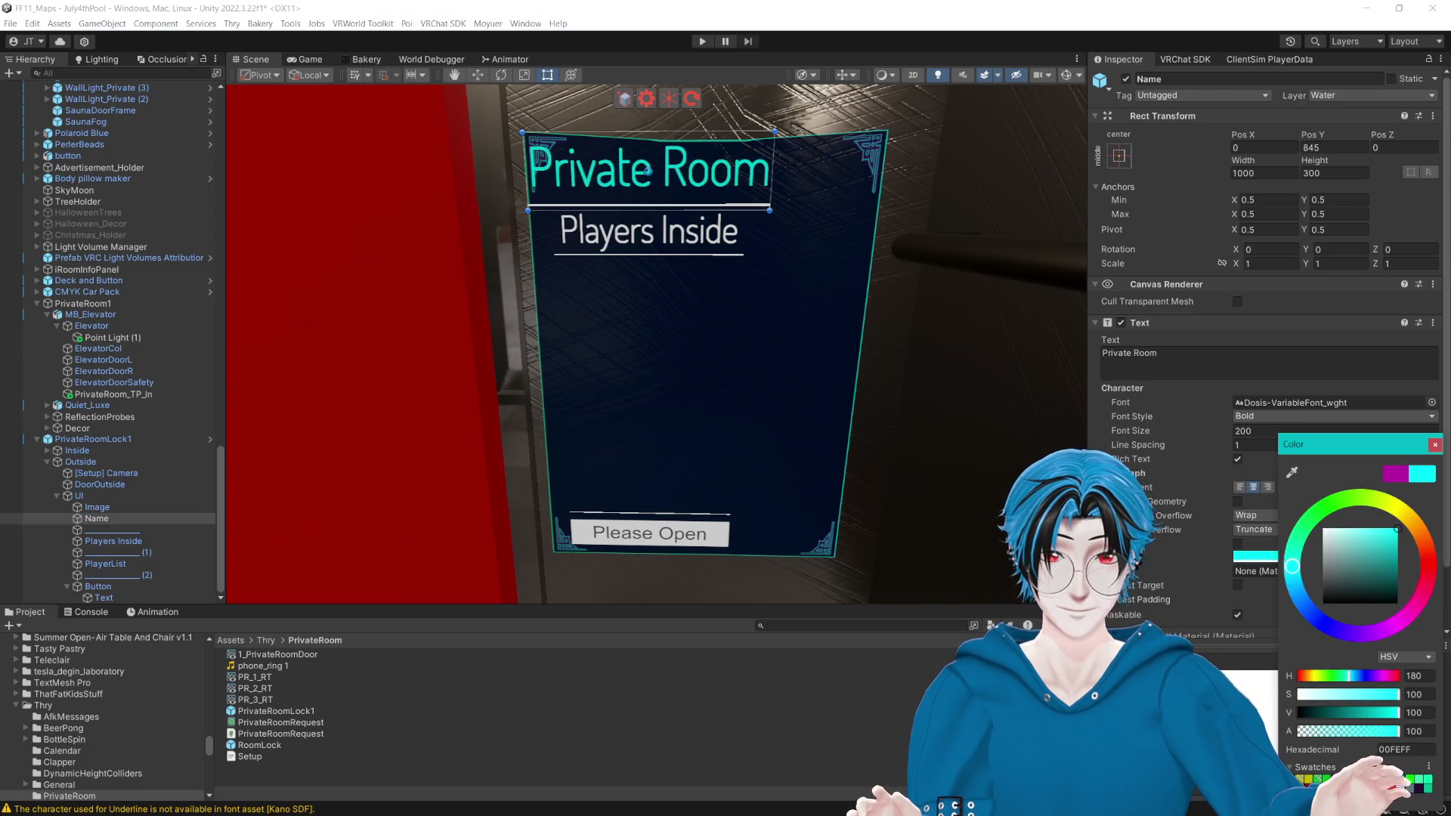
left_click(1436, 445)
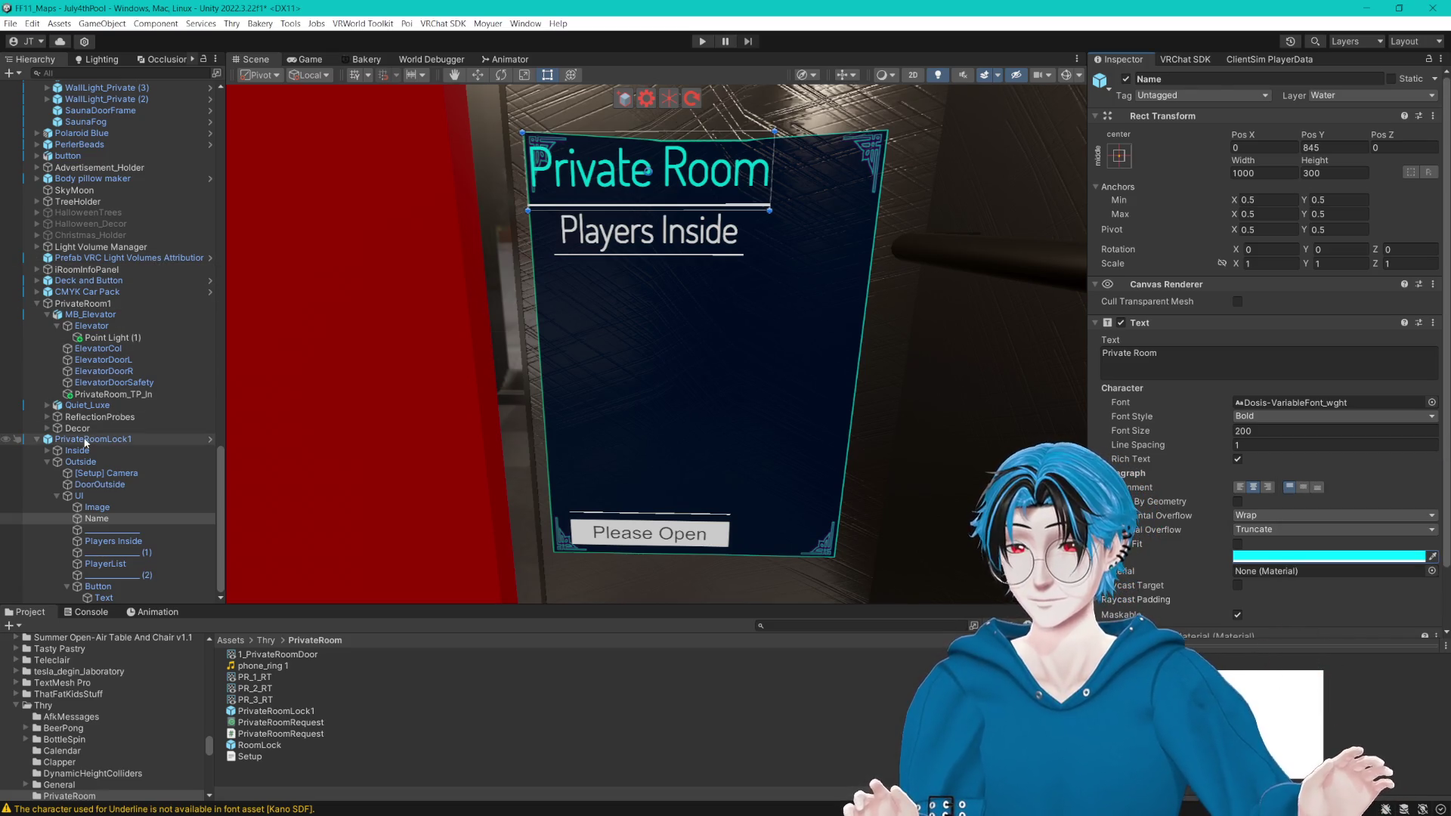
Step: Compare with the Local Games & Feature Toggles text, then bring the Private Room title back into view
scroll(85, 443, "up", 15)
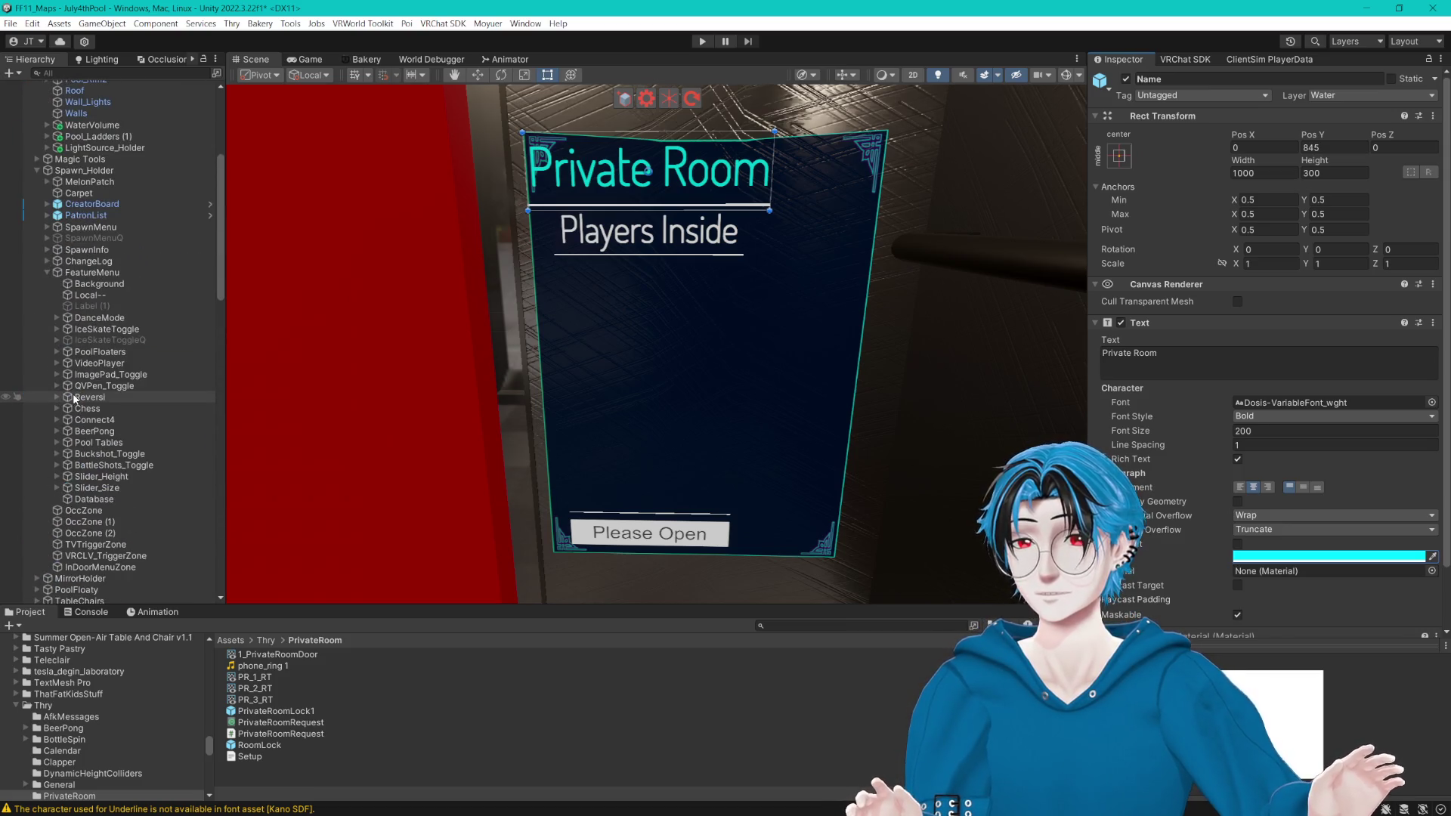
left_click(98, 296)
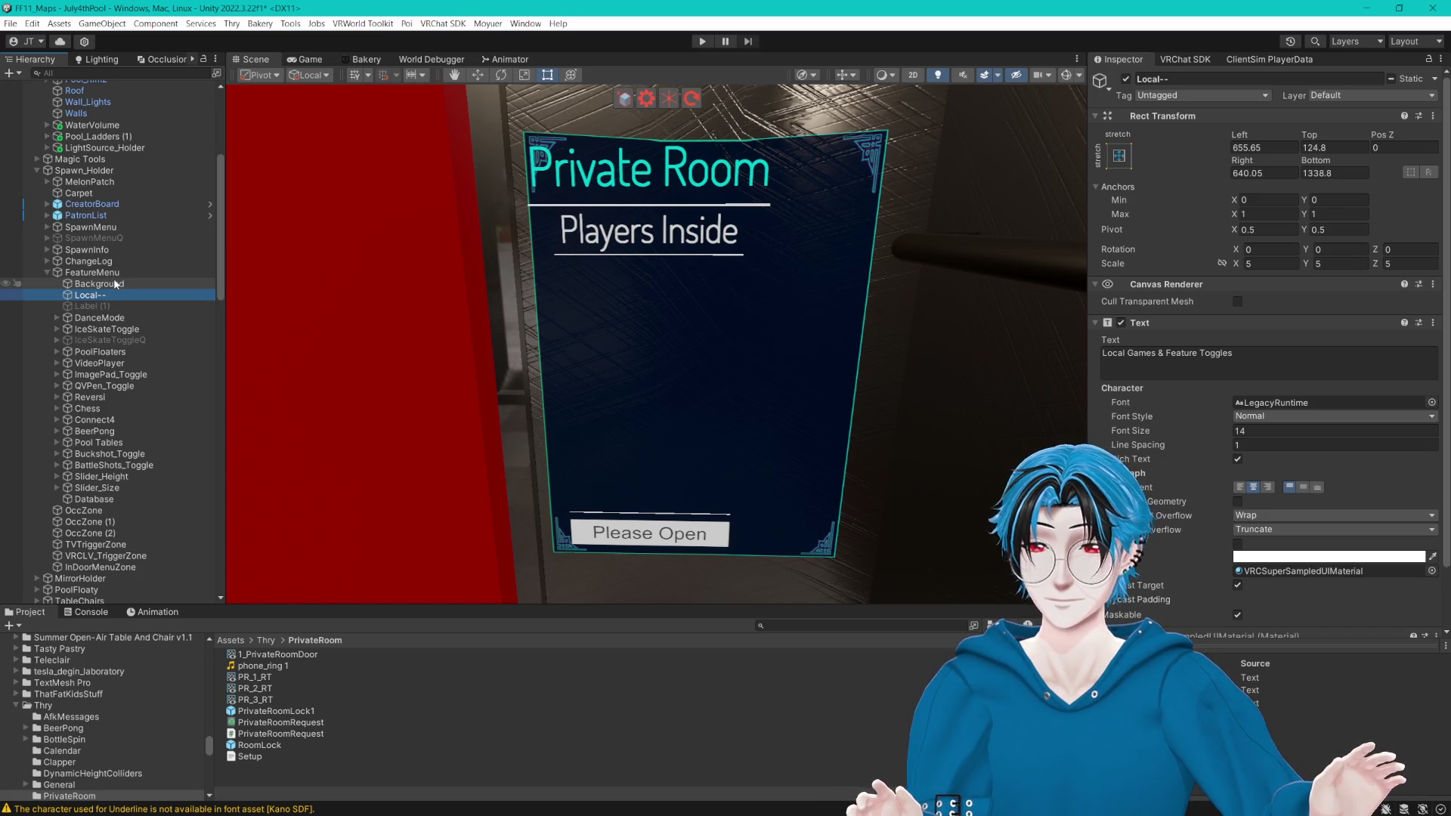
left_click_drag(533, 243, 741, 258)
key("f")
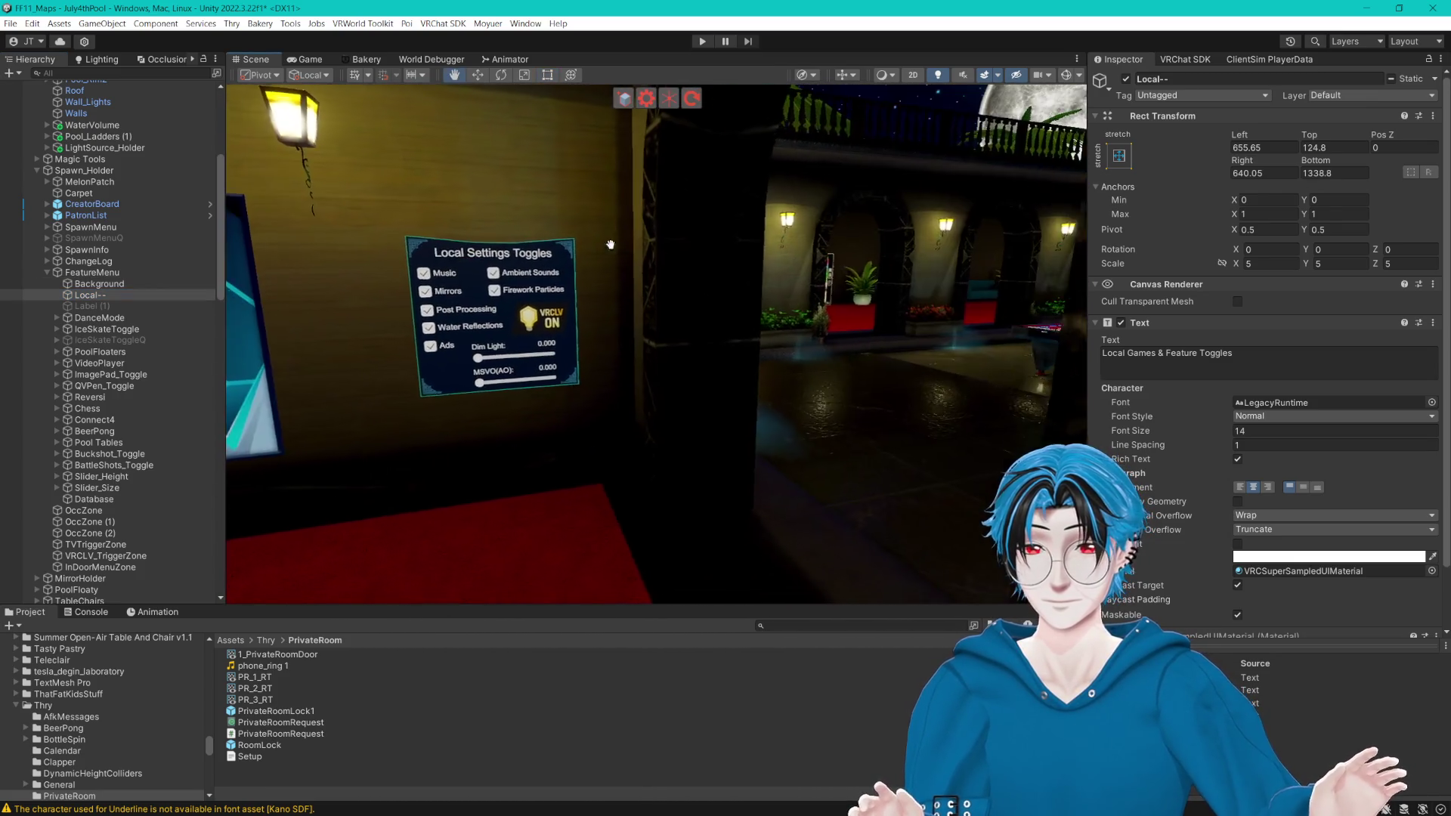
key("t")
scroll(114, 377, "down", 15)
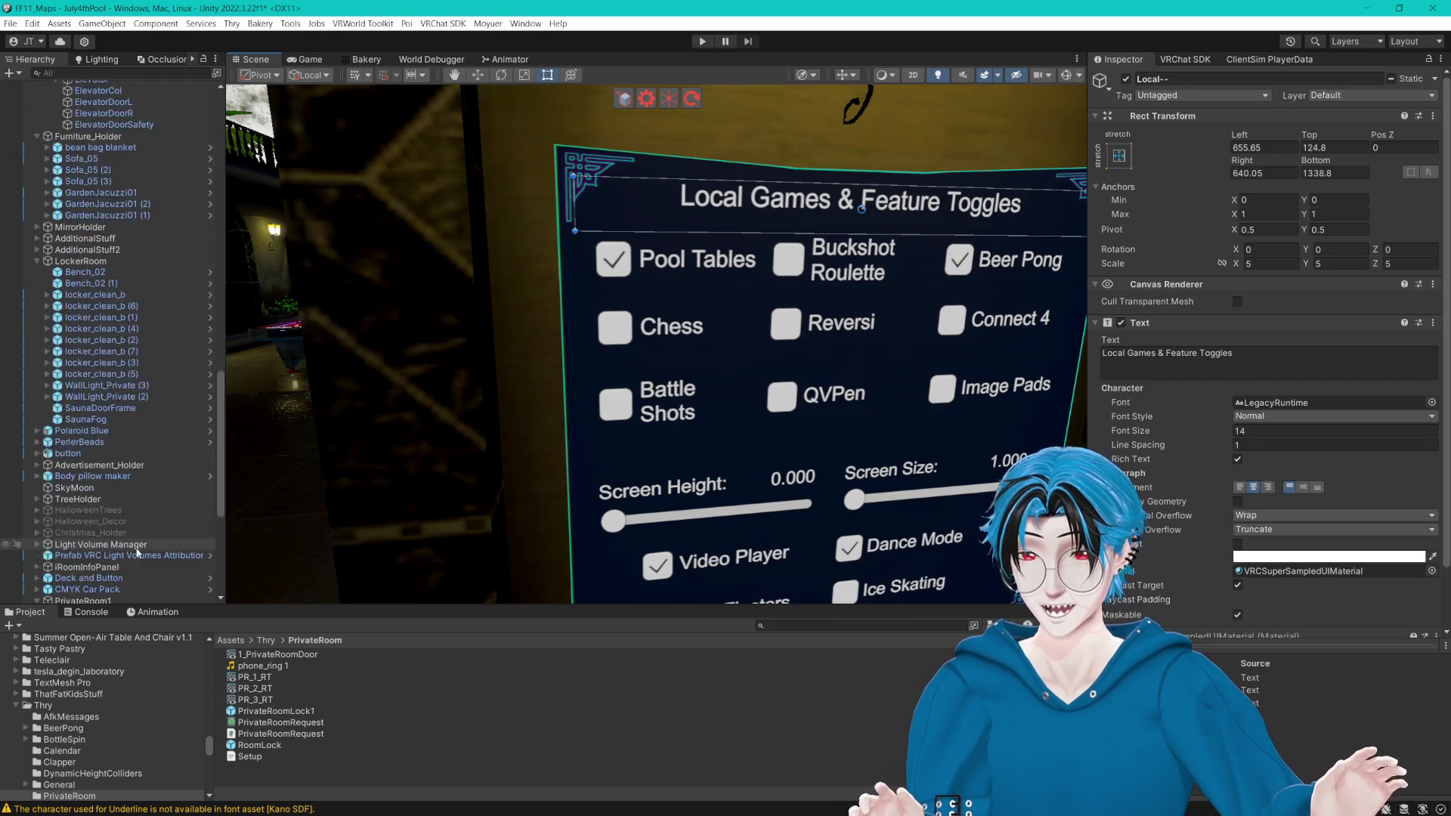
left_click(97, 519)
key("f")
mouse_move(466, 385)
left_mouse_down()
mouse_move(609, 379)
mouse_move(795, 334)
mouse_move(453, 323)
mouse_move(750, 325)
mouse_move(643, 340)
mouse_move(831, 325)
mouse_move(680, 317)
mouse_move(760, 308)
left_mouse_up()
Step: Change the title to 'Private Room 1' and make its text box wider and slightly shorter
left_click(1186, 356)
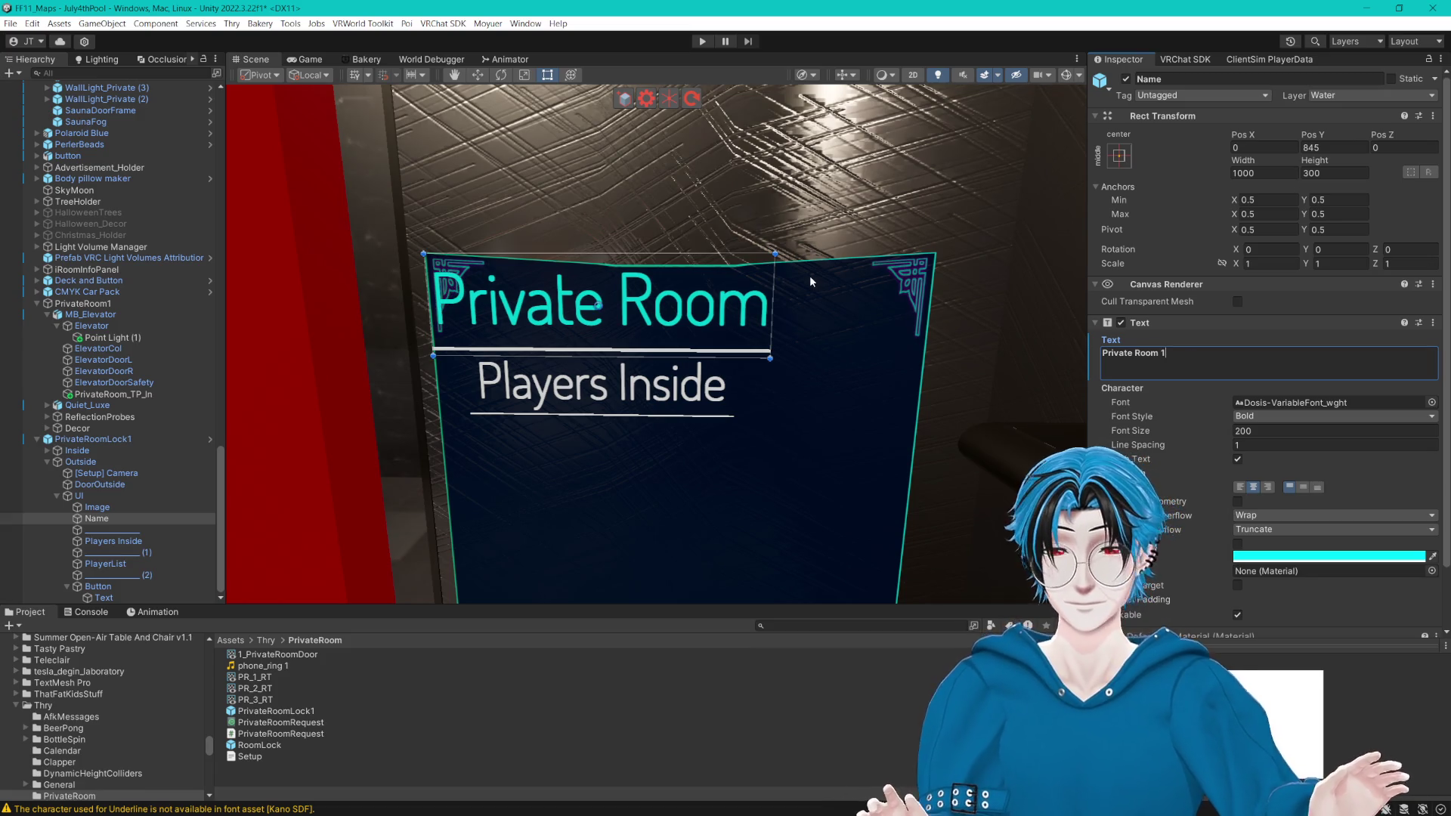
left_click_drag(776, 306, 934, 300)
left_click_drag(724, 255, 725, 266)
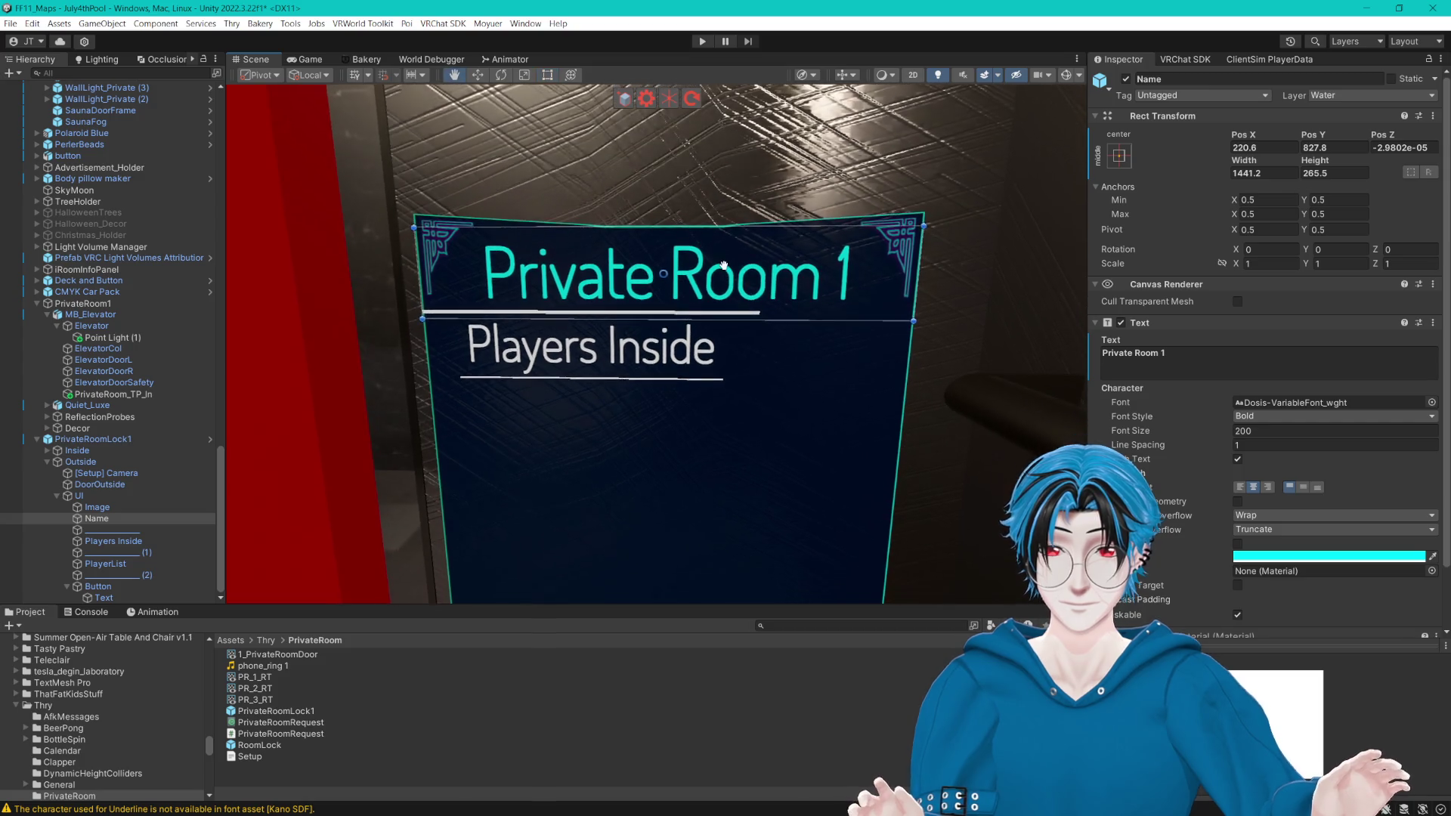
left_click(108, 530)
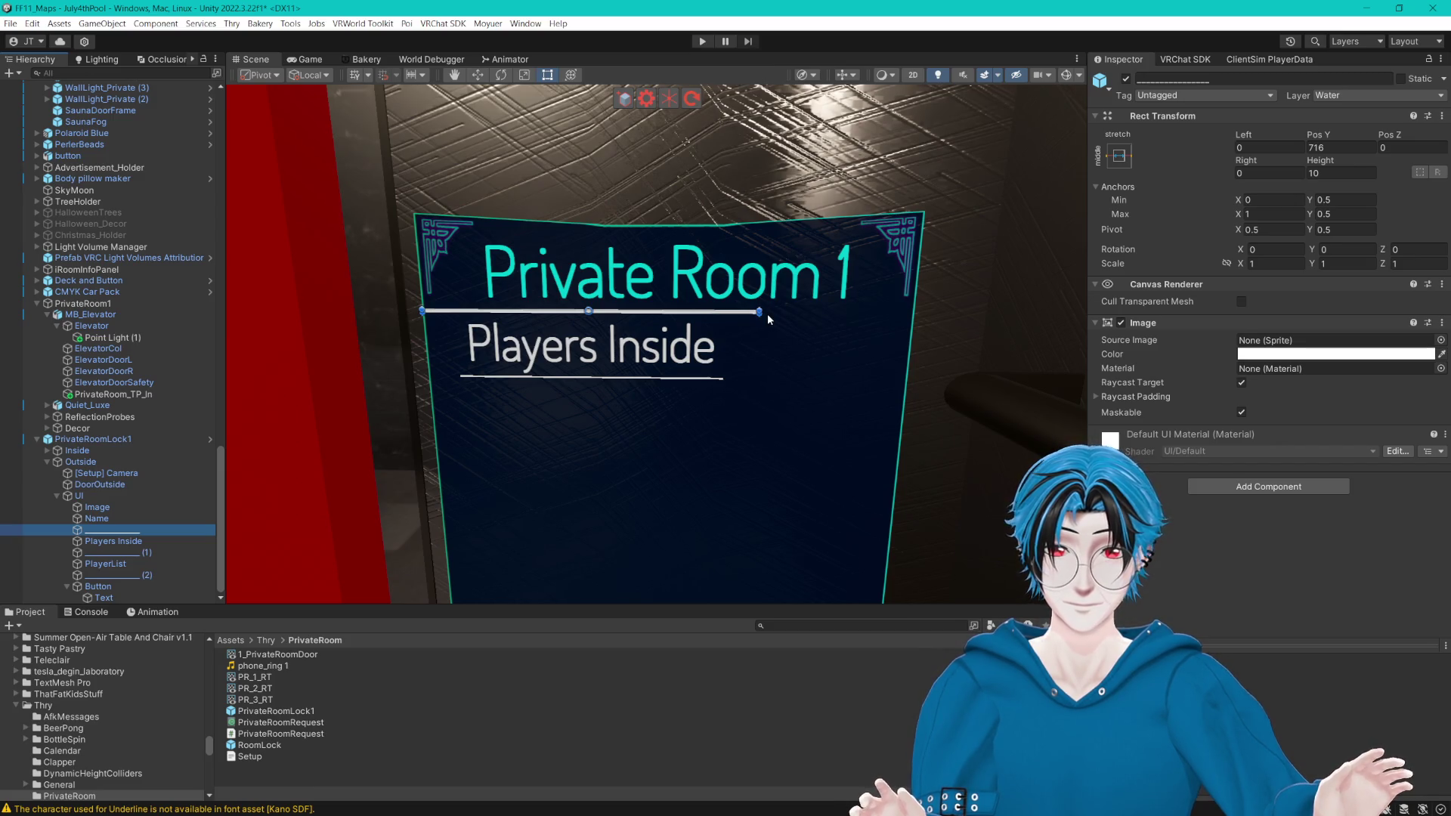
left_click(133, 516)
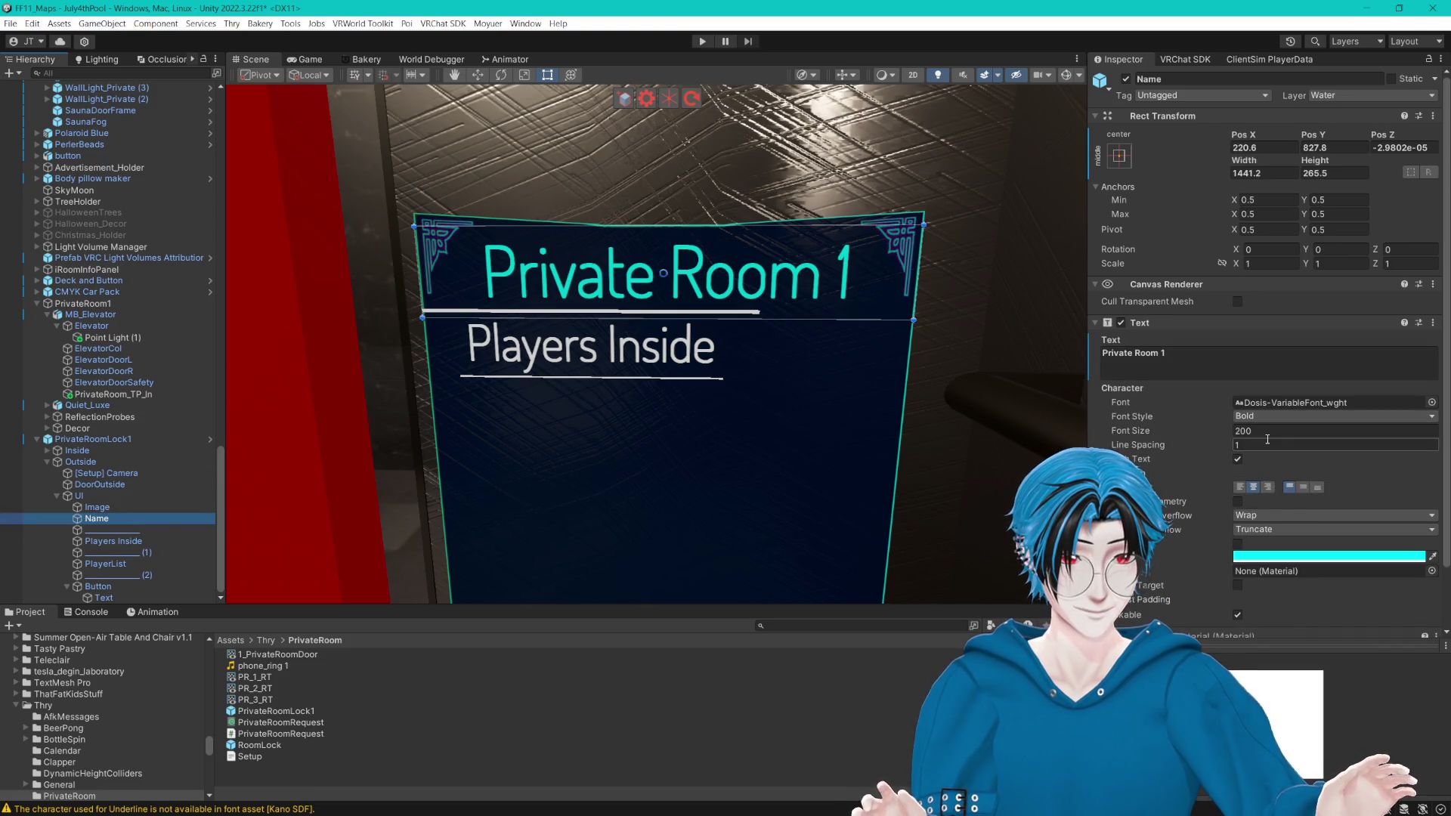
Step: Toggle Best Fit off again, keep vertical overflow Truncate, and set the title's Font Style to Bold
scroll(1268, 439, "down", 2)
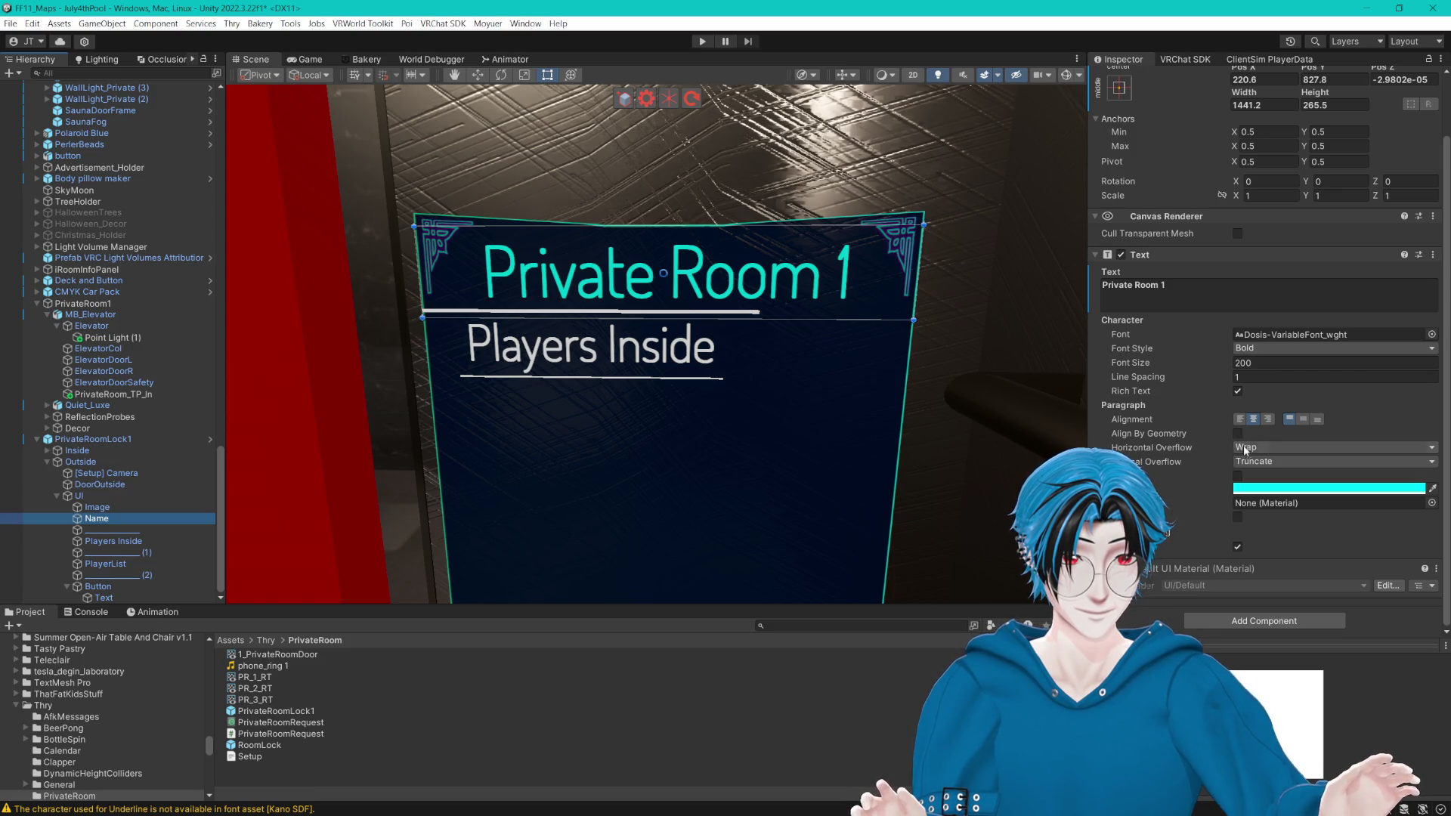
left_click(1237, 477)
left_click(1238, 476)
left_click(1266, 462)
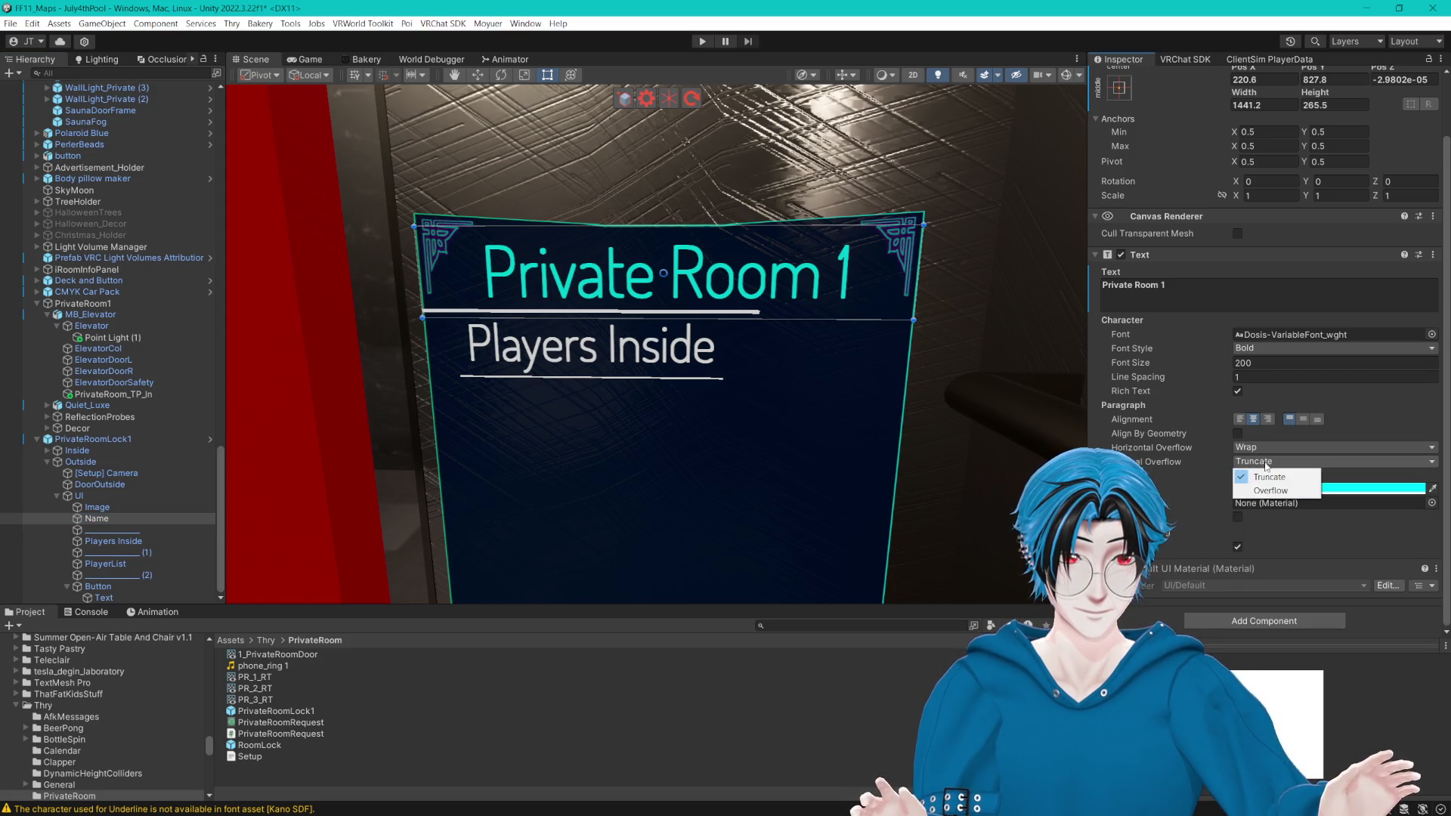
left_click(1269, 477)
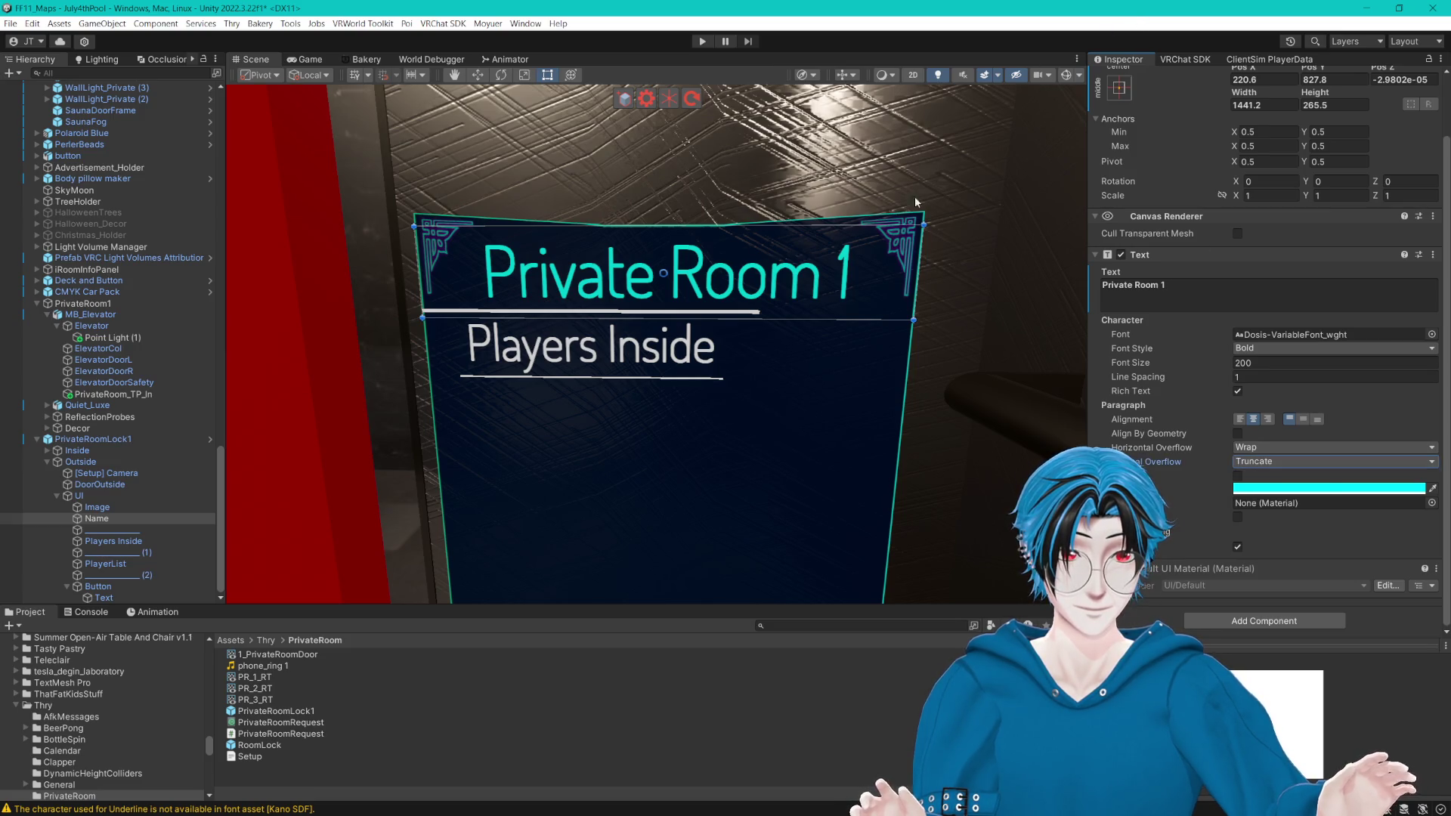
left_click(1277, 349)
left_click(1288, 402)
left_click(1283, 350)
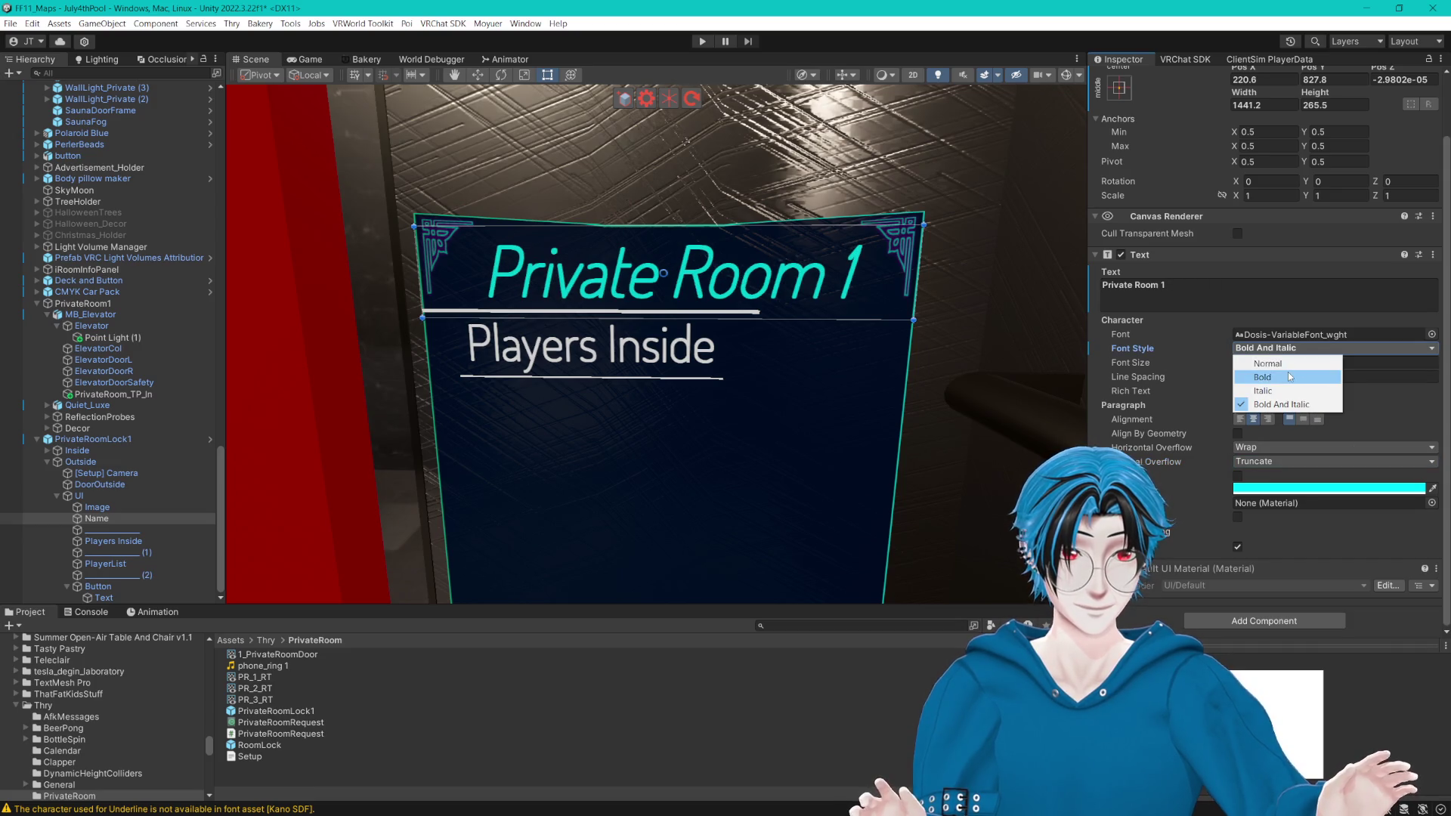
left_click(1285, 376)
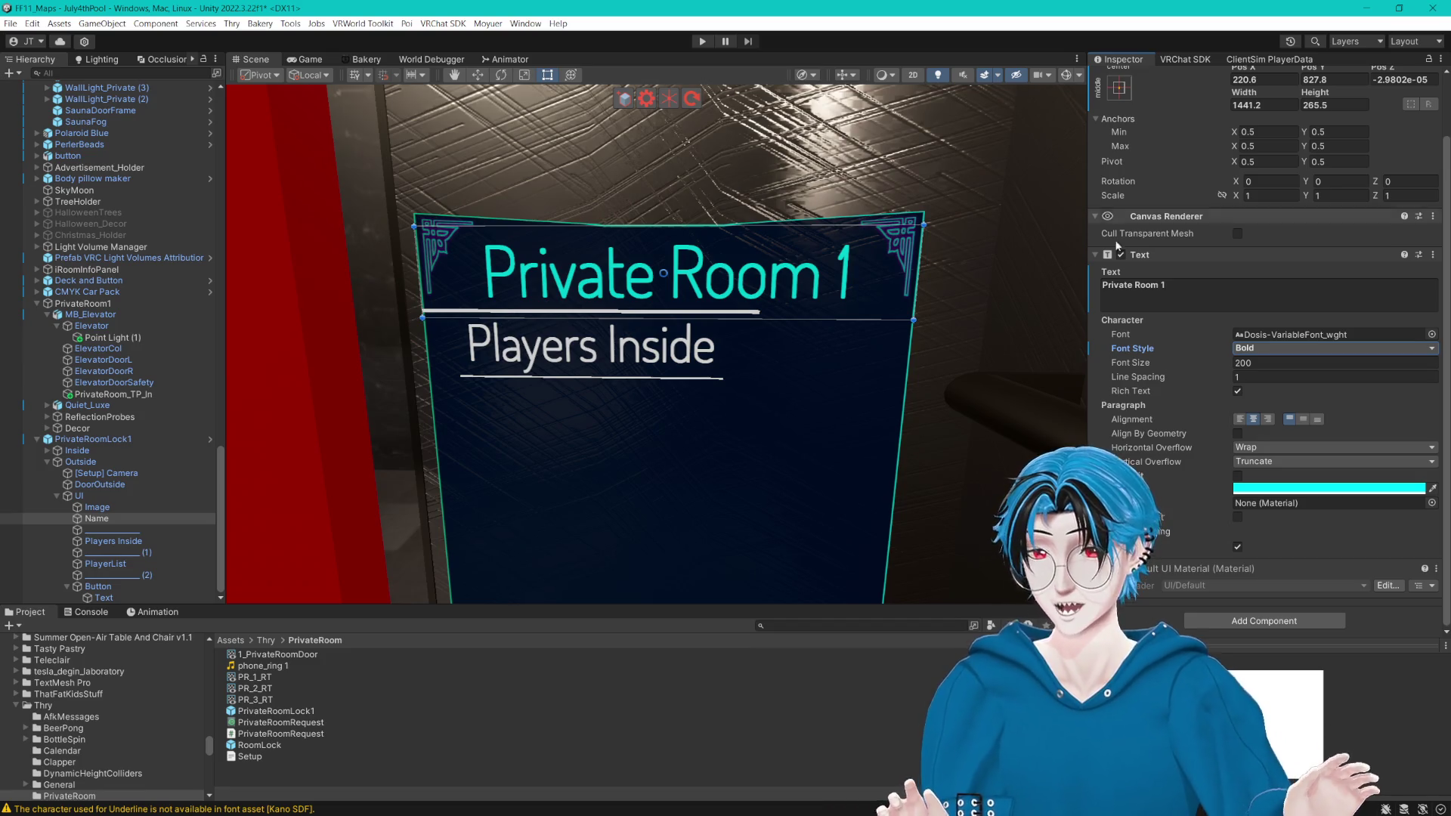
scroll(135, 264, "up", 8)
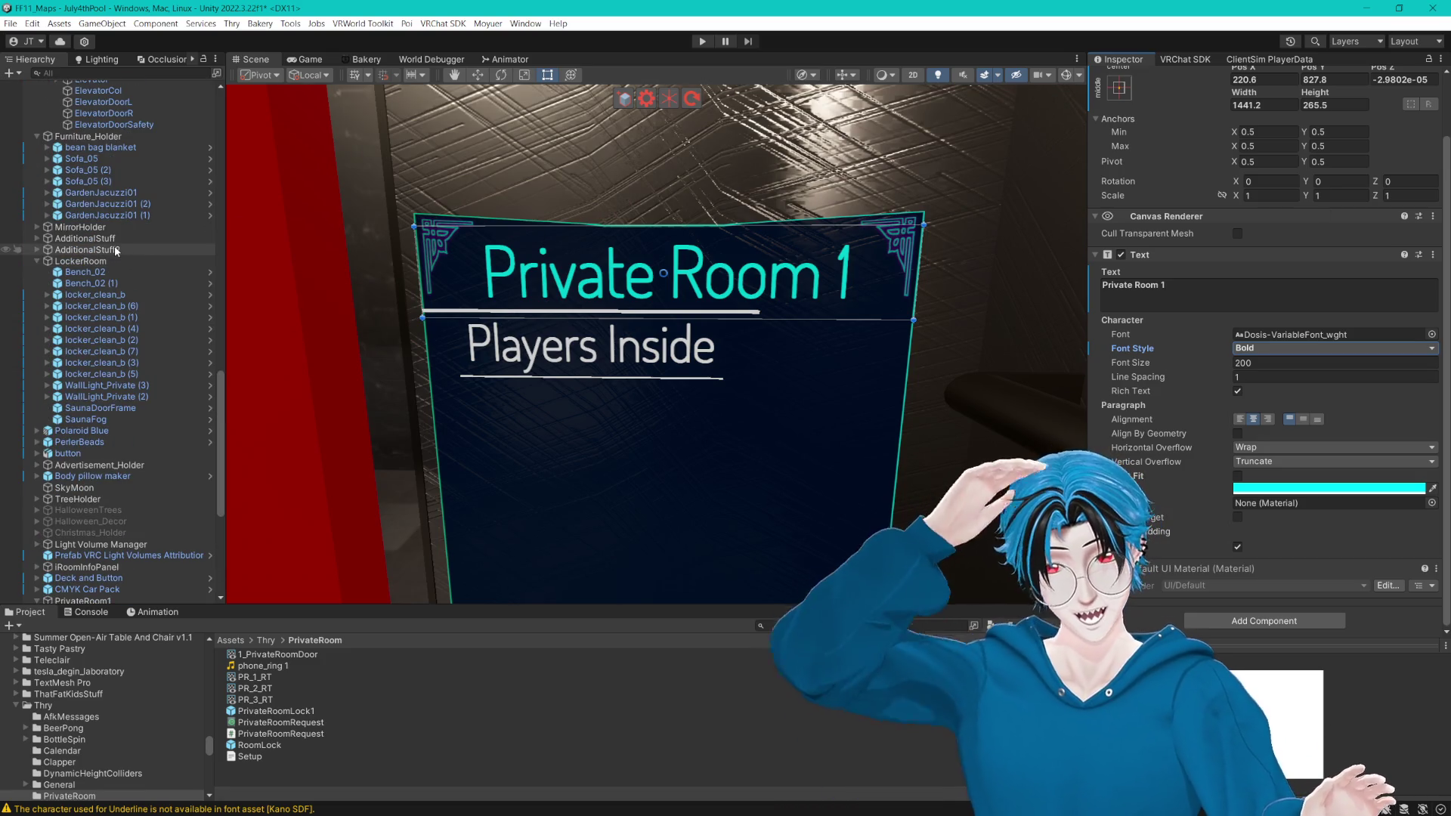
Step: Set the Private Room 1 title font to LegacyRuntime at size 145
scroll(121, 264, "up", 15)
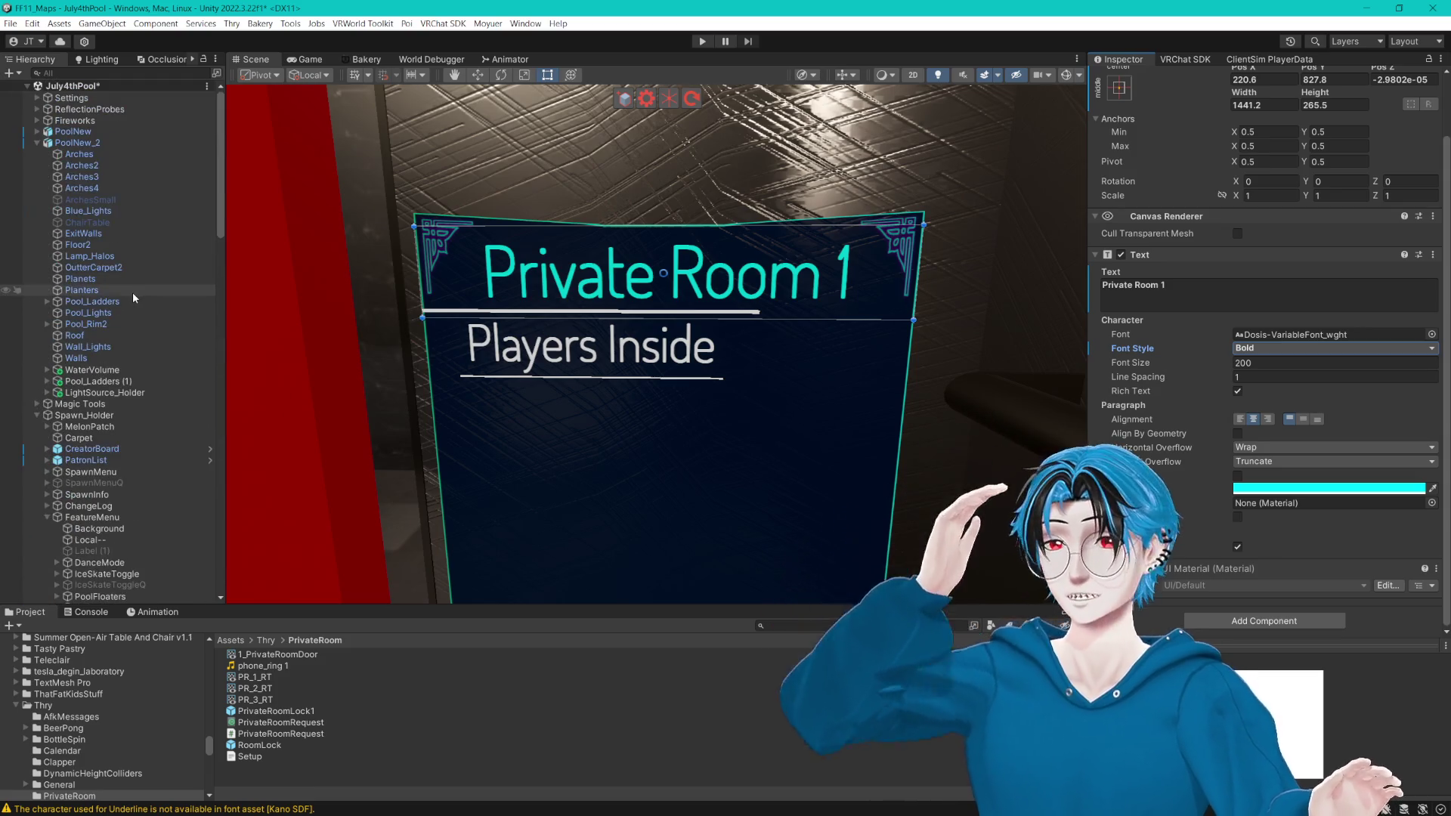
scroll(133, 292, "down", 10)
left_click(98, 201)
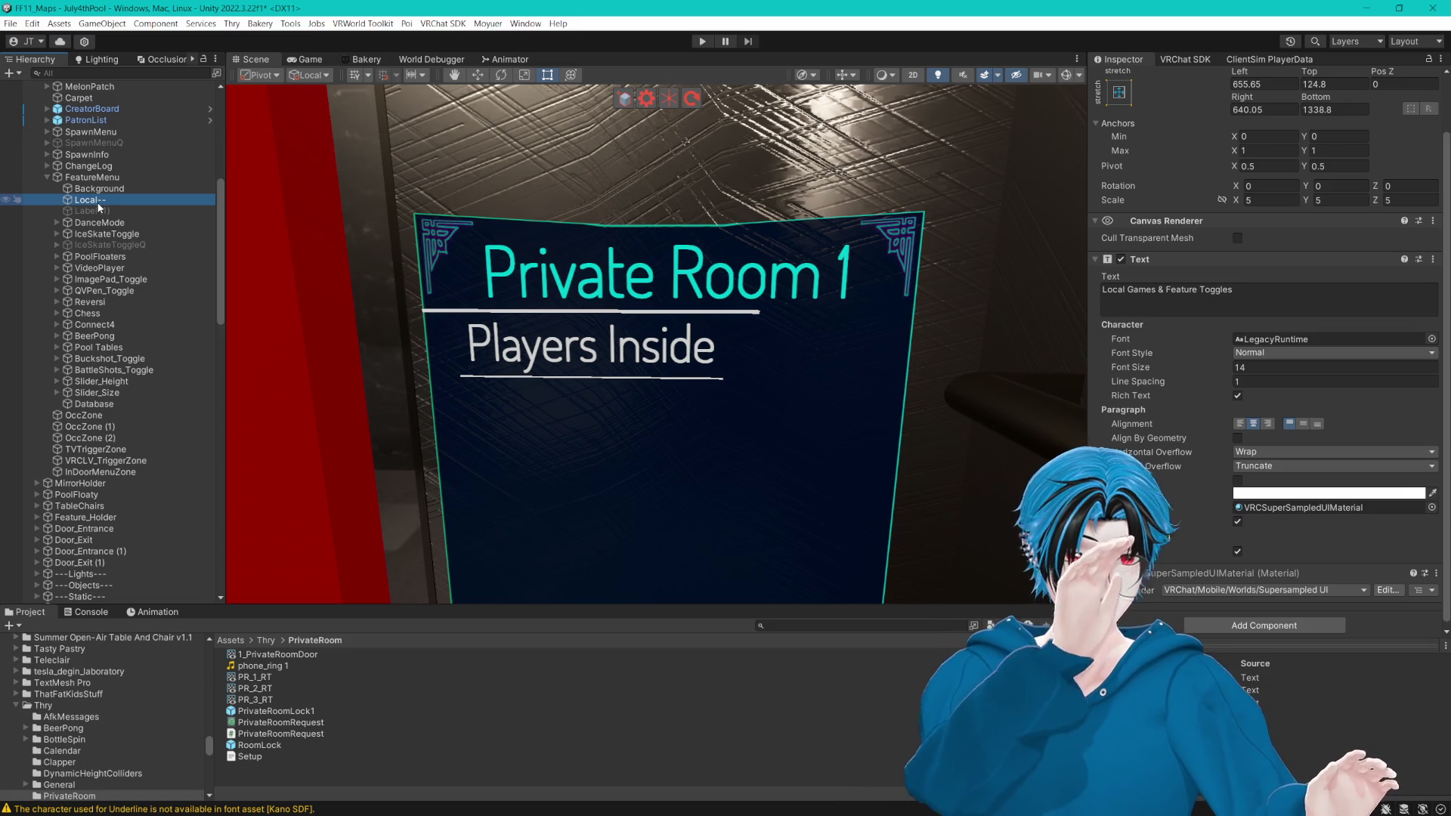
scroll(113, 279, "down", 15)
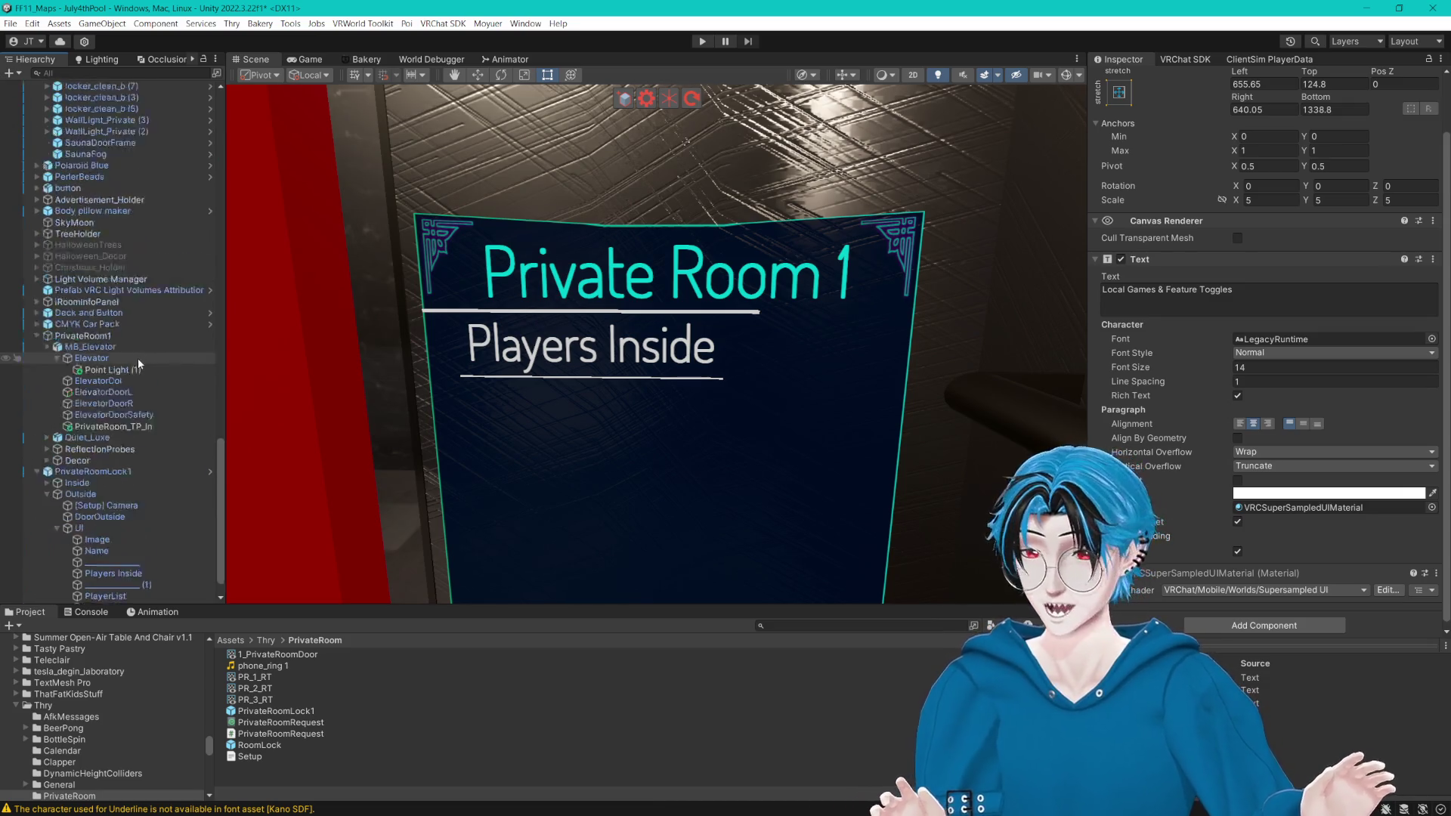
left_click(81, 496)
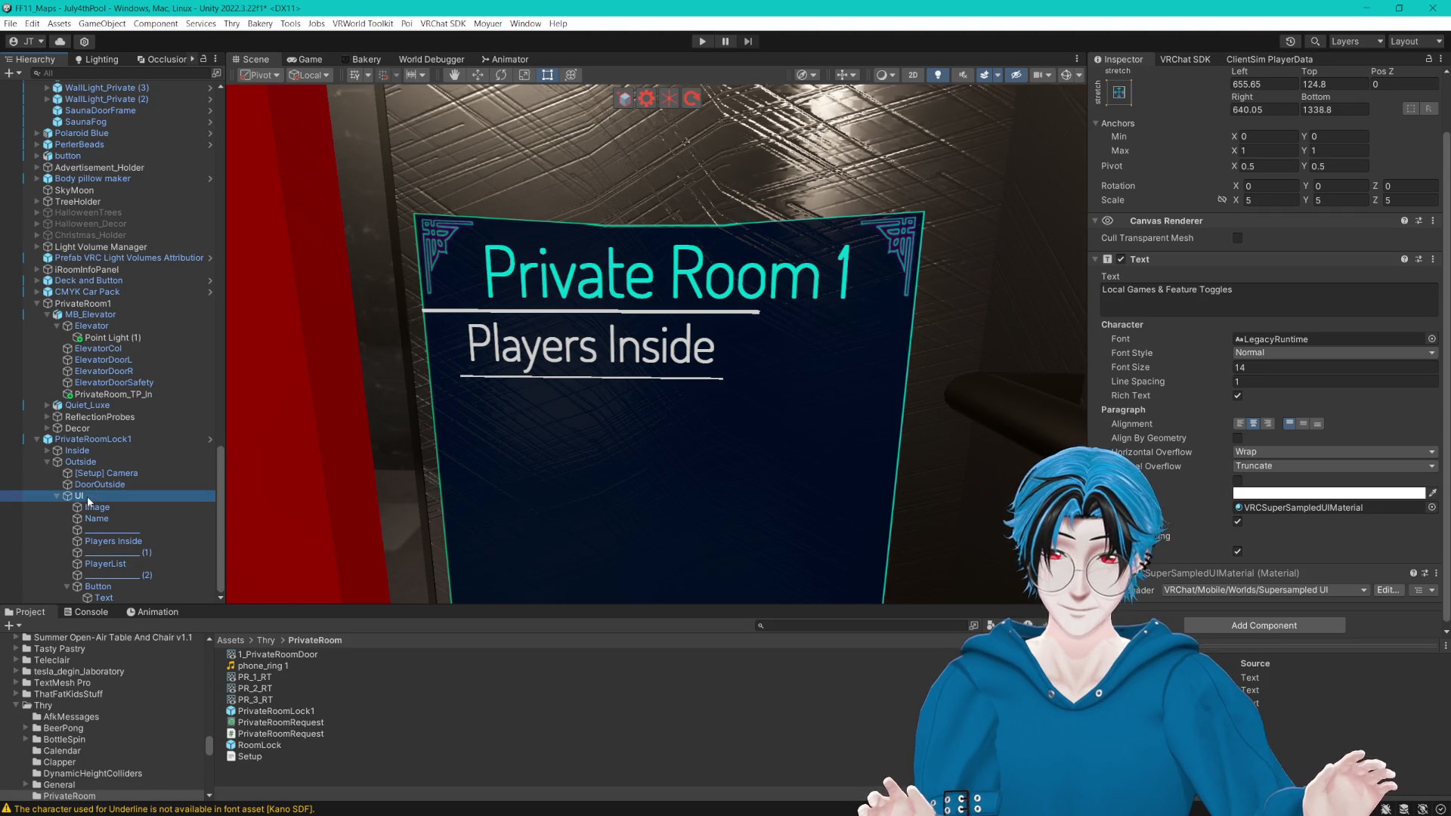
left_click(97, 518)
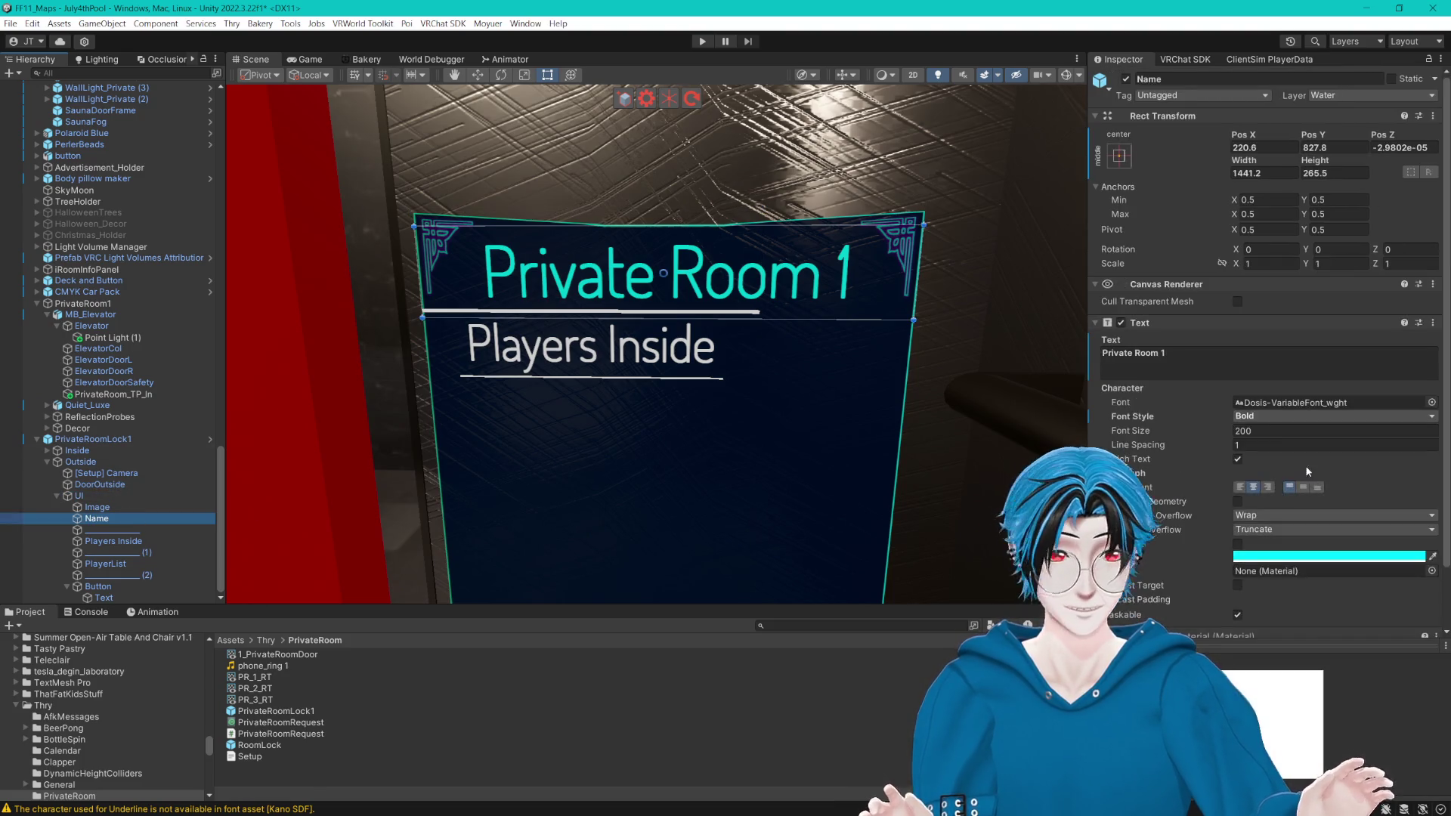
left_click(1420, 406)
type("lega")
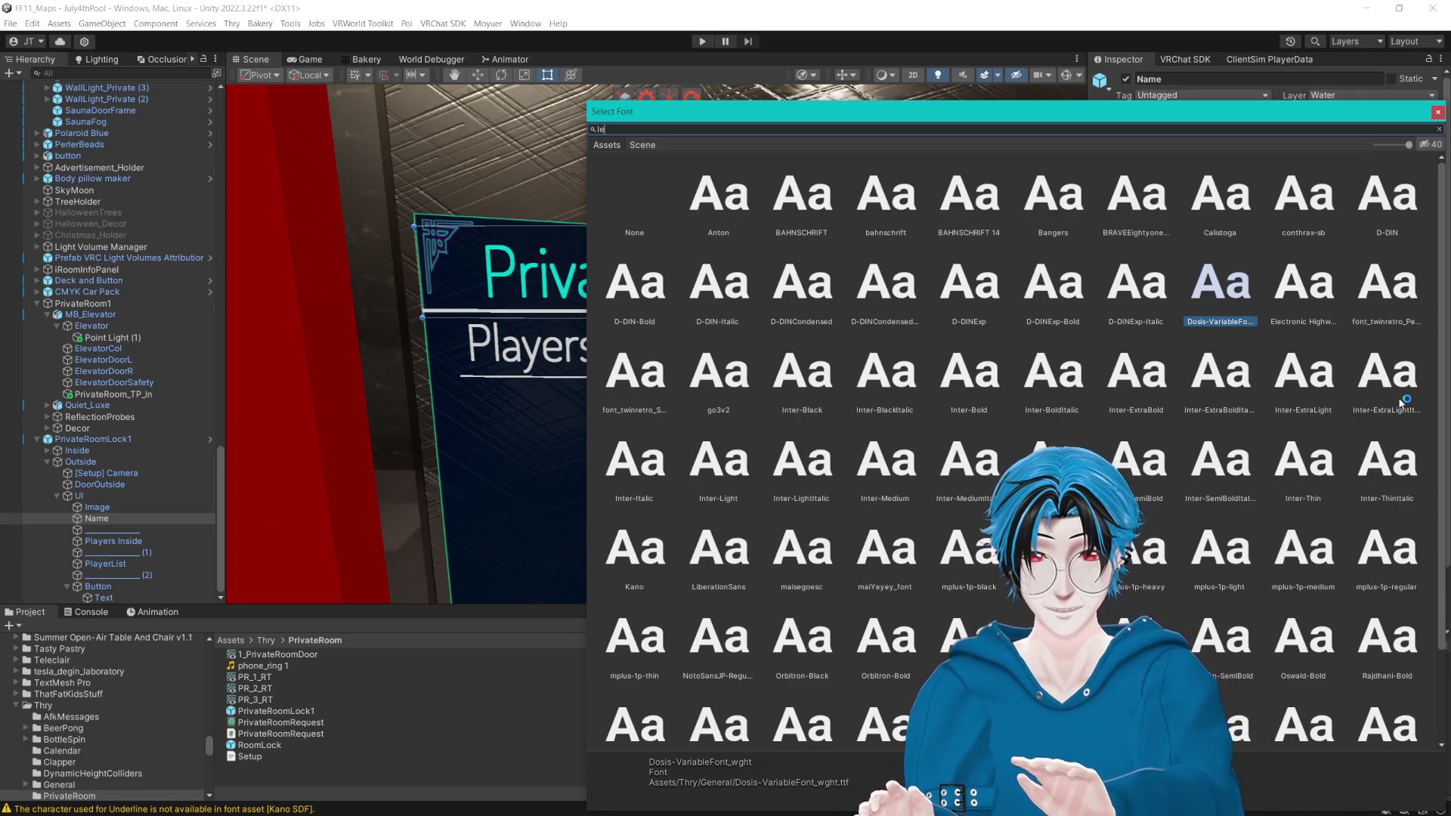
left_click(740, 232)
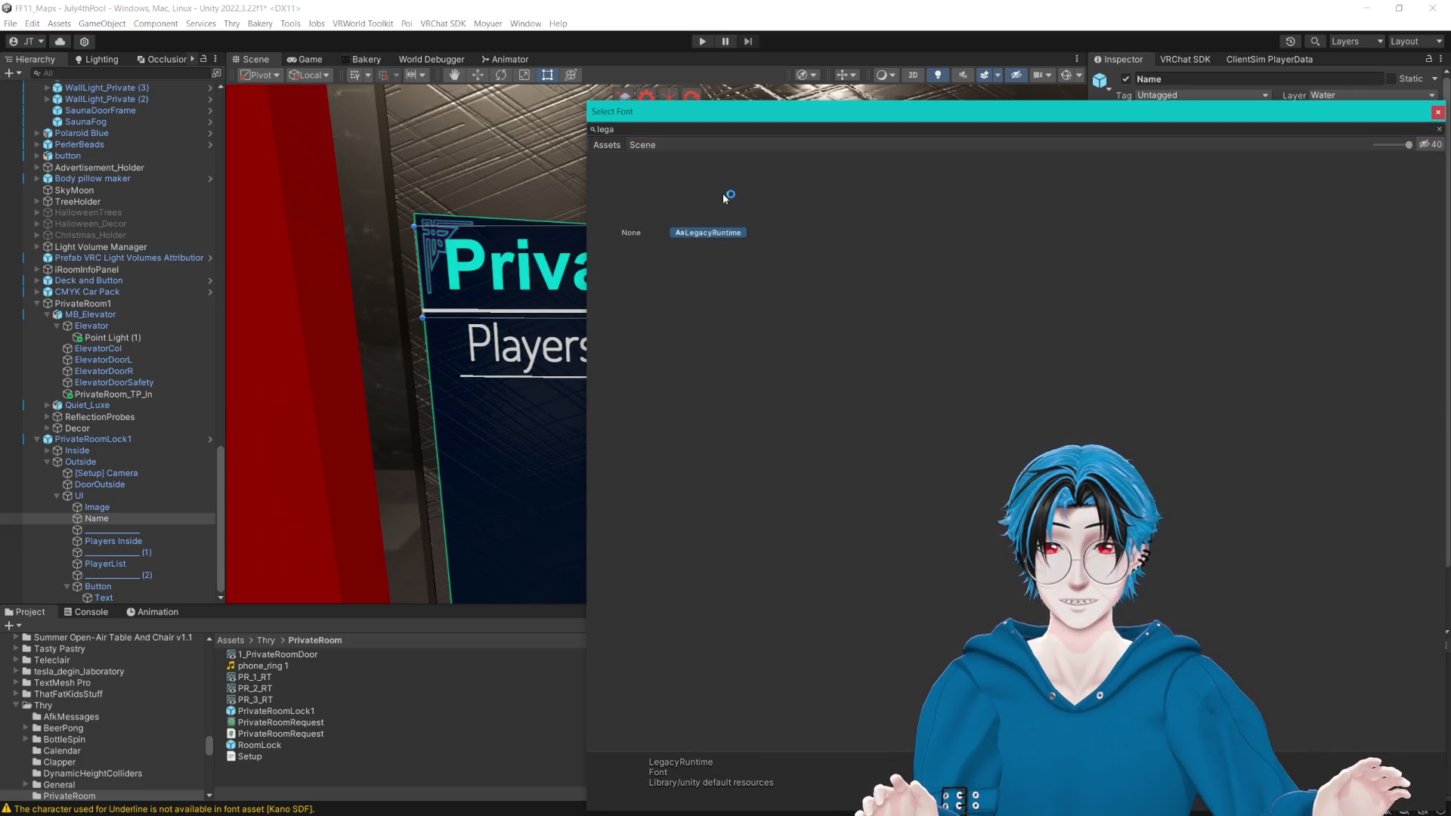
key("Return")
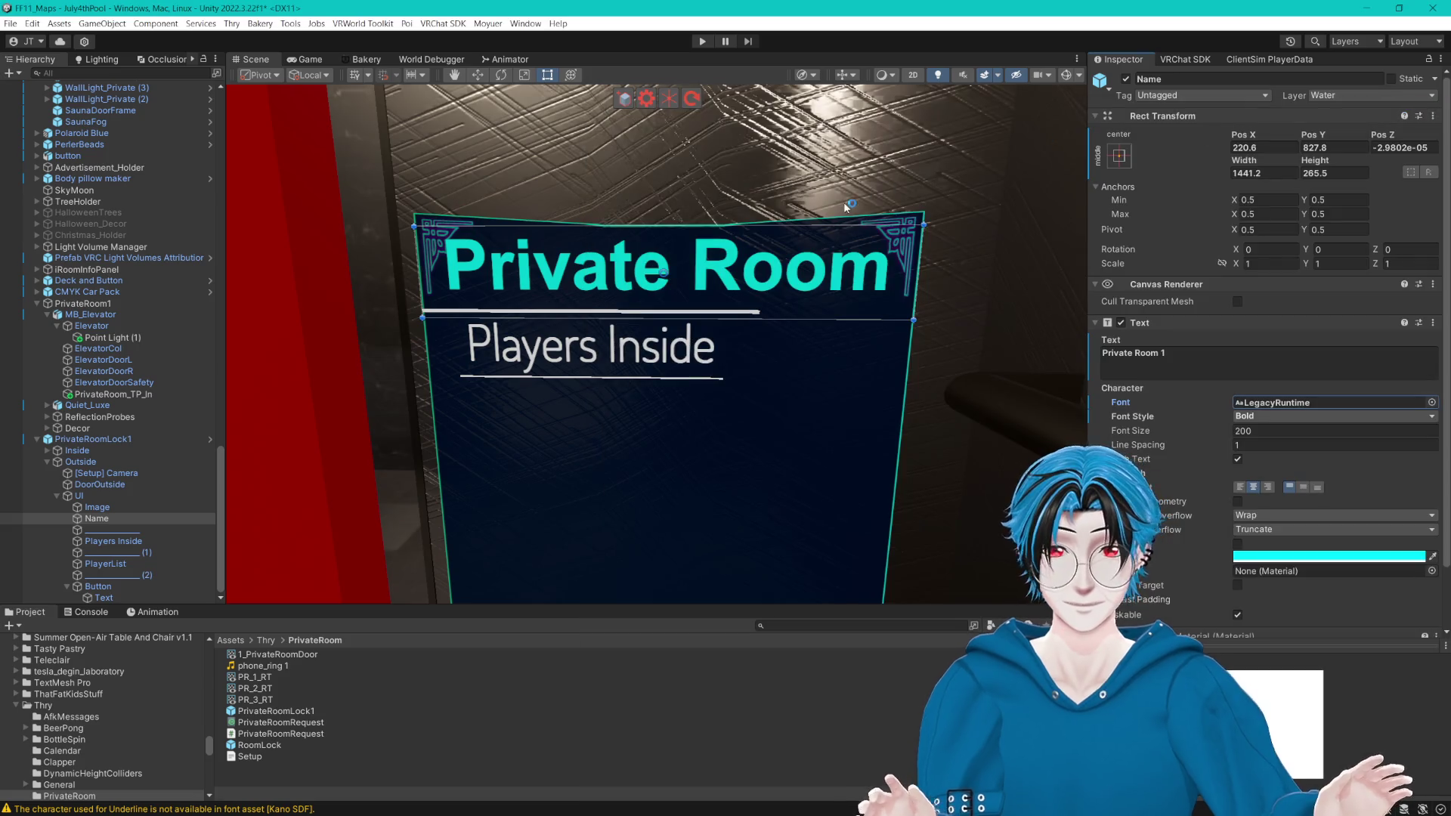
left_click_drag(1217, 433, 1174, 432)
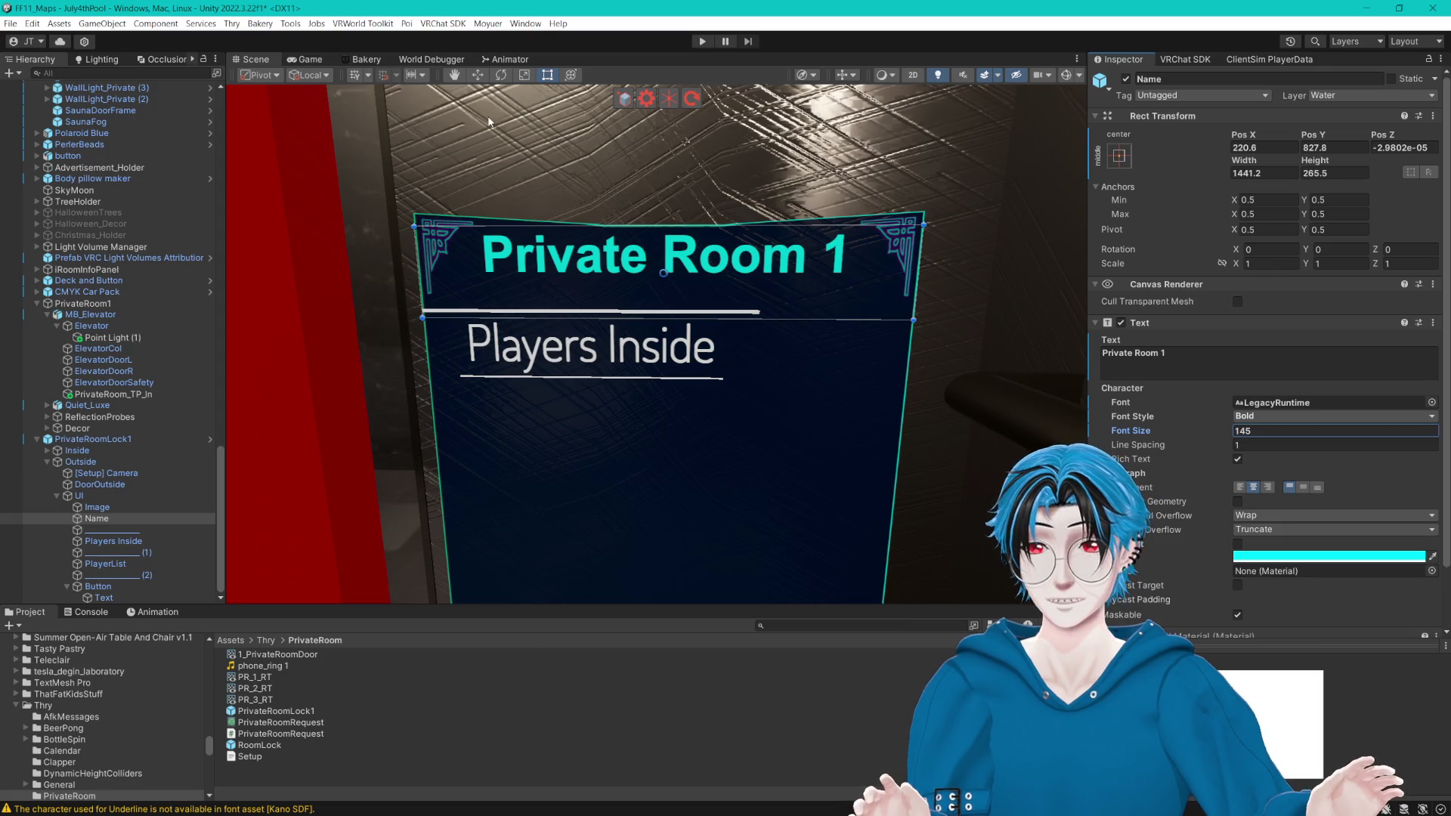
Step: Centre the title vertically and raise its box top to height 304.95
left_click(478, 75)
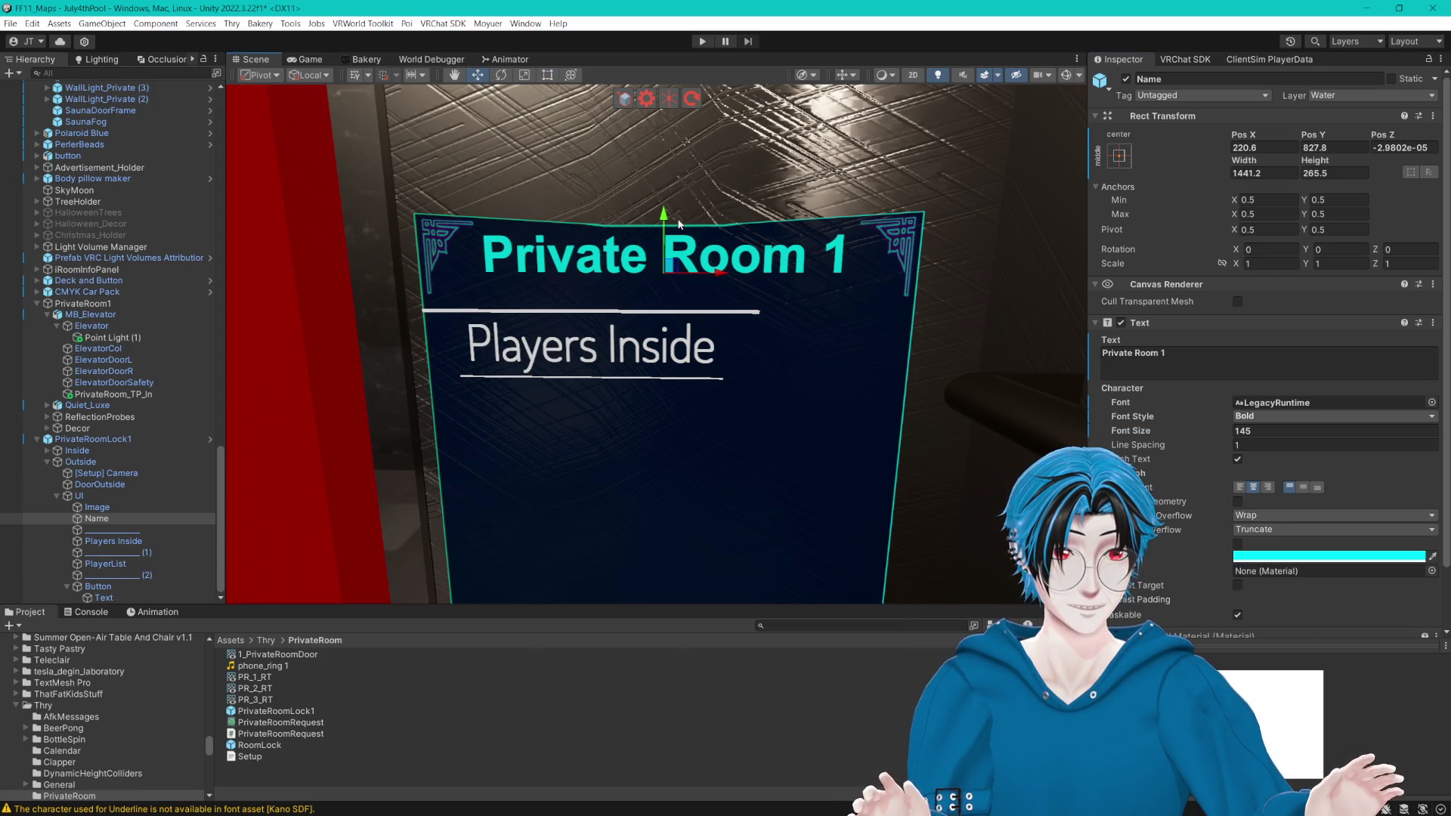
left_click(1303, 487)
left_click(1256, 430)
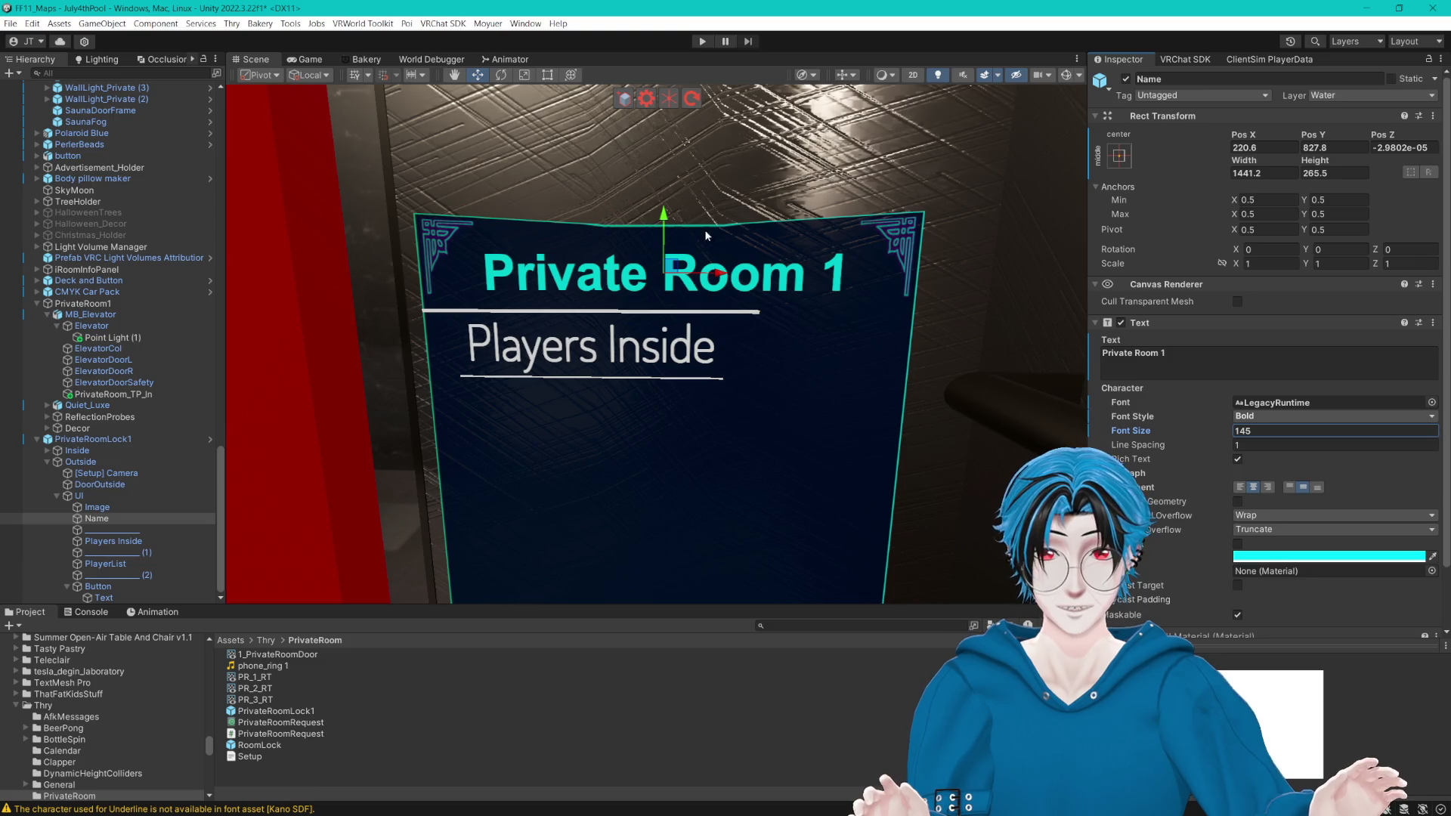
left_click(547, 75)
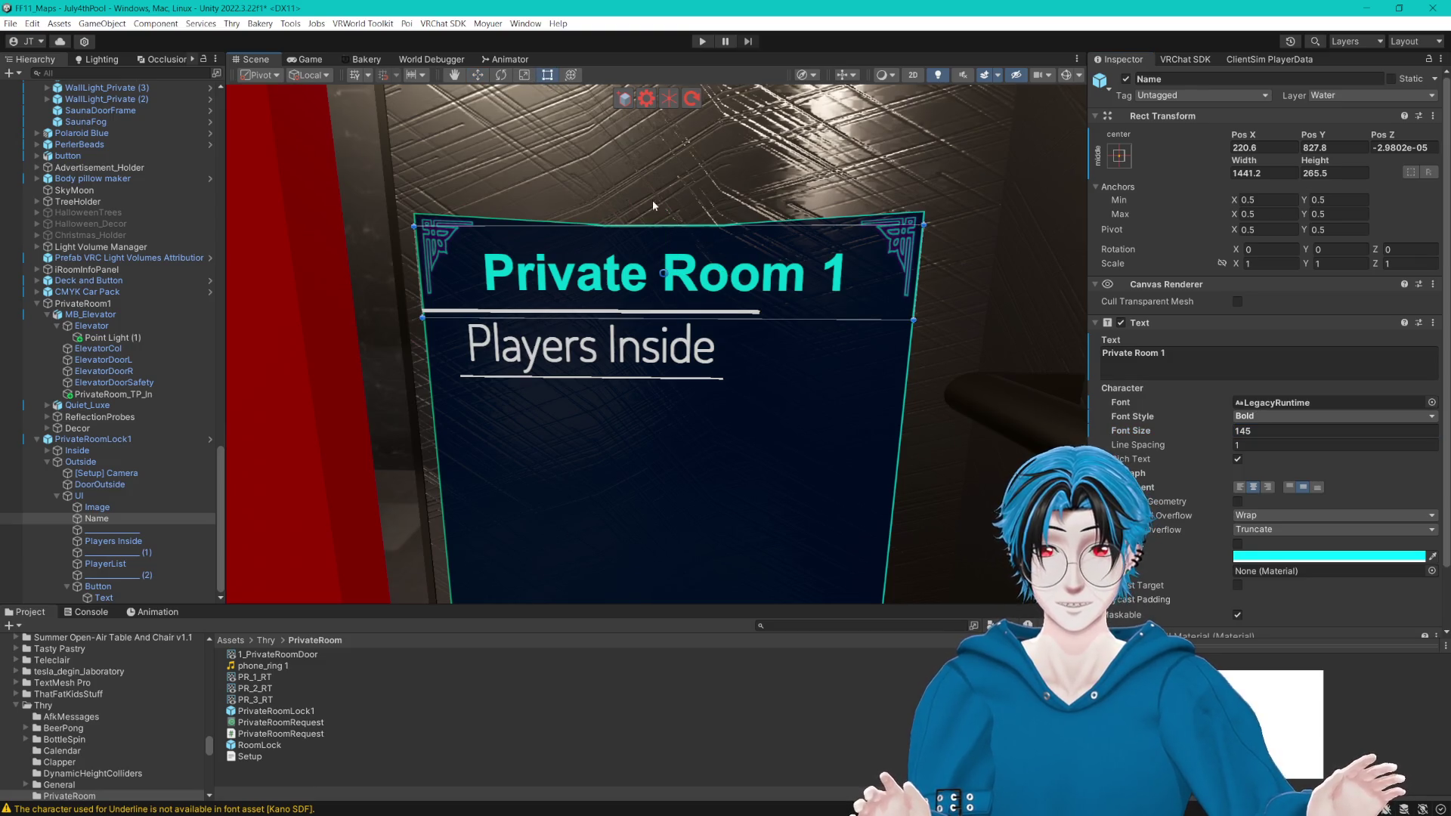
left_click_drag(685, 227, 681, 214)
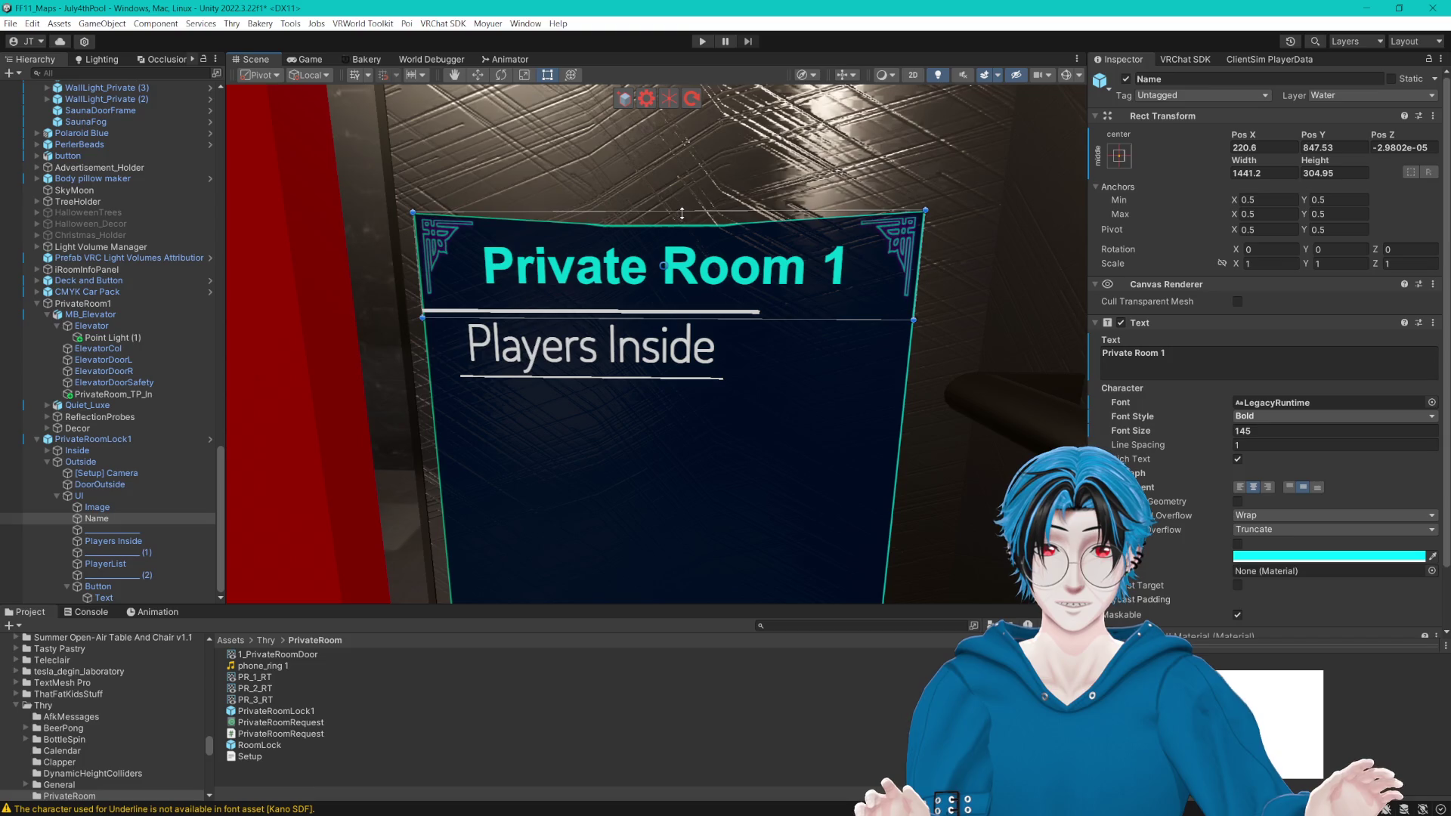
left_click(590, 311)
Step: Lengthen the title underline and move it right to Left 93.5, Right -320.5
scroll(762, 312, "up", 1)
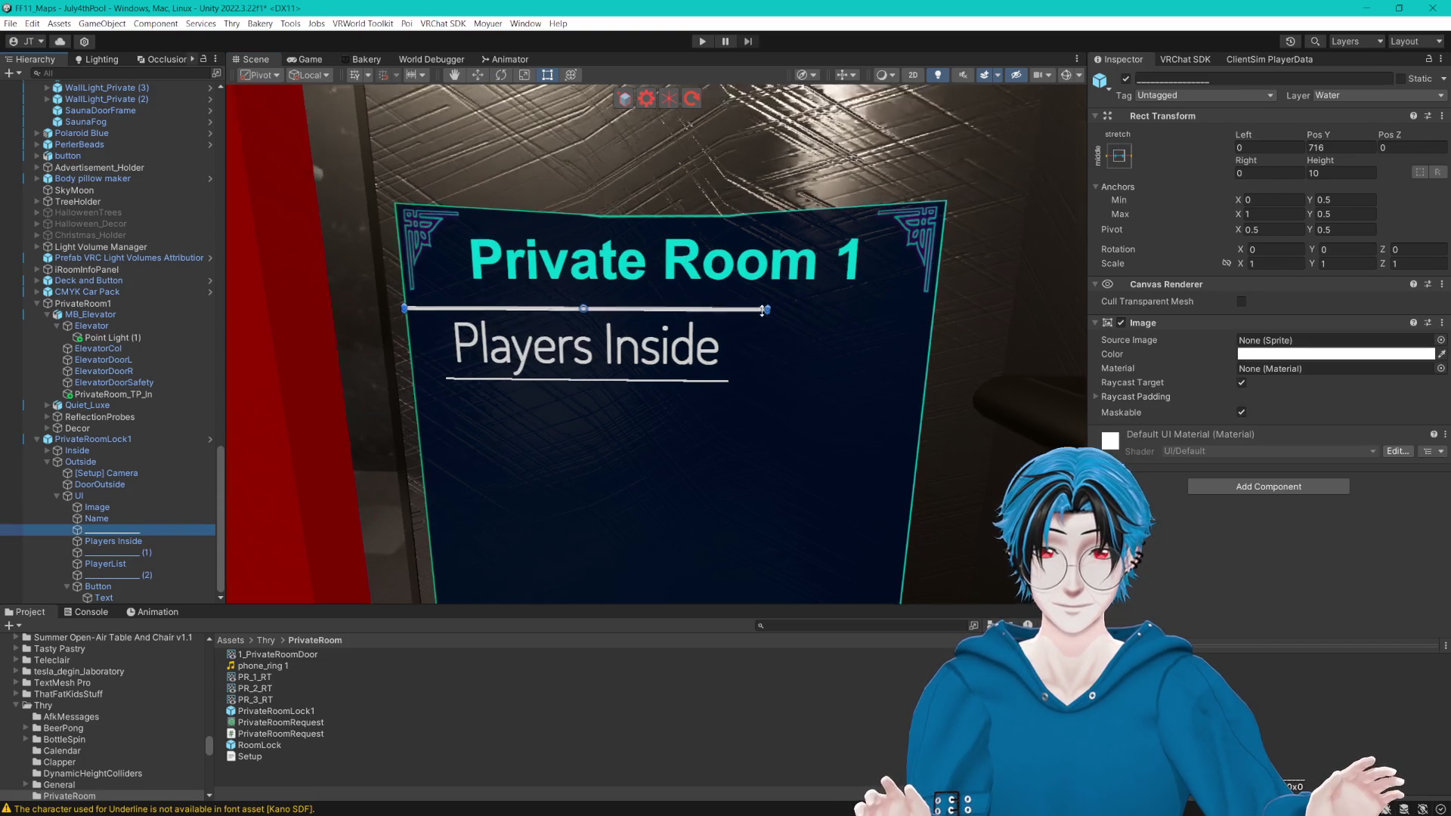
scroll(762, 311, "up", 3)
left_click_drag(860, 280, 1022, 279)
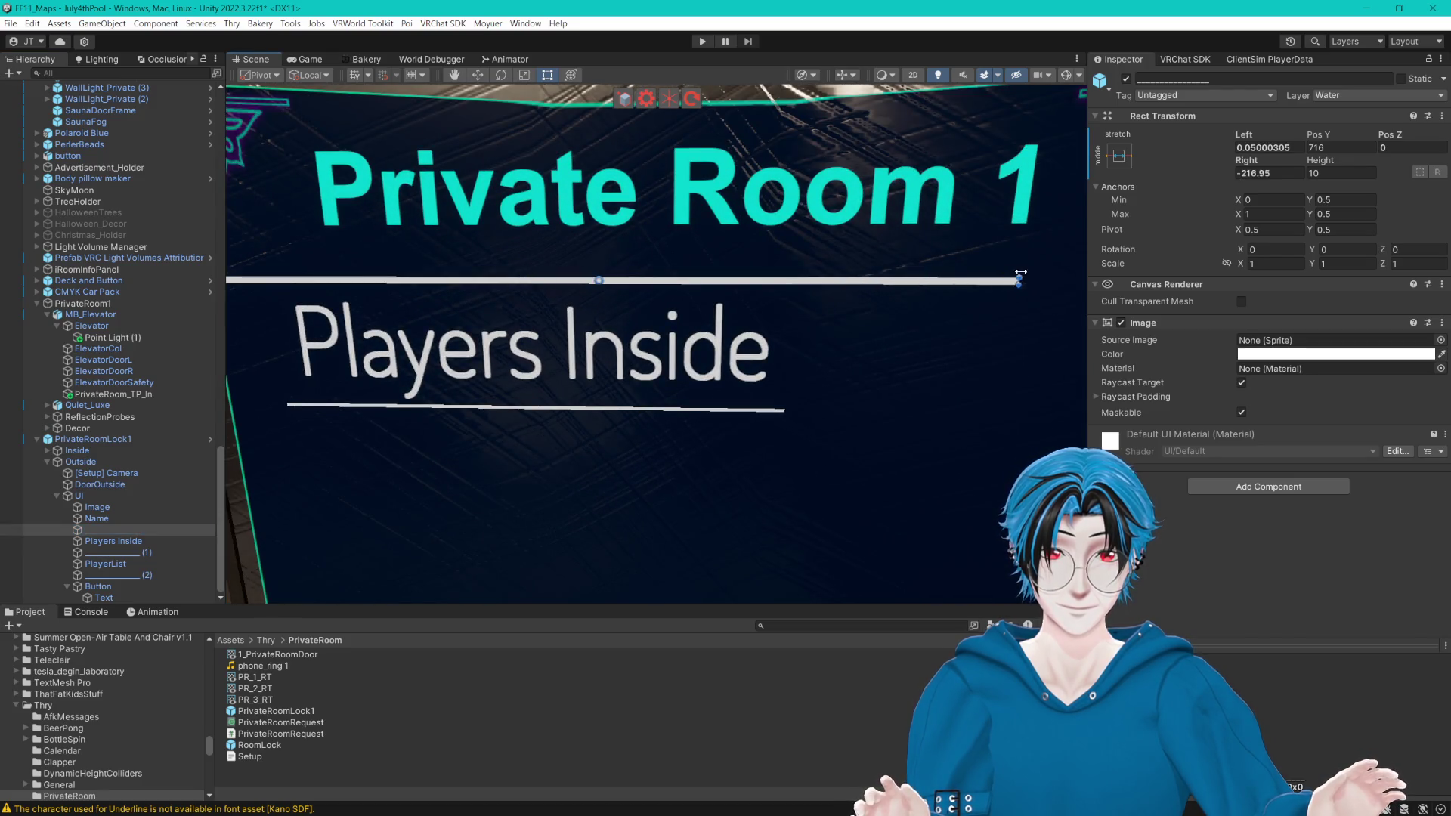
scroll(897, 271, "down", 3)
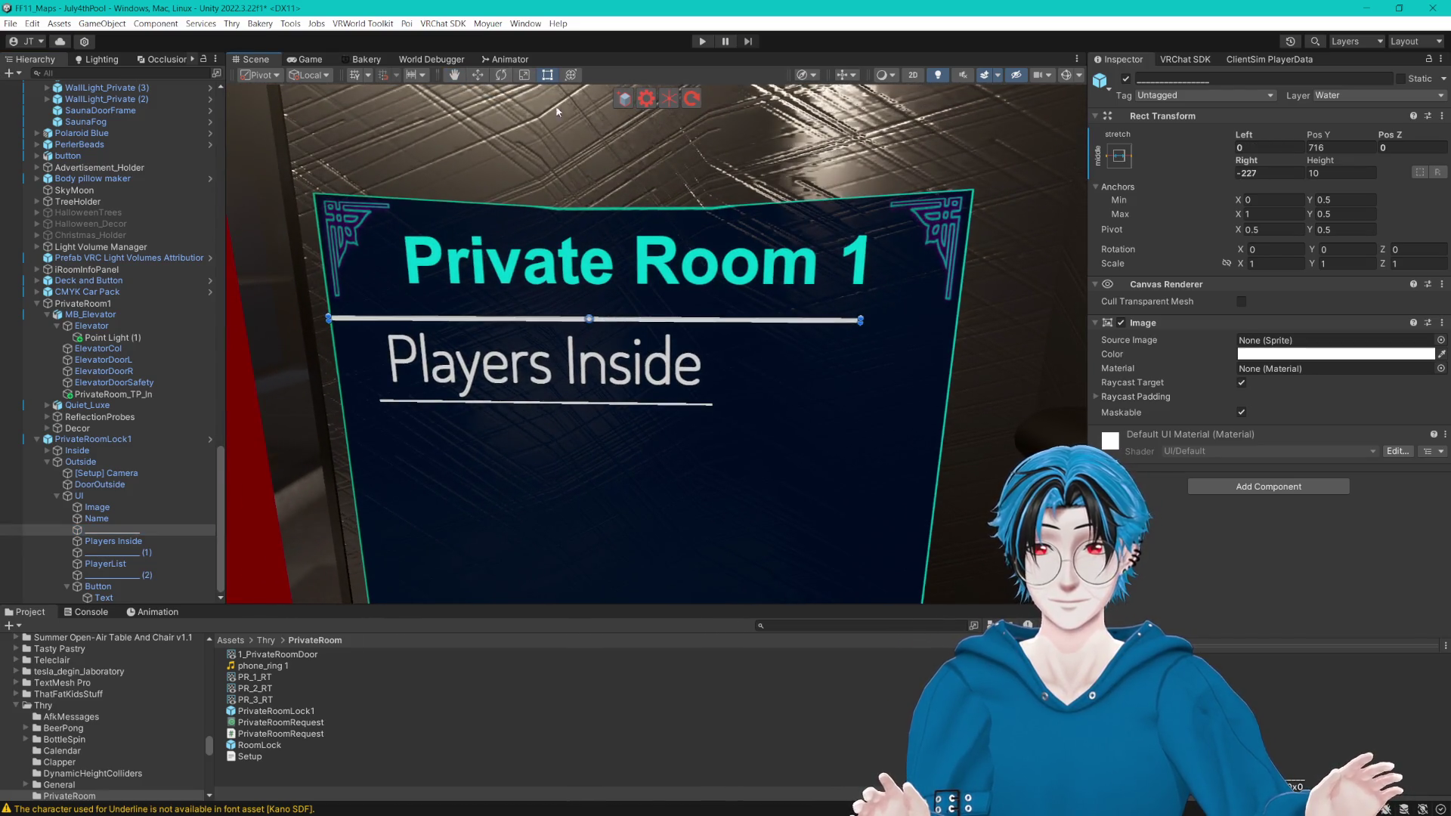
left_click(477, 75)
left_click_drag(653, 321, 694, 321)
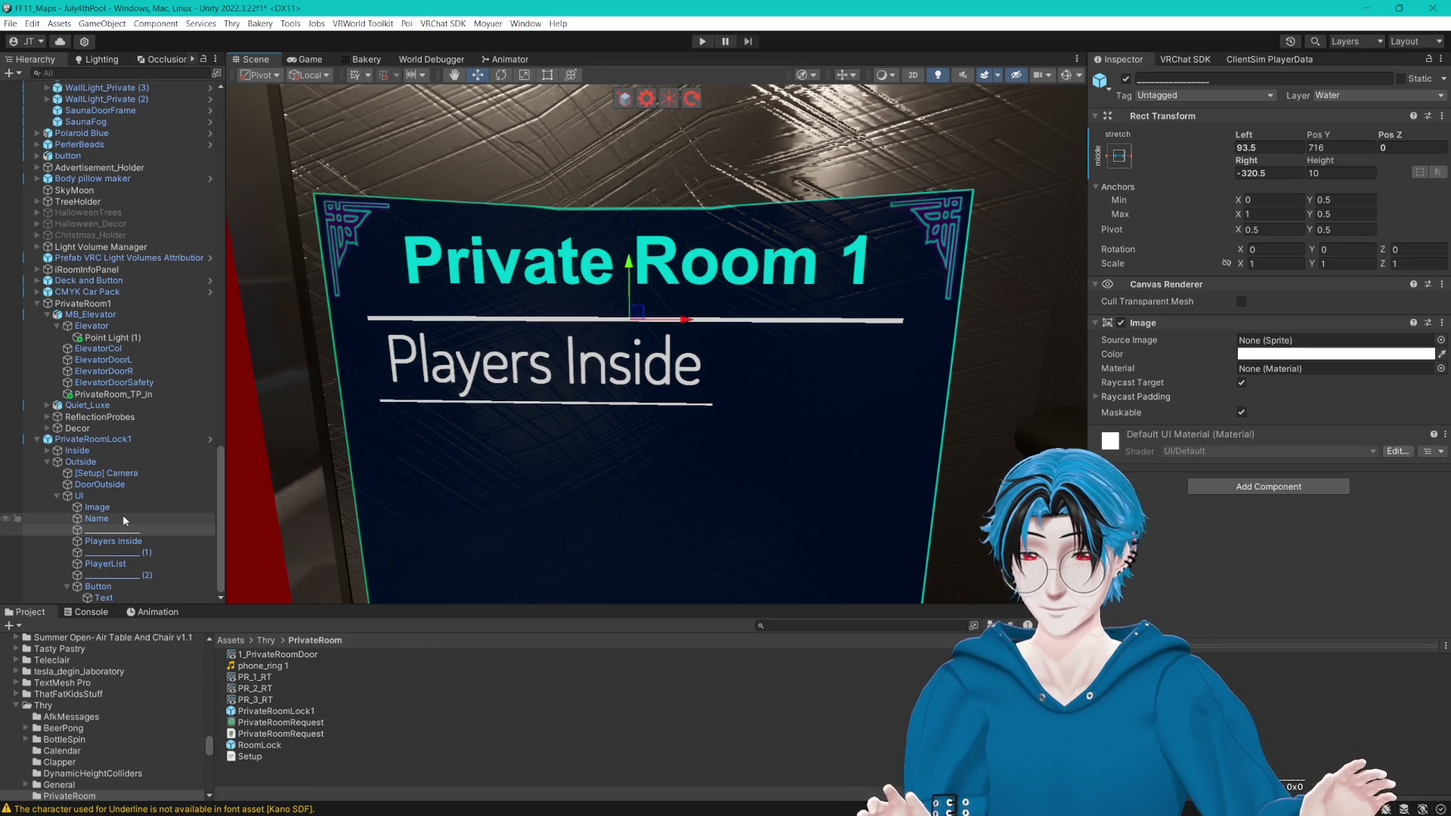
Step: Move Players Inside and its underline together further right on the sign
left_click(133, 541)
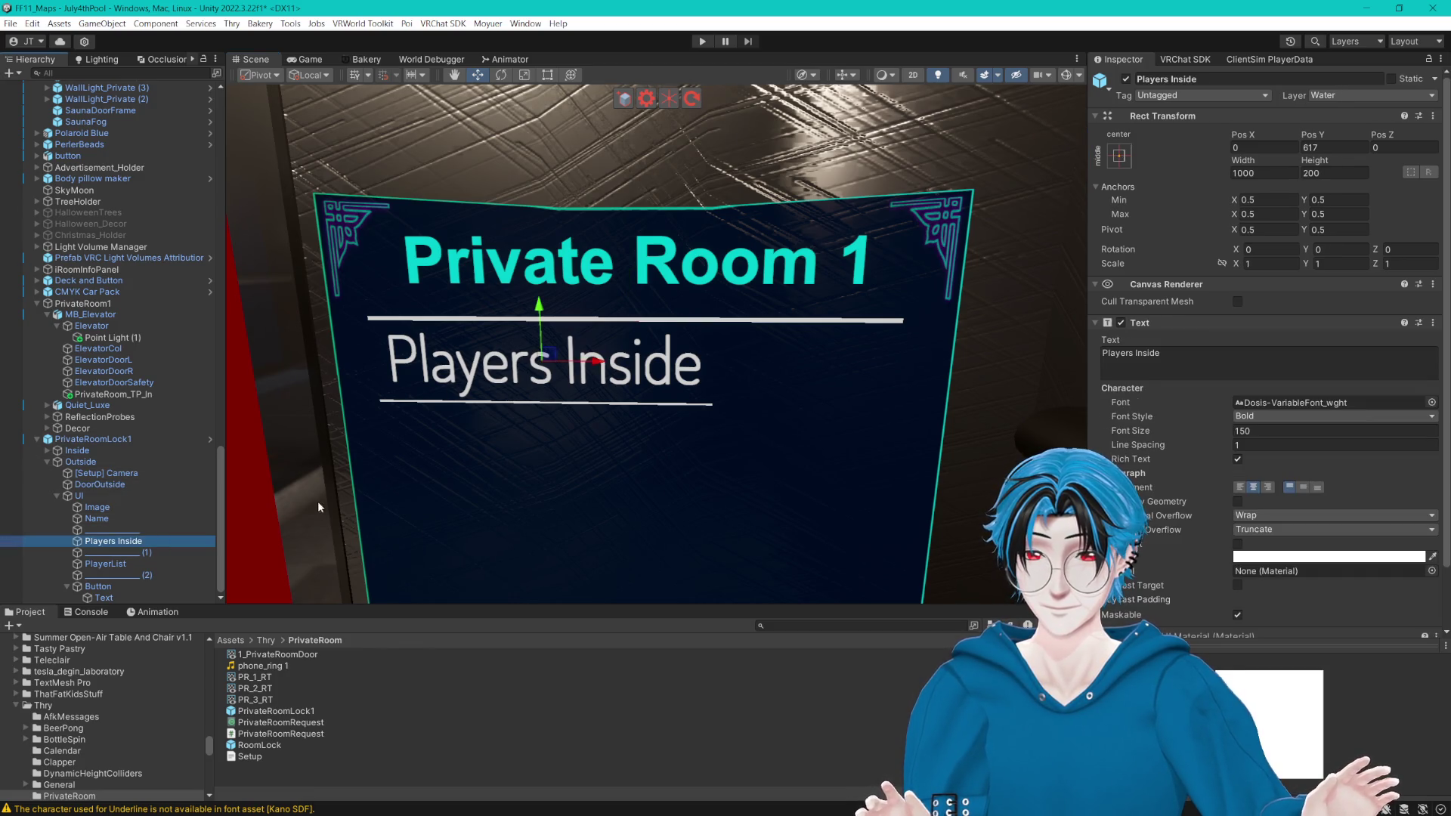
left_click(139, 550)
left_click(114, 542, "ctrl")
mouse_move(597, 362)
left_mouse_down()
mouse_move(720, 363)
mouse_move(684, 361)
left_mouse_up()
scroll(650, 318, "down", 3)
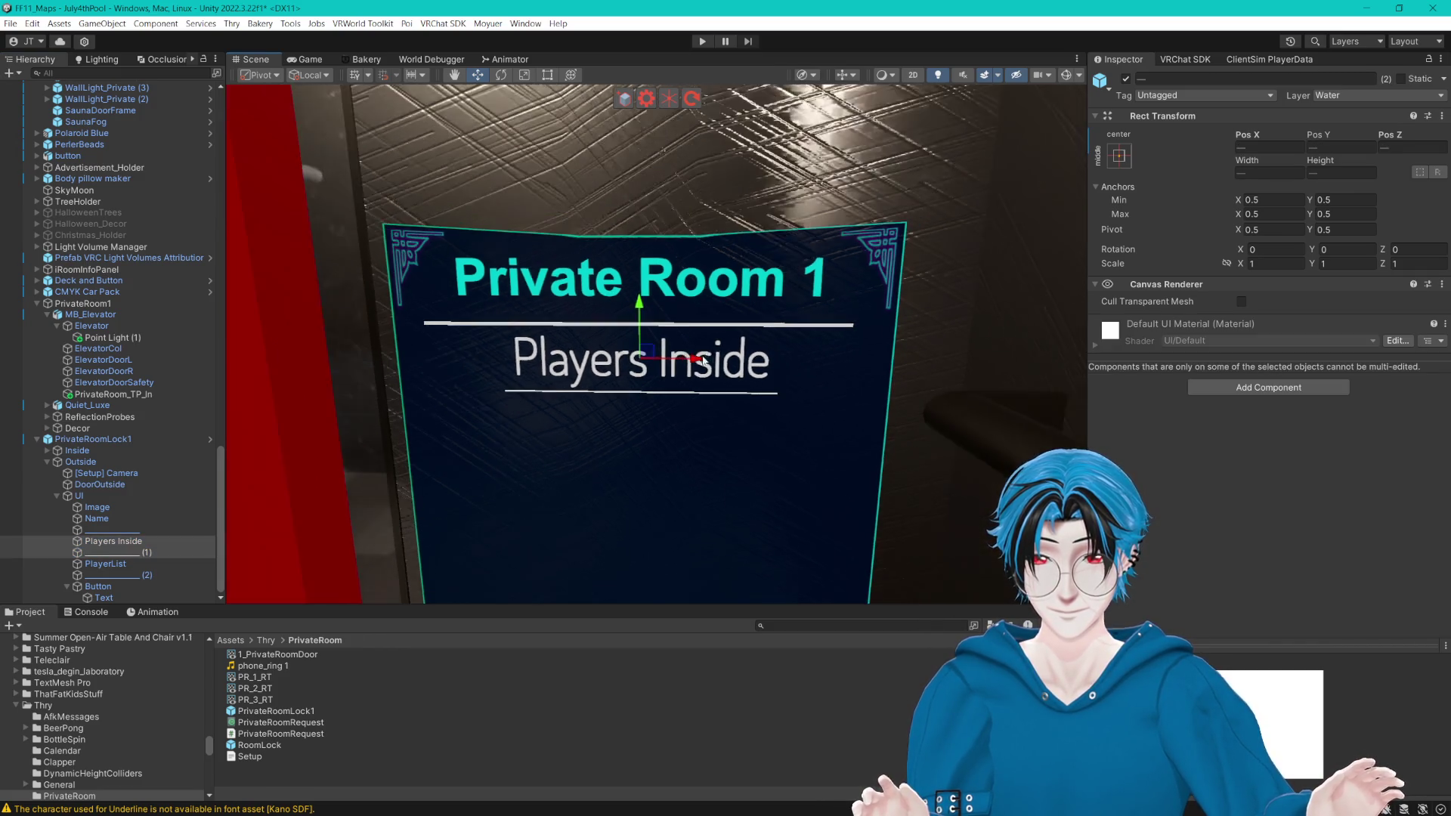
Step: Give Players Inside the LegacyRuntime font at size 109, vertically centred
key("w")
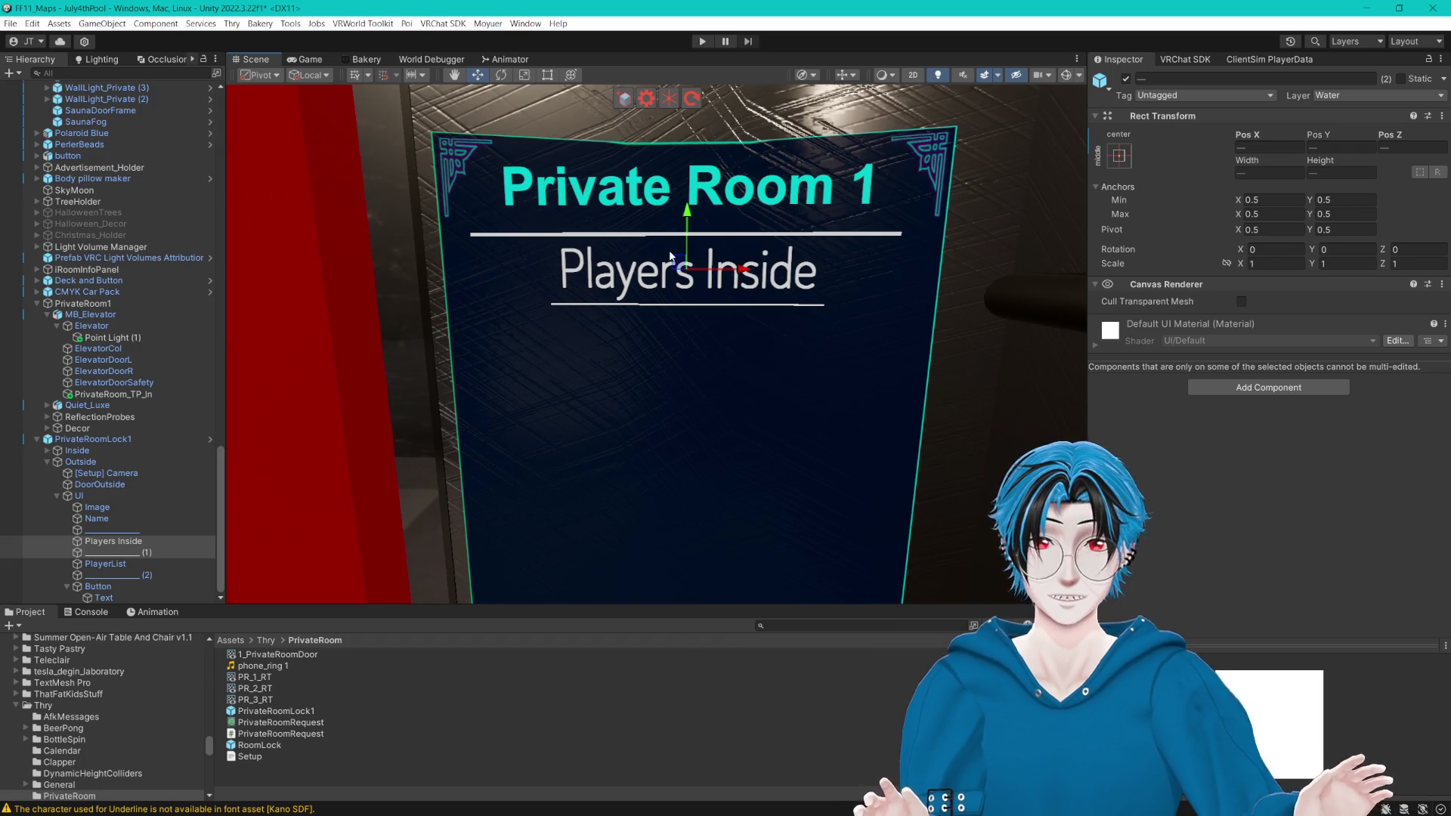
left_click(135, 553)
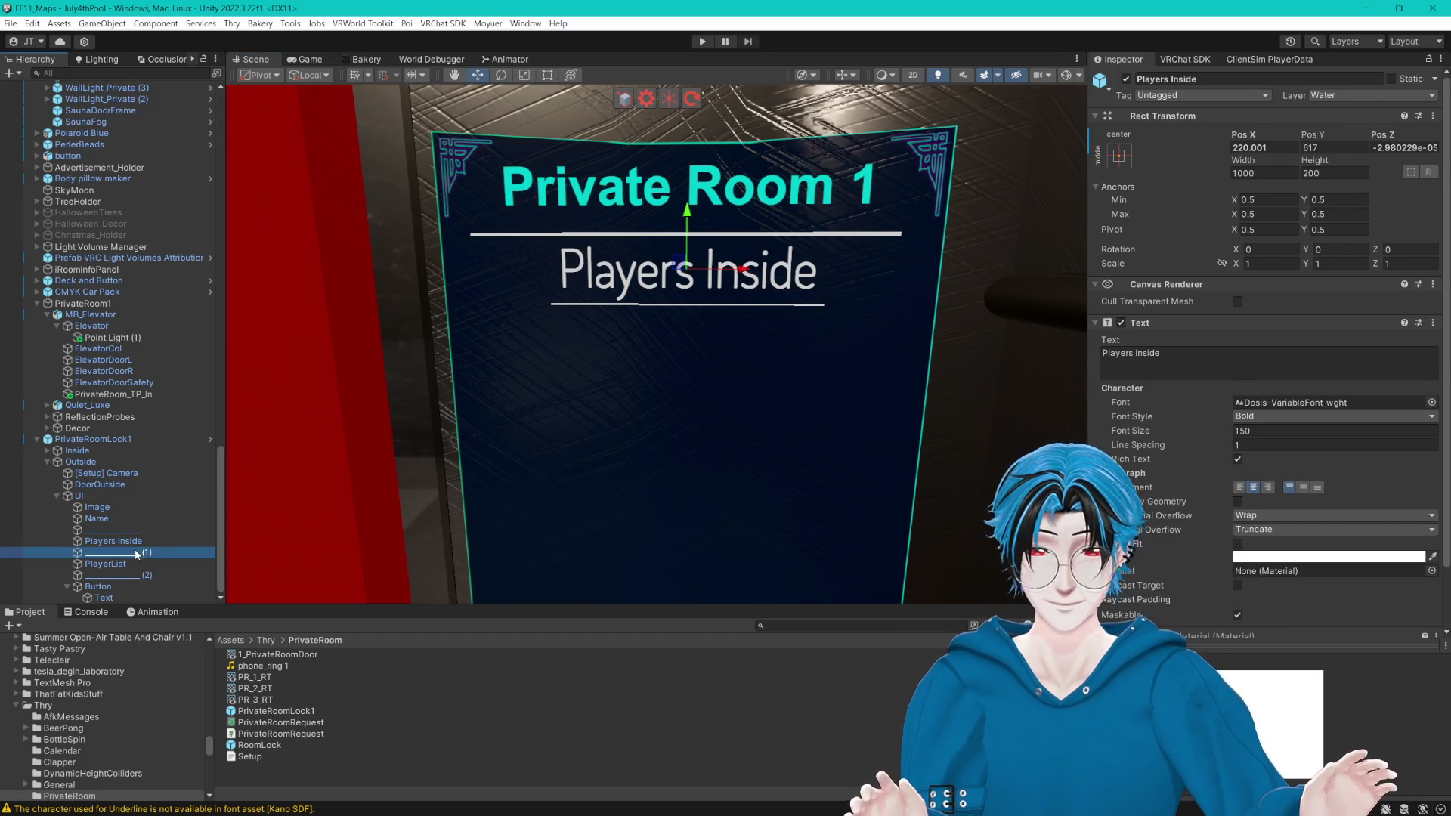
left_click(135, 541)
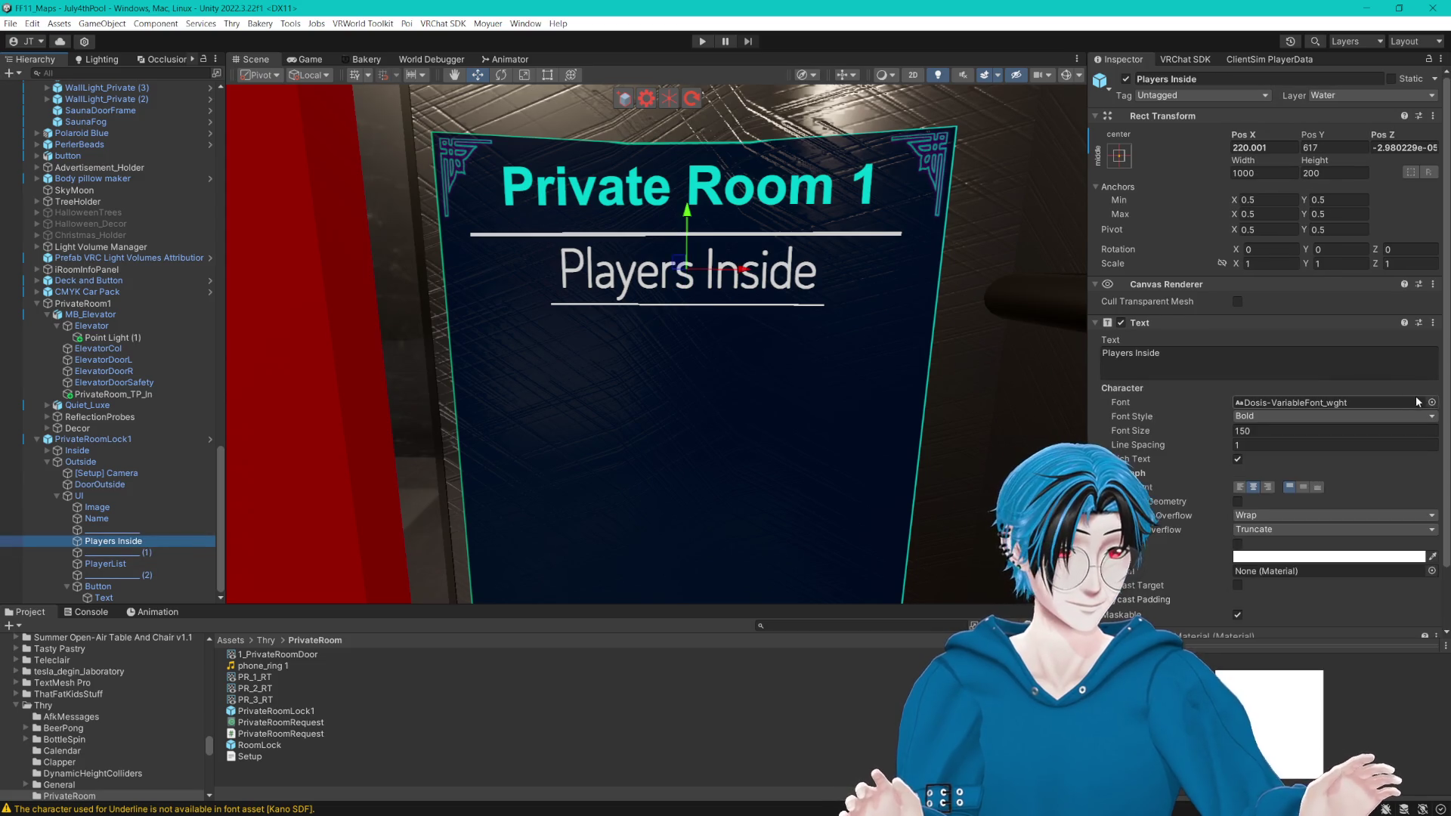
left_click(1430, 404)
type("legec")
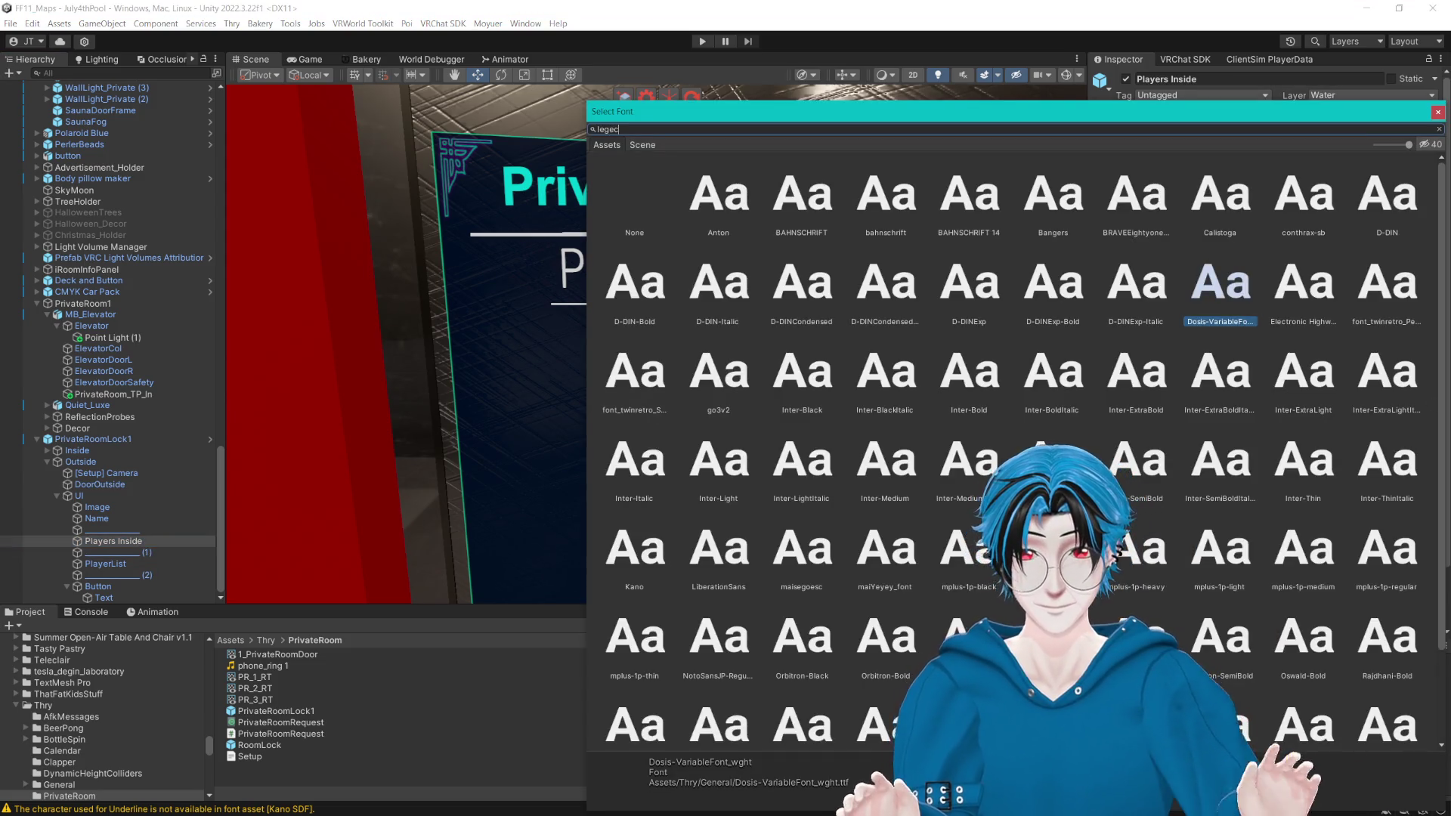
key("BackSpace")
key("BackSpace")
type("ac")
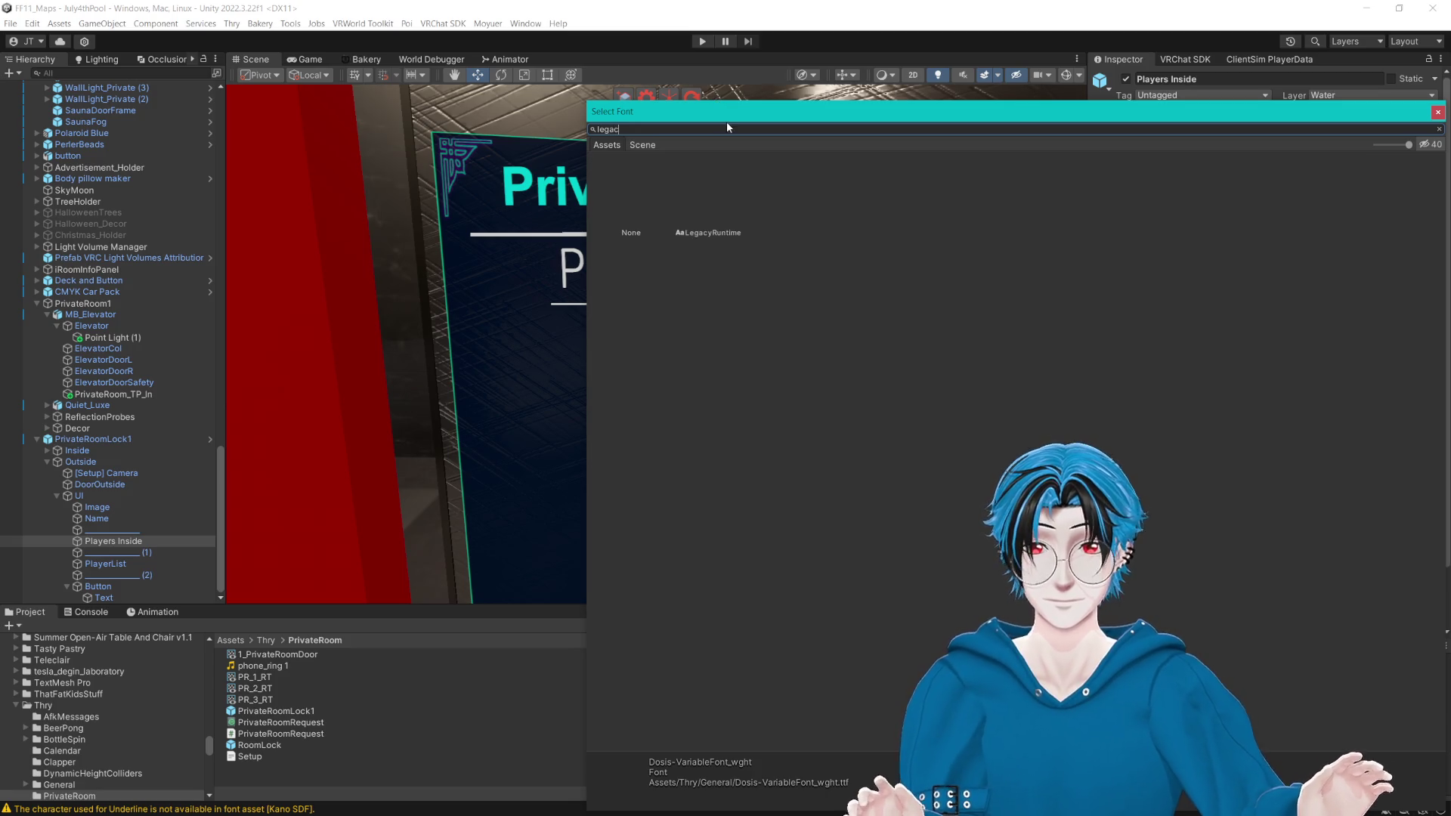
double_click(708, 232)
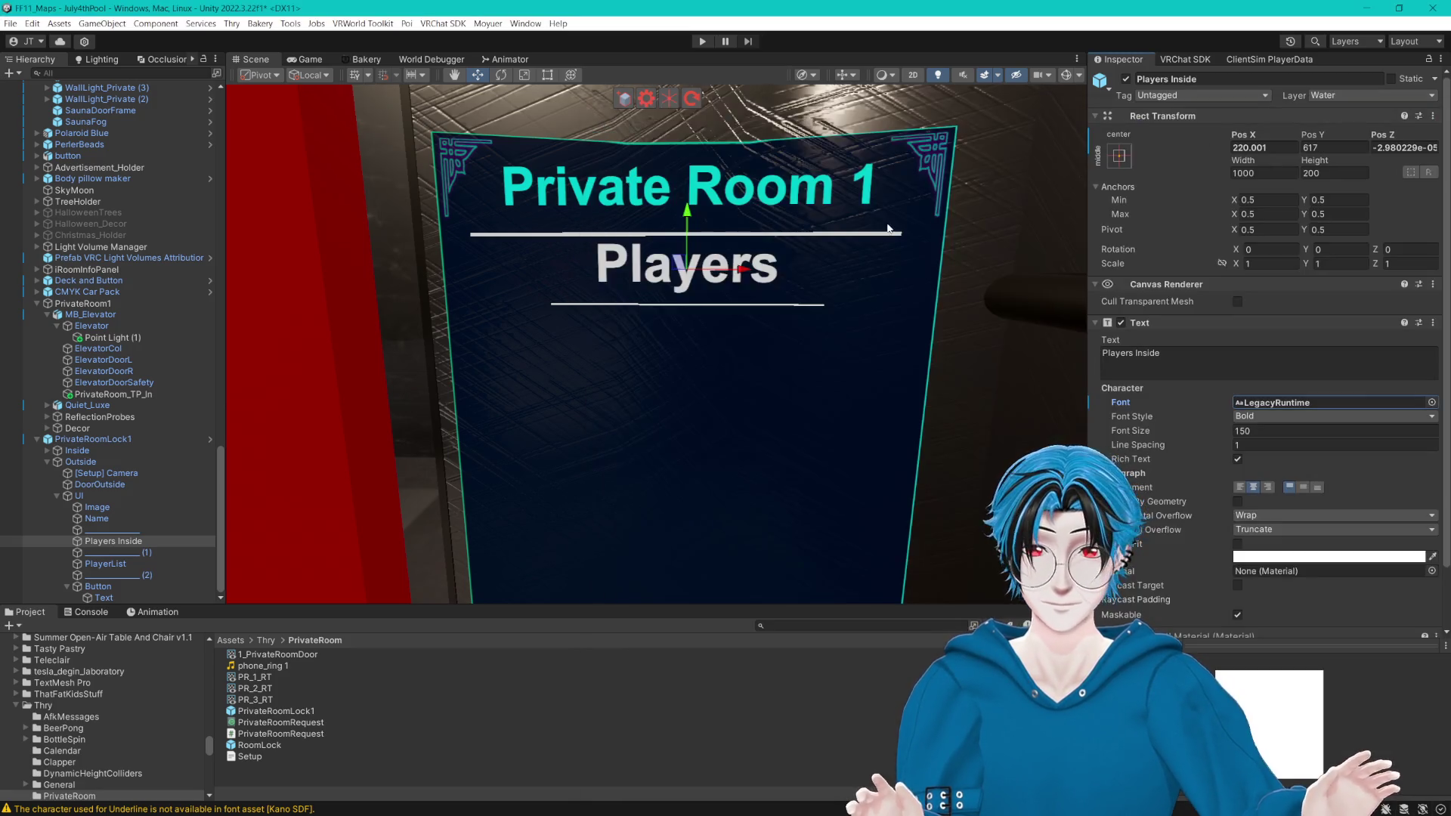
left_click_drag(1203, 430, 1169, 429)
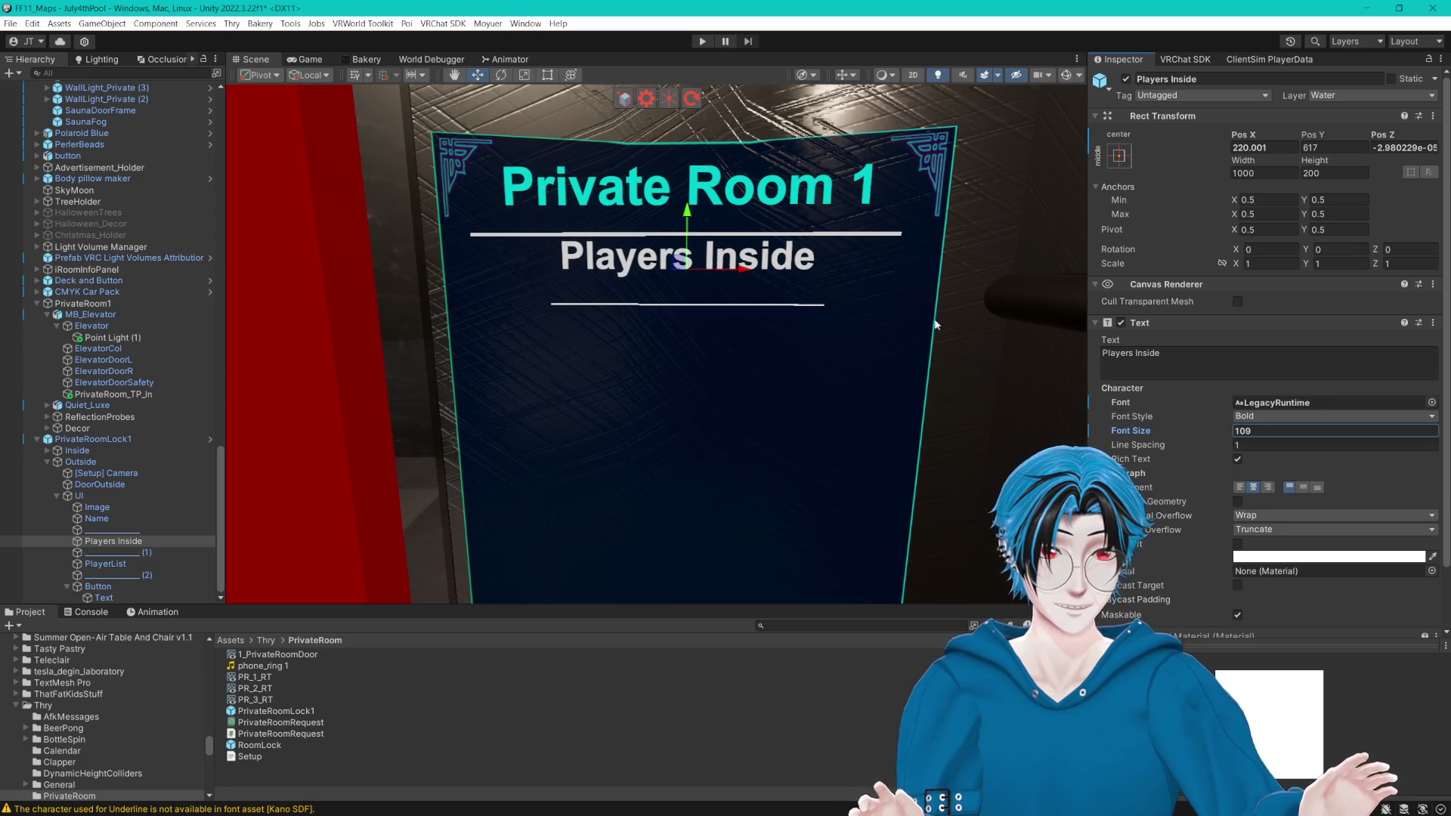
left_click(1302, 487)
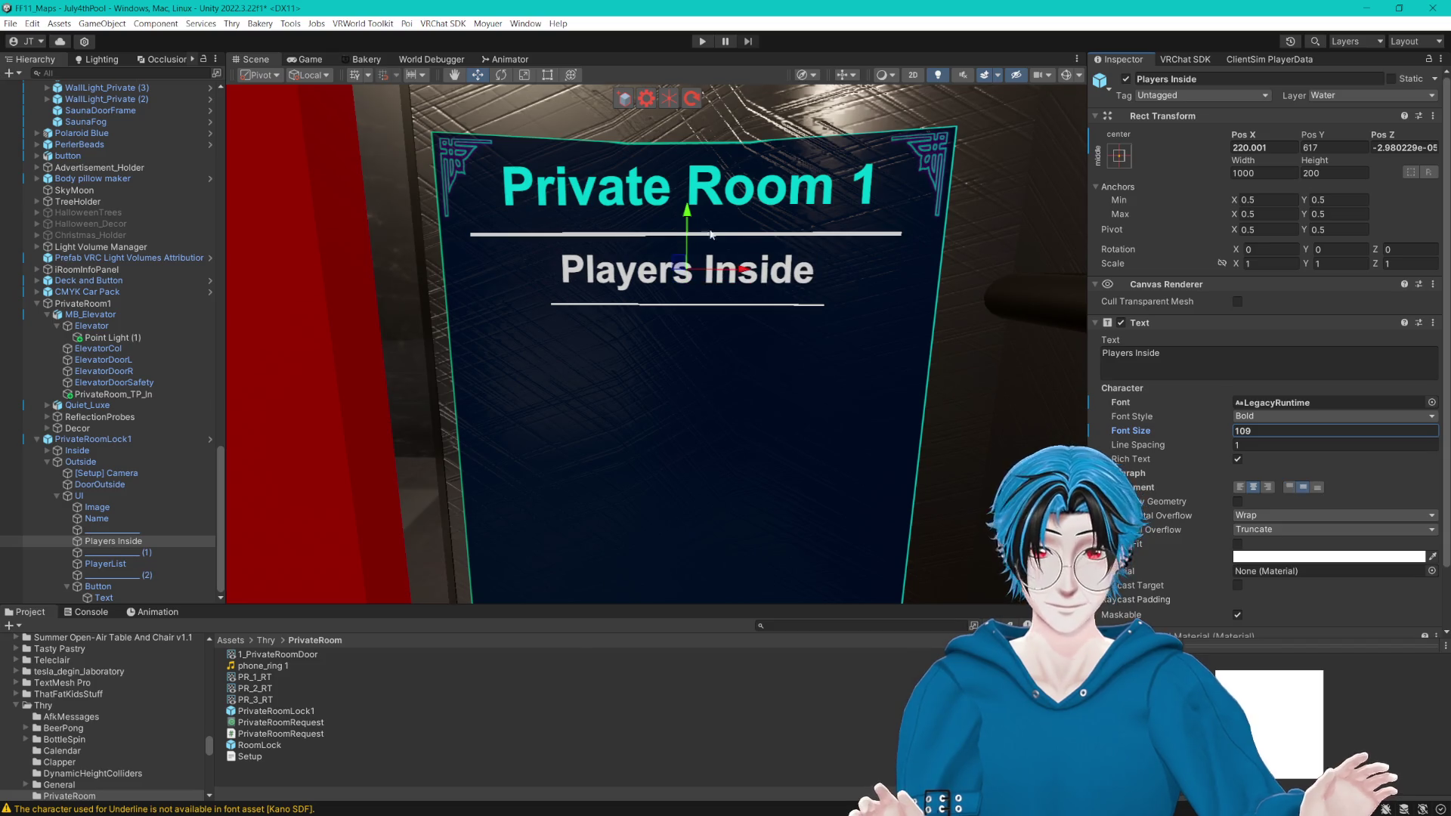
Step: Widen the Players Inside underline to Scale X 1.5162 and centre it at Pos X 212
left_click(552, 75)
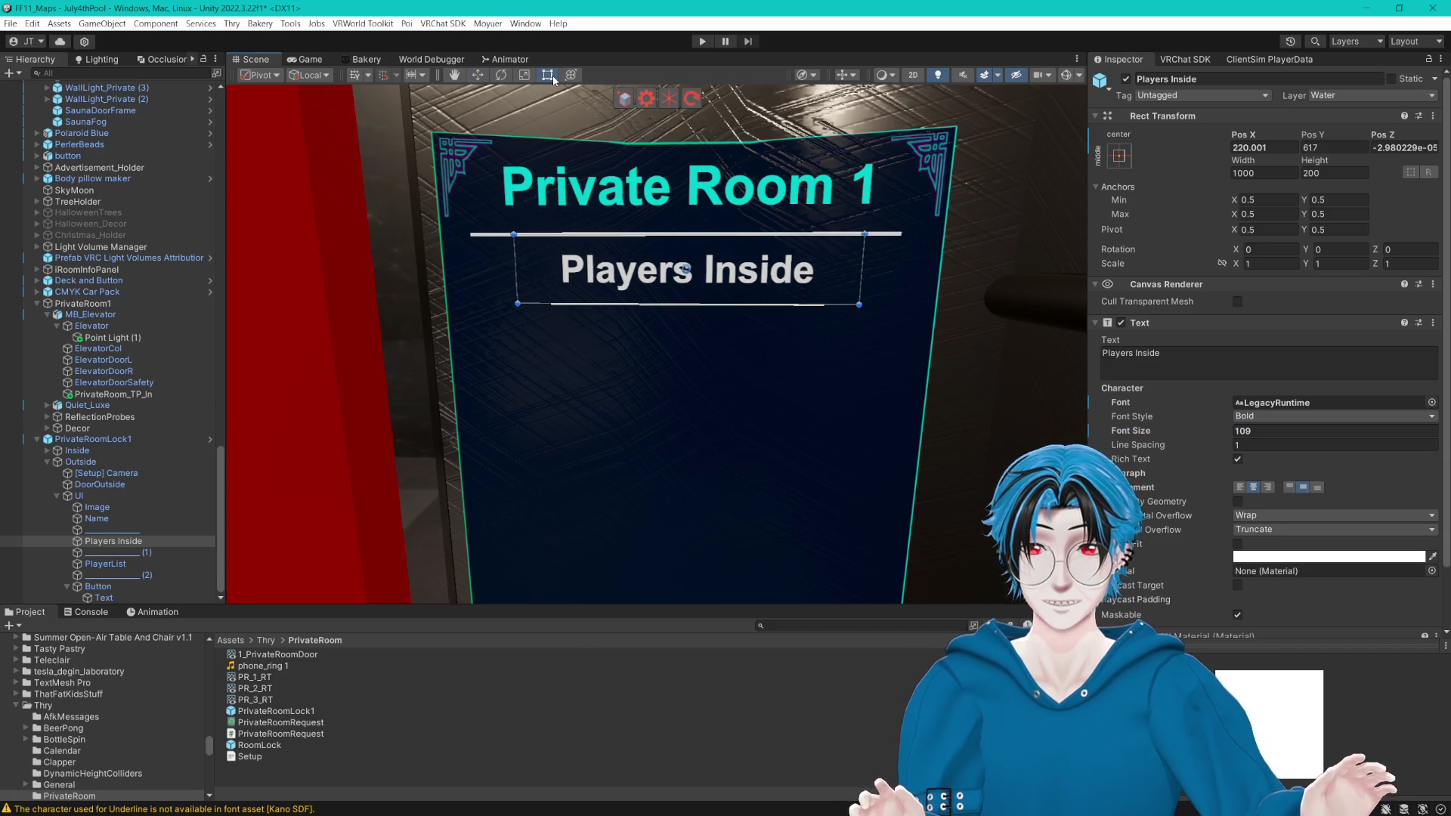
left_click(121, 552)
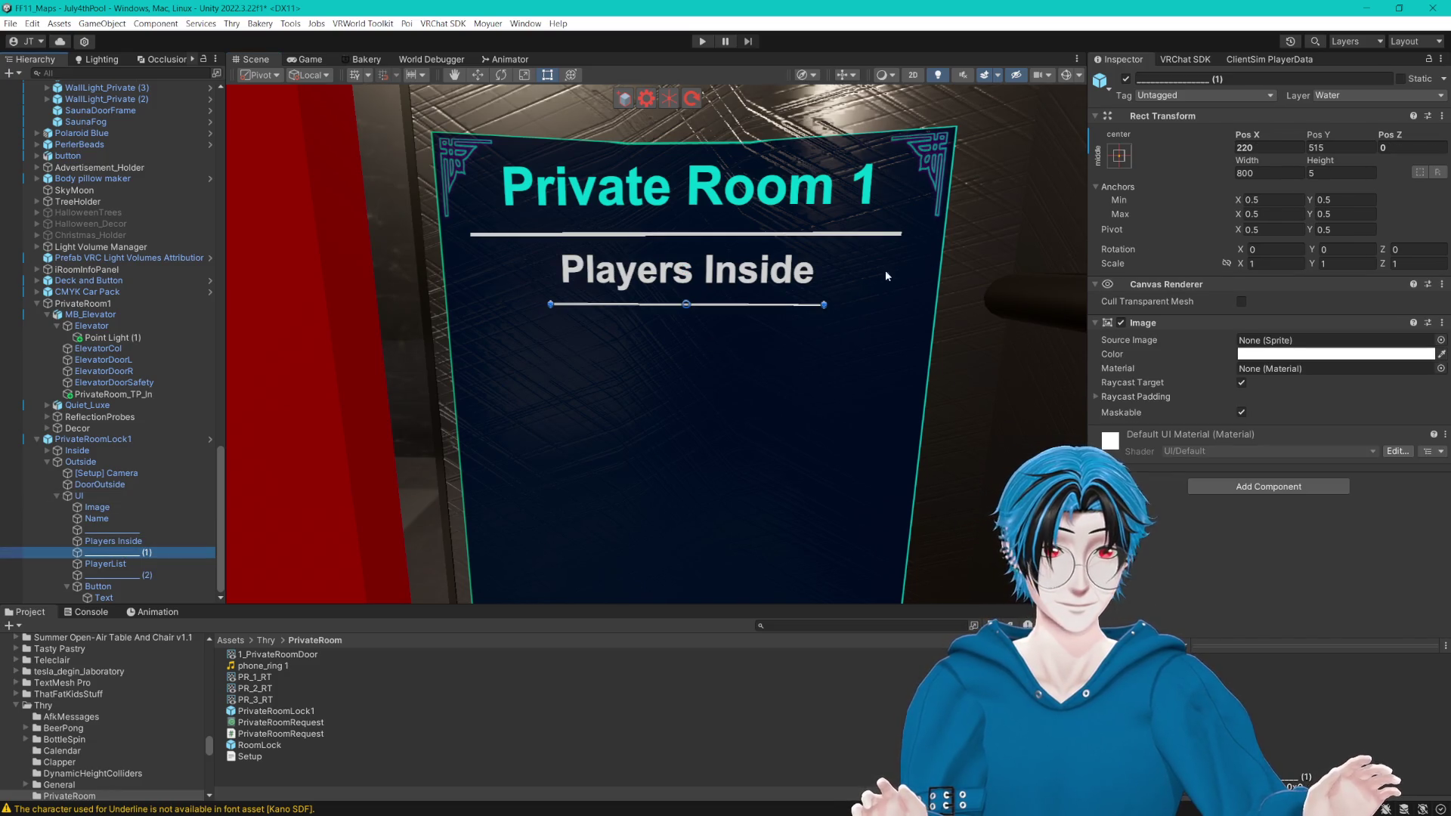
key("r")
left_click_drag(747, 306, 774, 306)
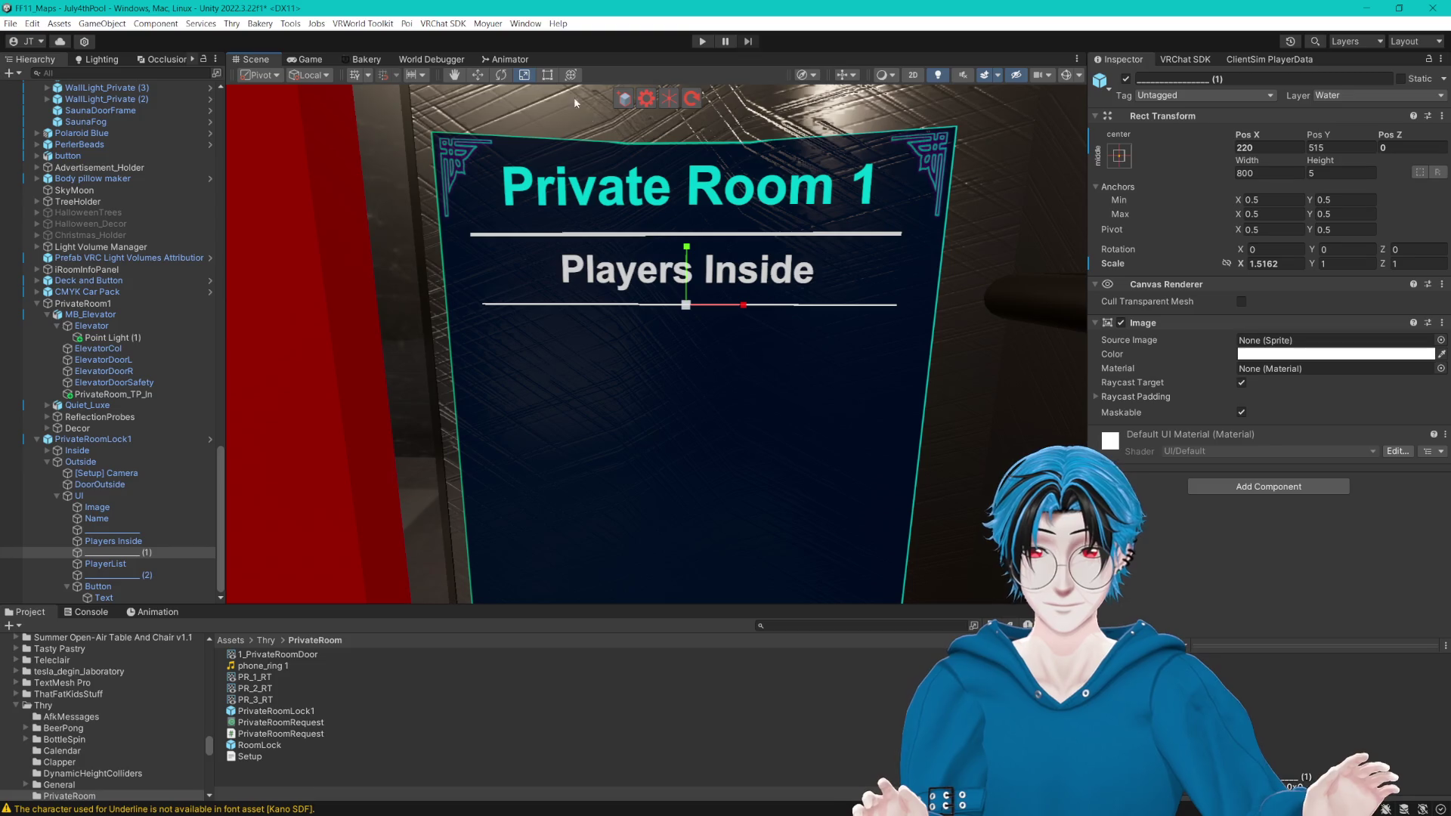
left_click(479, 75)
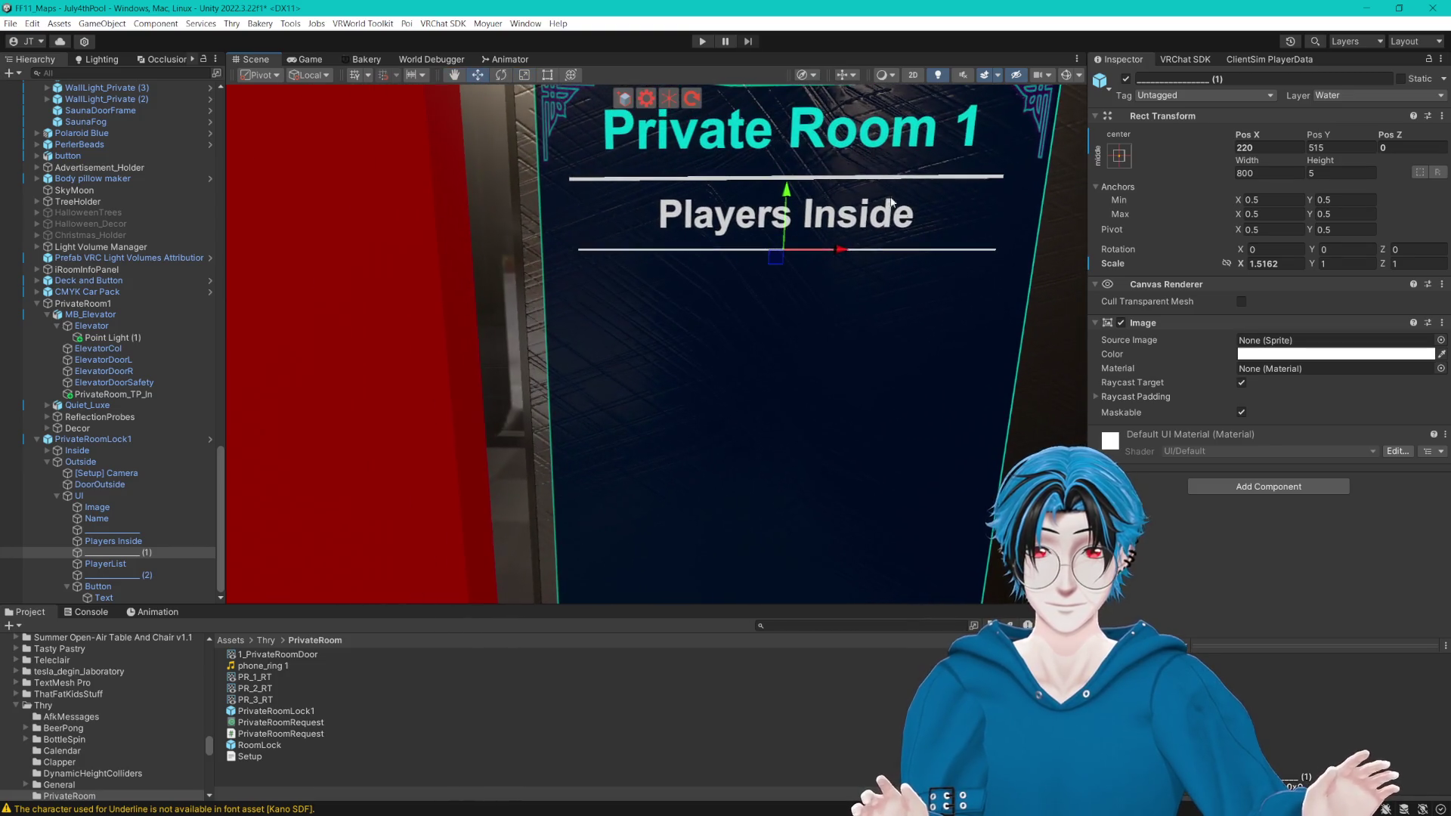
left_click_drag(842, 250, 842, 250)
key("f")
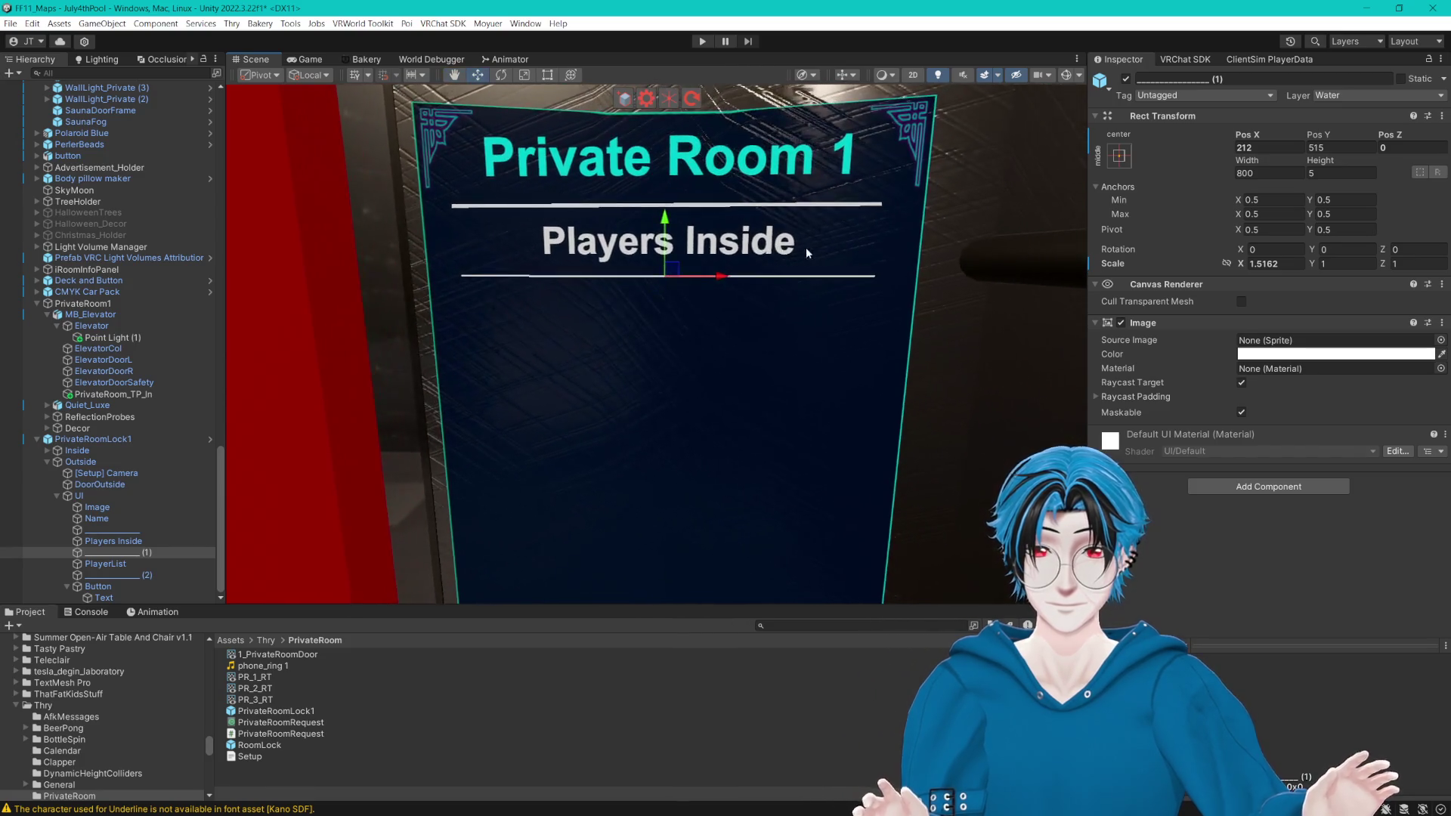
left_click(106, 564)
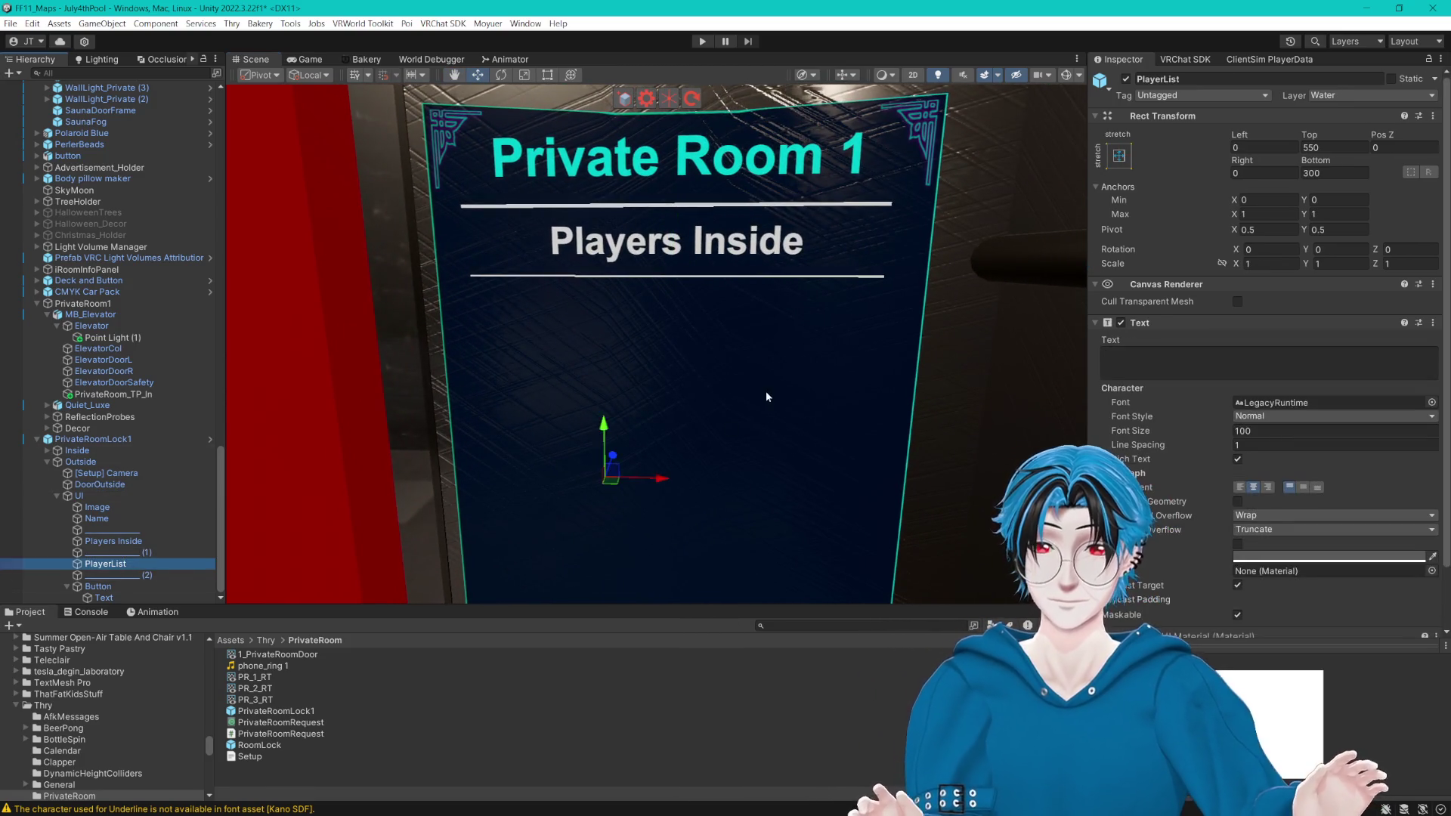
Step: Frame PlayerList and save the scene with Ctrl+S
key("f")
key("ctrl+s")
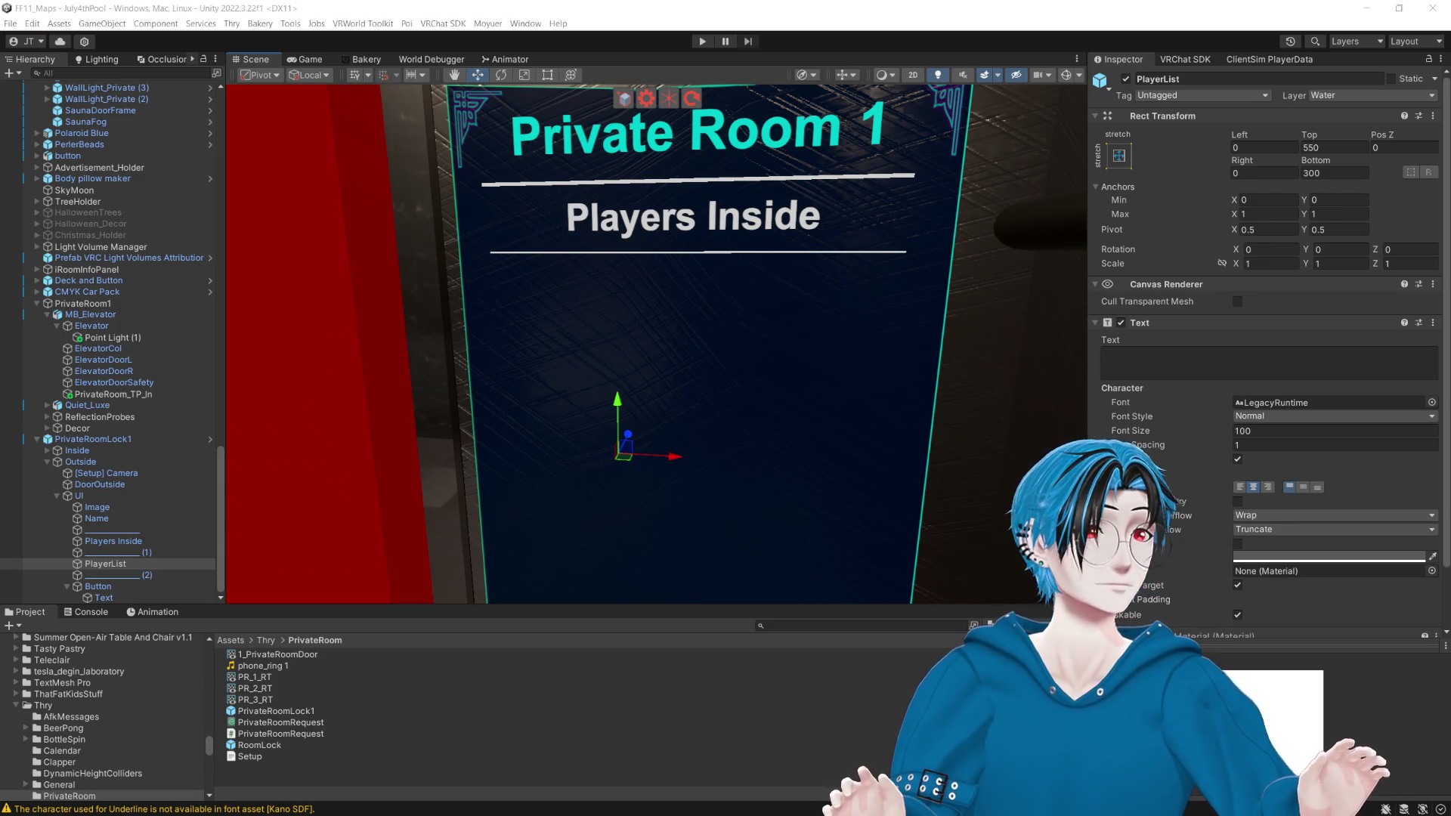
Step: Review the underline, PlayerList and Button object settings in the Inspector
left_click(928, 11)
scroll(772, 227, "up", 2)
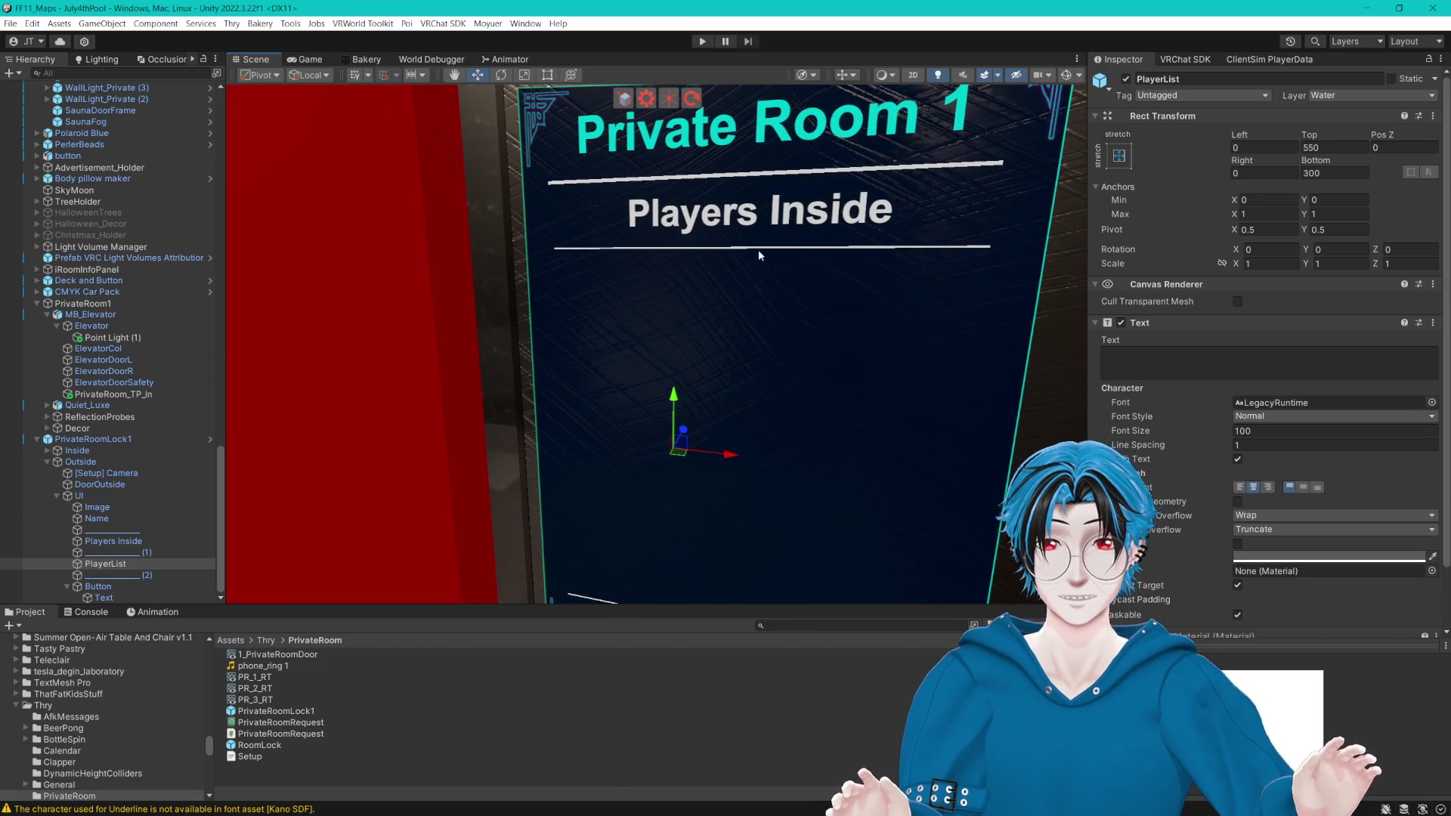
scroll(659, 376, "down", 2)
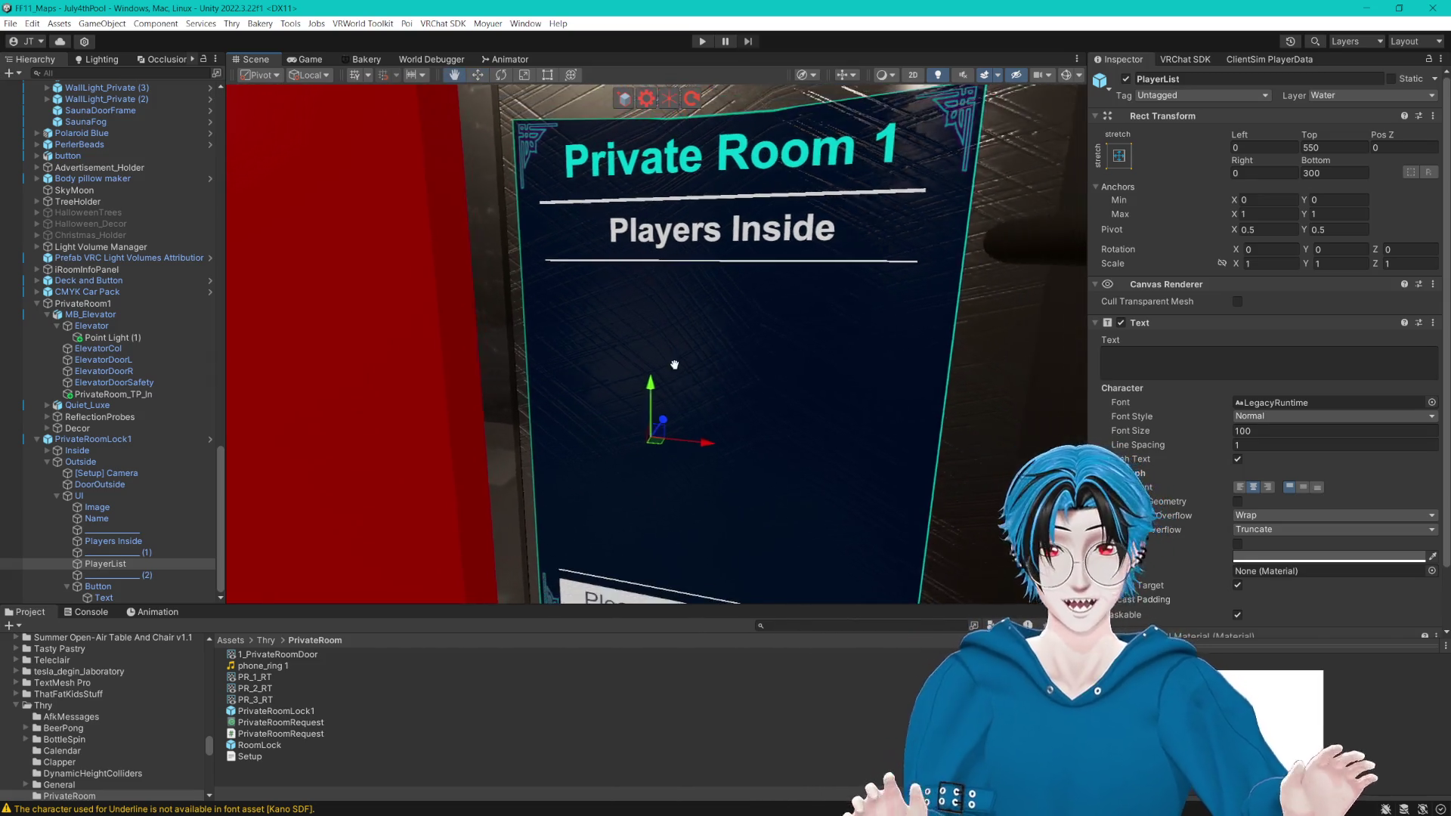
left_click(112, 576)
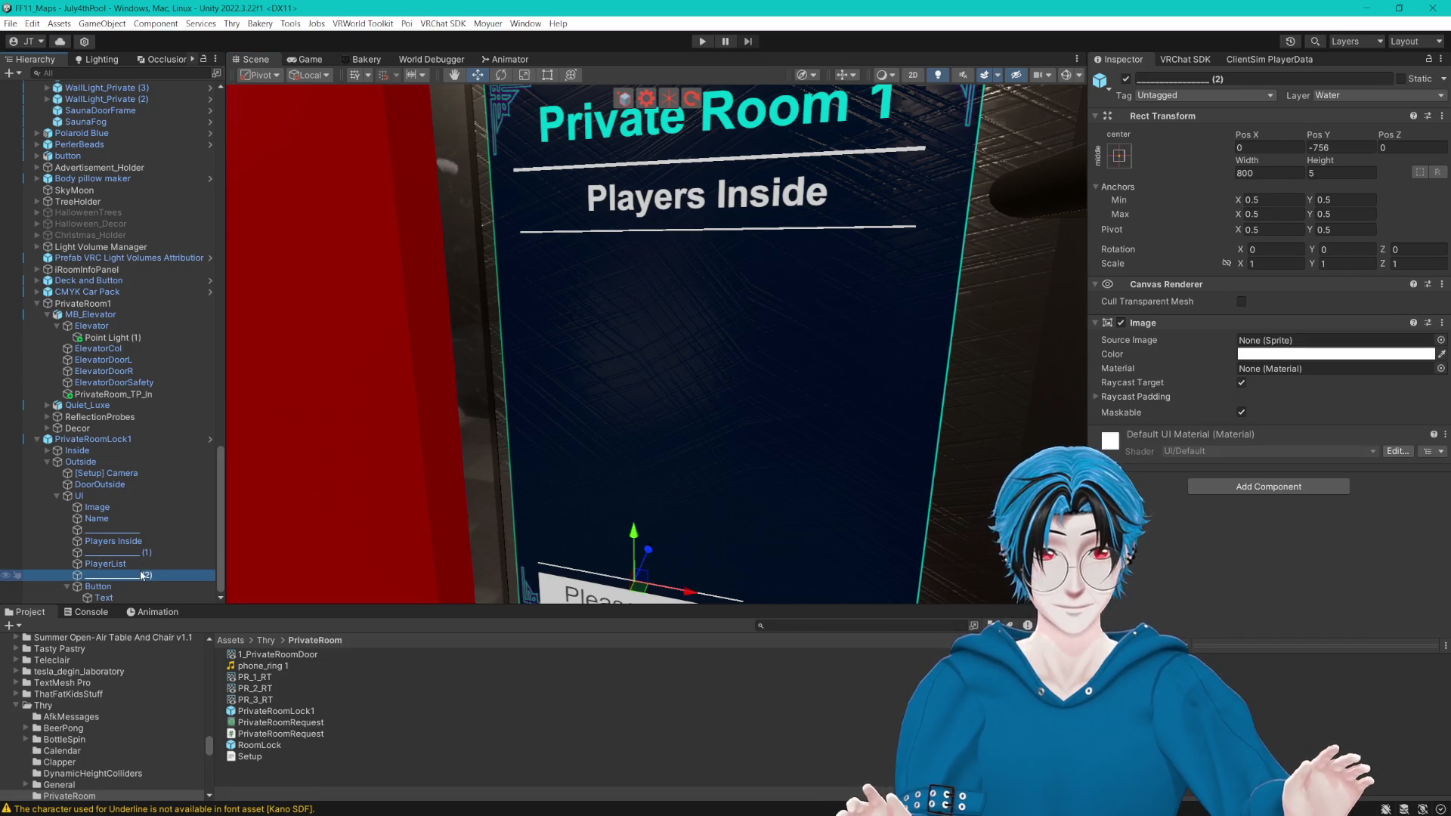
left_click(113, 565)
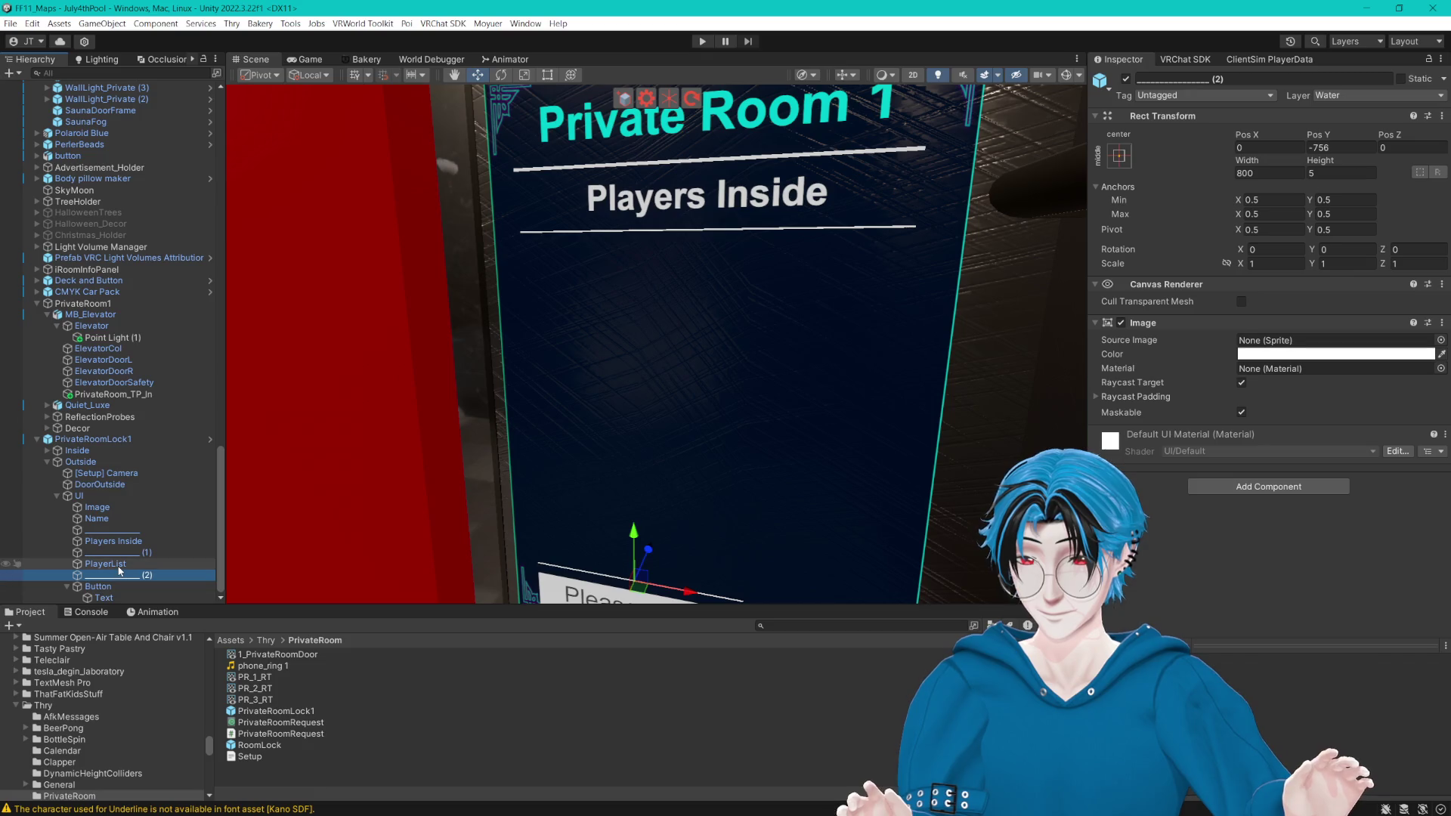
left_click(149, 576)
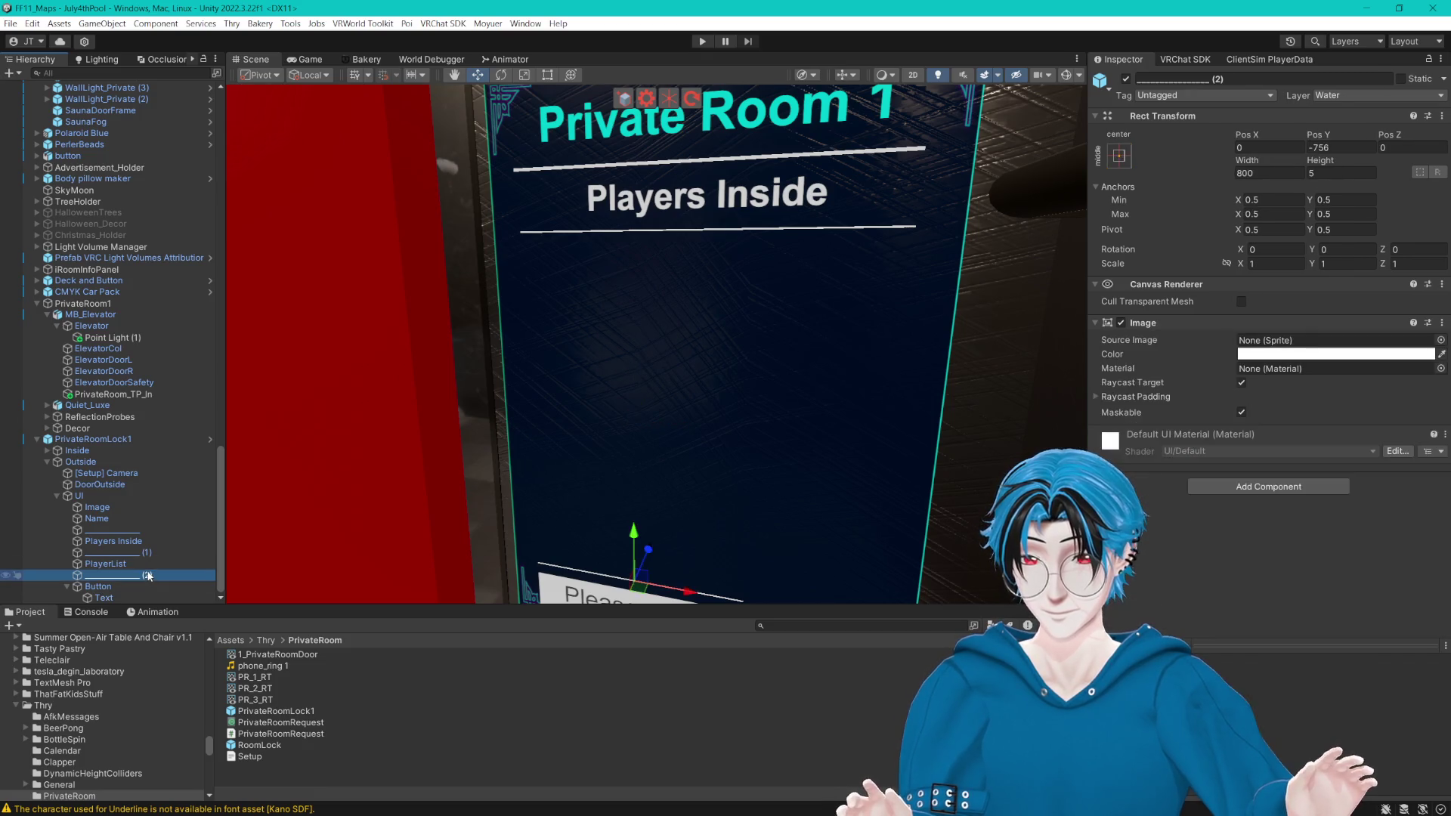
left_click(99, 588)
scroll(1229, 398, "down", 5)
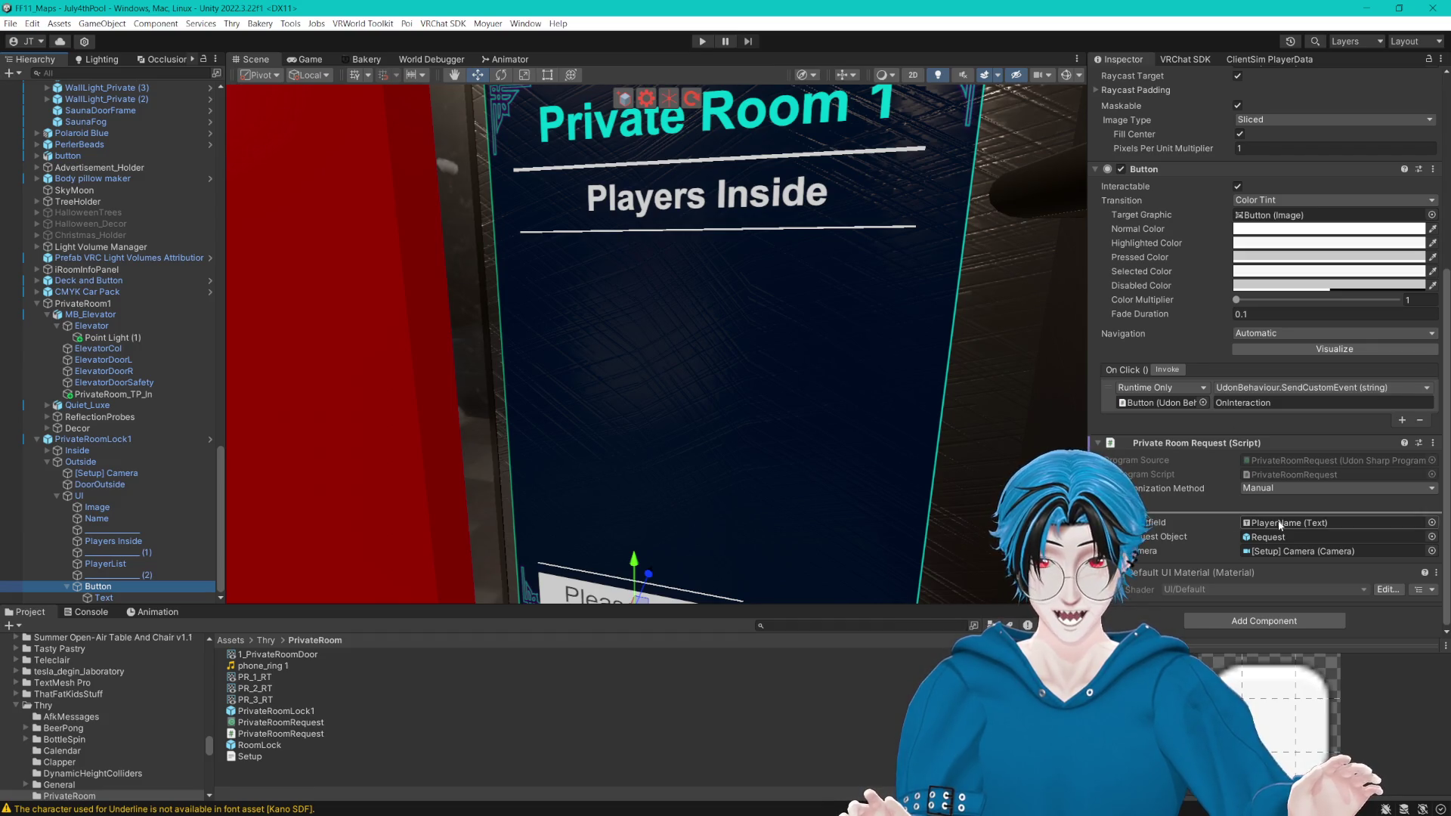
Step: Move the Please Open button and its divider line right together to centre them on the sign
left_click_drag(815, 458, 837, 284)
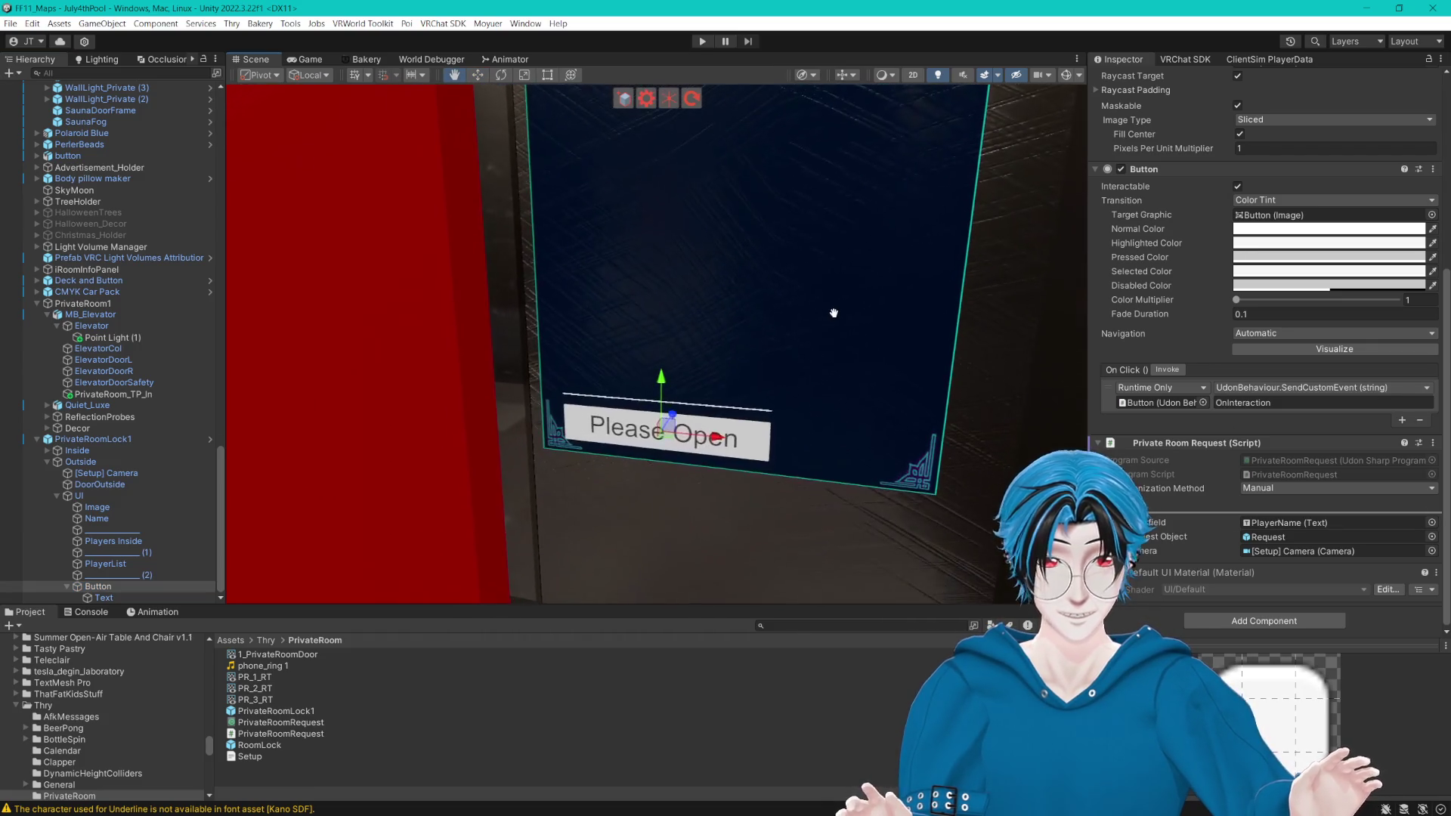
scroll(1305, 545, "up", 5)
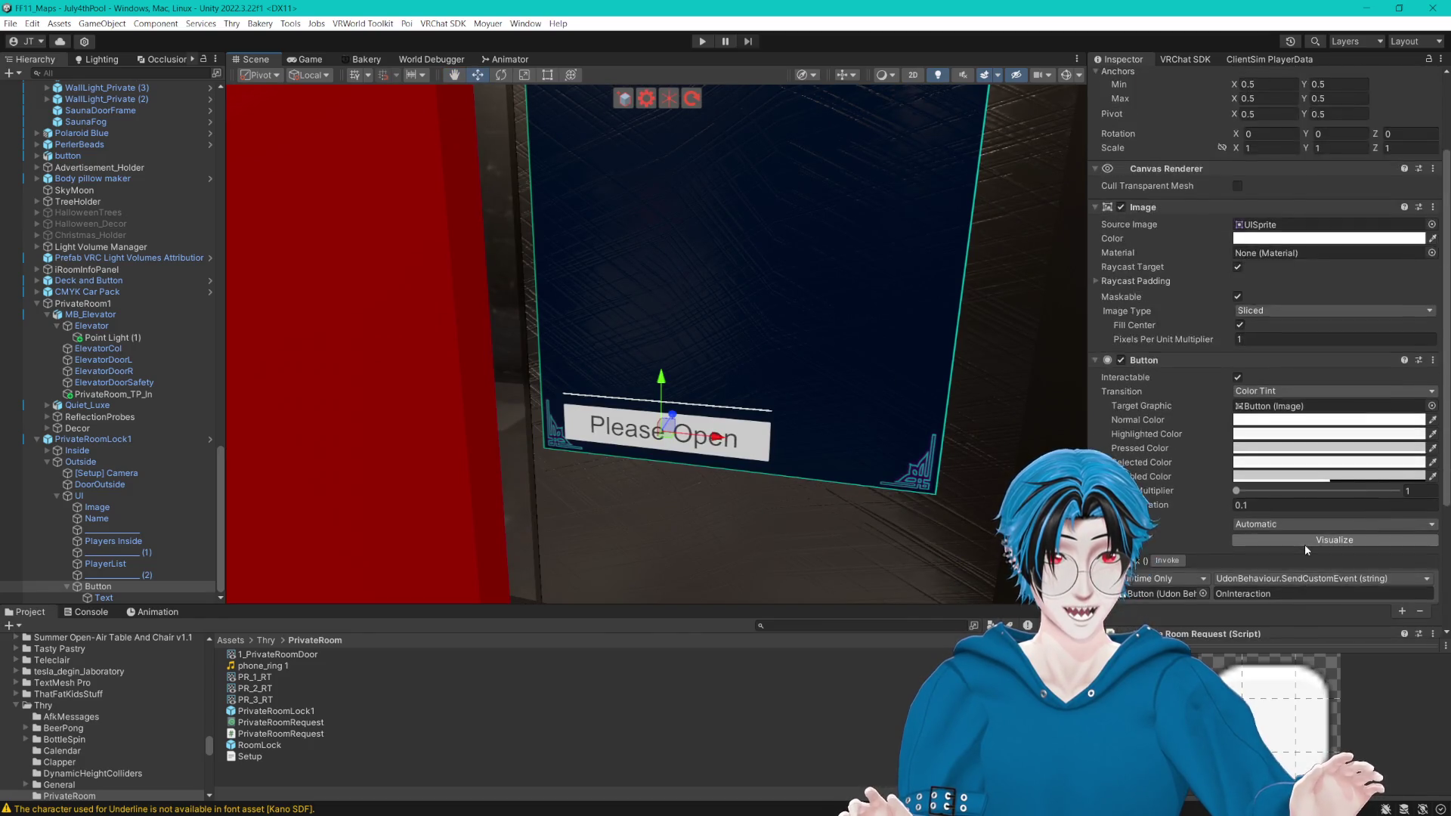
scroll(1299, 542, "down", 5)
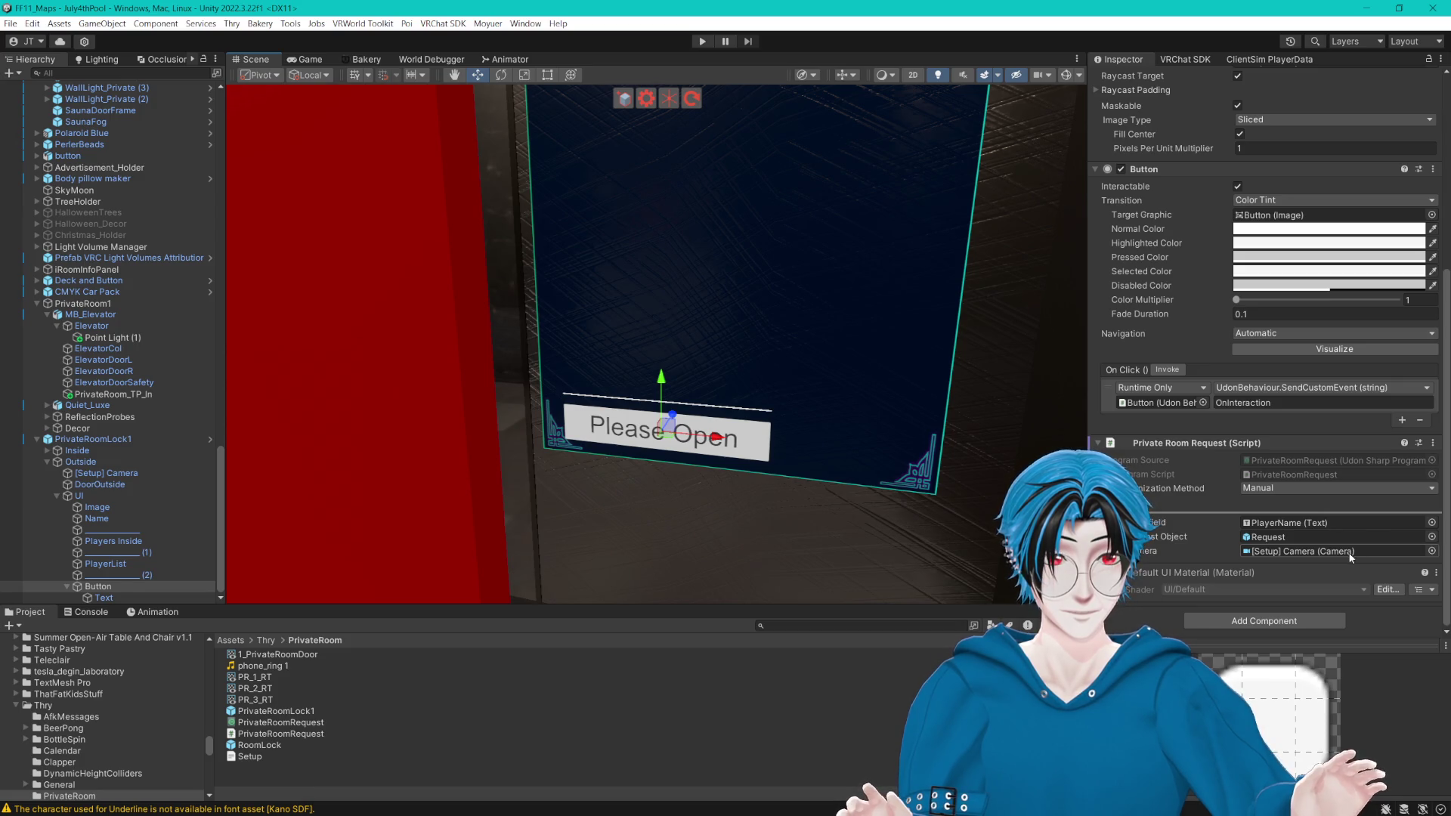
left_click_drag(895, 530, 417, 532)
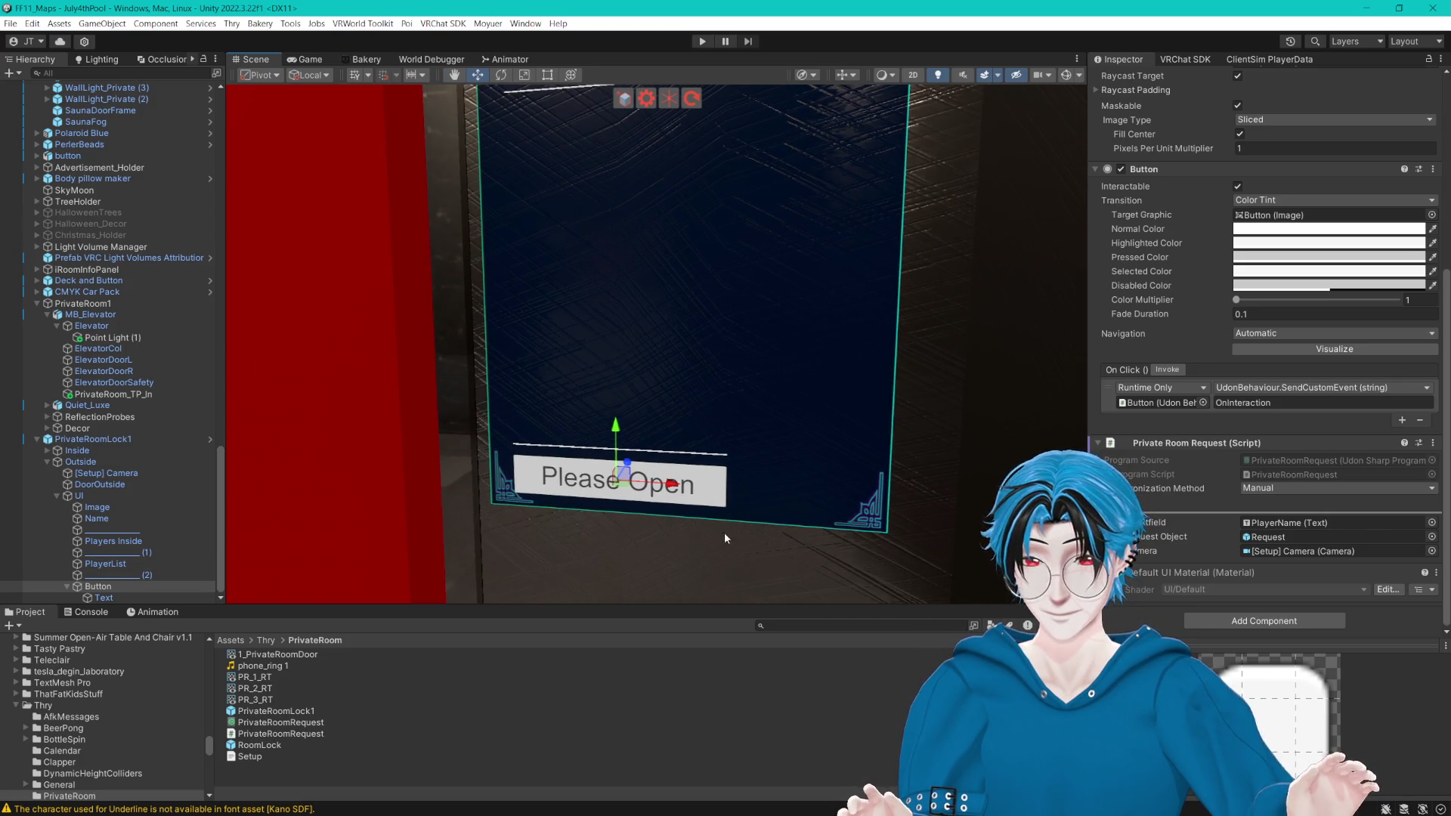
left_click_drag(674, 486, 741, 490)
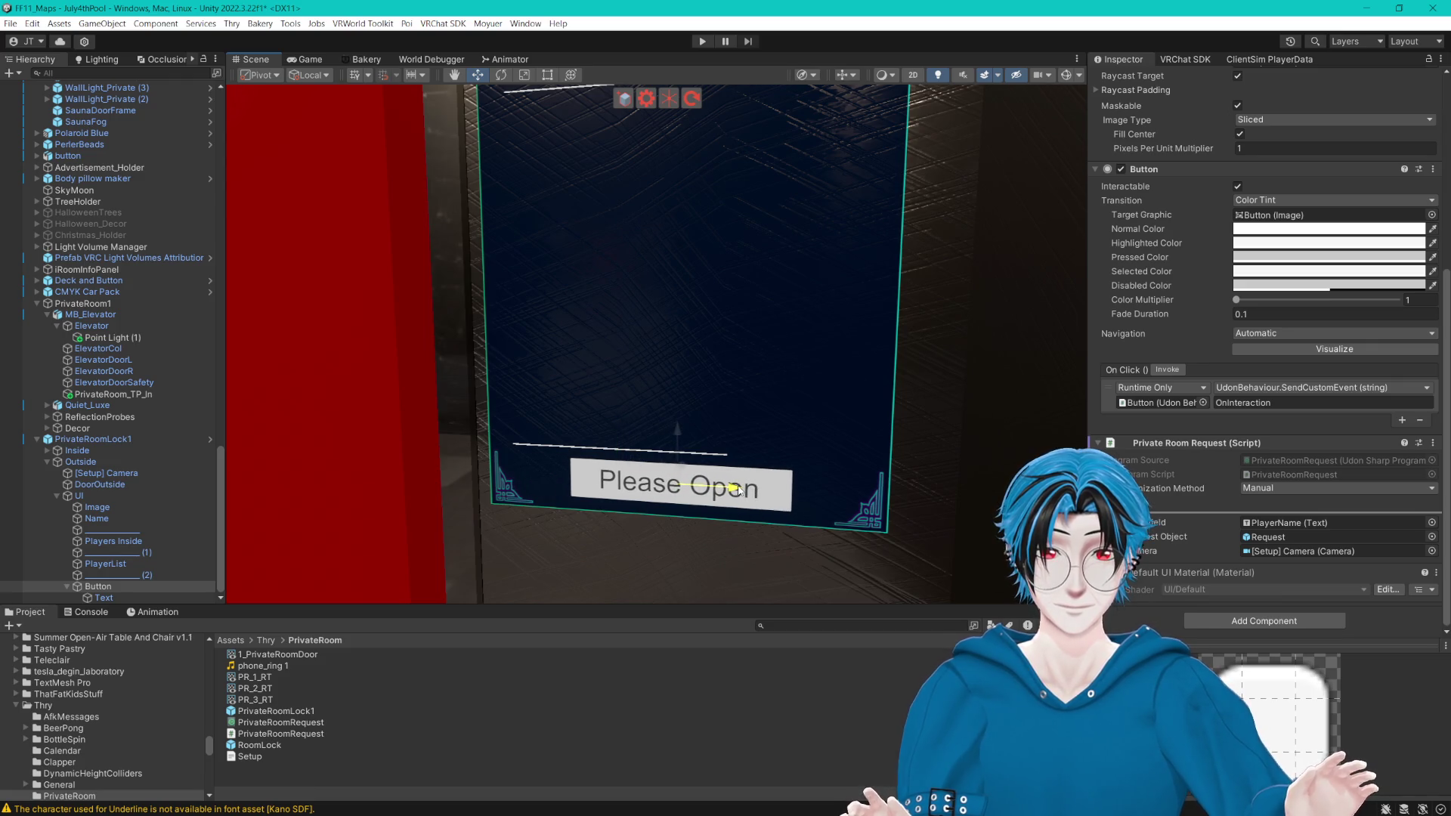
key("ctrl+z")
left_click(121, 575, "ctrl")
left_click_drag(678, 458, 743, 459)
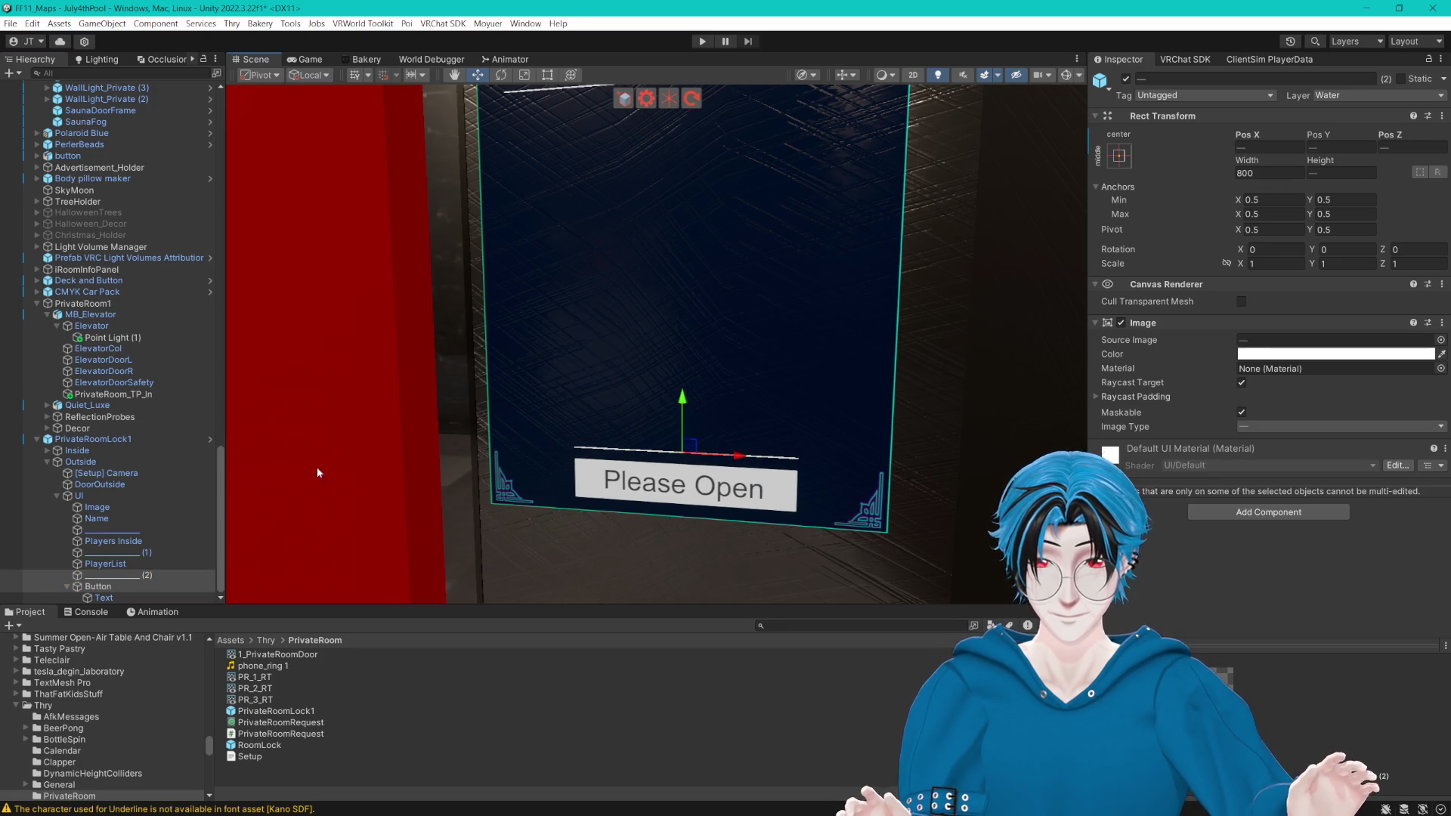
Step: Select all three divider lines on the sign
left_click(116, 552)
left_click(118, 575, "ctrl")
left_click(106, 530, "ctrl")
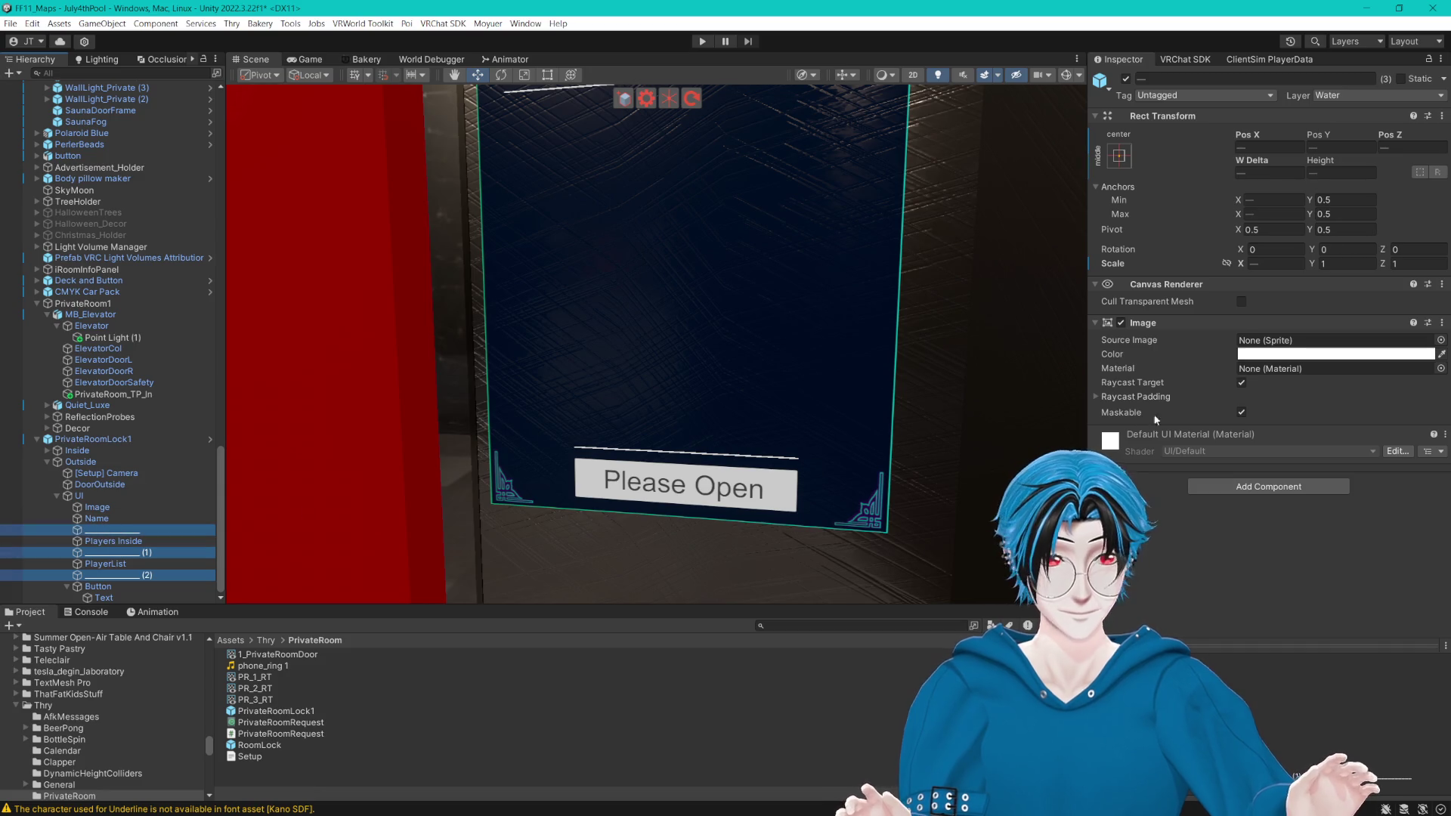
Step: Zoom in on the sign's teal corner ornament and reselect all three divider lines
left_click(1334, 353)
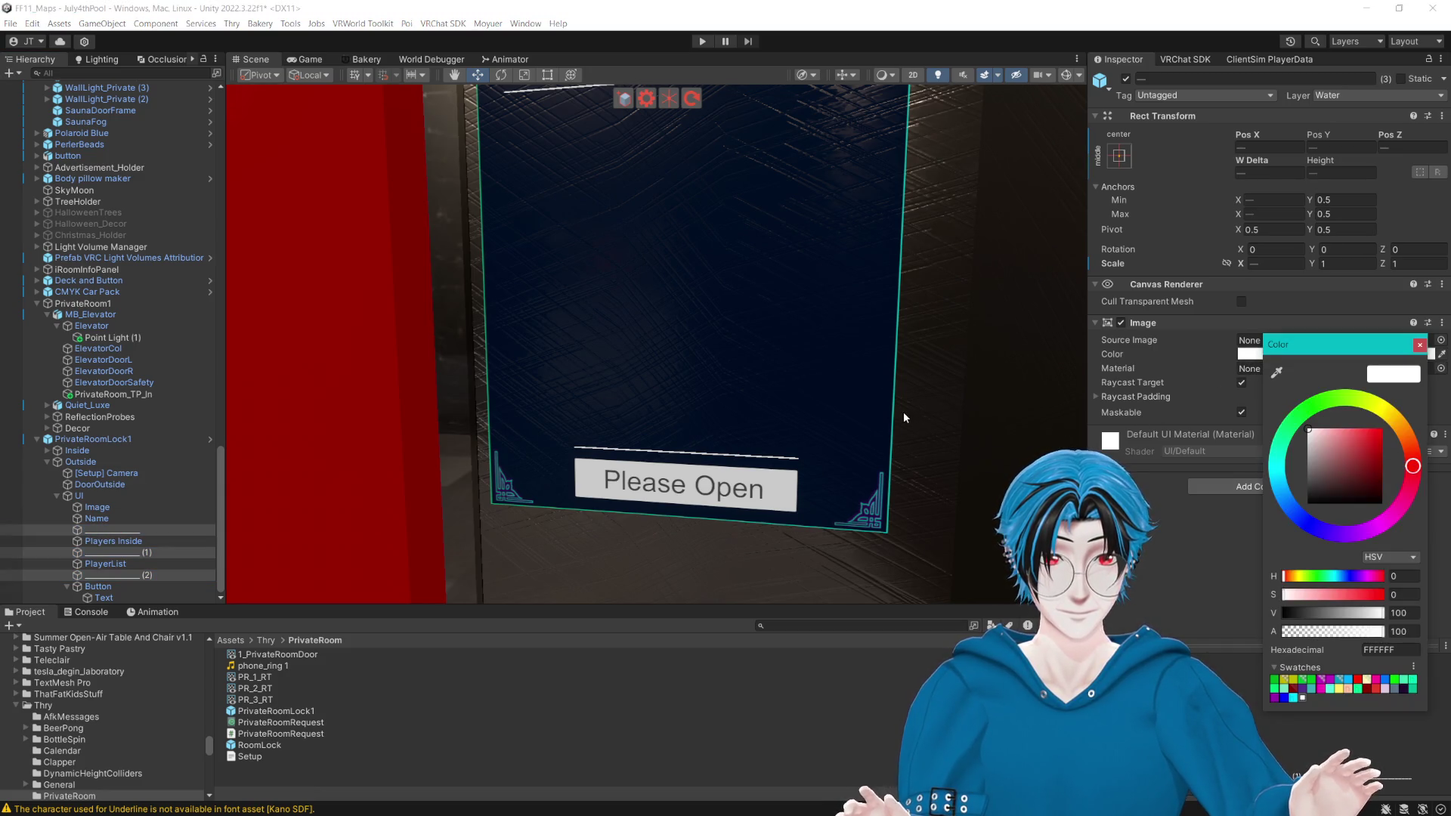
scroll(677, 373, "up", 3)
left_click_drag(811, 471, 638, 310)
scroll(638, 310, "up", 6)
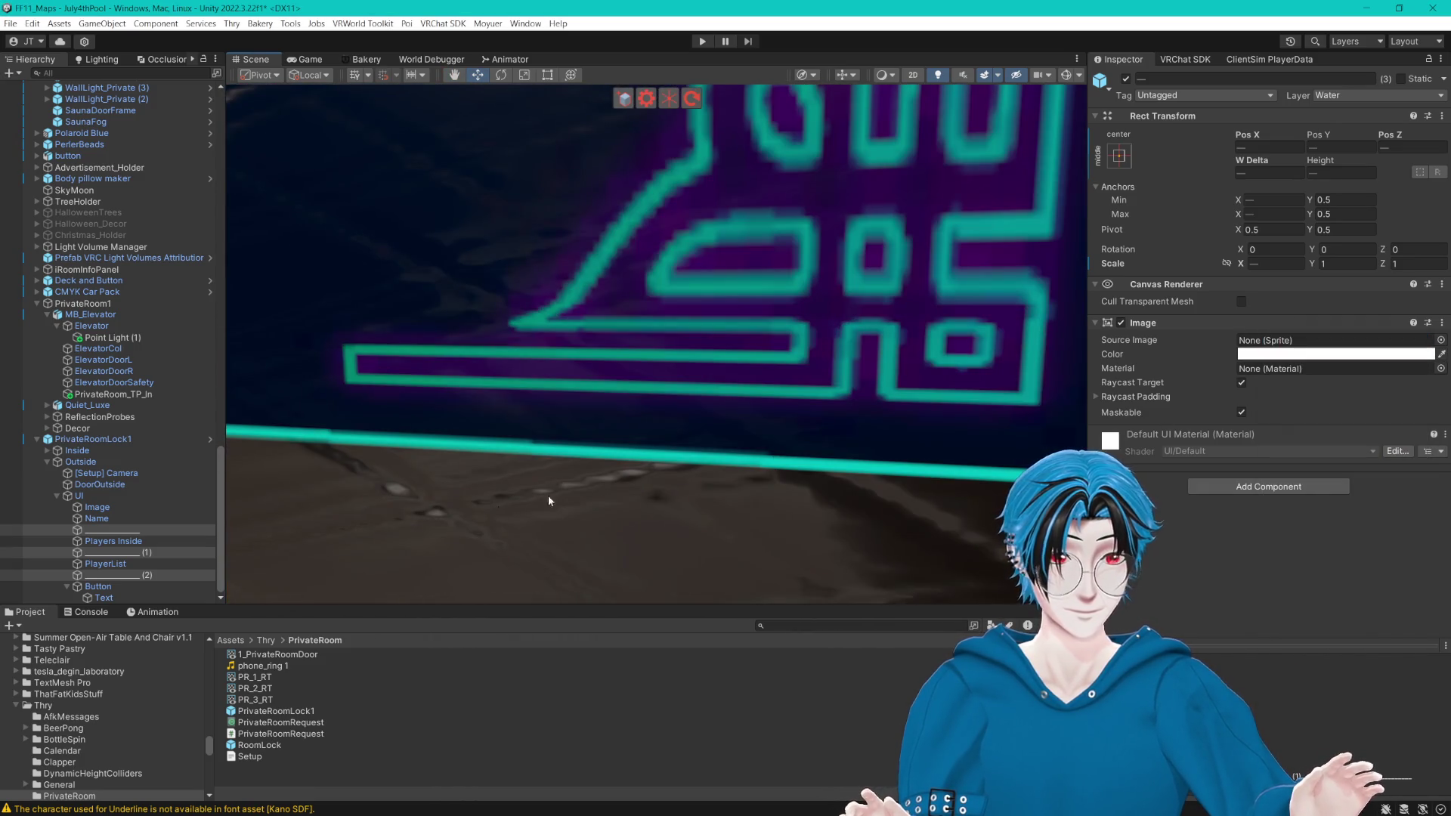
left_click(151, 575)
left_click(130, 555, "ctrl")
left_click(106, 530, "ctrl")
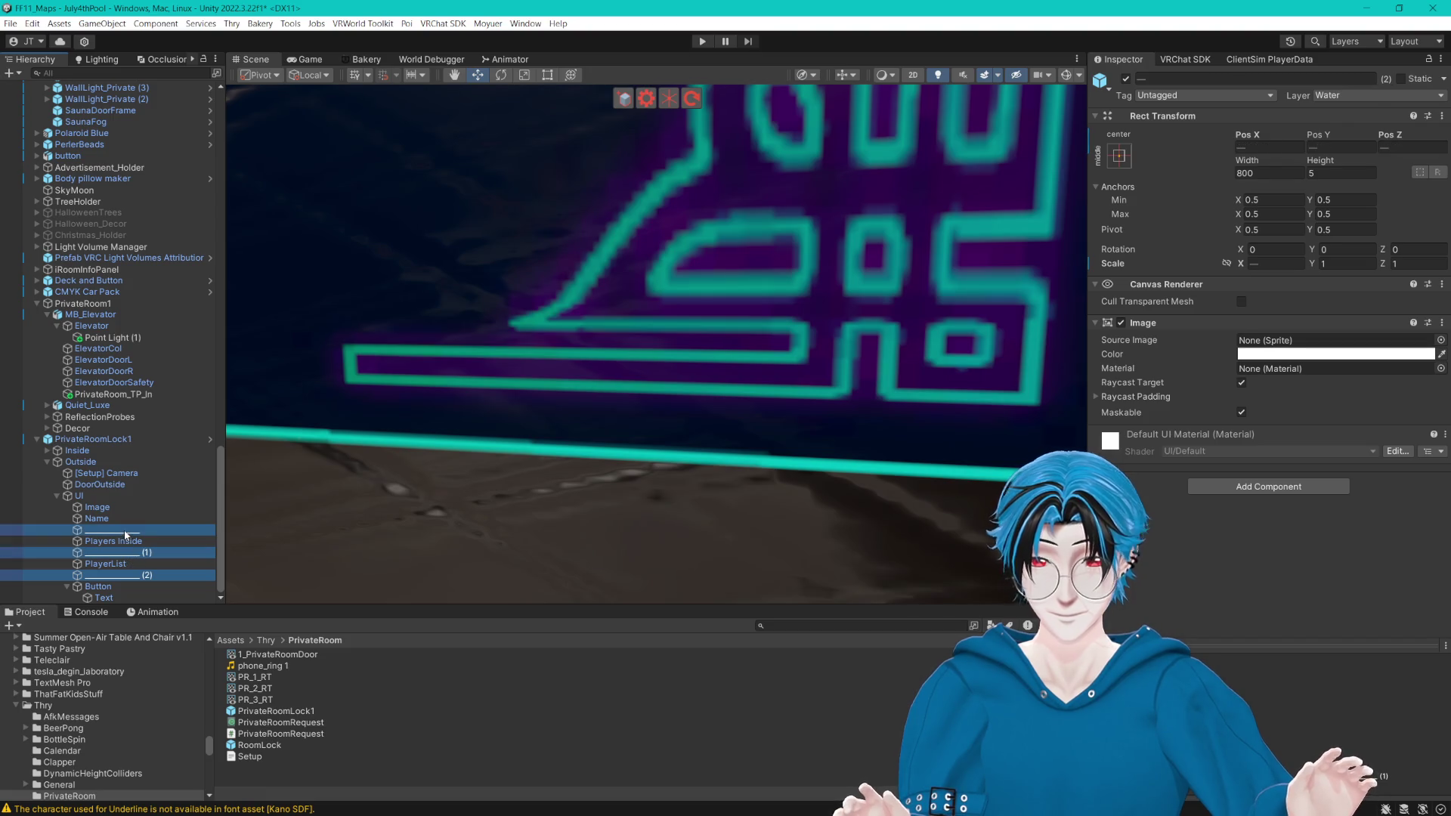
Step: Colour the three dividers cyan (00FFFC) by eyedropping the sign's teal border
left_click(1329, 353)
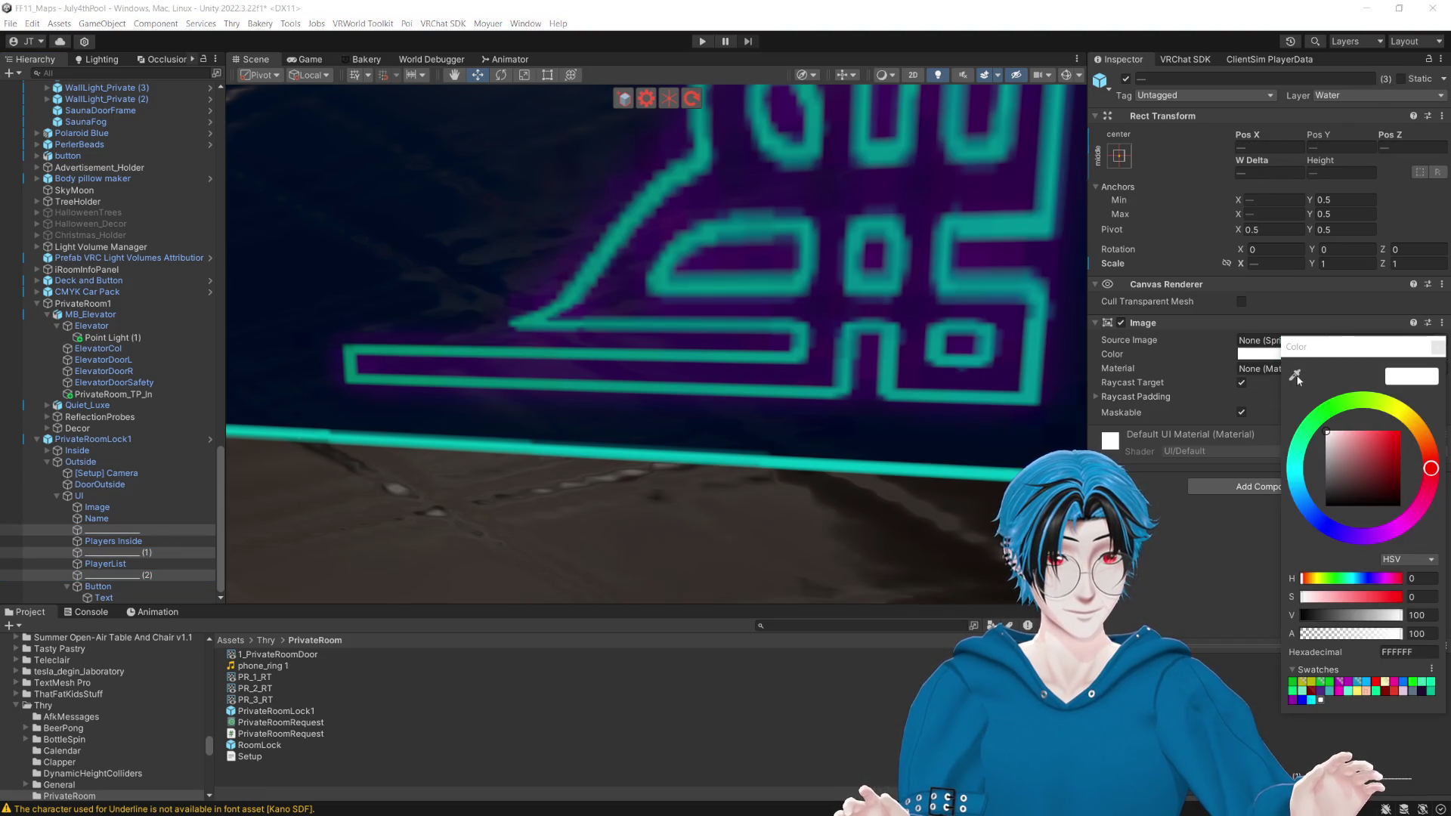
left_click(1297, 375)
left_click(875, 471)
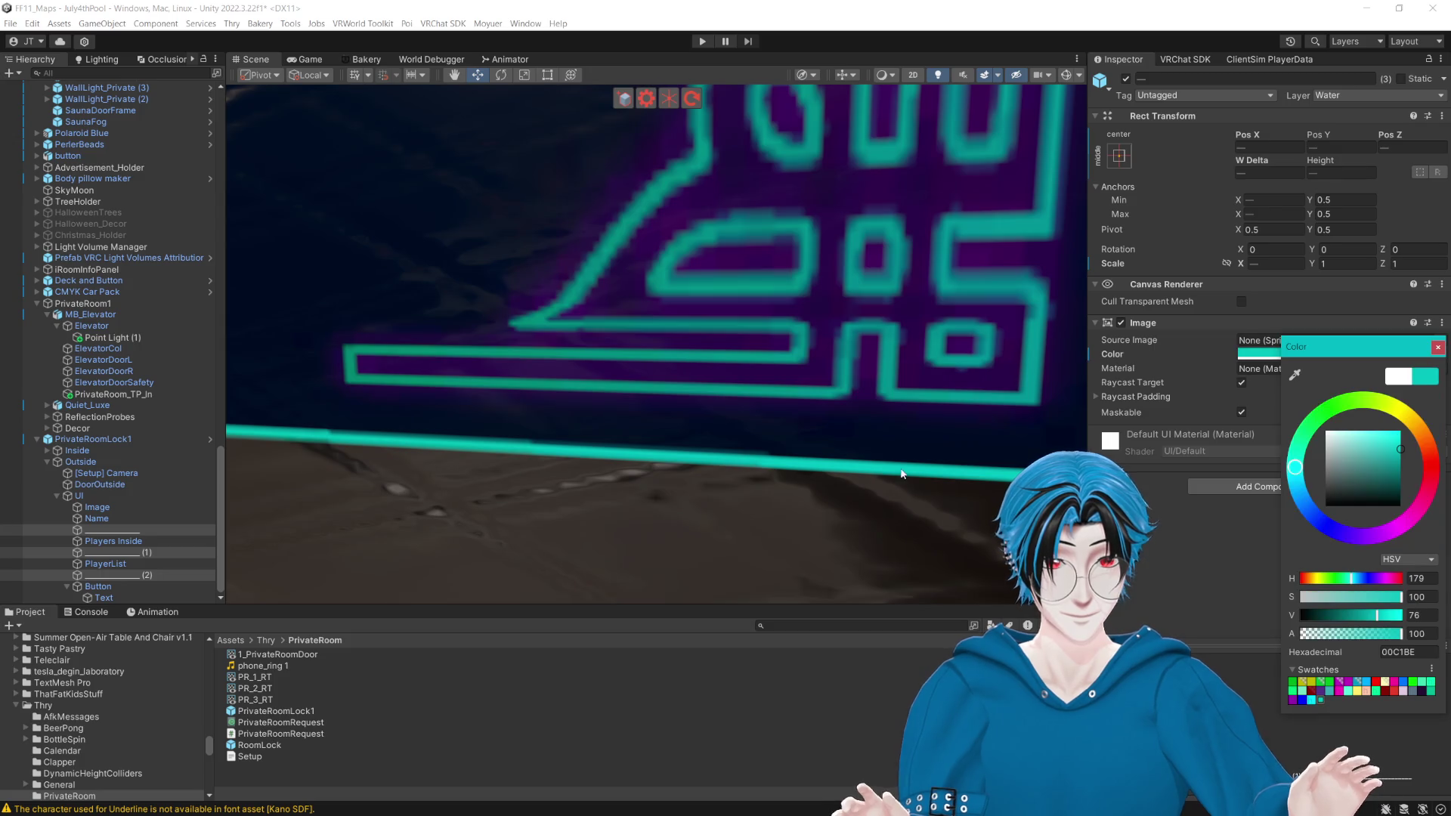
left_click(1440, 347)
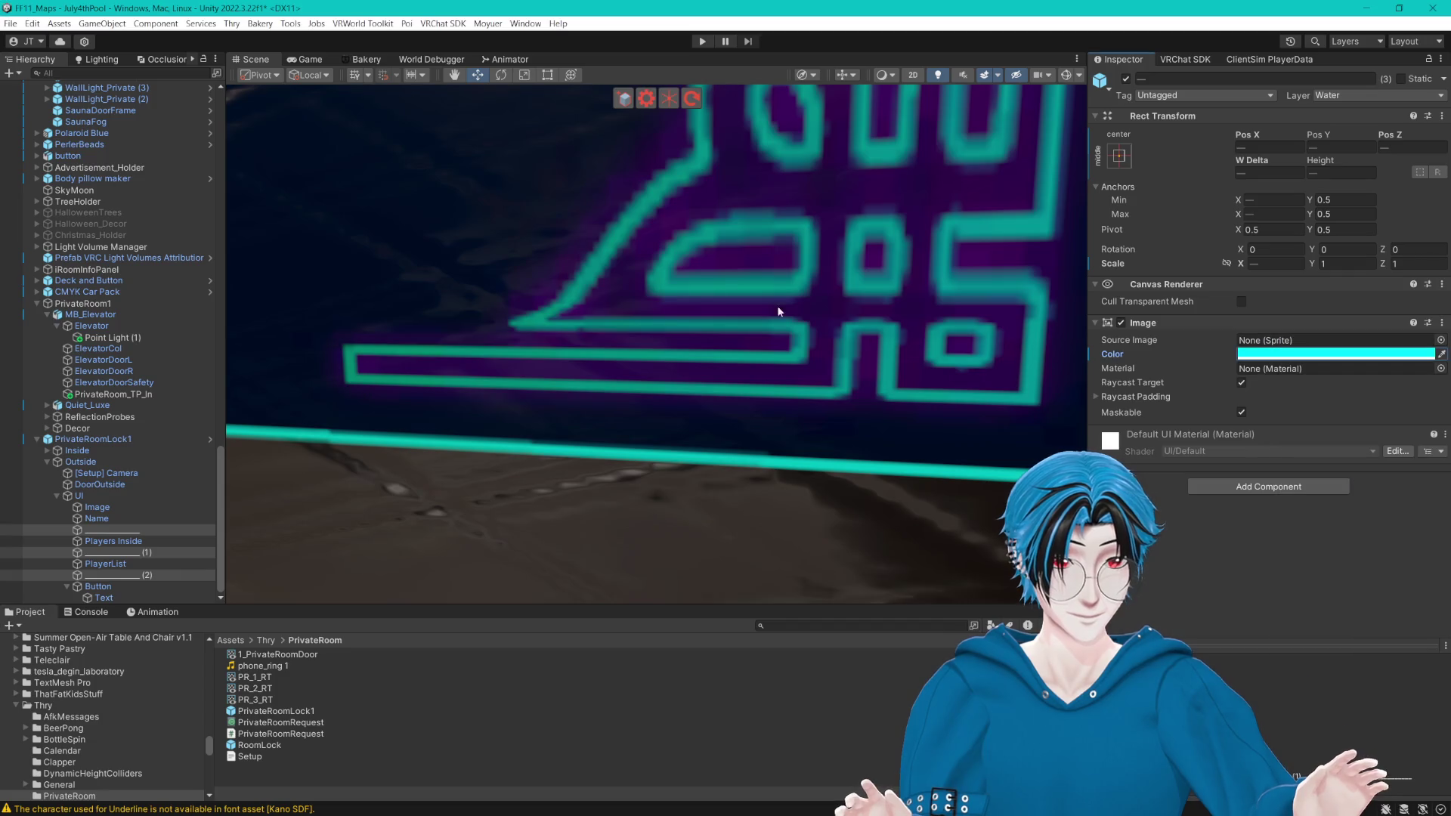
key("f")
left_click_drag(809, 299, 799, 443)
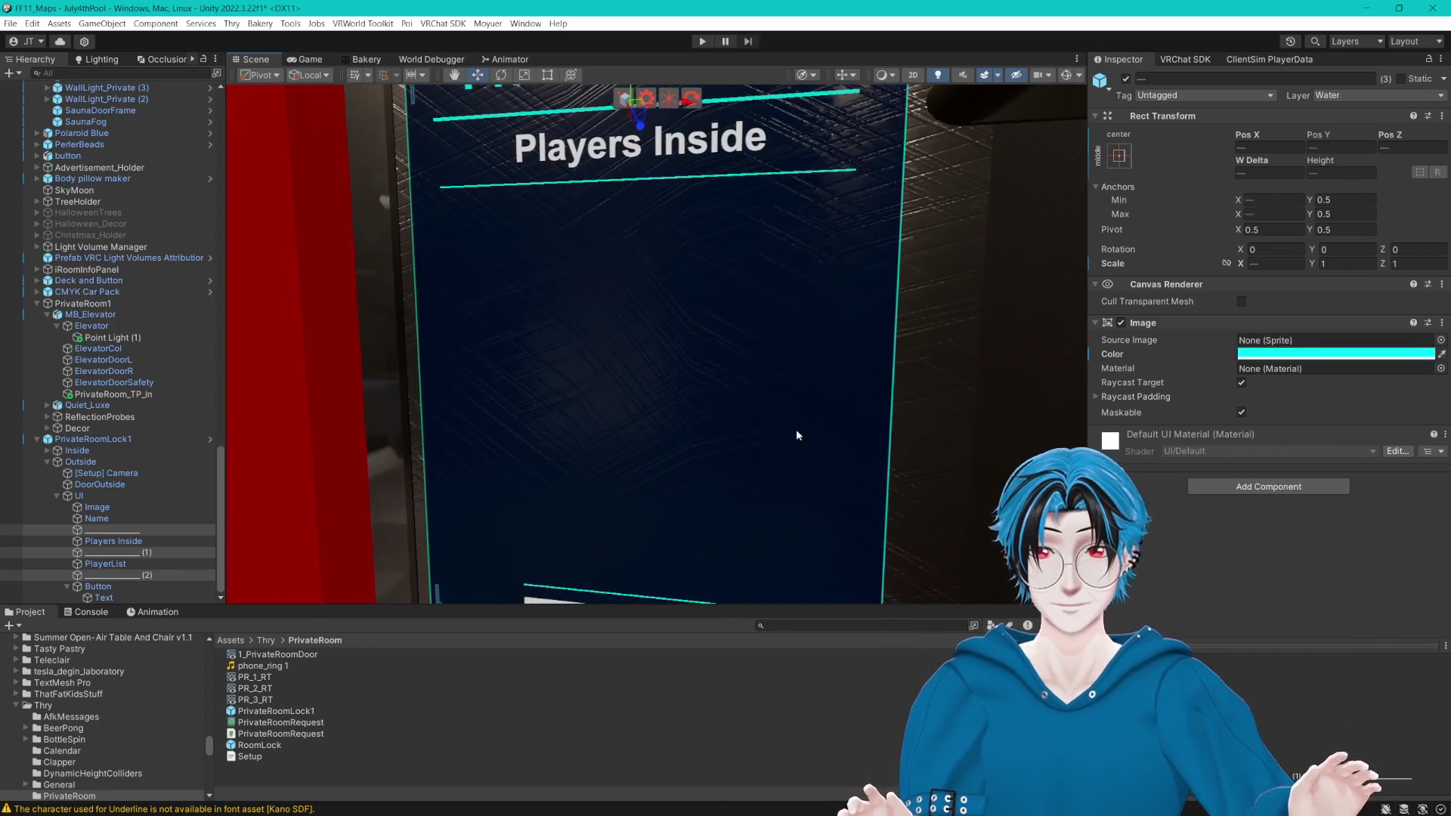
scroll(800, 443, "down", 2)
scroll(804, 375, "up", 2)
left_click_drag(785, 321, 757, 338)
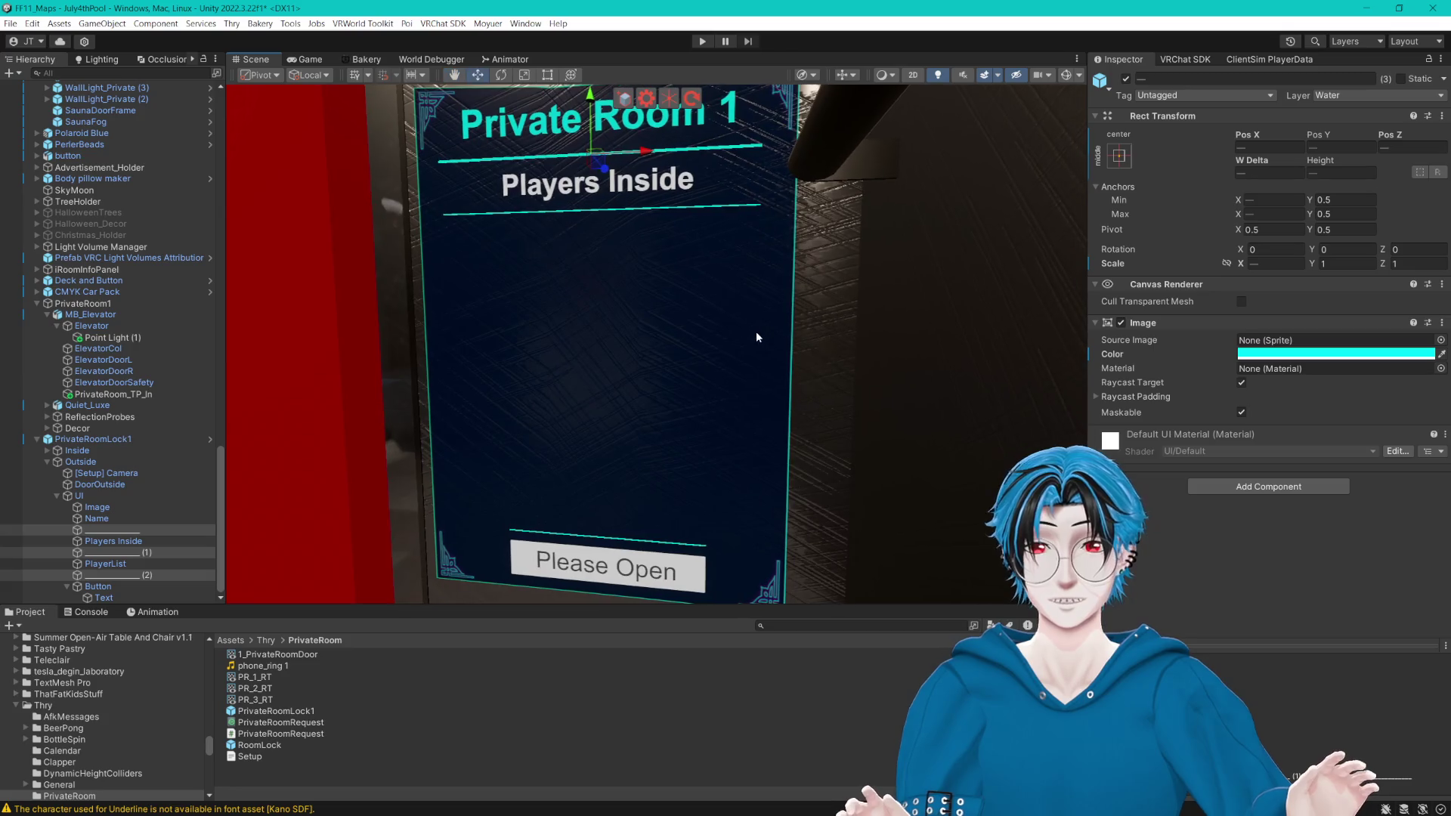
left_click(118, 518)
left_click(1274, 558)
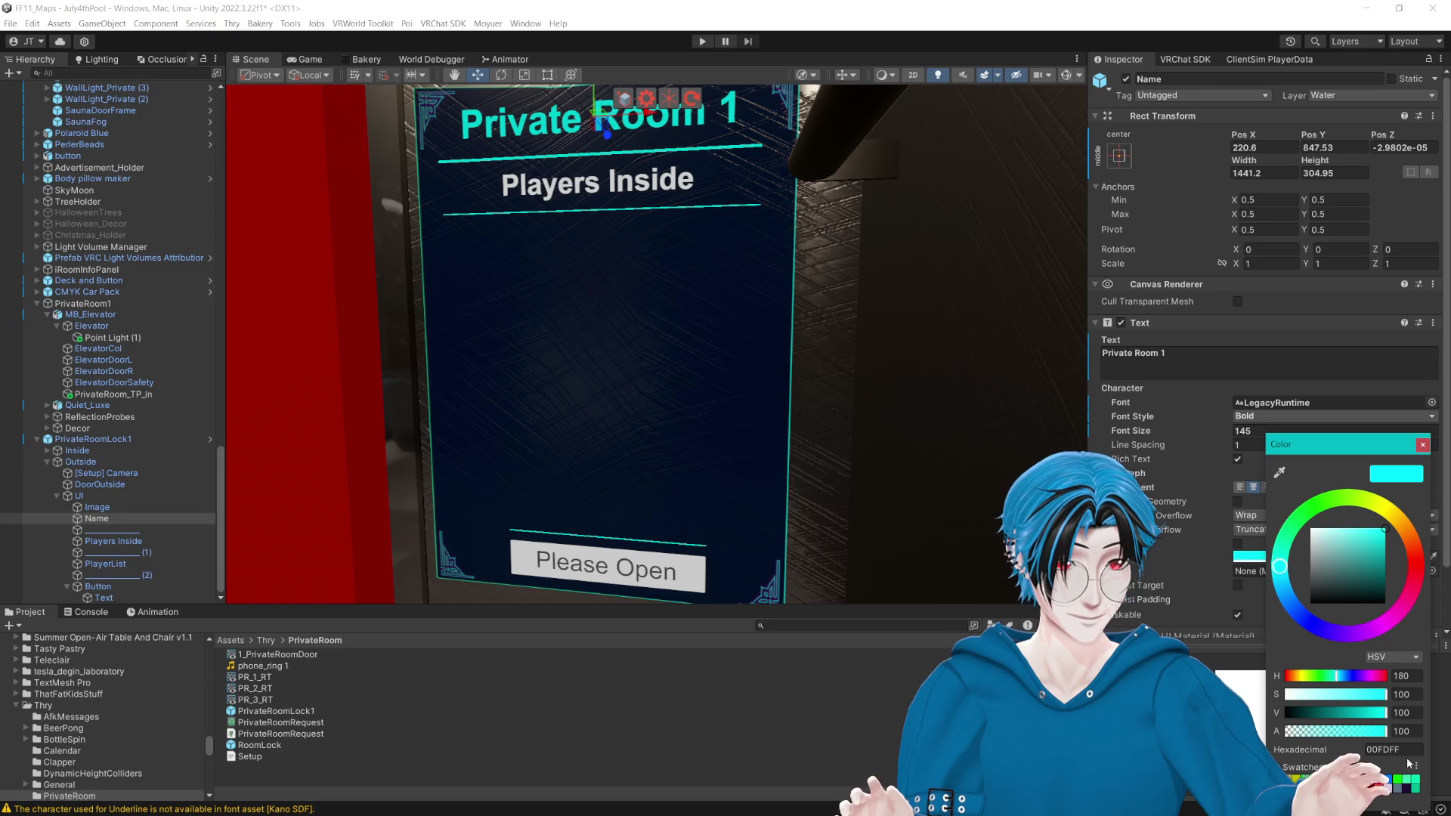
left_click(1424, 445)
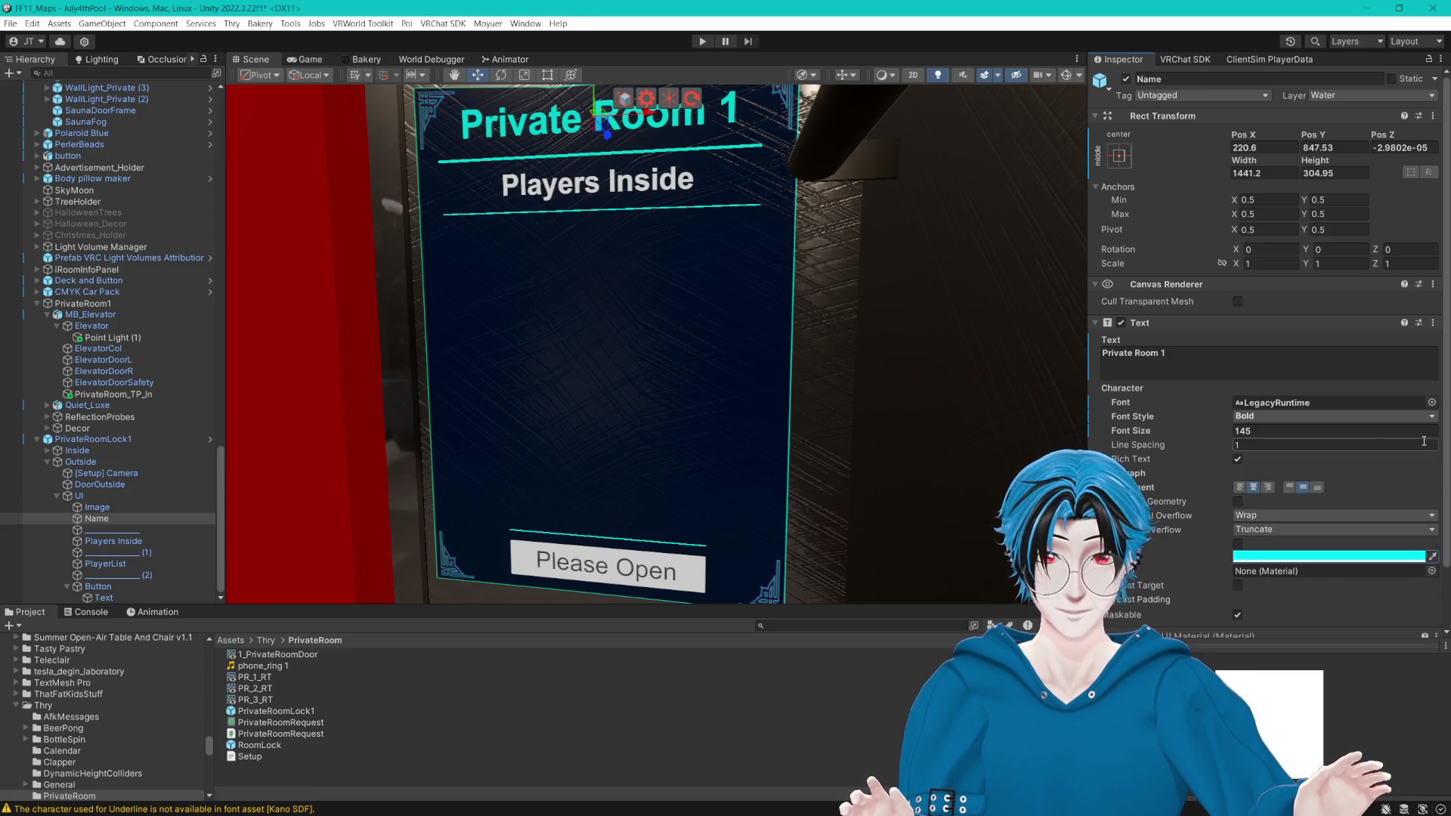
left_click_drag(819, 325, 846, 357)
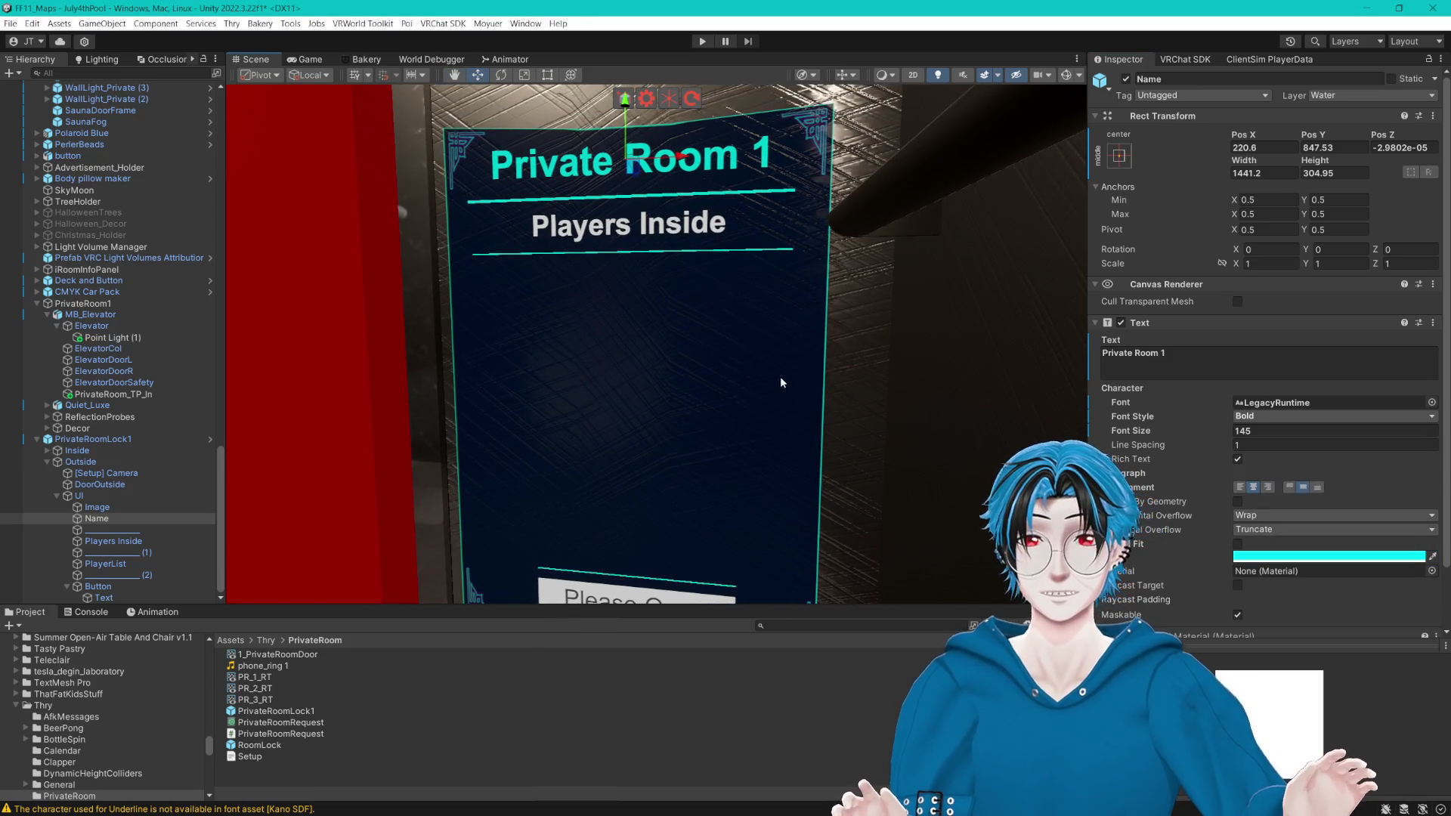
mouse_move(886, 306)
left_mouse_down()
mouse_move(956, 319)
mouse_move(937, 347)
mouse_move(883, 292)
left_mouse_up()
scroll(881, 311, "down", 5)
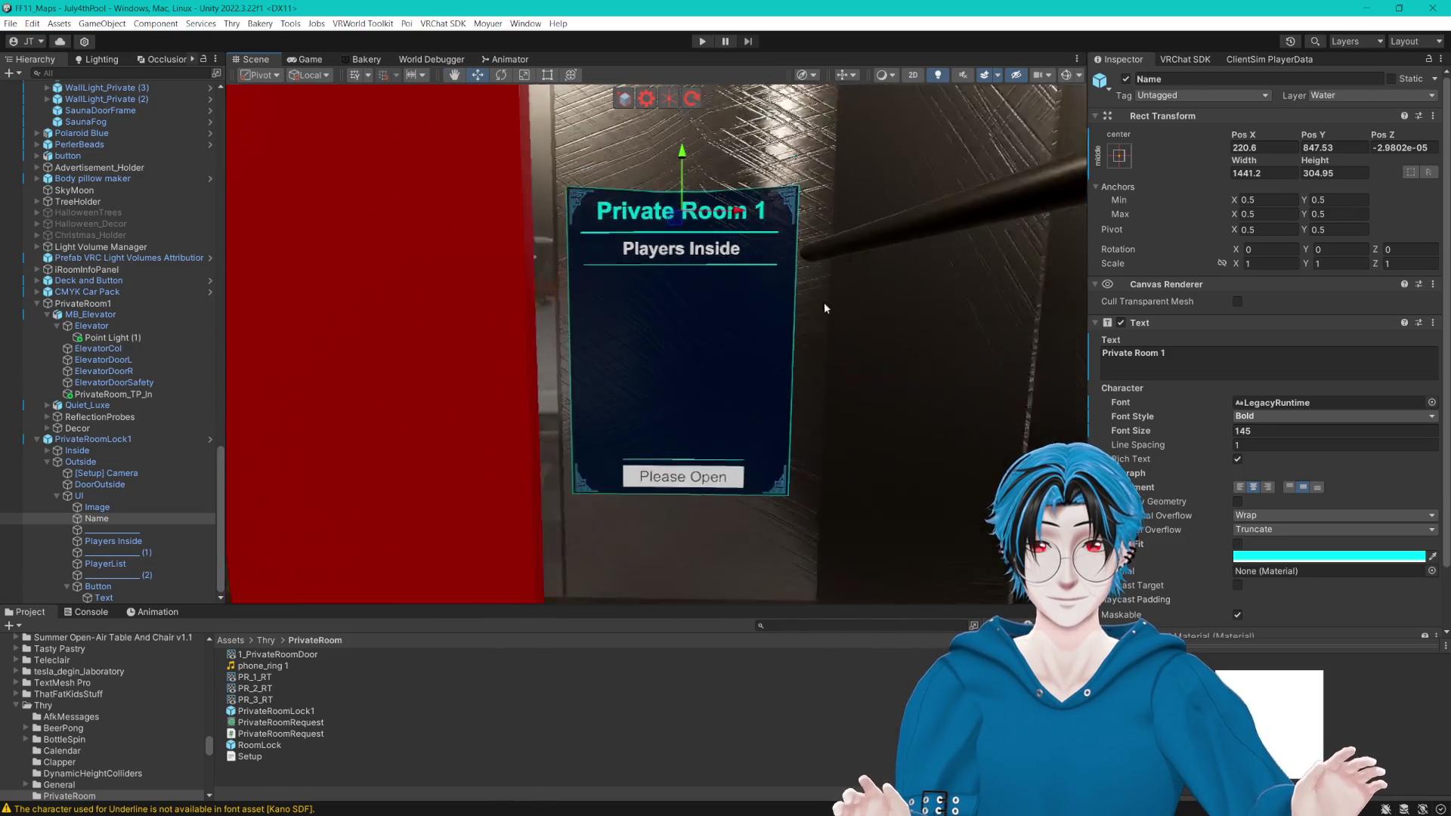
scroll(723, 333, "up", 5)
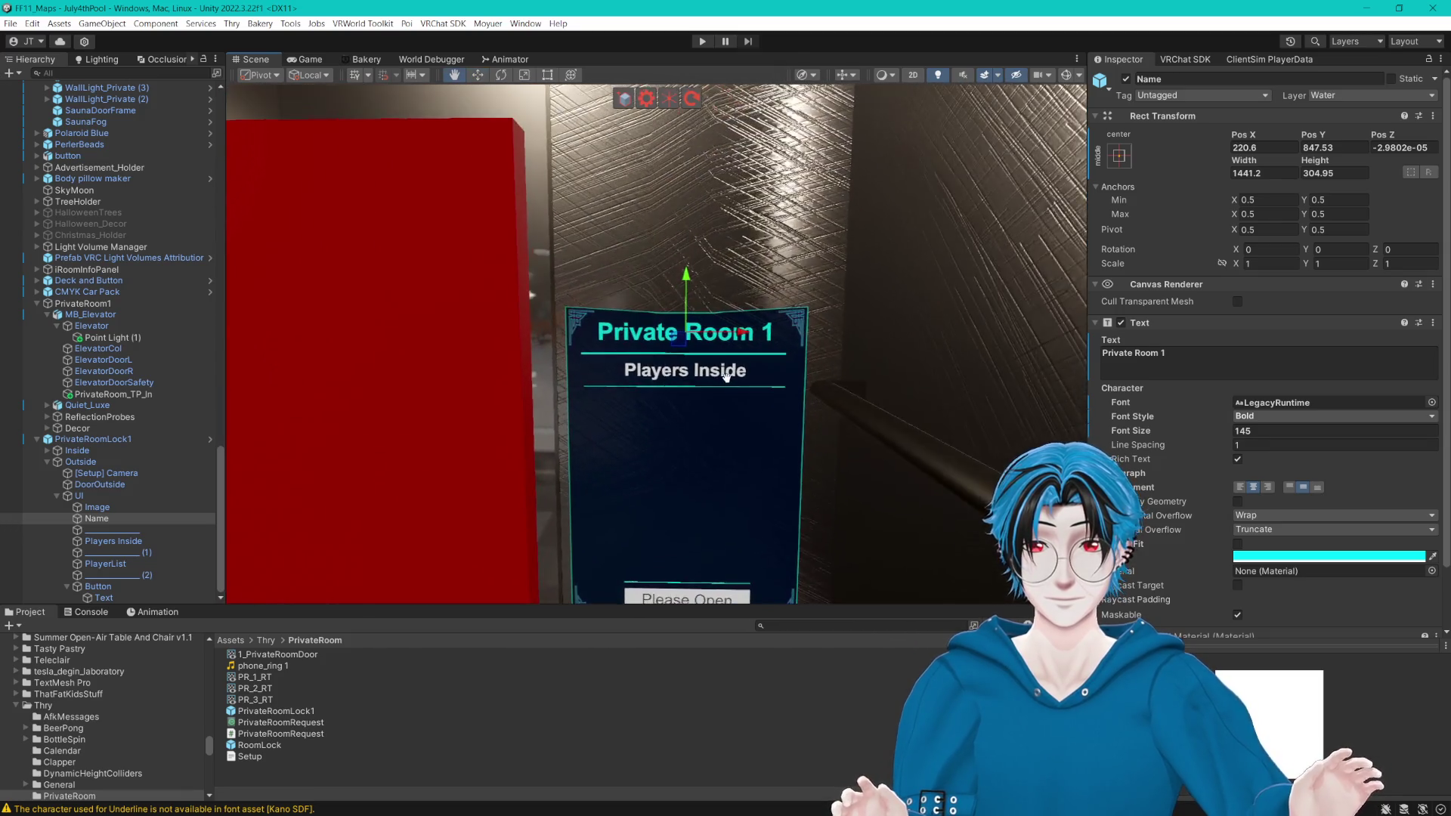
mouse_move(794, 310)
left_mouse_down()
mouse_move(799, 269)
mouse_move(730, 296)
left_mouse_up()
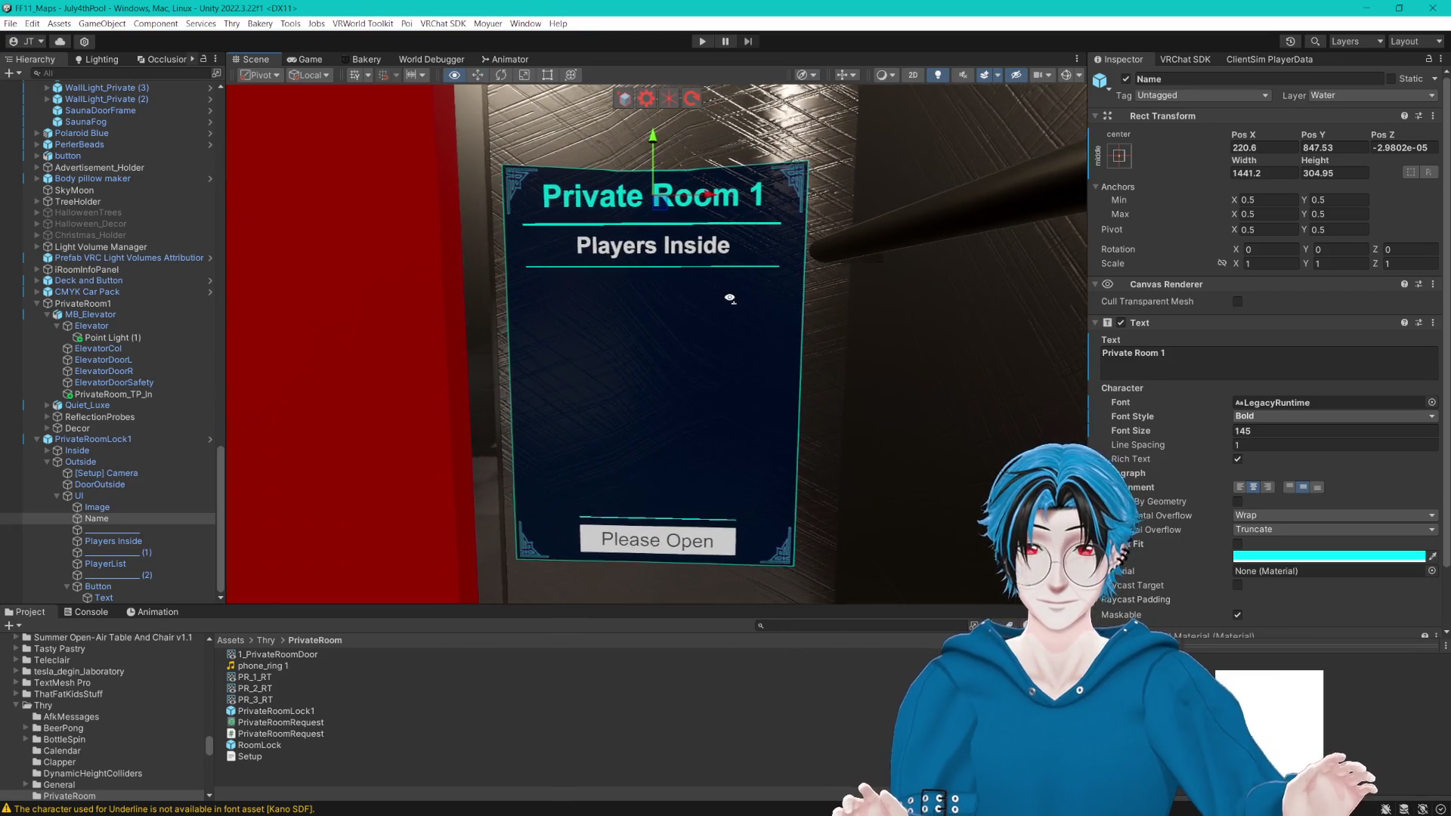
scroll(731, 297, "up", 2)
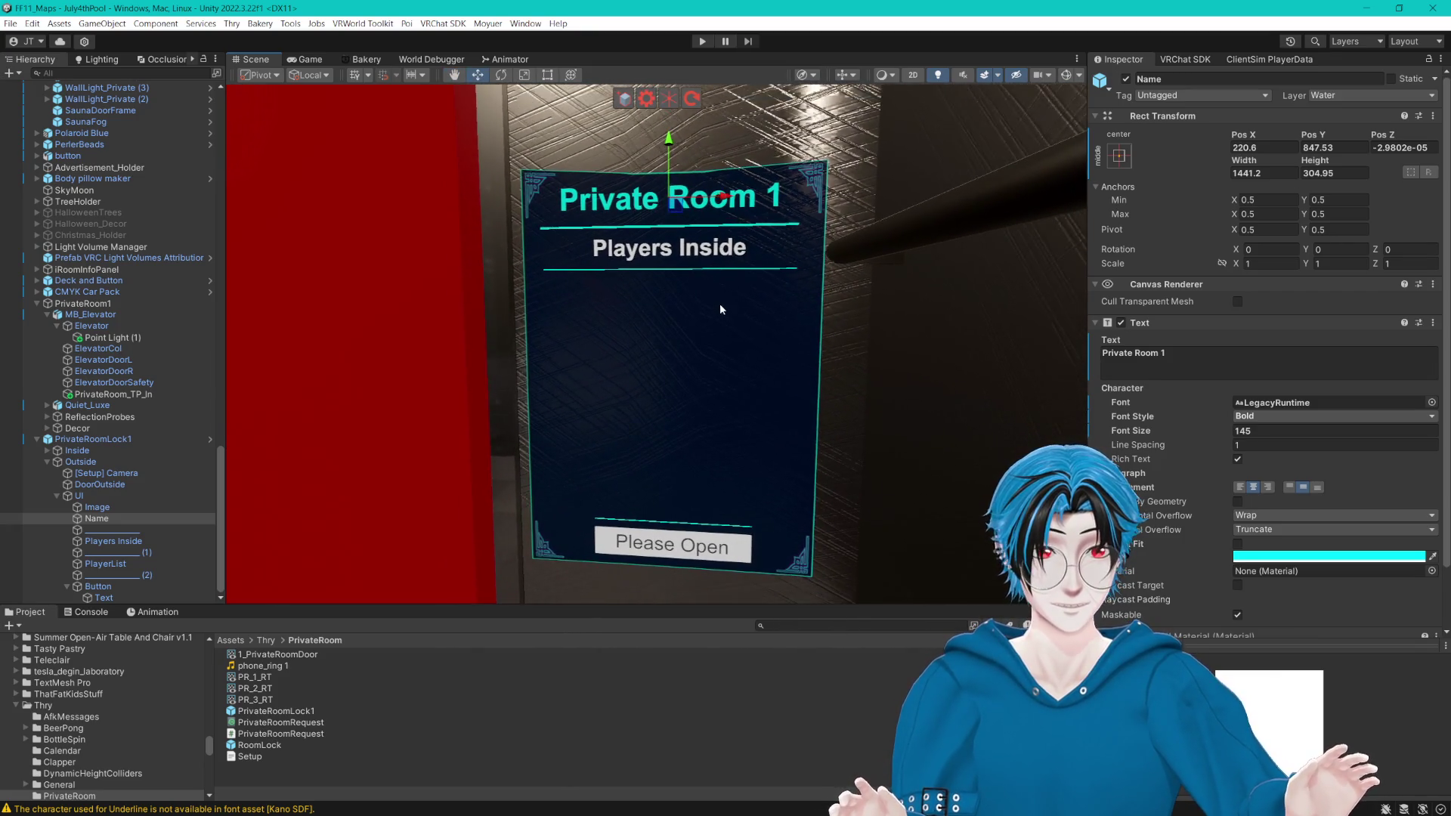
left_click_drag(719, 304, 713, 288)
key("w")
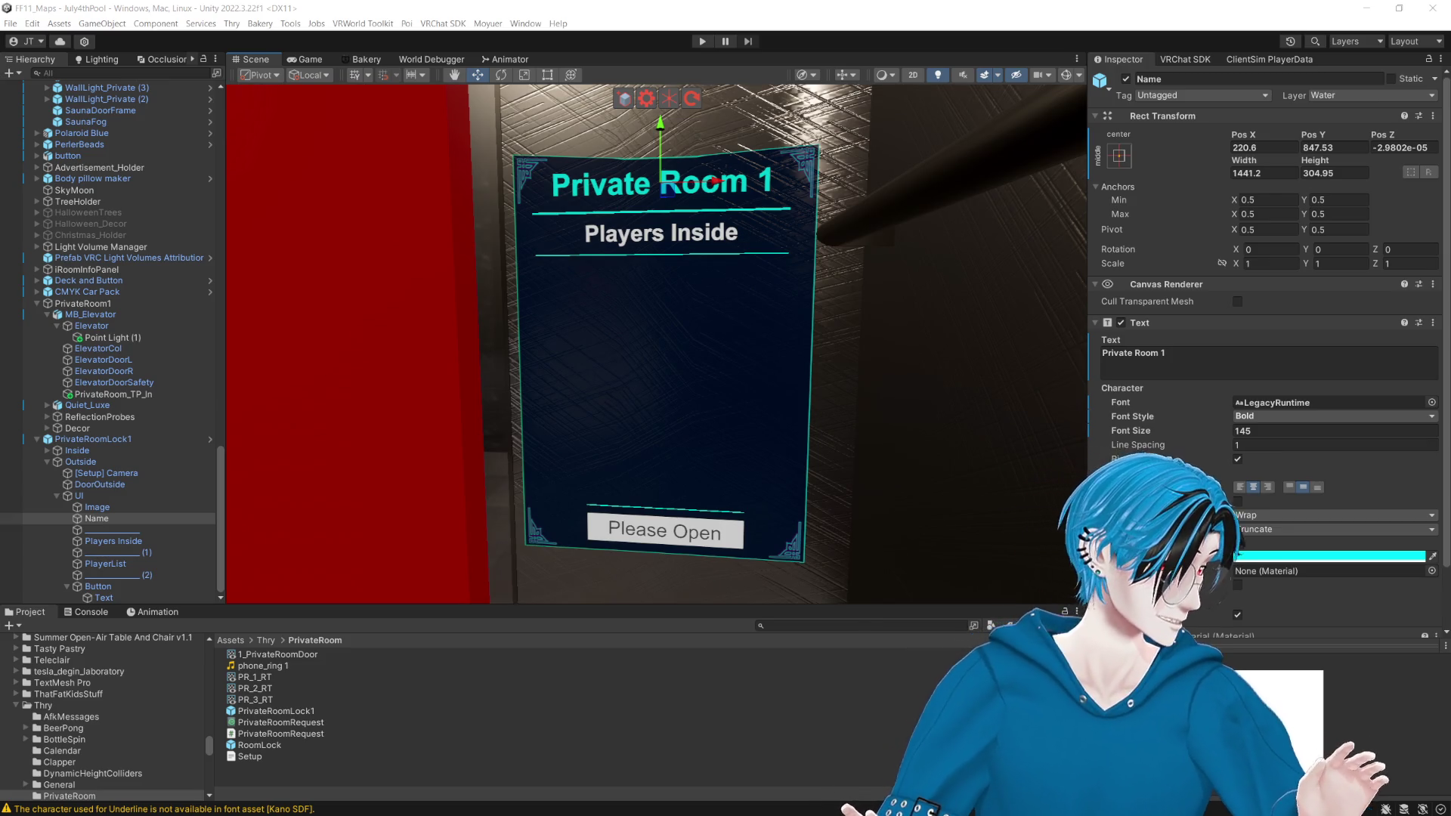
left_click(909, 5)
mouse_move(905, 226)
left_mouse_down()
mouse_move(869, 238)
mouse_move(930, 301)
mouse_move(794, 333)
mouse_move(829, 263)
left_mouse_up()
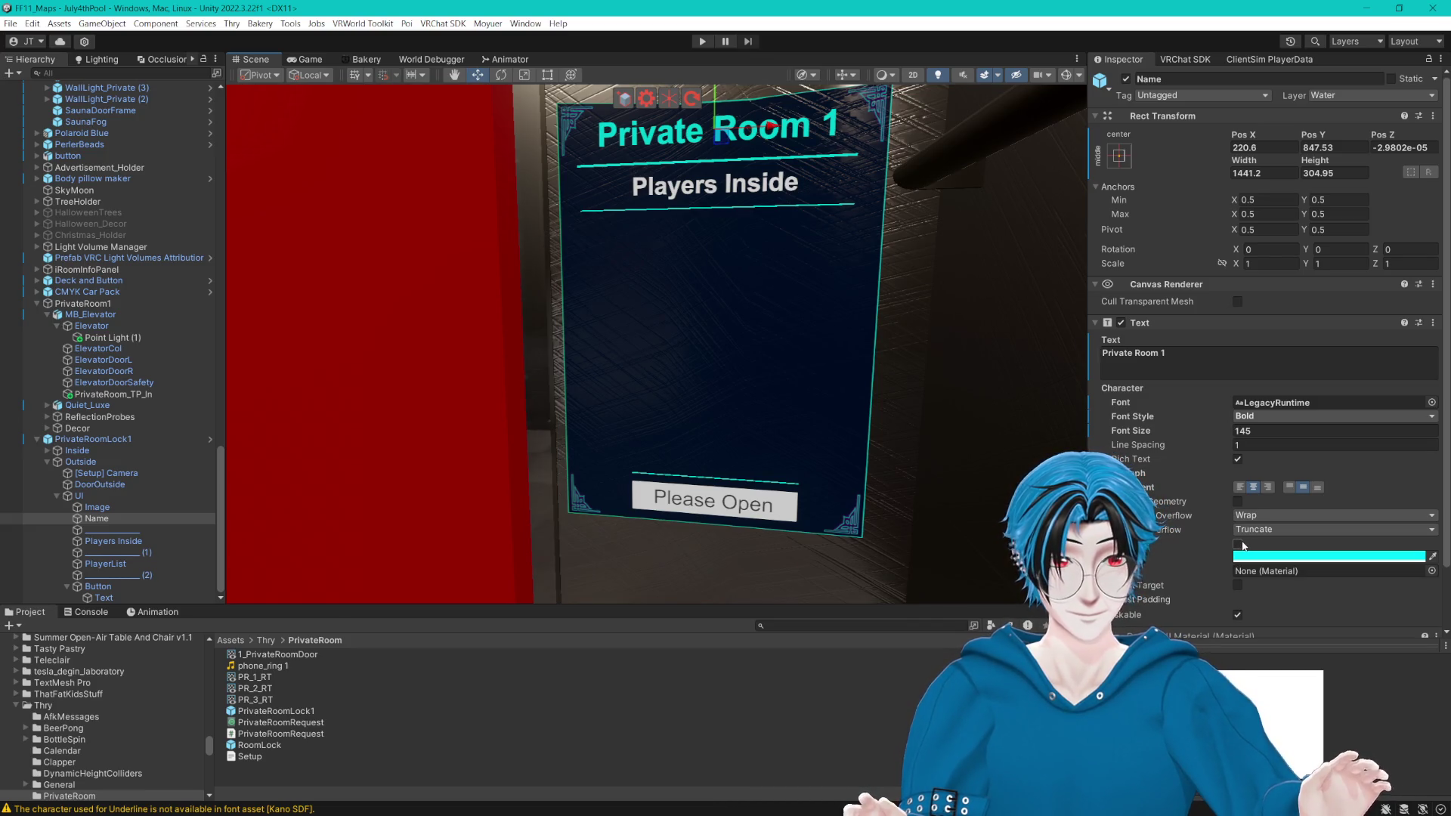
left_click(99, 598)
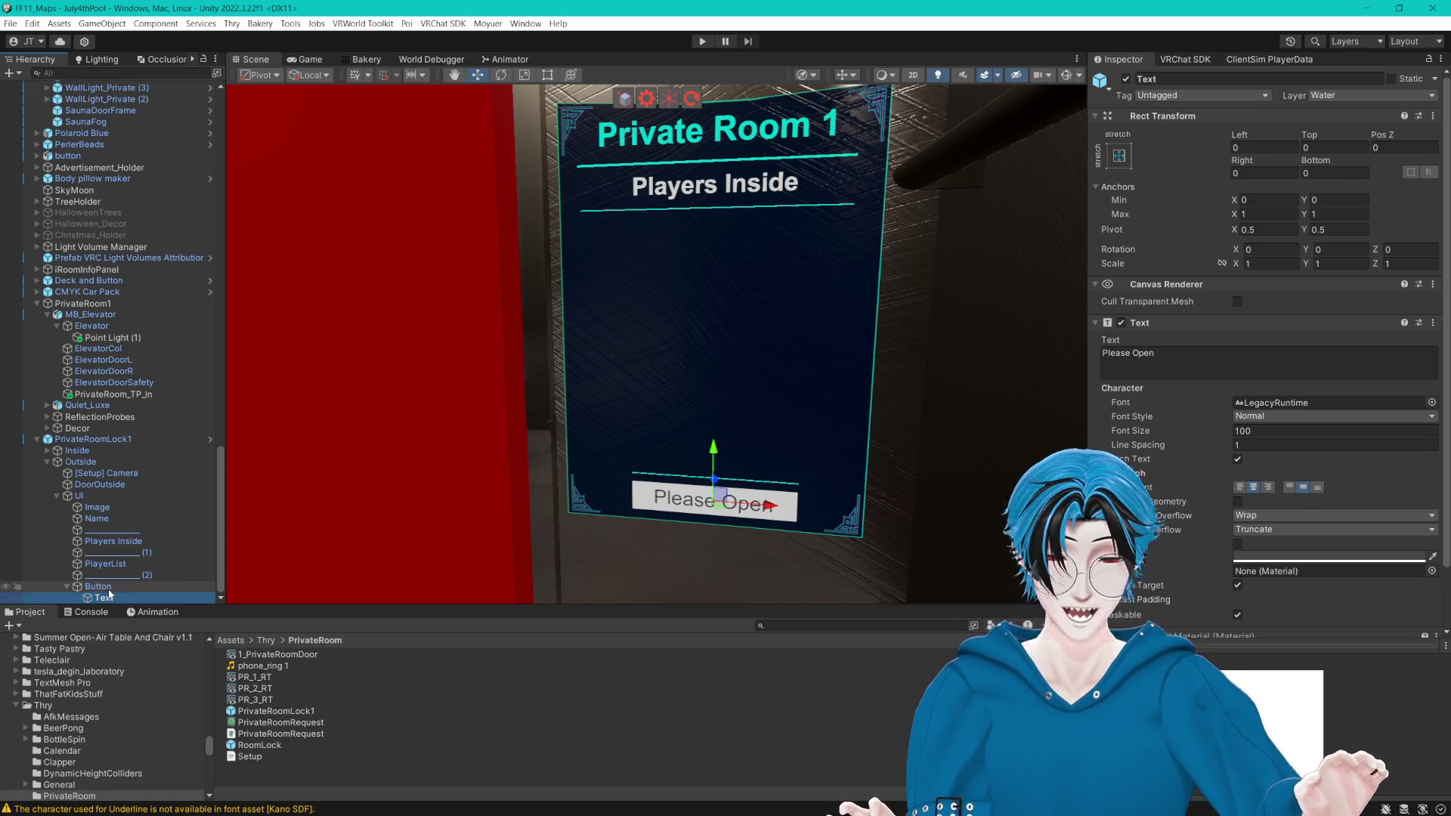
Step: Replace the button label 'Please Open' with 'Request Entry', fixing the 'Aceess' typo along the way
left_click(117, 592)
left_click(117, 598)
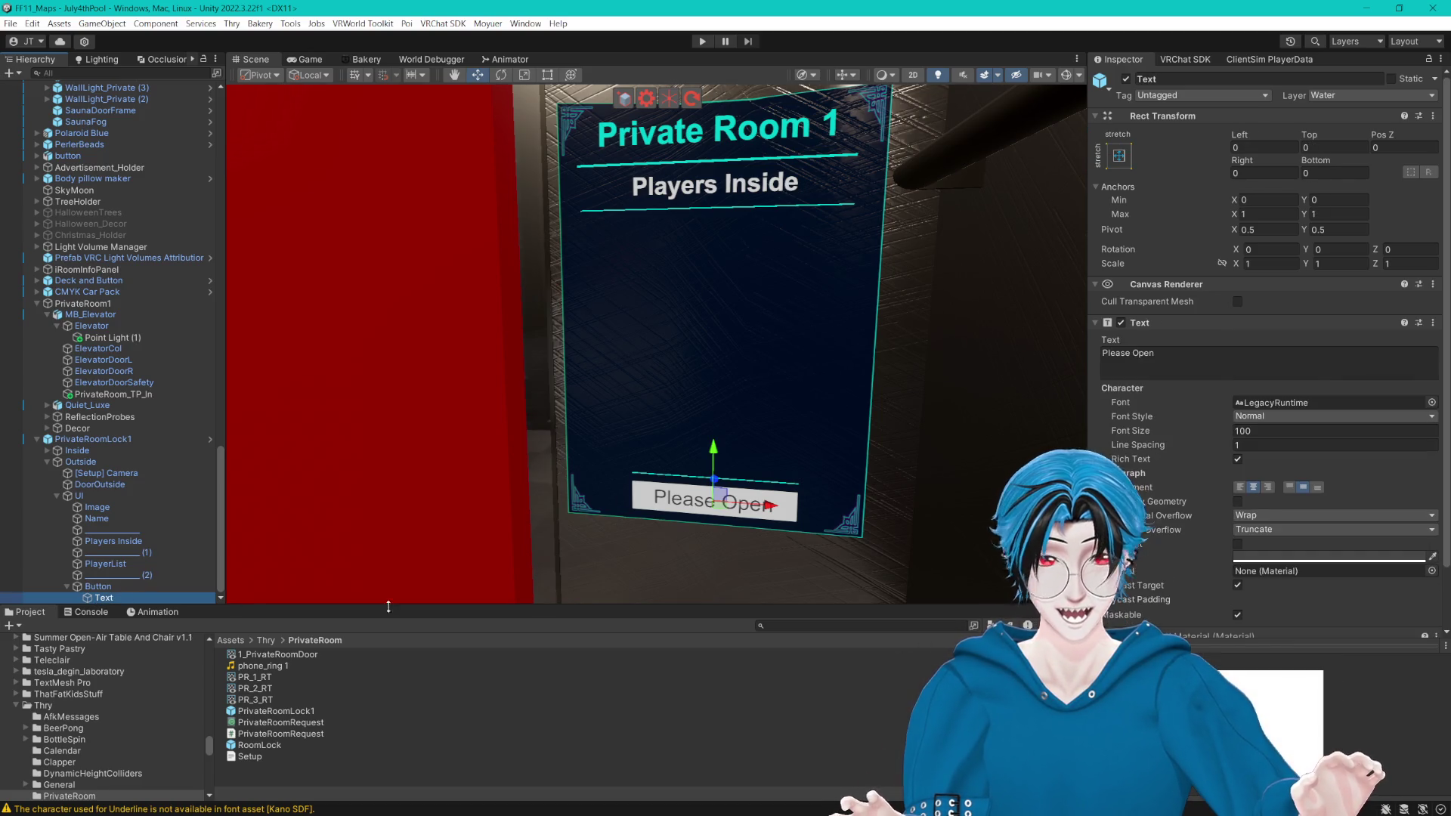
left_click(1226, 361)
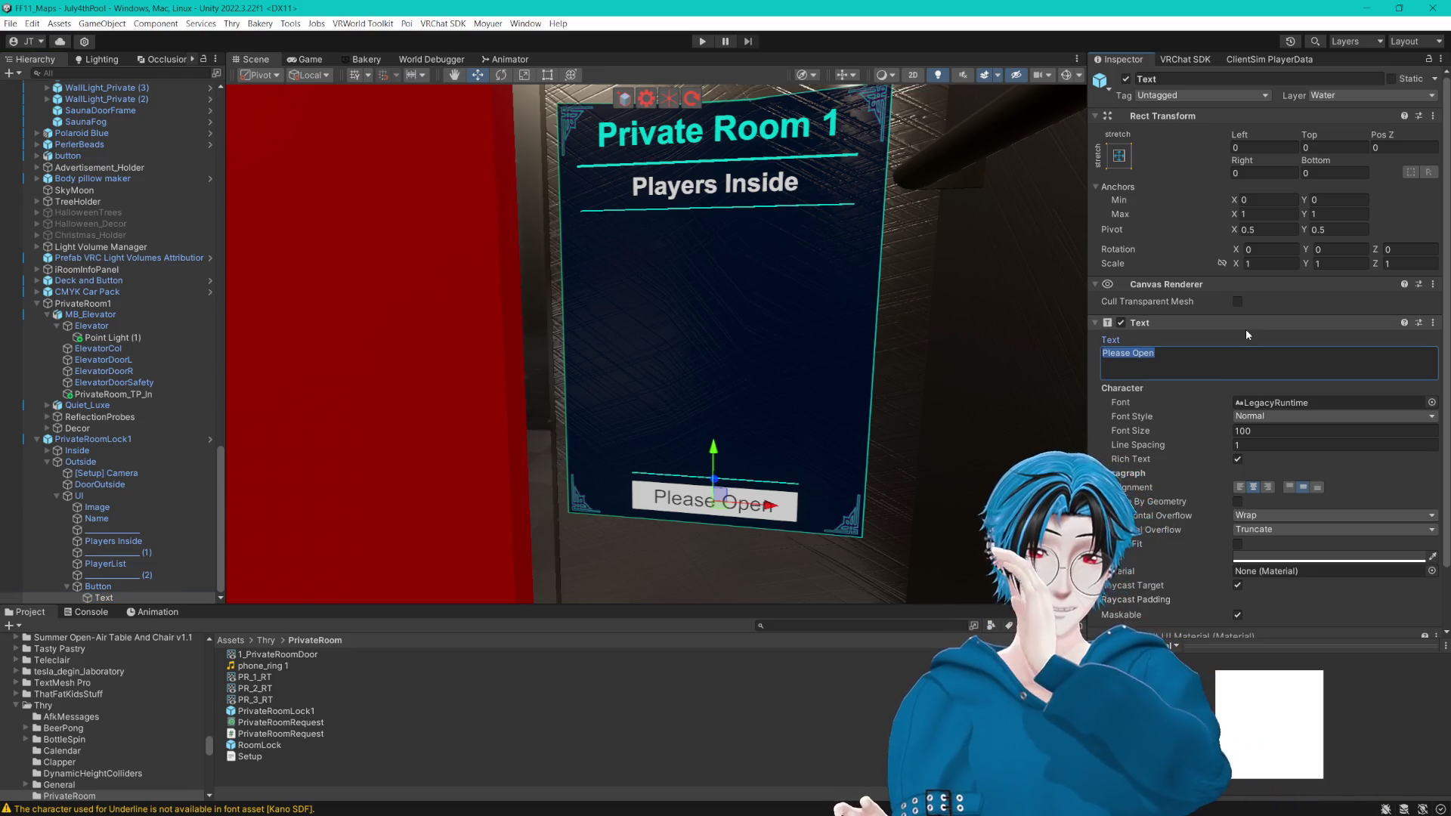
type("Request")
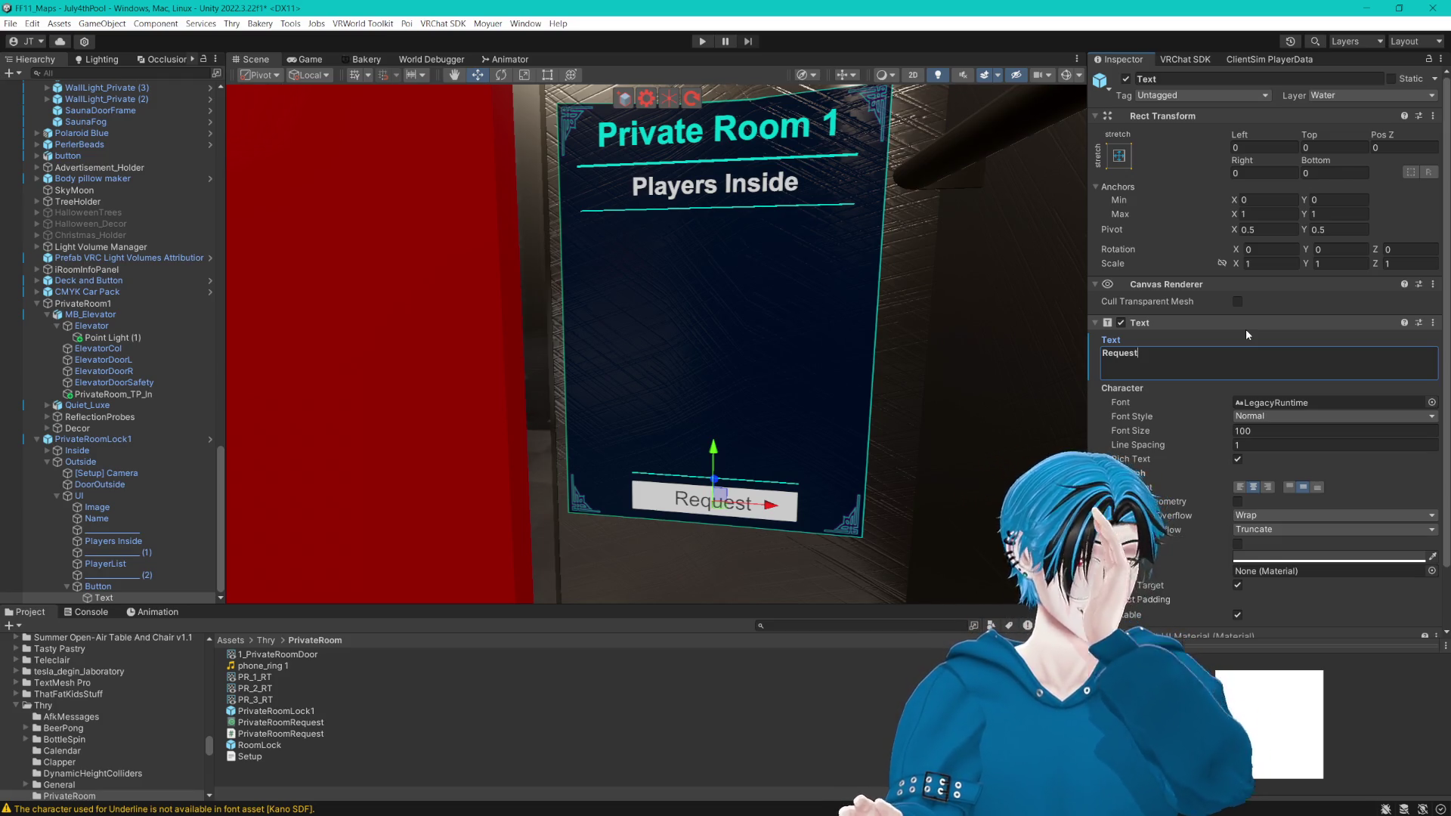
type(" Ace")
type("ess")
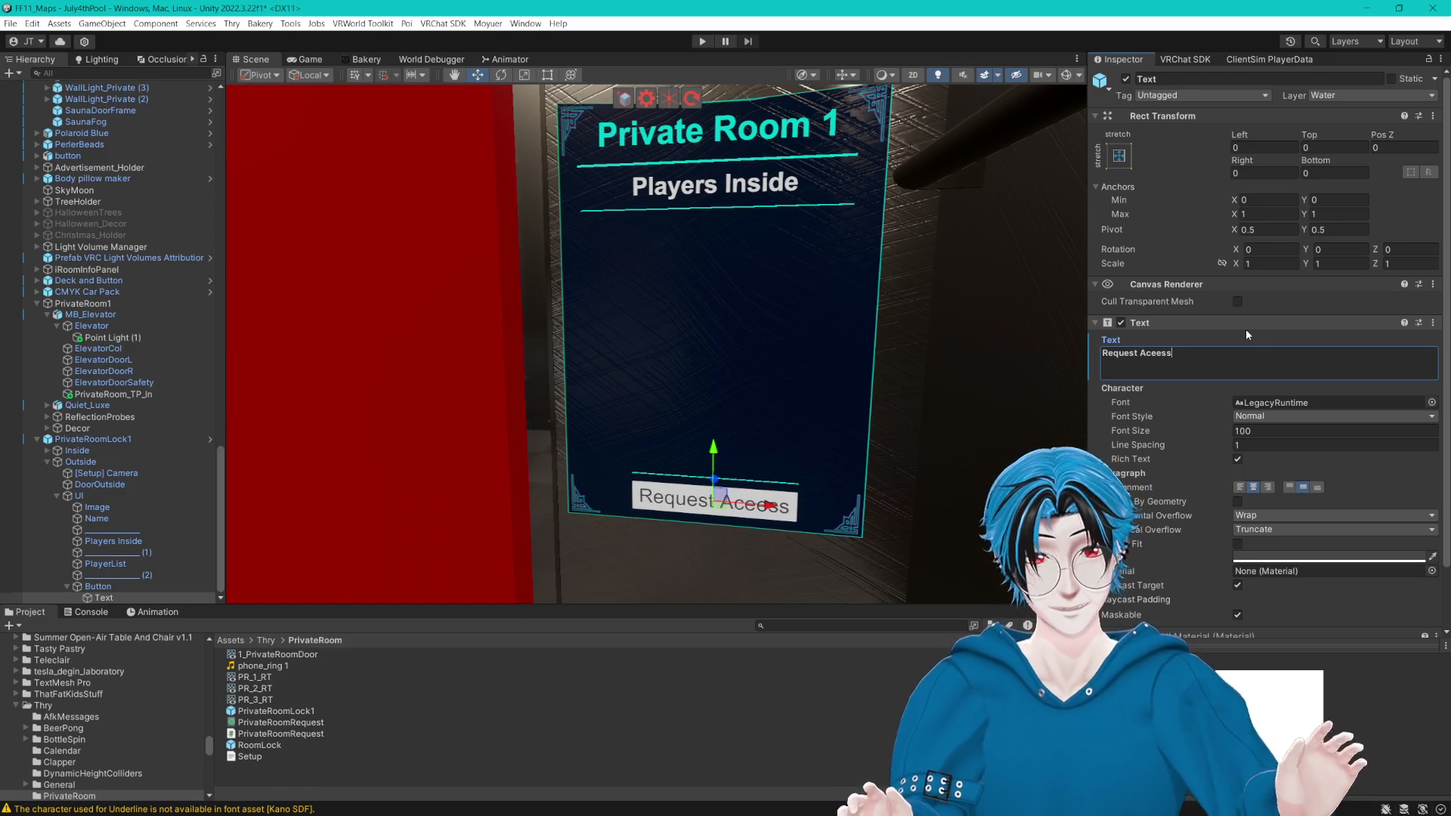
key("BackSpace")
key("BackSpace")
key("BackSpace")
type("ss")
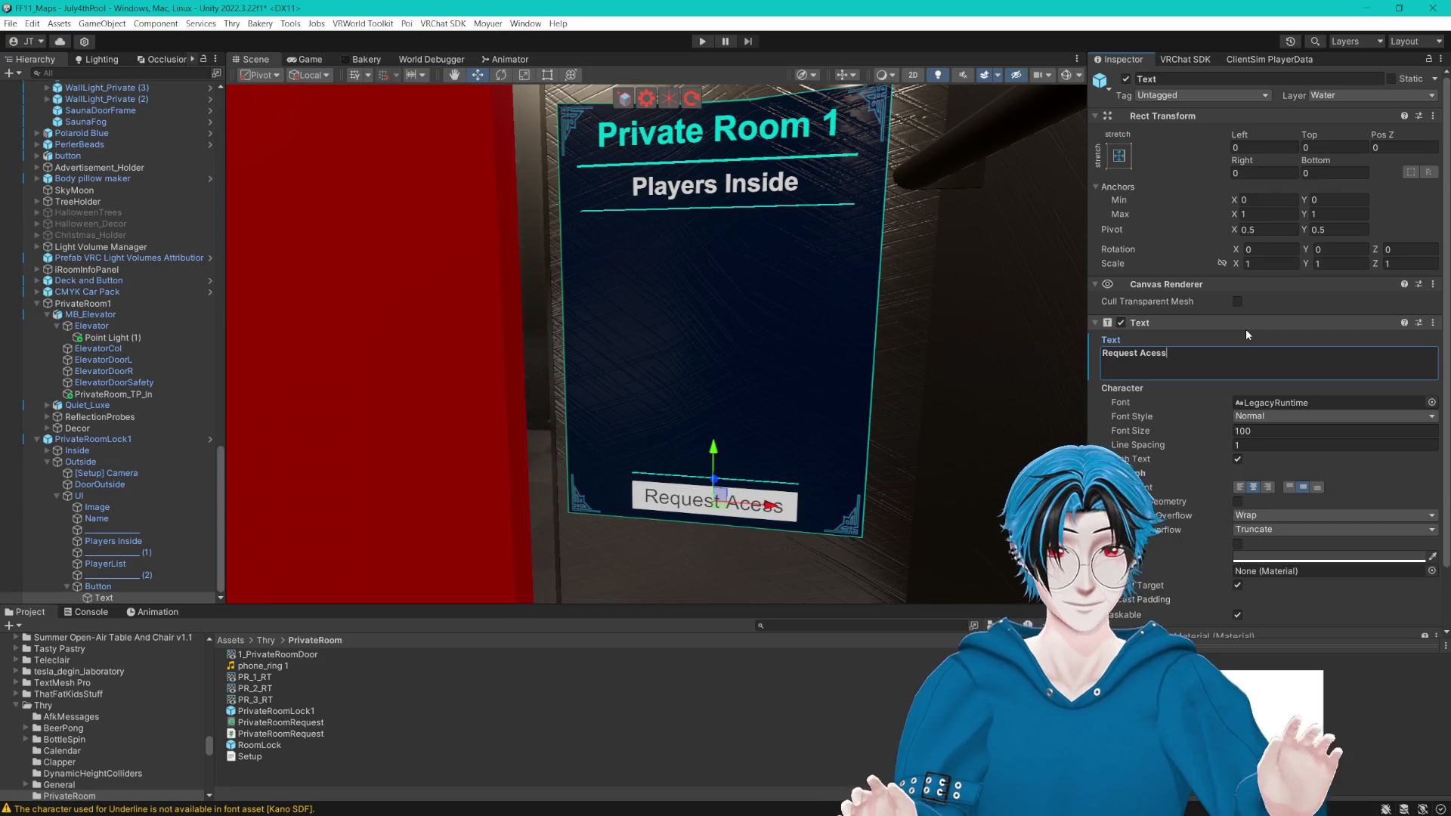
key("Left")
key("Left")
key("Left")
type("c")
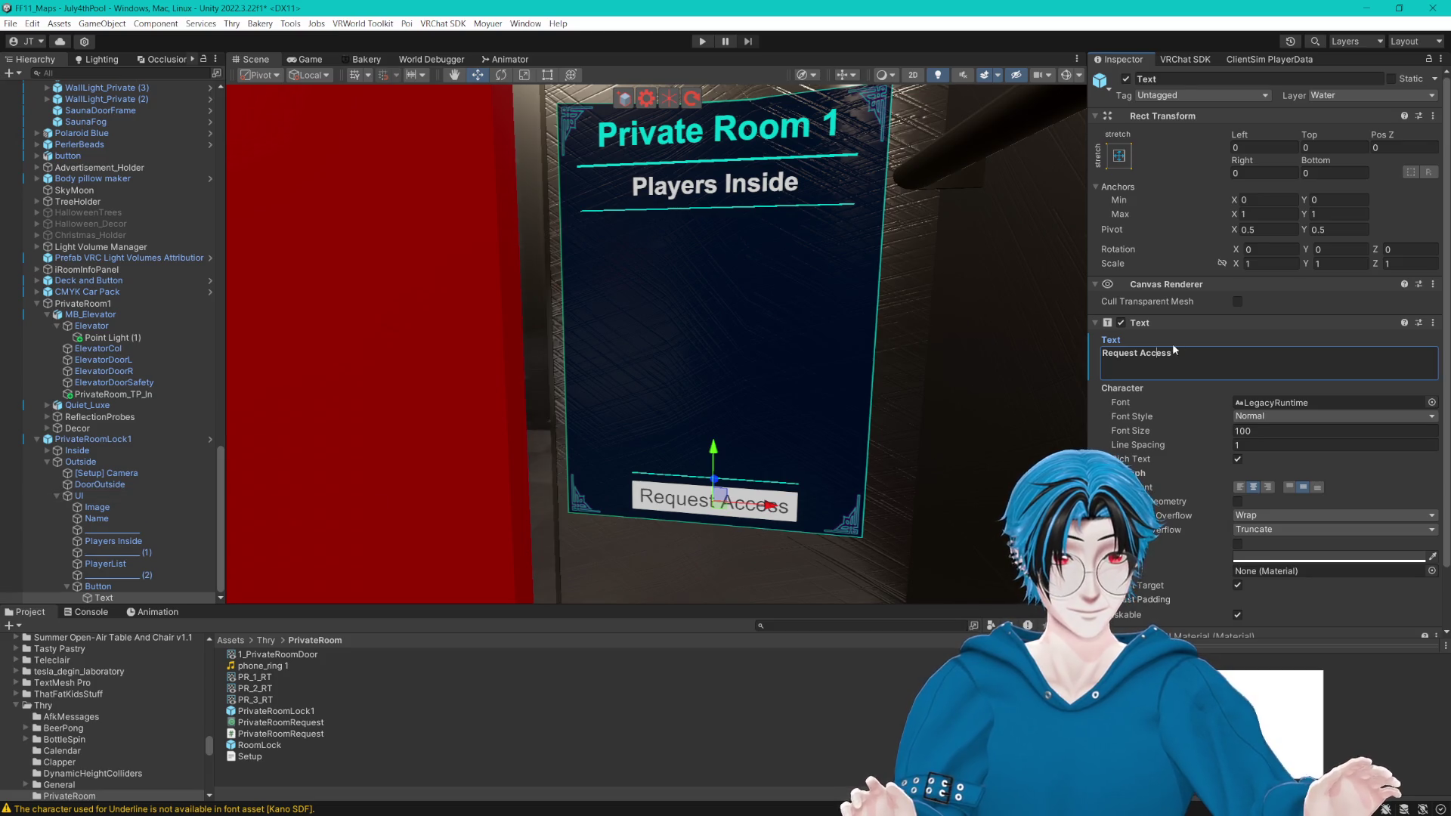
type("Entry")
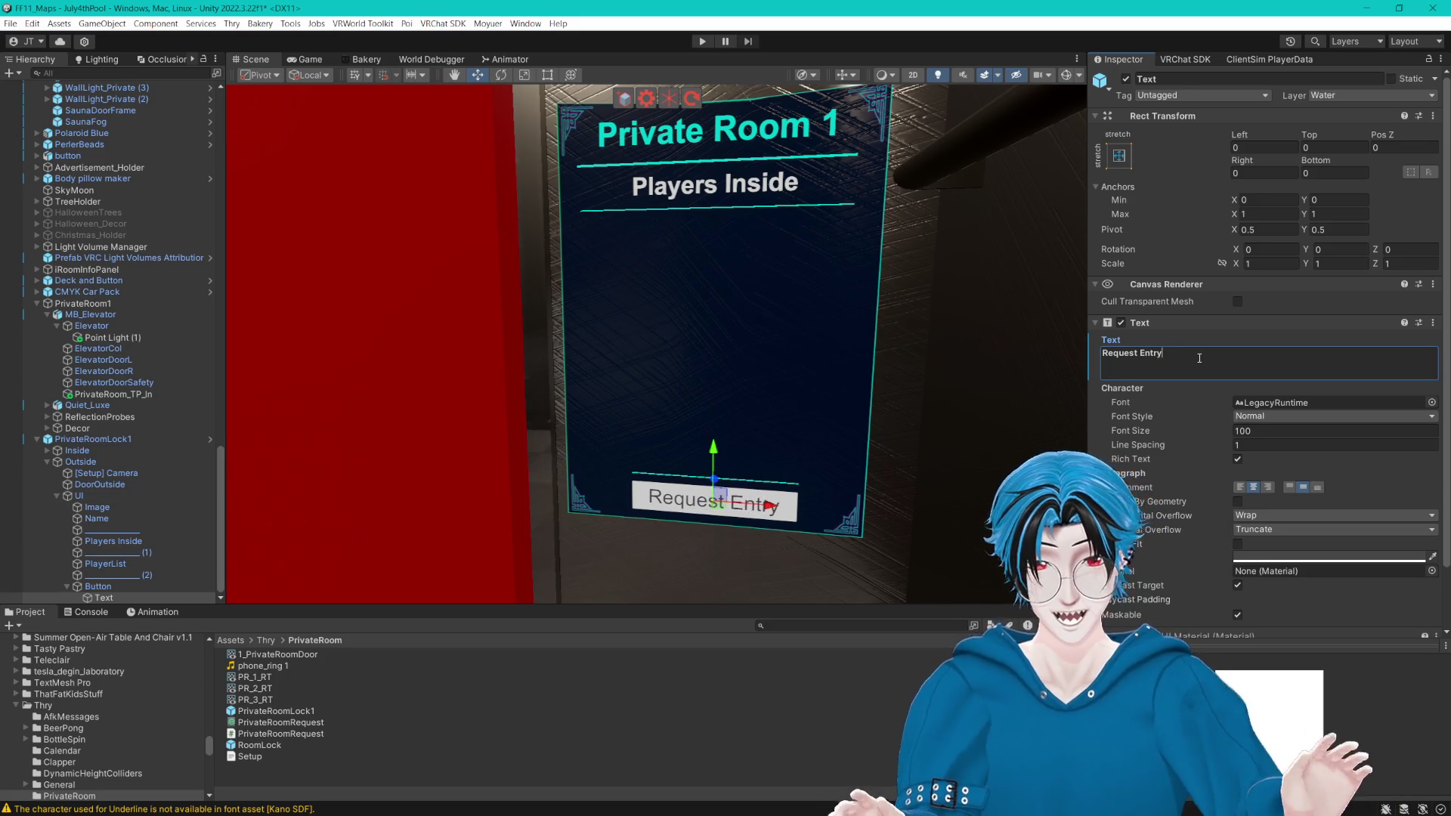
left_click(185, 383)
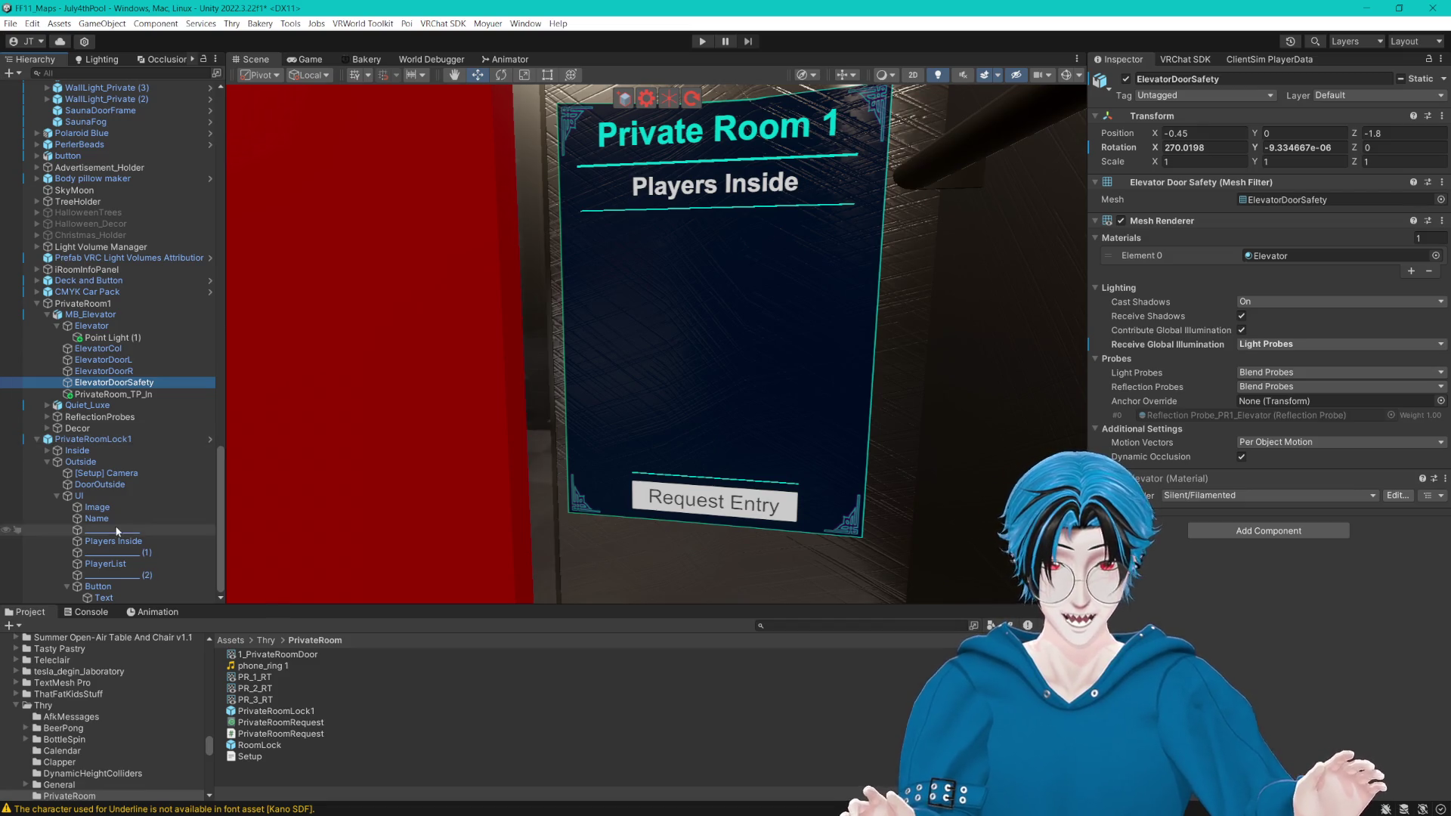
left_click(130, 588)
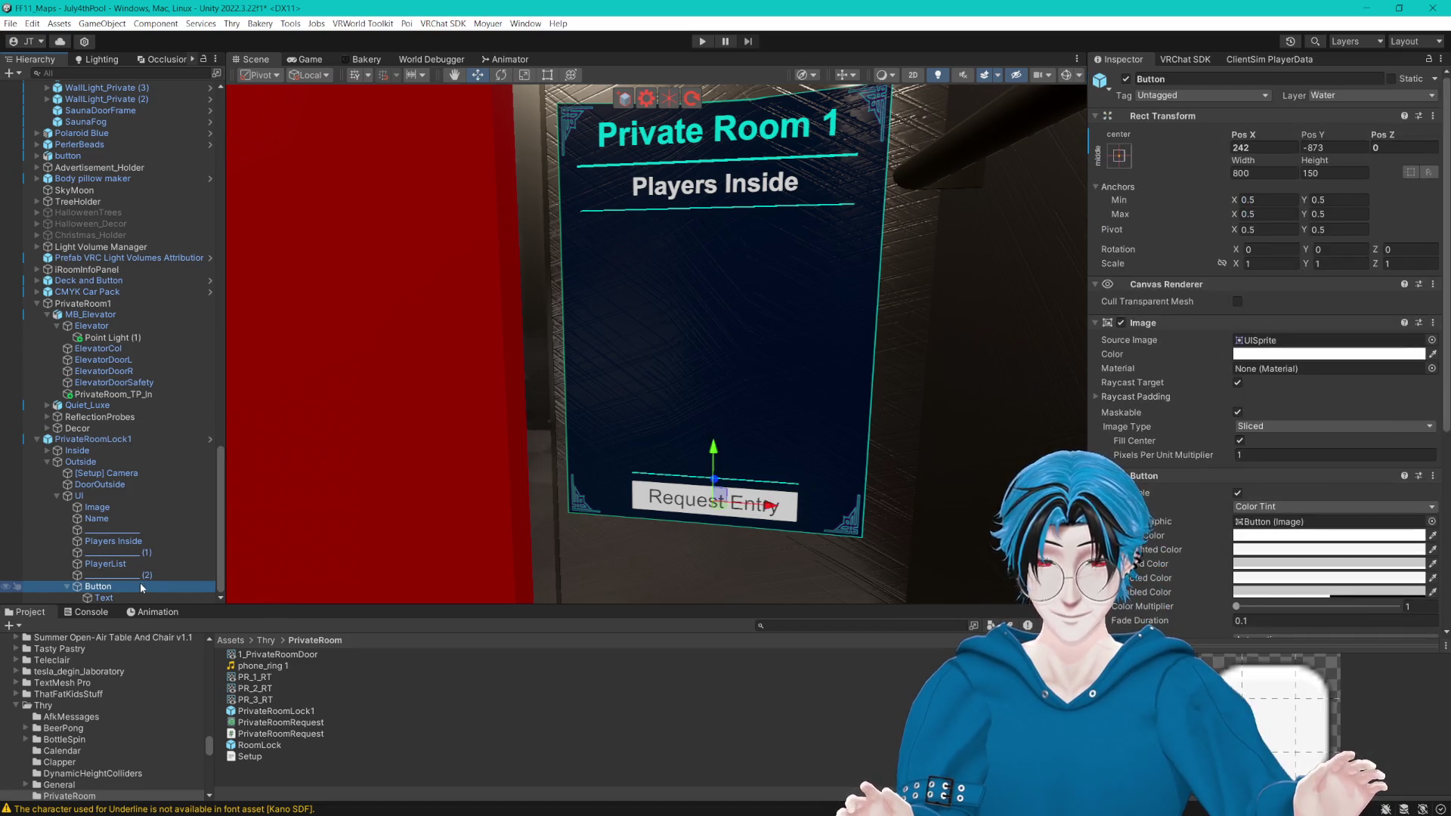
Step: Make the Request Entry label bold with font size 95
mouse_move(769, 472)
left_mouse_down()
mouse_move(718, 389)
mouse_move(711, 404)
left_mouse_up()
left_click(129, 599)
left_click(1251, 417)
left_click(1271, 442)
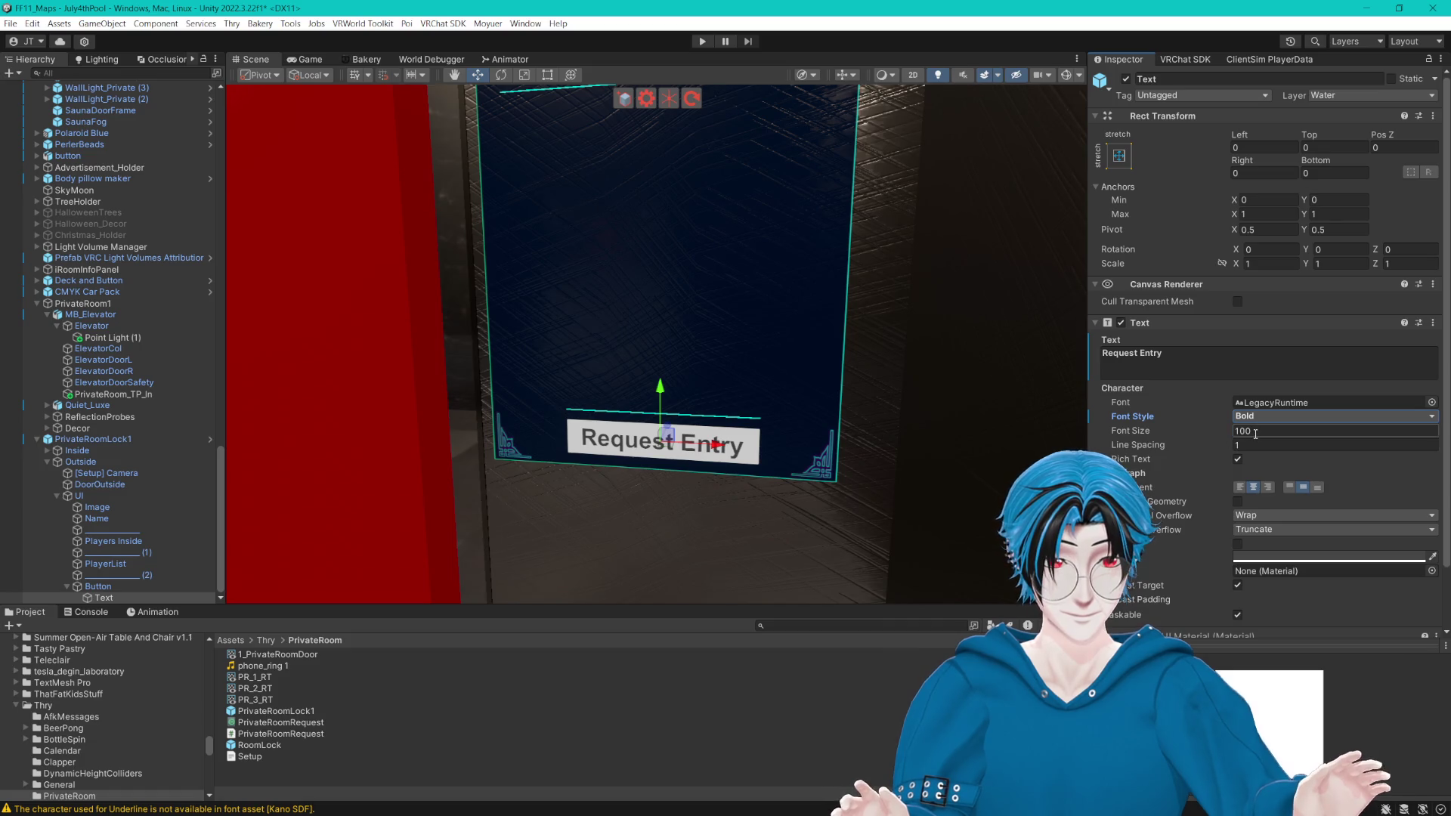
type("95")
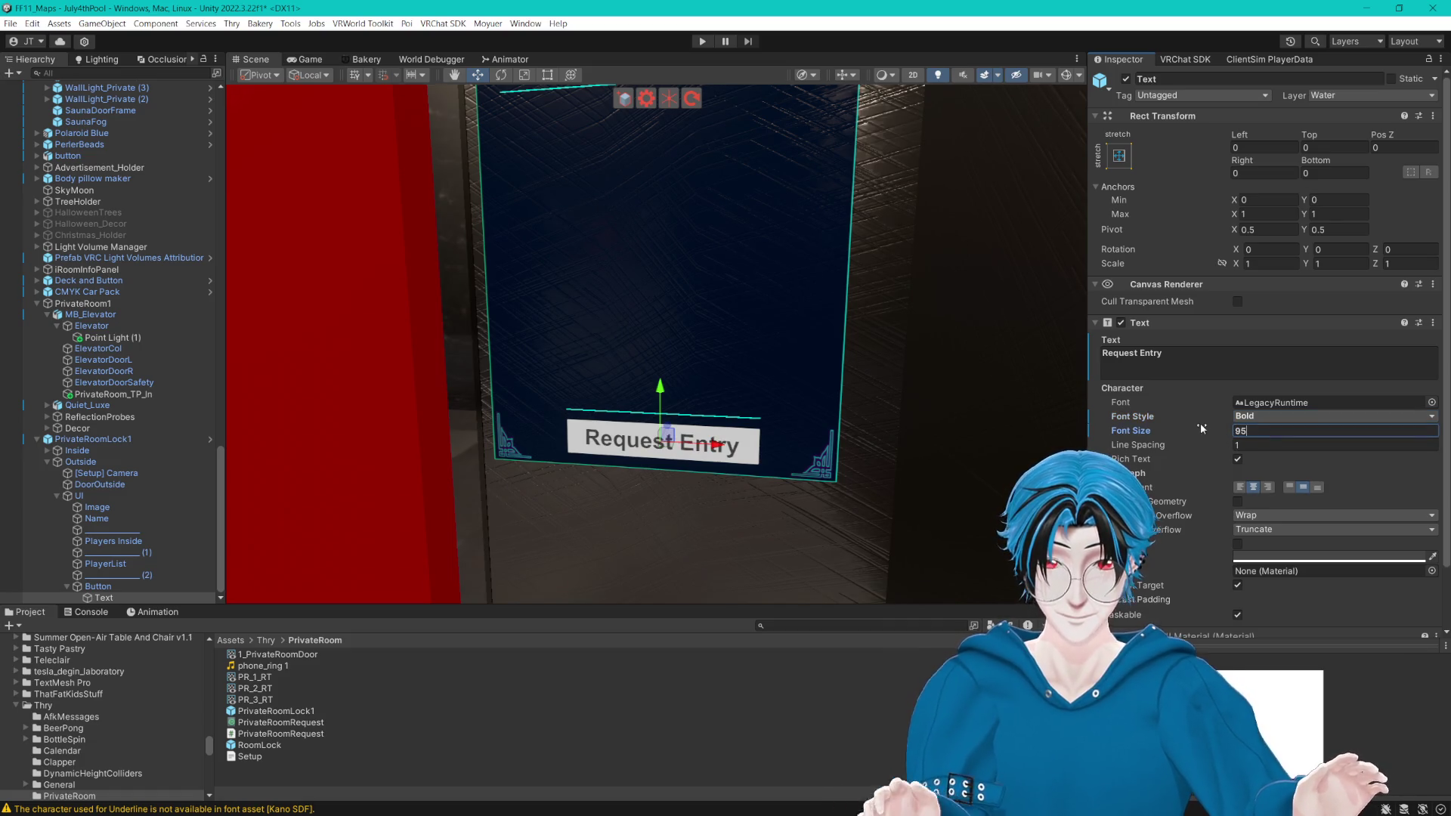
Step: Paste the cyan colour into the Button's Image Color
left_click_drag(945, 402, 930, 403)
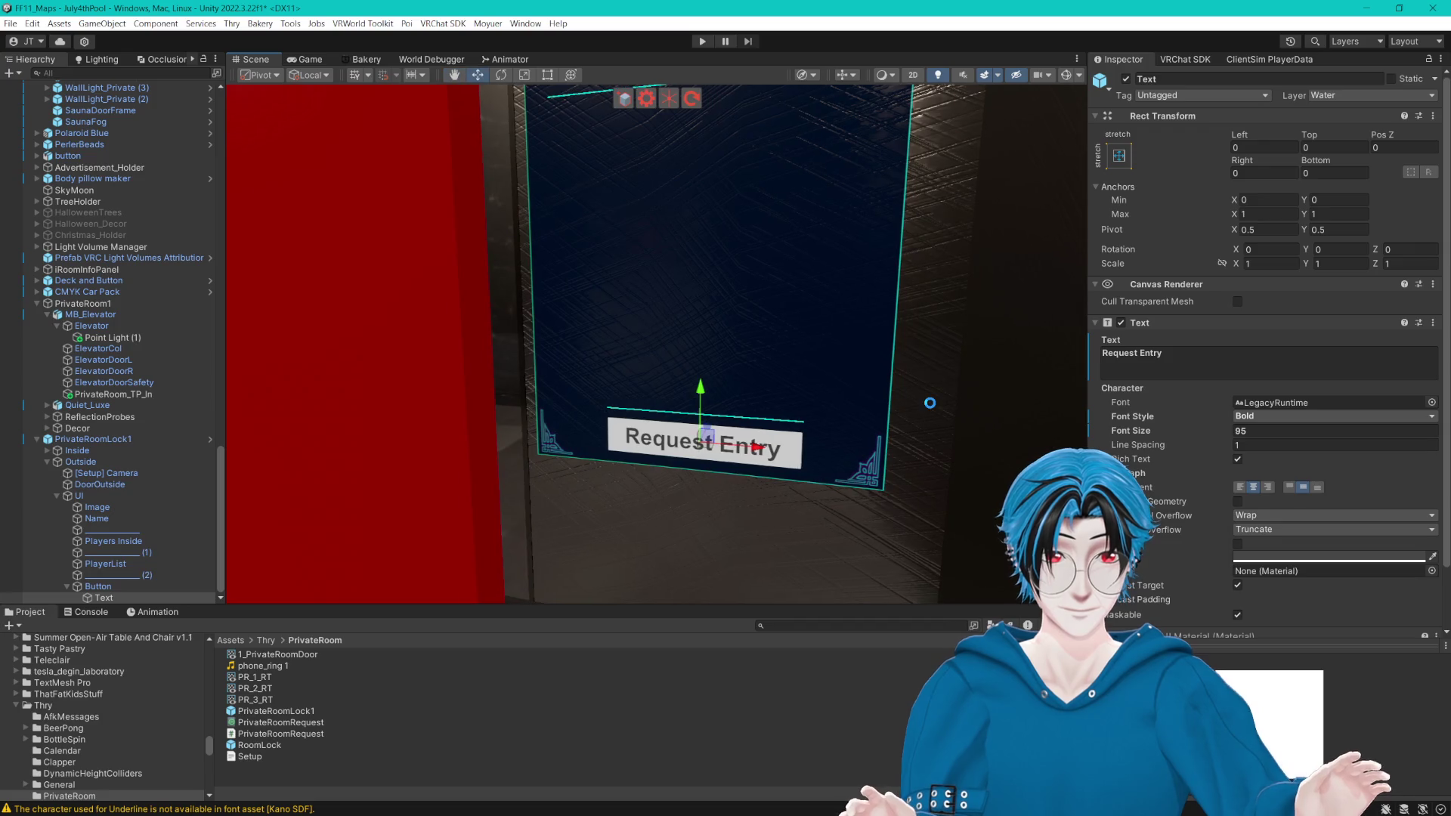
scroll(869, 436, "down", 5)
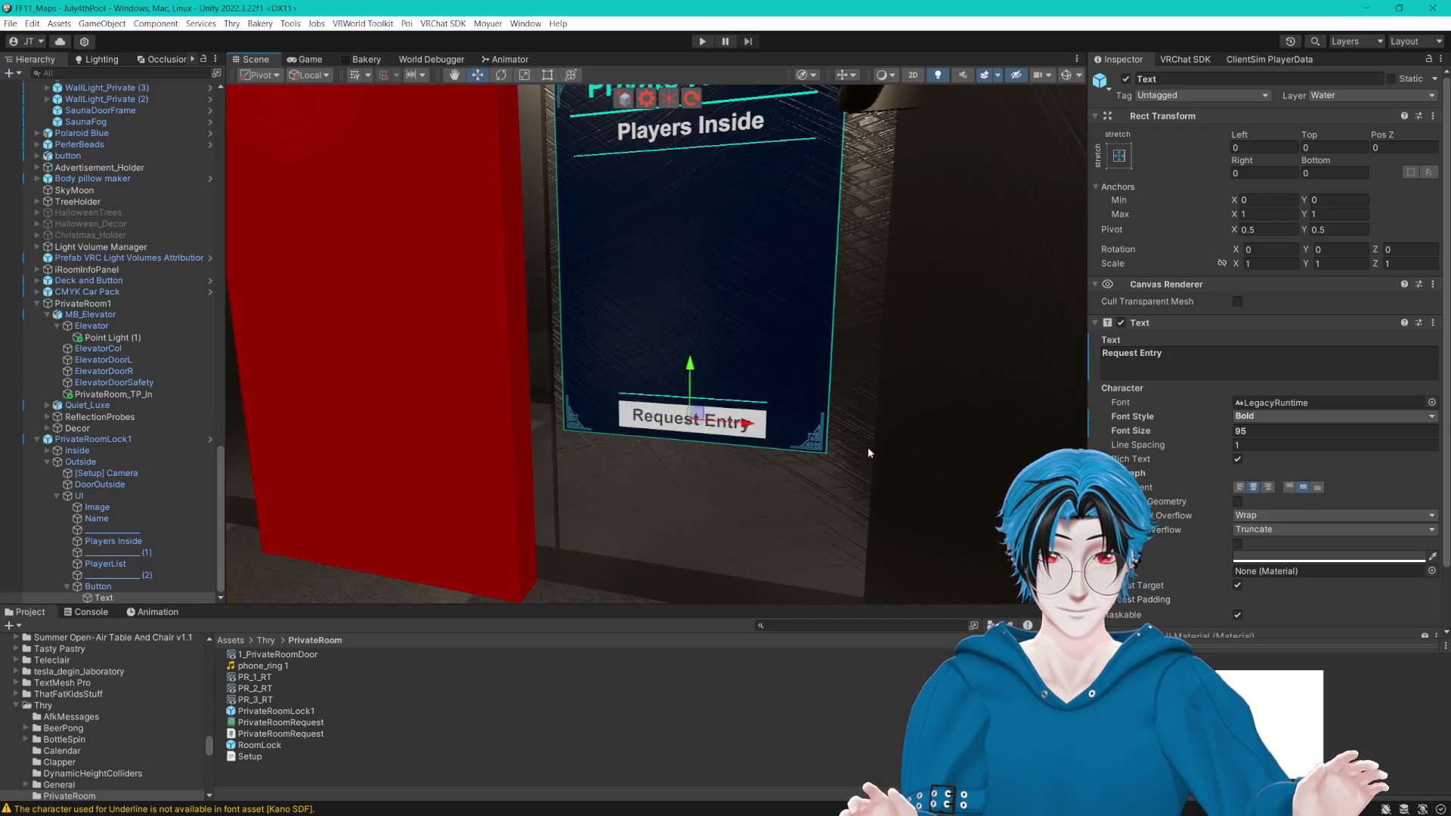
left_click_drag(854, 482, 847, 437)
left_click(97, 587)
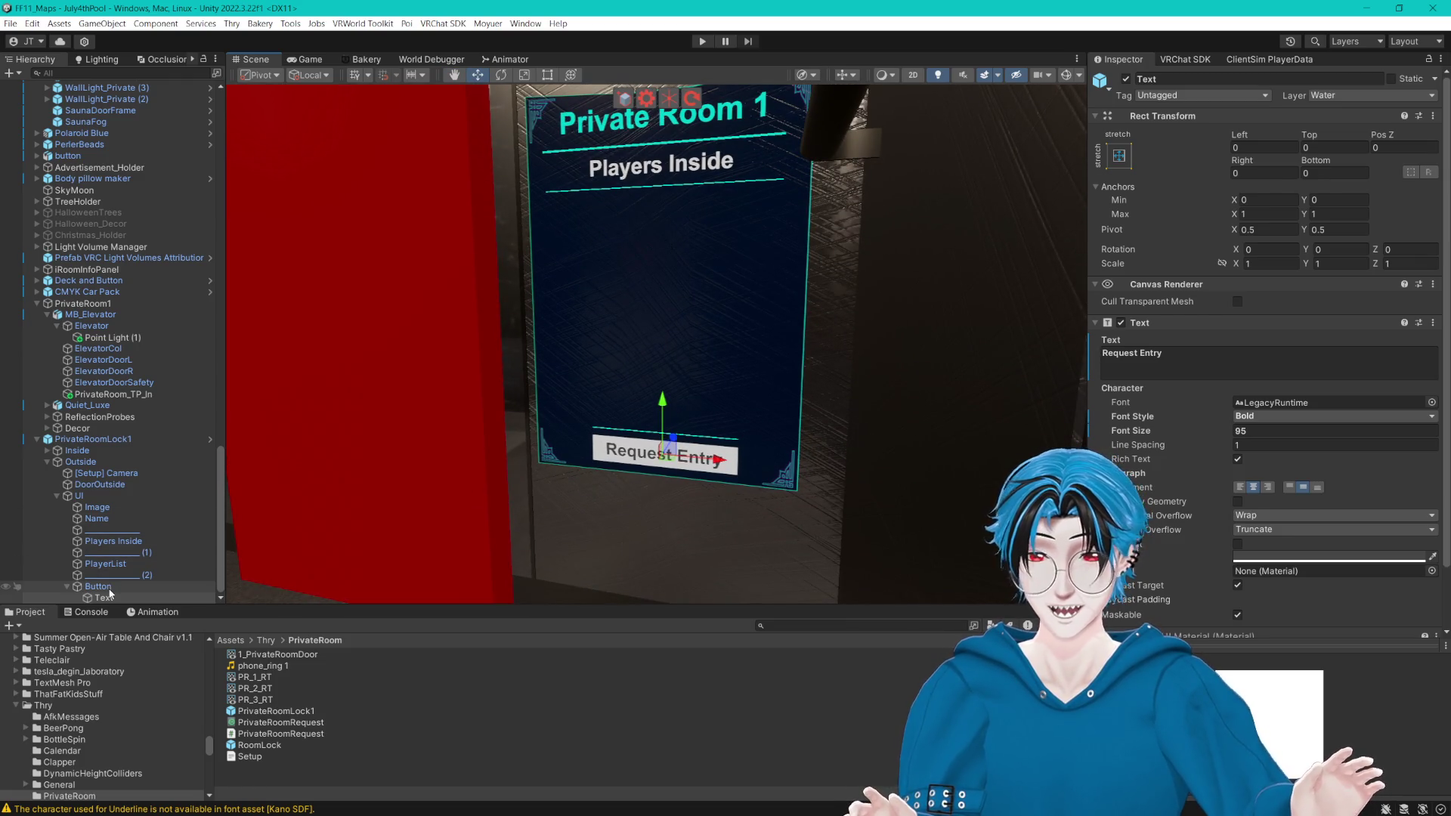
left_click(1257, 353)
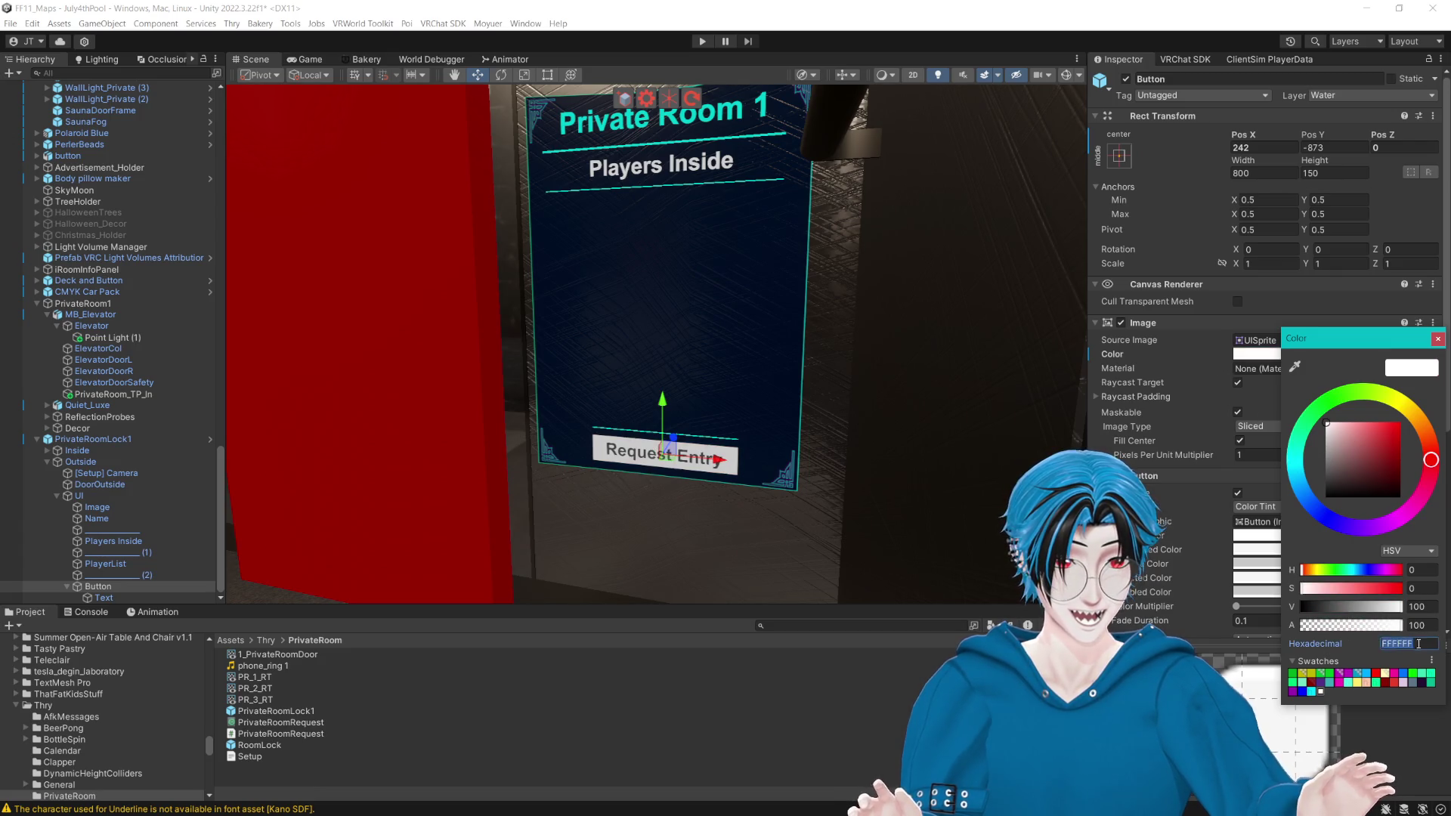
type("00FFFC")
scroll(700, 347, "up", 1)
mouse_move(700, 347)
left_mouse_down()
mouse_move(726, 340)
mouse_move(743, 227)
left_mouse_up()
Step: Colour the label text dark navy by sampling the sign's panel
left_click(113, 598)
left_click(1338, 561)
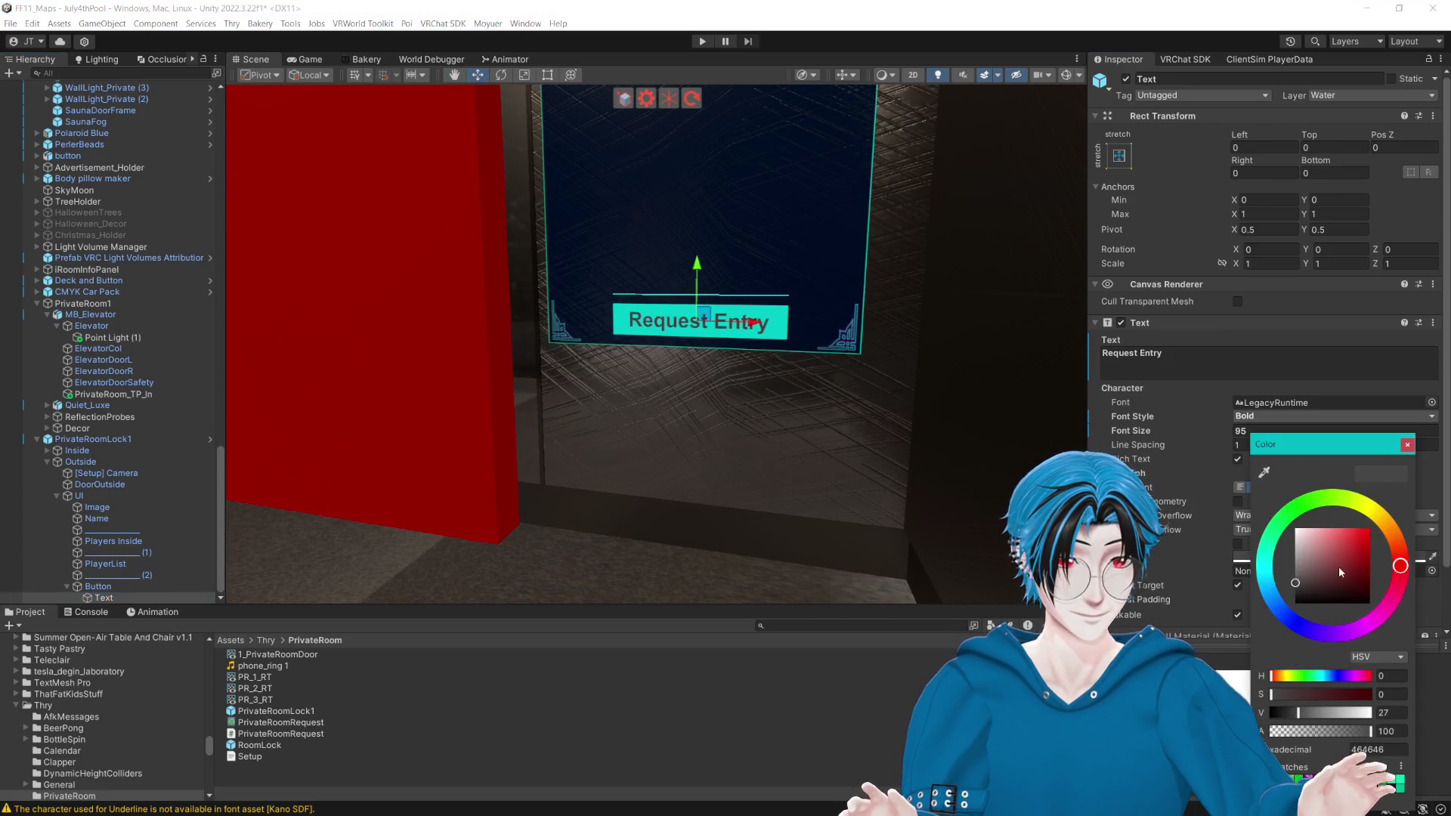
left_click_drag(1340, 572, 1239, 646)
left_click_drag(901, 479, 898, 419)
mouse_move(844, 503)
left_mouse_down()
mouse_move(884, 317)
mouse_move(856, 544)
mouse_move(901, 478)
mouse_move(723, 434)
mouse_move(778, 424)
mouse_move(761, 456)
mouse_move(765, 387)
left_mouse_up()
scroll(765, 392, "up", 5)
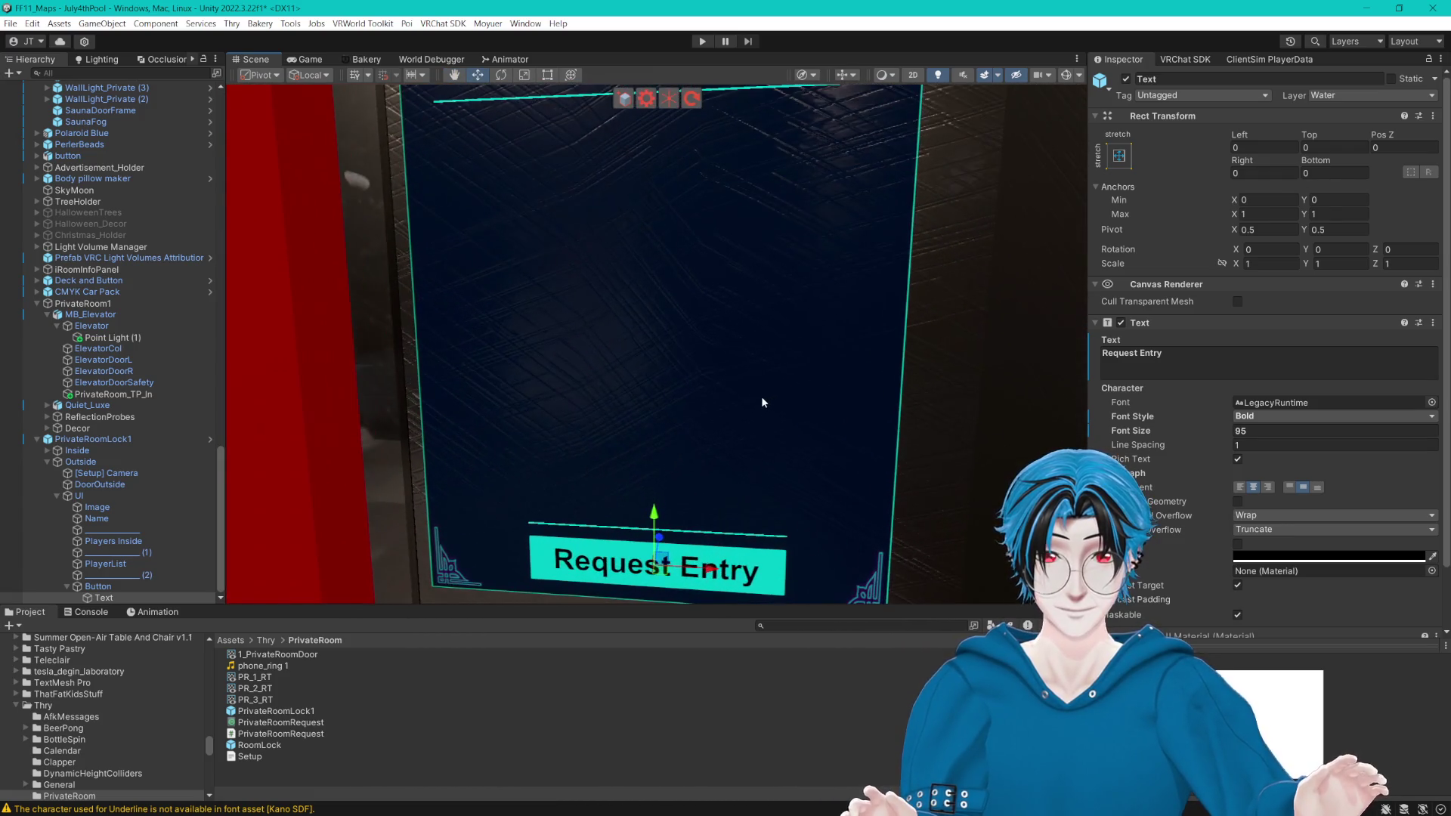
left_click(1254, 556)
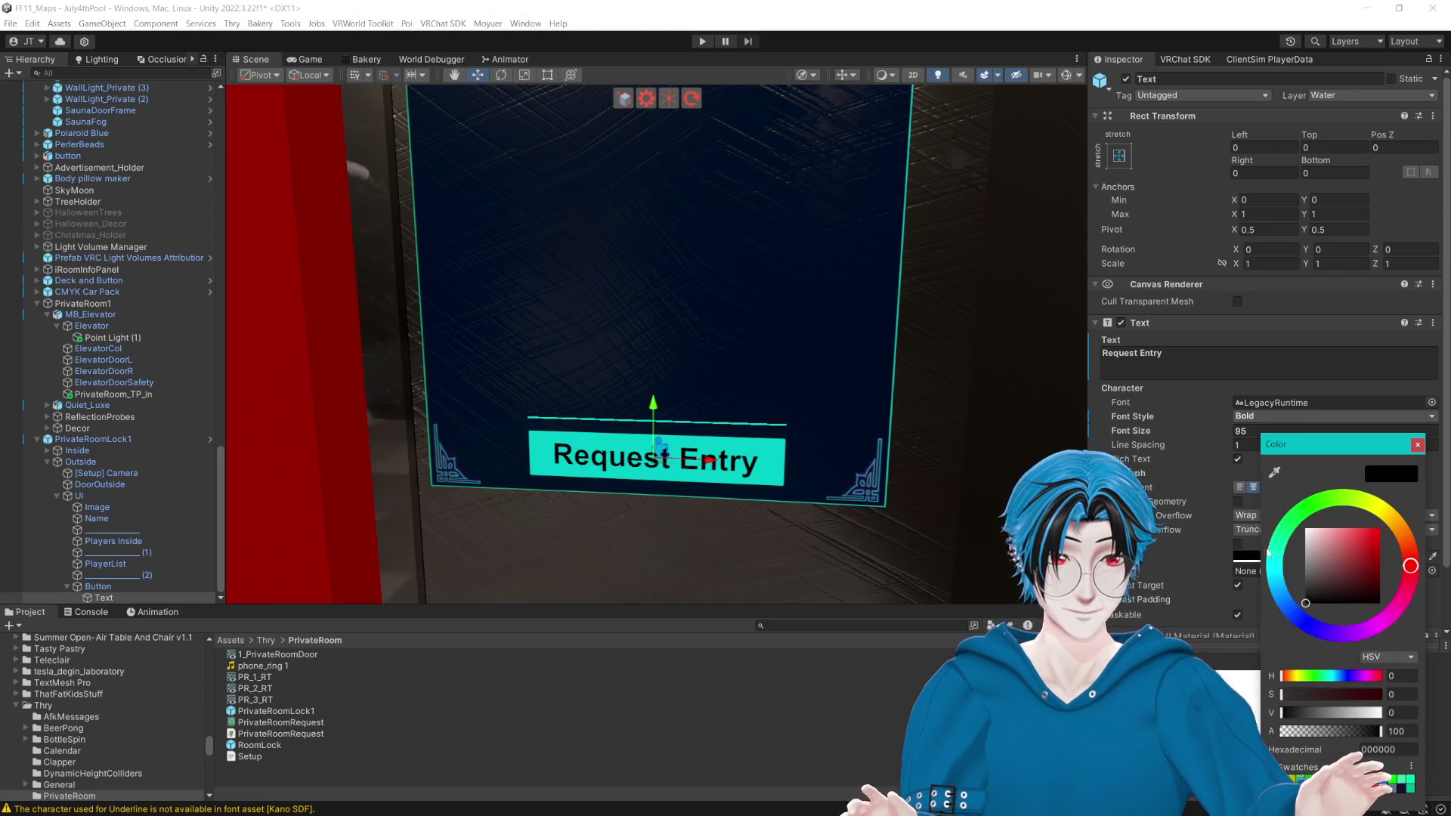
left_click(1275, 474)
left_click(886, 351)
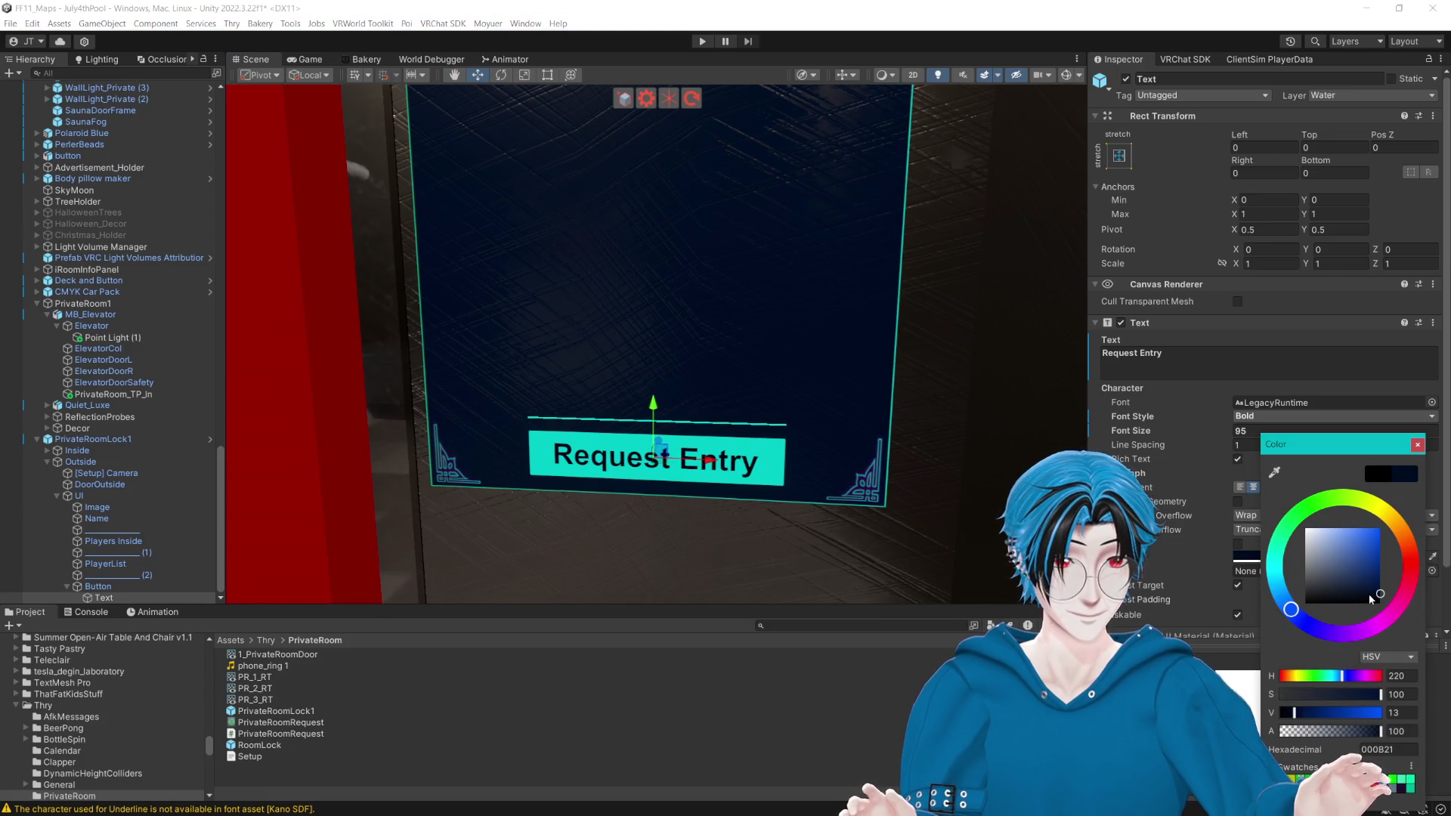
left_click(1418, 445)
Step: Pan out to see the whole sign and turn the view toward the elevator doorway
scroll(801, 414, "down", 3)
mouse_move(587, 496)
left_mouse_down()
mouse_move(712, 340)
mouse_move(678, 509)
left_mouse_up()
scroll(683, 429, "up", 2)
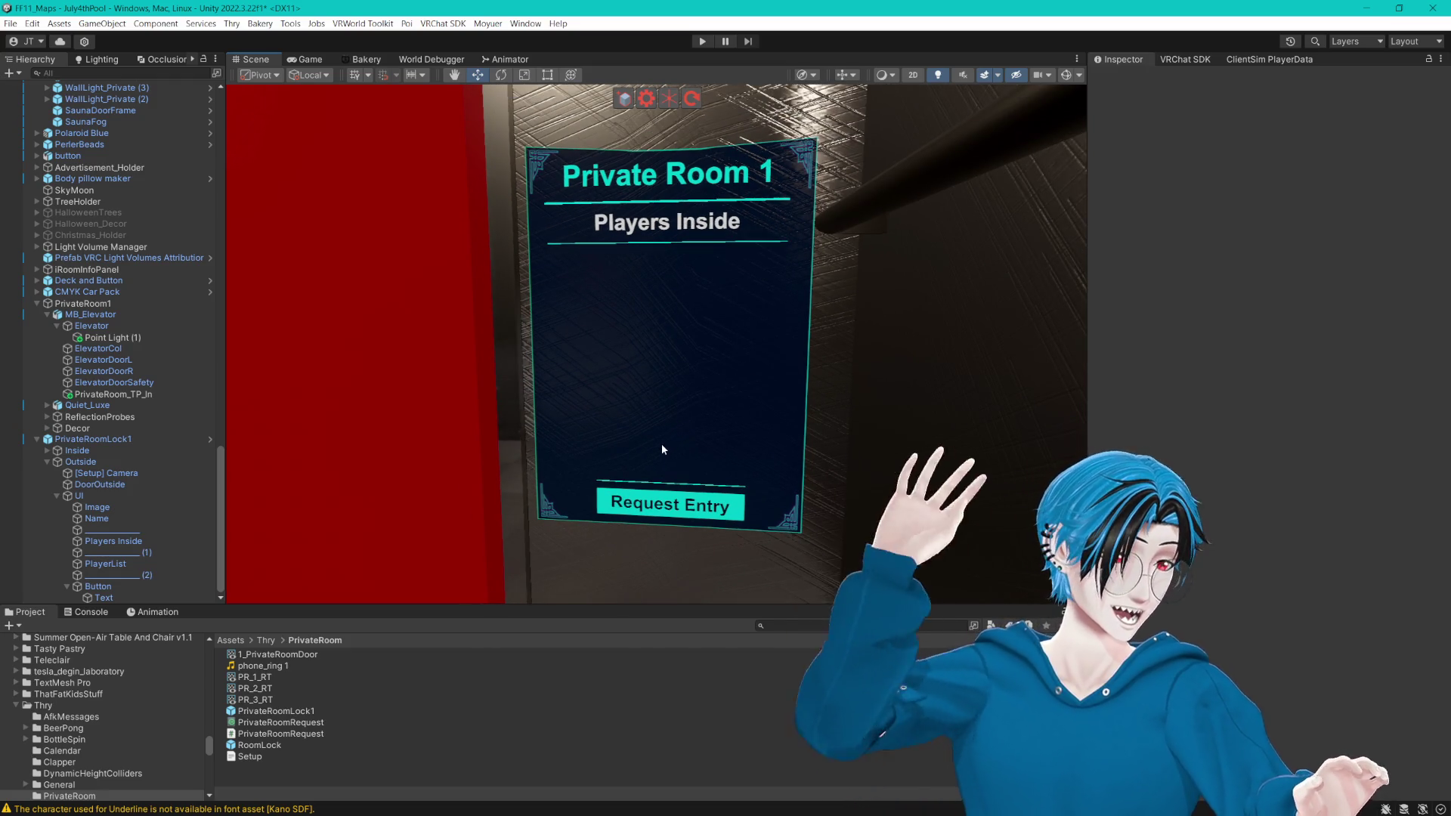
mouse_move(655, 447)
left_mouse_down()
mouse_move(596, 421)
mouse_move(665, 396)
mouse_move(800, 399)
mouse_move(574, 345)
mouse_move(847, 355)
mouse_move(740, 357)
mouse_move(515, 269)
mouse_move(637, 338)
mouse_move(822, 340)
mouse_move(493, 369)
mouse_move(791, 350)
mouse_move(823, 372)
mouse_move(561, 373)
mouse_move(778, 366)
mouse_move(706, 364)
mouse_move(500, 308)
mouse_move(690, 346)
mouse_move(857, 331)
mouse_move(579, 431)
mouse_move(525, 401)
mouse_move(730, 387)
mouse_move(688, 433)
mouse_move(508, 409)
mouse_move(809, 369)
mouse_move(1014, 367)
mouse_move(657, 308)
left_mouse_up()
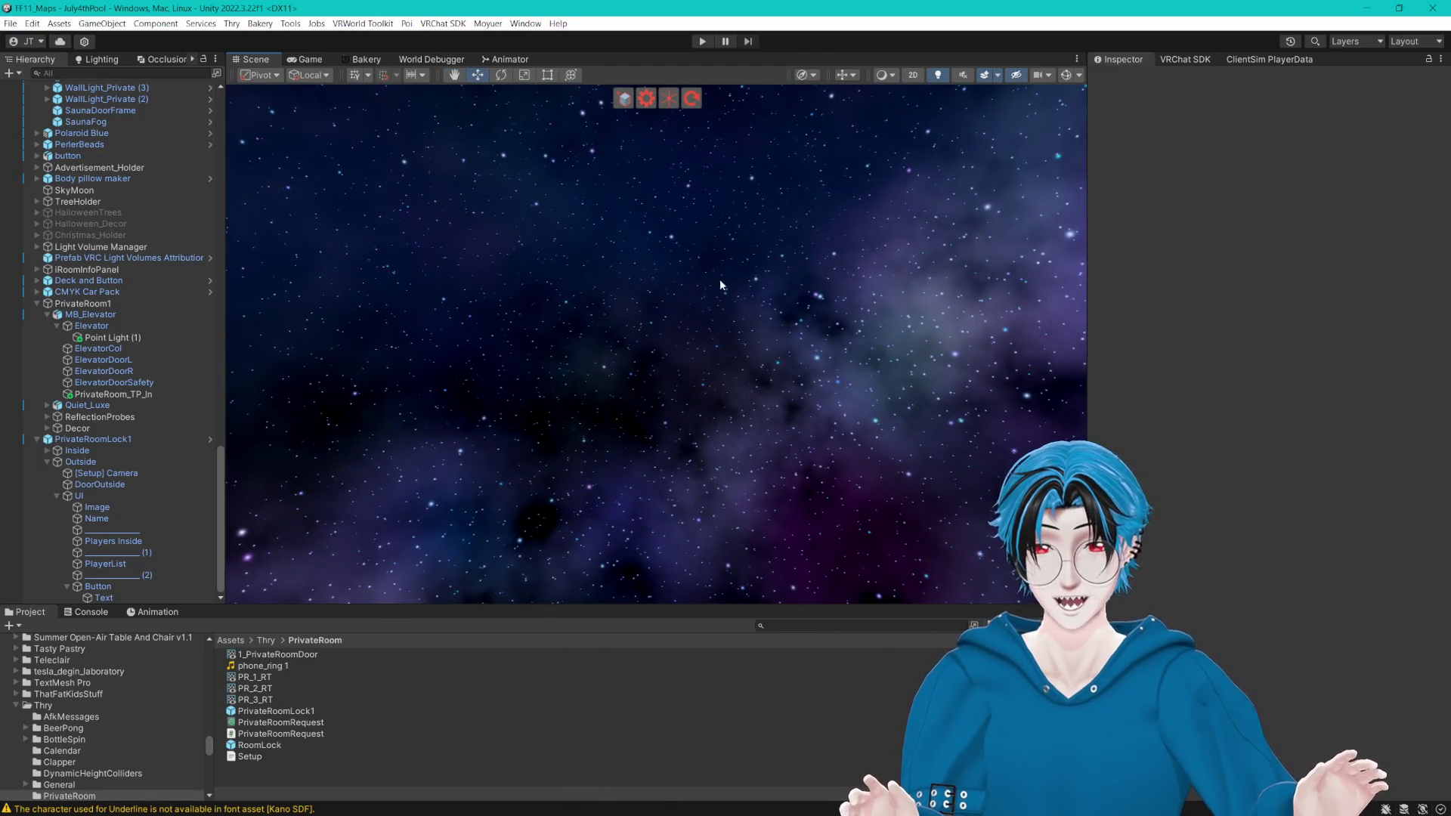
mouse_move(668, 424)
left_mouse_down()
mouse_move(795, 411)
mouse_move(697, 396)
mouse_move(684, 346)
mouse_move(972, 343)
mouse_move(1027, 375)
mouse_move(1004, 364)
mouse_move(787, 411)
mouse_move(866, 370)
mouse_move(592, 378)
mouse_move(697, 389)
mouse_move(575, 344)
mouse_move(540, 350)
left_mouse_up()
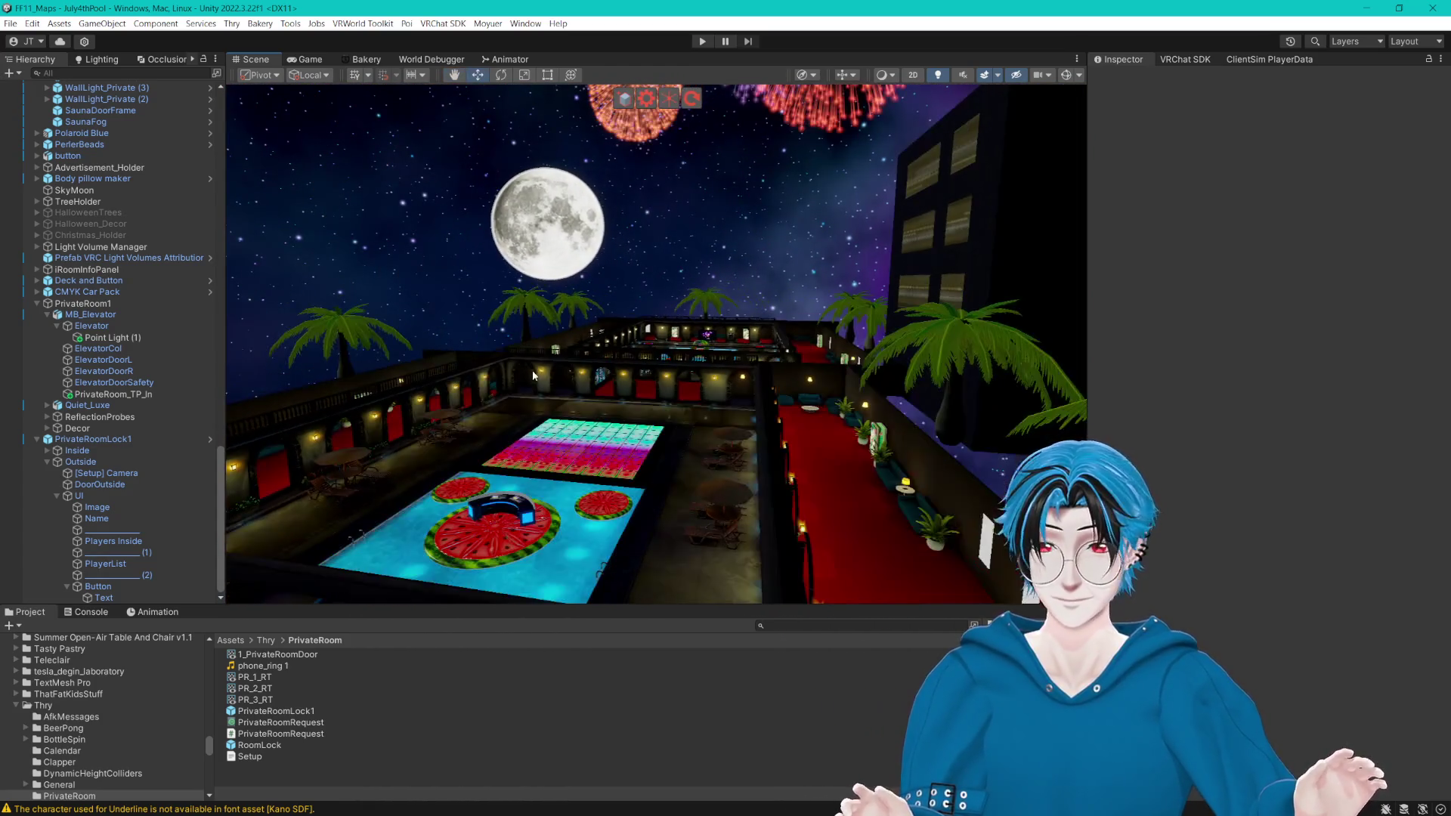
double_click(114, 541)
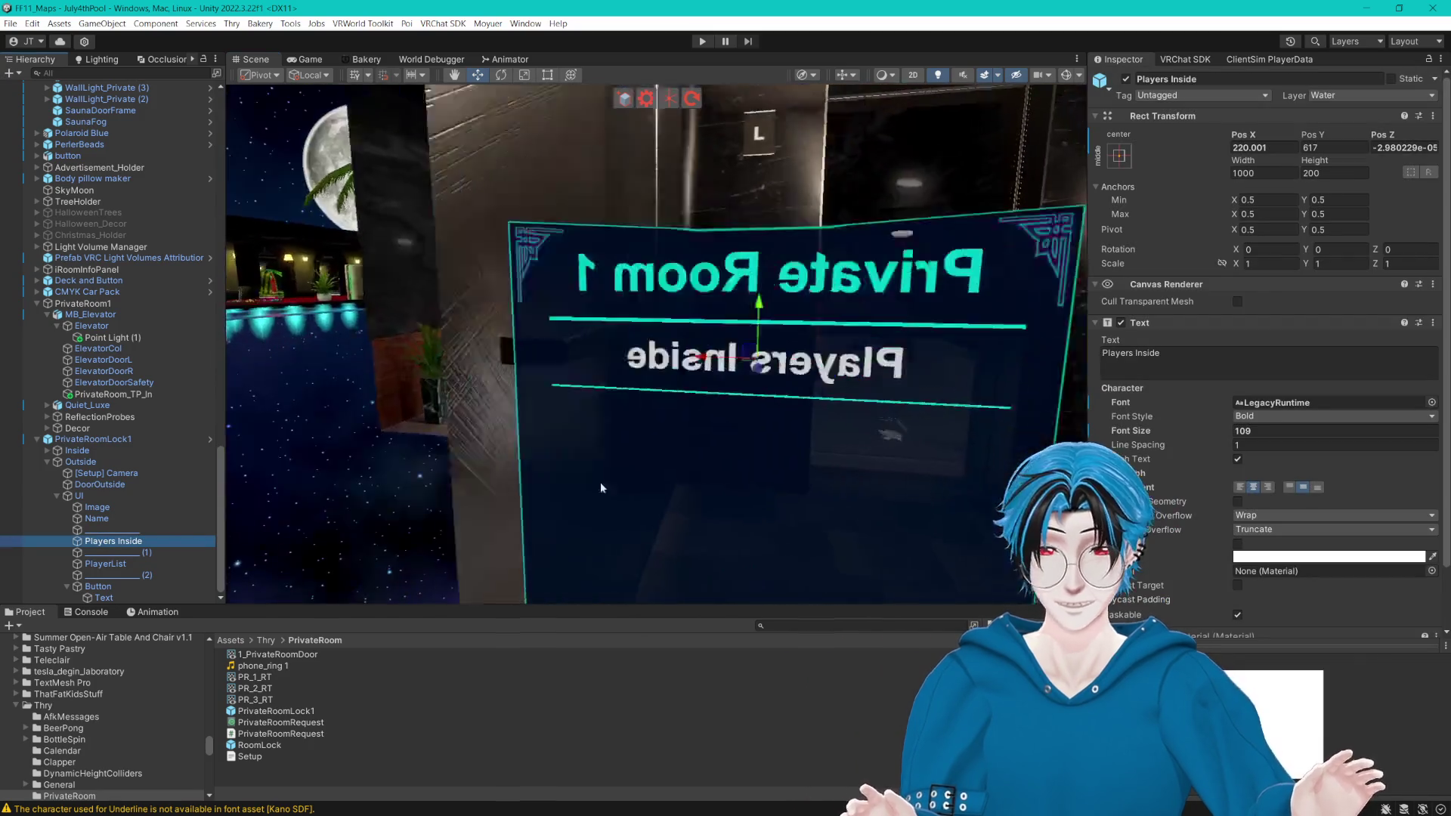
mouse_move(665, 468)
left_mouse_down()
mouse_move(675, 412)
mouse_move(775, 413)
mouse_move(765, 386)
left_mouse_up()
scroll(675, 412, "down", 5)
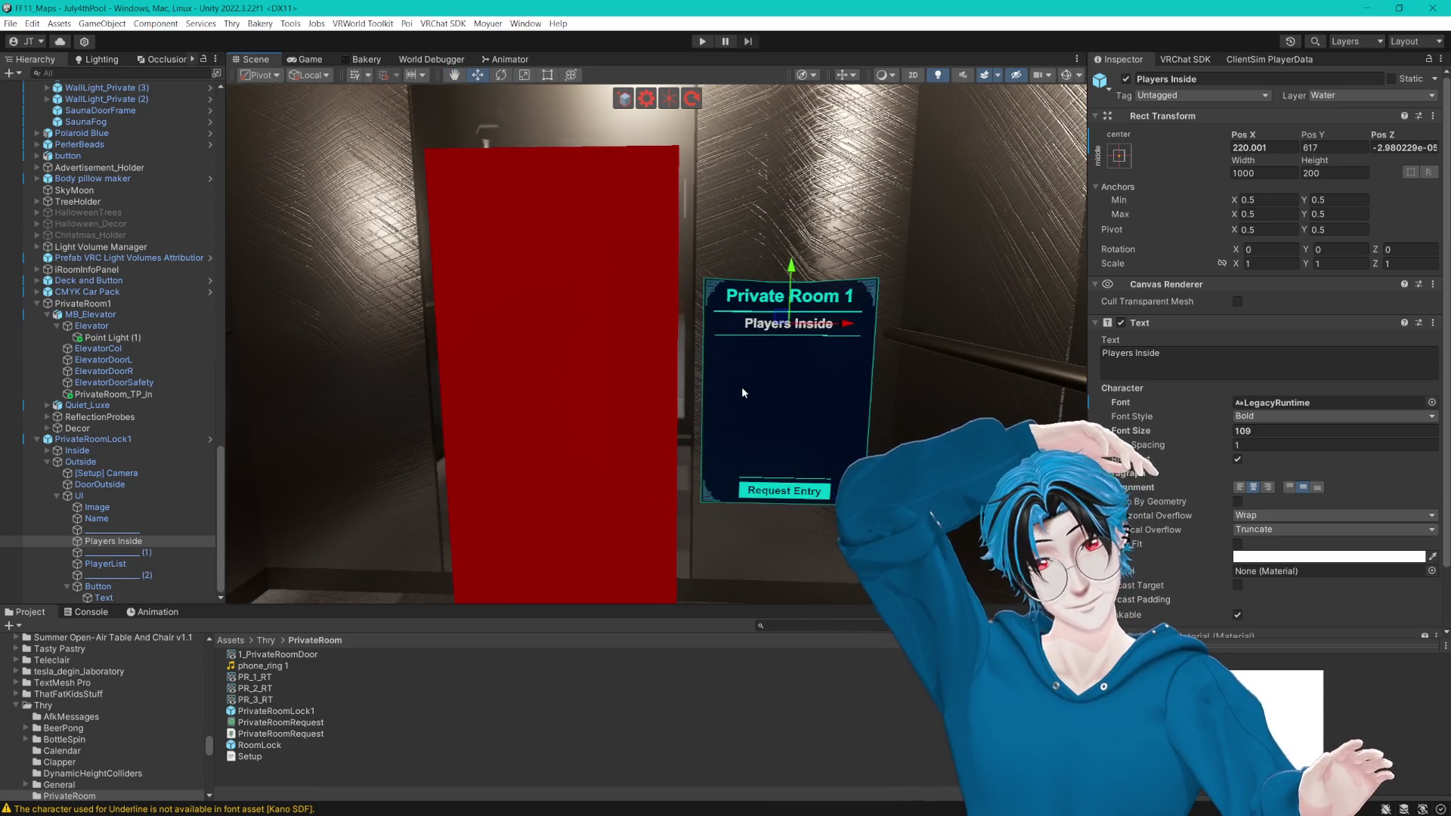
left_click(495, 415)
key("f")
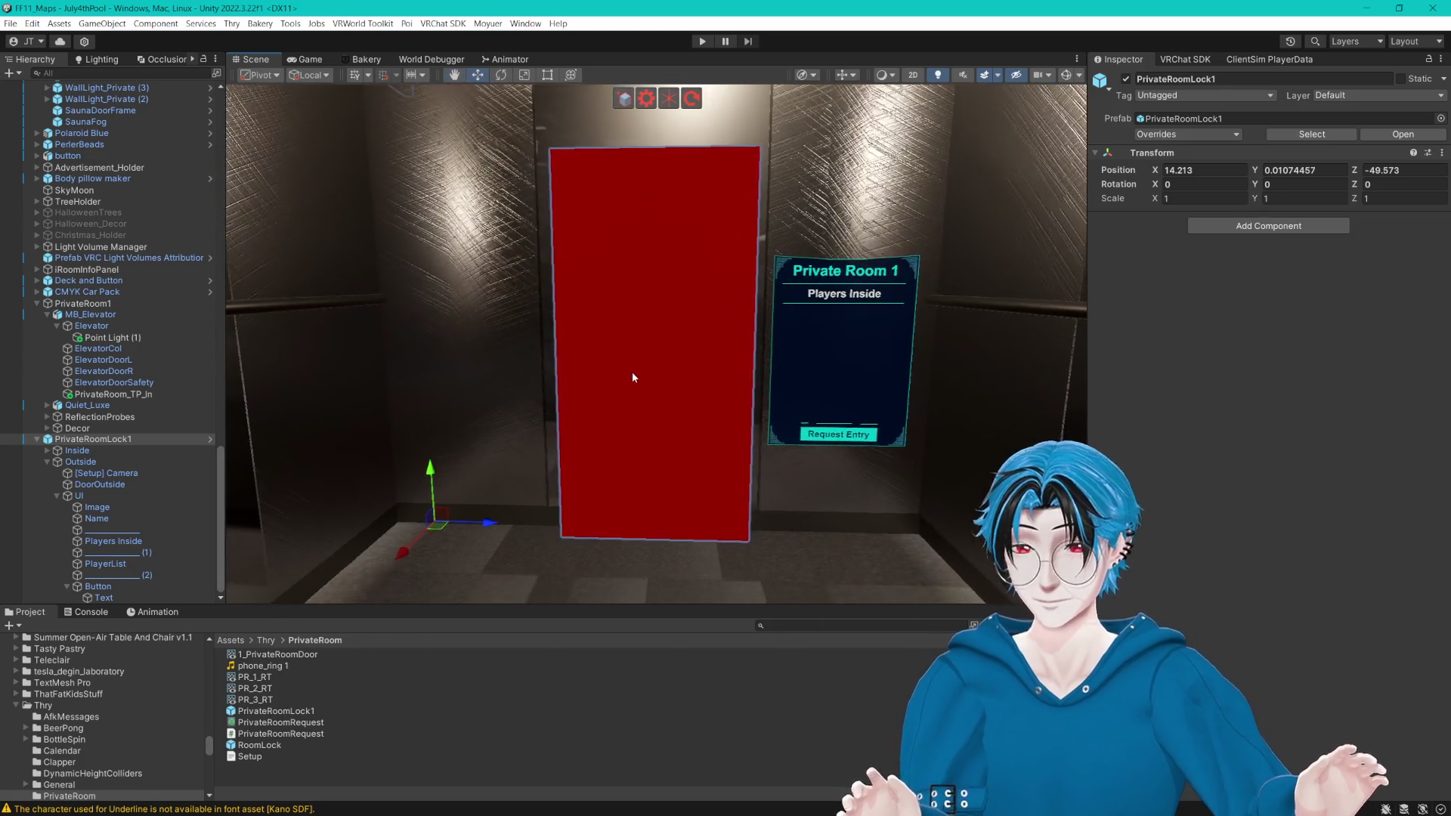
left_click(111, 484)
mouse_move(701, 355)
left_mouse_down()
mouse_move(522, 350)
mouse_move(559, 352)
left_mouse_up()
key("ctrl+z")
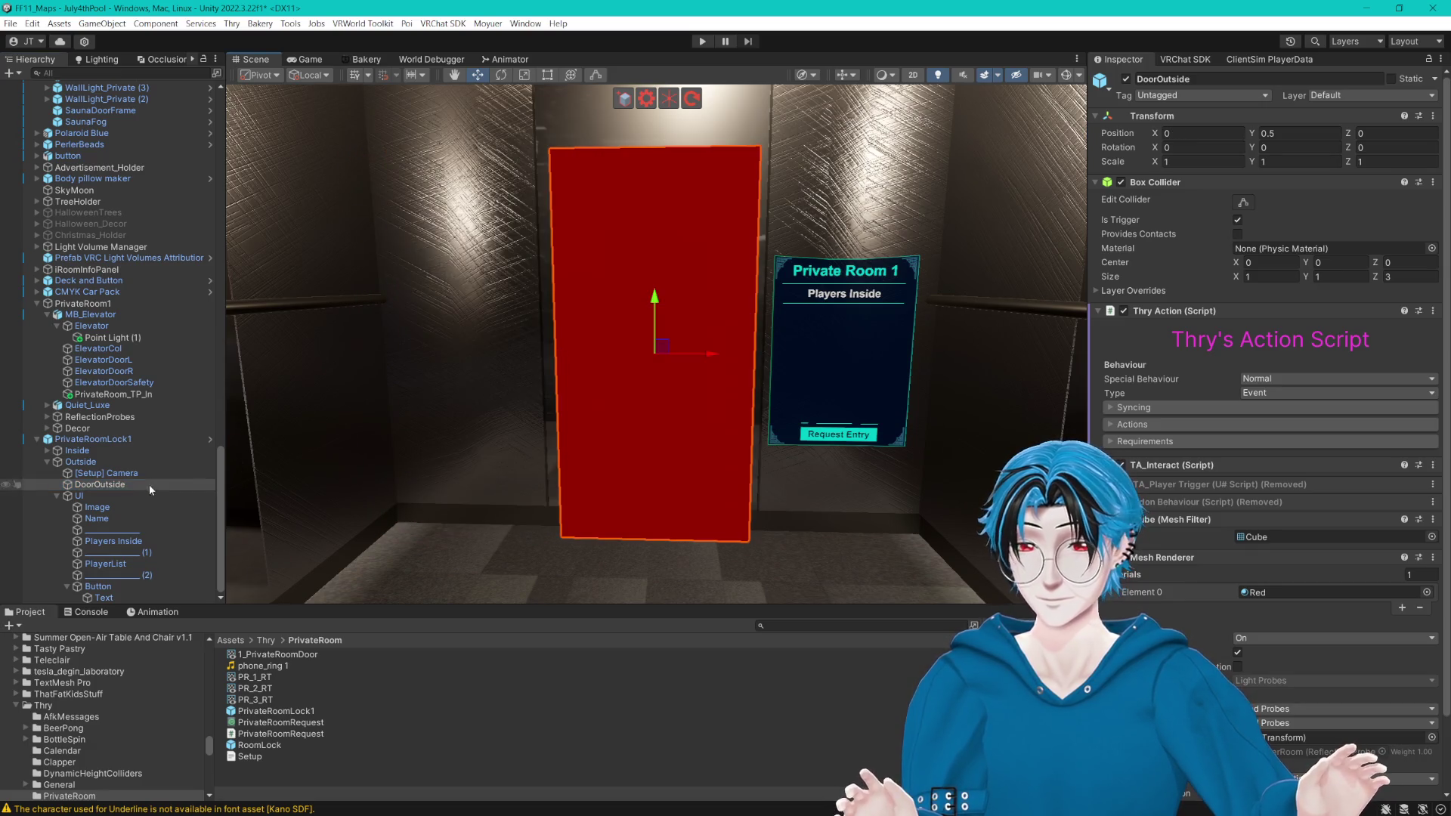
left_click(125, 497)
left_click_drag(868, 352, 491, 352)
scroll(564, 366, "up", 2)
key("r")
left_click_drag(588, 401, 654, 403)
left_click_drag(605, 346, 605, 310)
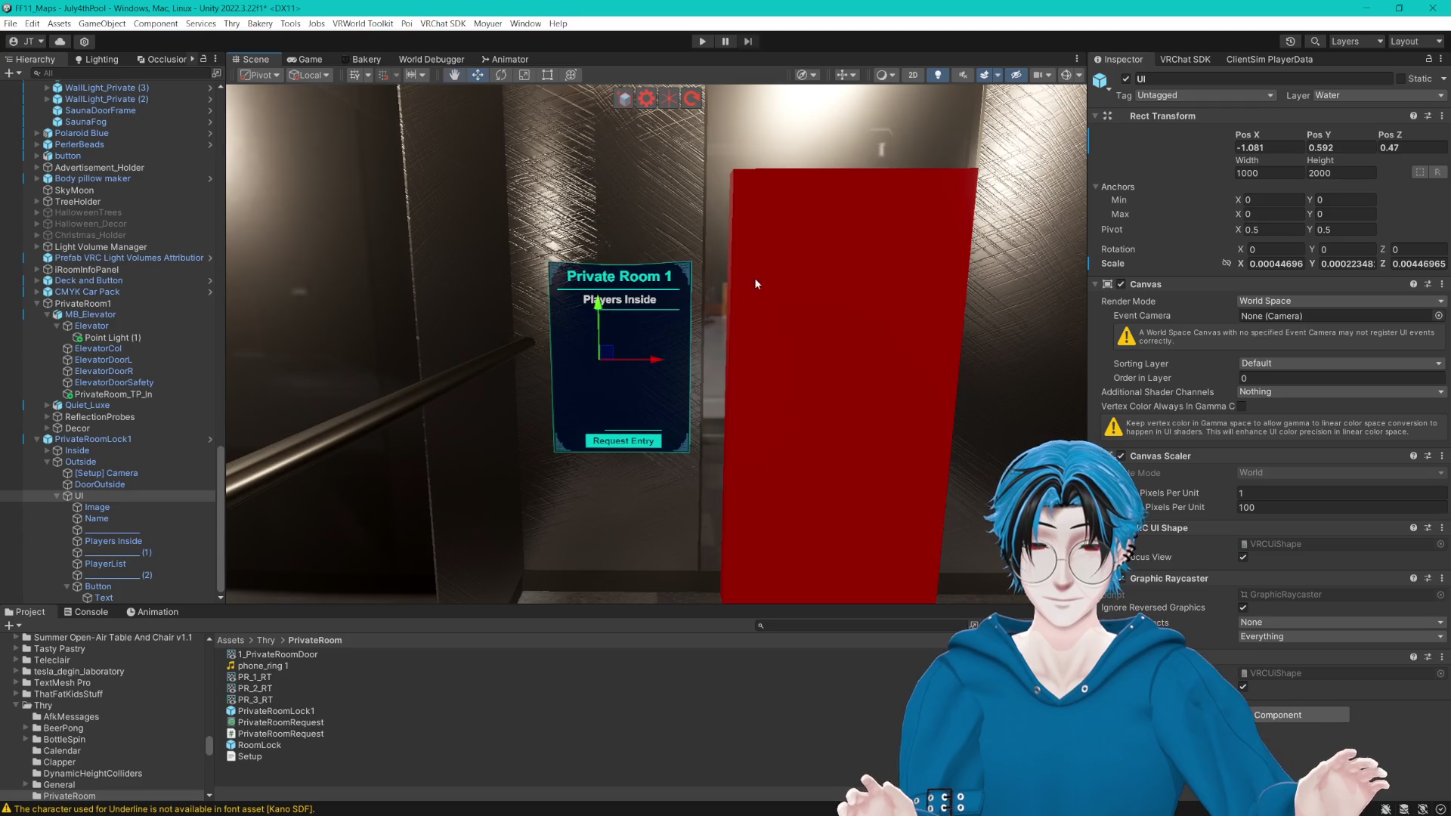
left_click(98, 484)
left_click(106, 473)
mouse_move(738, 342)
left_mouse_down()
mouse_move(766, 421)
mouse_move(514, 410)
mouse_move(449, 389)
mouse_move(570, 400)
left_mouse_up()
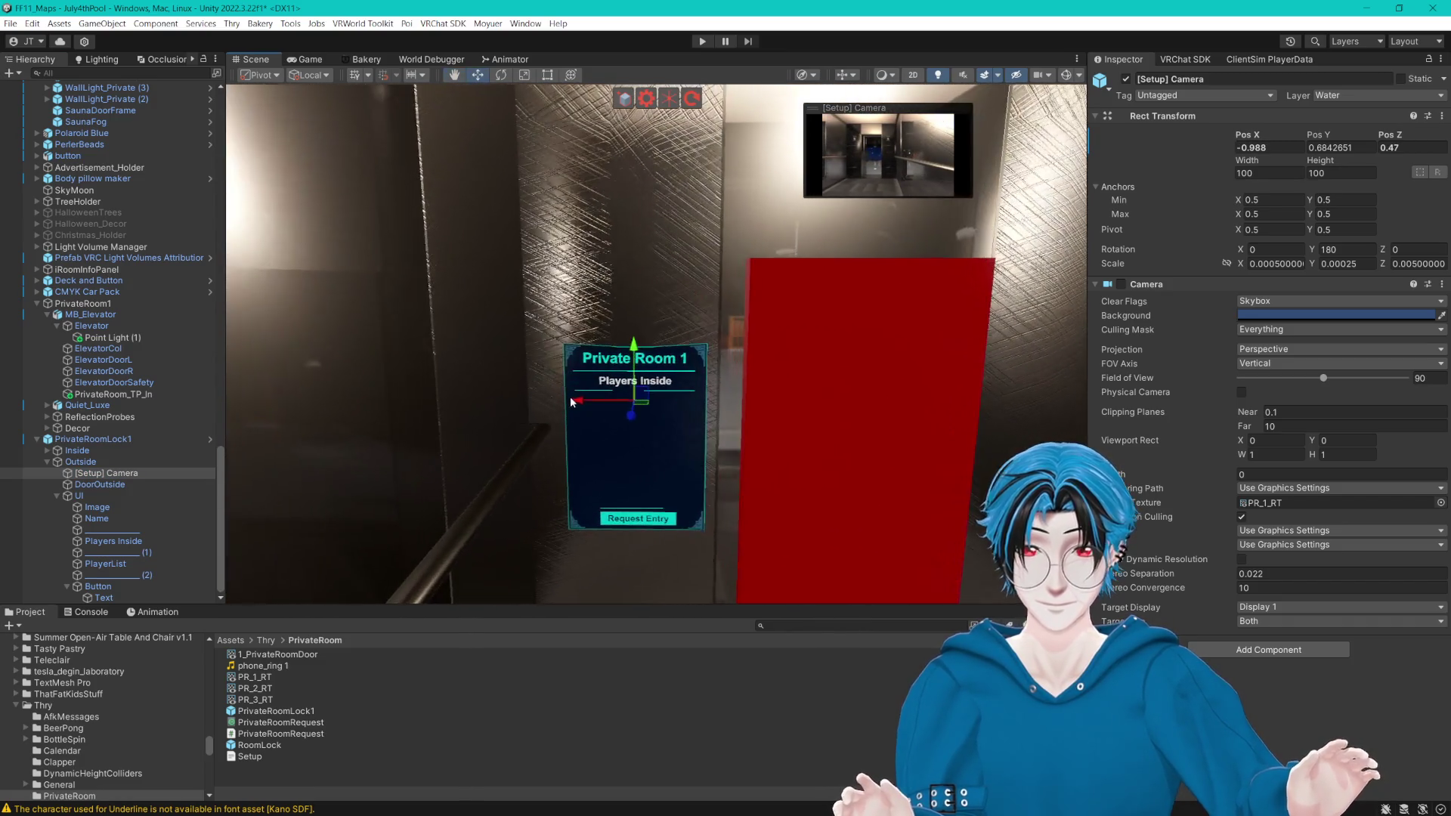
left_click_drag(632, 355, 656, 284)
left_click_drag(656, 285, 691, 239)
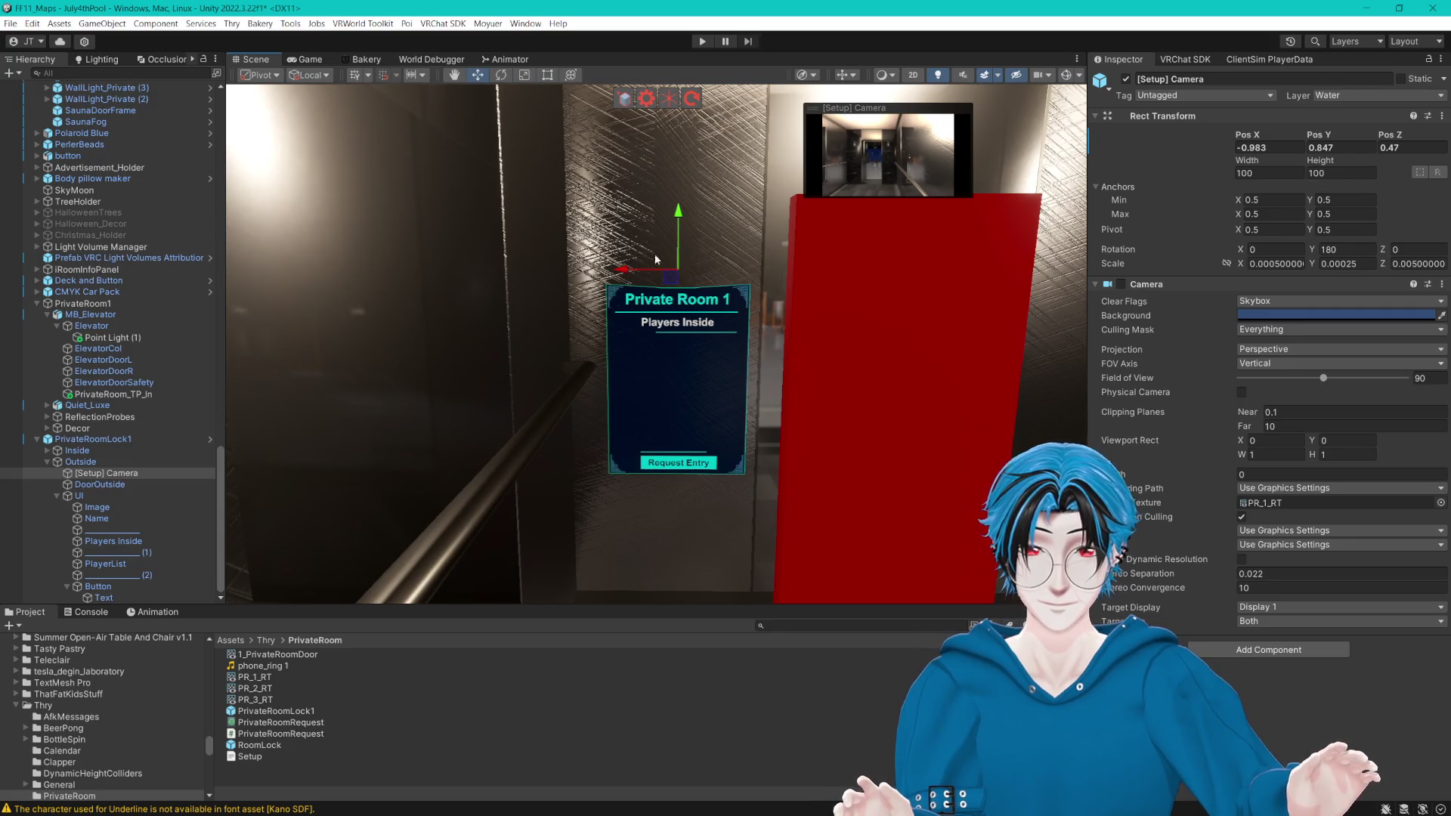
mouse_move(679, 230)
left_mouse_down()
mouse_move(465, 345)
mouse_move(427, 383)
left_mouse_up()
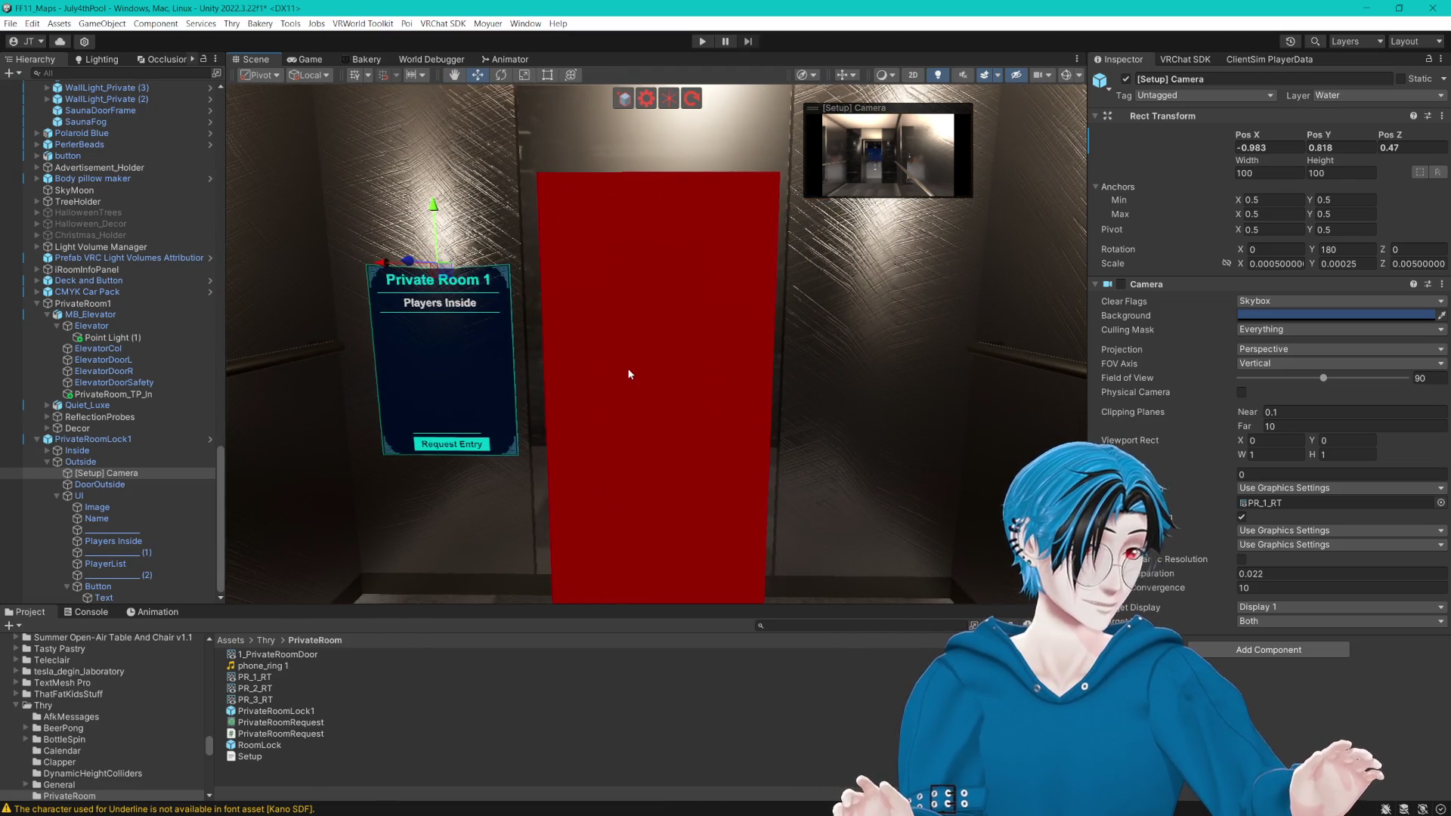
left_click(683, 350)
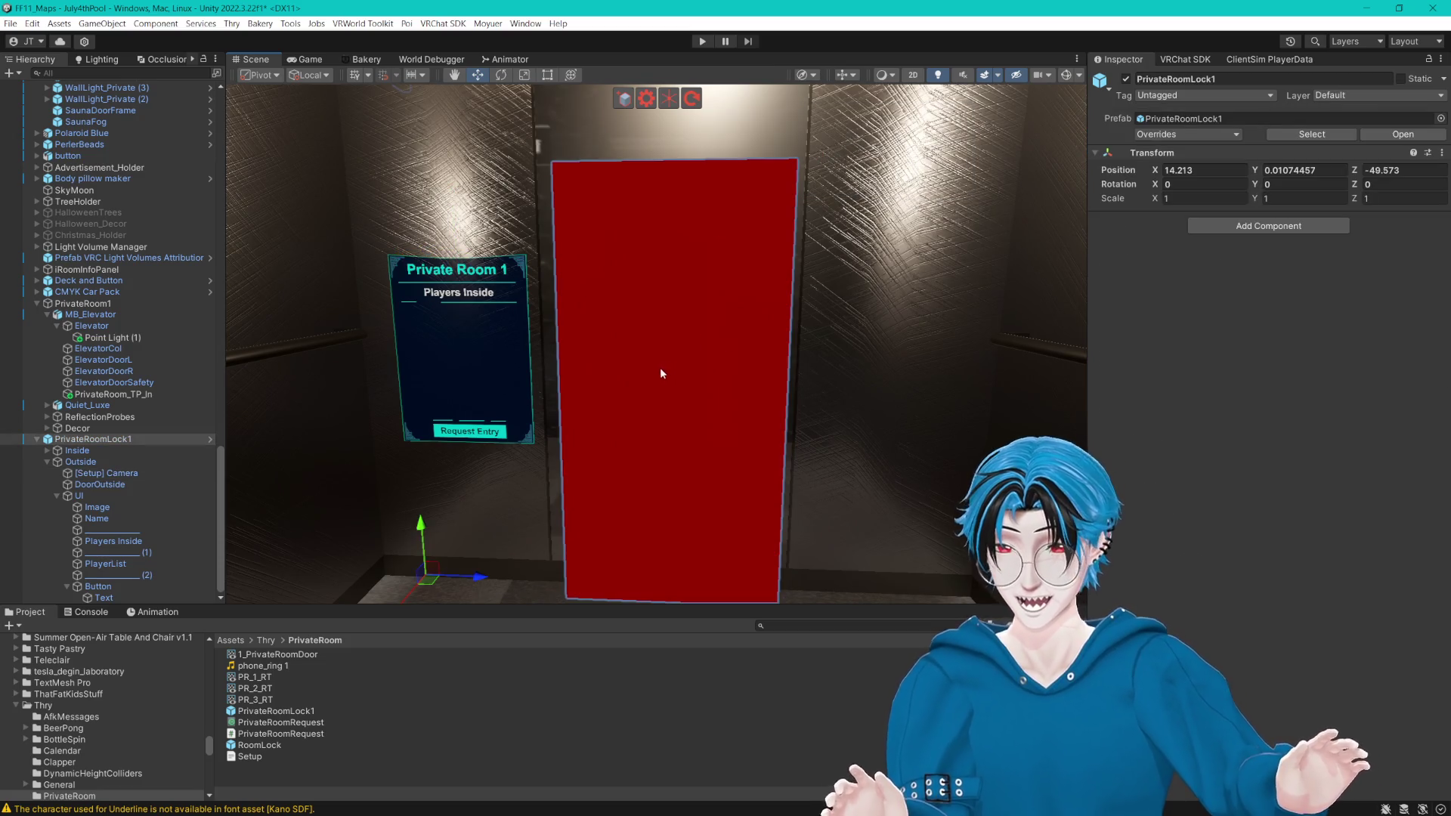
mouse_move(499, 474)
left_mouse_down()
mouse_move(537, 415)
mouse_move(530, 425)
left_mouse_up()
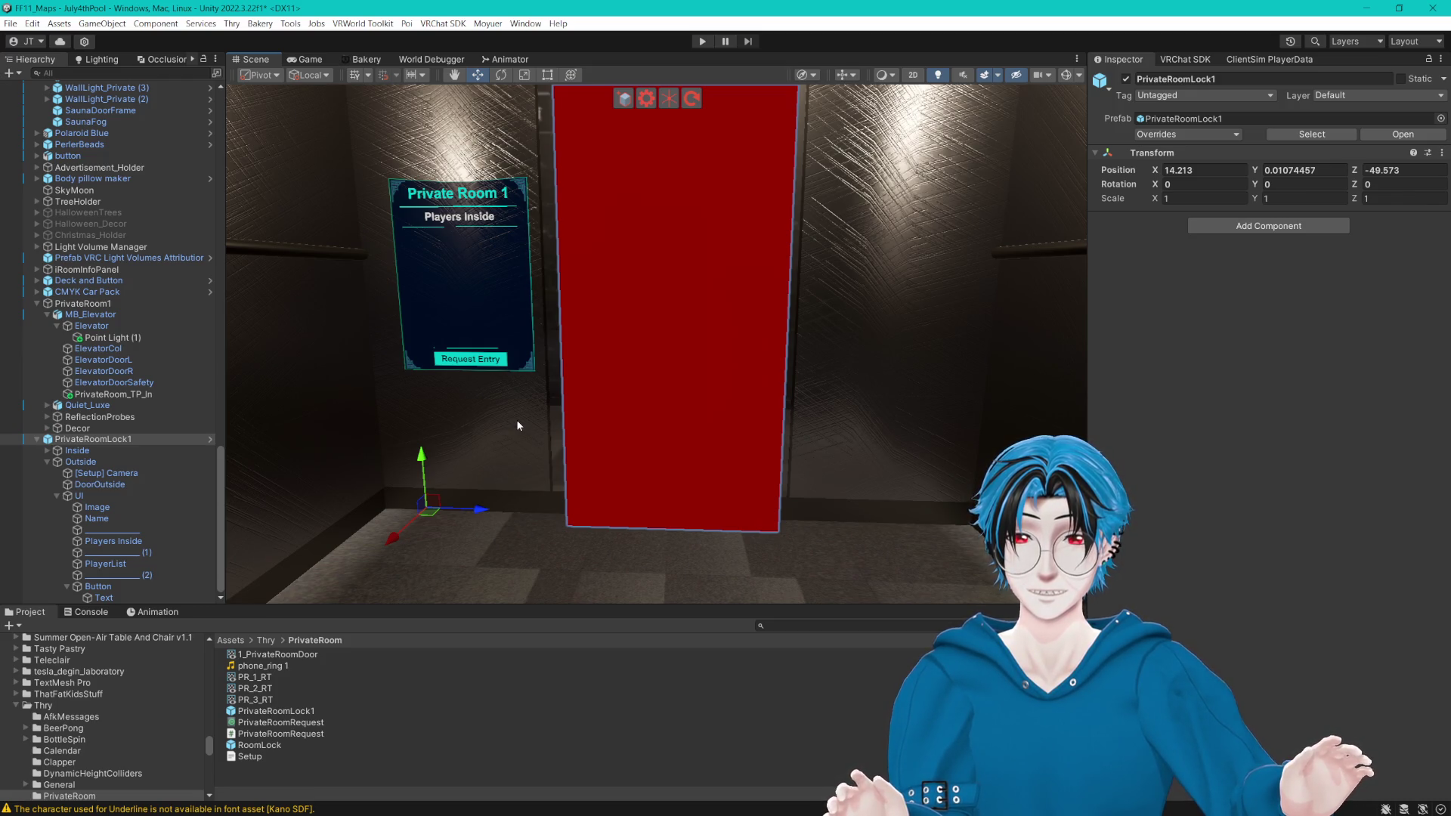
mouse_move(667, 403)
left_mouse_down()
mouse_move(660, 370)
mouse_move(745, 463)
mouse_move(750, 436)
mouse_move(700, 635)
mouse_move(741, 499)
mouse_move(761, 492)
mouse_move(742, 483)
mouse_move(853, 489)
mouse_move(836, 486)
mouse_move(839, 457)
mouse_move(806, 475)
left_mouse_up()
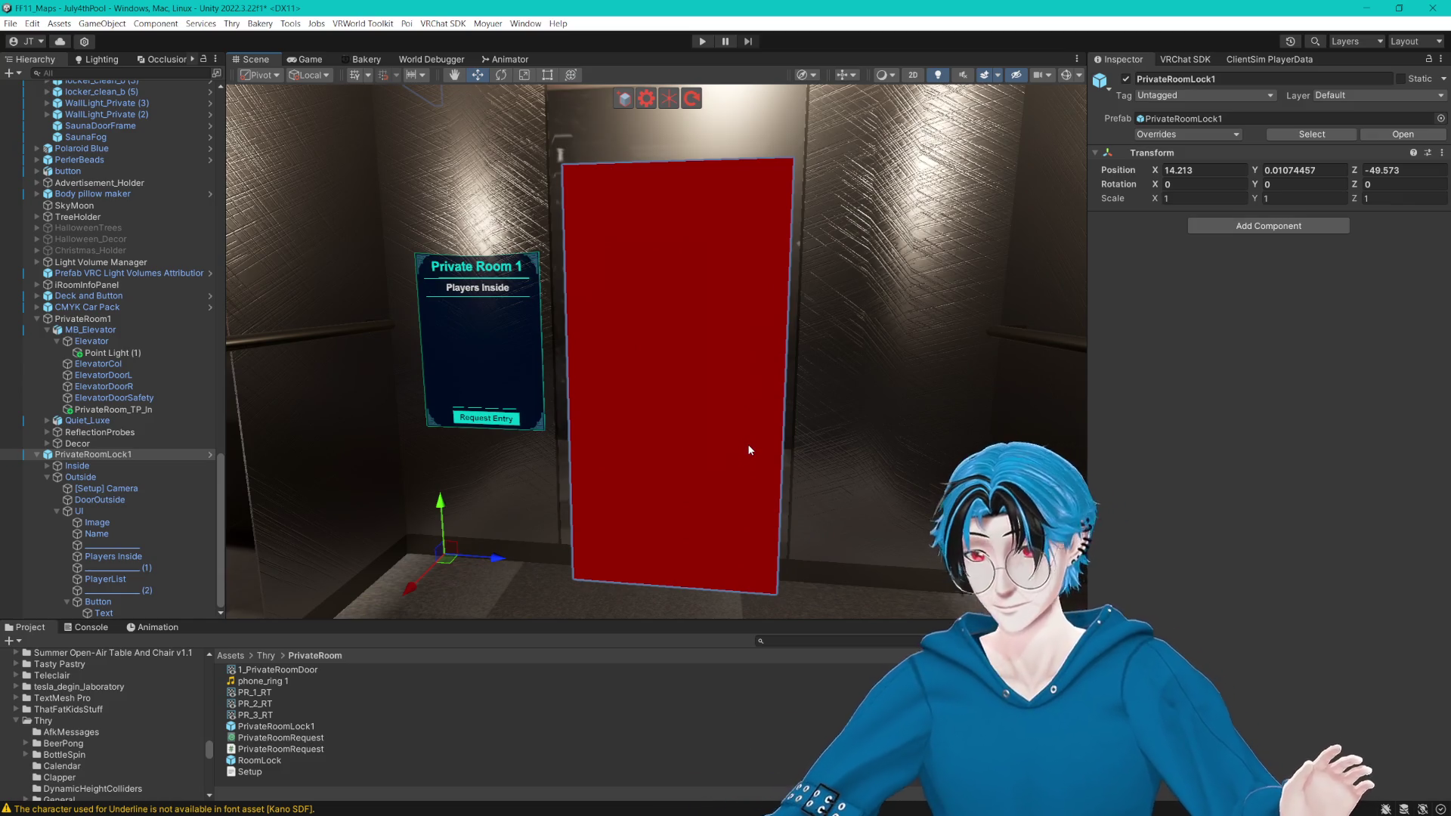
scroll(738, 433, "up", 2)
mouse_move(728, 446)
left_mouse_down()
mouse_move(786, 392)
mouse_move(884, 392)
mouse_move(794, 396)
left_mouse_up()
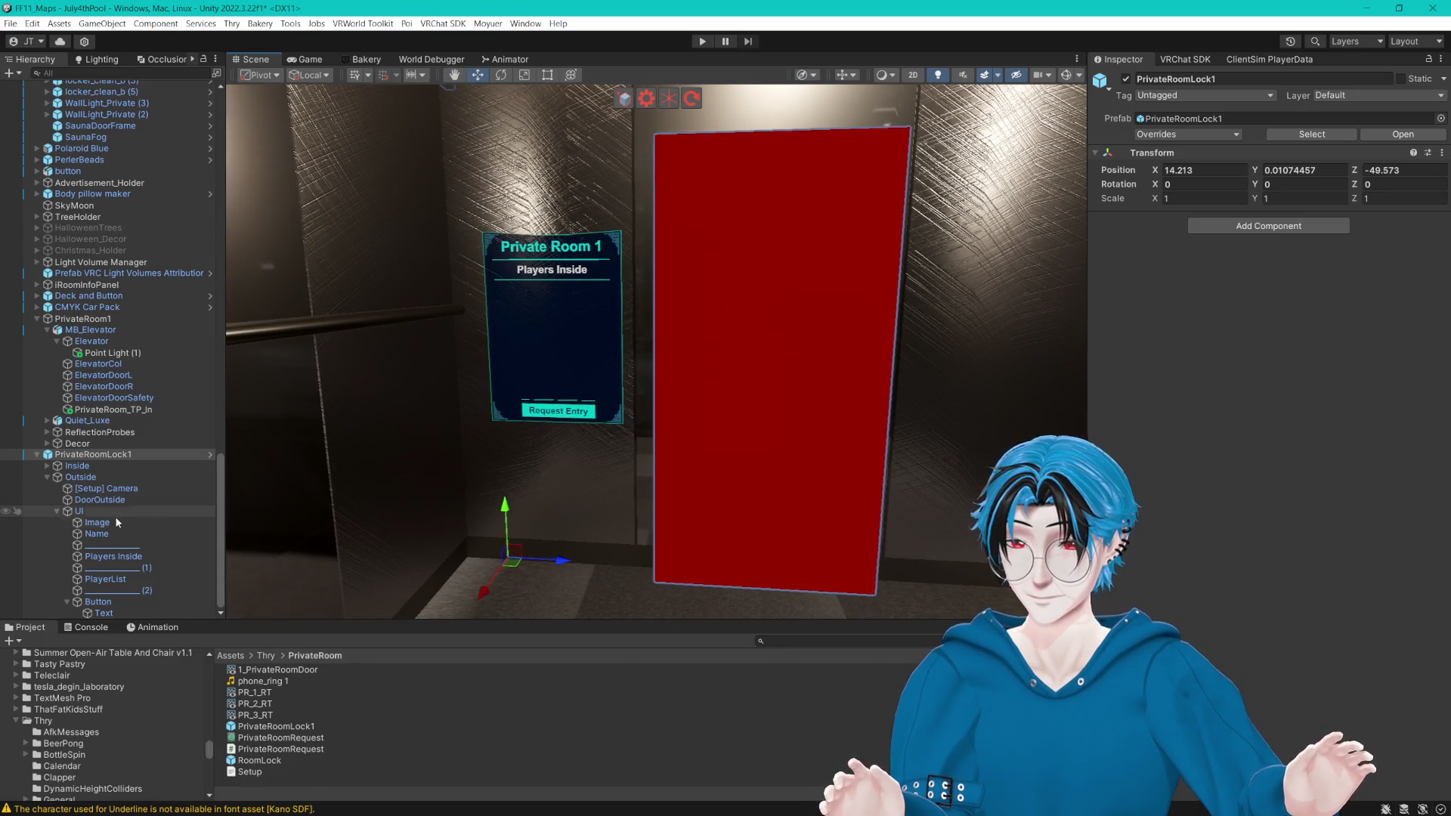
left_click(98, 602)
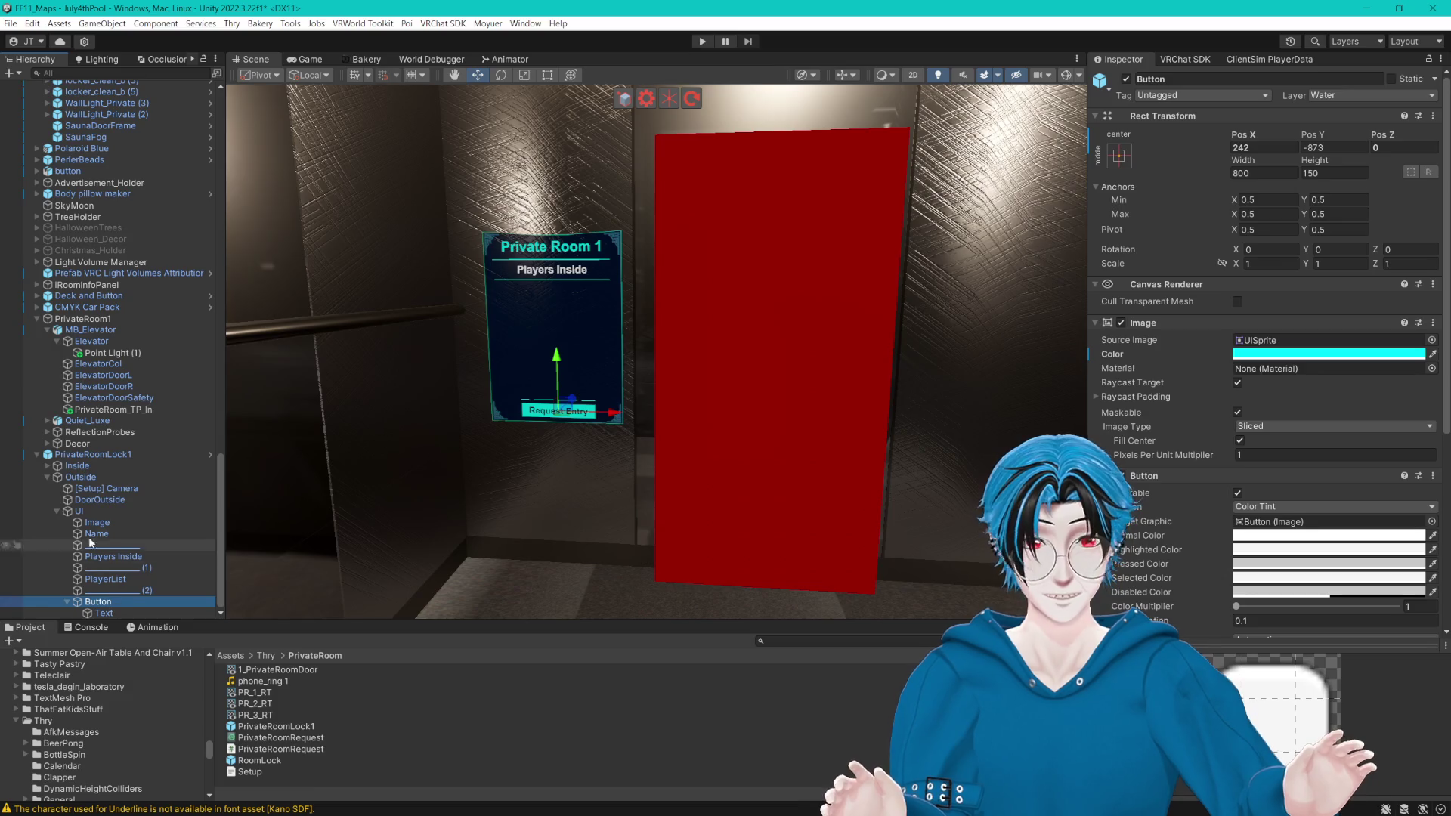
scroll(96, 529, "up", 3)
left_click_drag(461, 401, 544, 390)
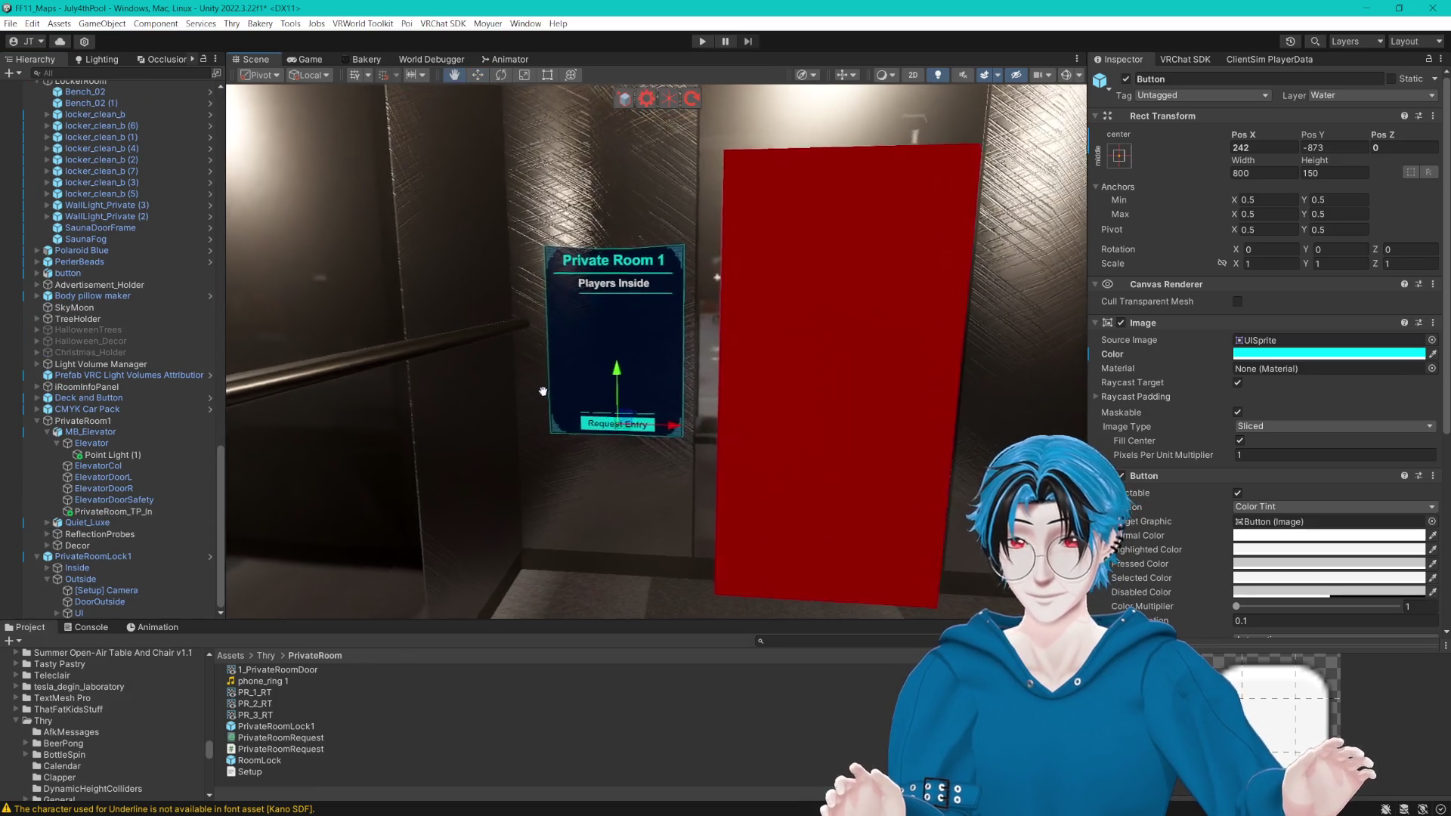
scroll(544, 390, "up", 3)
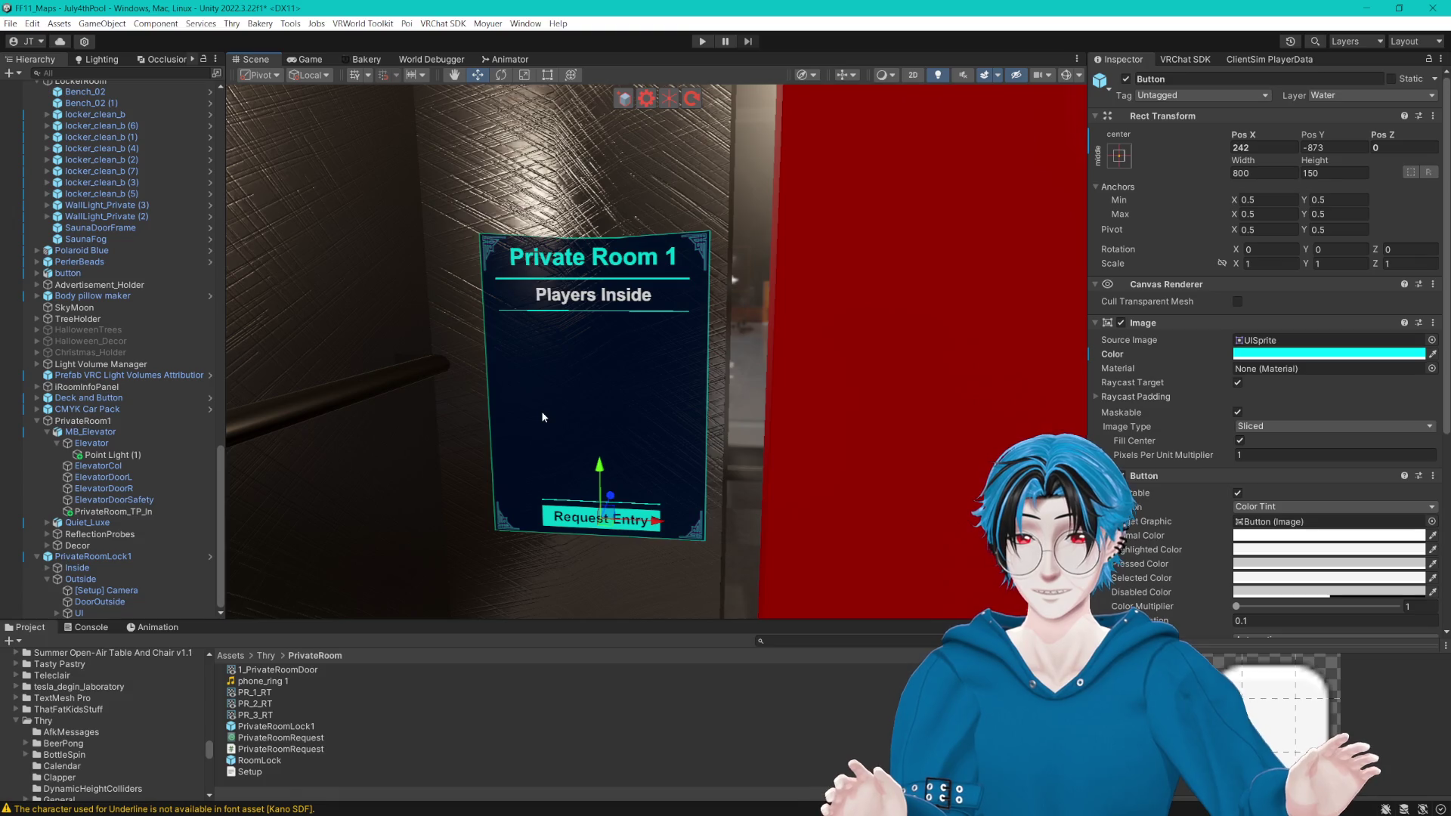
mouse_move(543, 416)
left_mouse_down()
mouse_move(673, 433)
mouse_move(641, 457)
mouse_move(671, 470)
left_mouse_up()
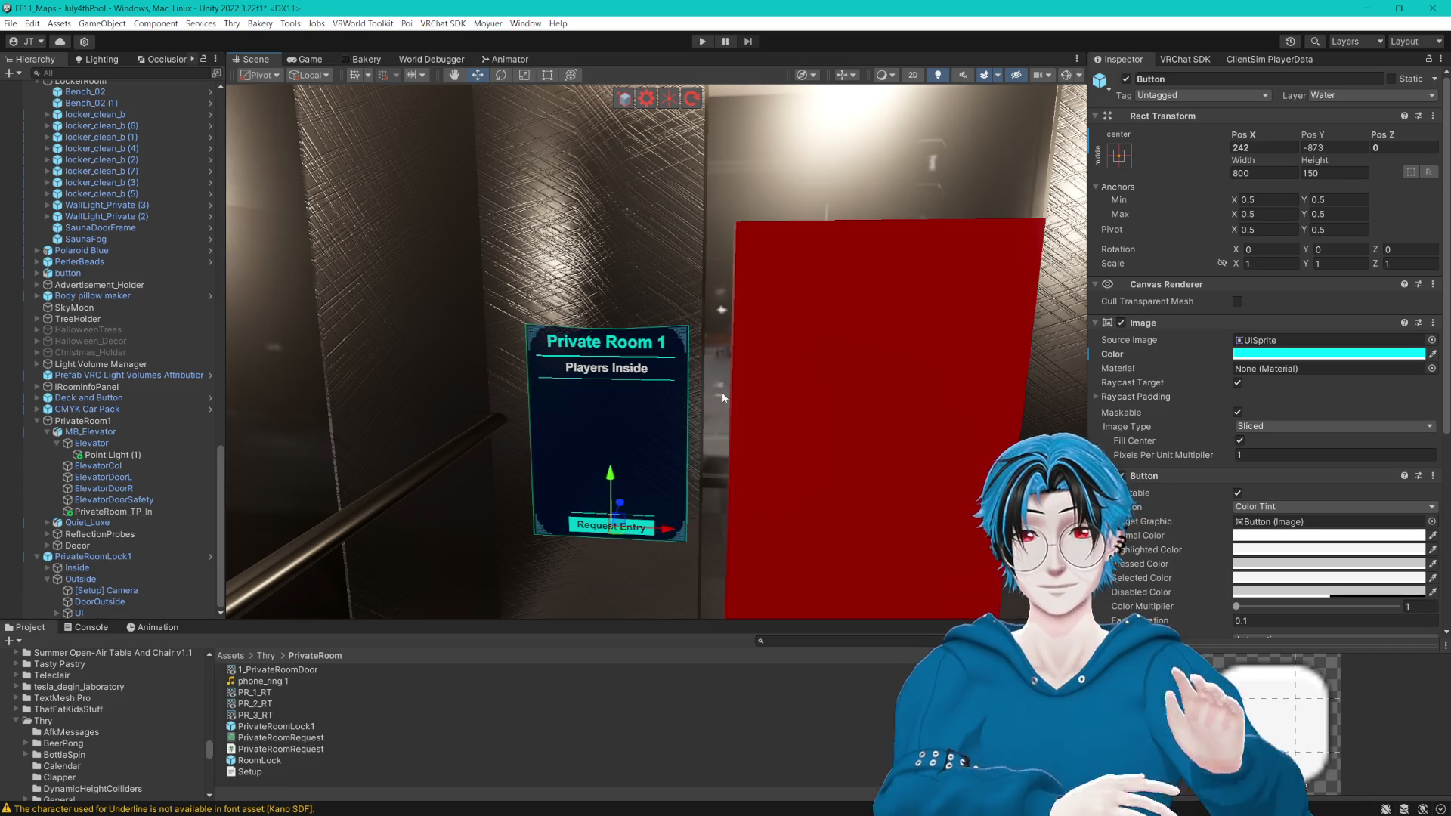
mouse_move(723, 392)
left_mouse_down()
mouse_move(767, 234)
mouse_move(813, 309)
mouse_move(807, 292)
left_mouse_up()
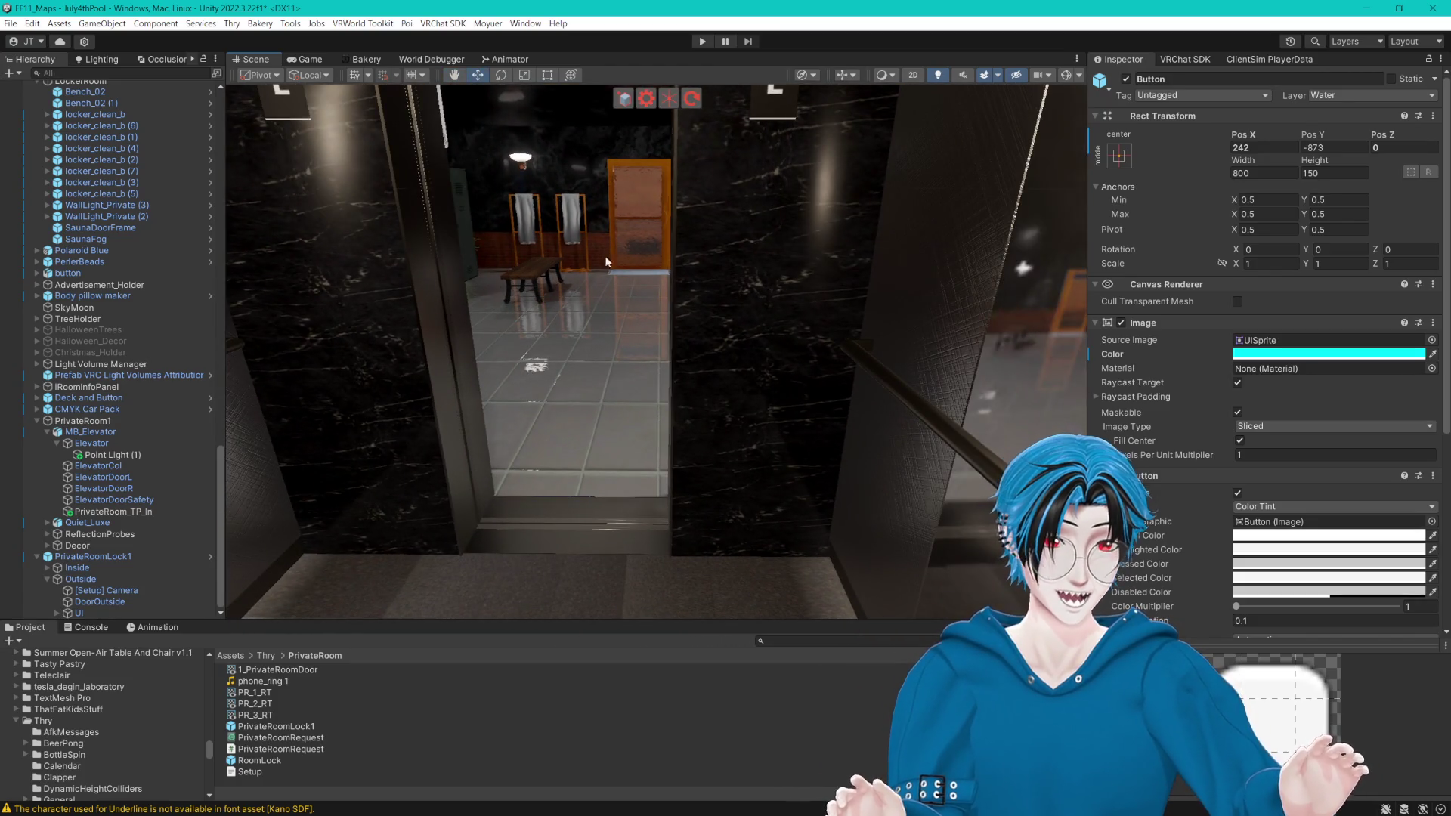
mouse_move(732, 311)
left_mouse_down()
mouse_move(809, 334)
mouse_move(732, 316)
left_mouse_up()
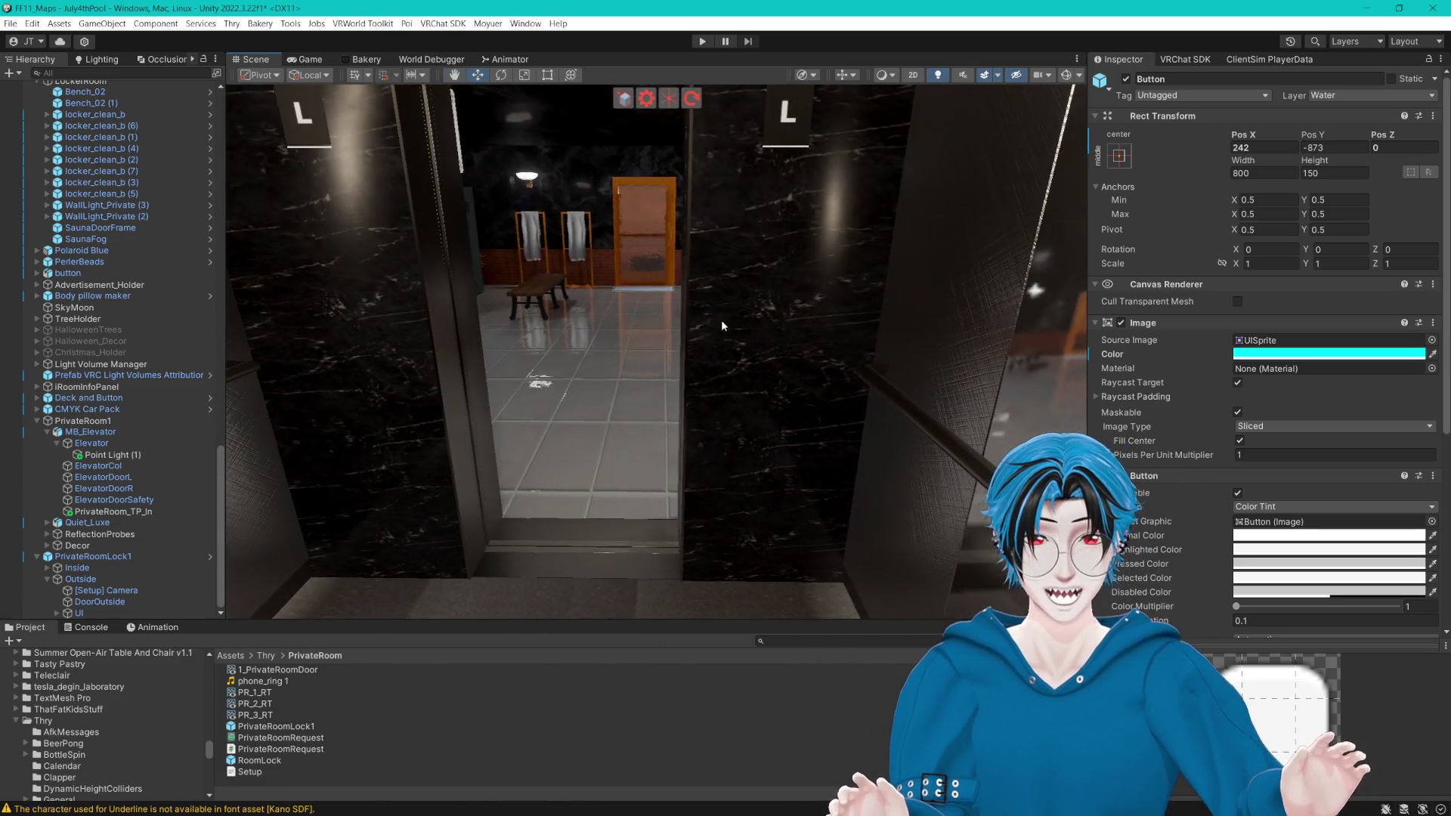
mouse_move(539, 337)
left_mouse_down()
mouse_move(632, 353)
mouse_move(820, 307)
mouse_move(881, 327)
mouse_move(531, 323)
mouse_move(946, 352)
mouse_move(859, 306)
mouse_move(824, 312)
left_mouse_up()
scroll(800, 311, "up", 3)
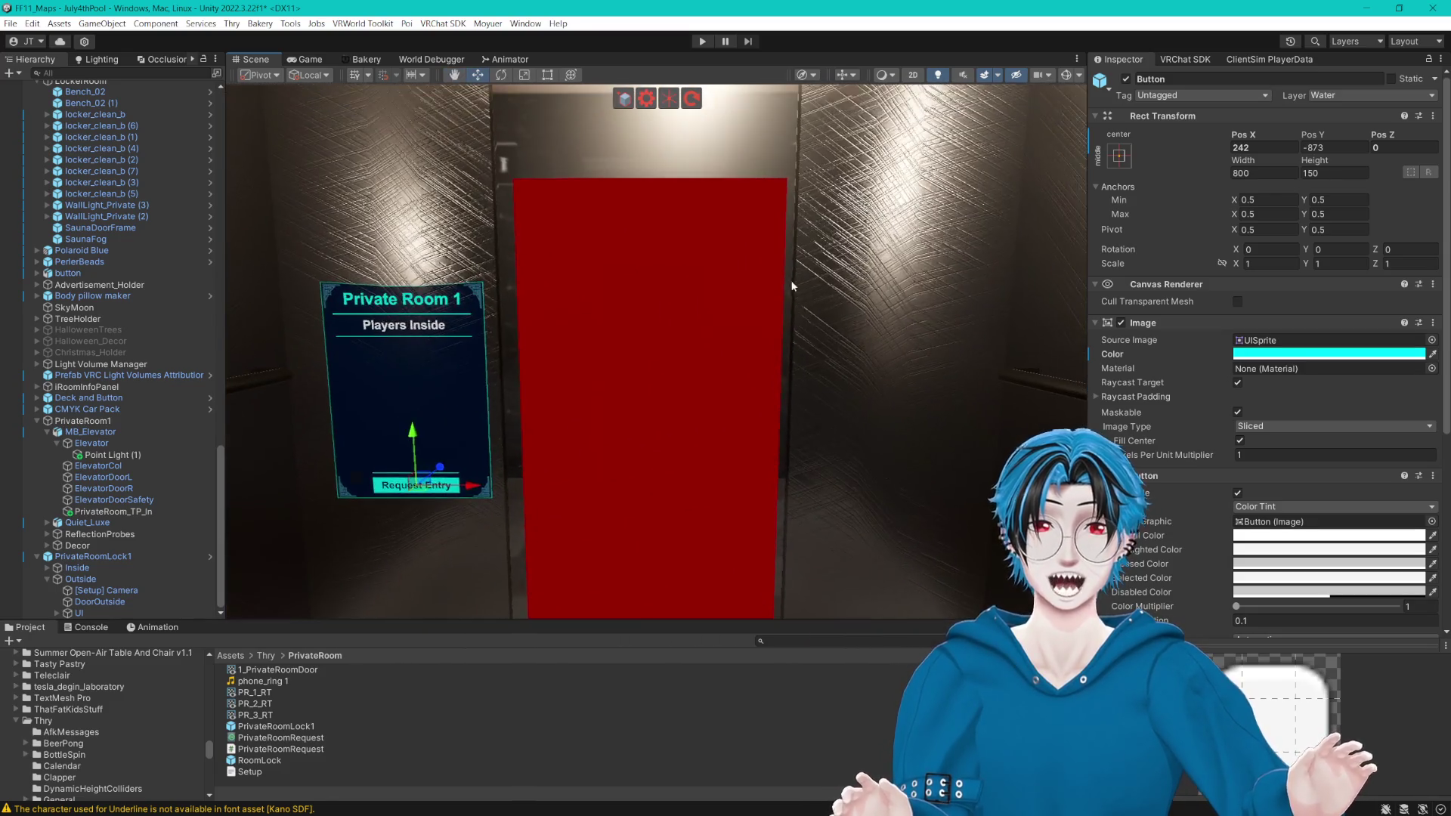
scroll(792, 280, "down", 3)
scroll(632, 314, "up", 2)
left_click_drag(713, 321, 695, 350)
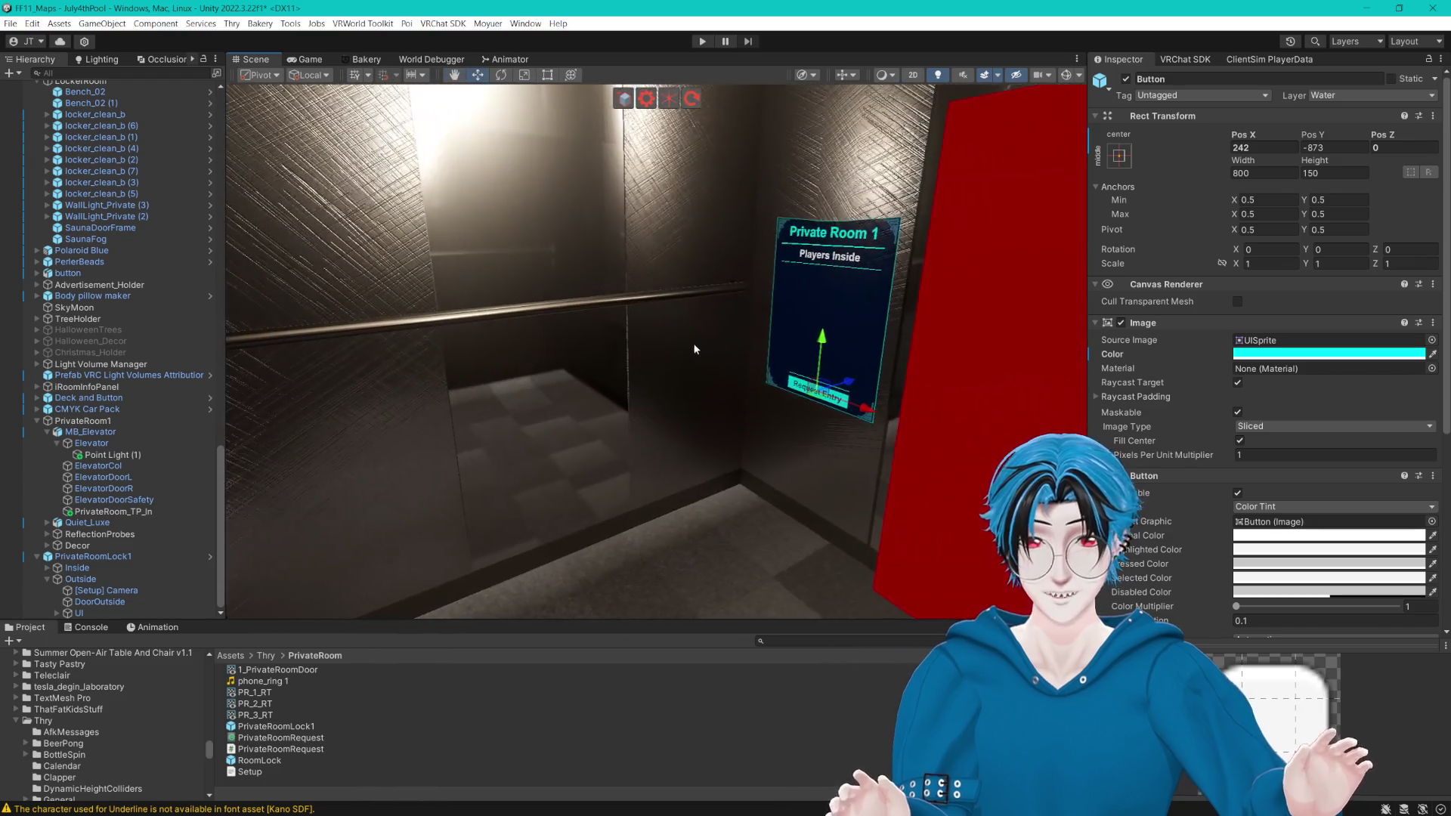
Step: Unpack the PrivateRoomLock1 prefab instance
left_click(92, 576)
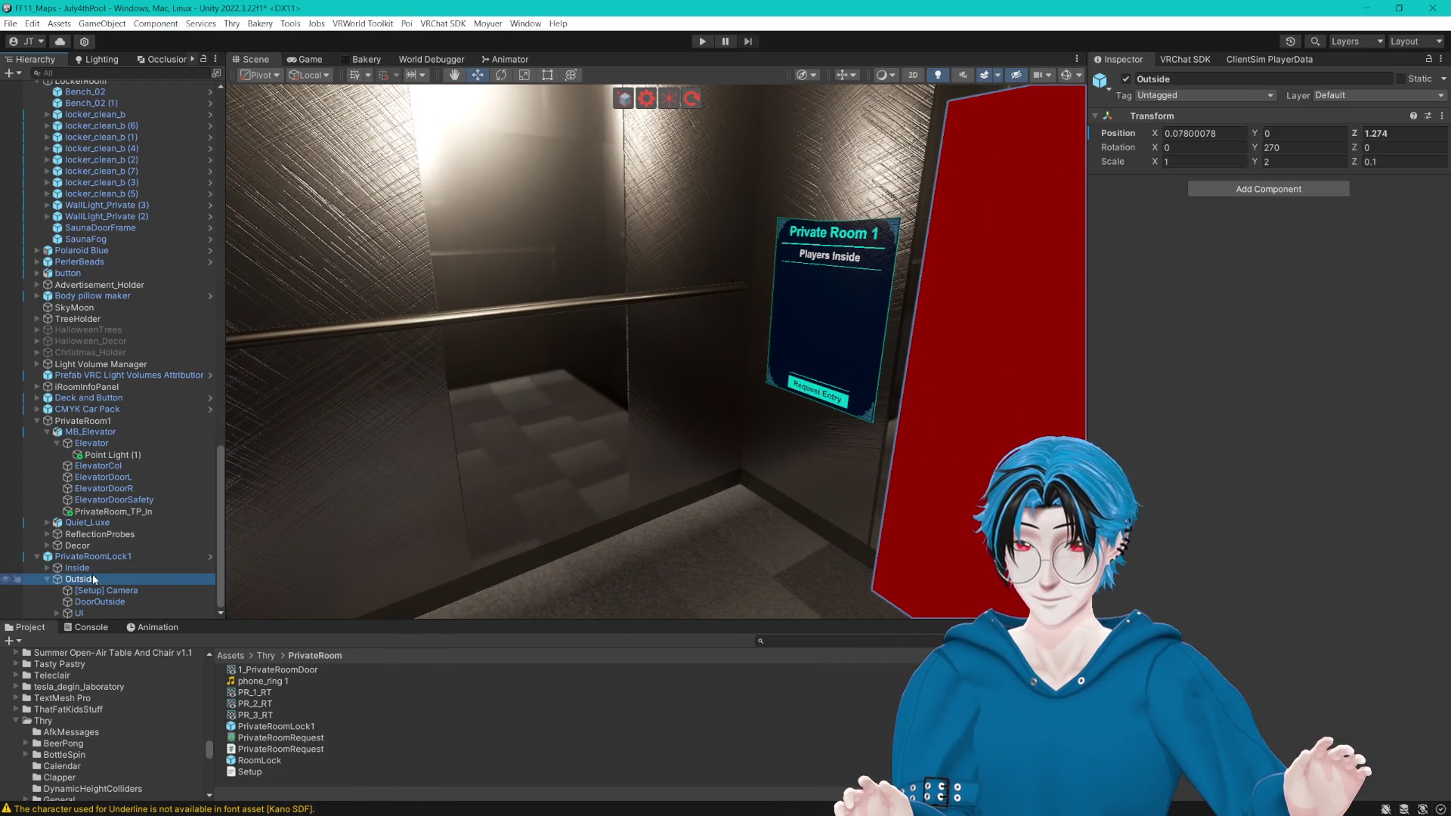
left_click(129, 602)
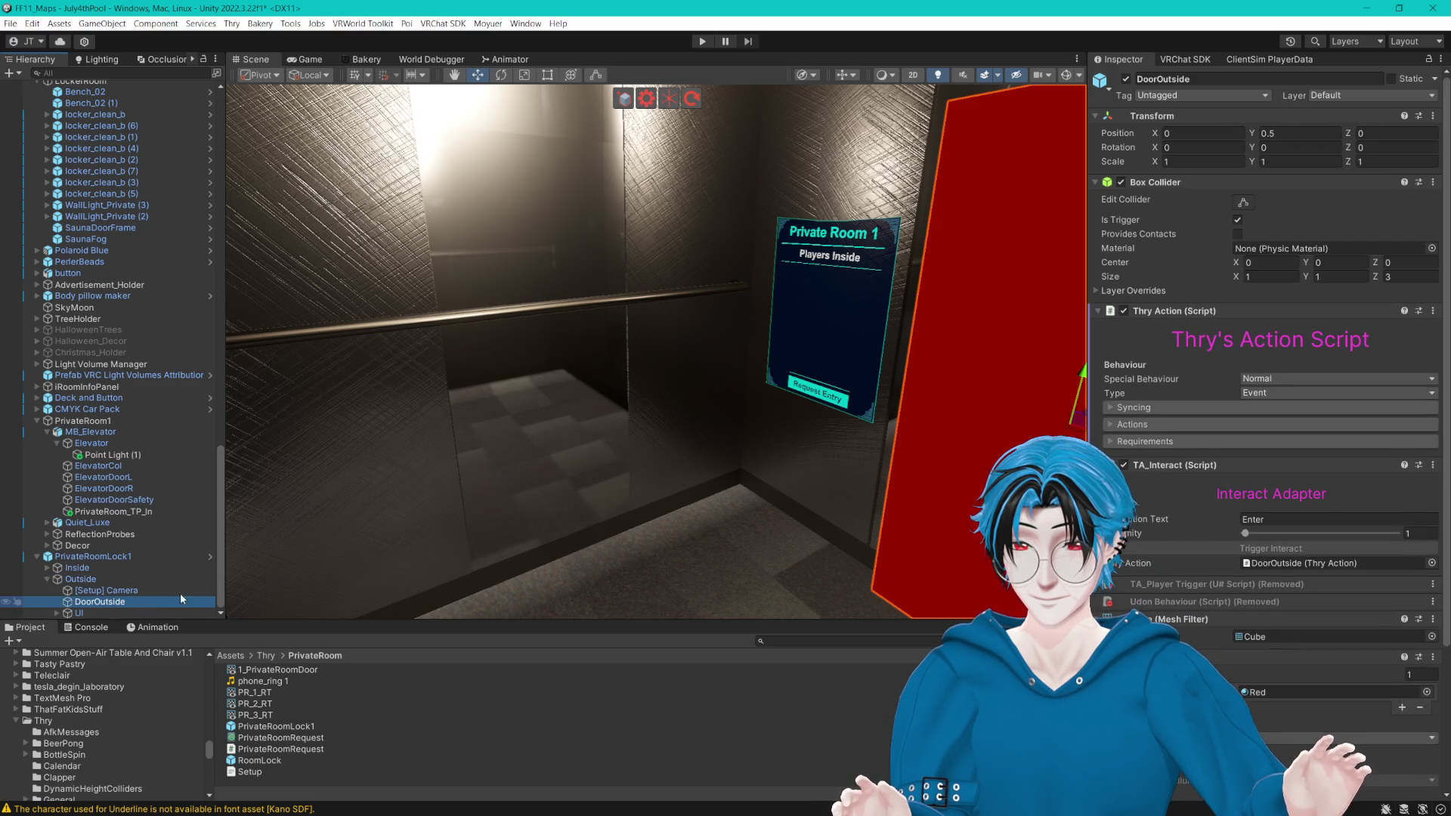
left_click(119, 559)
right_click(119, 560)
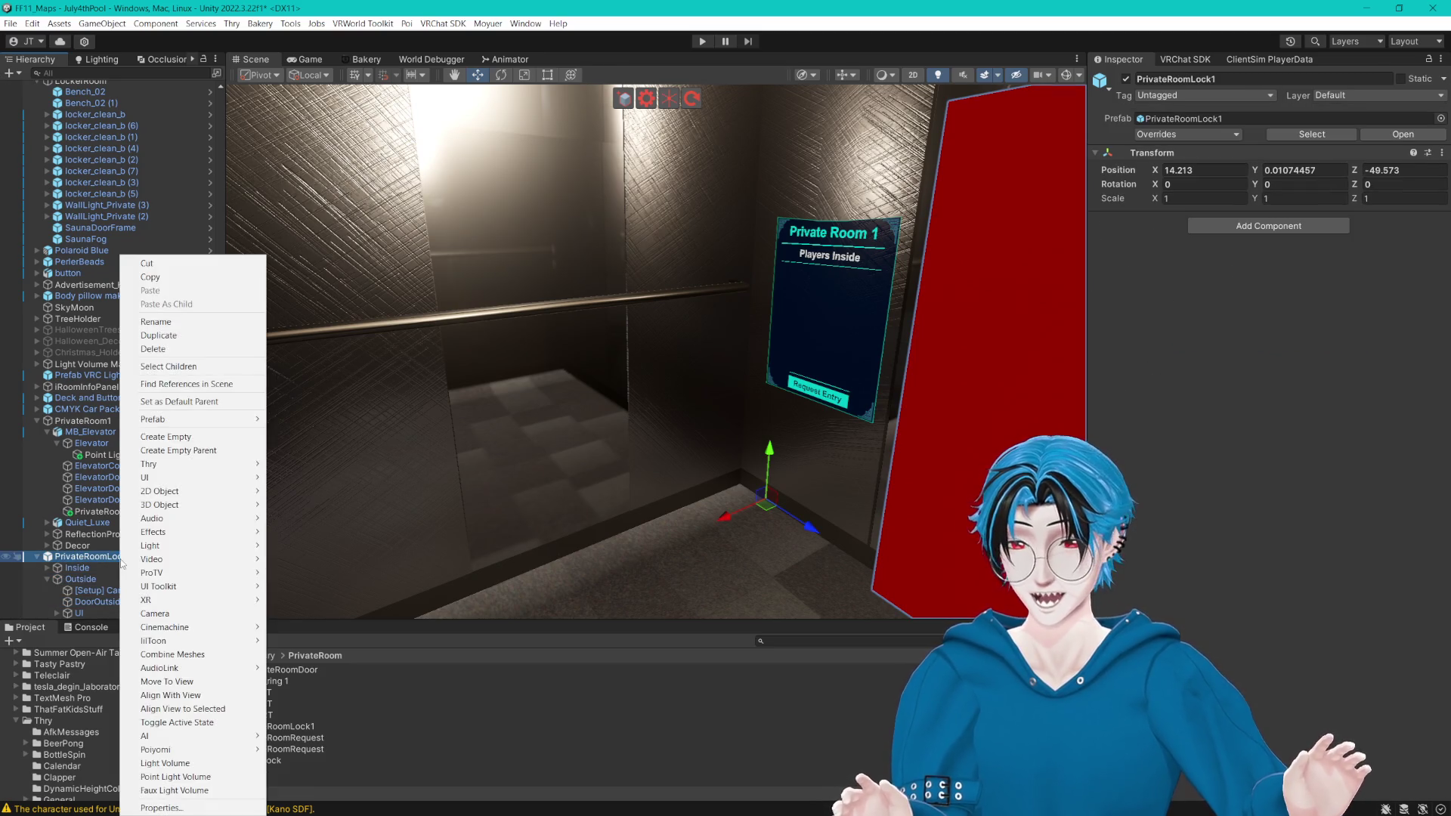
mouse_move(227, 420)
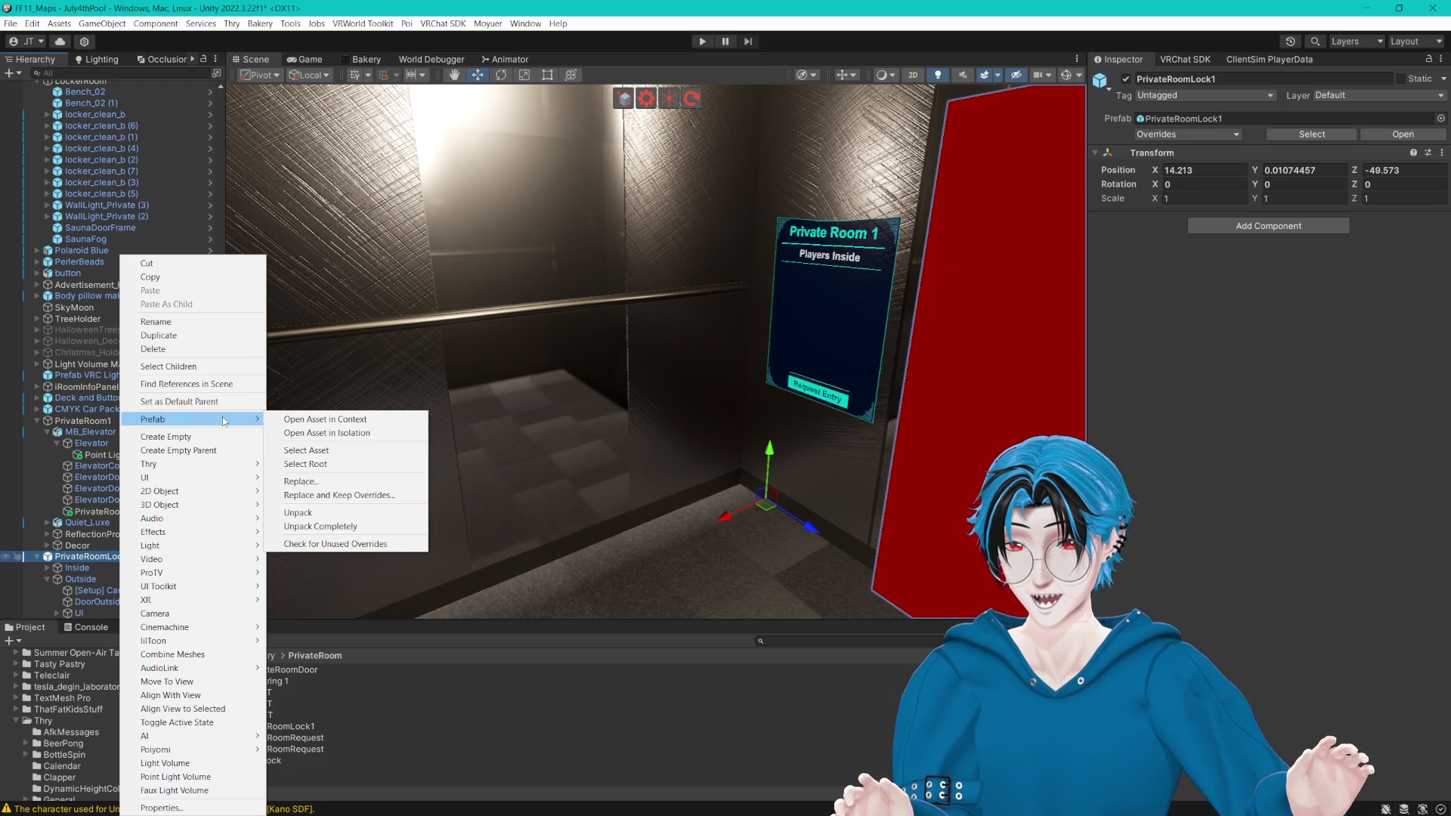
left_click(347, 514)
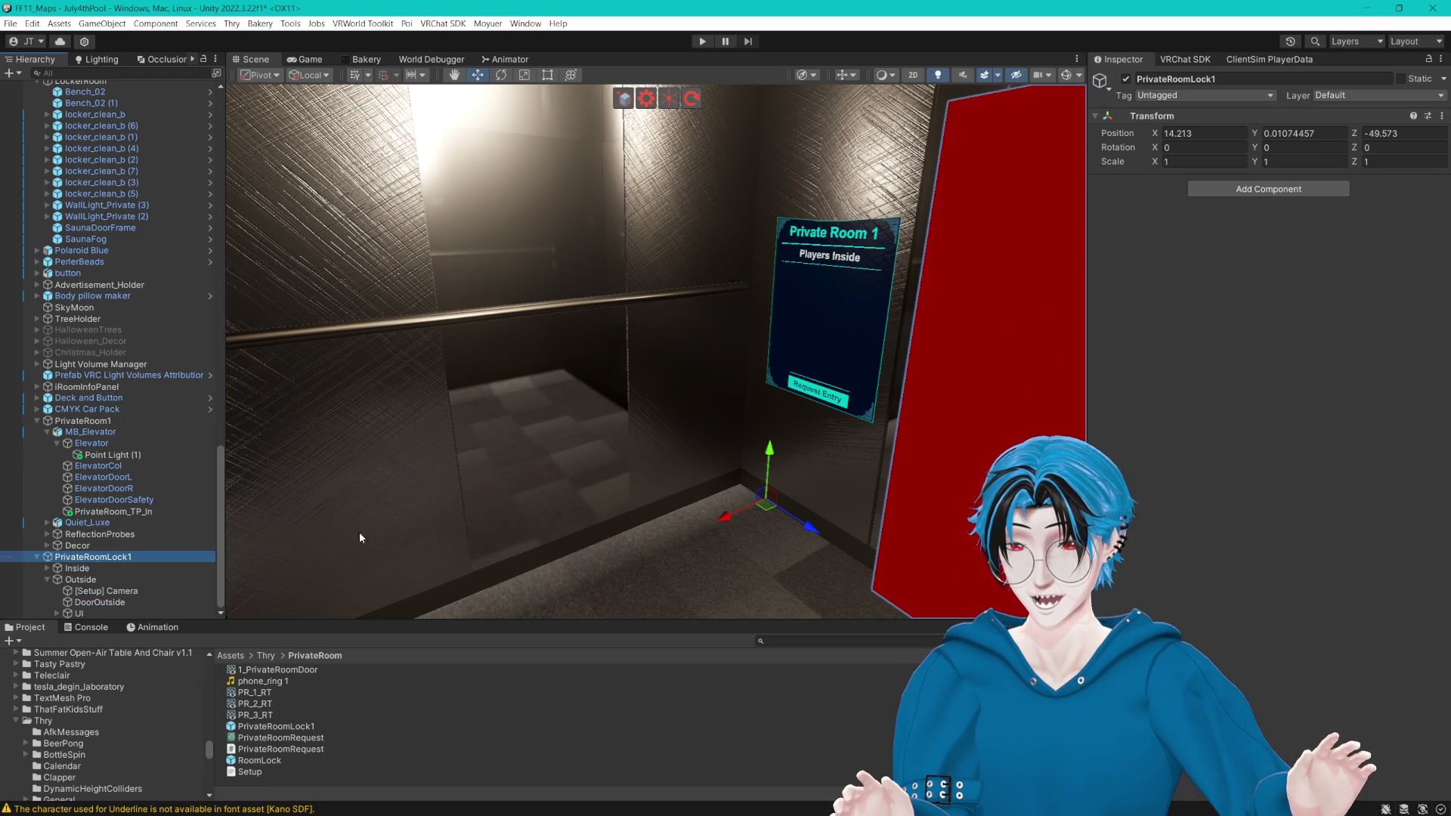
Step: Collapse MB_Elevator, enlarge the Project assets panel, and select [Setup] Camera
left_click(46, 433)
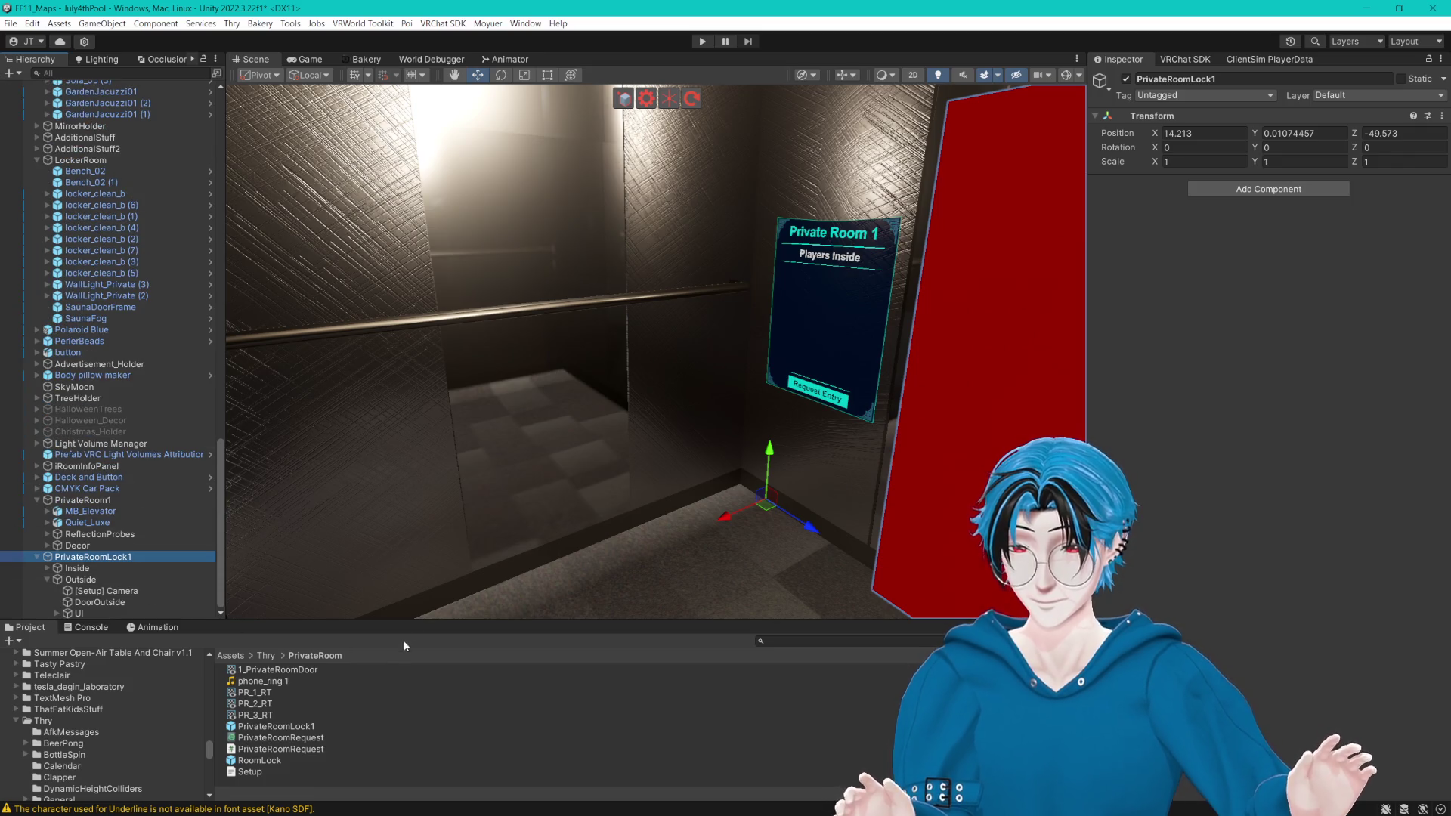
left_click_drag(416, 626, 469, 581)
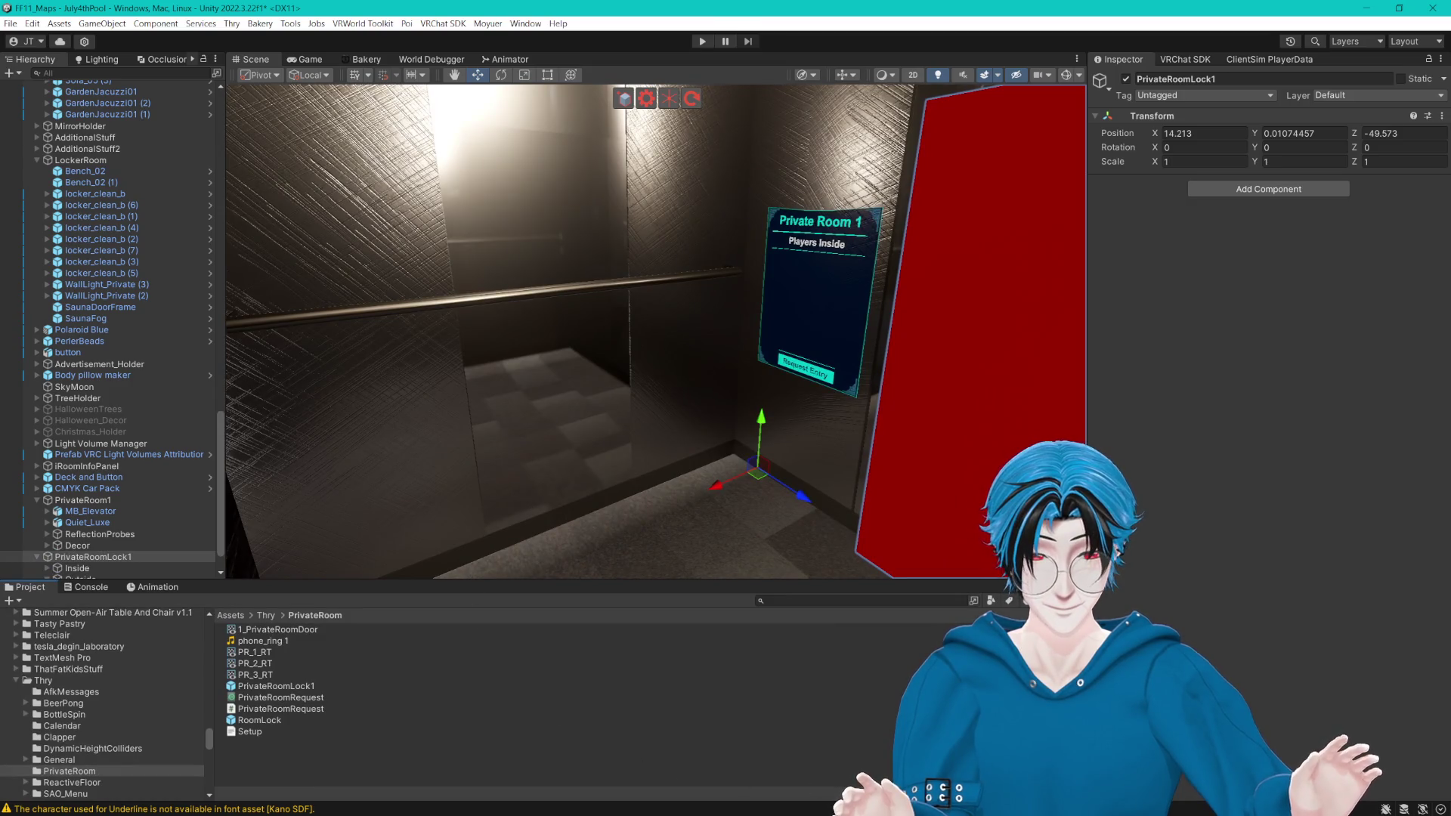
scroll(622, 745, "up", 2, "ctrl")
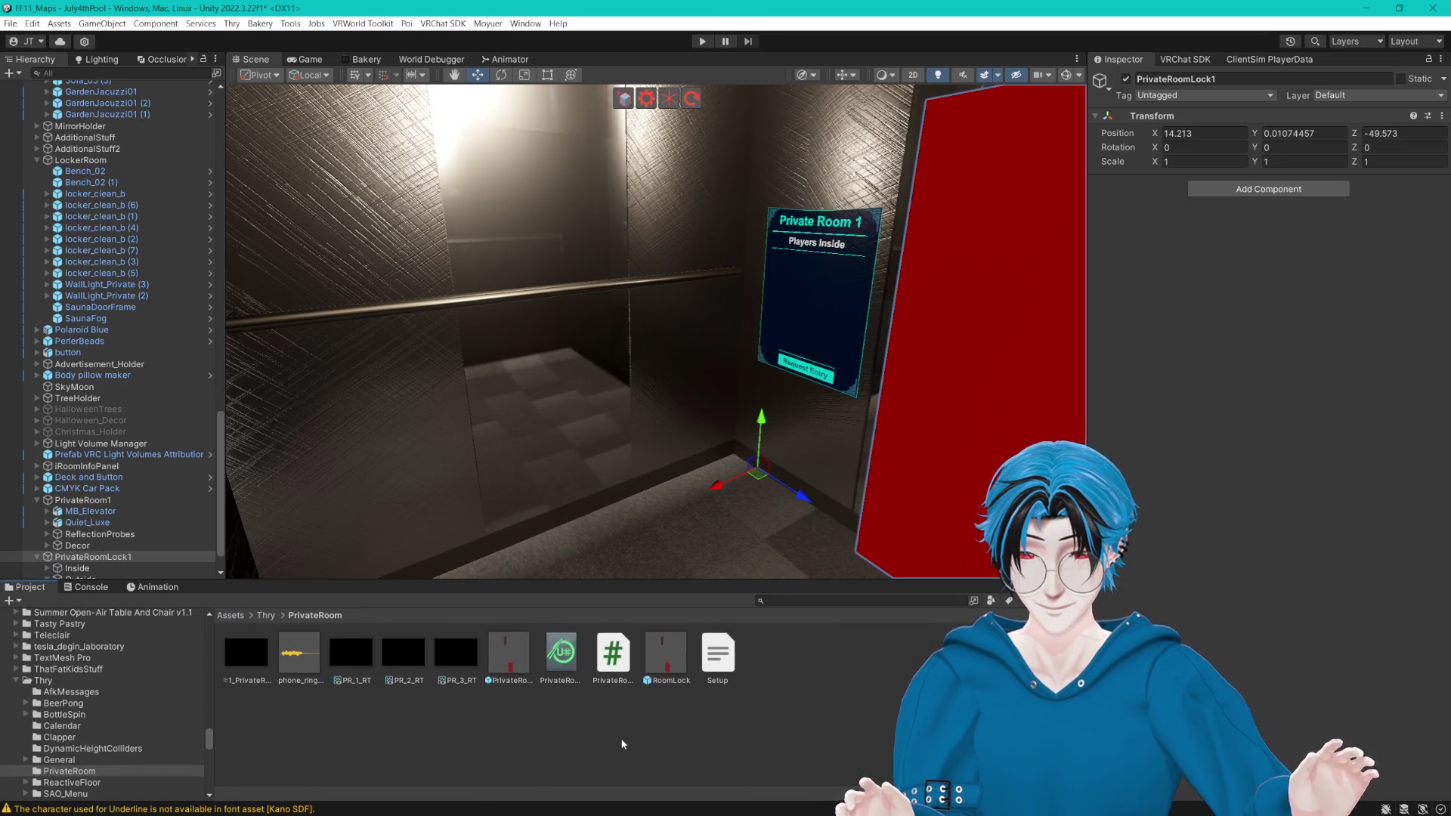
scroll(119, 538, "down", 2)
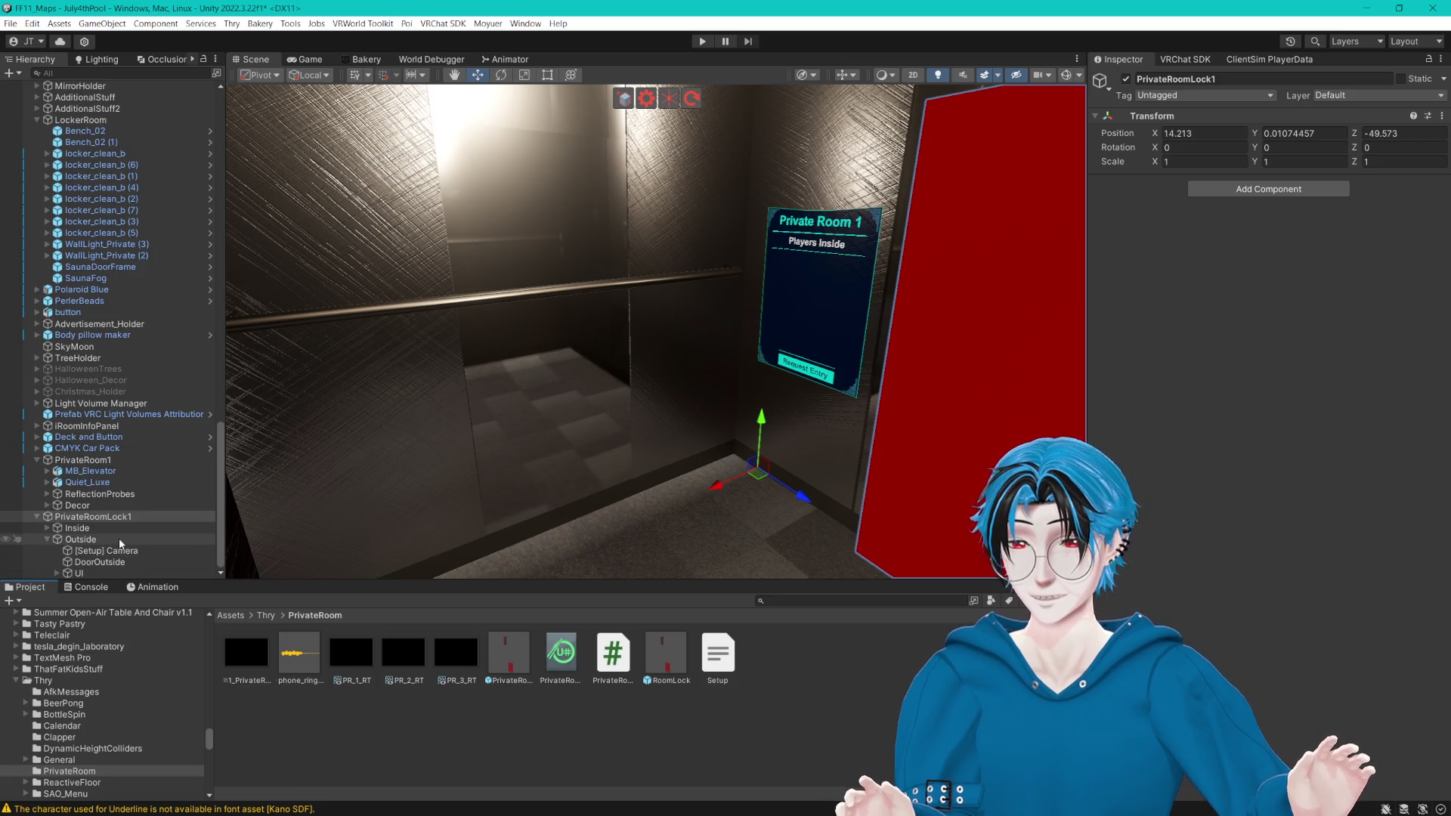
left_click(111, 551)
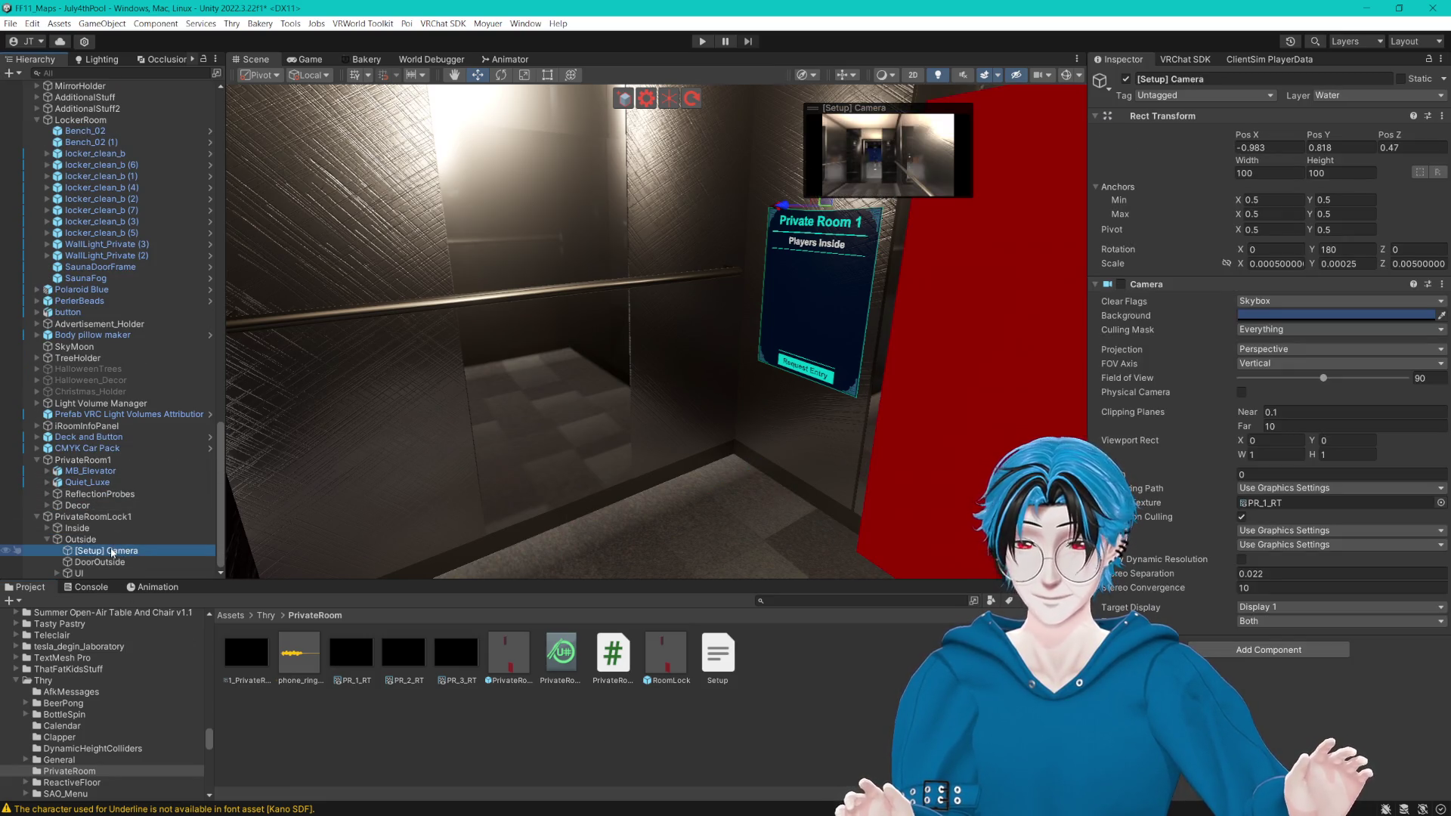
Step: Move [Setup] Camera into the UI group and collapse the Button and UI entries
mouse_move(112, 551)
left_mouse_down()
mouse_move(88, 577)
mouse_move(72, 554)
mouse_move(75, 479)
left_mouse_up()
left_click(68, 551)
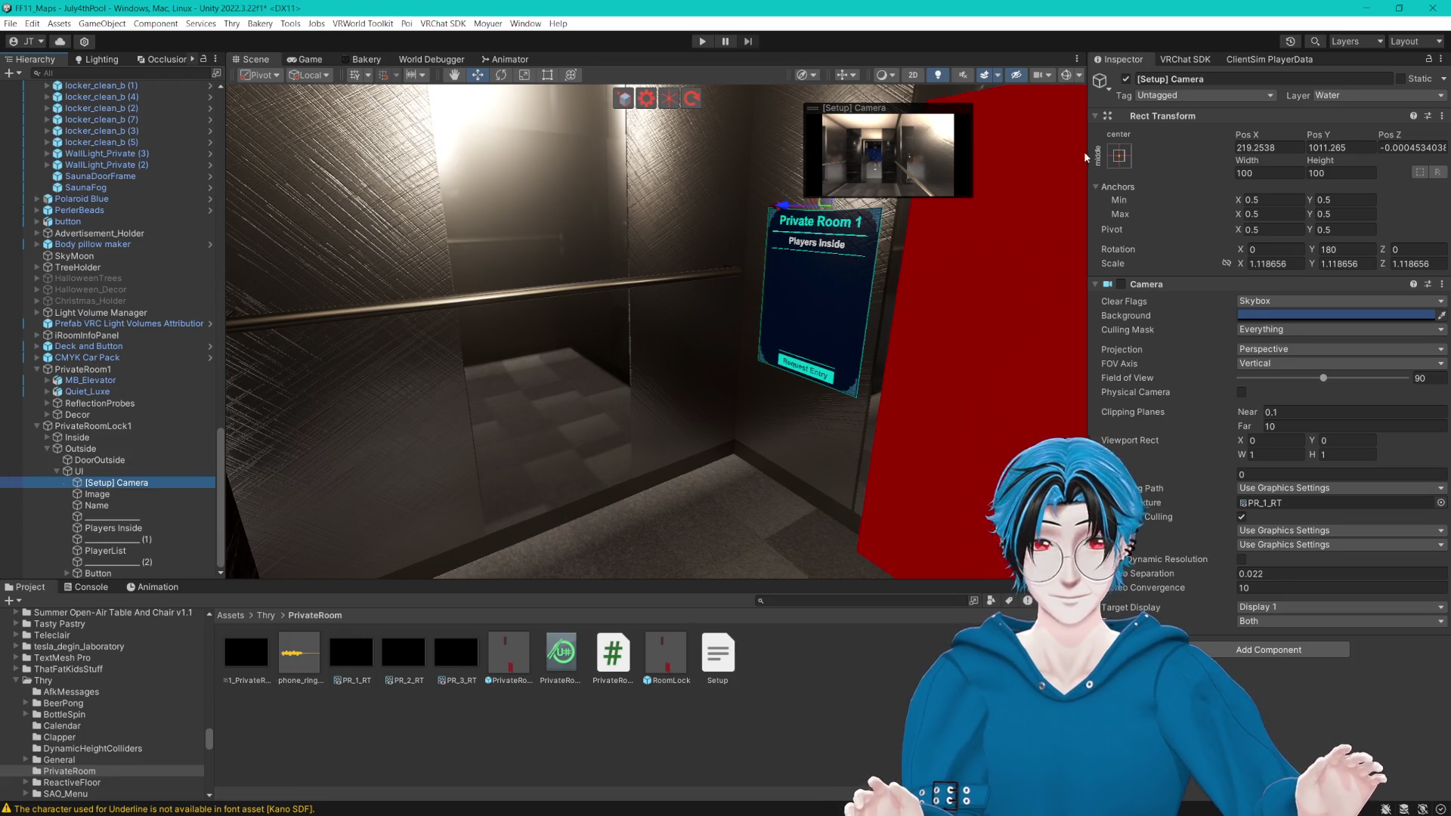
left_click(58, 470)
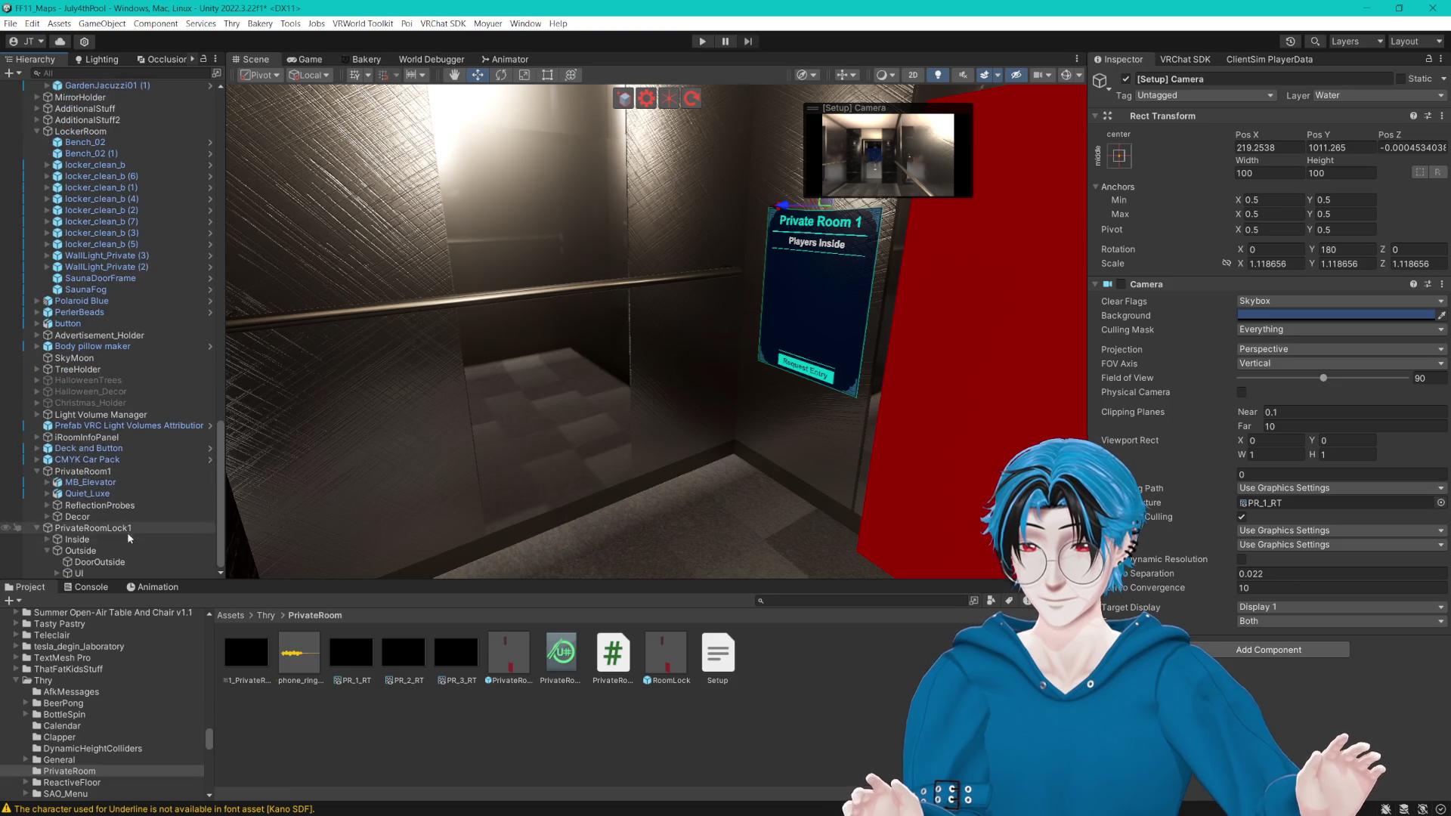
Step: Frame the red DoorOutside door in the view, then select the Request Entry button
double_click(98, 563)
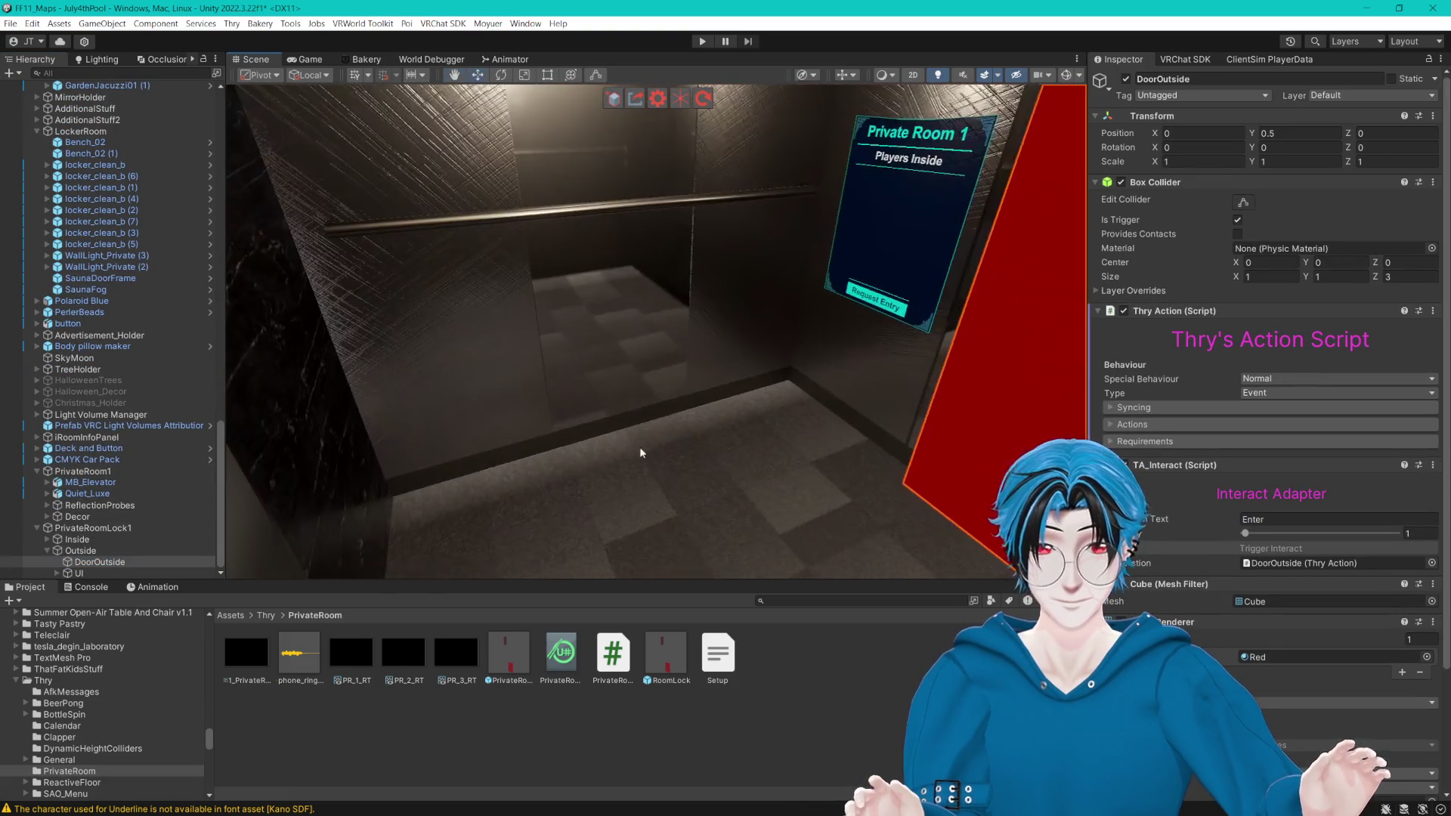
mouse_move(755, 399)
left_mouse_down()
mouse_move(696, 388)
mouse_move(852, 366)
mouse_move(790, 356)
mouse_move(843, 361)
mouse_move(773, 328)
left_mouse_up()
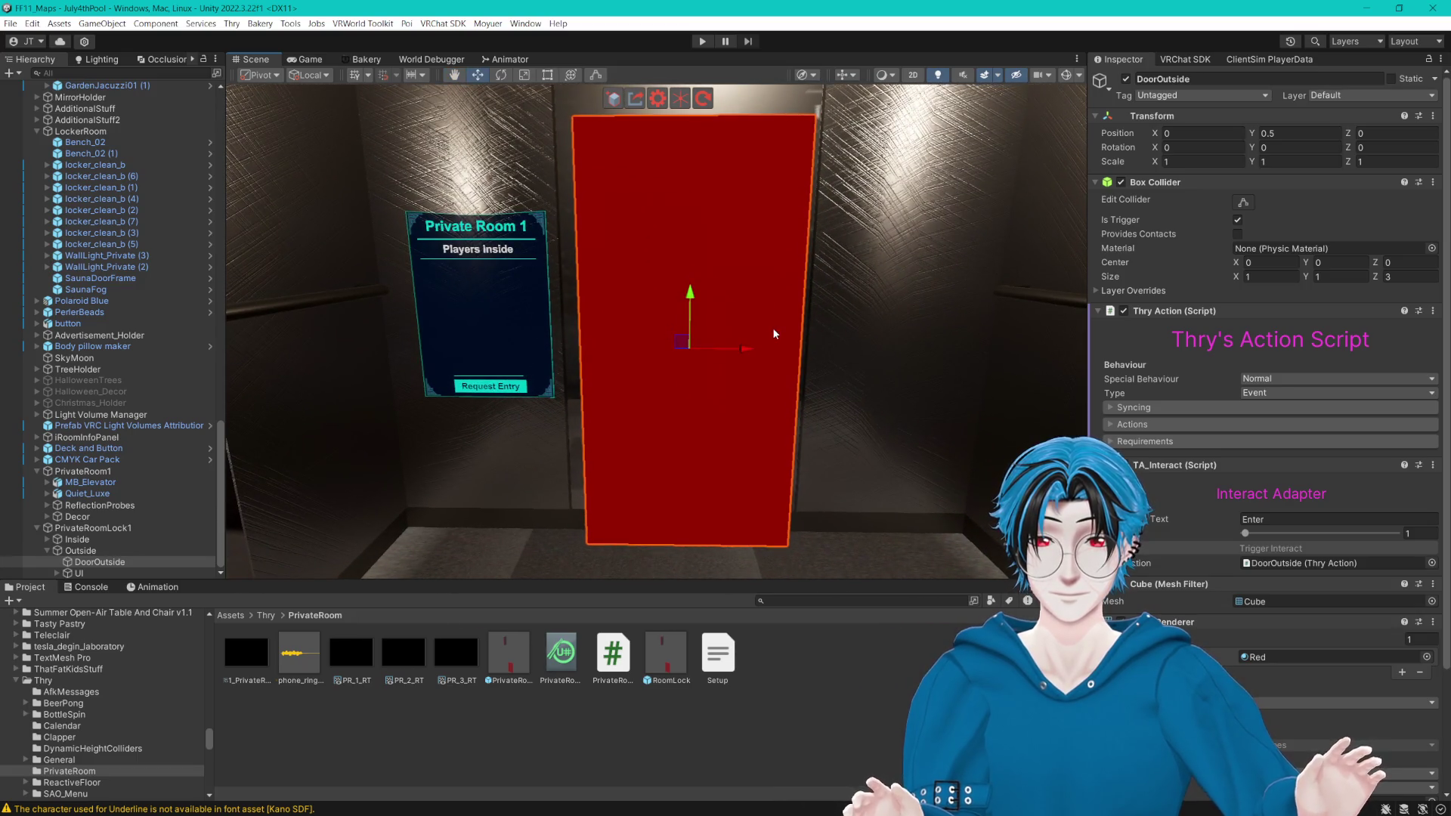
scroll(774, 333, "down", 2)
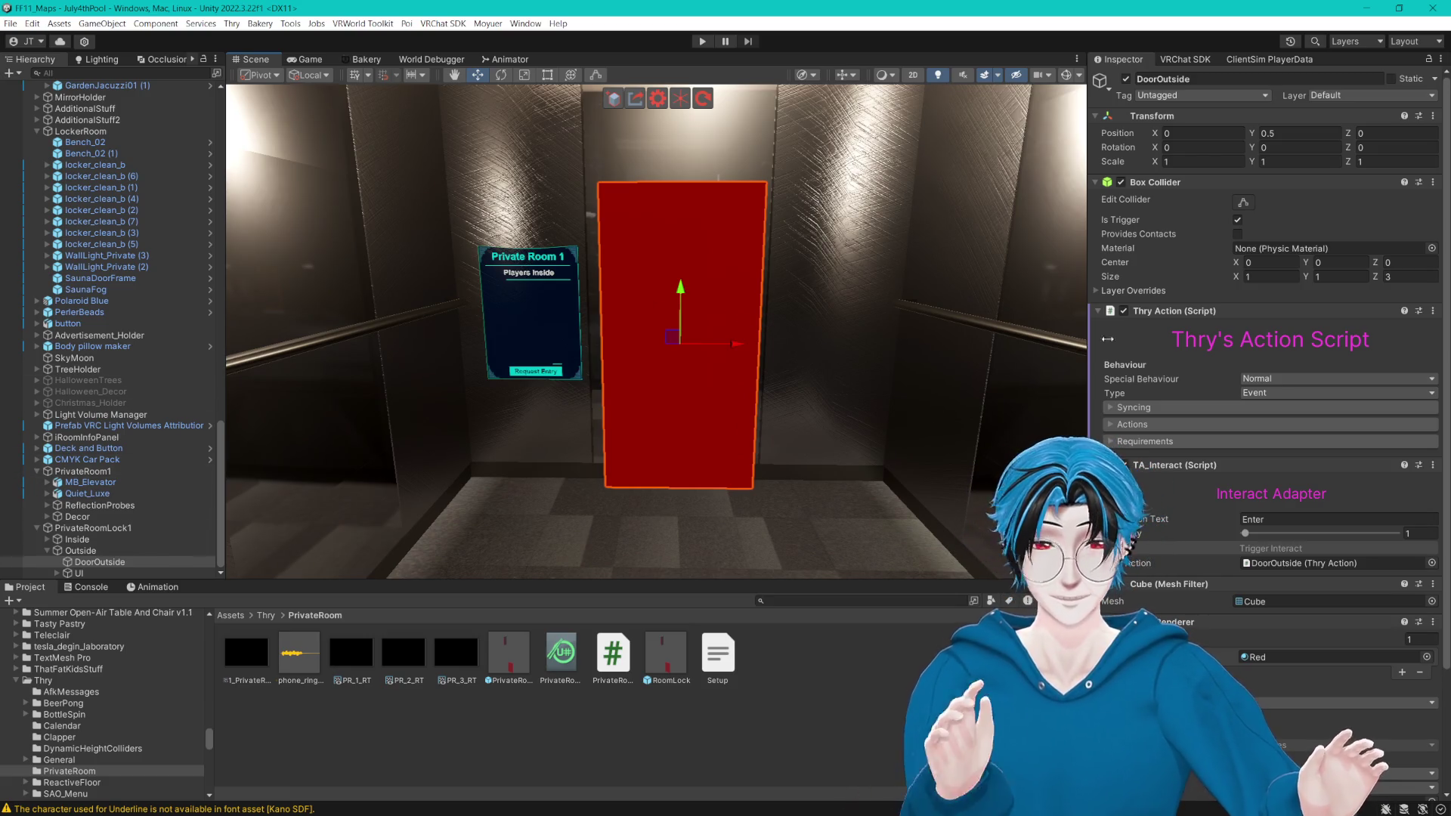
scroll(1159, 319, "down", 3)
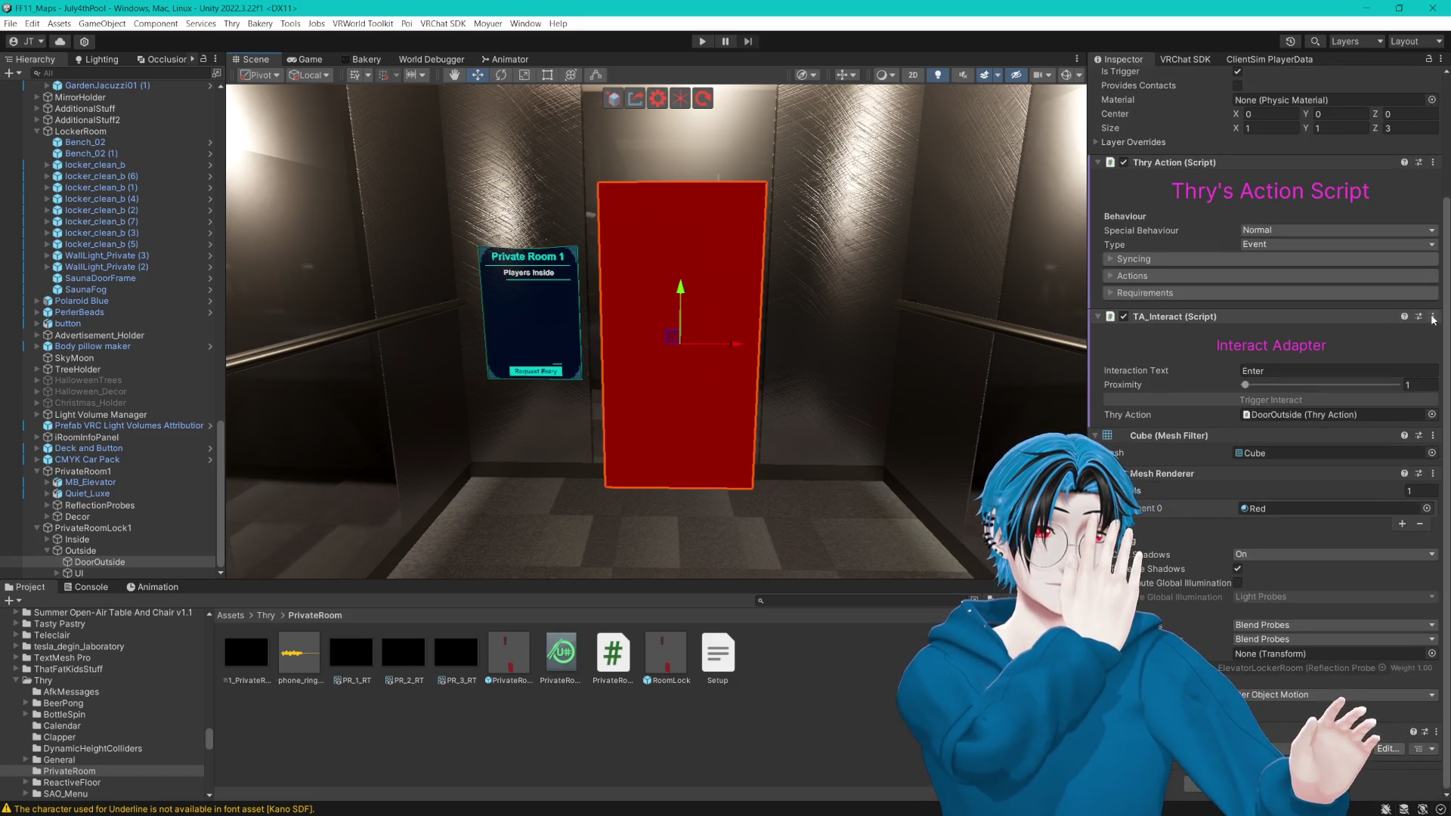
key("f")
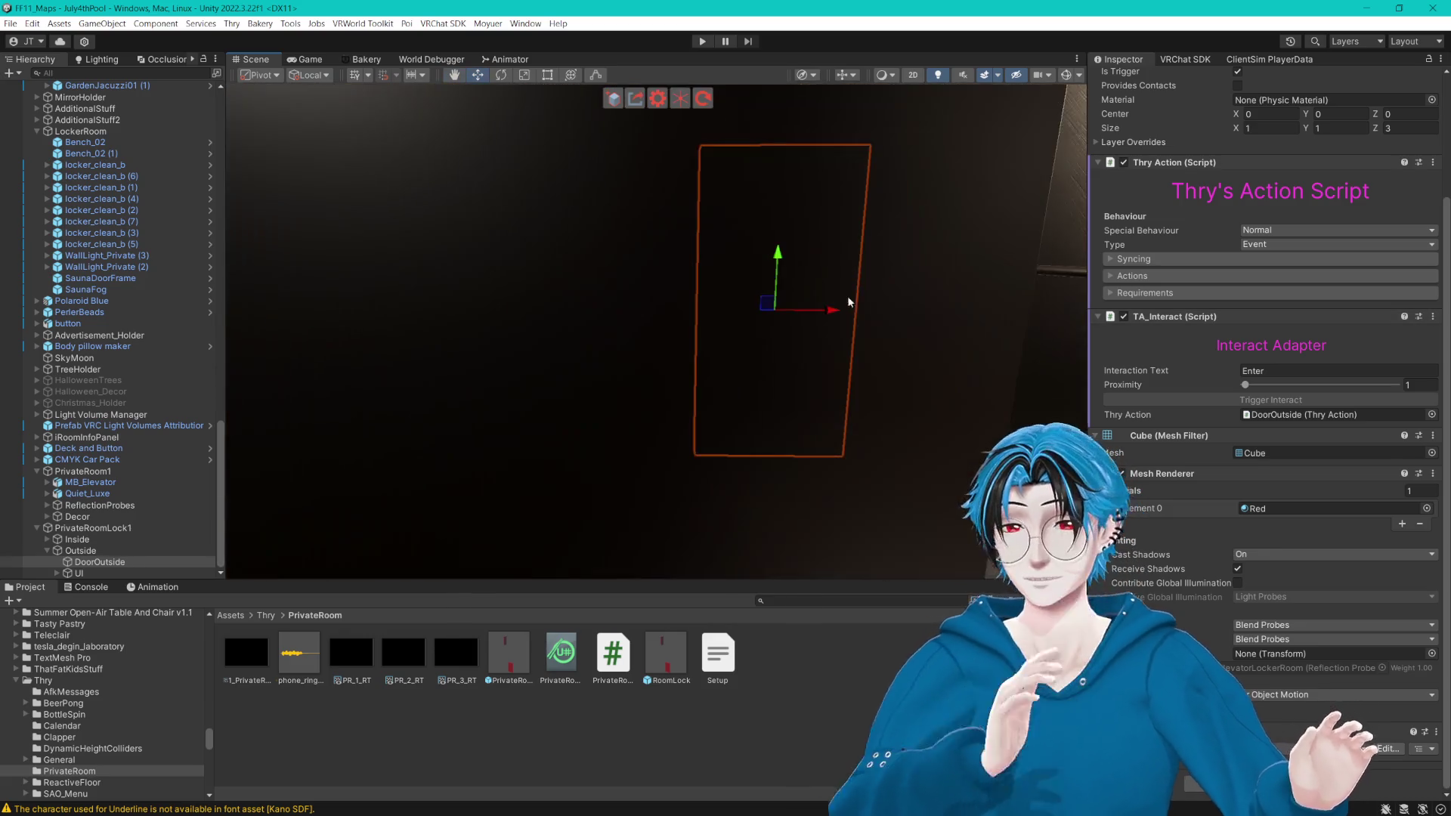
left_click(57, 573)
left_click(96, 573)
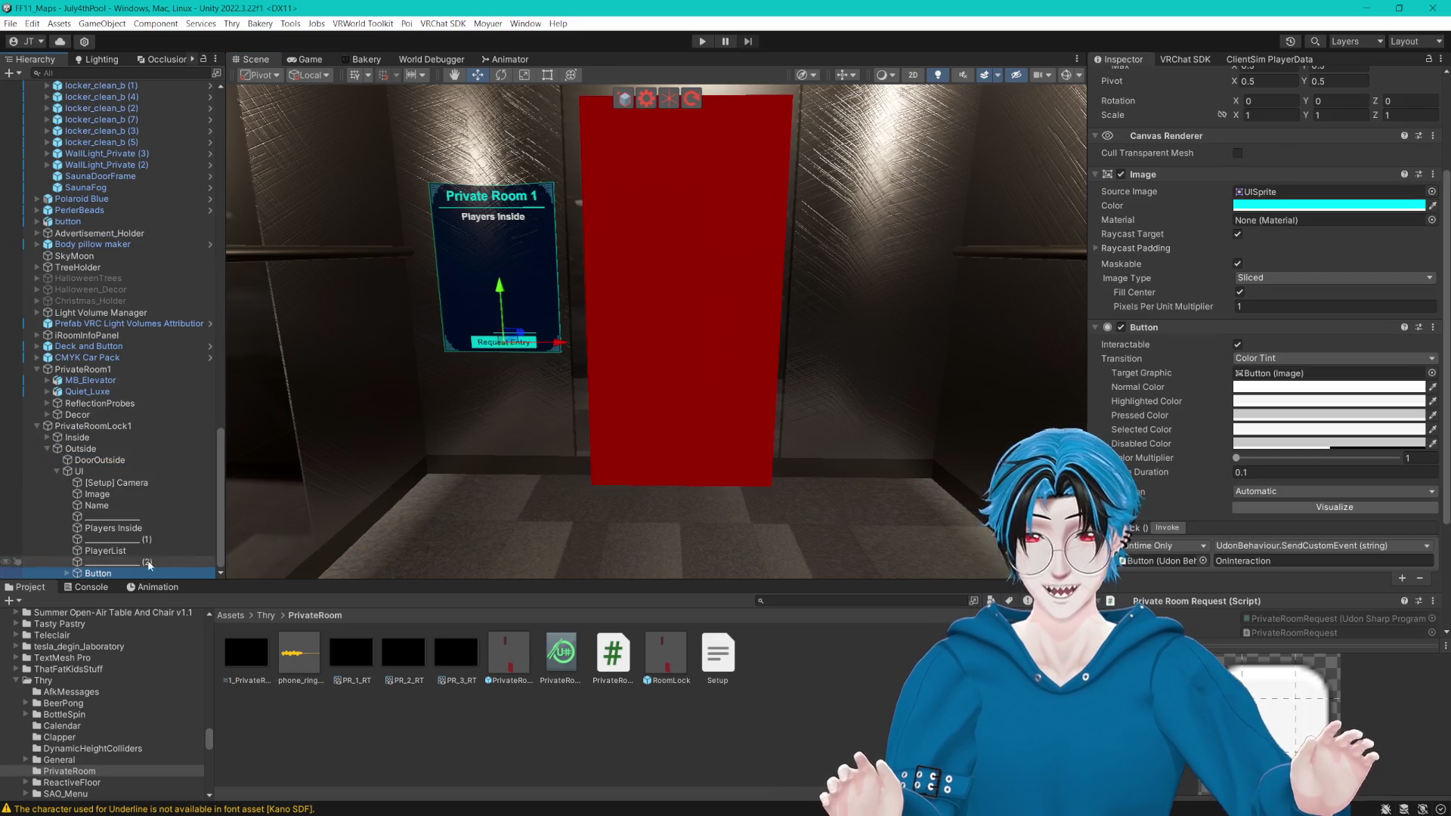
left_click_drag(712, 342, 832, 363)
scroll(787, 378, "up", 2)
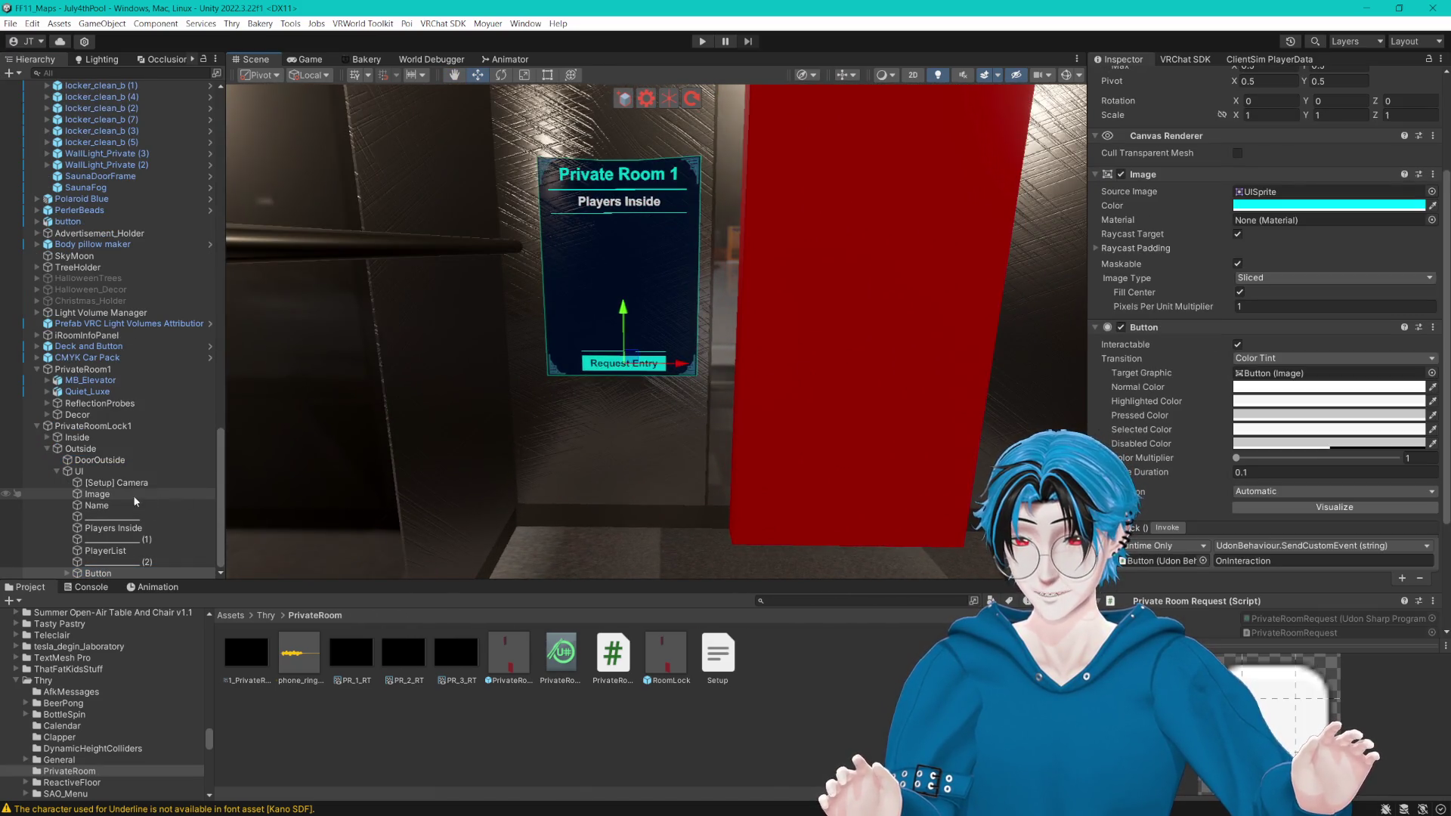
left_click(105, 476)
key("t")
key("f")
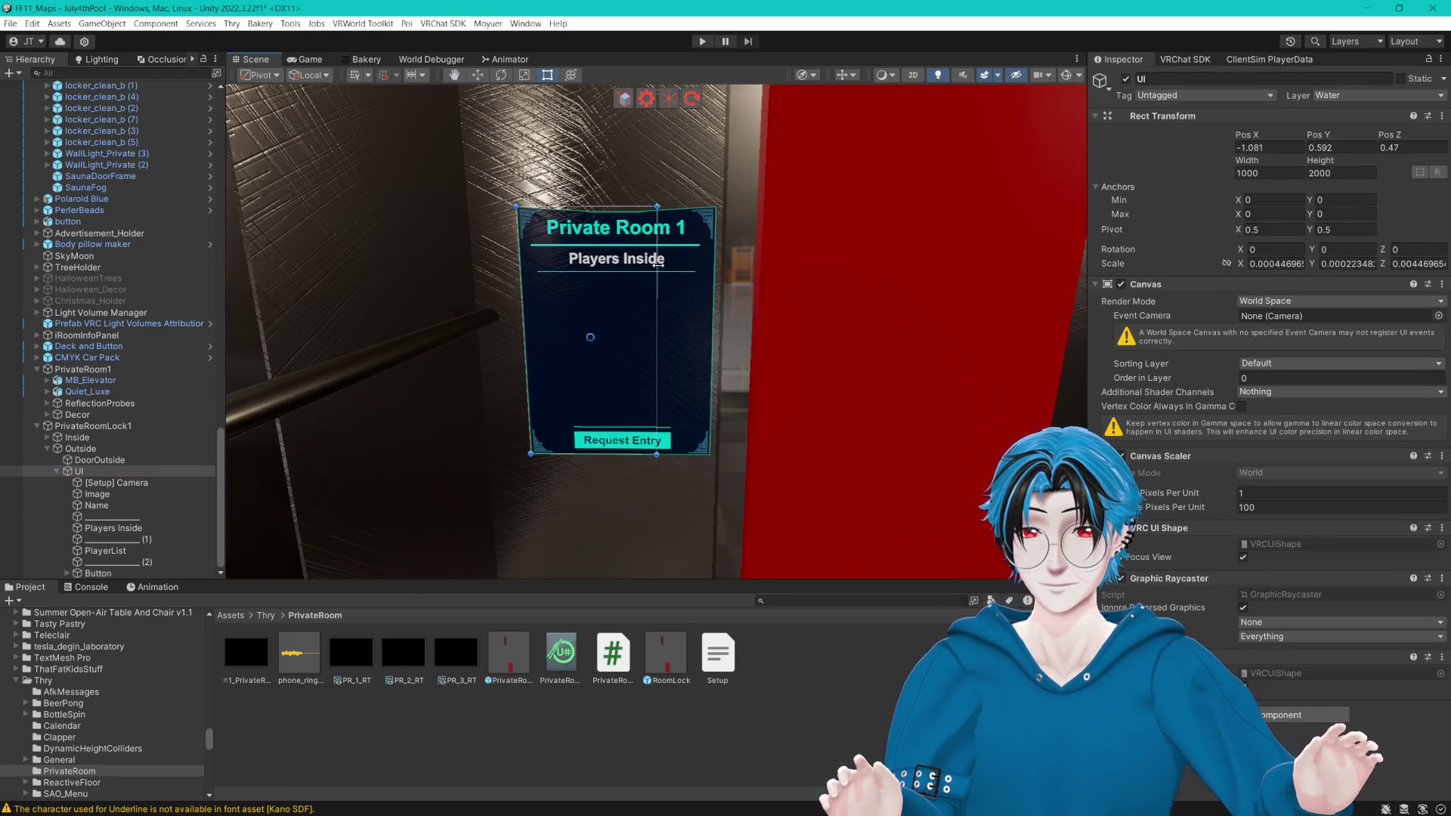
left_click(110, 495)
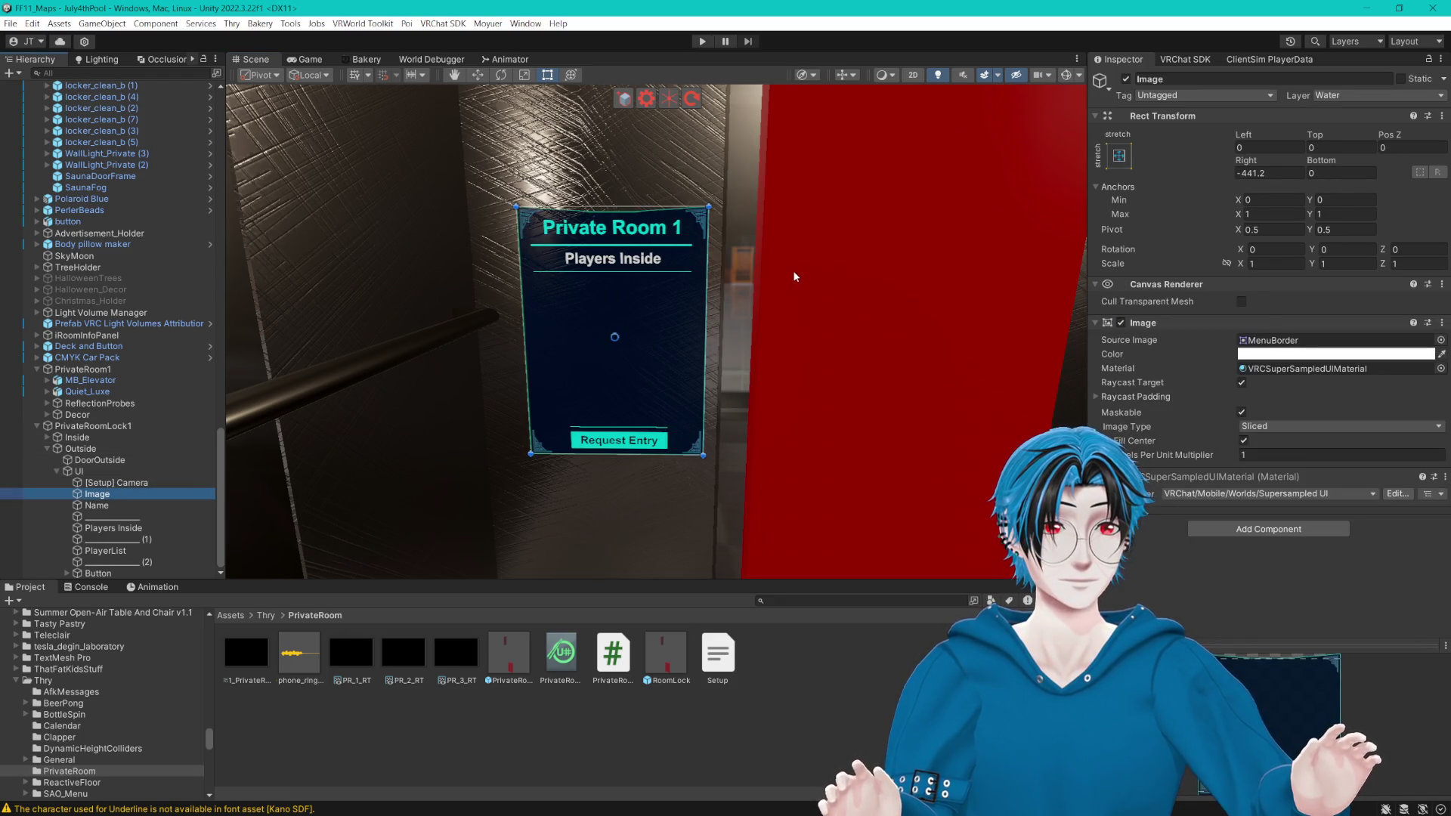
scroll(791, 271, "up", 1)
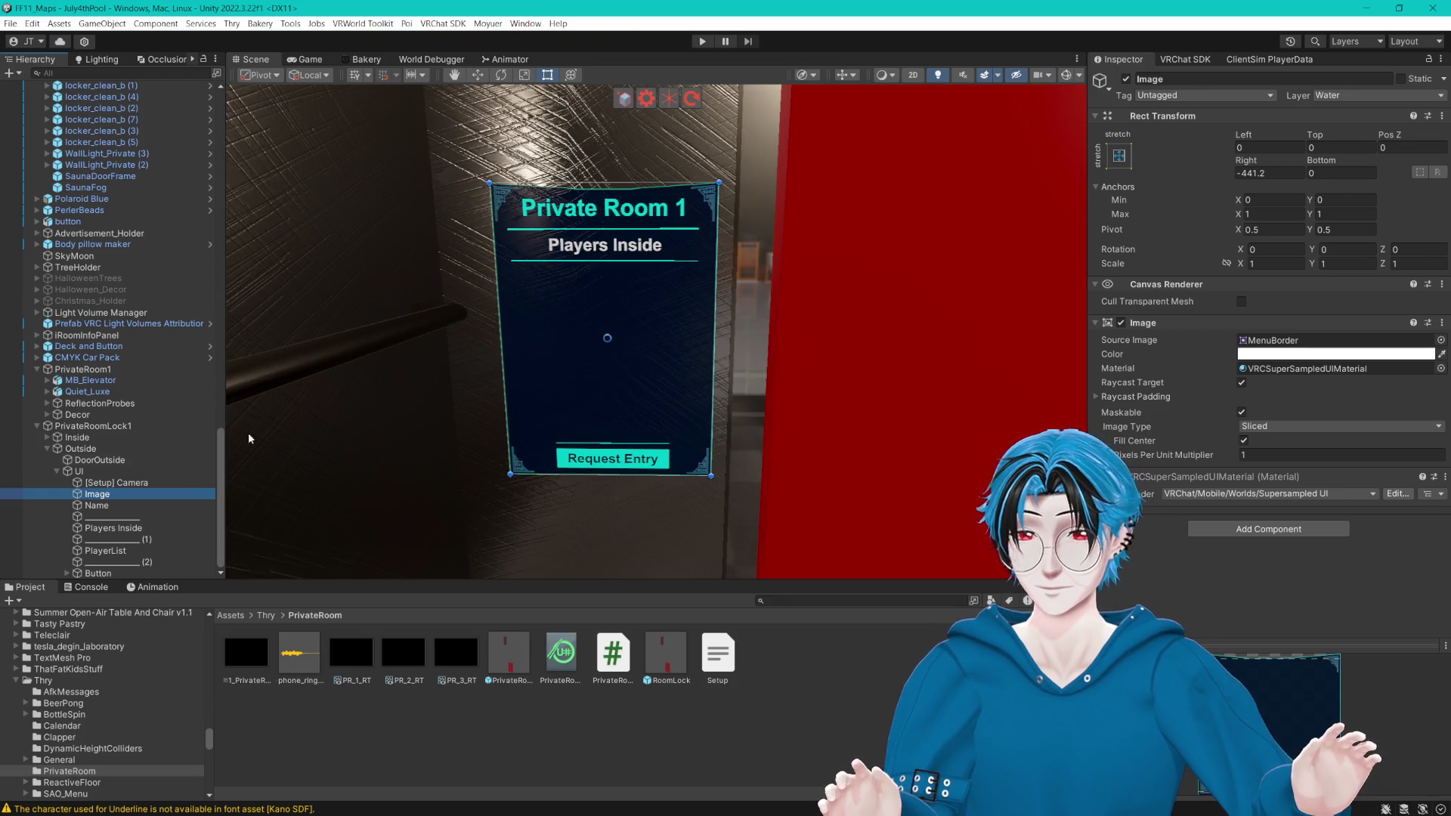
left_click(82, 472)
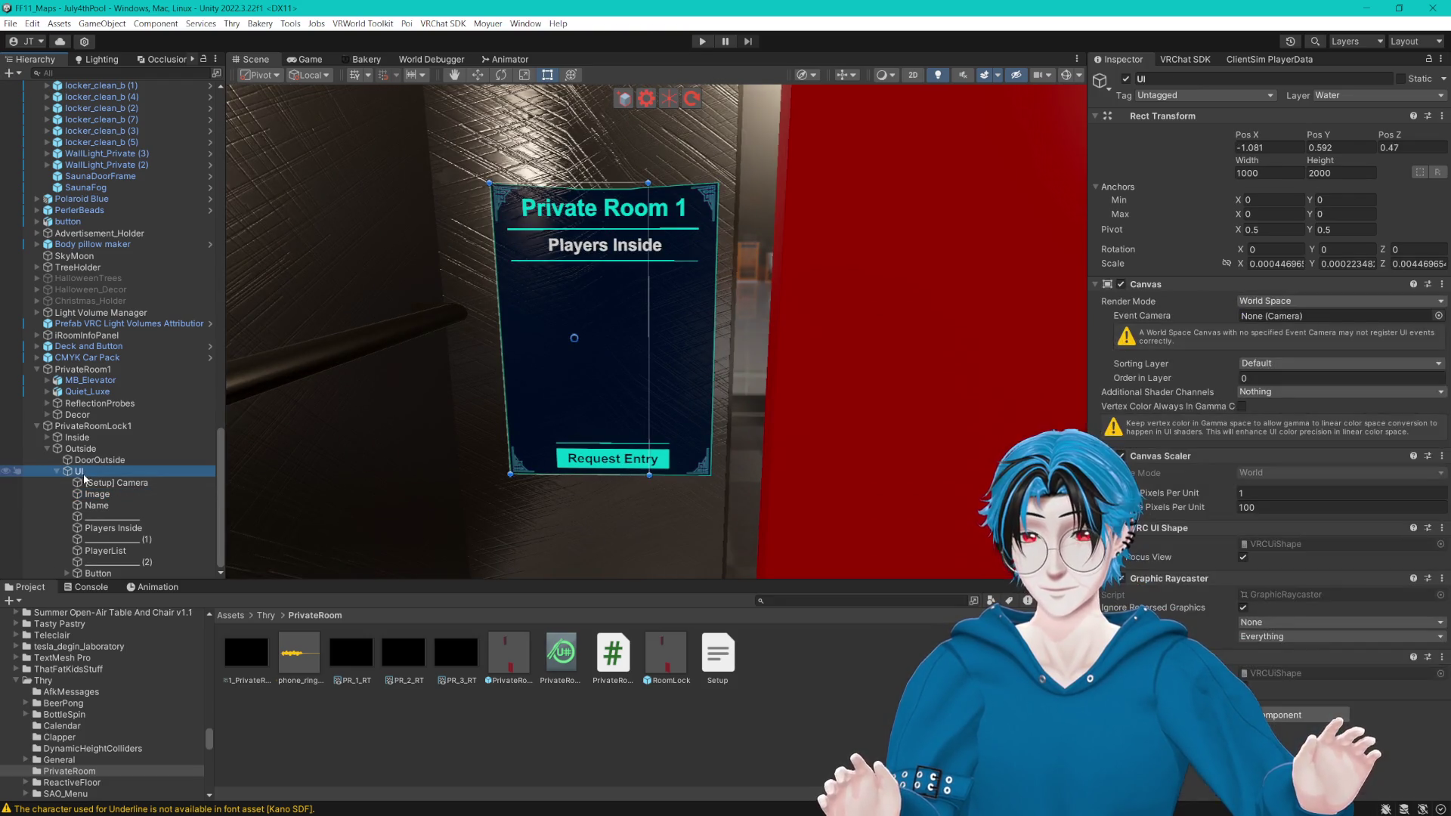
left_click(114, 482)
left_click(97, 573, "shift")
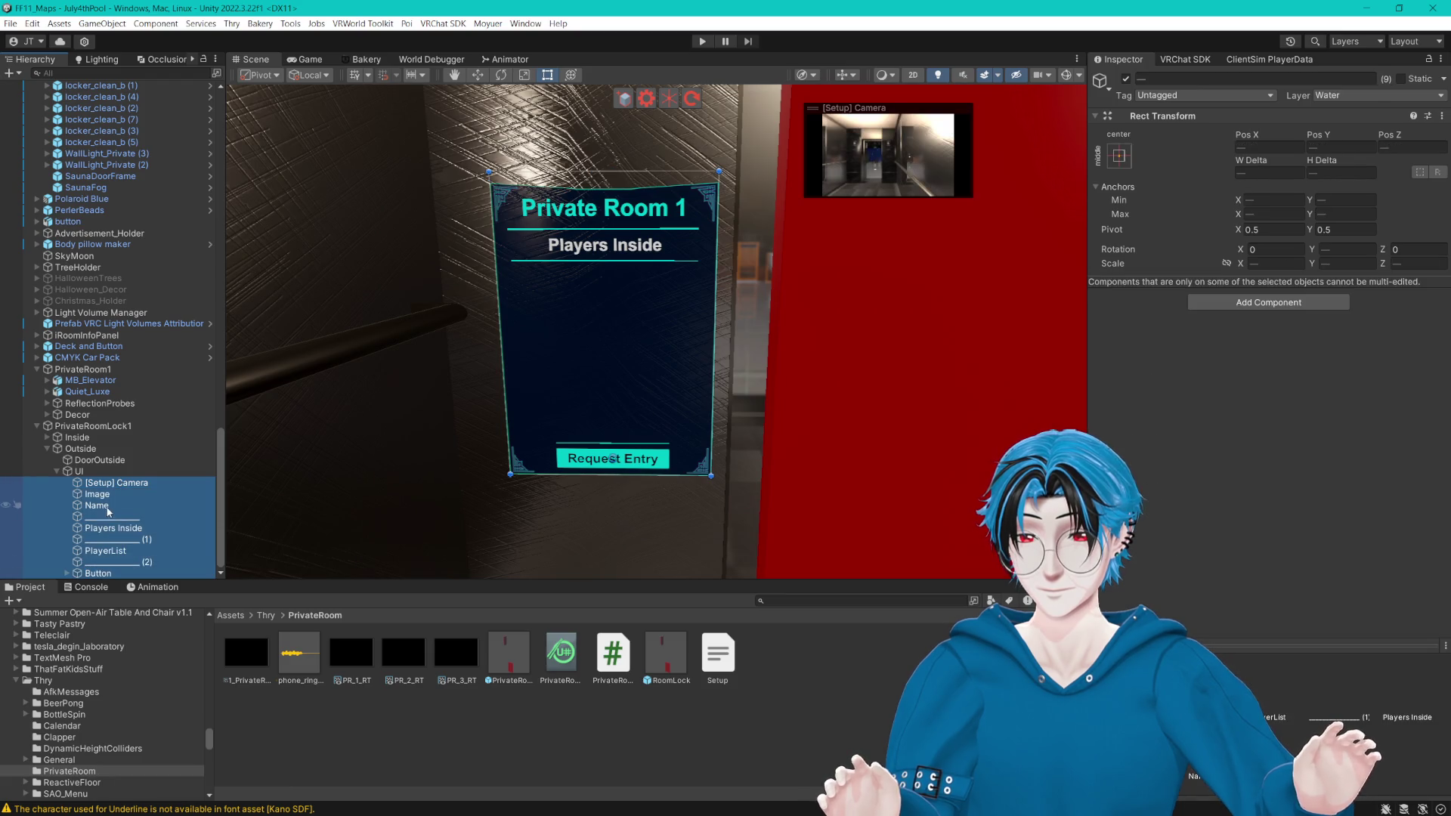
left_click_drag(104, 479, 100, 474)
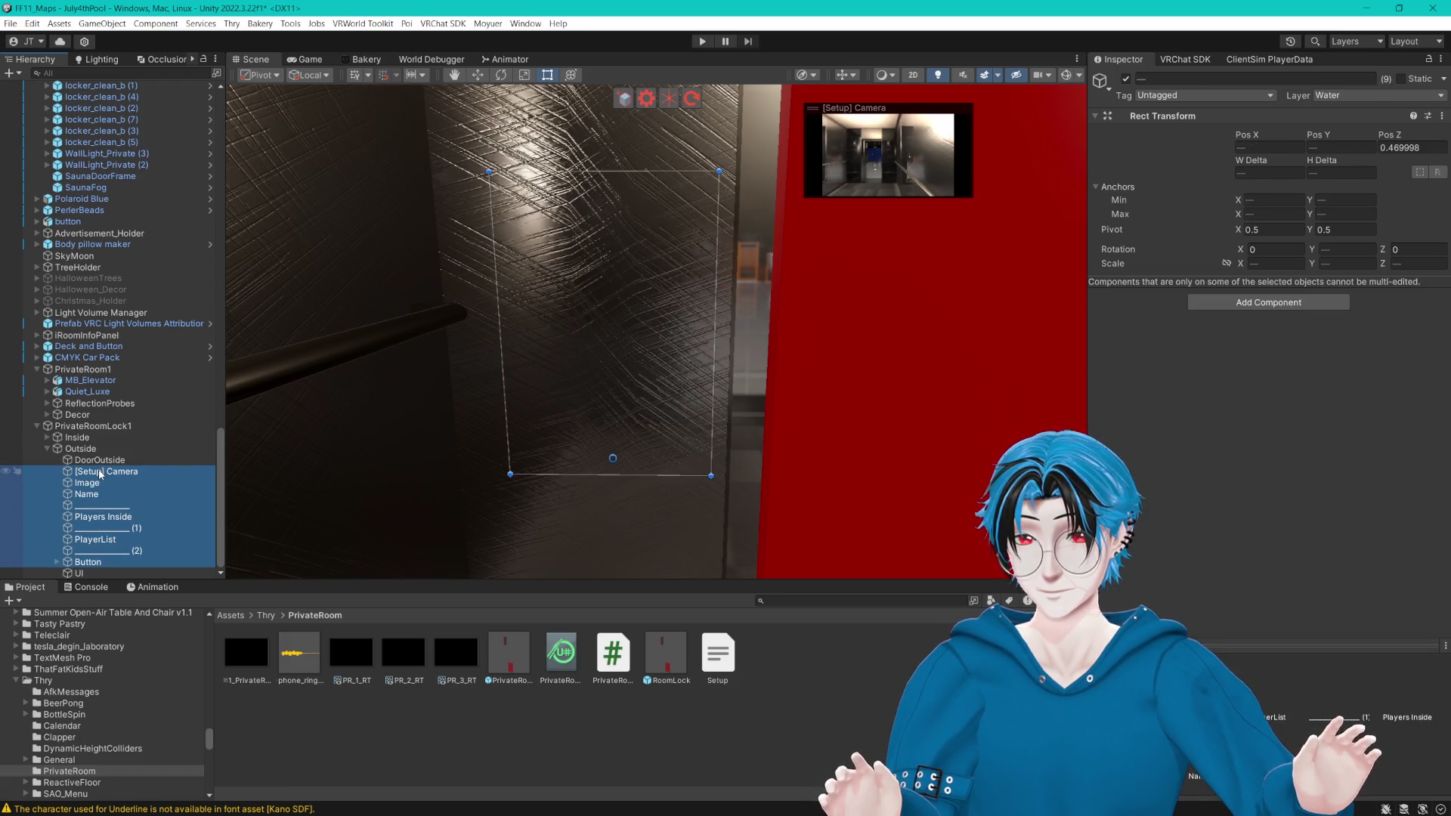
key("ctrl+z")
left_click(99, 471)
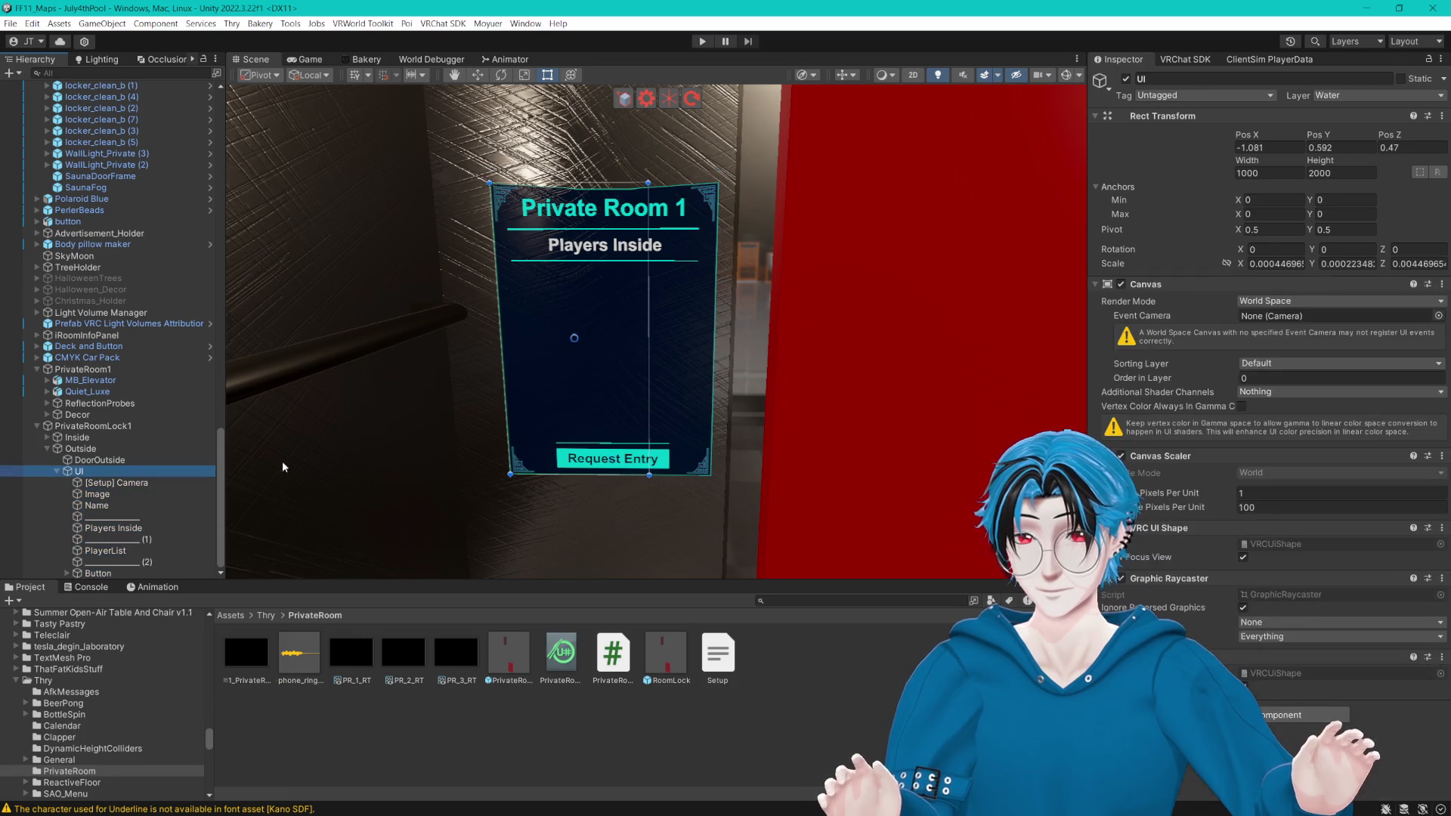
mouse_move(647, 325)
left_mouse_down()
mouse_move(732, 314)
mouse_move(717, 317)
left_mouse_up()
left_click(97, 494)
left_click_drag(719, 370, 713, 373)
key("ctrl+z")
key("ctrl+z")
key("ctrl+z")
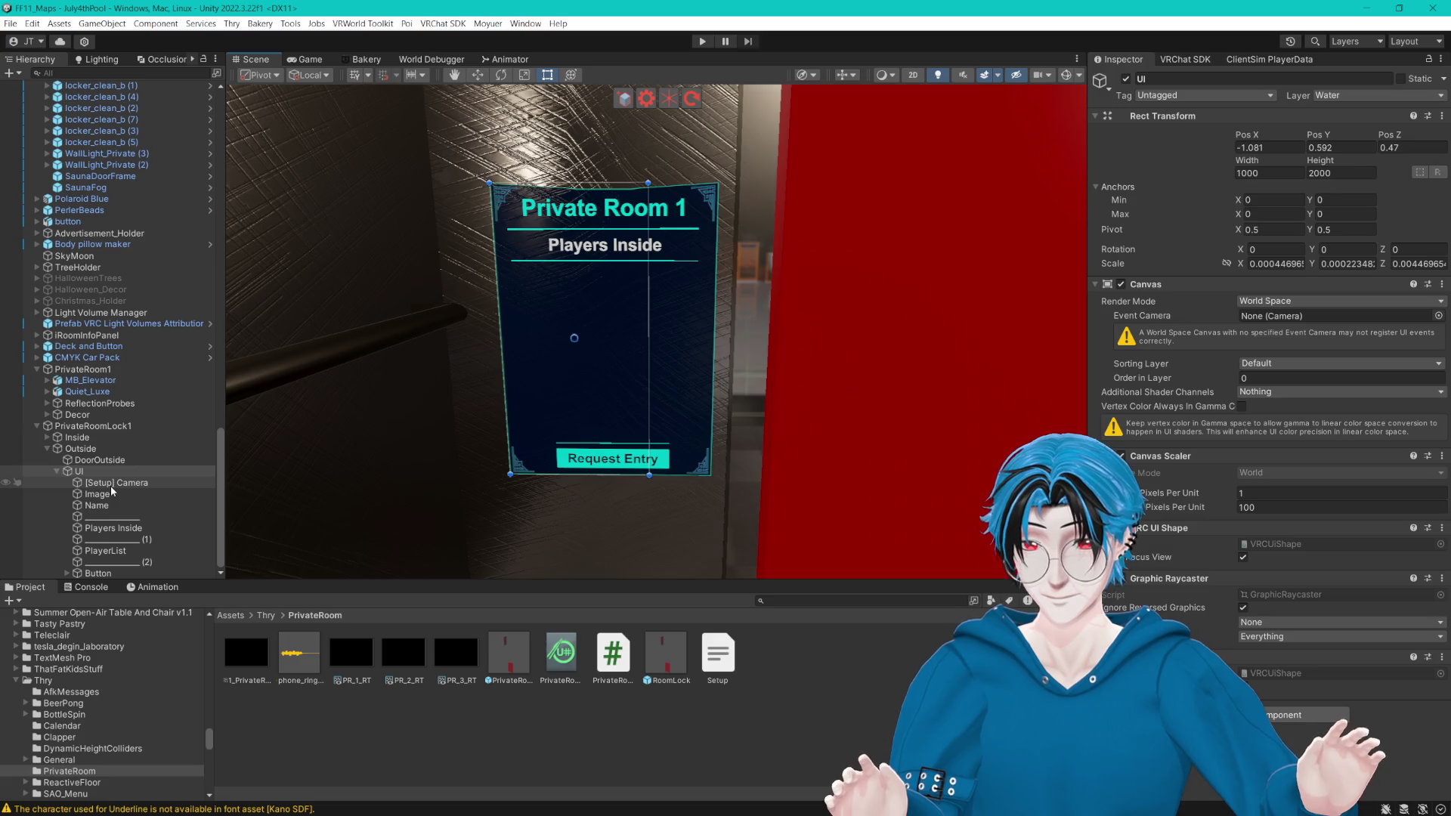
left_click_drag(94, 494, 93, 470)
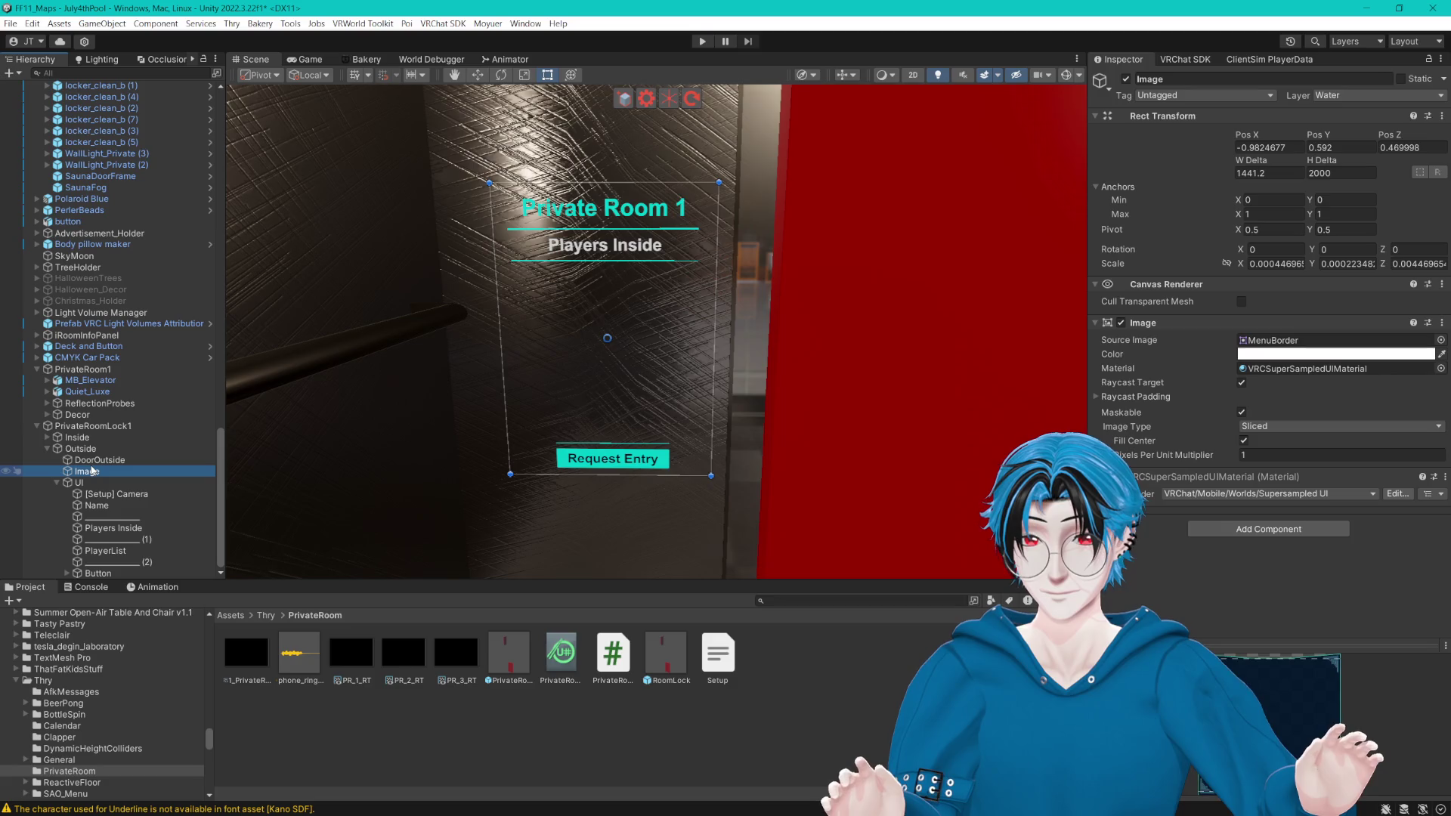
key("ctrl+z")
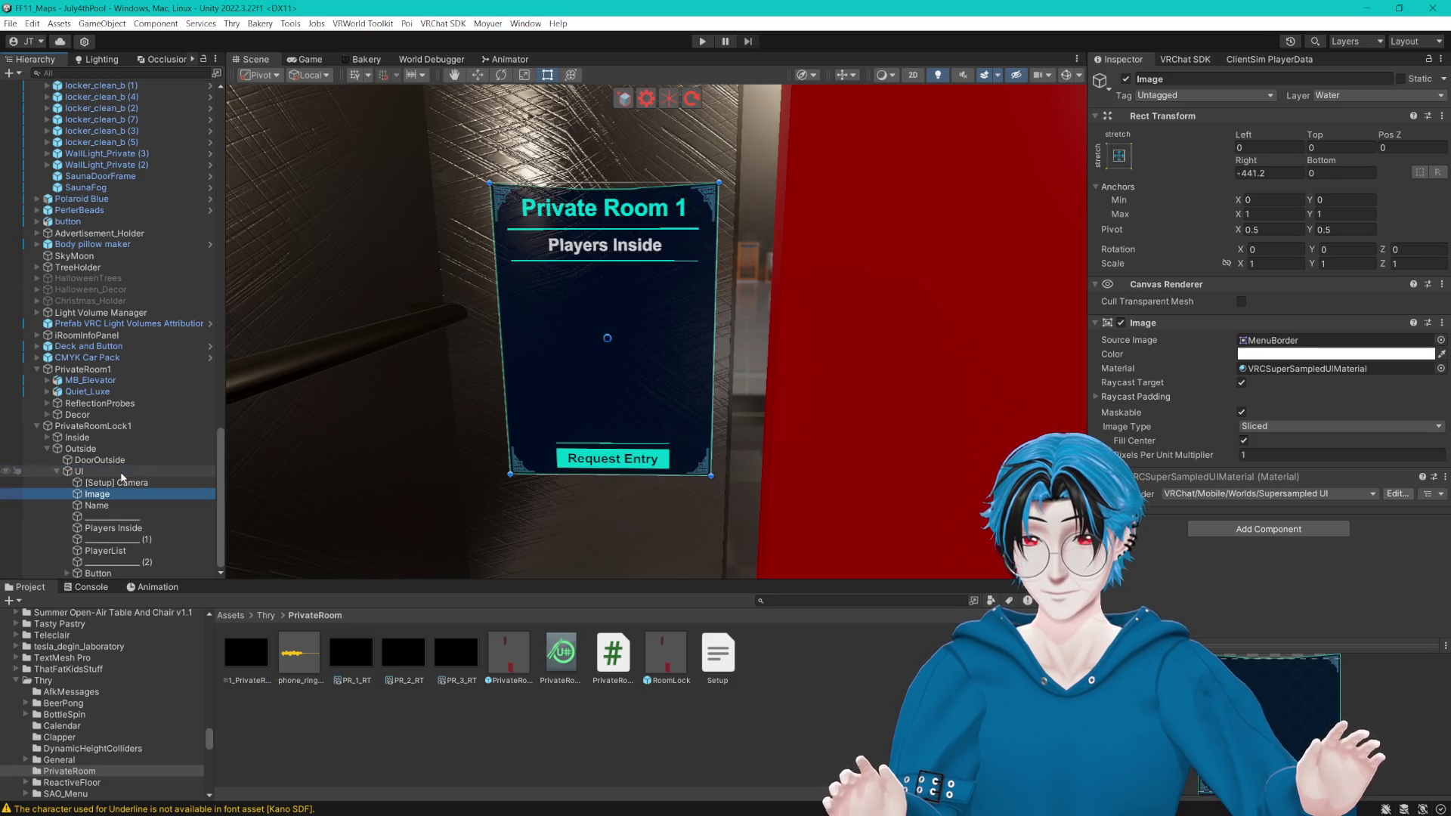
left_click(79, 471)
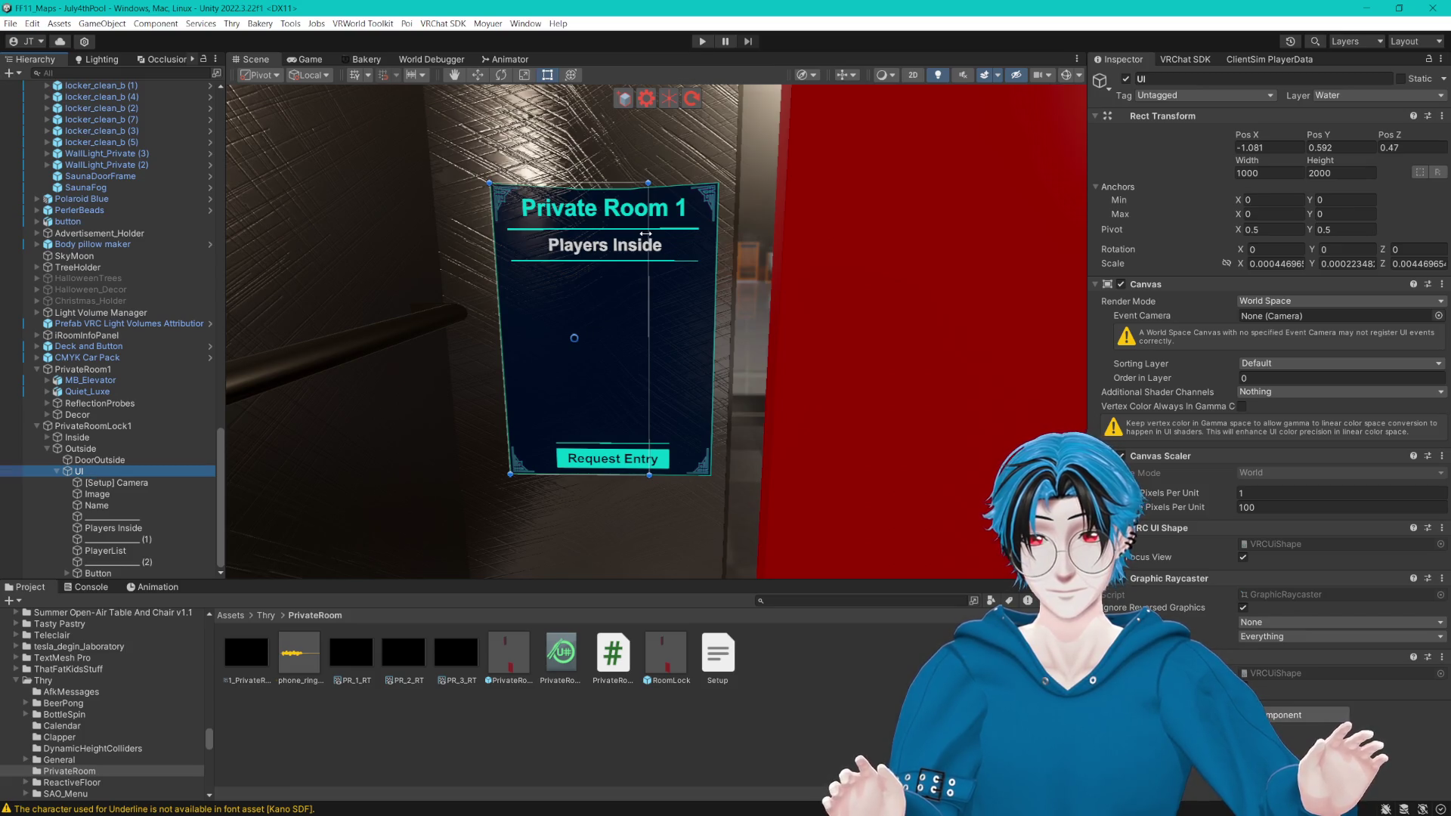
left_click(97, 495)
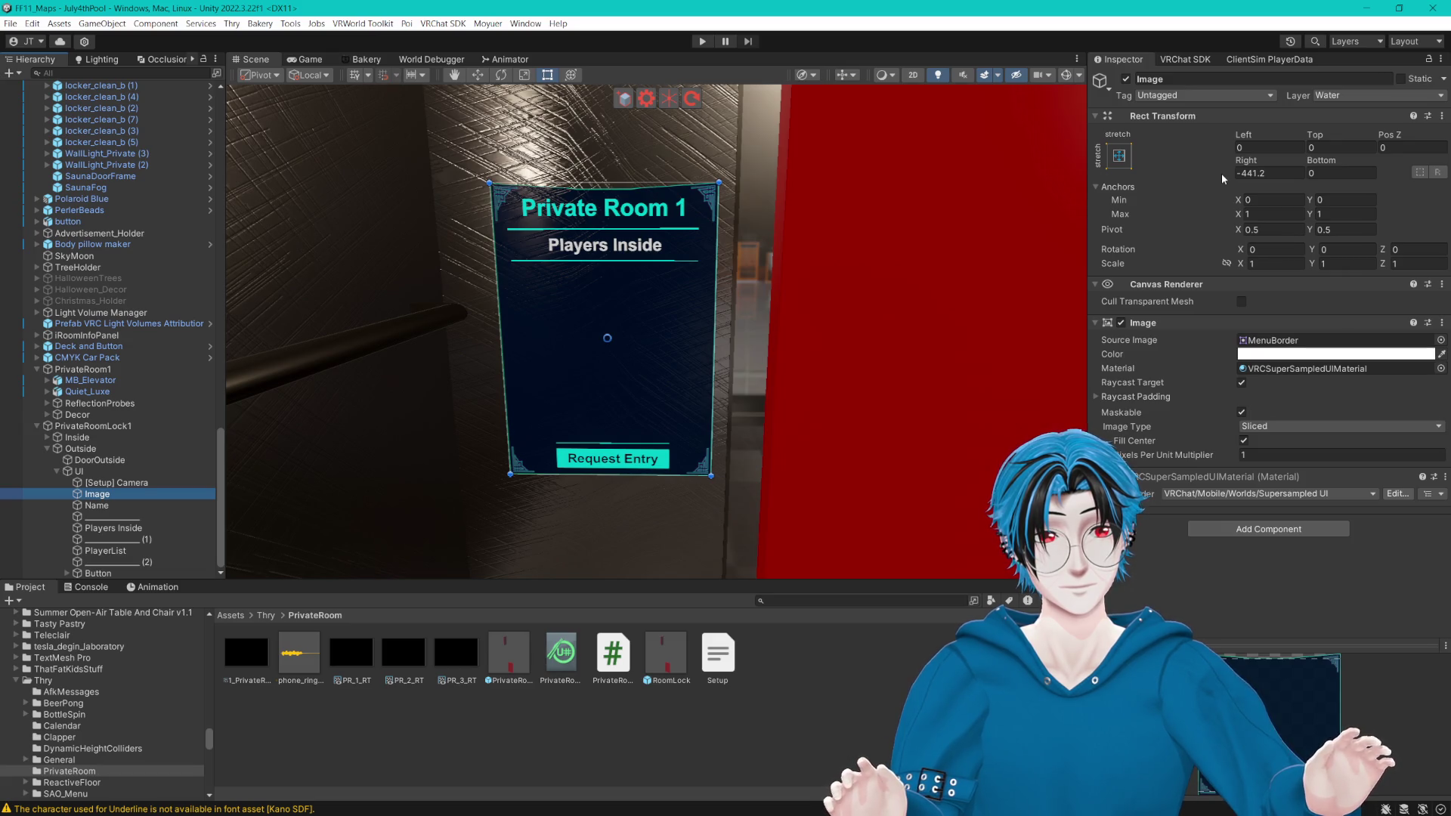
left_click(1265, 173)
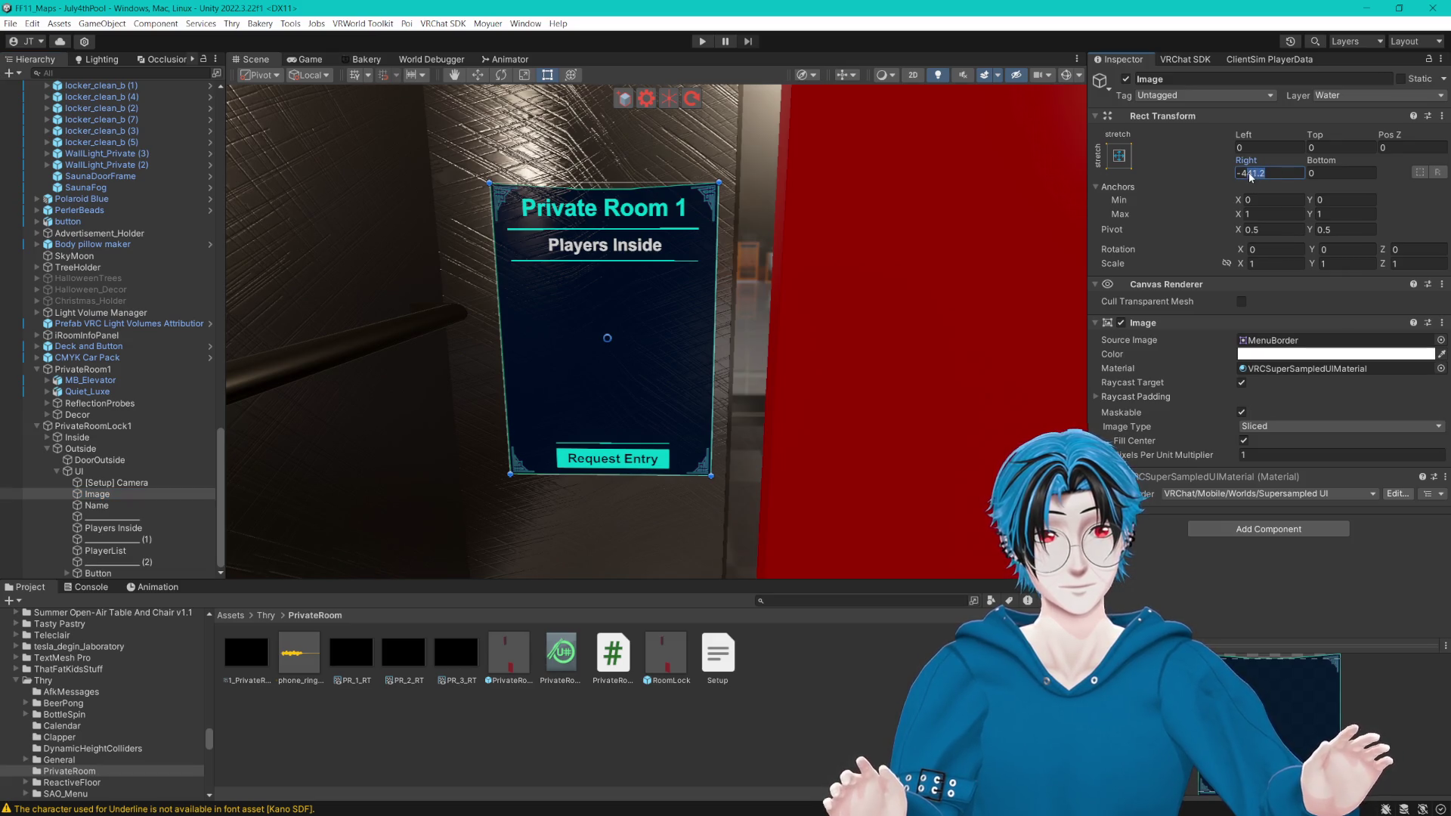
type("-40")
key("Escape")
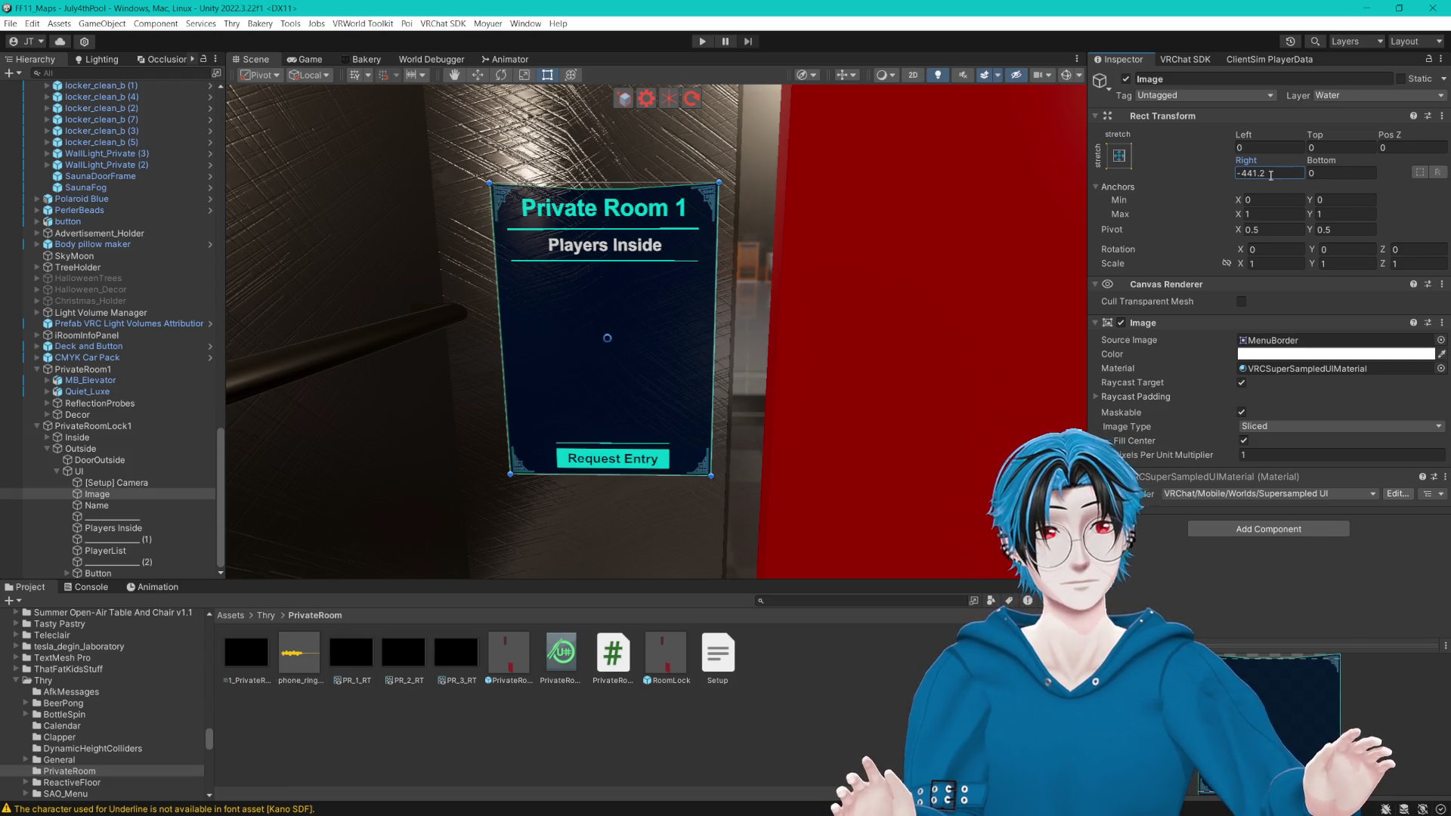
type("0")
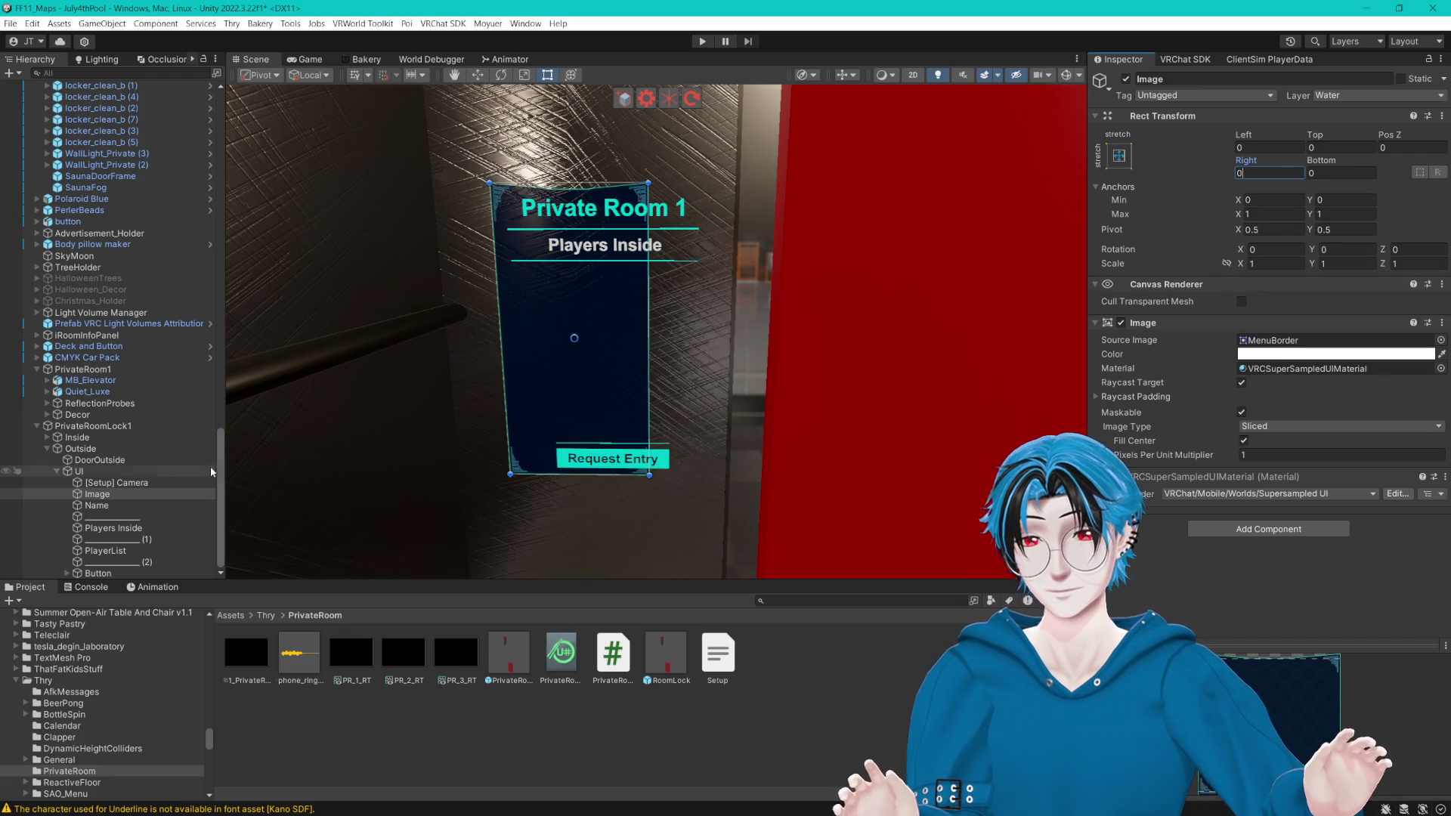
left_click(124, 474)
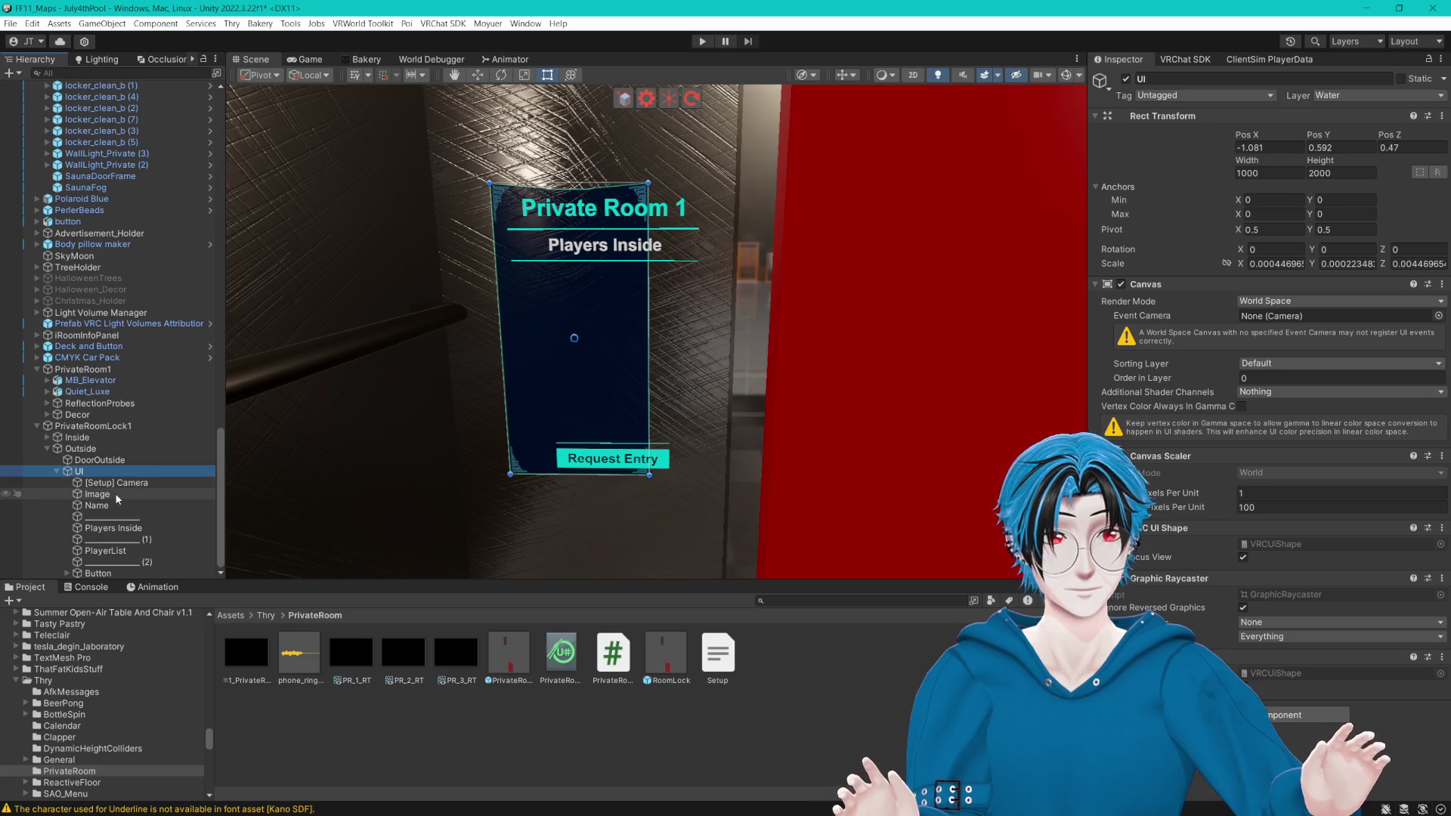
left_click(97, 494)
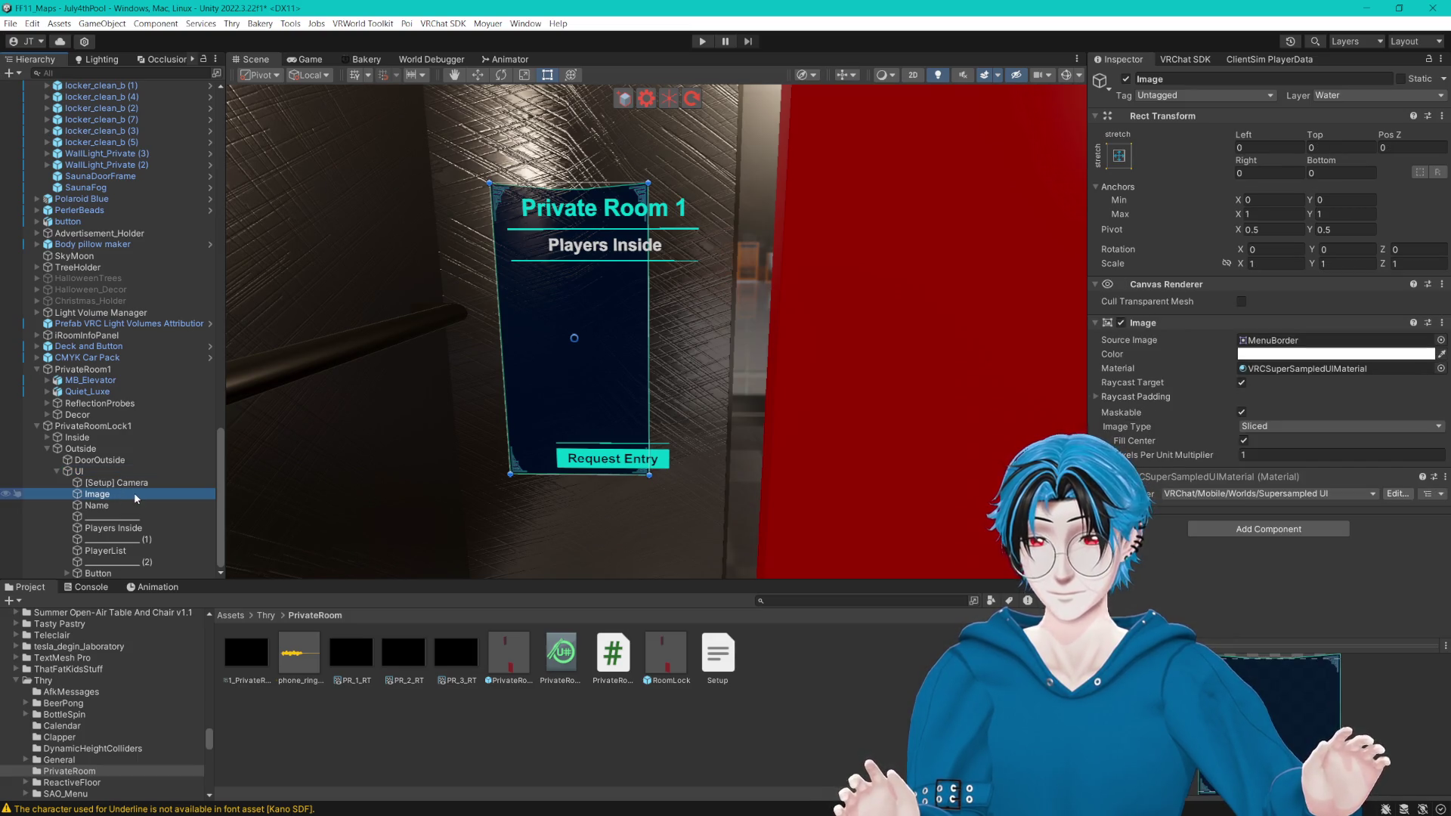
left_click(106, 573)
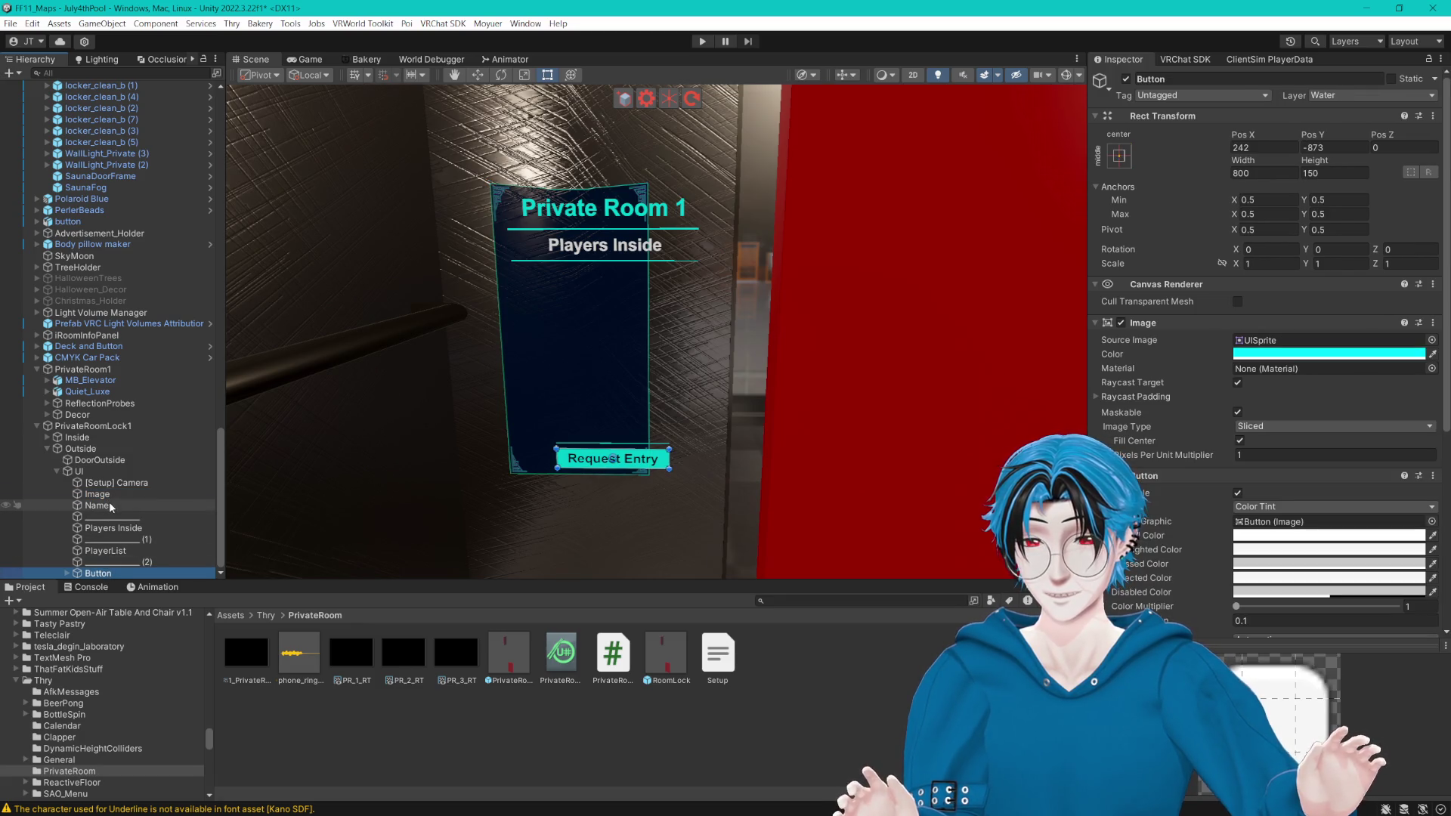
left_click(97, 484, "shift")
left_click_drag(96, 488, 91, 465)
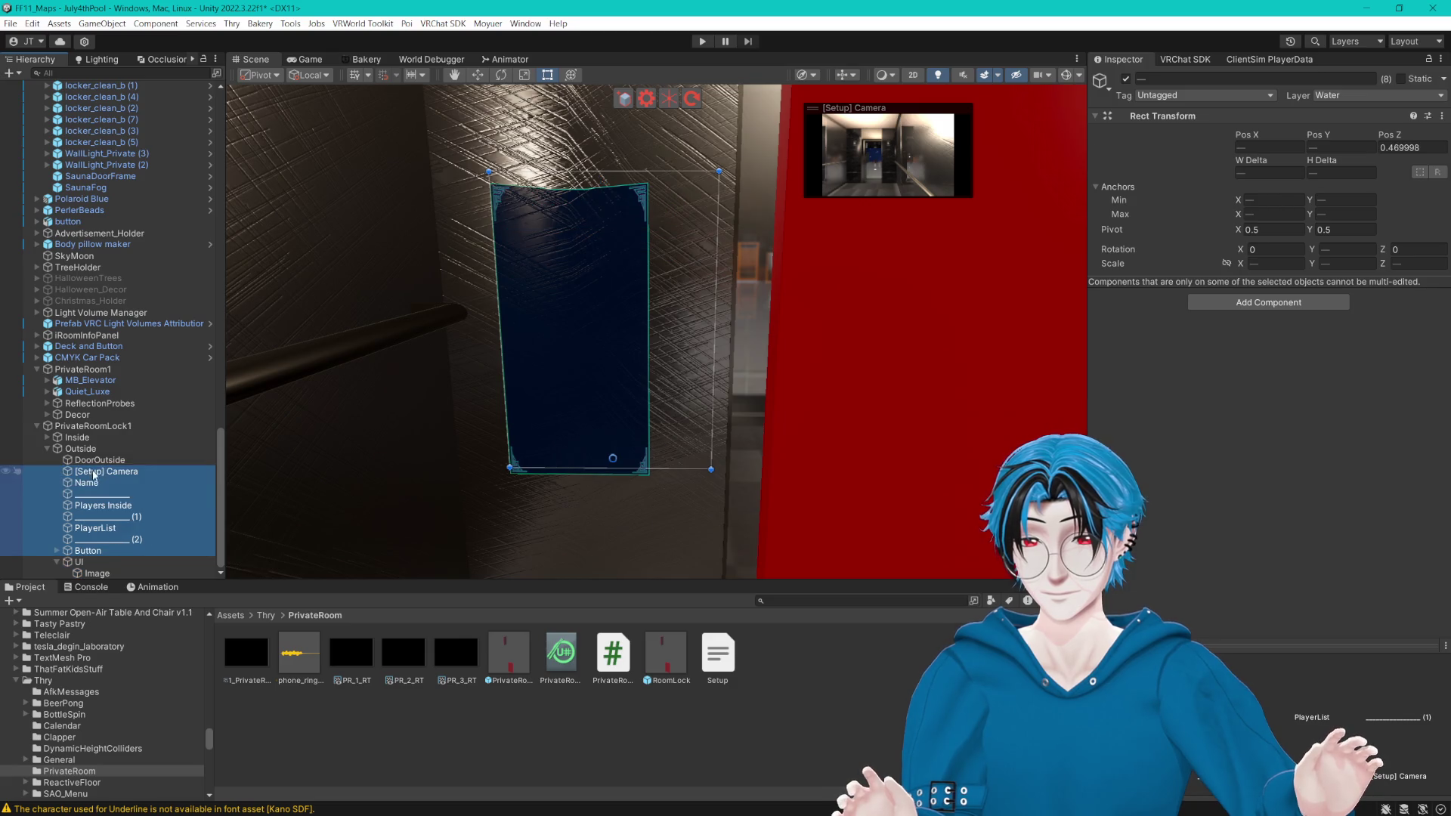
left_click(112, 561)
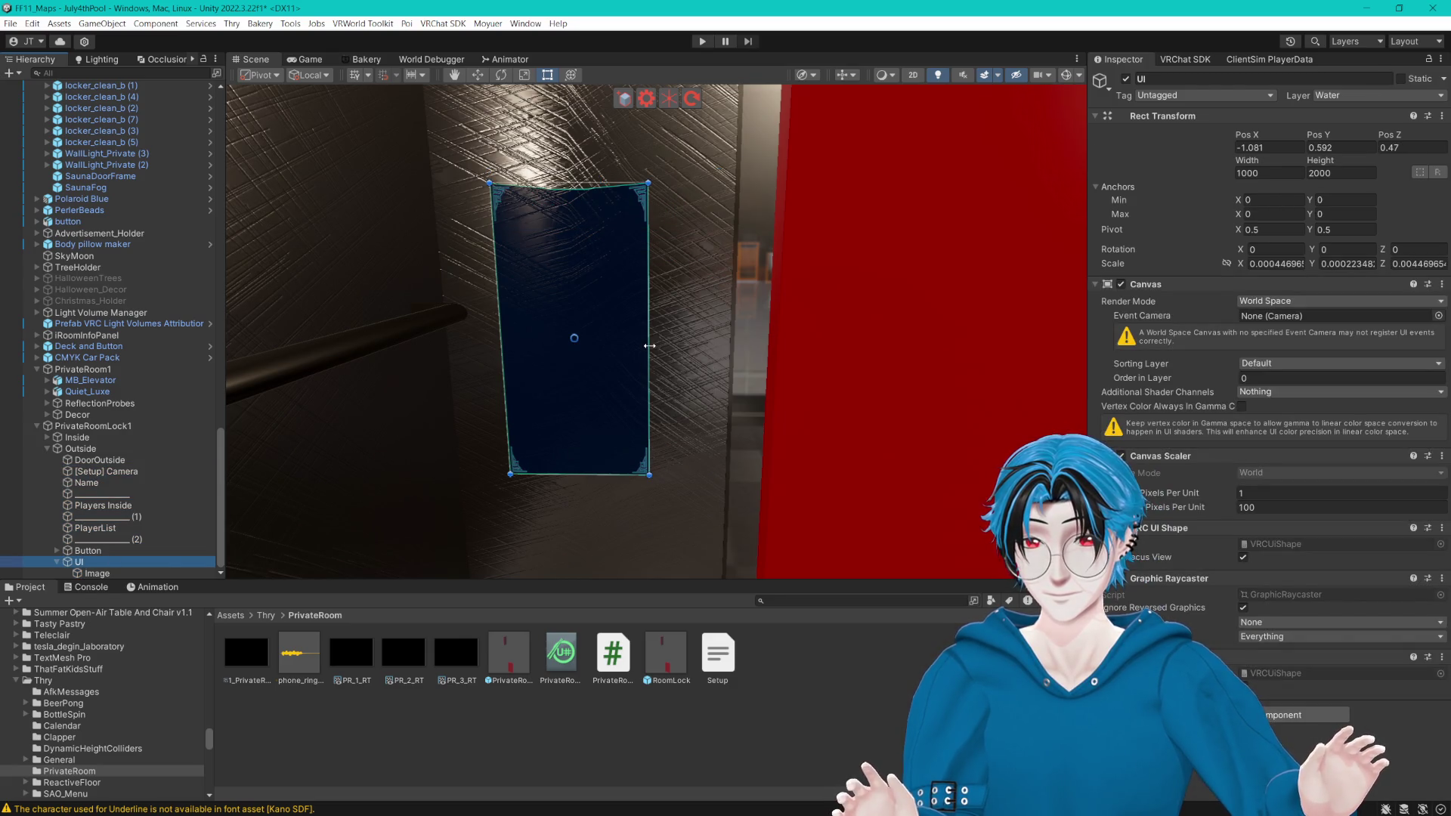
left_click_drag(649, 345, 708, 337)
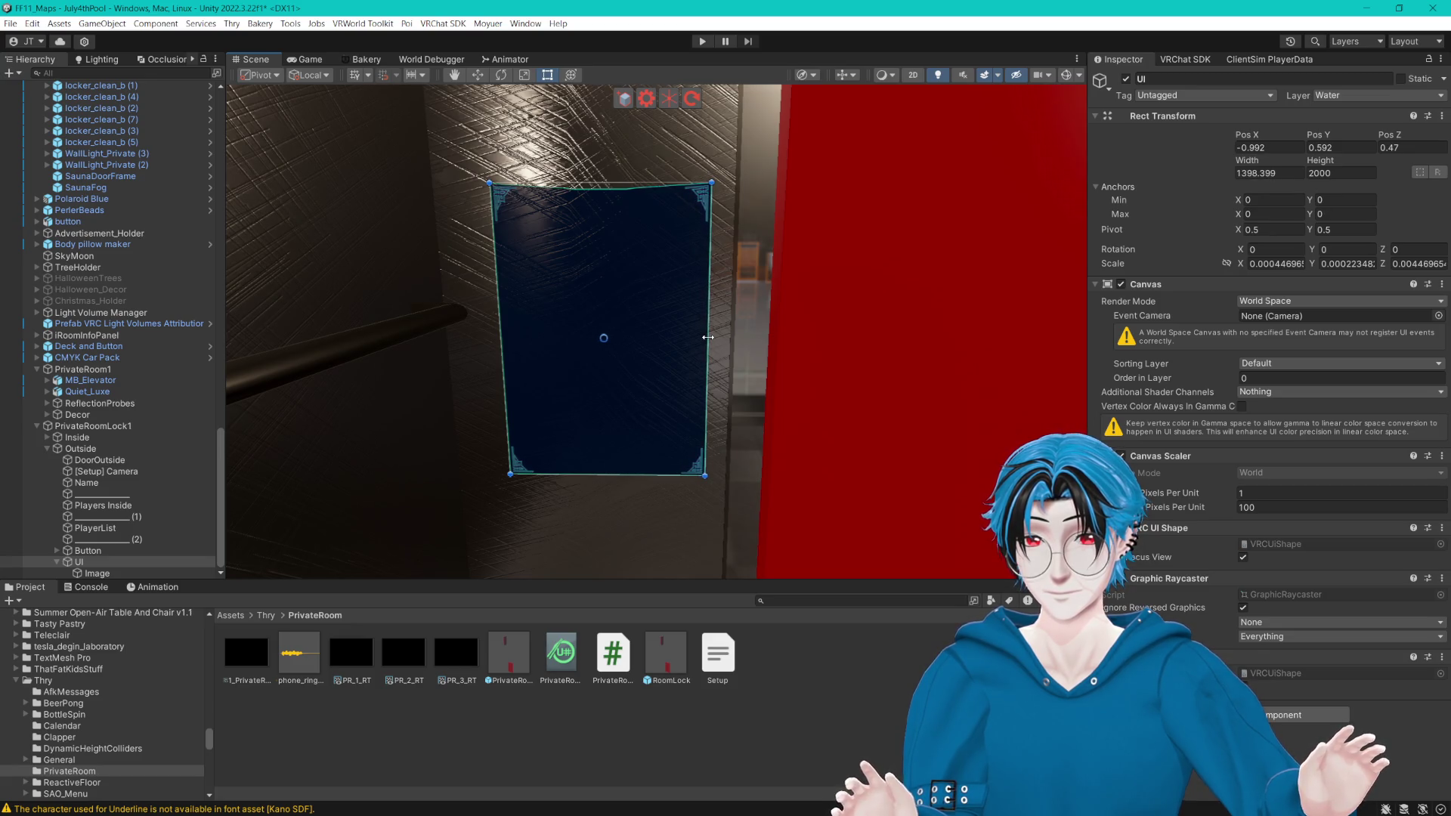
key("ctrl+z")
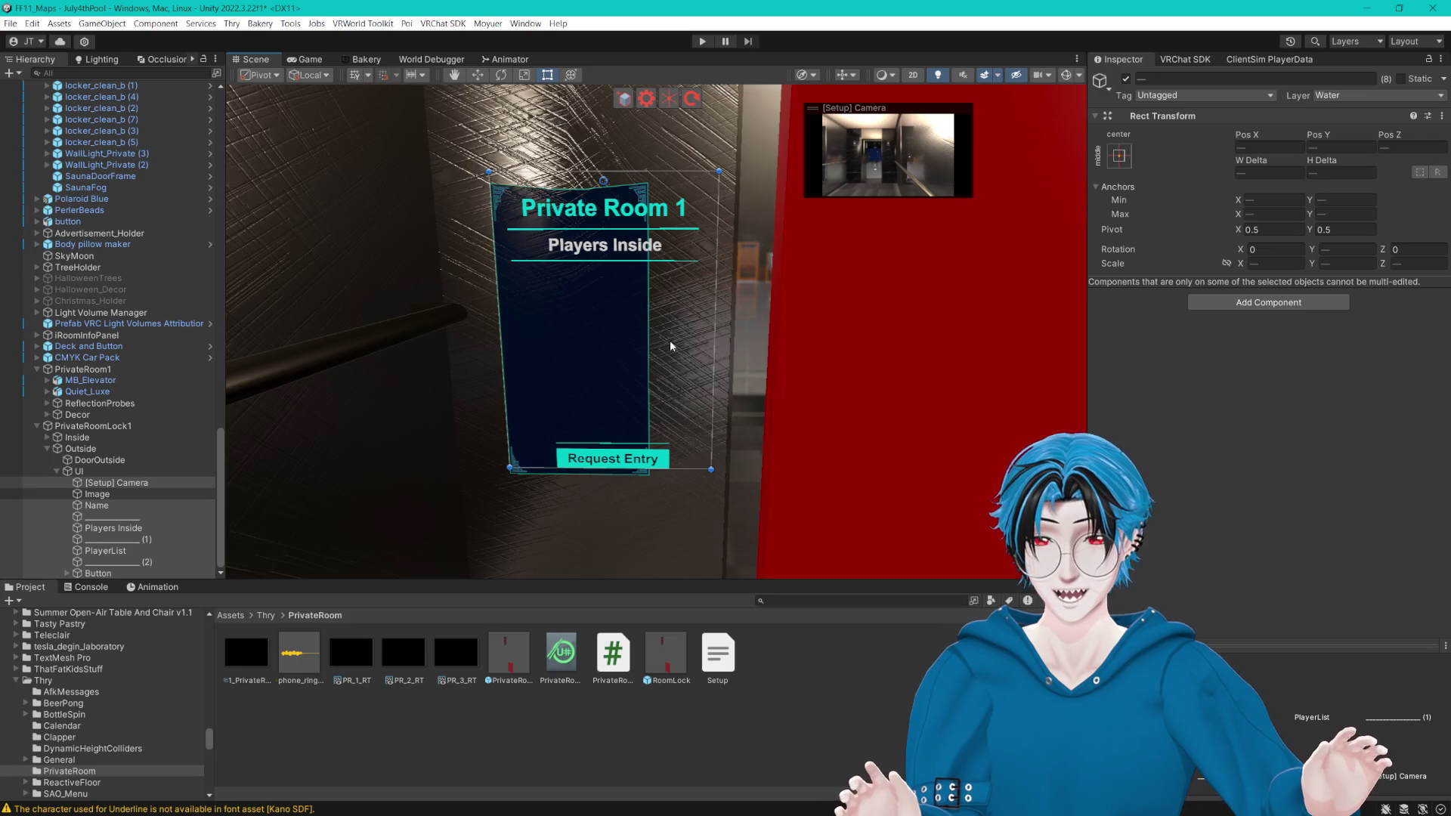
left_click(821, 302)
key("f")
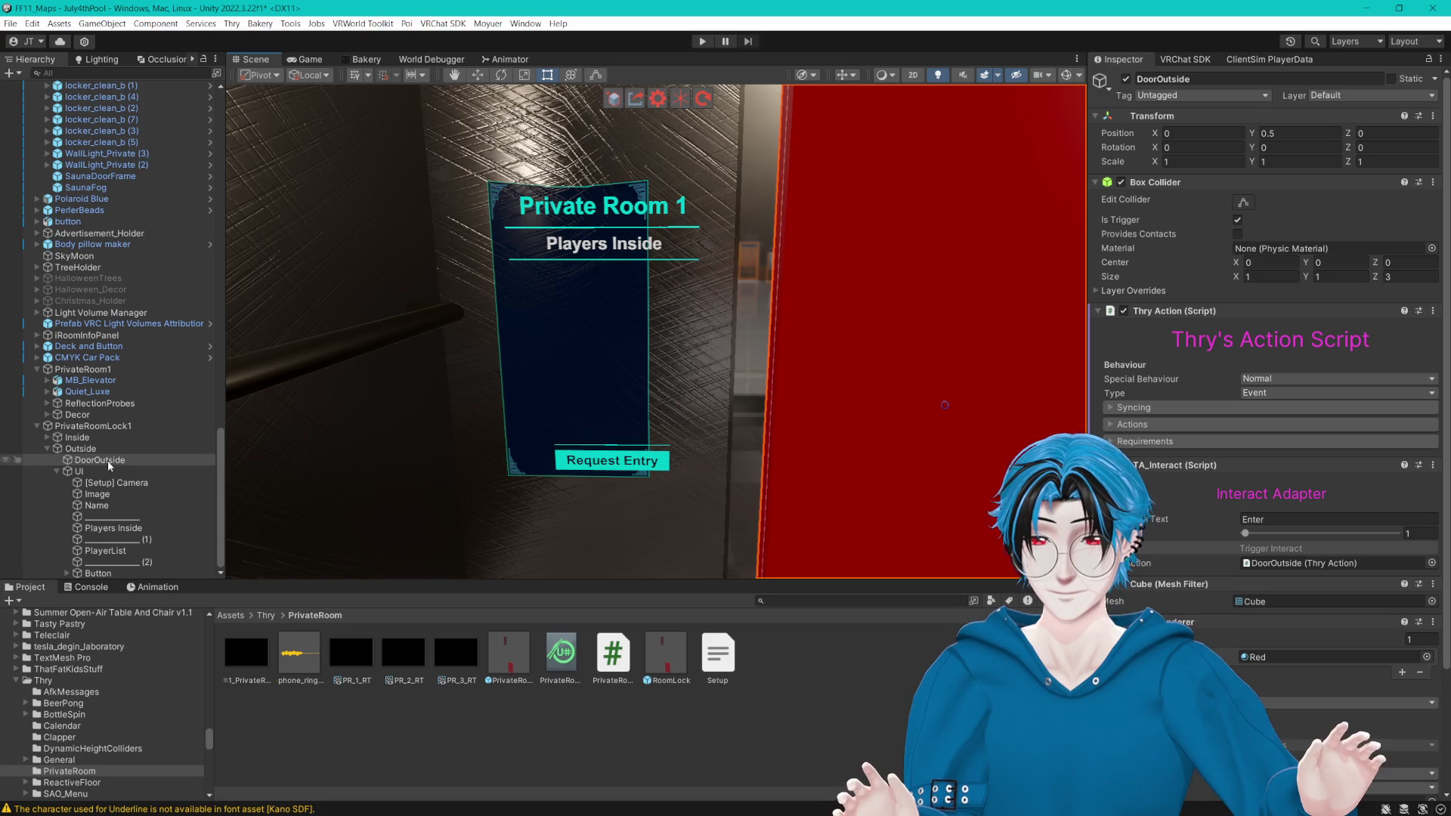
key("Down")
key("Down")
key("Down")
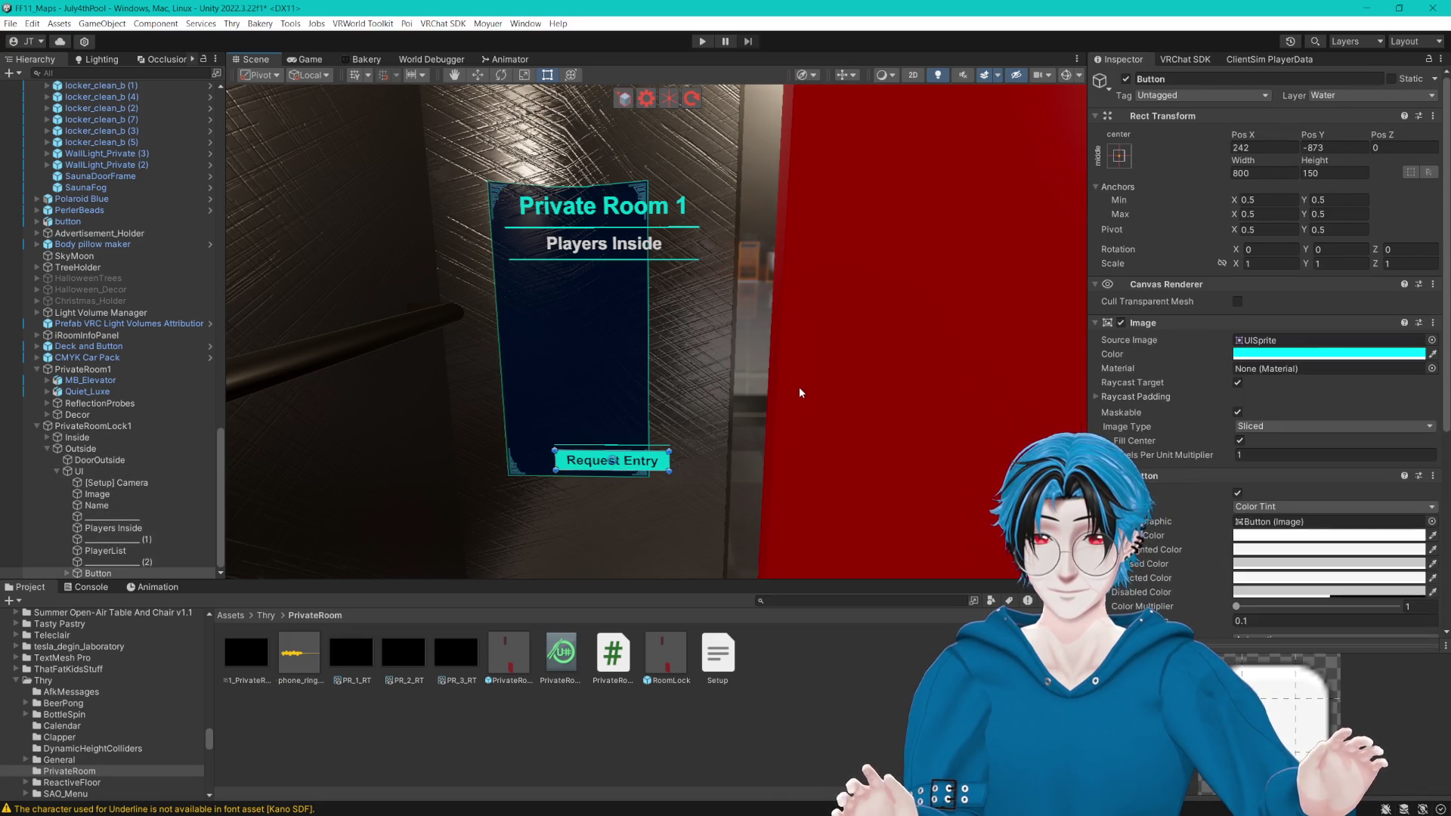
key("Down")
key("Up")
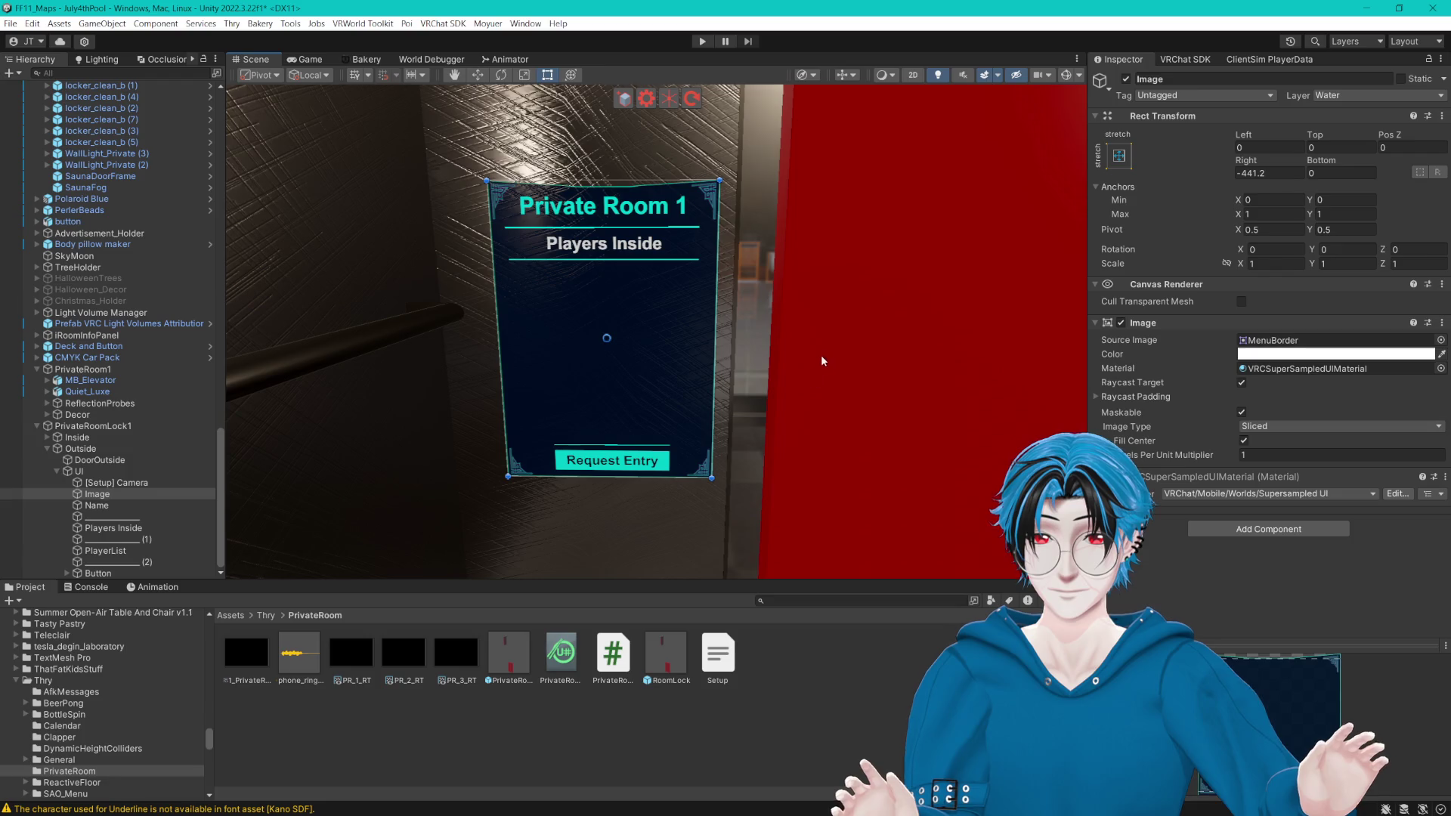
left_click(835, 337)
key("f")
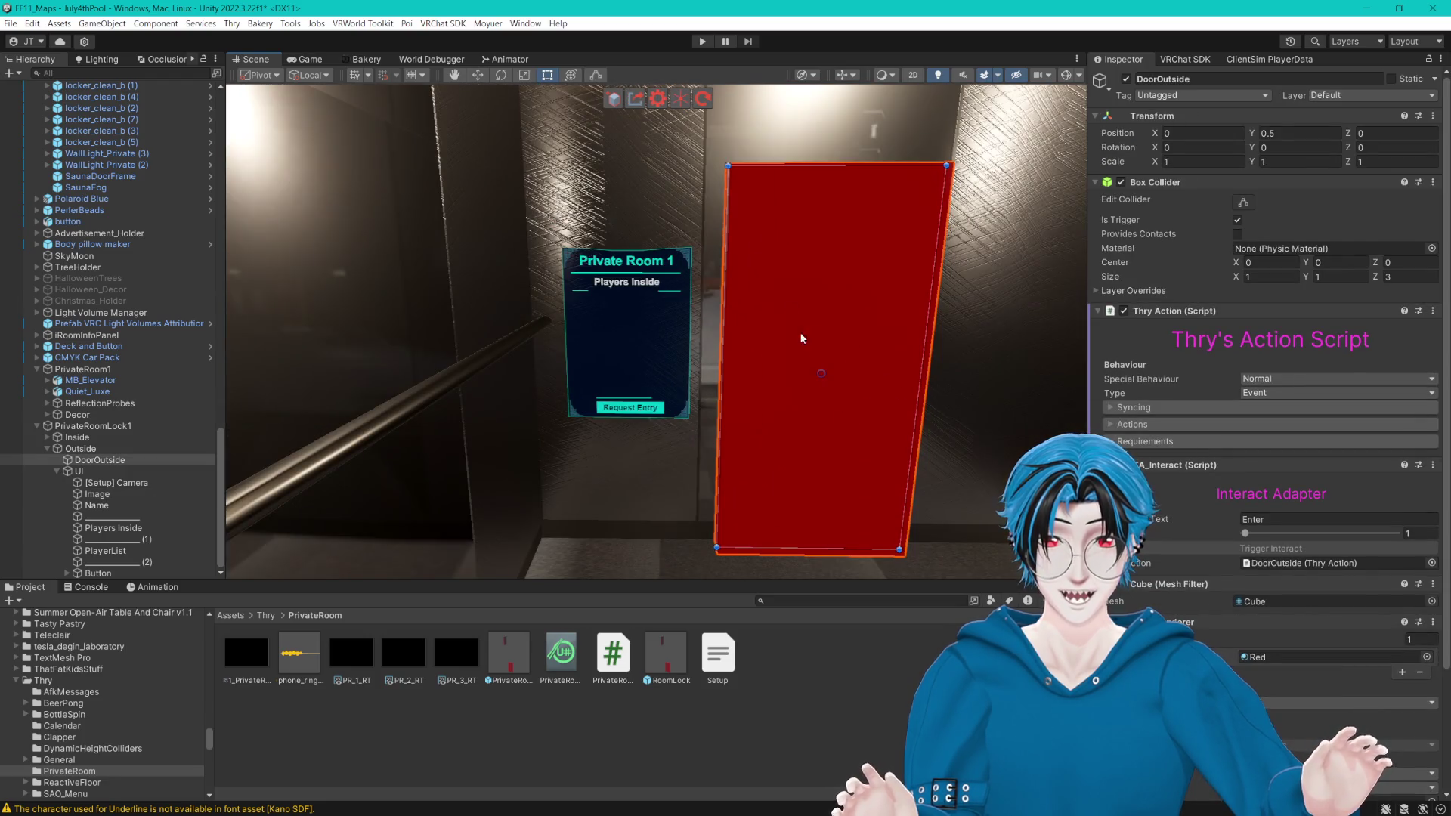
key("w")
scroll(816, 363, "up", 3)
mouse_move(1022, 409)
left_mouse_down()
mouse_move(949, 408)
mouse_move(938, 454)
mouse_move(922, 363)
mouse_move(916, 464)
mouse_move(863, 429)
left_mouse_up()
mouse_move(864, 429)
left_mouse_down()
mouse_move(829, 292)
mouse_move(819, 330)
mouse_move(836, 354)
left_mouse_up()
left_click_drag(974, 489, 974, 490)
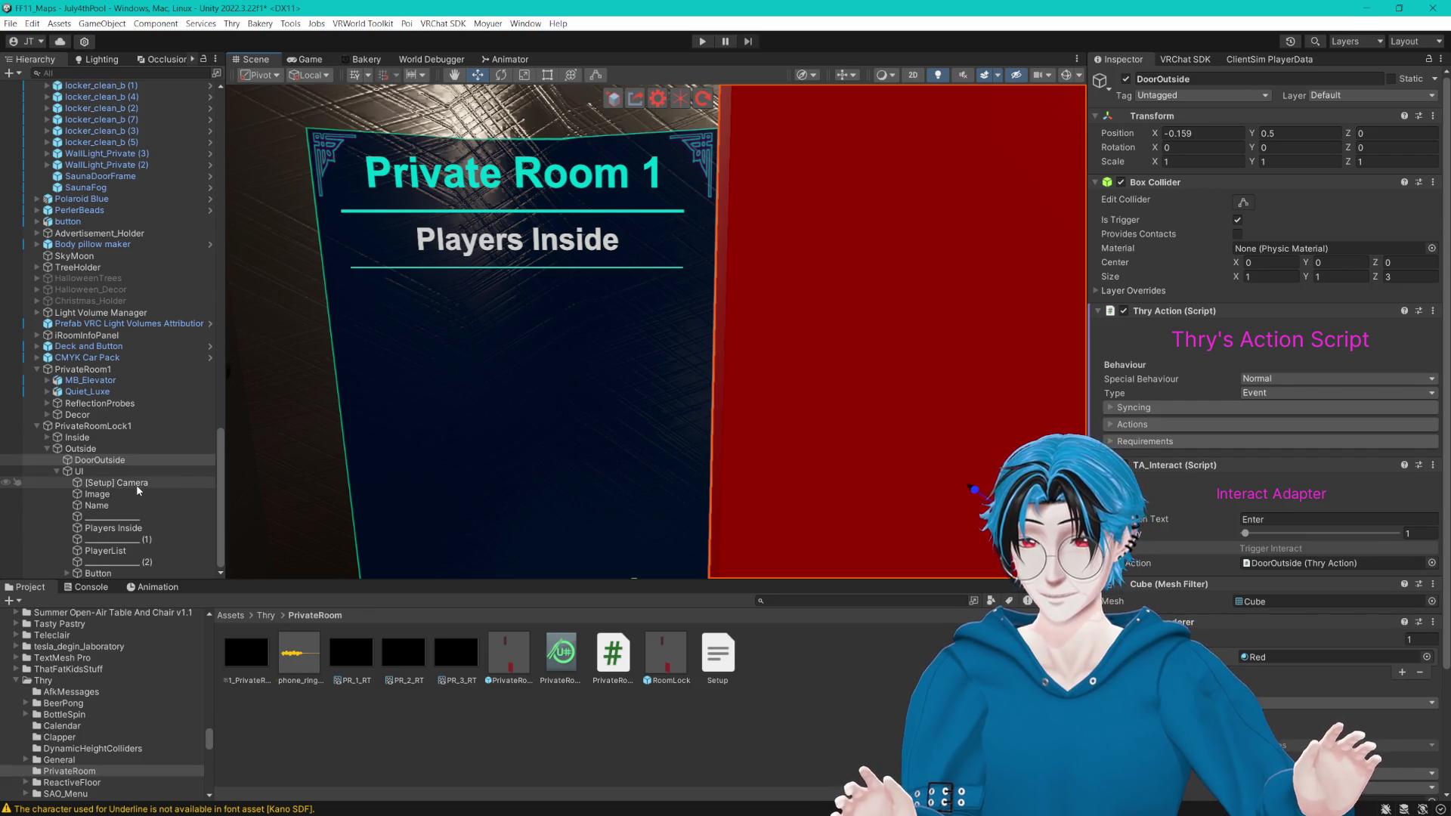
left_click(136, 483)
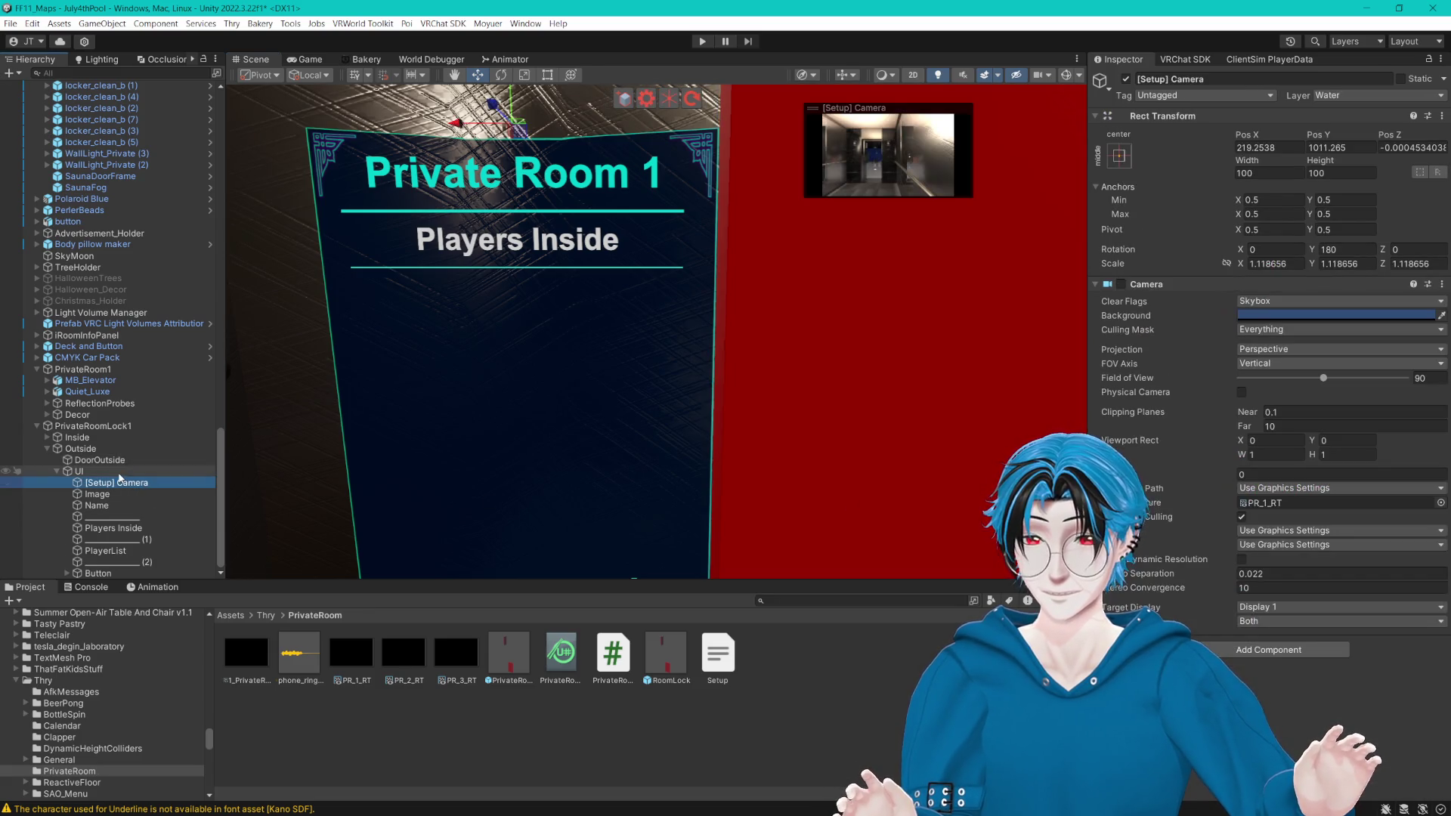
left_click(110, 573, "shift")
left_click_drag(110, 570, 97, 469)
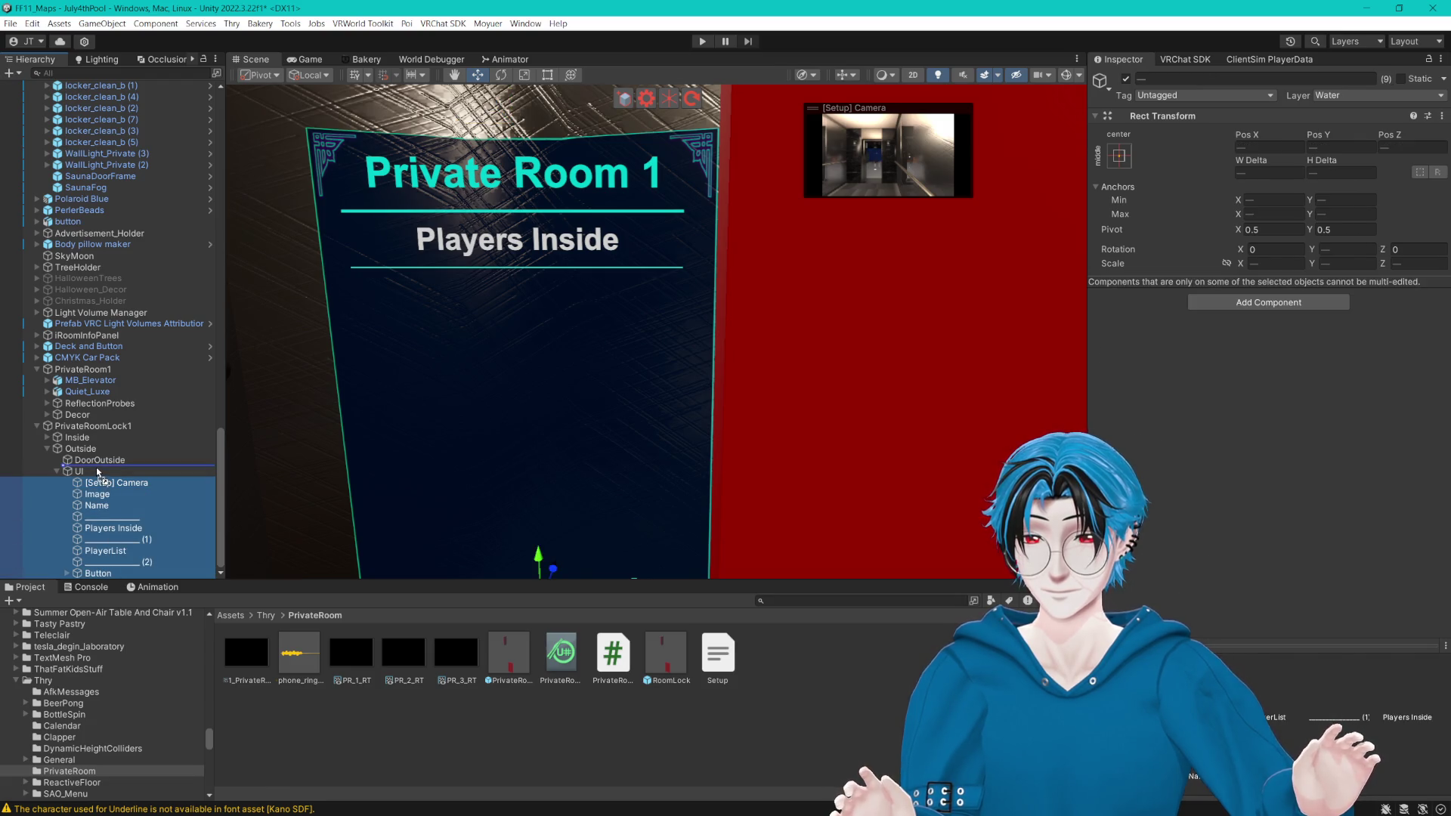
left_click(92, 573)
key("f")
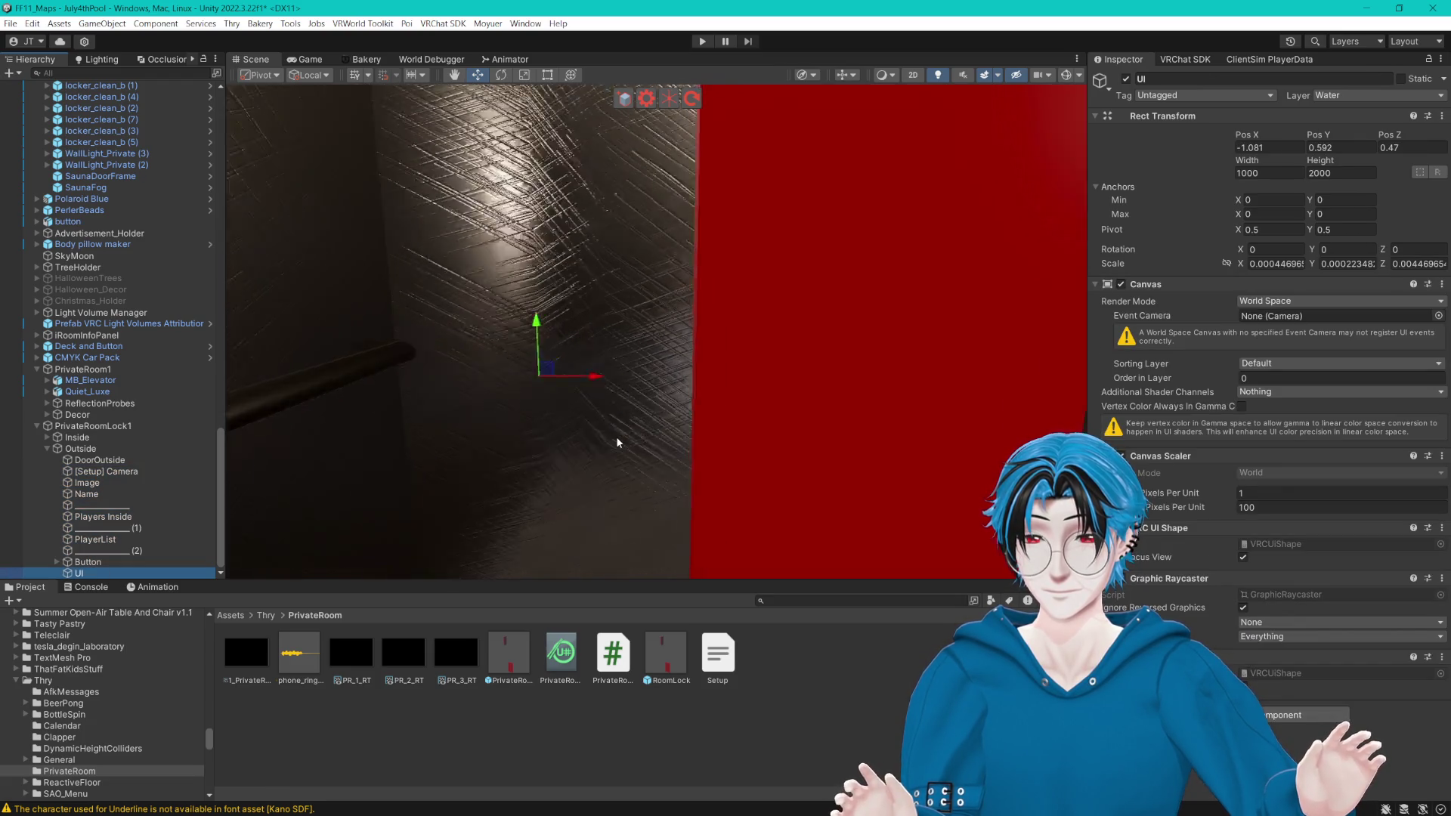
left_click(547, 75)
left_click_drag(621, 321, 688, 321)
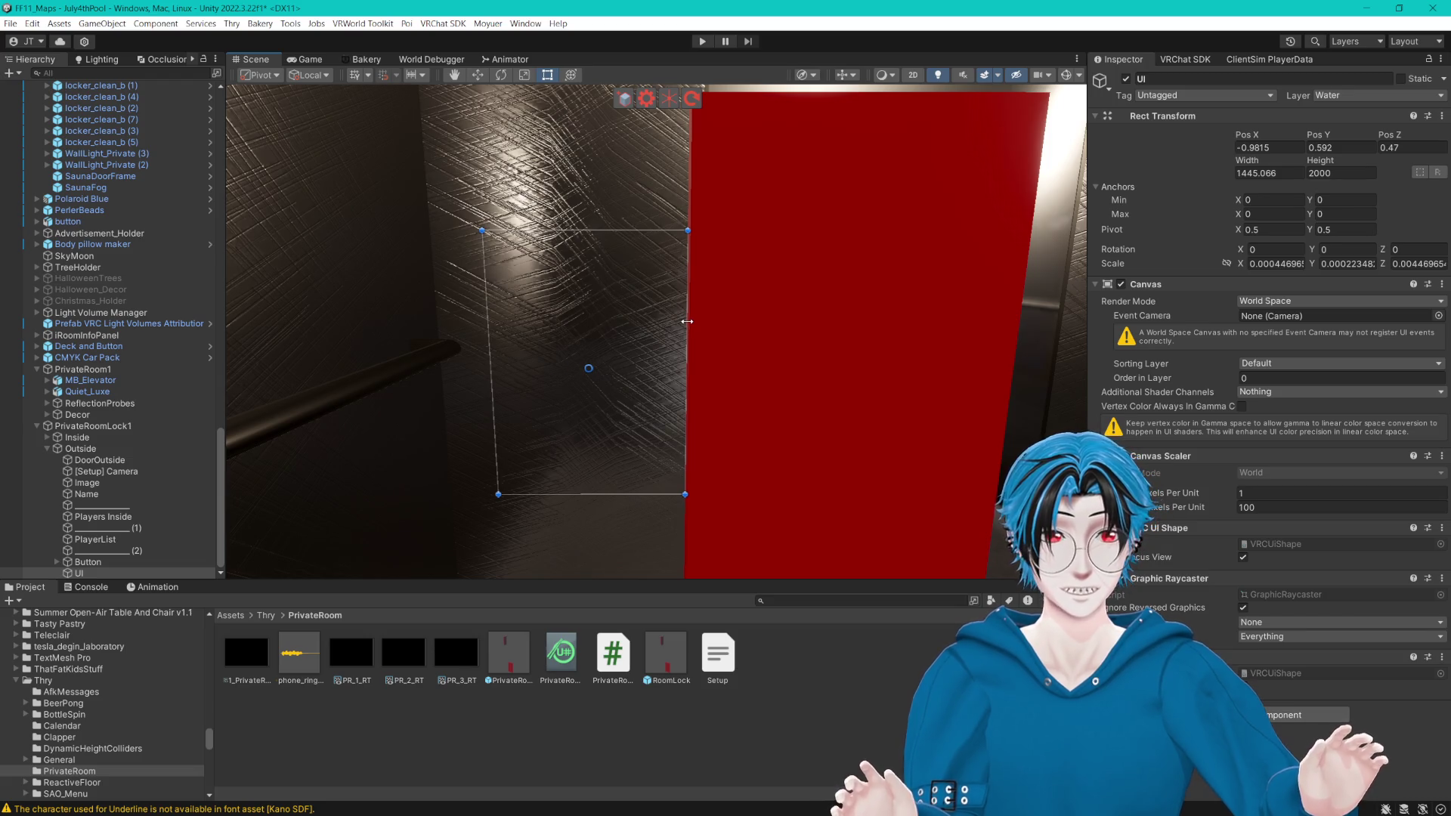
left_click(106, 482)
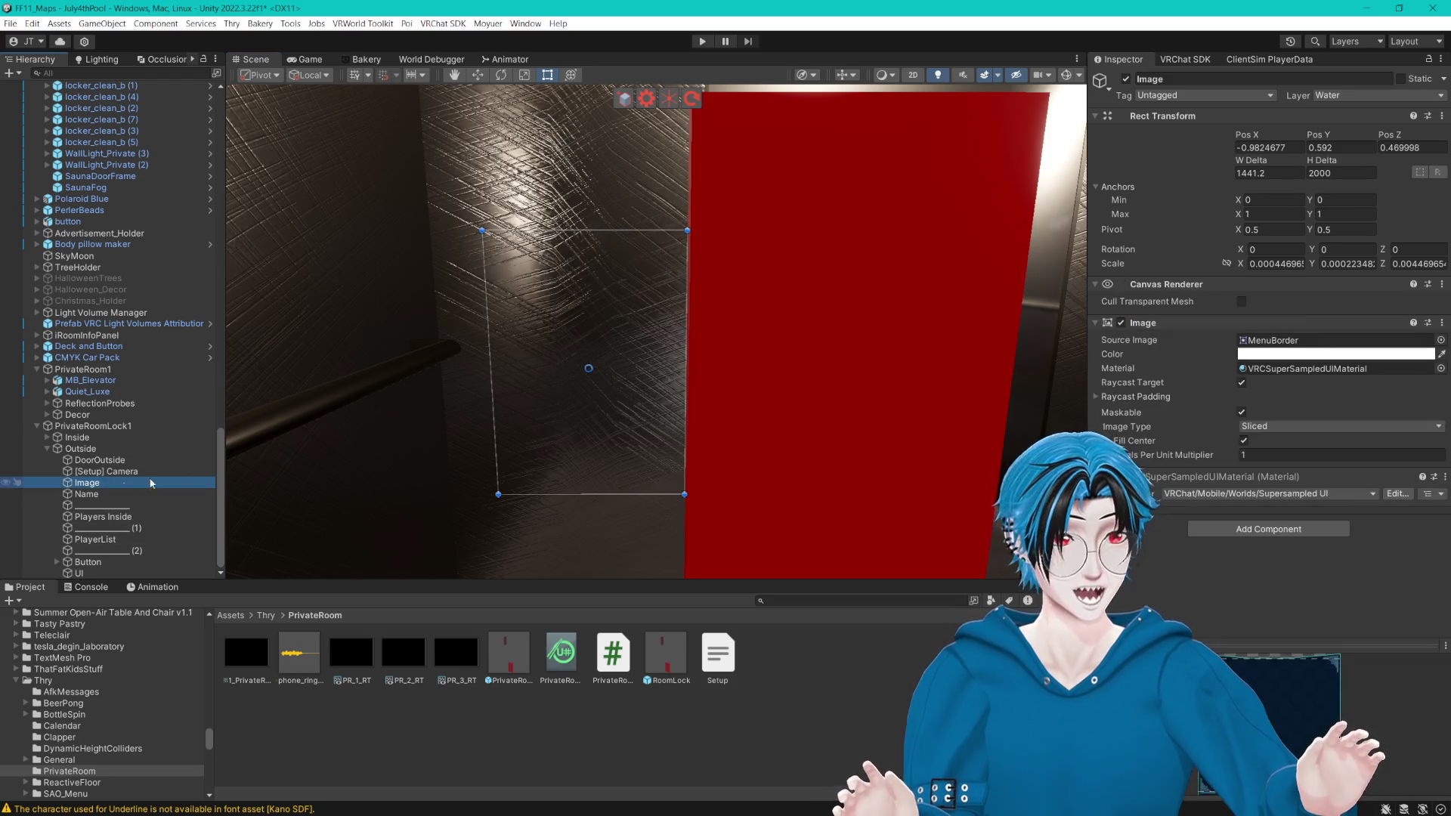
left_click(1290, 174)
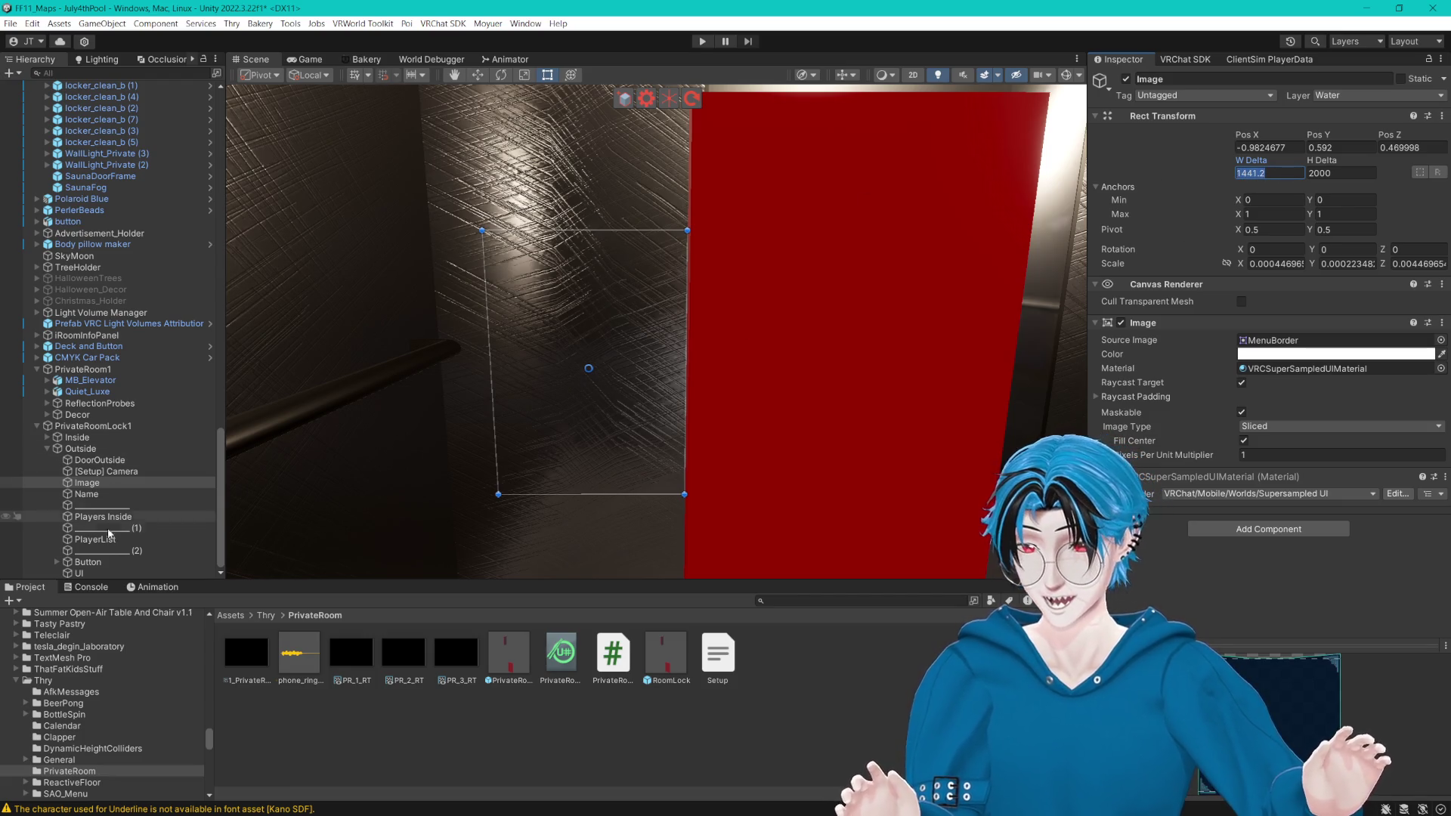
left_click(96, 575)
left_click(1289, 172)
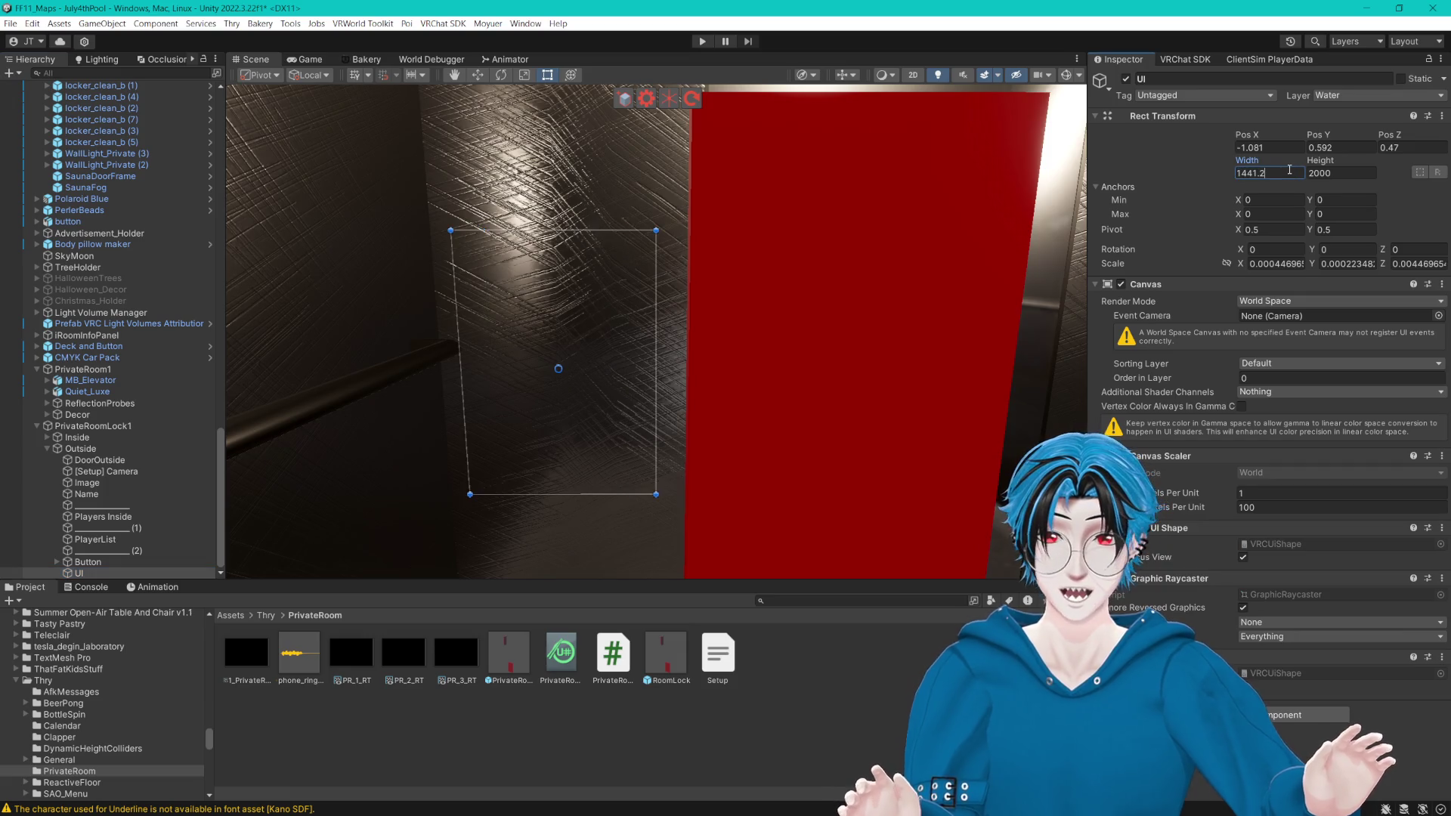
key("ctrl+a")
type("1000")
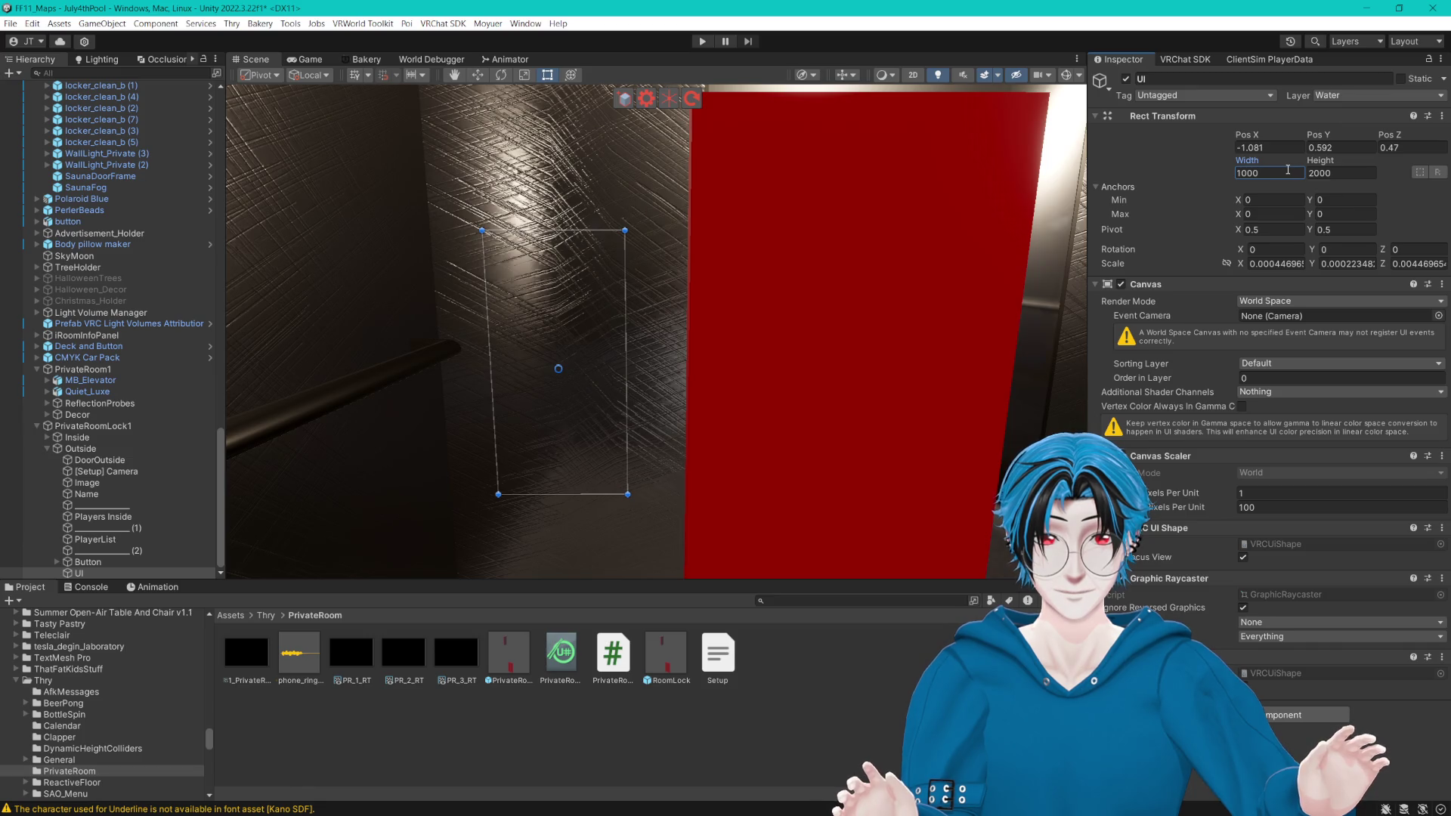
key("ctrl+z")
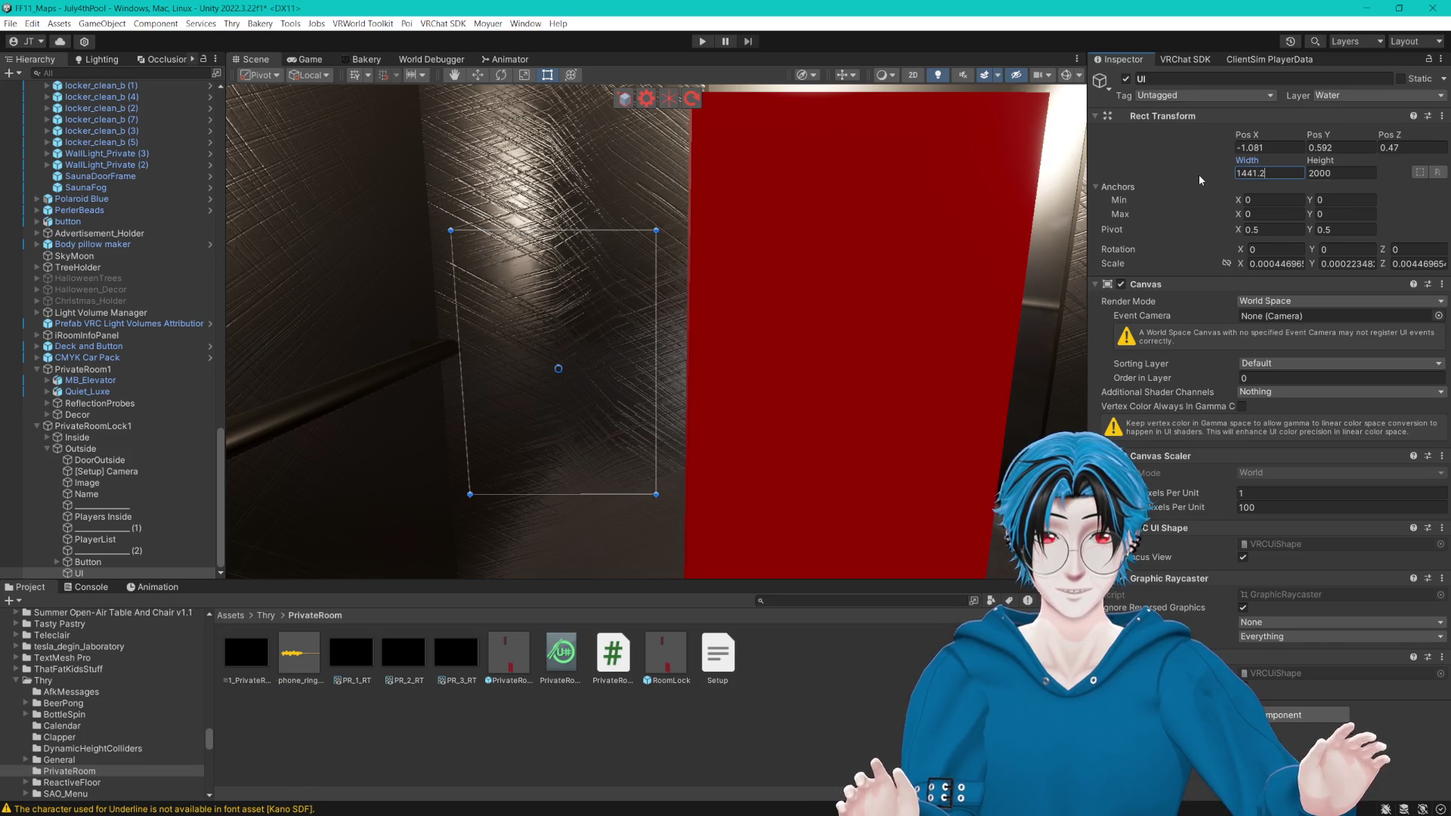
key("ctrl+y")
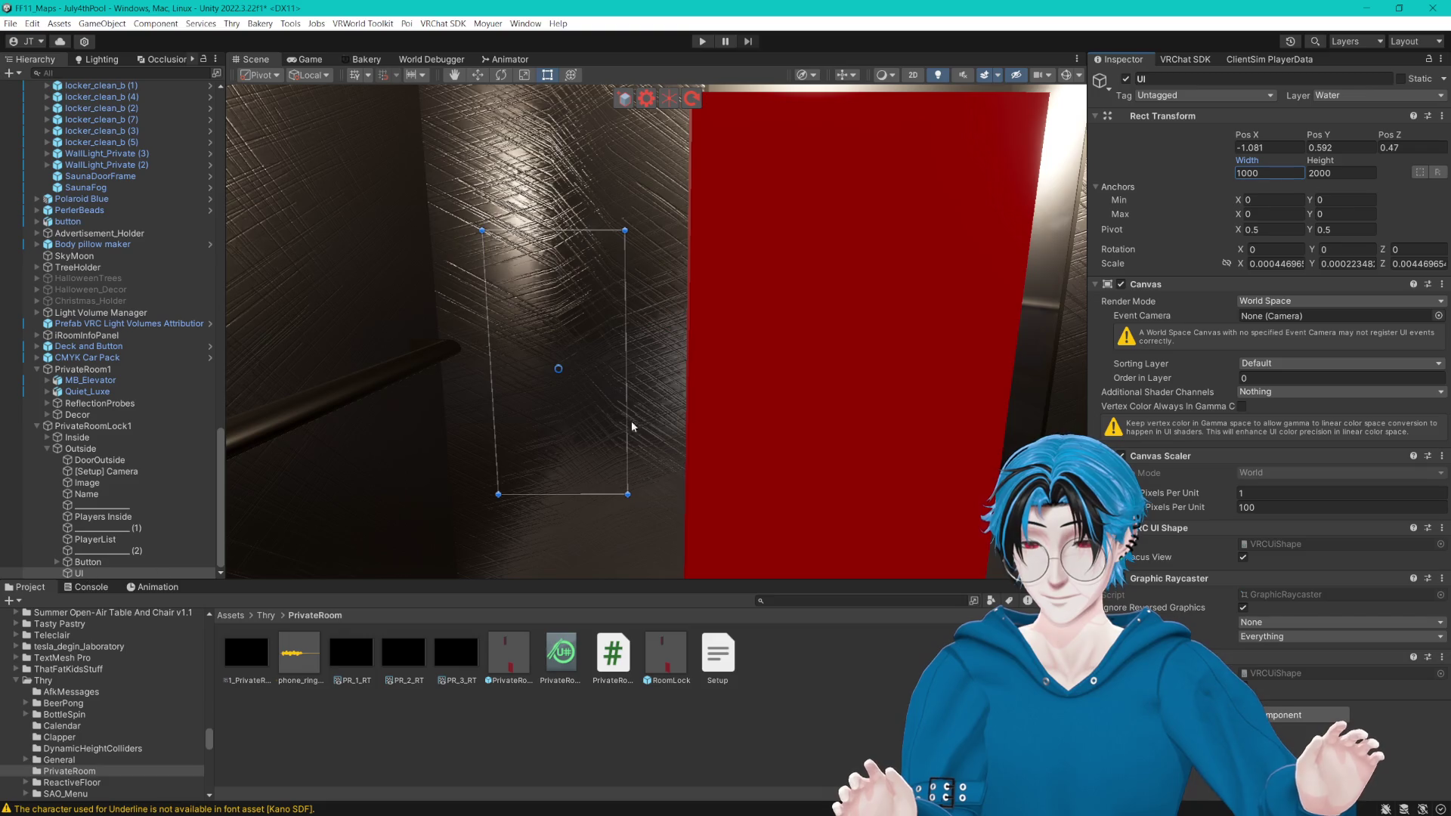
left_click(84, 563)
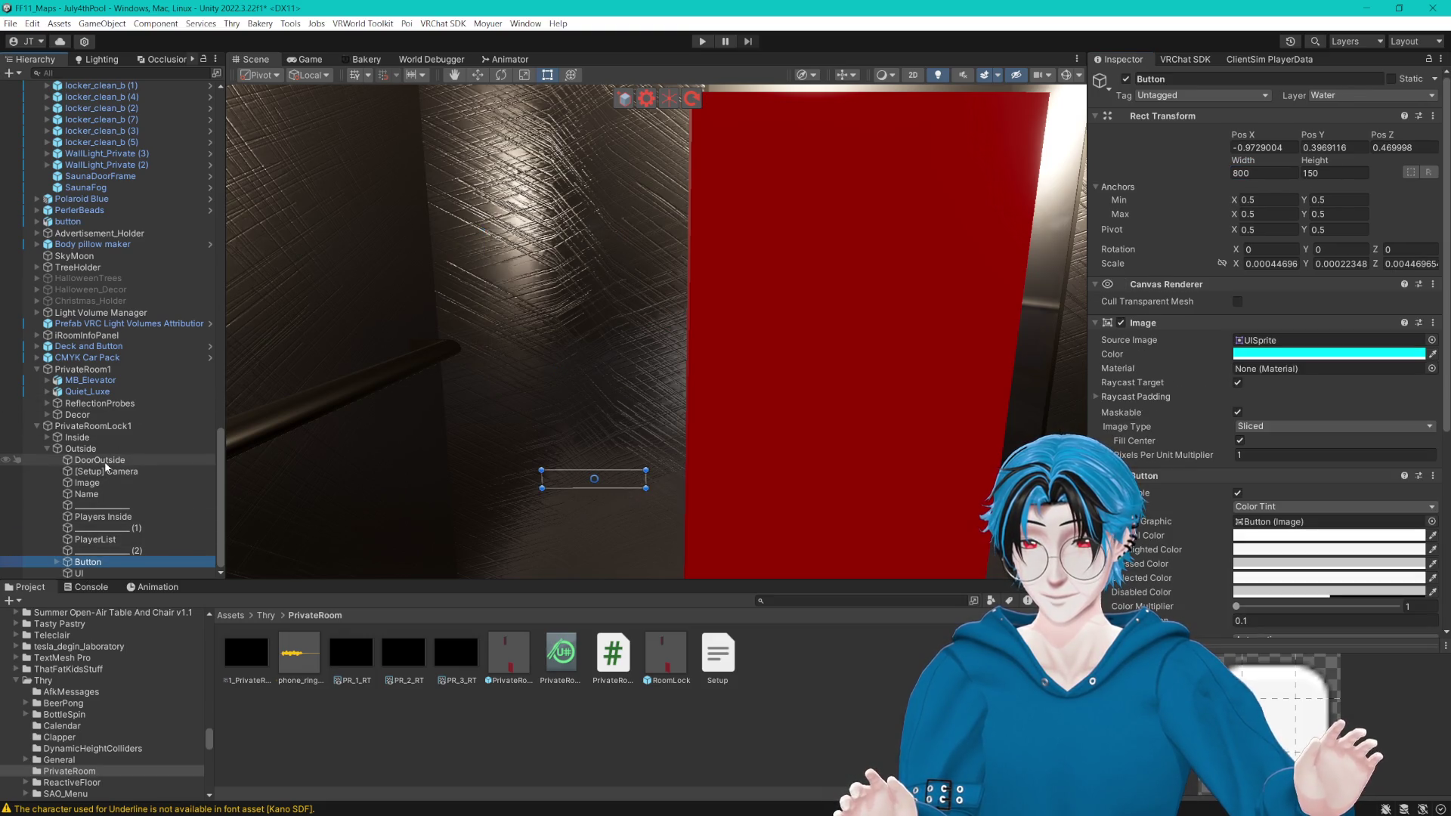
left_click(105, 463, "shift")
left_click(117, 473)
Step: Move the objects from [Setup] Camera through Button inside the UI group
left_click(87, 563, "shift")
left_click_drag(88, 579, 84, 574)
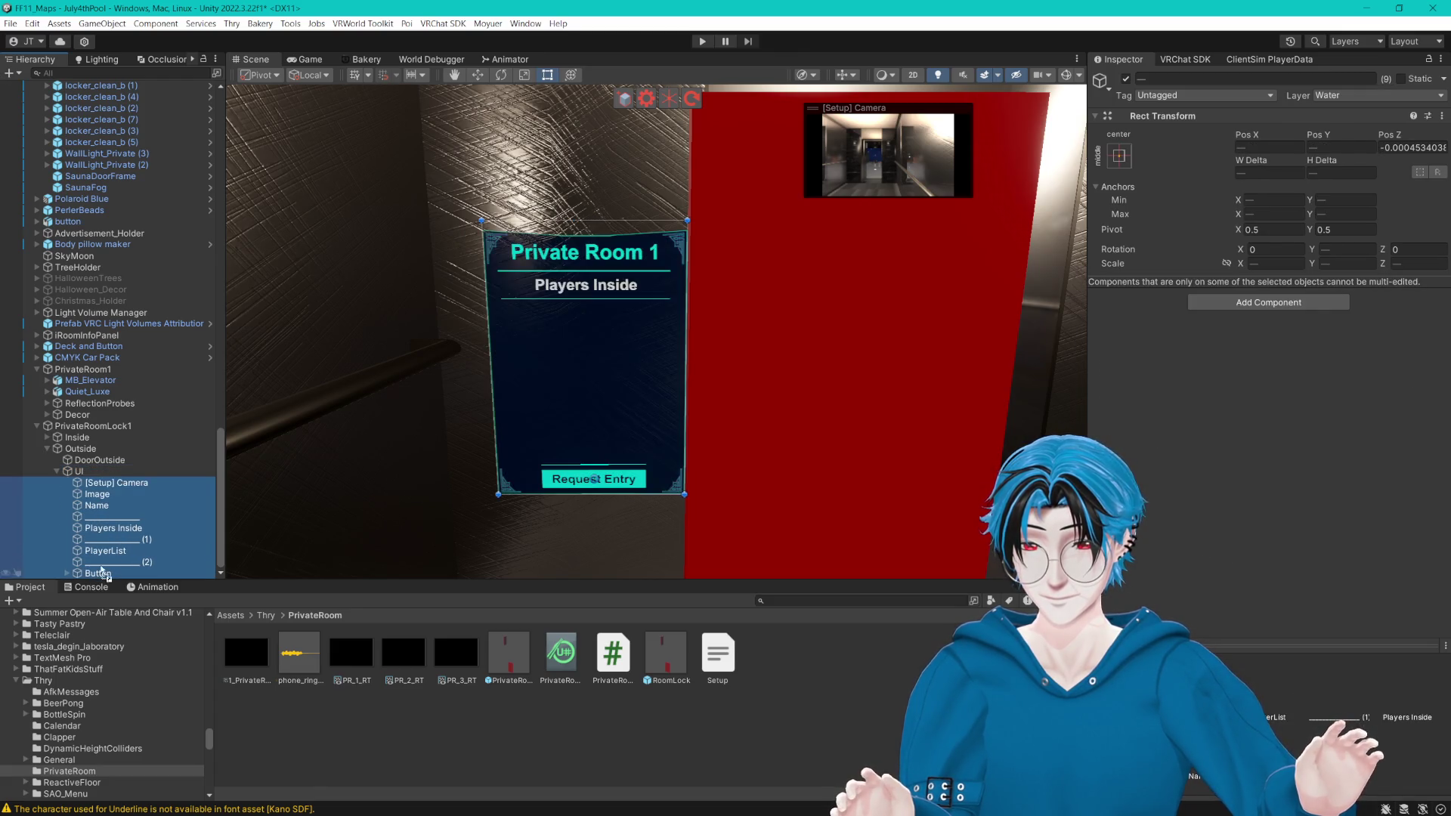
left_click(113, 472)
left_click(112, 493)
Step: Set the border Image's Left, Right, Top, Bottom and Pos Z to 0
left_click(1277, 173)
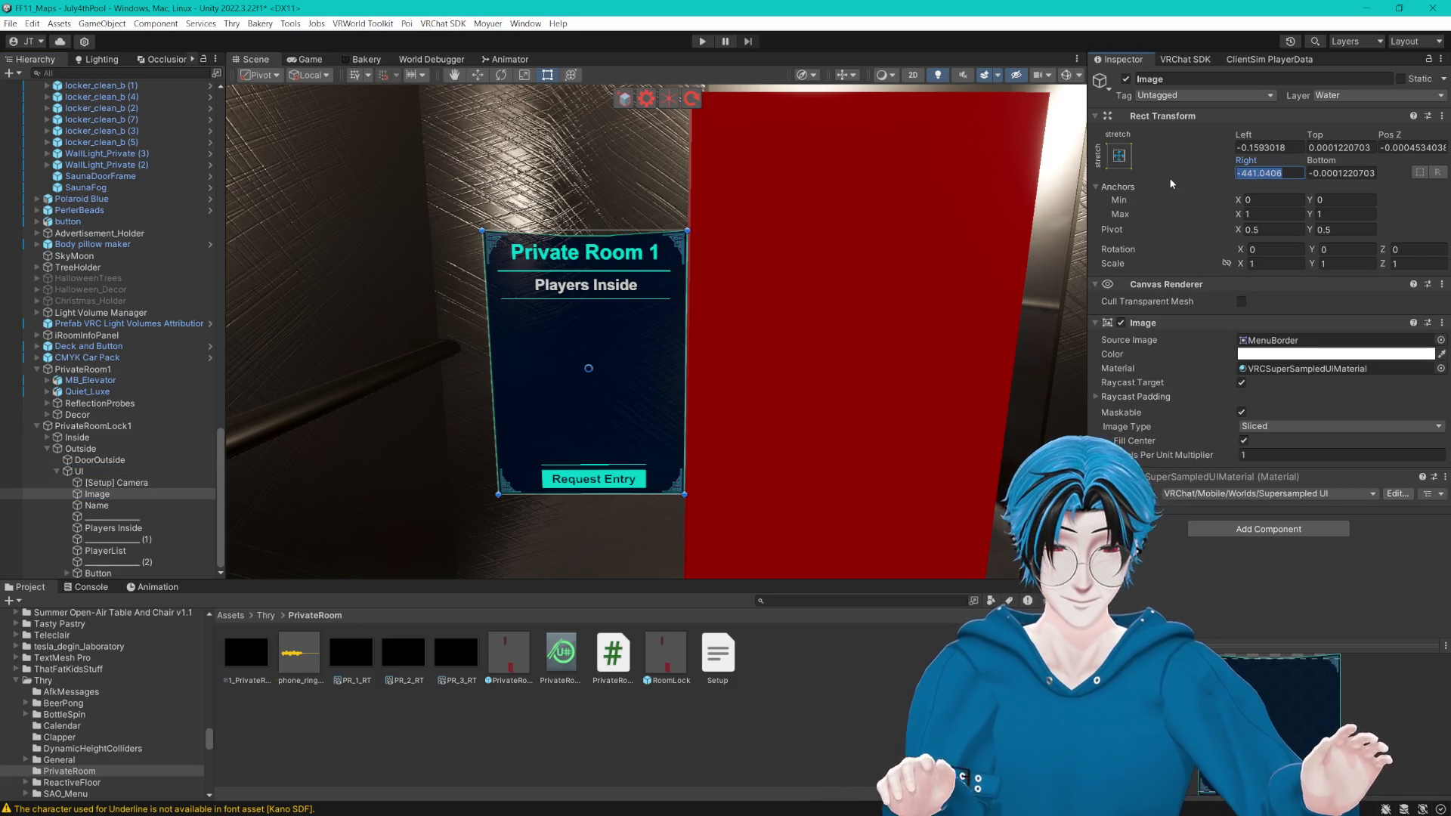
type("0")
left_click(1349, 172)
type("0")
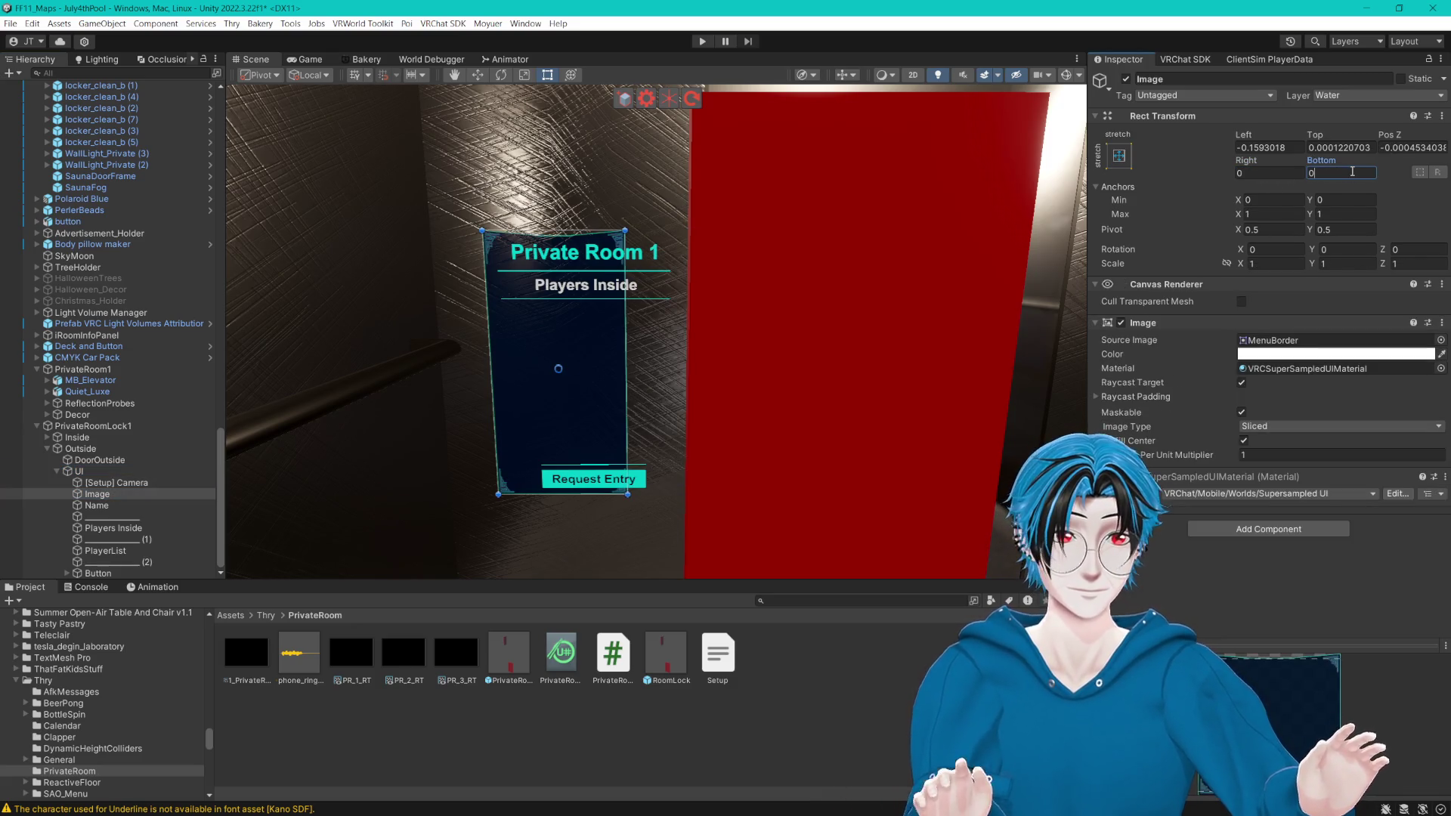
left_click(1269, 147)
type("0")
left_click(1348, 148)
type("0")
left_click(1409, 148)
type("0")
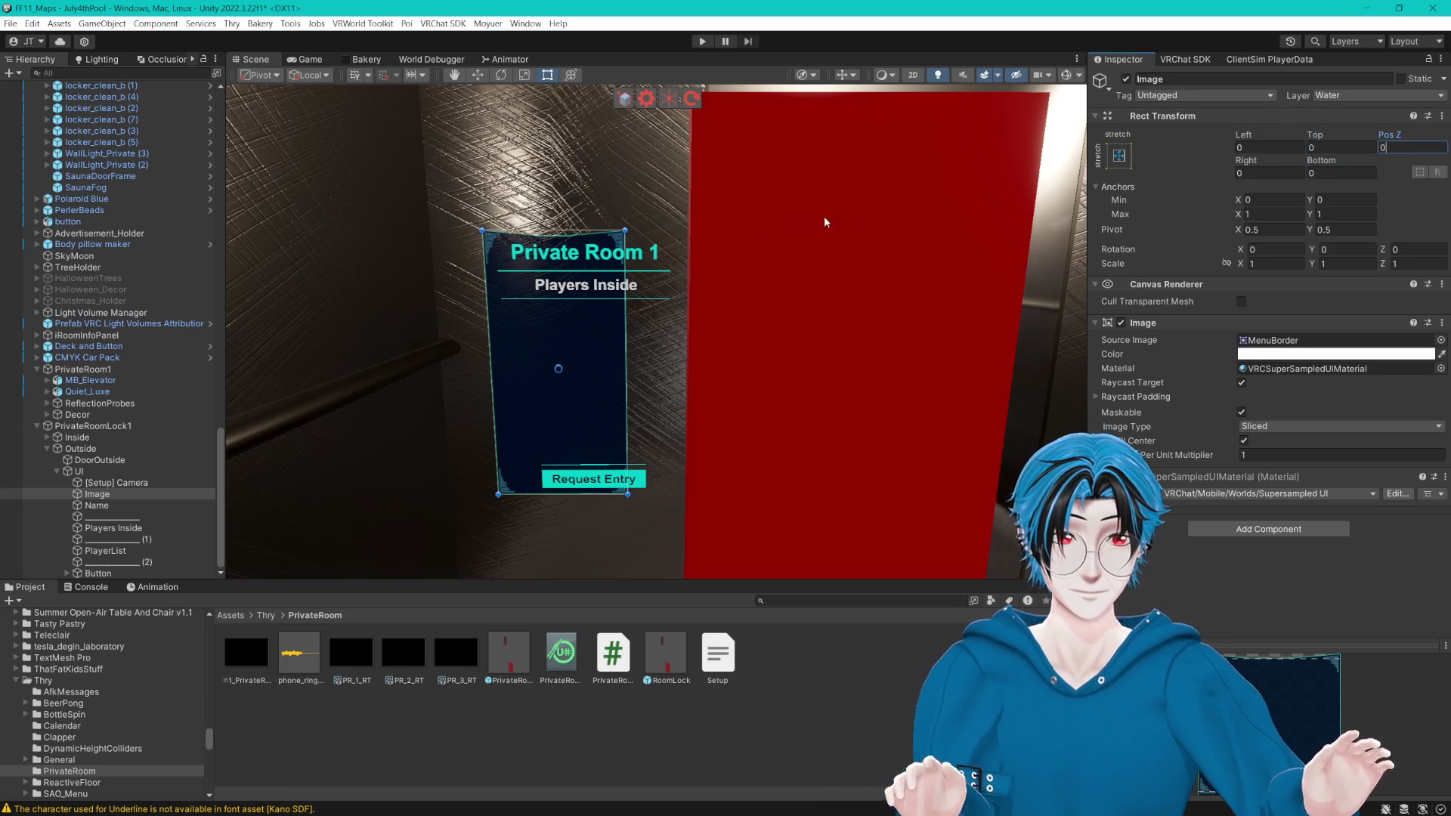
Step: Move Name through Button out of UI and set the UI canvas Width to 1441.22
left_click(117, 506)
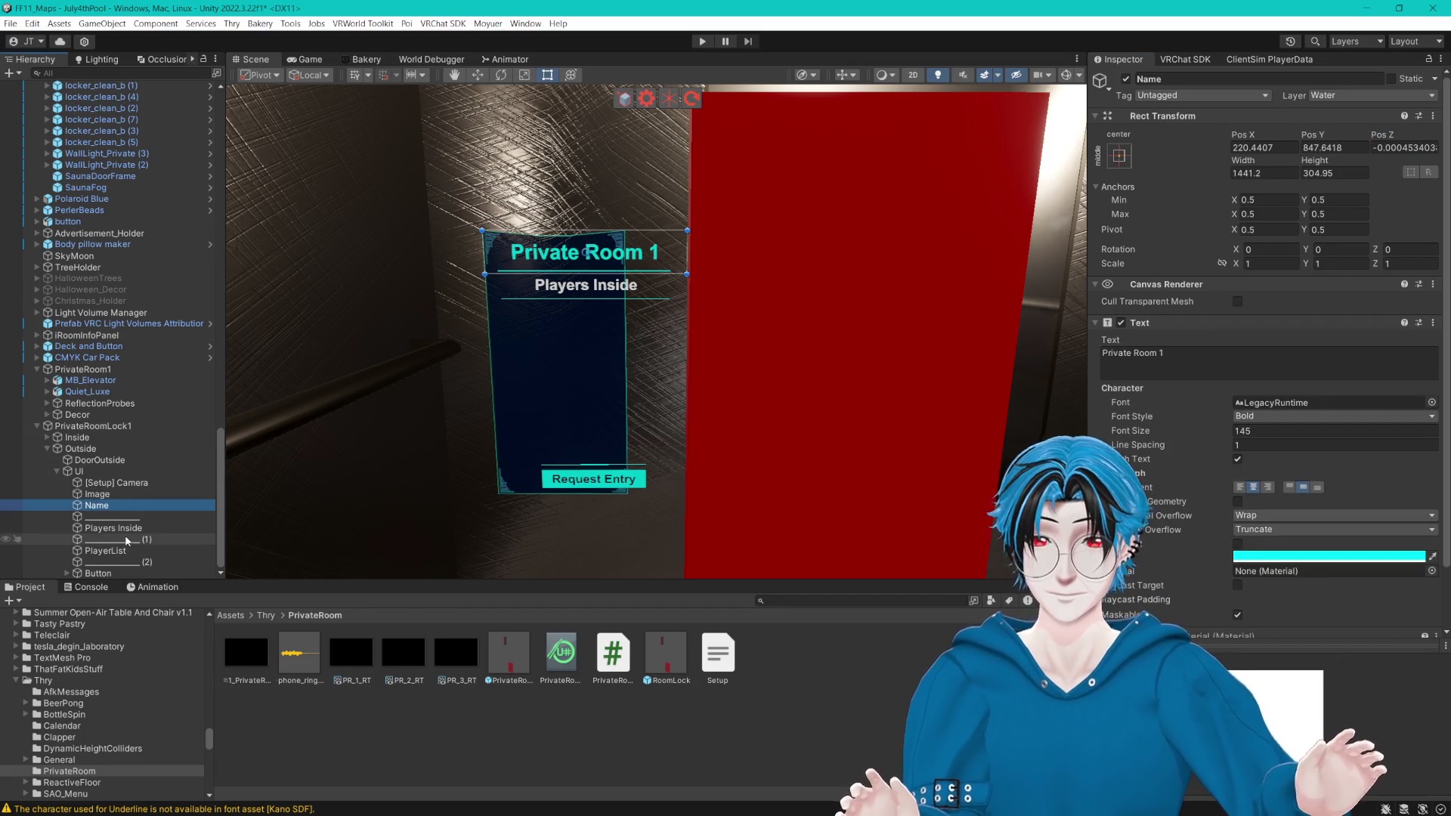
left_click(130, 571, "shift")
left_click_drag(110, 521, 91, 466)
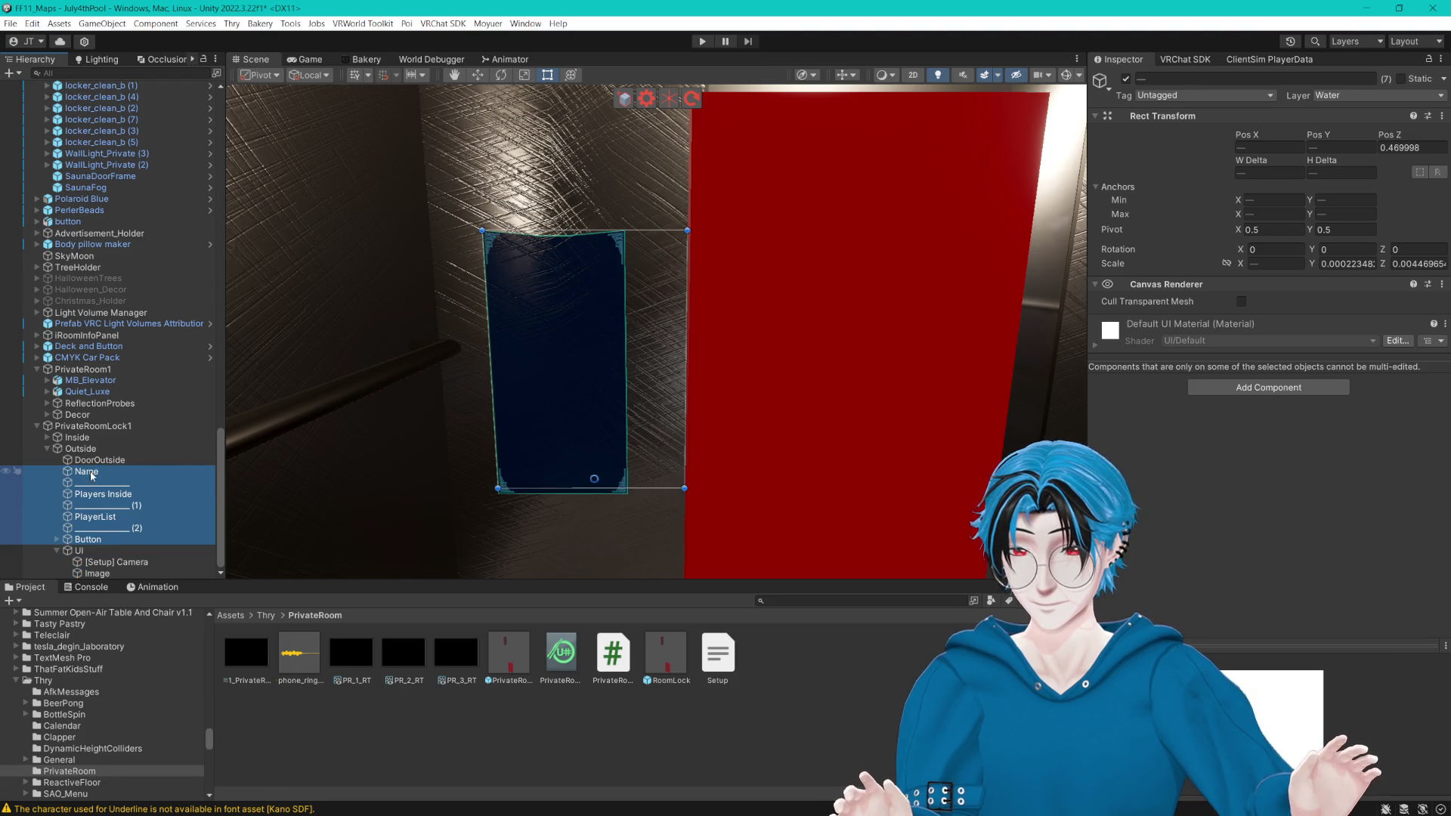
left_click(79, 551)
double_click(1292, 173)
type("1441.2")
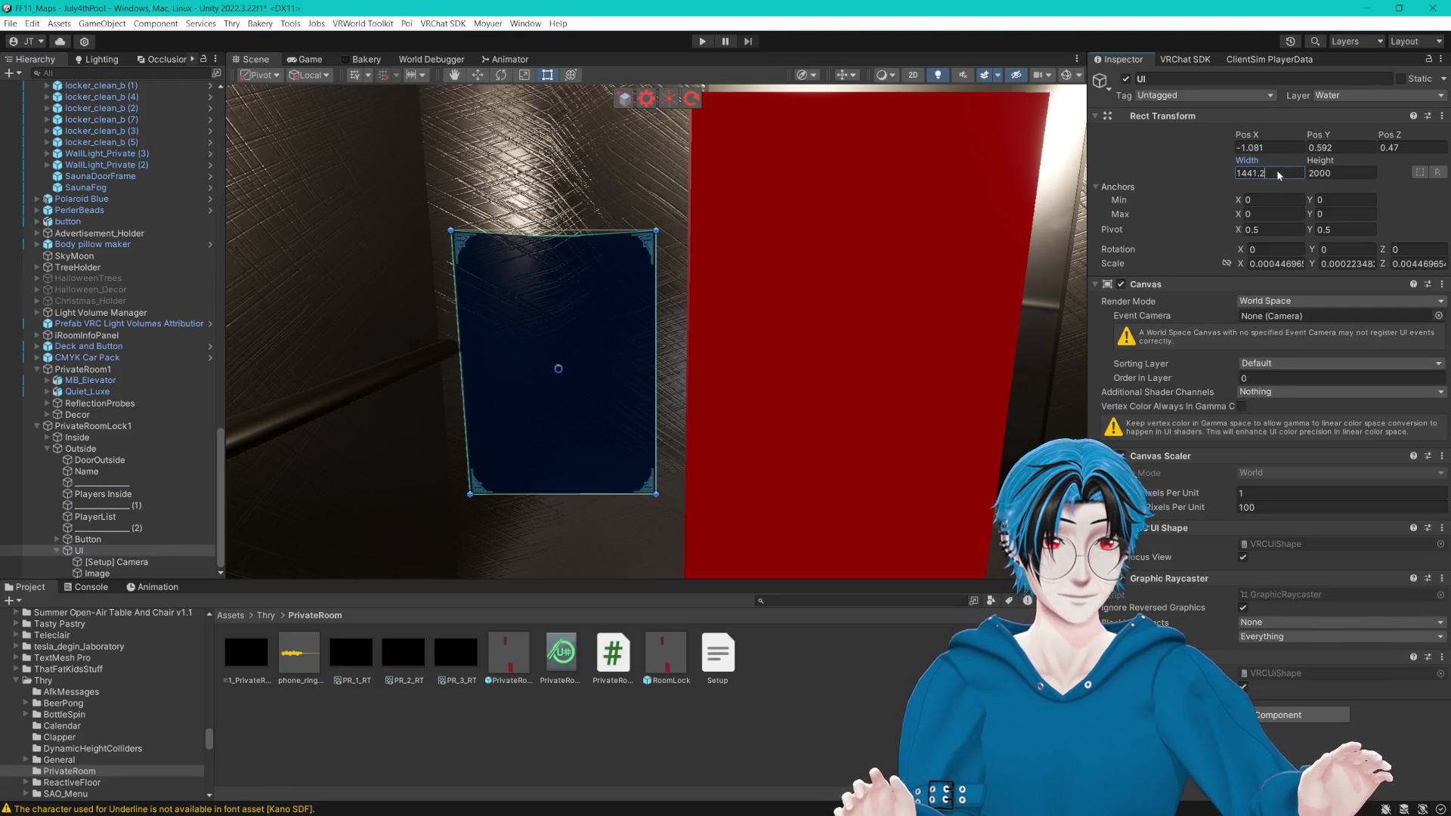
type("2")
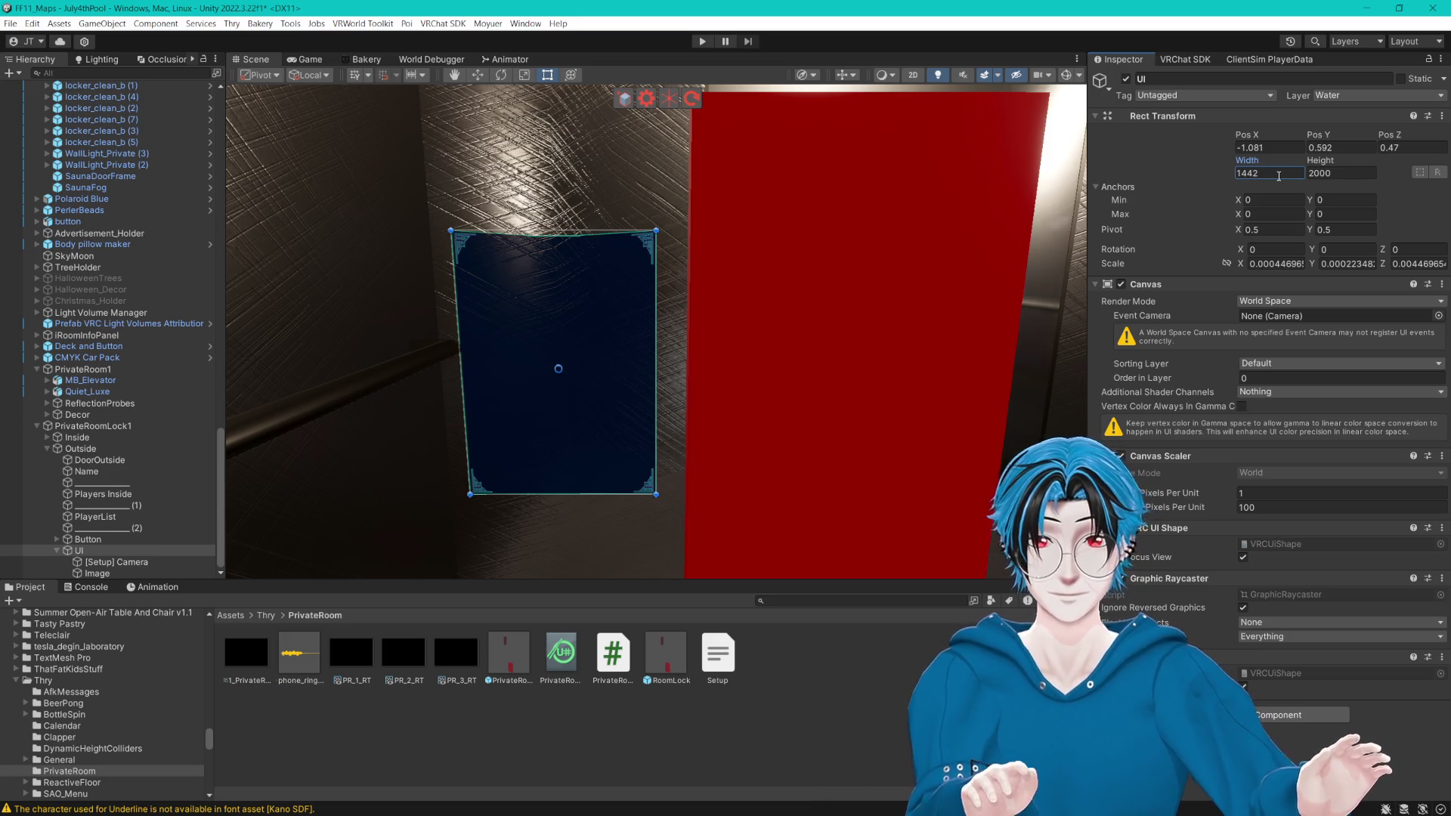
Step: Put Name through Button back inside UI and select the texts down to the last divider
left_click(87, 540)
left_click(130, 461, "shift")
left_click(119, 463, "ctrl")
mouse_move(99, 477)
left_mouse_down()
mouse_move(142, 552)
mouse_move(94, 561)
mouse_move(142, 550)
left_mouse_up()
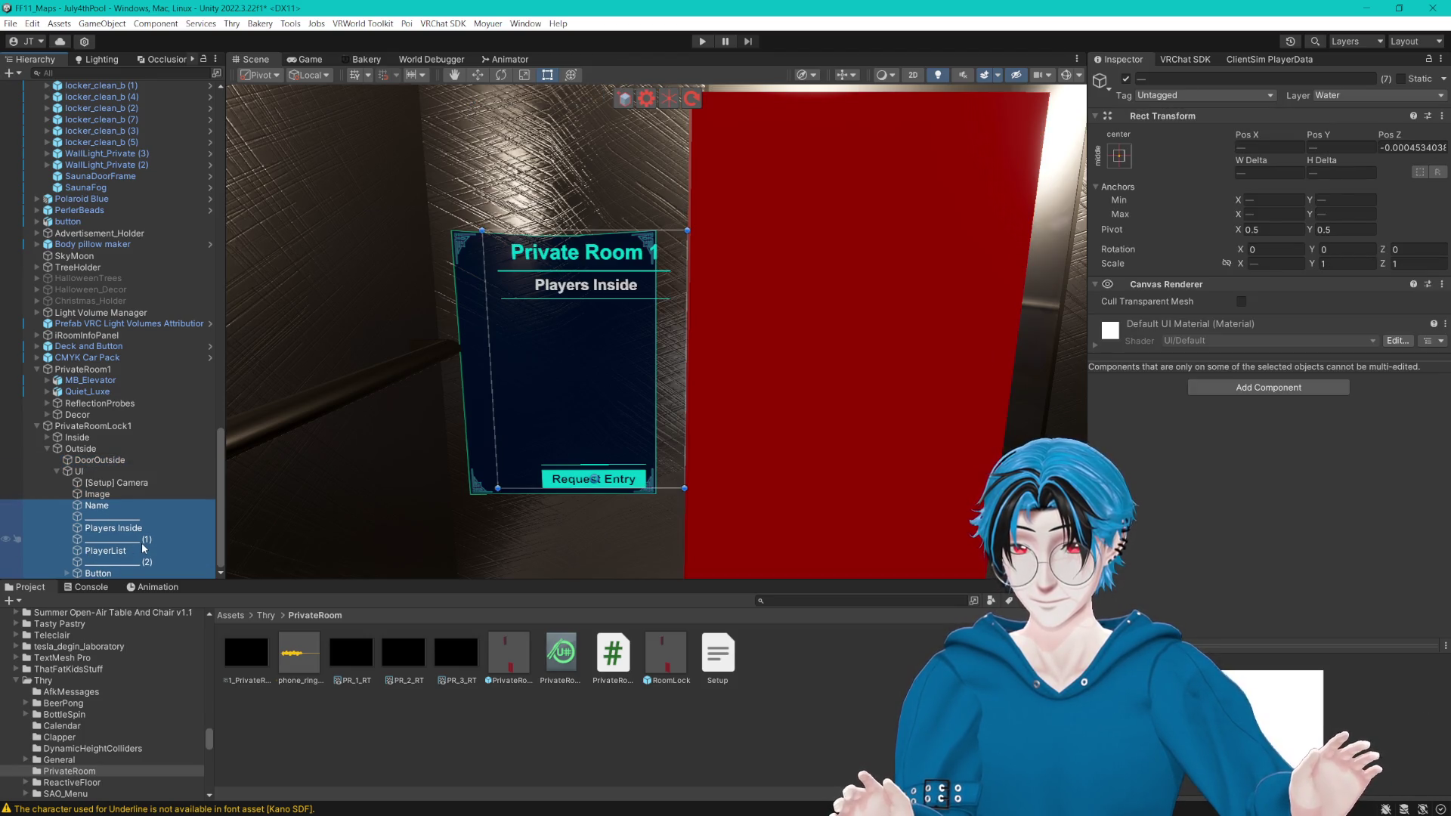
left_click(98, 494)
left_click(114, 482)
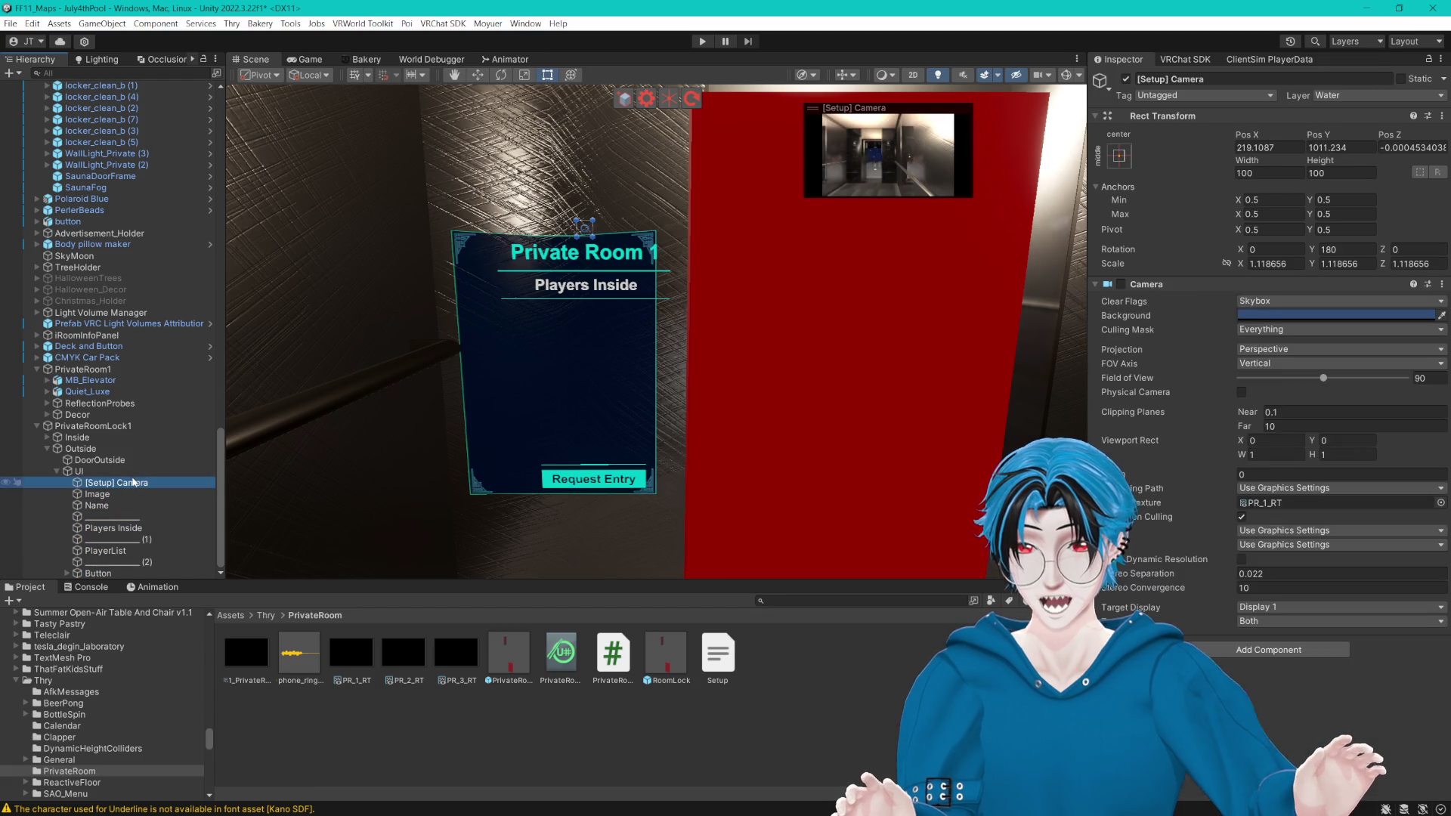
left_click(117, 494)
left_click(107, 506)
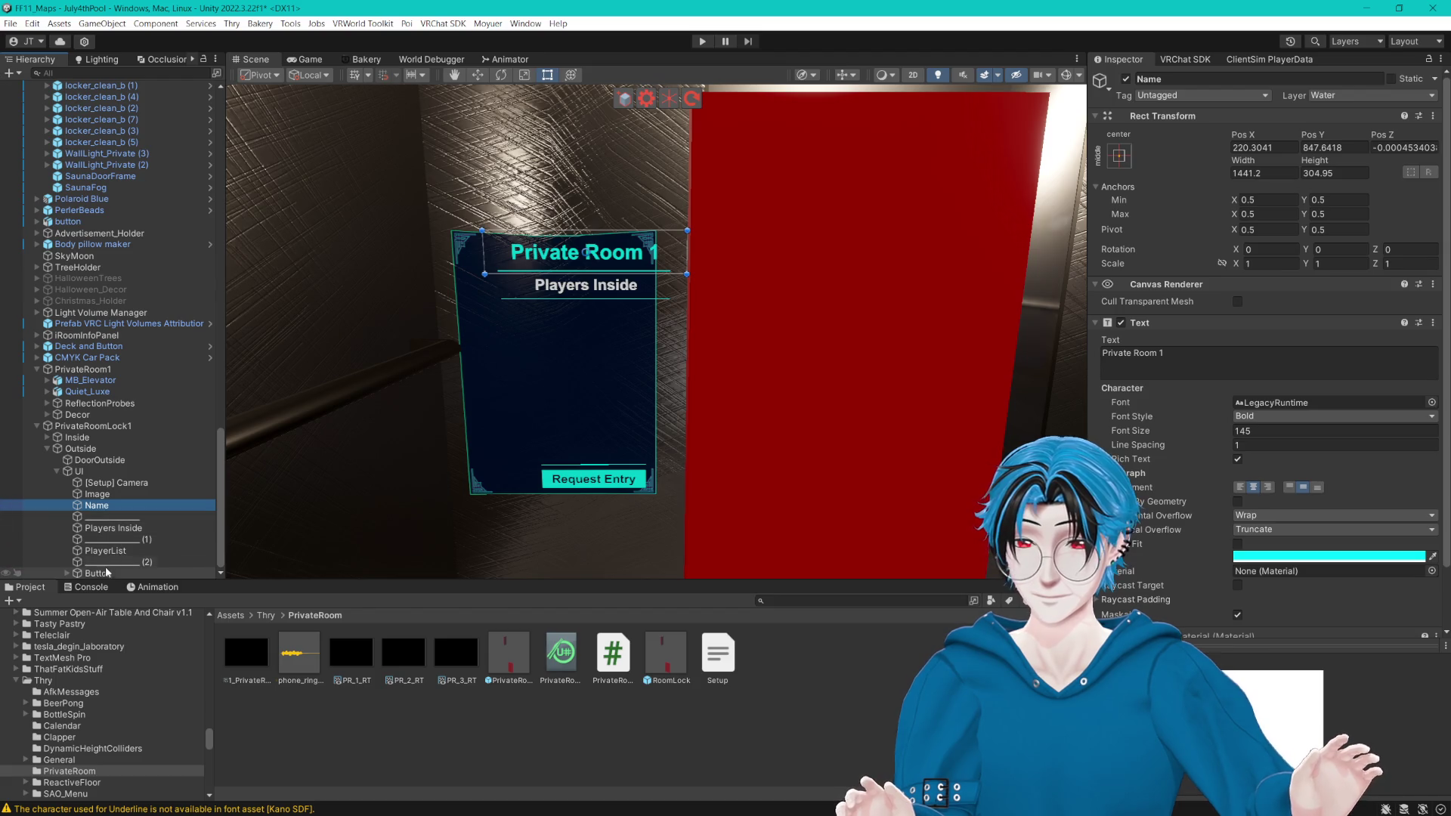
left_click(176, 563, "shift")
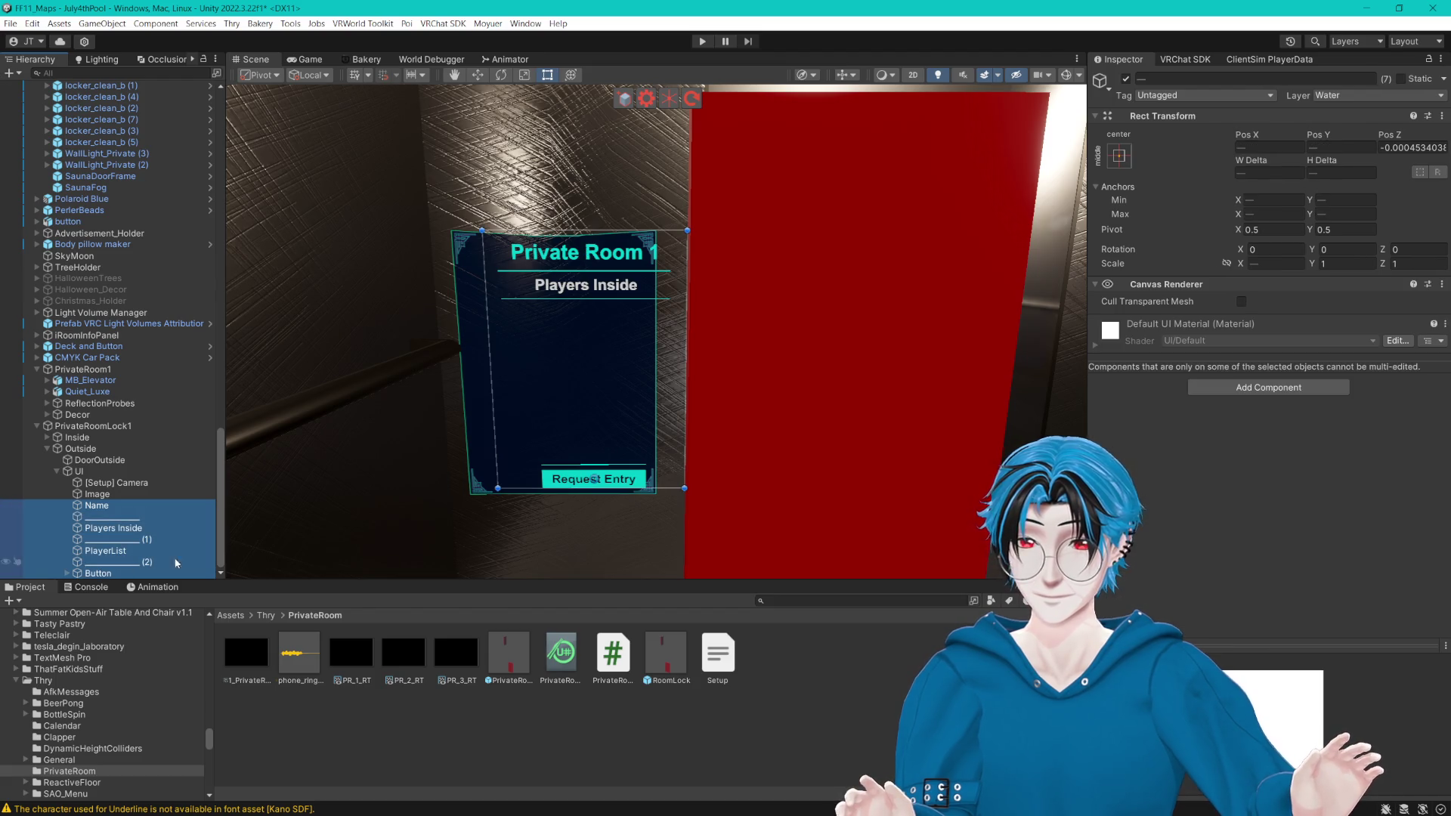
Step: Set the selected sign elements' Pos X to 0 to recentre them
left_click(474, 77)
left_click(1262, 144)
type("0")
key("Return")
scroll(859, 254, "up", 3)
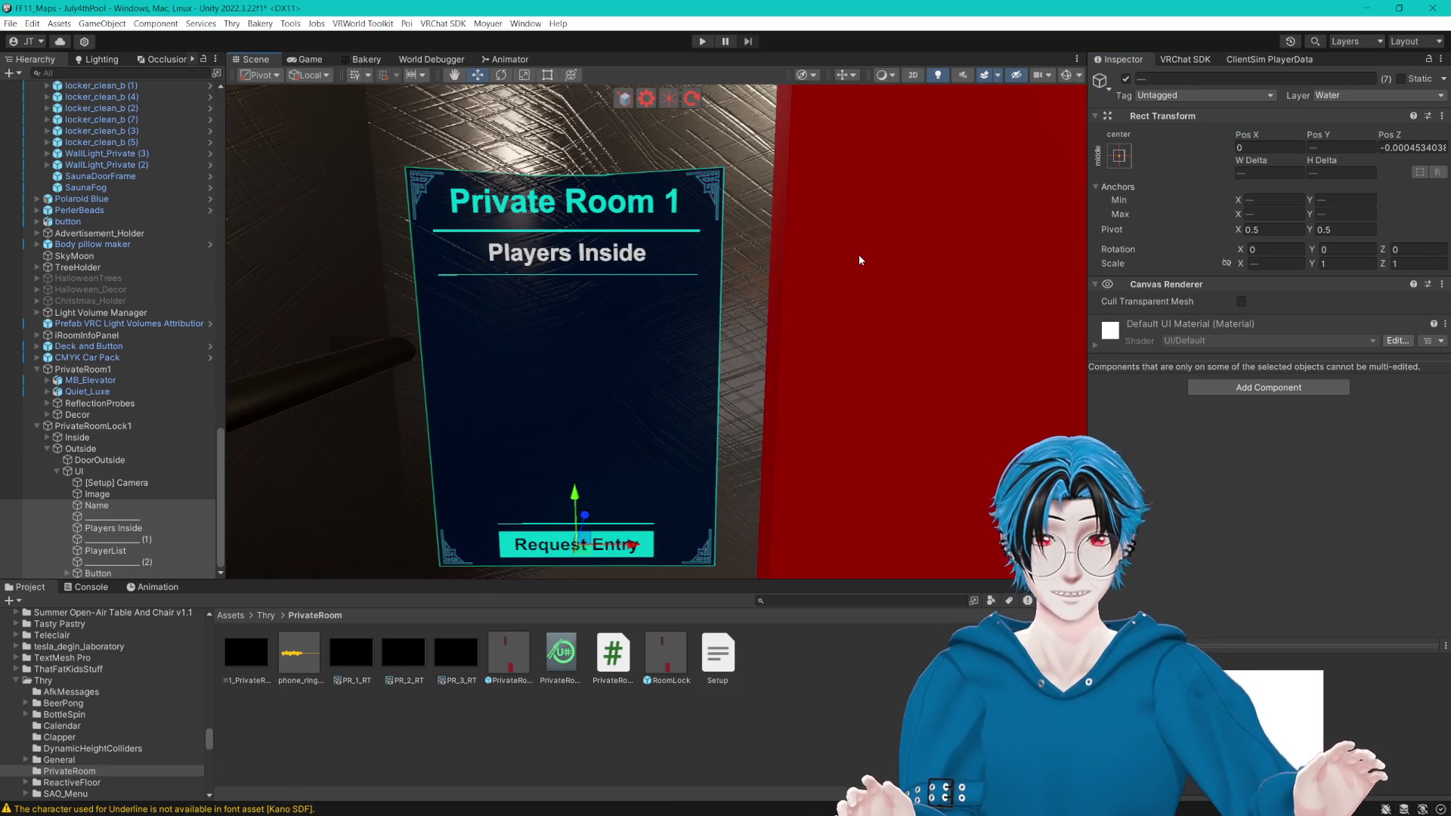
scroll(859, 254, "down", 2)
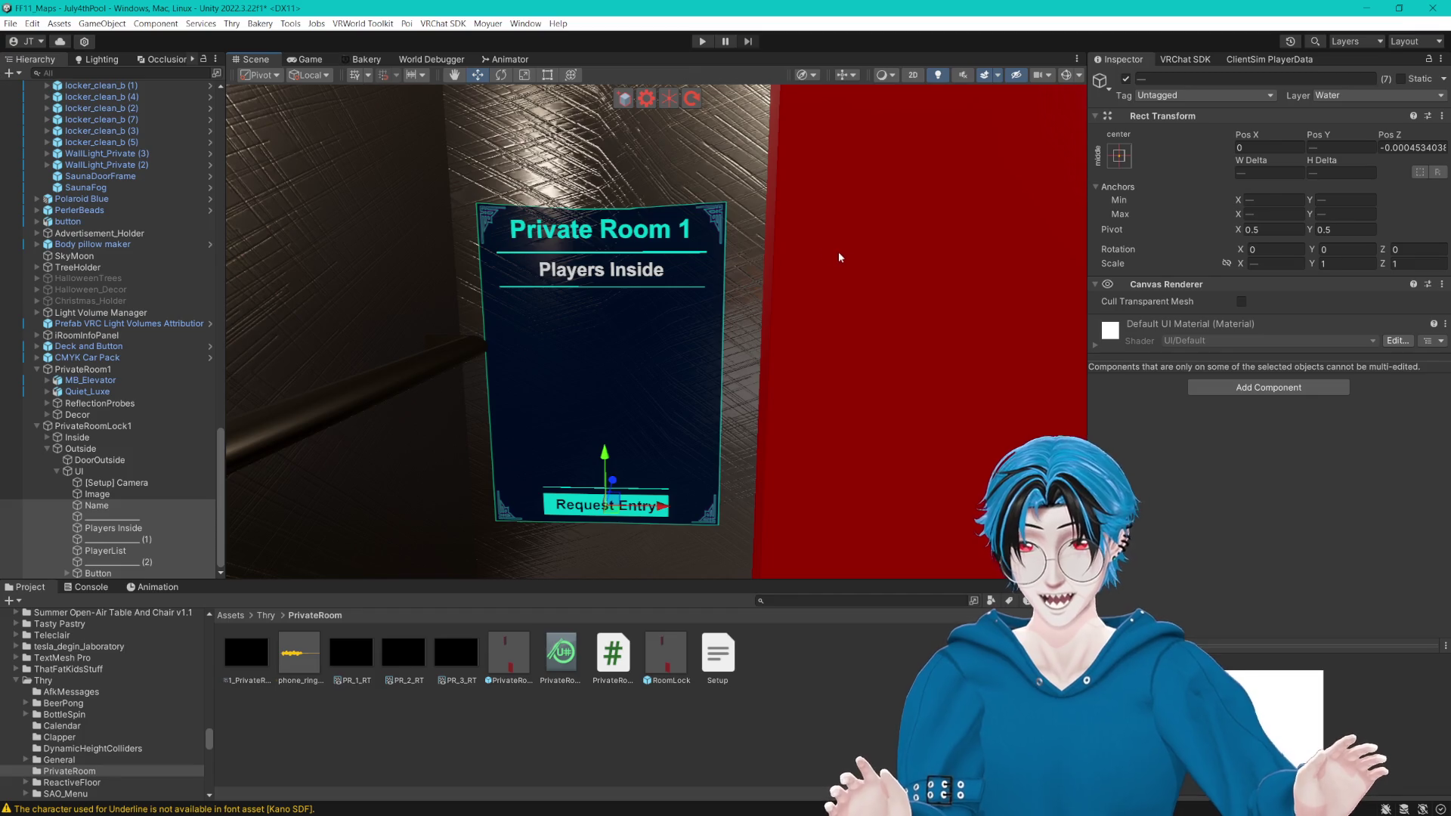
left_click(113, 495)
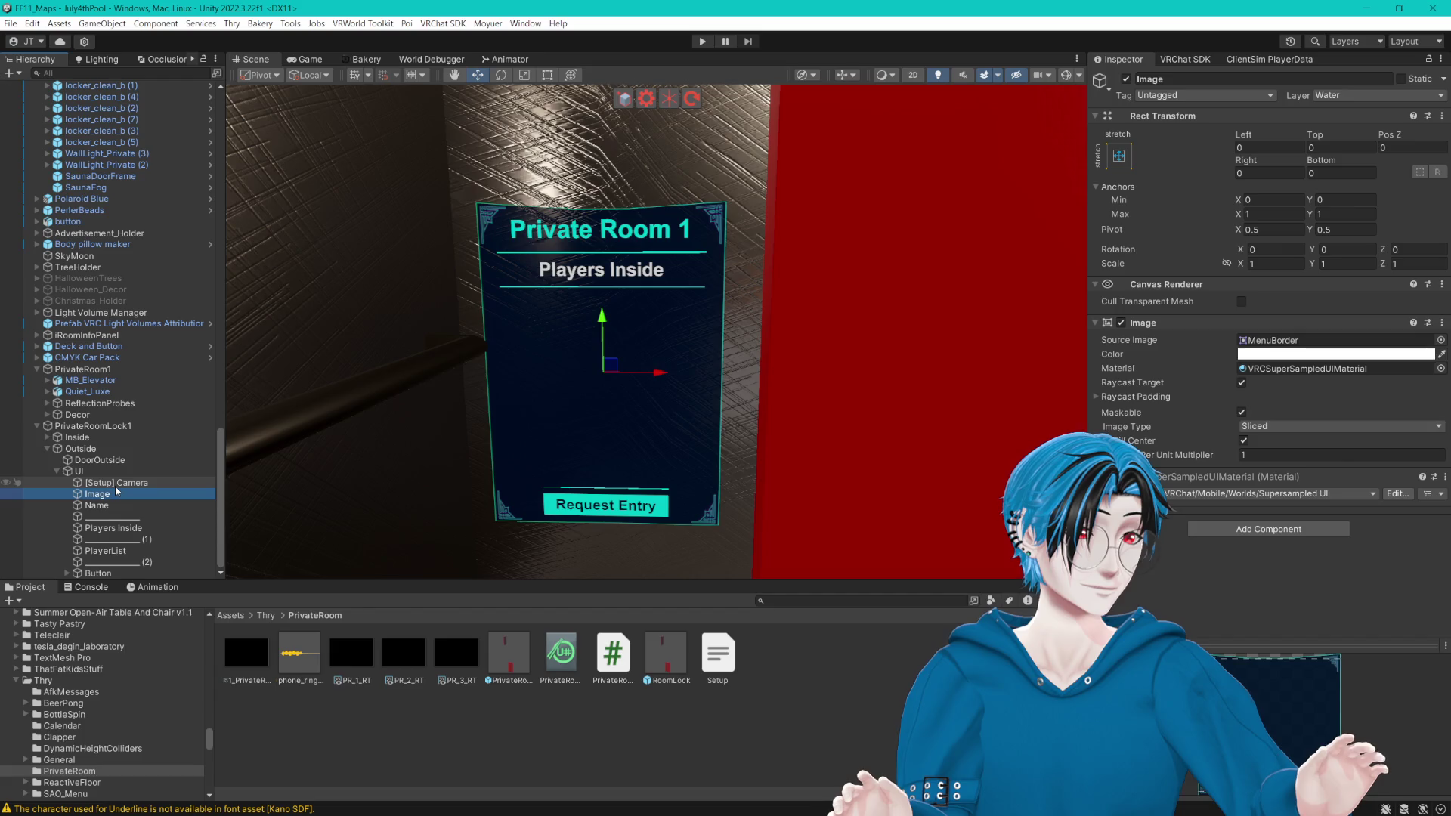
scroll(692, 342, "down", 10)
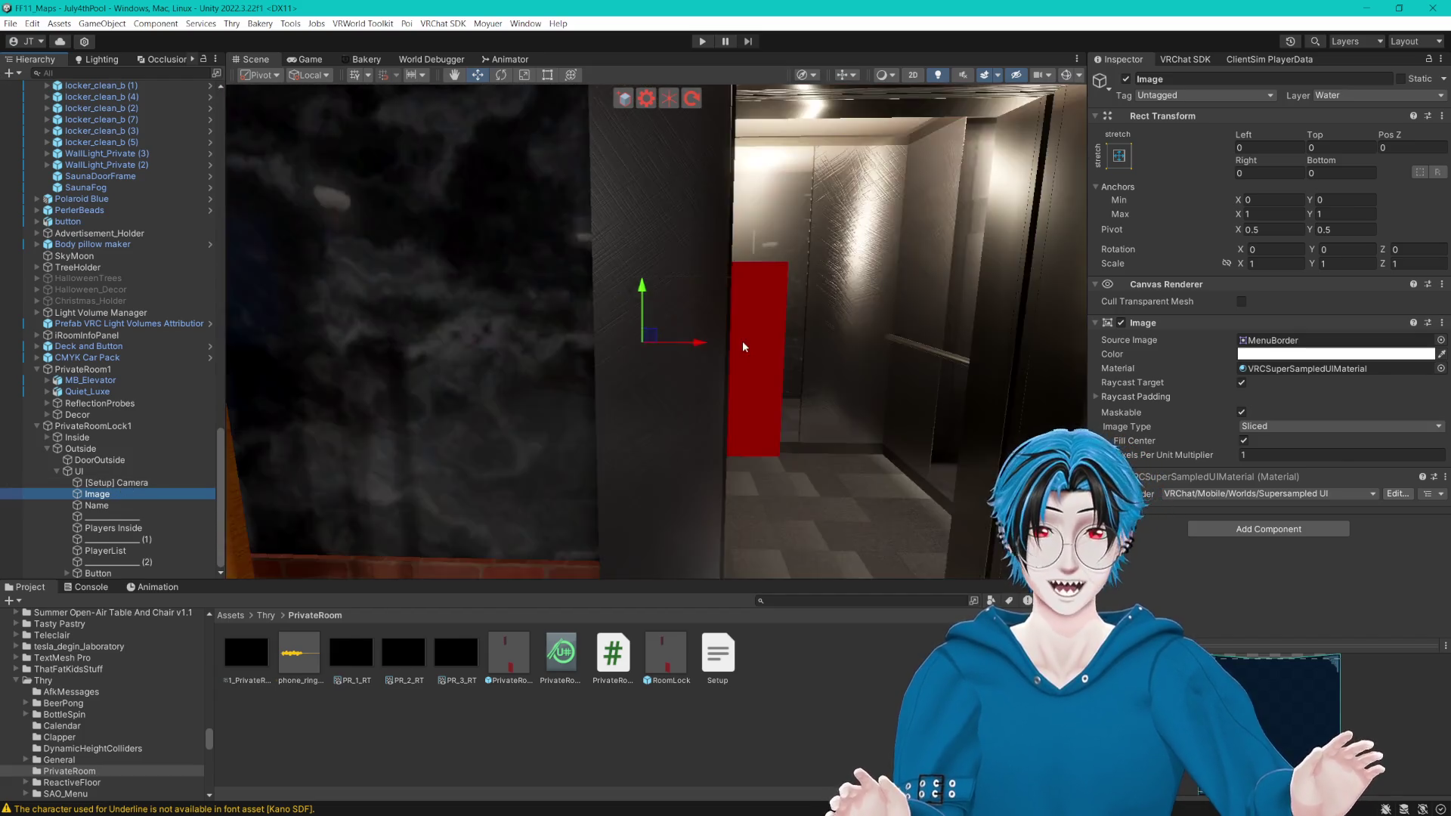
scroll(700, 330, "up", 3)
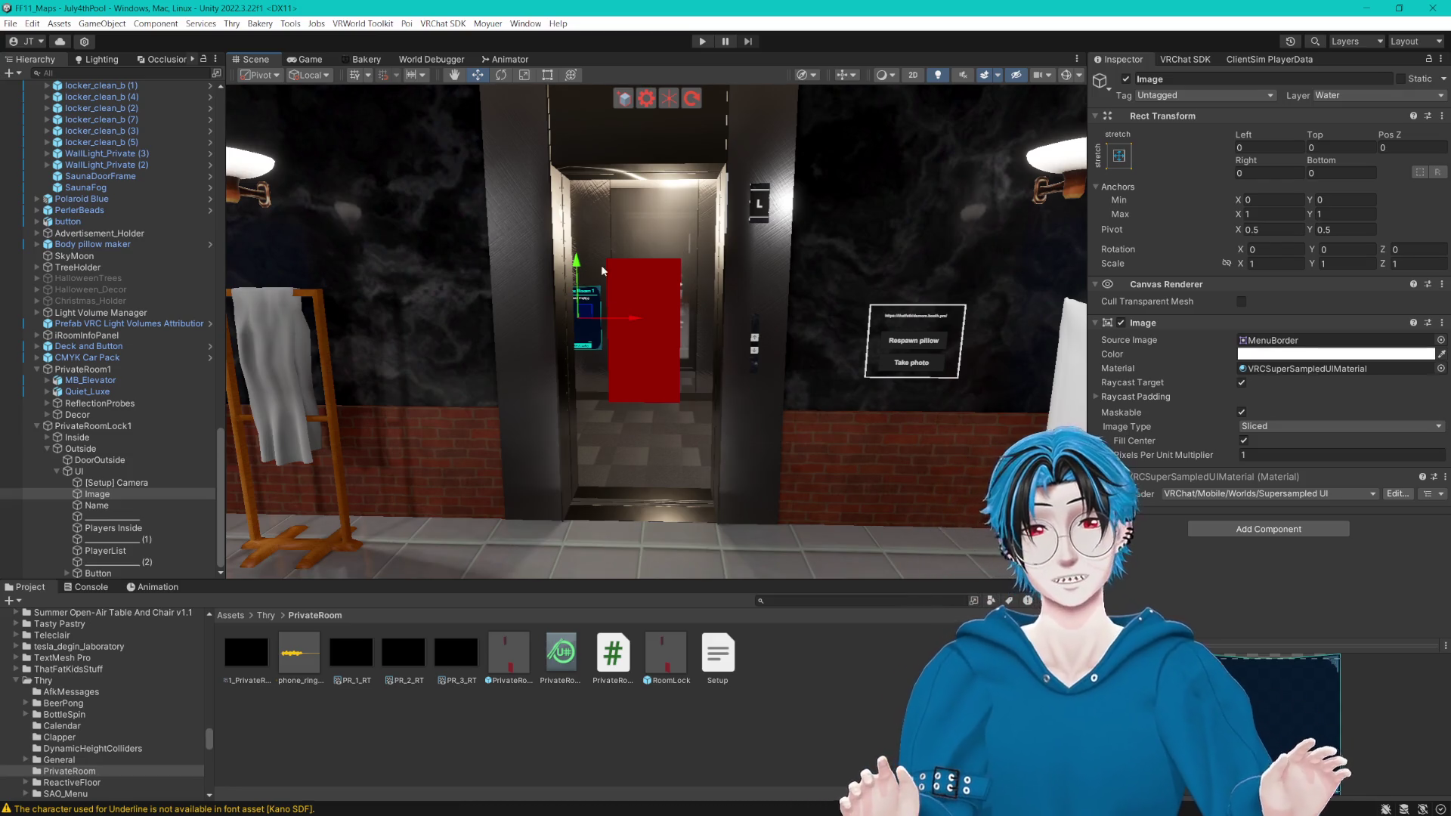
key("Left")
key("Right")
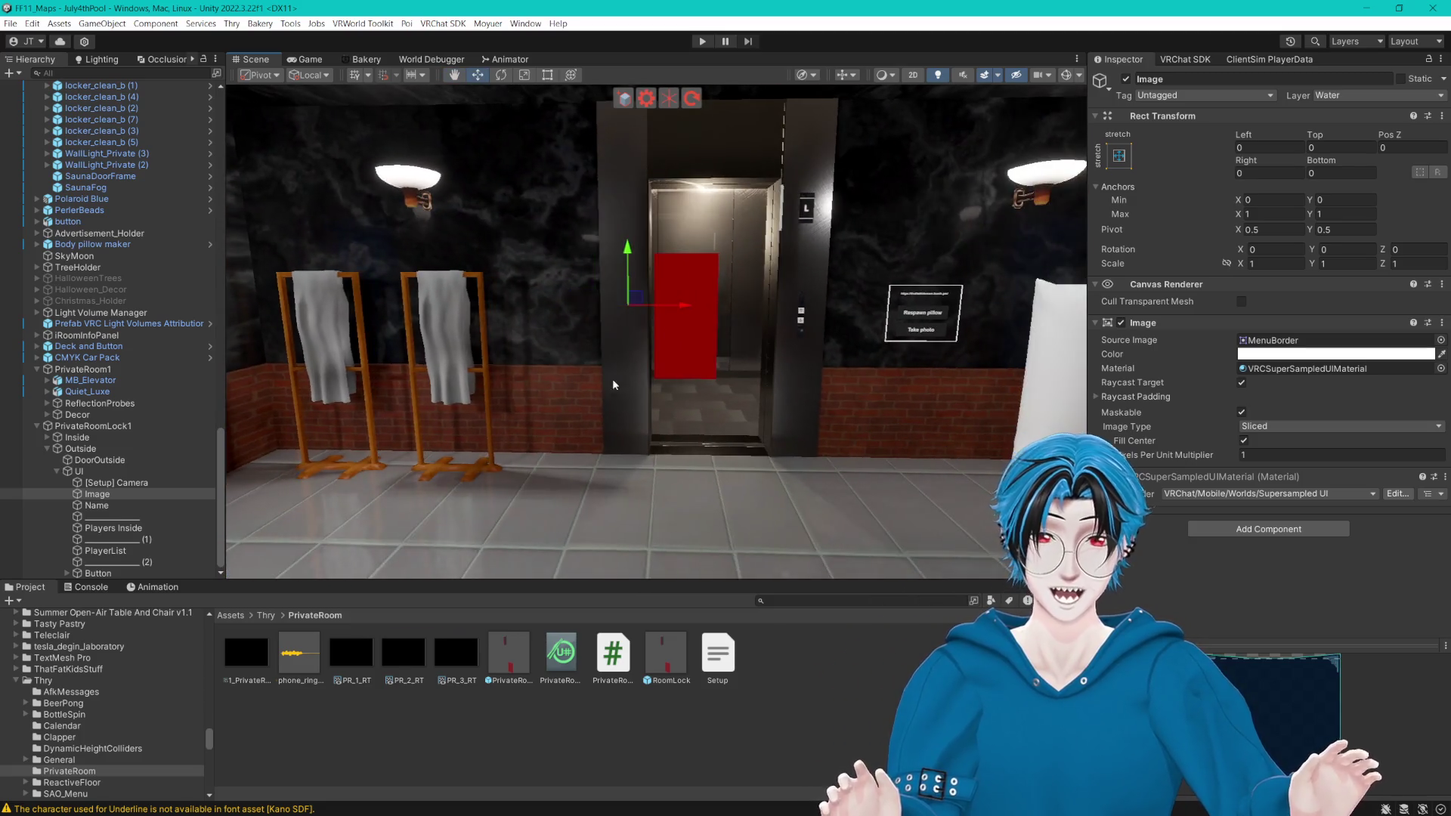
key("Up")
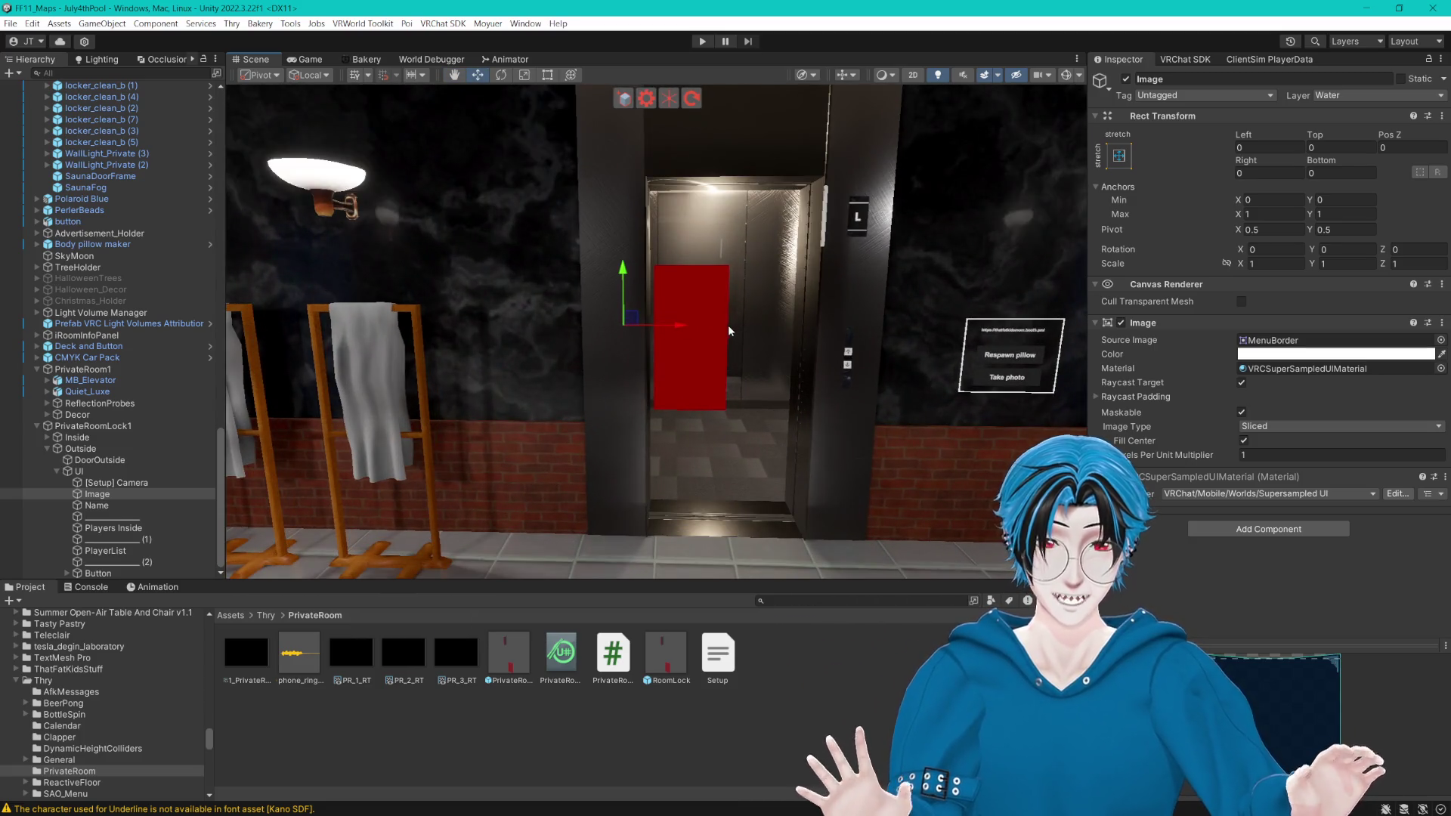
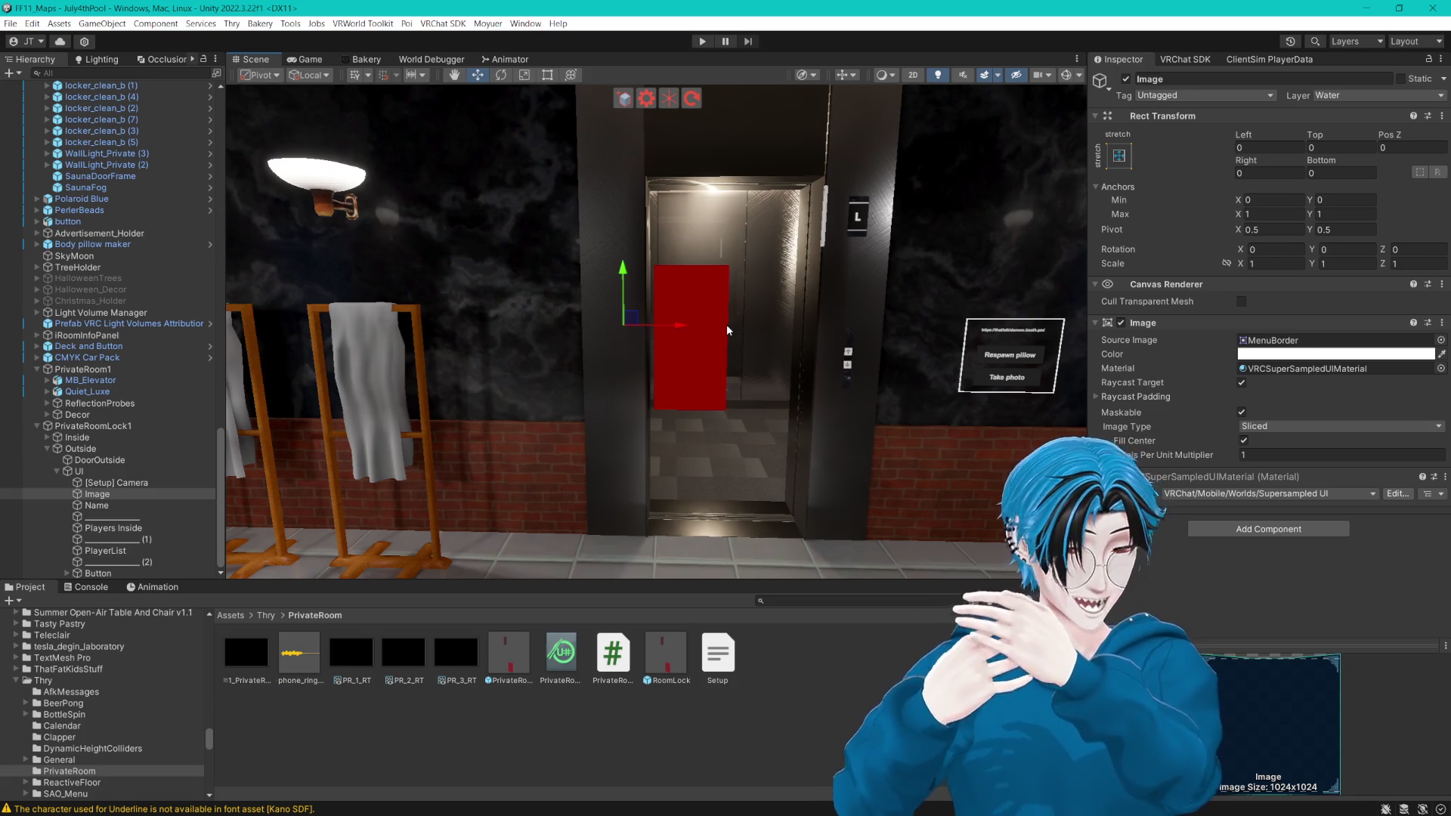
Step: Bring the Private Room 1 sign into view and select its Request Entry button
scroll(855, 298, "up", 3)
mouse_move(854, 298)
left_mouse_down()
mouse_move(695, 335)
mouse_move(755, 314)
mouse_move(787, 330)
mouse_move(737, 311)
mouse_move(800, 349)
mouse_move(835, 319)
left_mouse_up()
key("f")
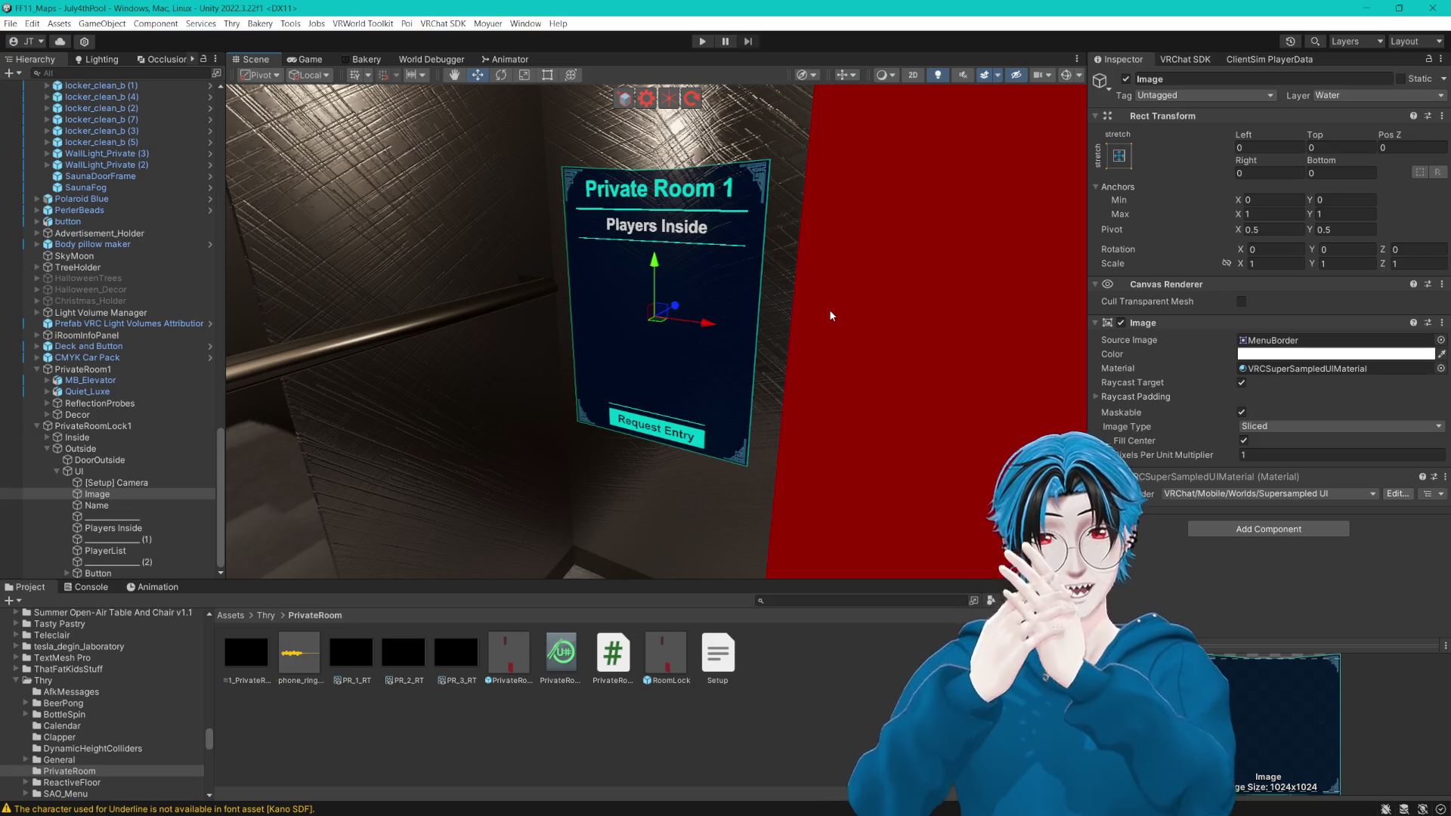
mouse_move(834, 303)
left_mouse_down()
mouse_move(790, 279)
mouse_move(712, 310)
left_mouse_up()
key("f")
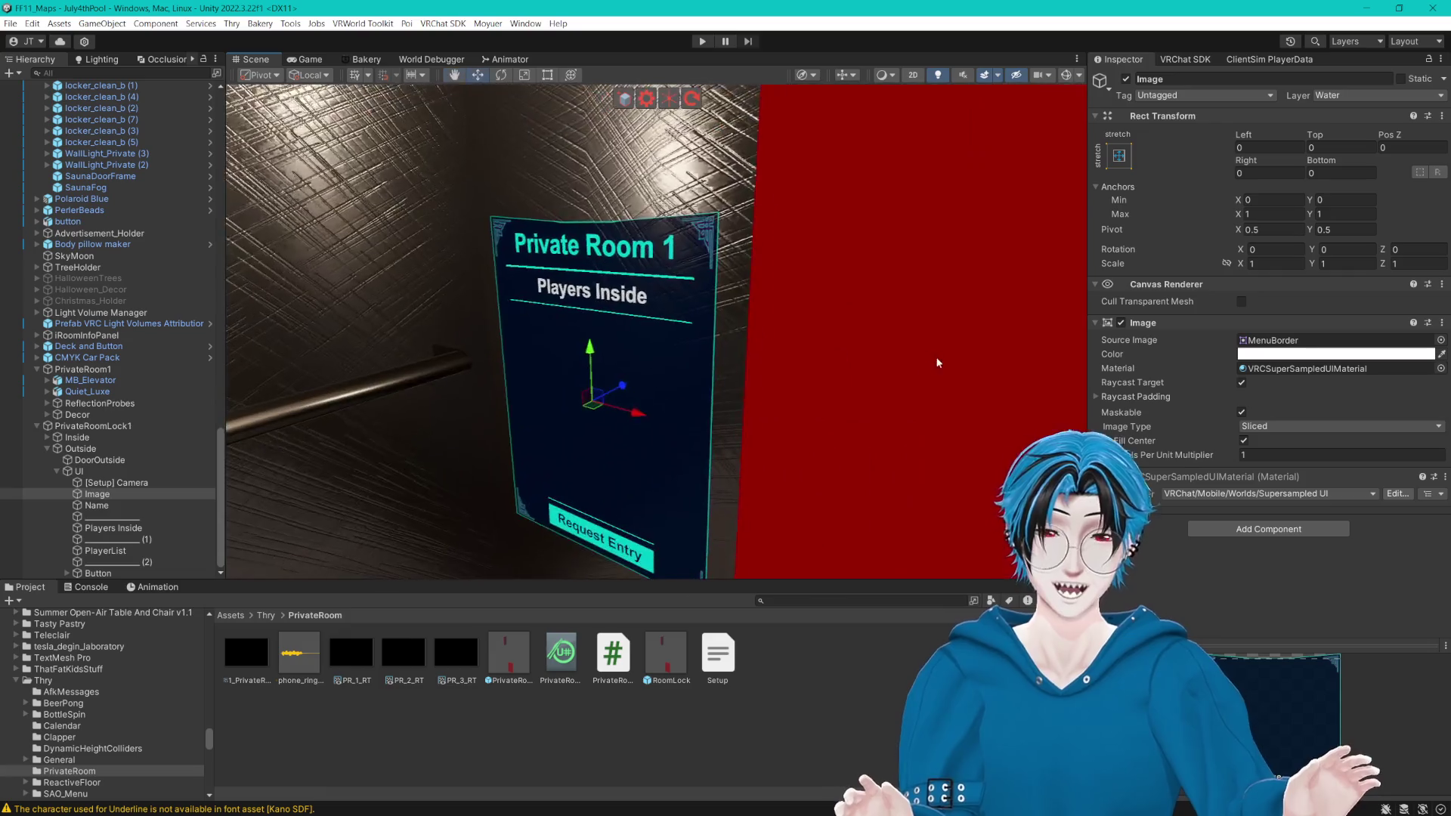
key("q")
left_click(79, 471)
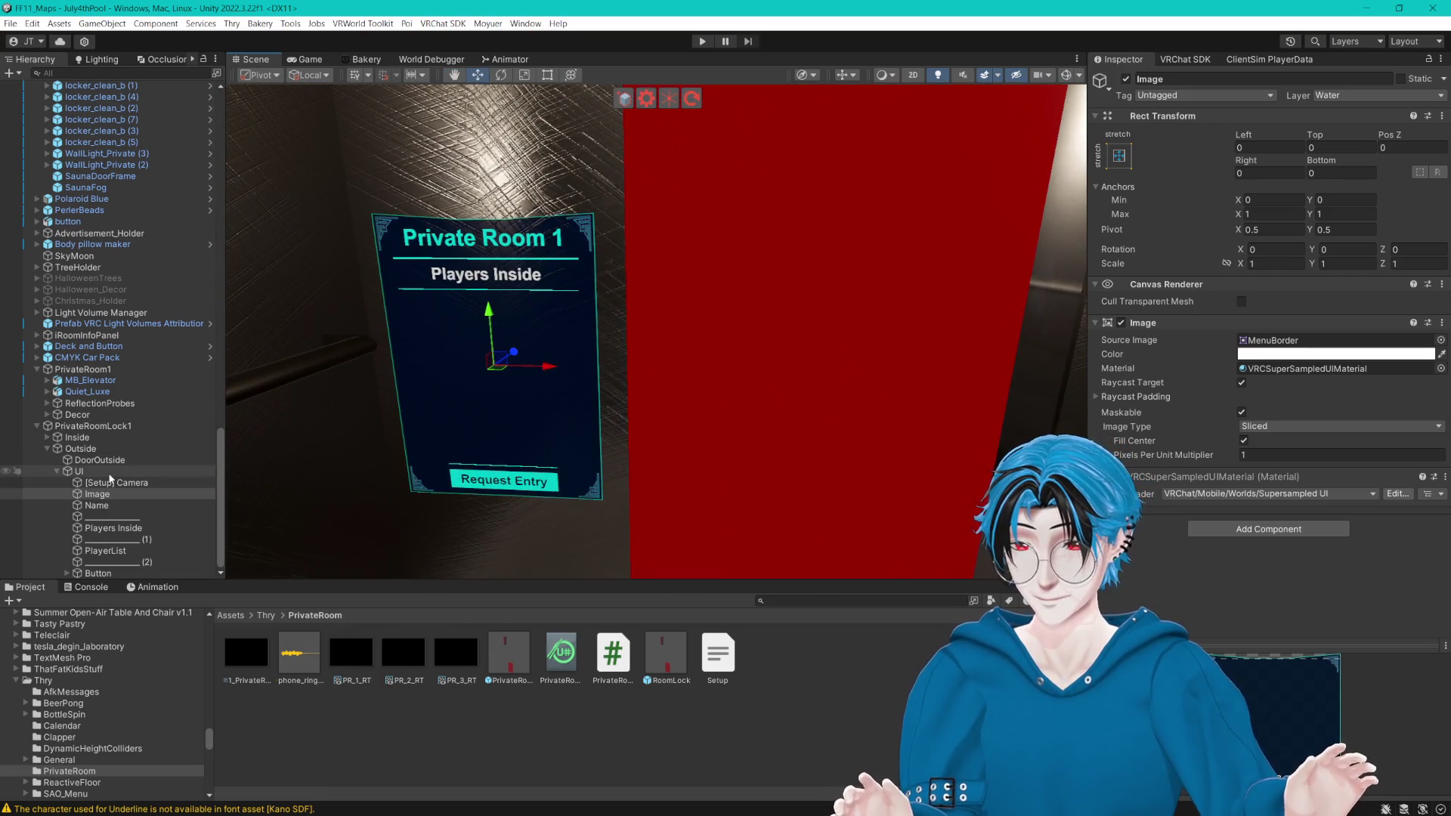
key("w")
mouse_move(756, 362)
left_mouse_down()
mouse_move(581, 361)
mouse_move(707, 343)
mouse_move(652, 350)
left_mouse_up()
mouse_move(541, 342)
left_mouse_down()
mouse_move(742, 328)
mouse_move(461, 320)
mouse_move(726, 323)
mouse_move(576, 358)
mouse_move(711, 278)
mouse_move(529, 325)
mouse_move(833, 291)
left_mouse_up()
mouse_move(546, 323)
left_mouse_down()
mouse_move(738, 318)
mouse_move(758, 323)
mouse_move(745, 338)
mouse_move(732, 281)
left_mouse_up()
left_click(119, 573)
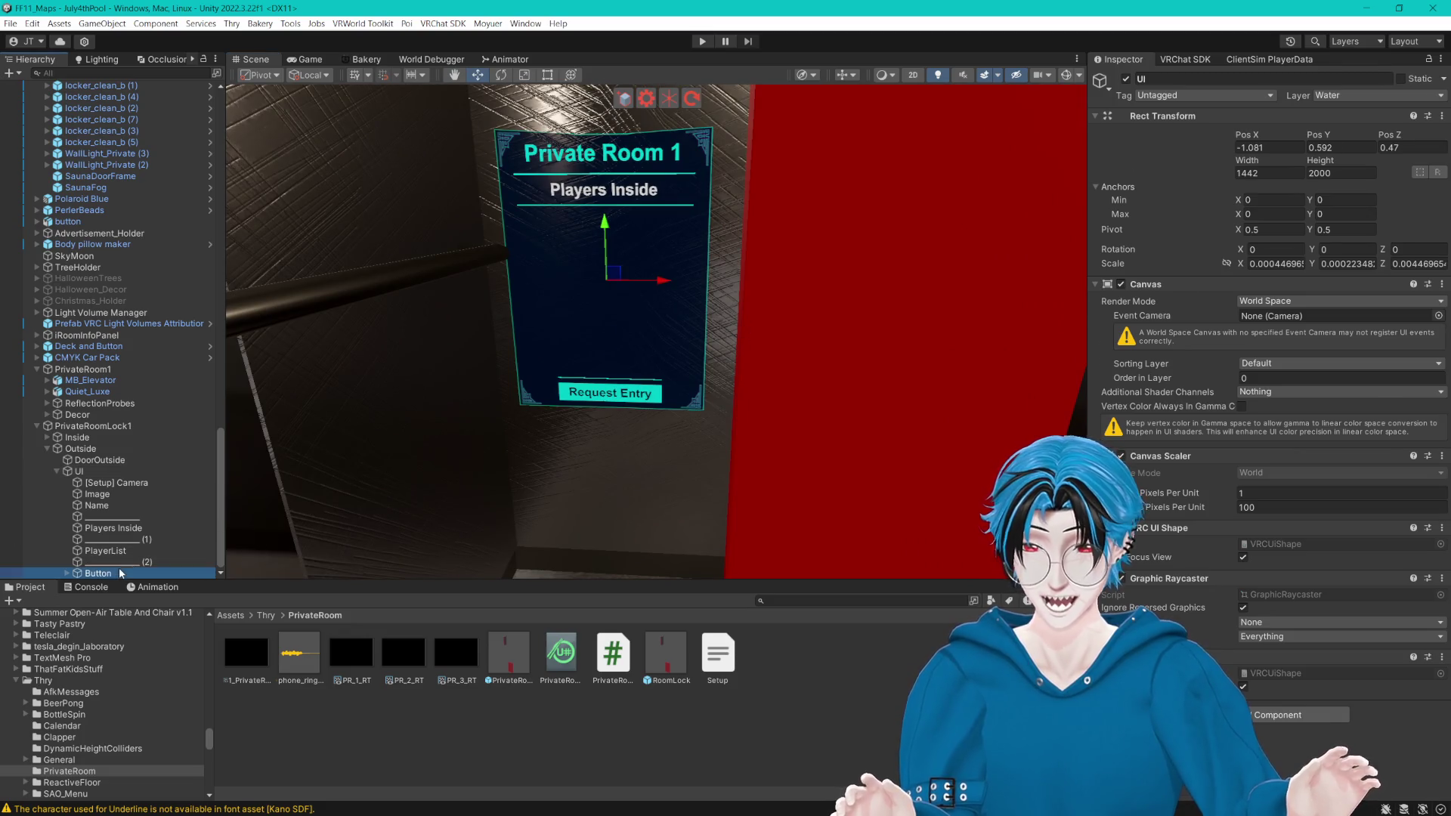
mouse_move(674, 420)
left_mouse_down()
mouse_move(651, 343)
mouse_move(656, 362)
left_mouse_up()
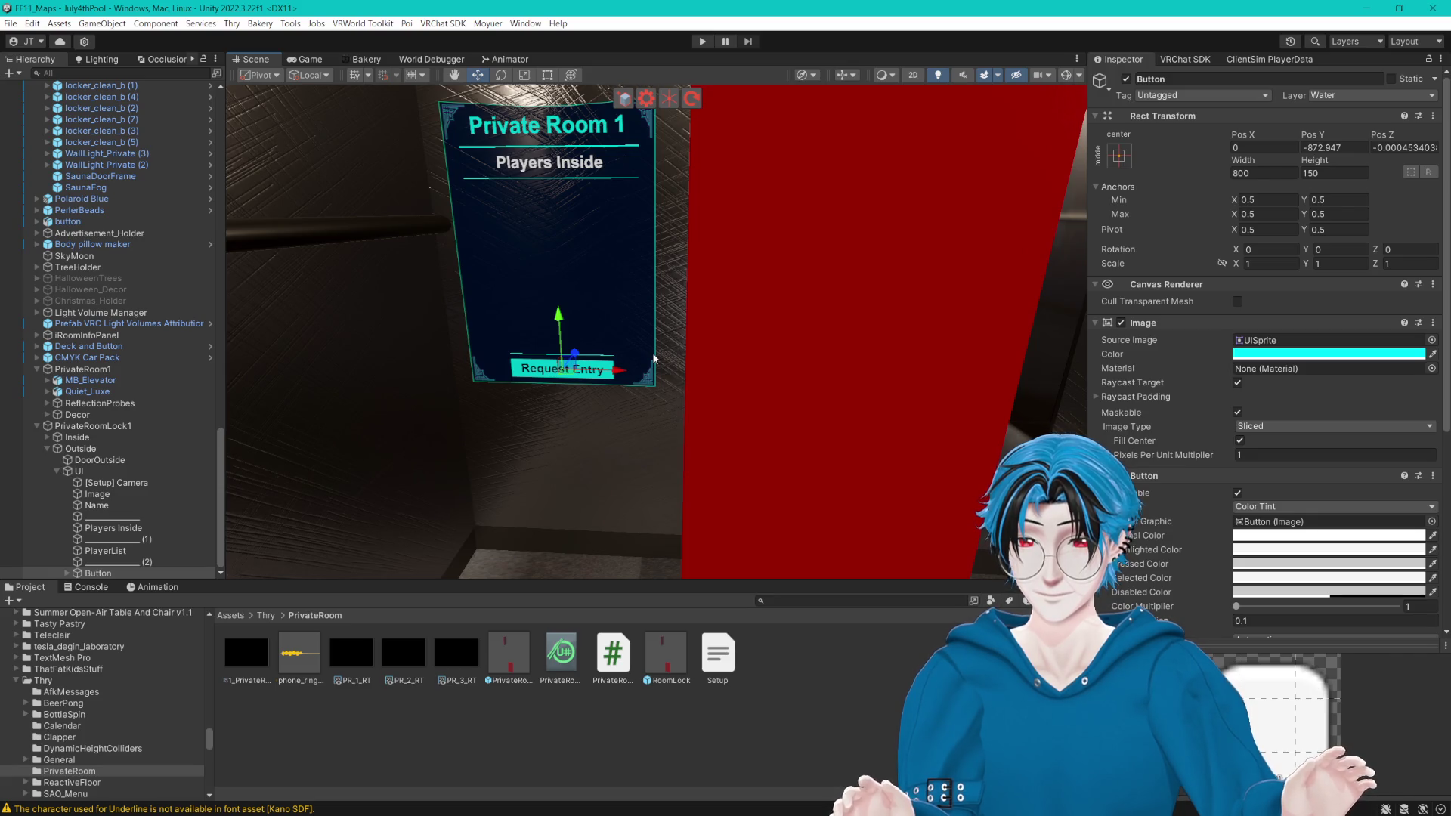
Step: Duplicate the Request Entry button and move the copy up to Pos Y -600
left_click(120, 562)
left_click(119, 573)
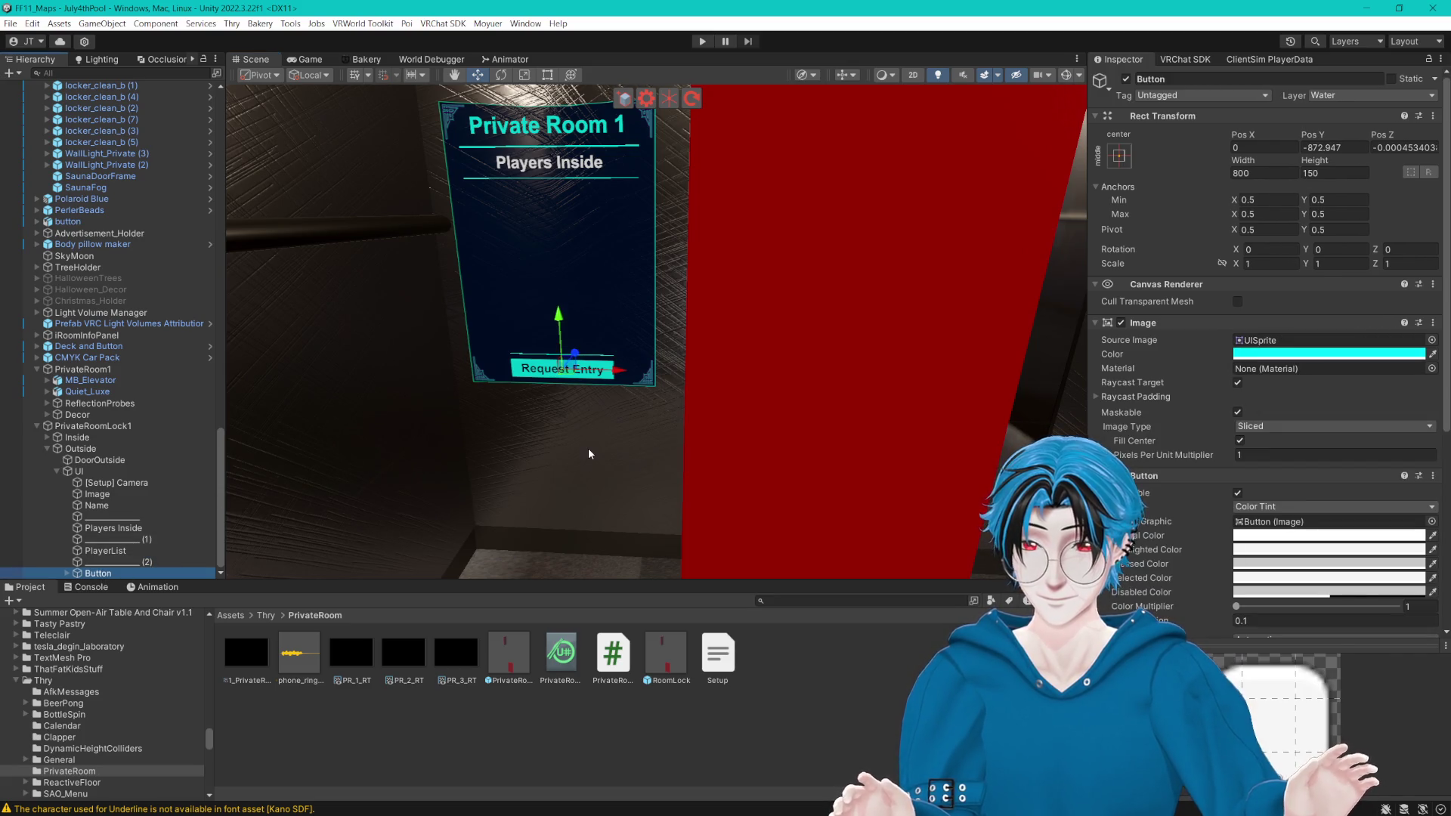
key("ctrl+d")
left_click_drag(564, 313, 559, 278)
Step: Set the copied button's label text to 'Enter'
left_click(67, 573)
left_click(104, 573)
left_click(1170, 370)
type("Enter")
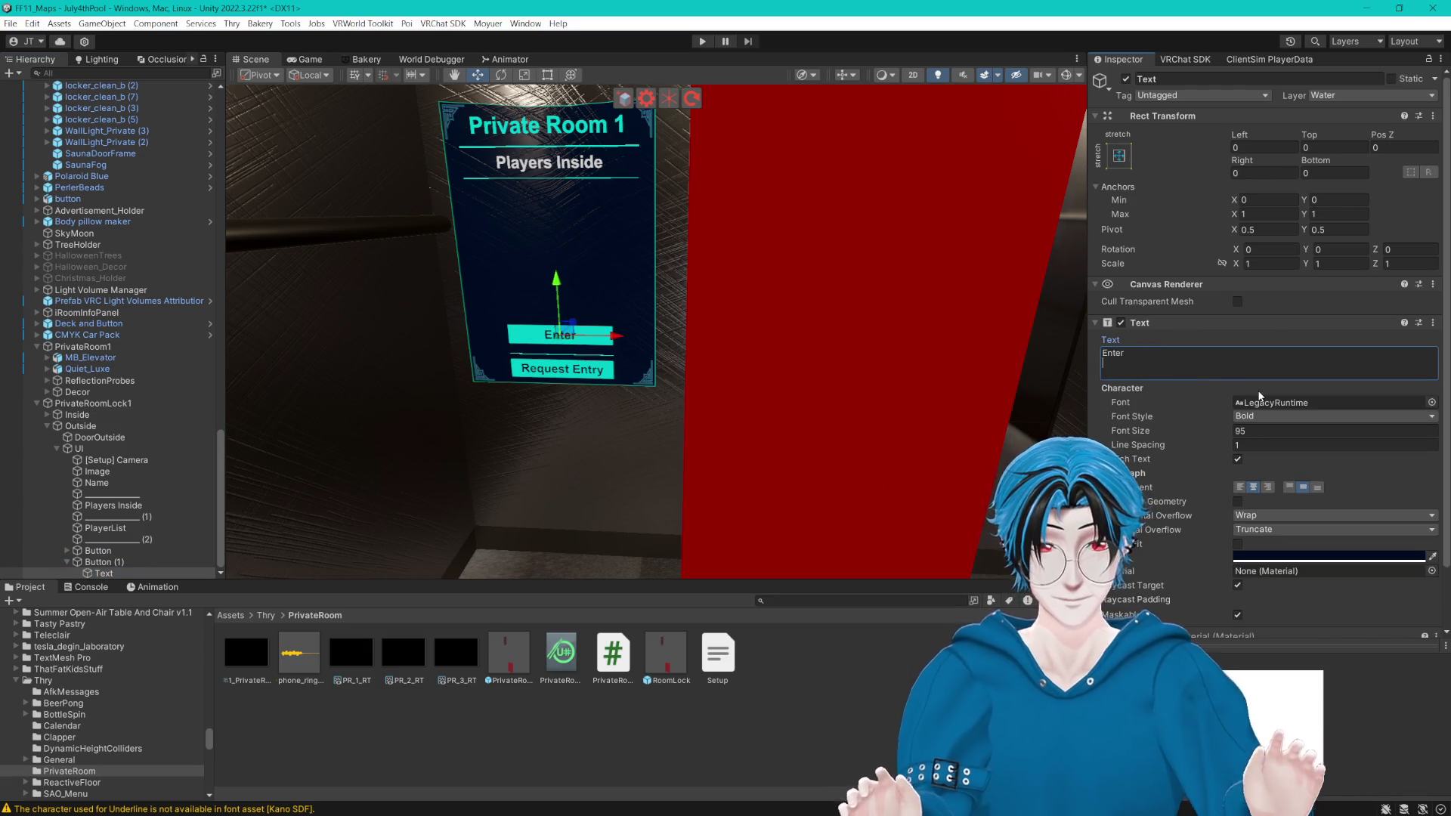
mouse_move(787, 256)
left_mouse_down()
mouse_move(755, 234)
mouse_move(784, 220)
left_mouse_up()
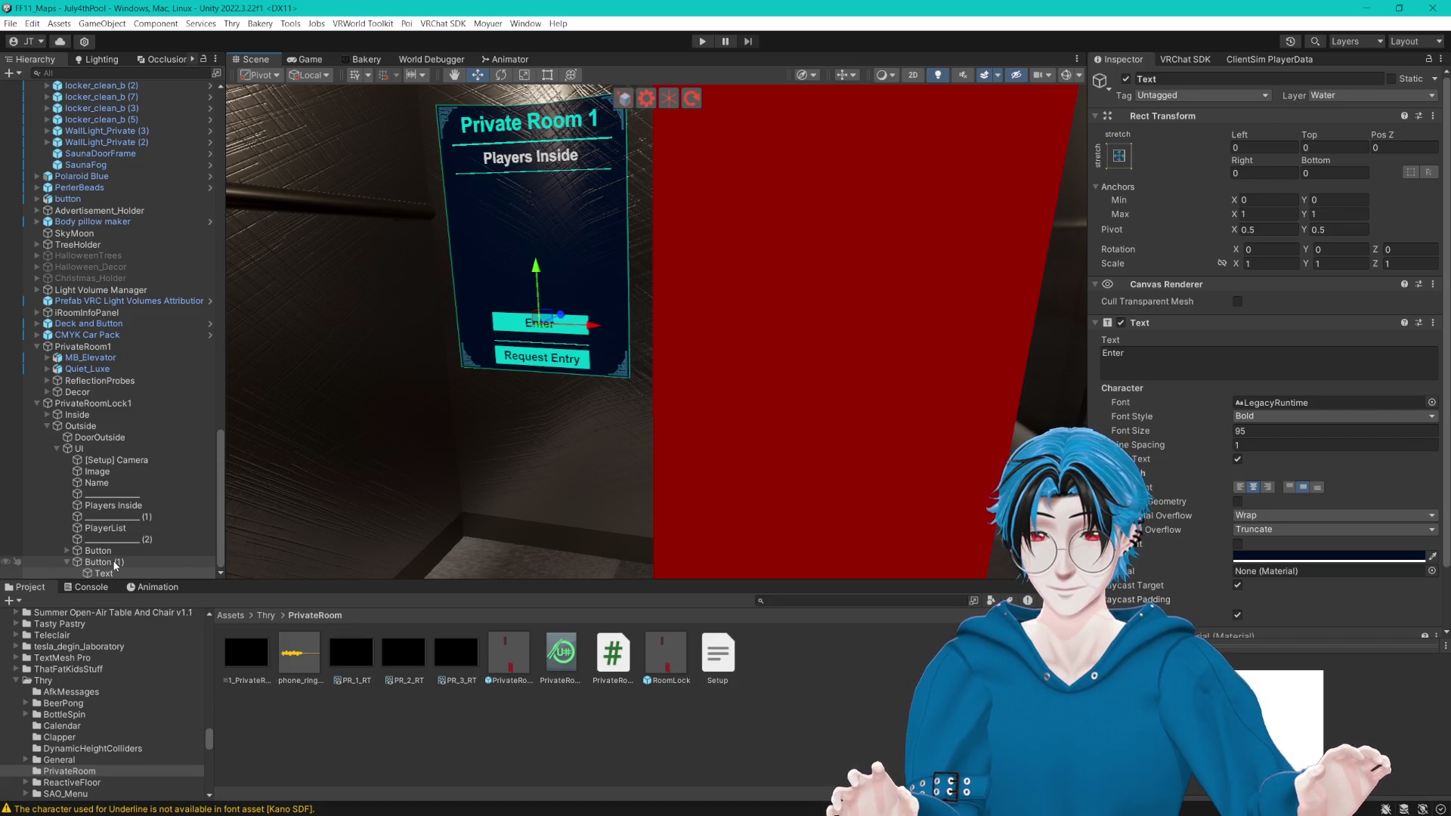
scroll(687, 444, "down", 5)
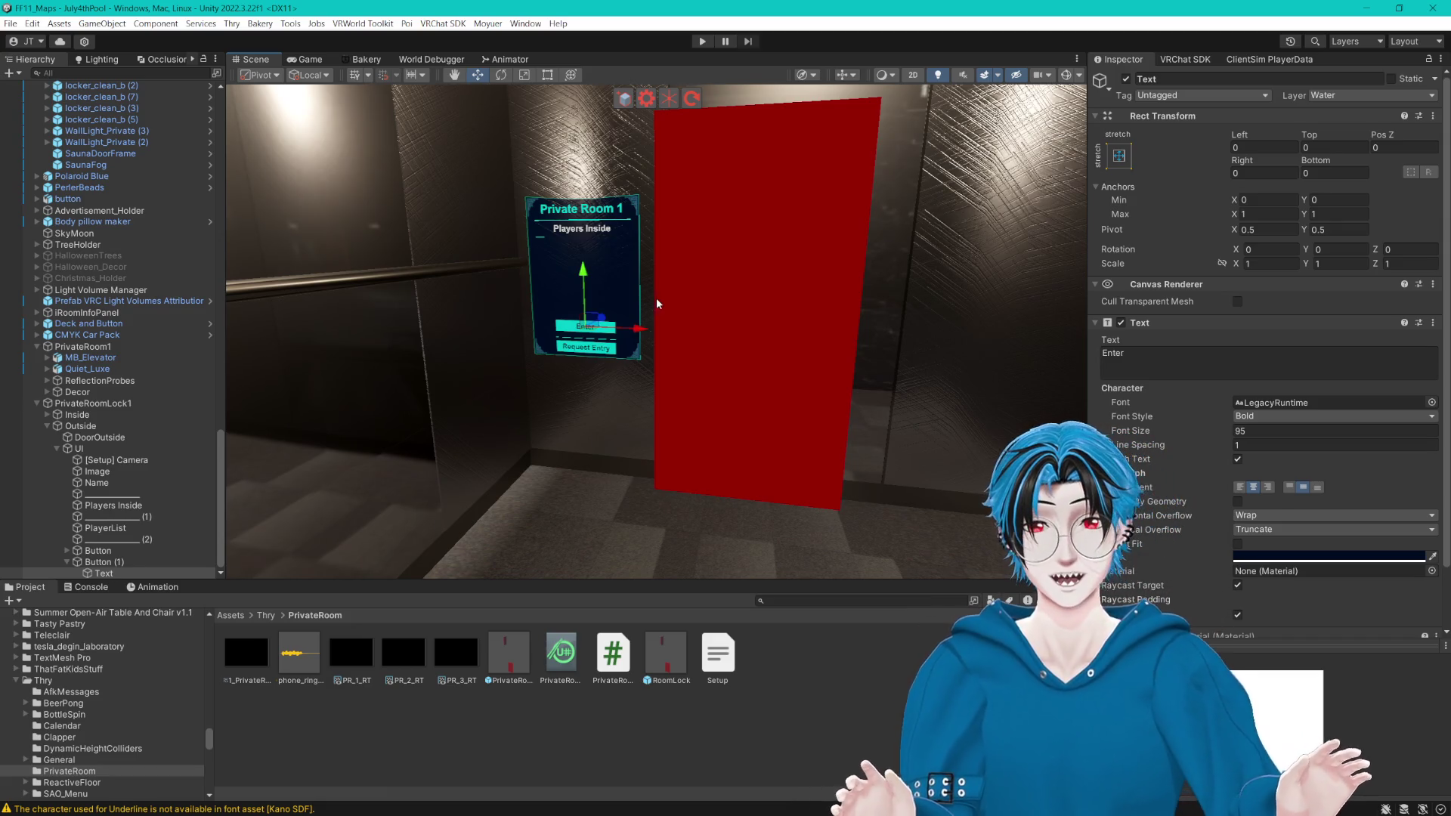
mouse_move(831, 302)
left_mouse_down()
mouse_move(502, 282)
mouse_move(680, 303)
mouse_move(860, 293)
mouse_move(493, 306)
mouse_move(908, 310)
mouse_move(806, 330)
mouse_move(836, 325)
left_mouse_up()
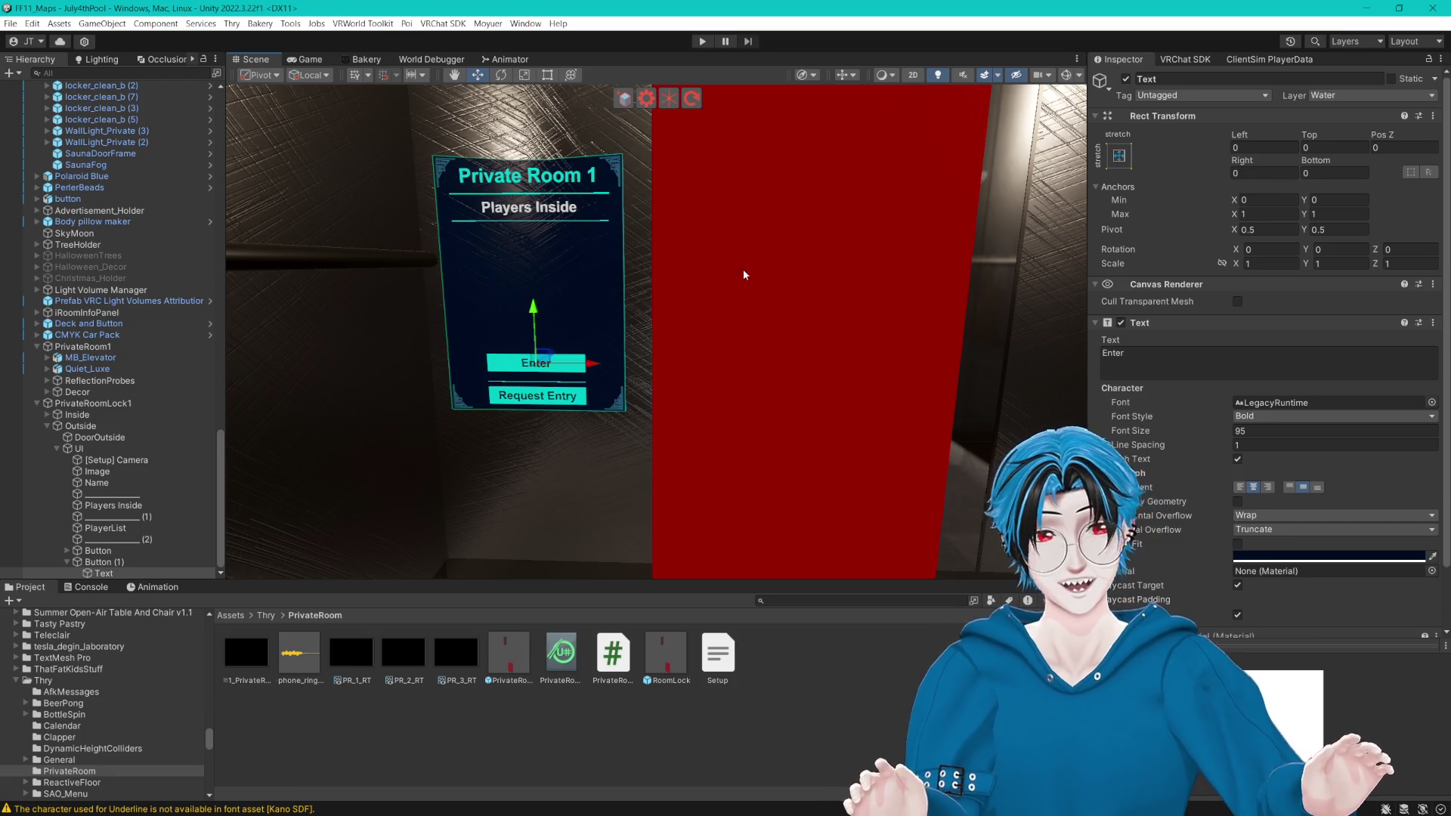
scroll(1197, 383, "down", 3)
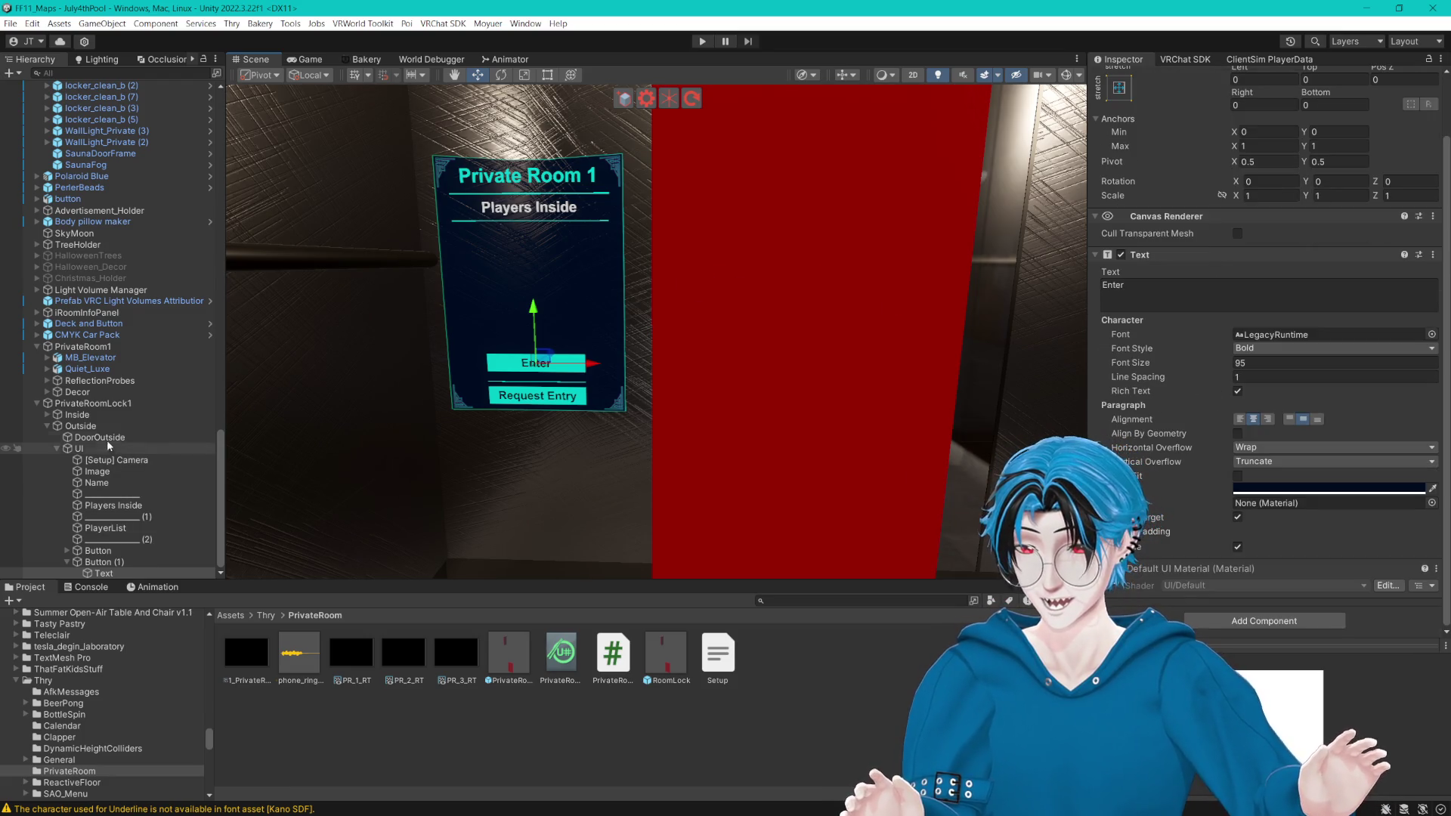
Step: Copy DoorOutside's Thry Action component
left_click(99, 438)
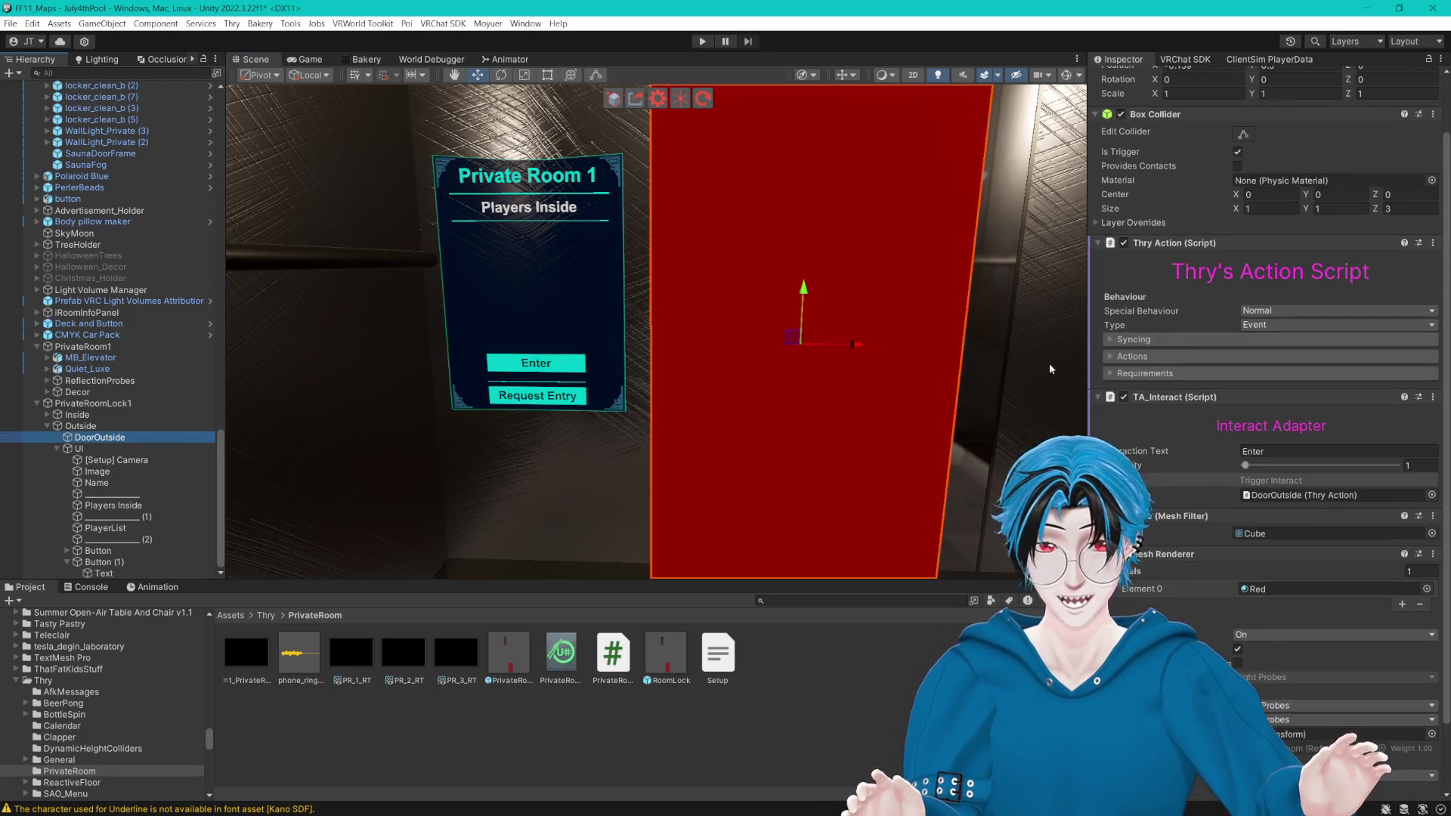
left_click(1432, 243)
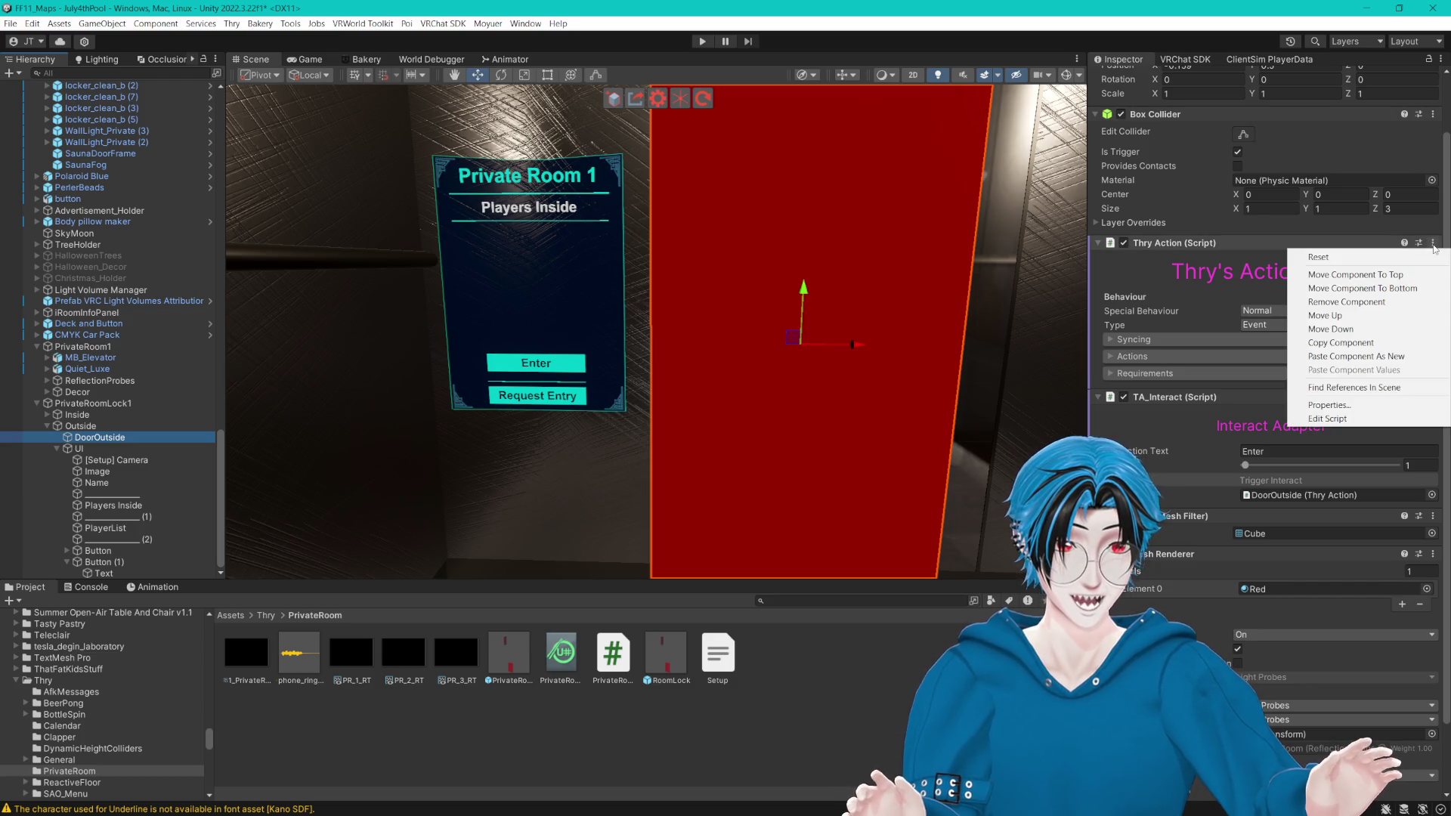
left_click(1335, 343)
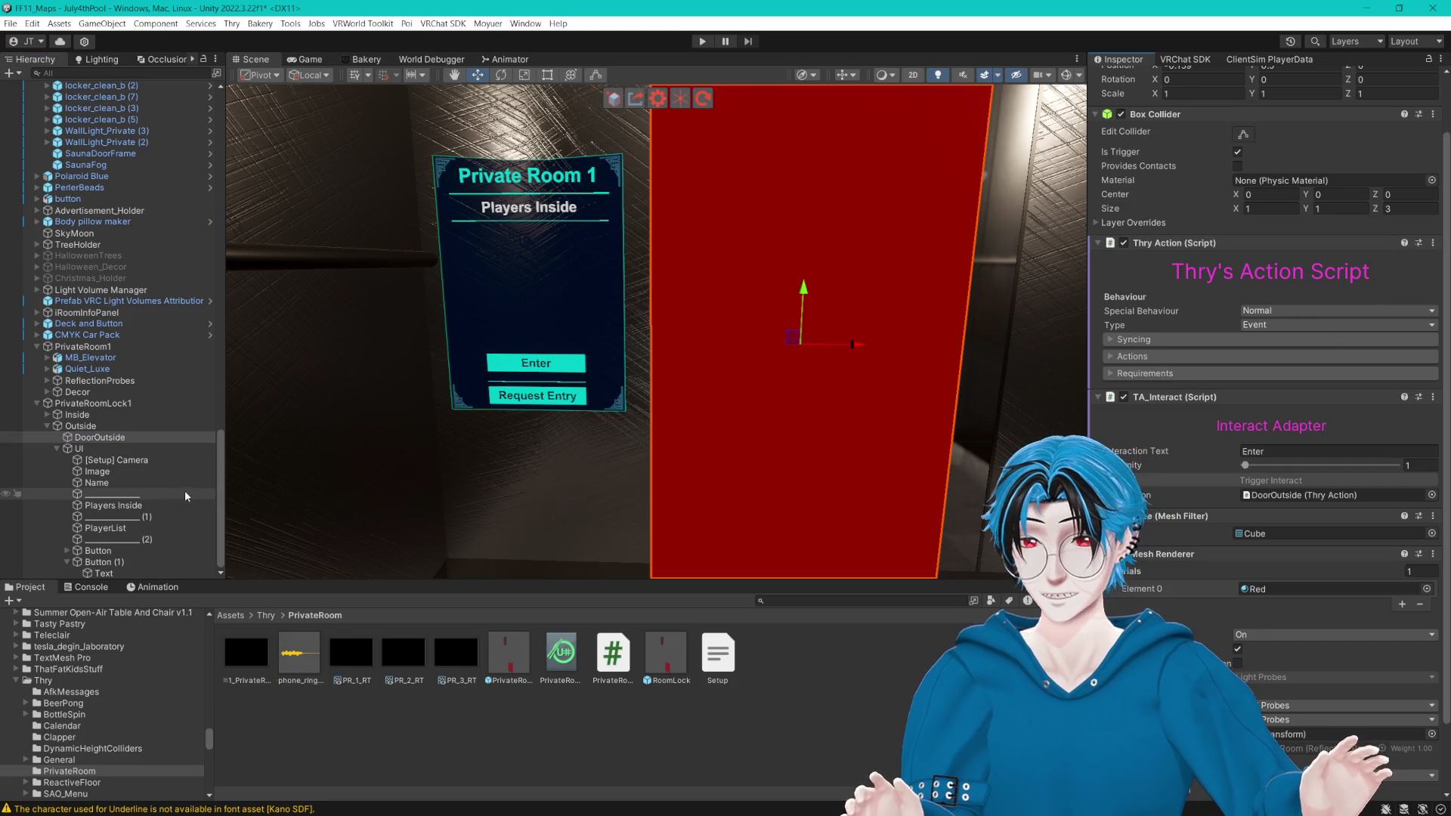
left_click(120, 563)
scroll(1364, 307, "down", 5)
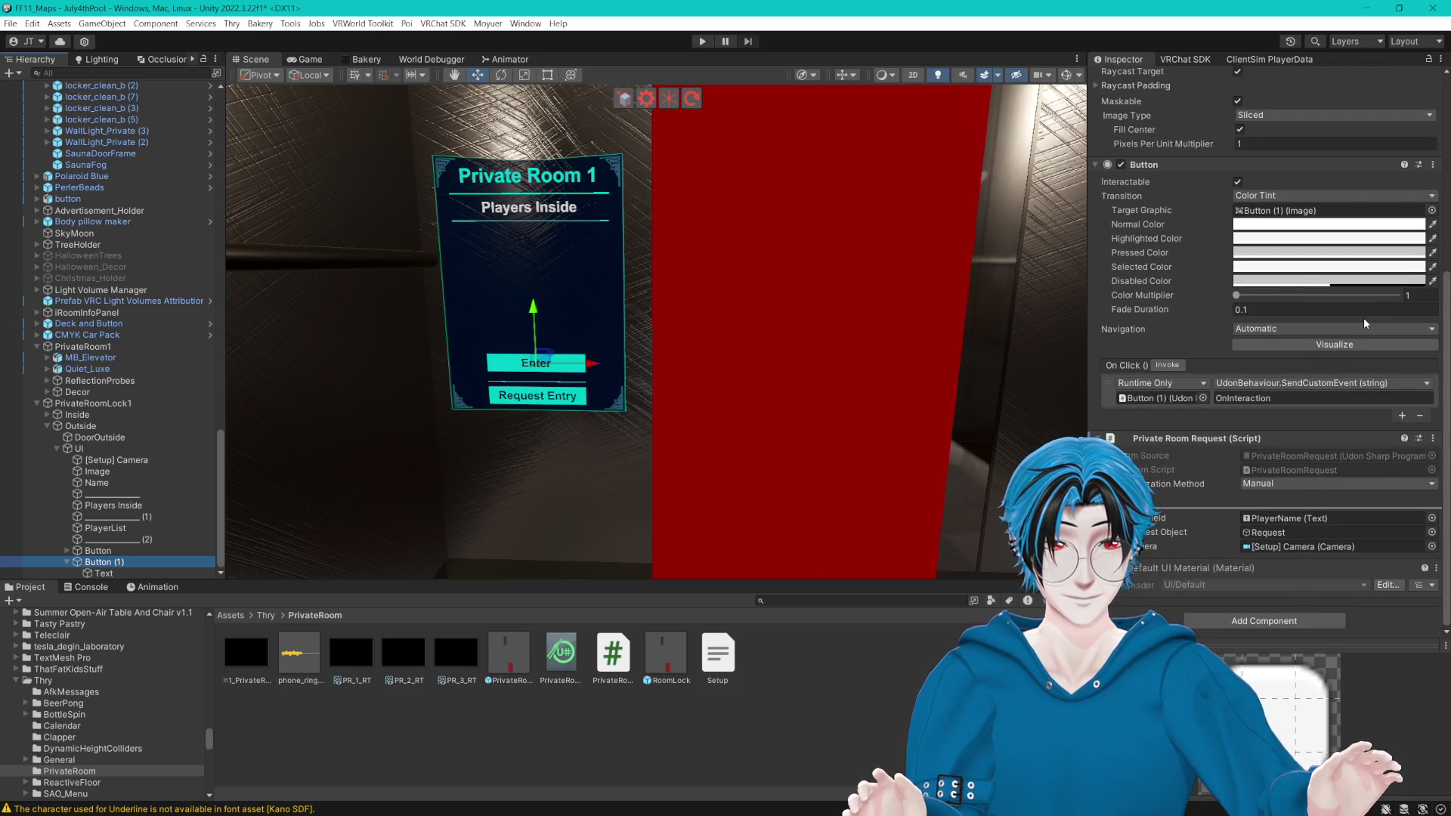
Step: Remove DoorOutside's Mesh Filter, Mesh Renderer, Box Collider and TA_Interact components
left_click(97, 439)
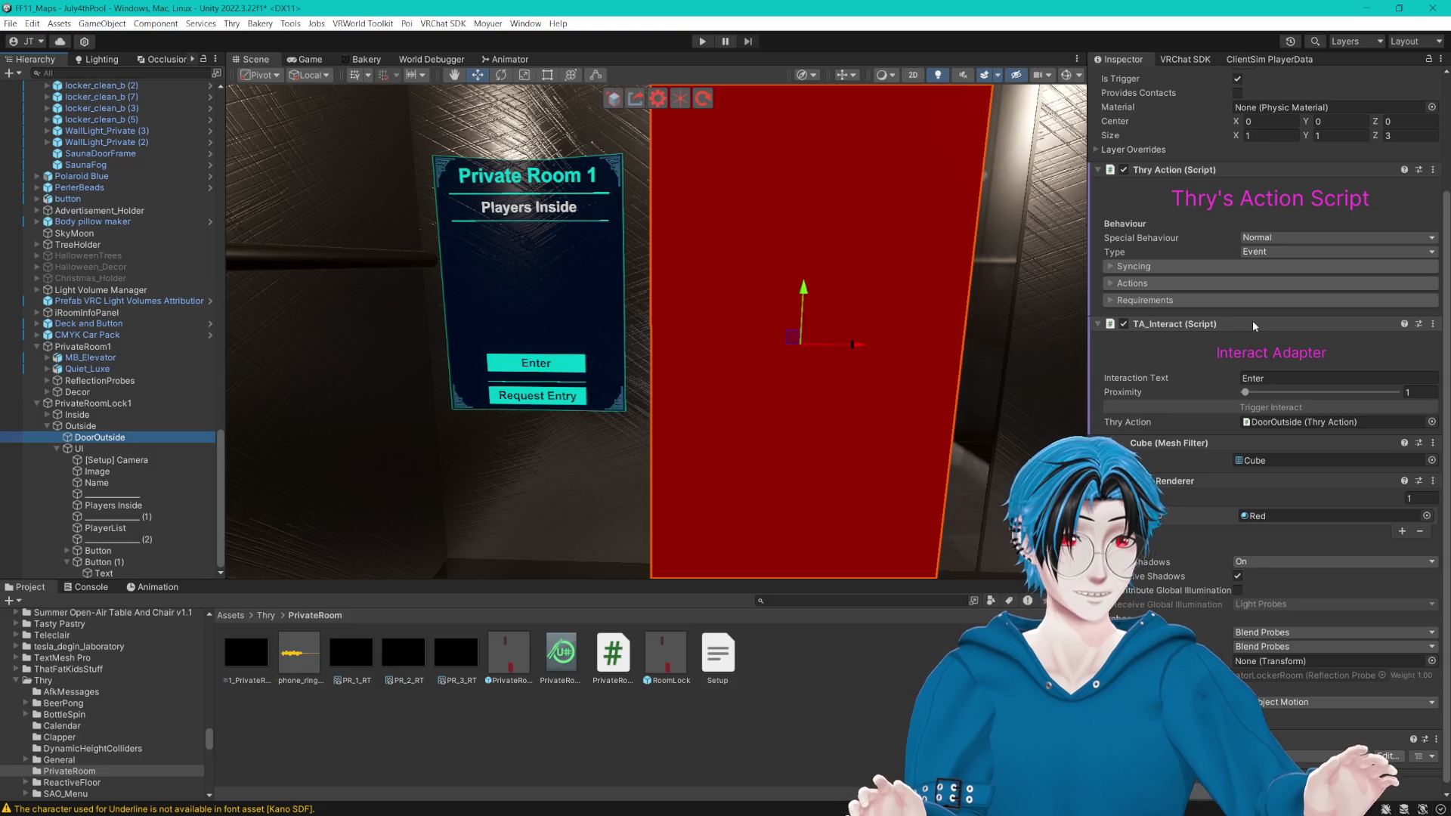
left_click(1433, 443)
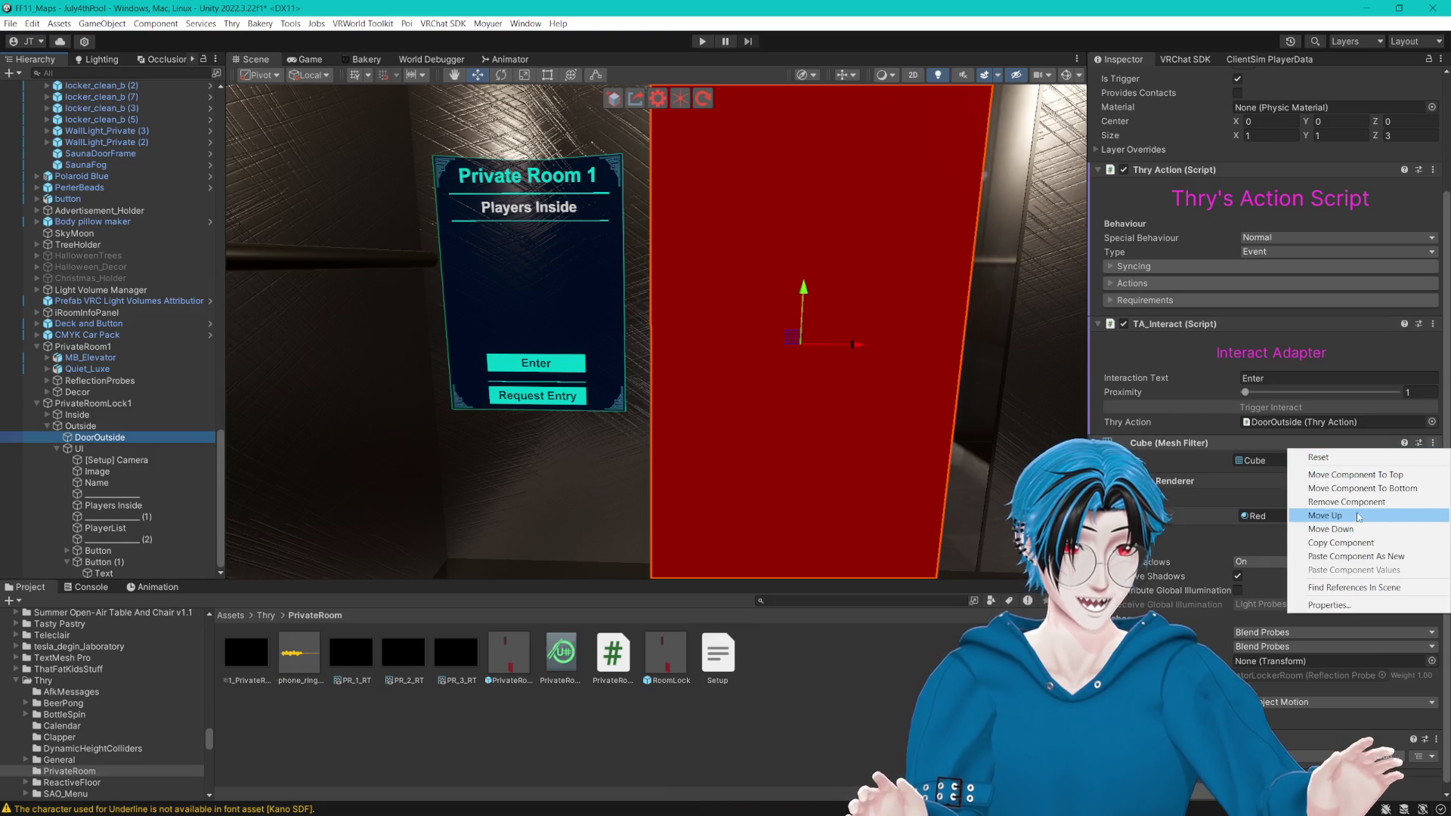
left_click(1383, 503)
left_click(1436, 476)
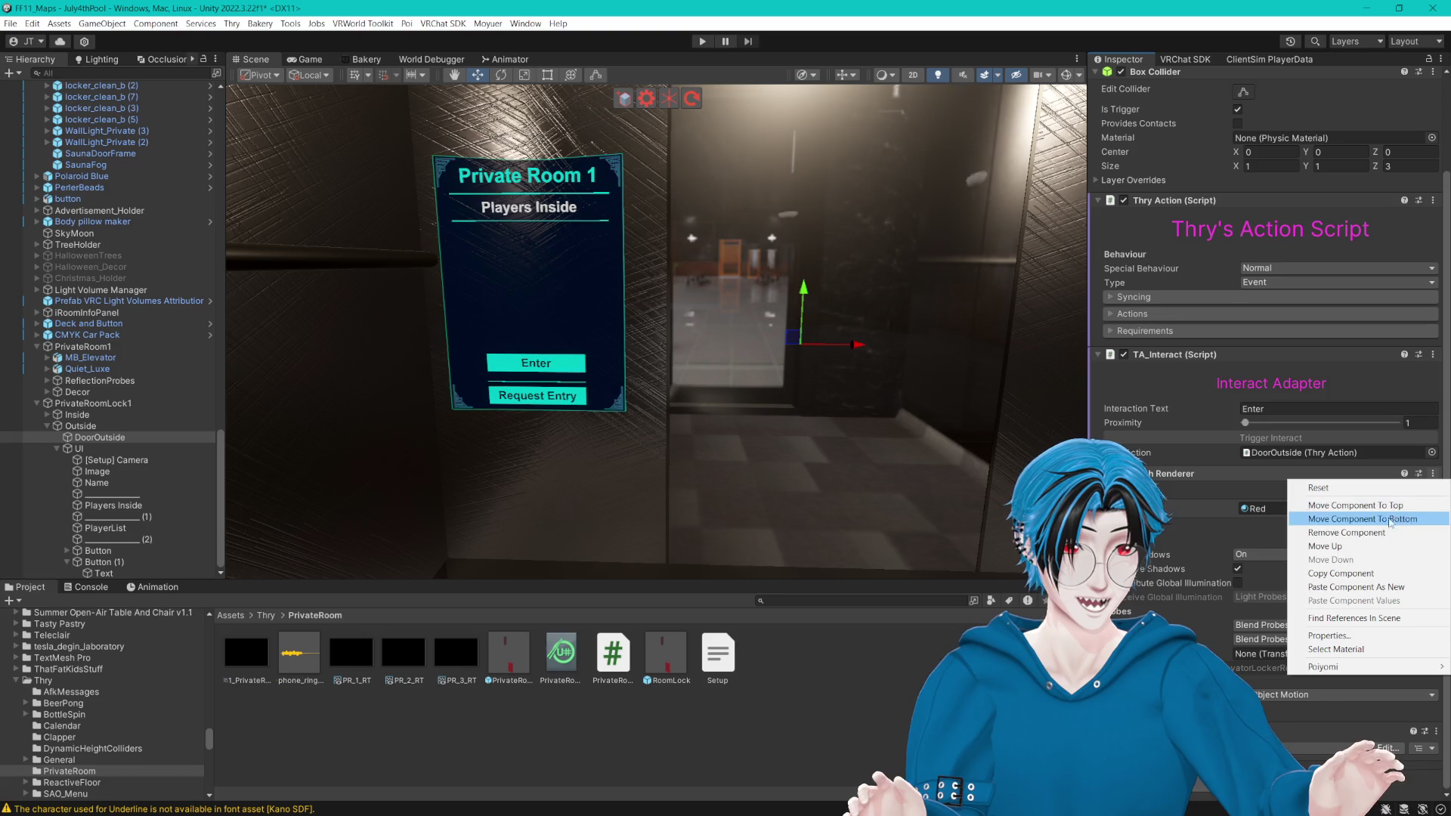
left_click(1373, 533)
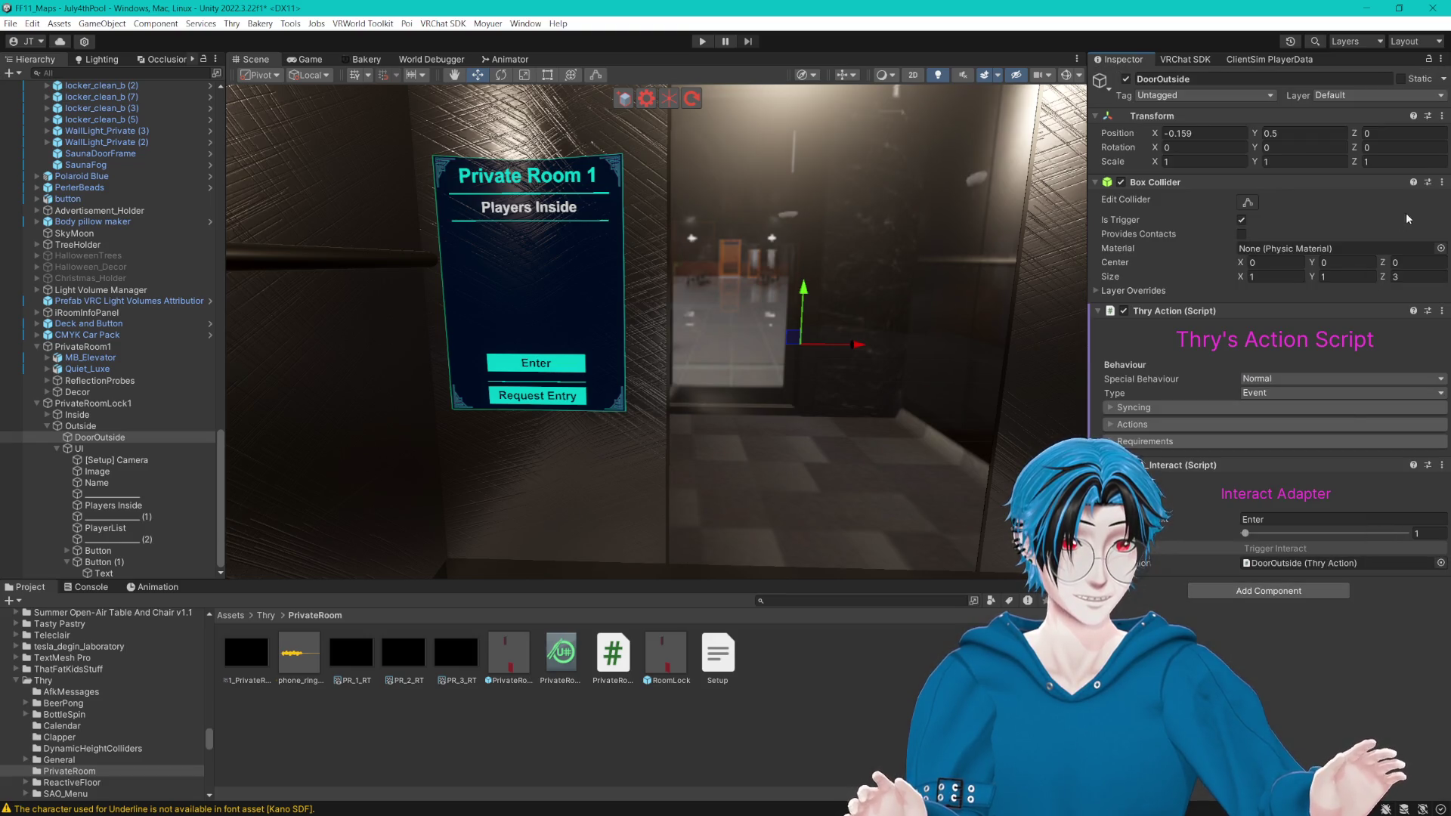
left_click(1442, 182)
left_click(1343, 242)
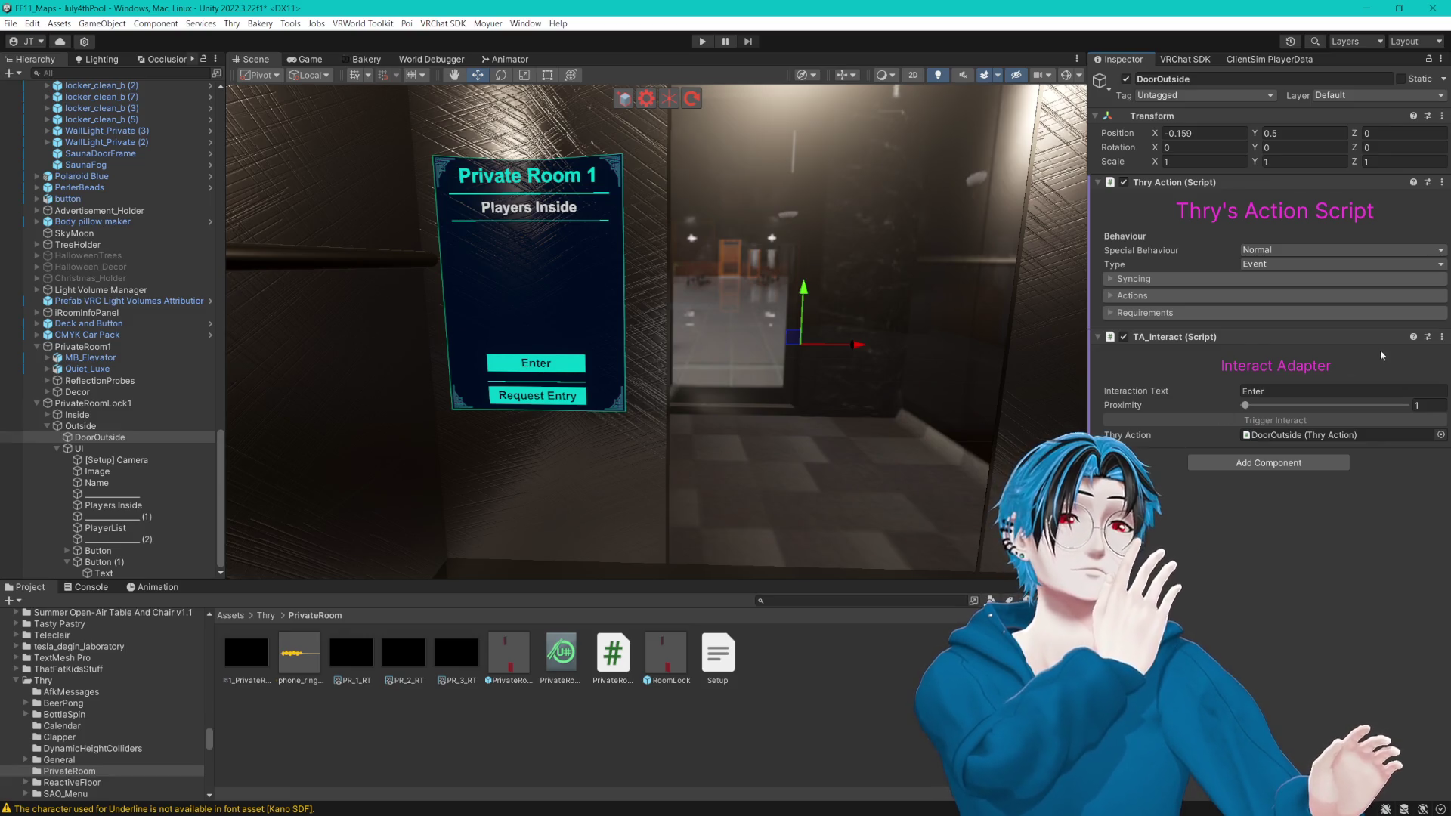
left_click(1442, 337)
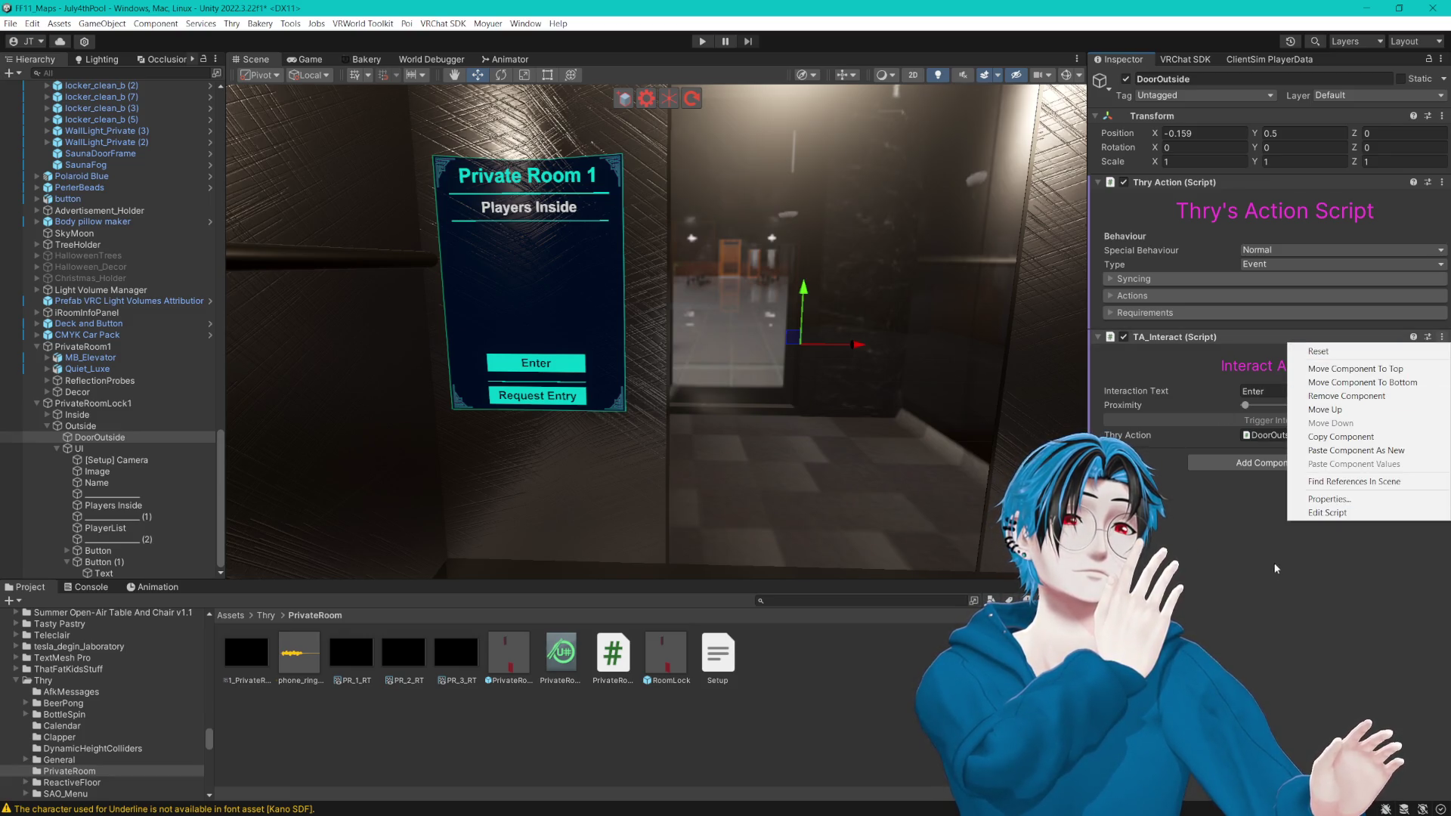
left_click(1347, 396)
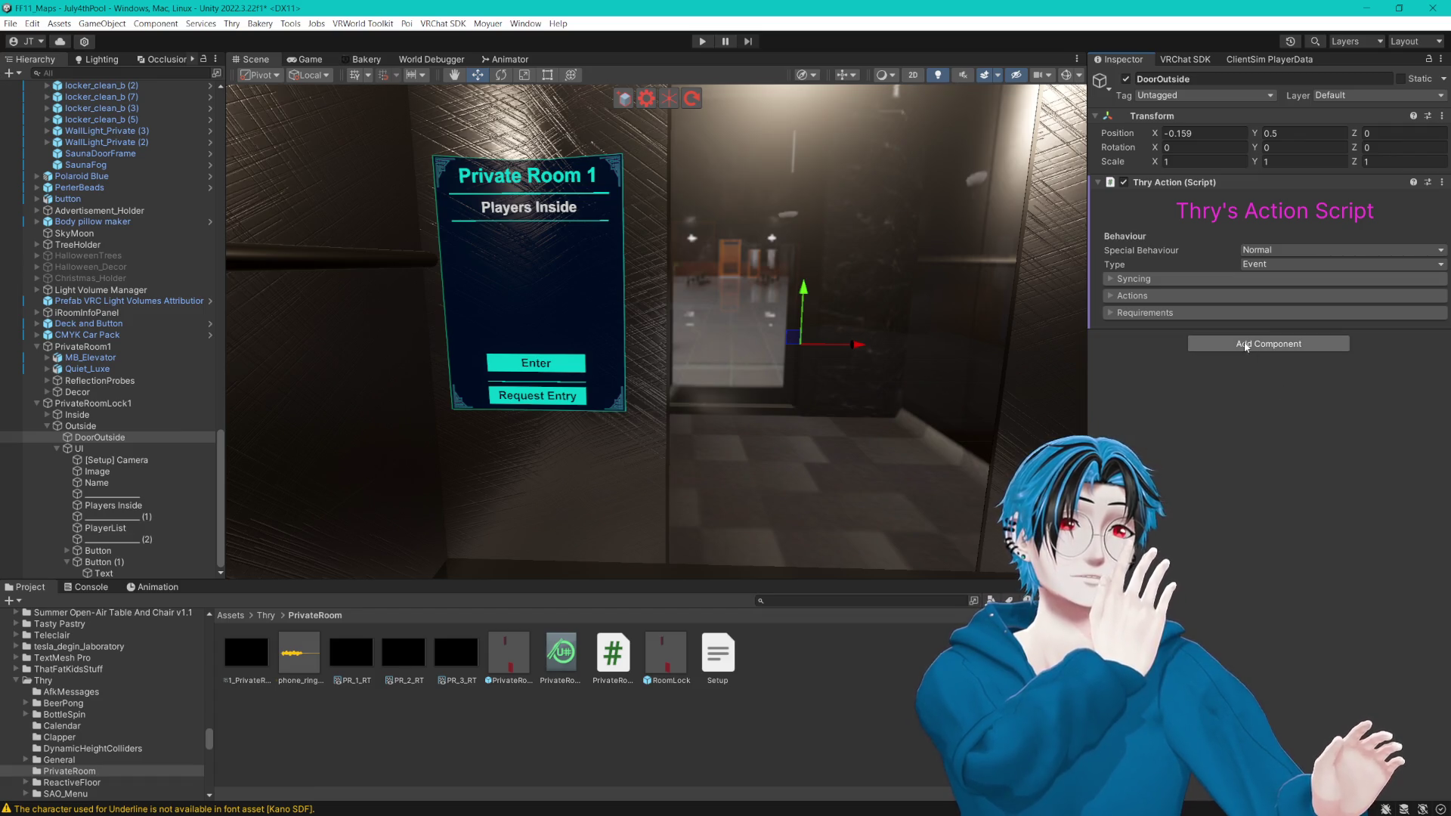
mouse_move(106, 438)
left_mouse_down()
mouse_move(208, 514)
mouse_move(112, 560)
mouse_move(112, 423)
mouse_move(97, 448)
left_mouse_up()
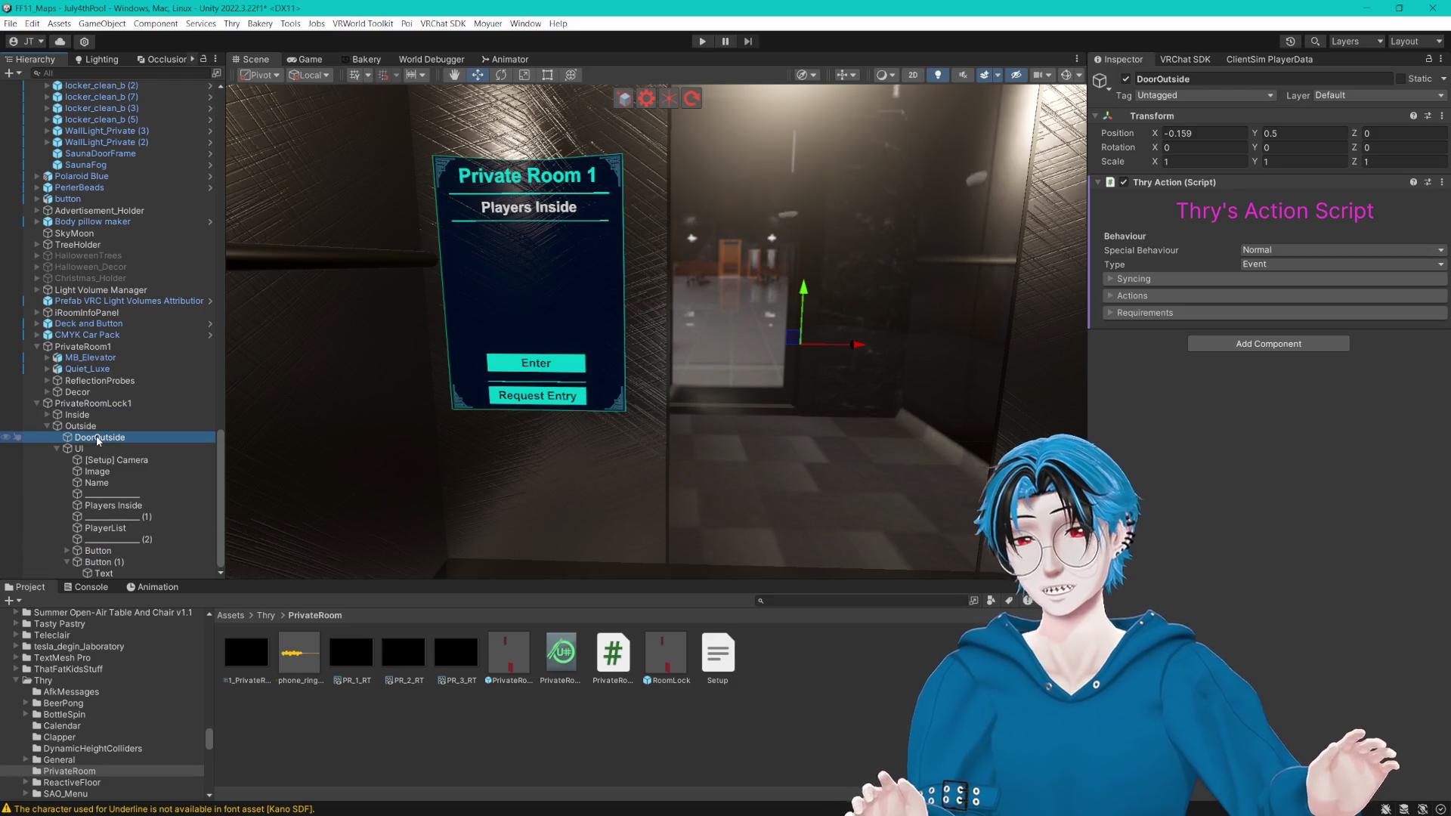
Step: Set DoorOutside's Thry Action teleport destination to PrivateRoom_TP_In
left_click(1231, 79)
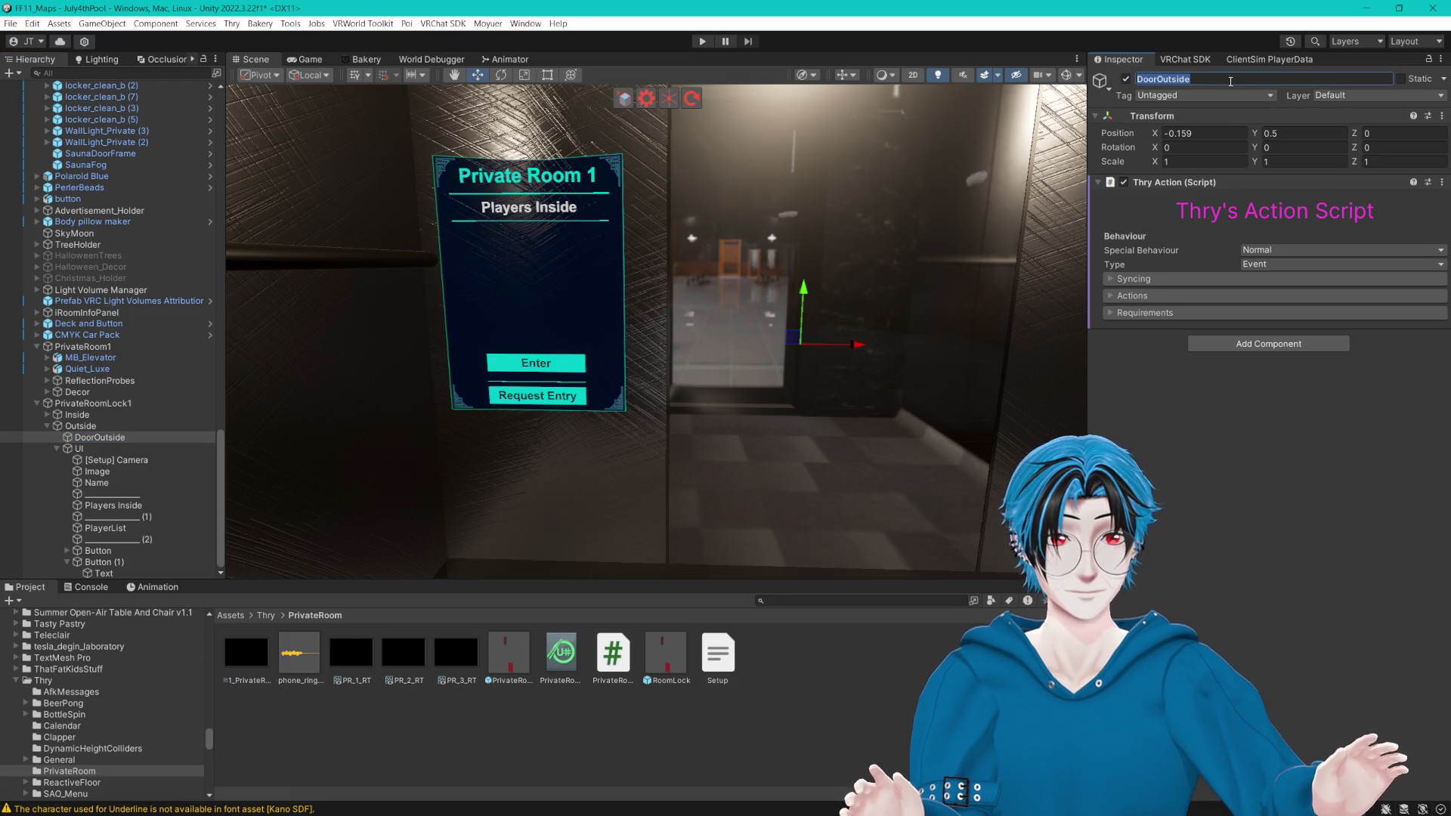
left_click(1187, 420)
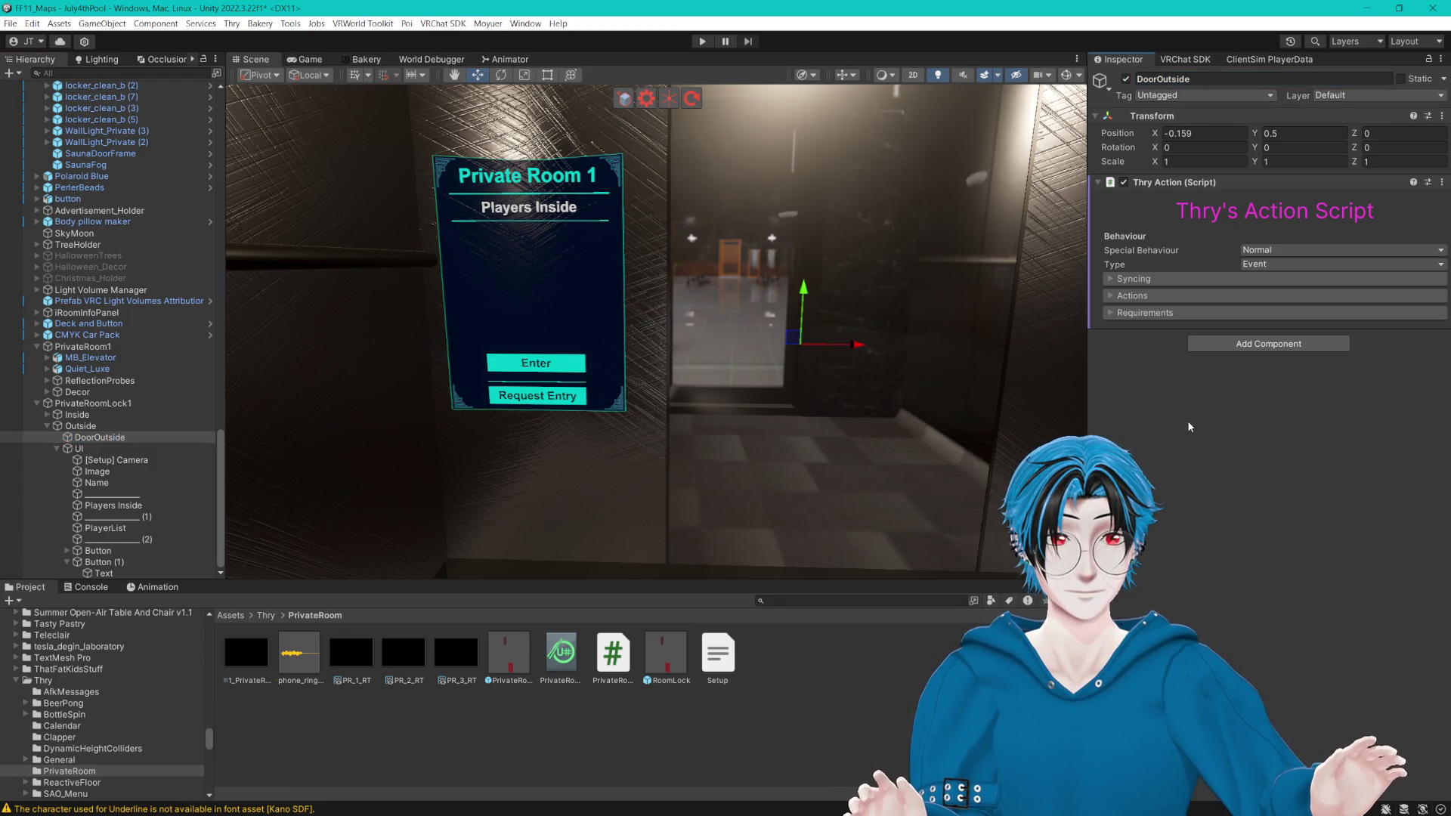
left_click(1114, 312)
left_click(1112, 310)
left_click(1112, 298)
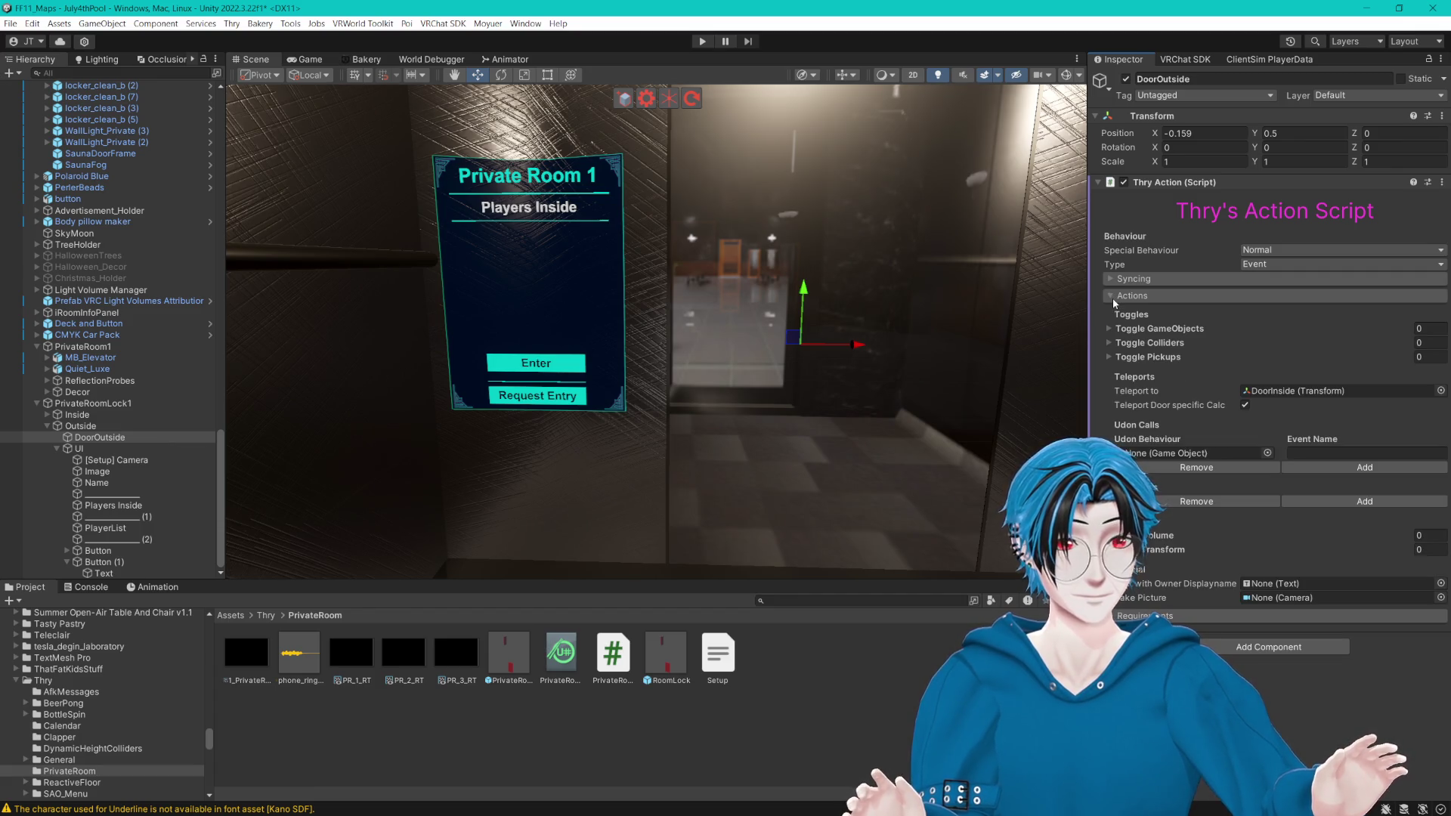
left_click(1440, 391)
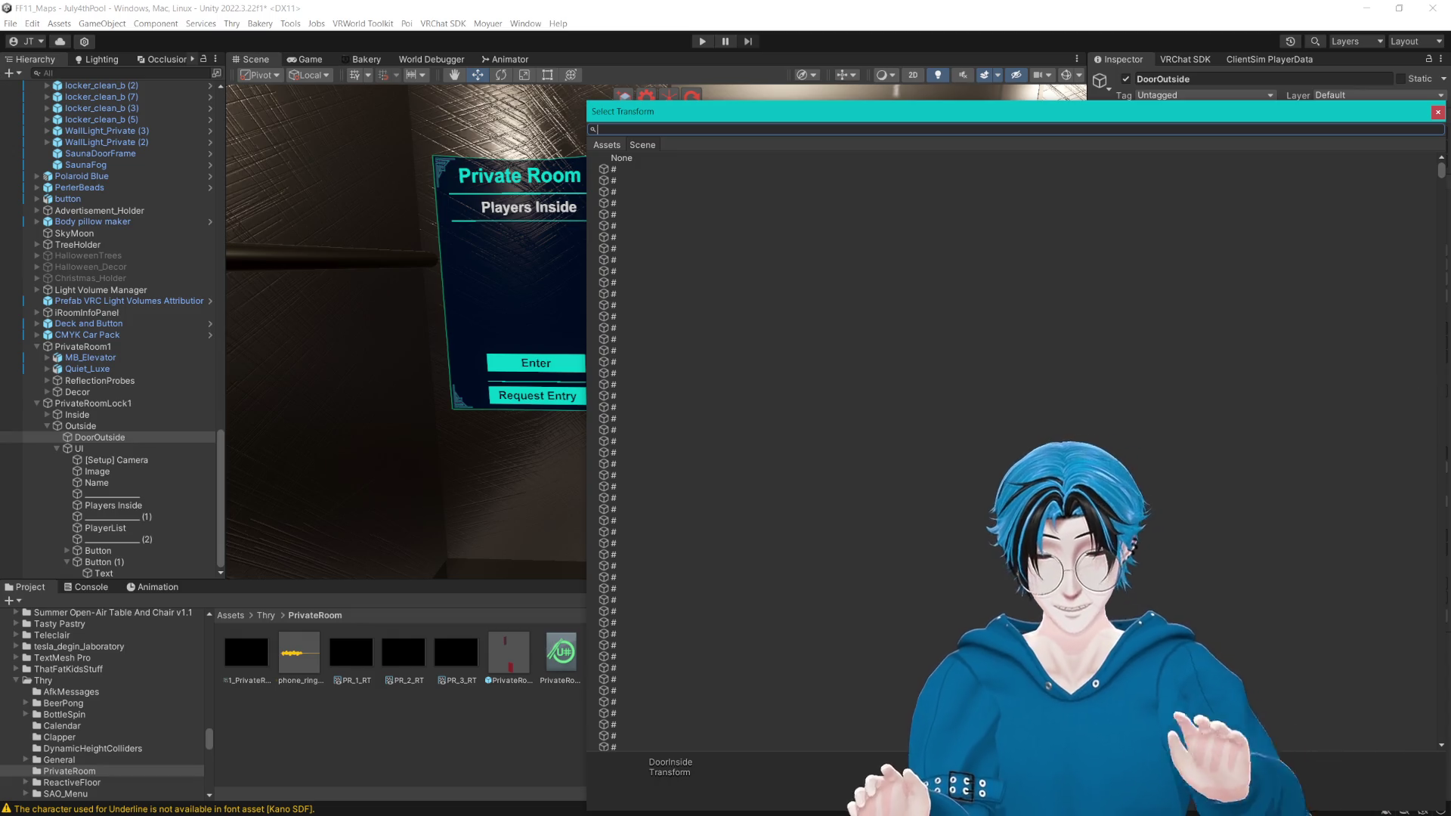
type("Pri")
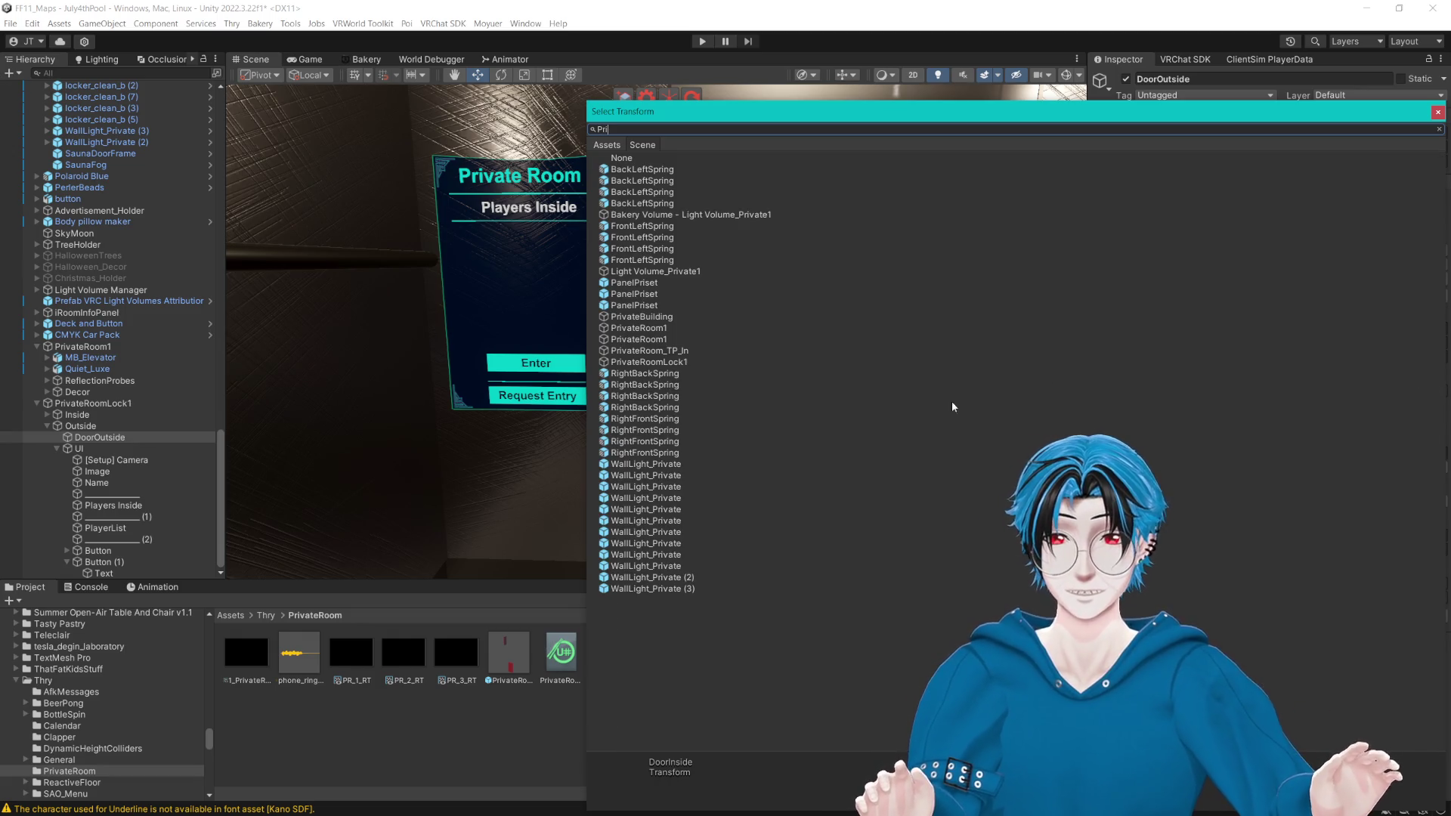
left_click(677, 358)
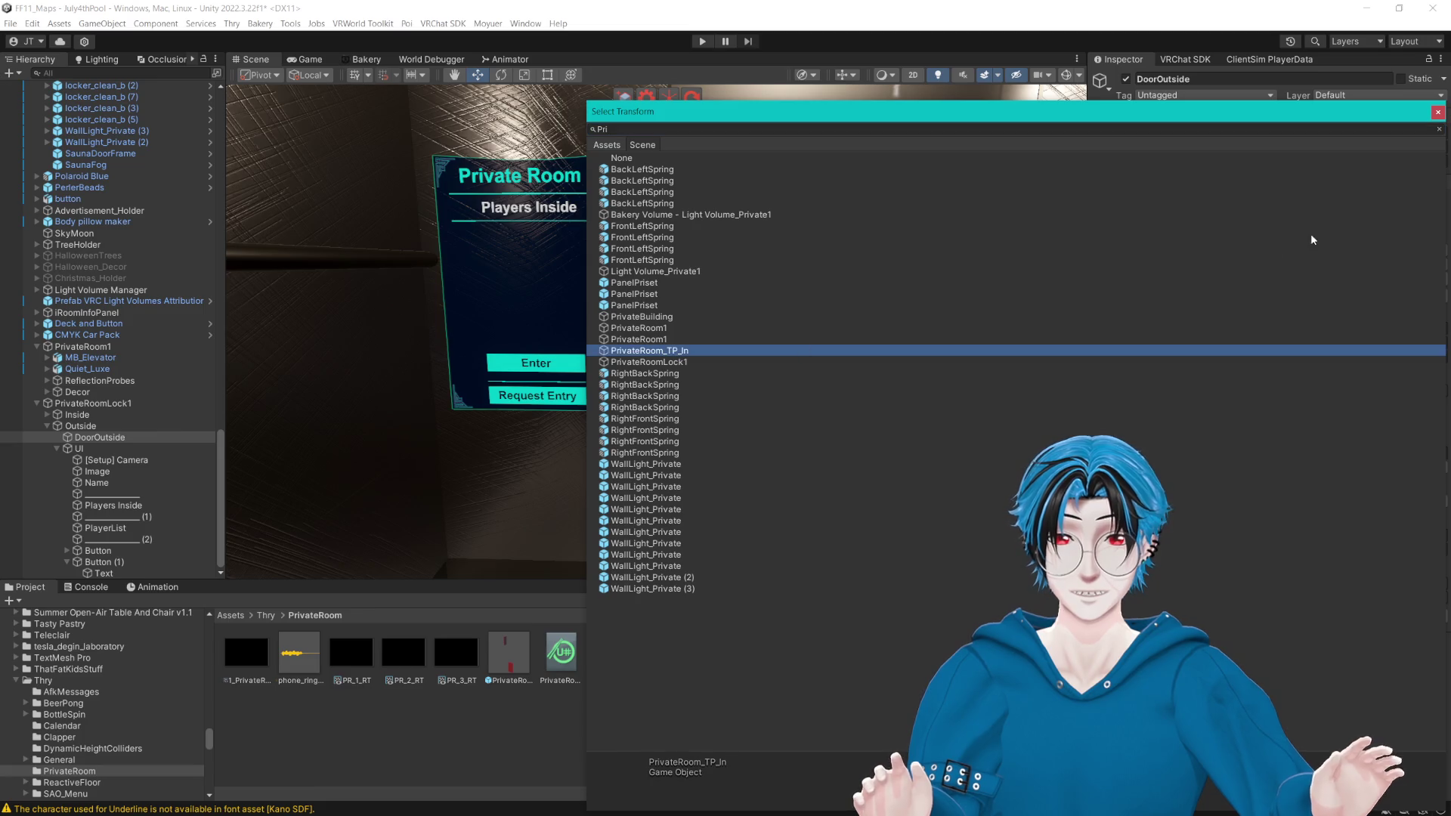
key("Return")
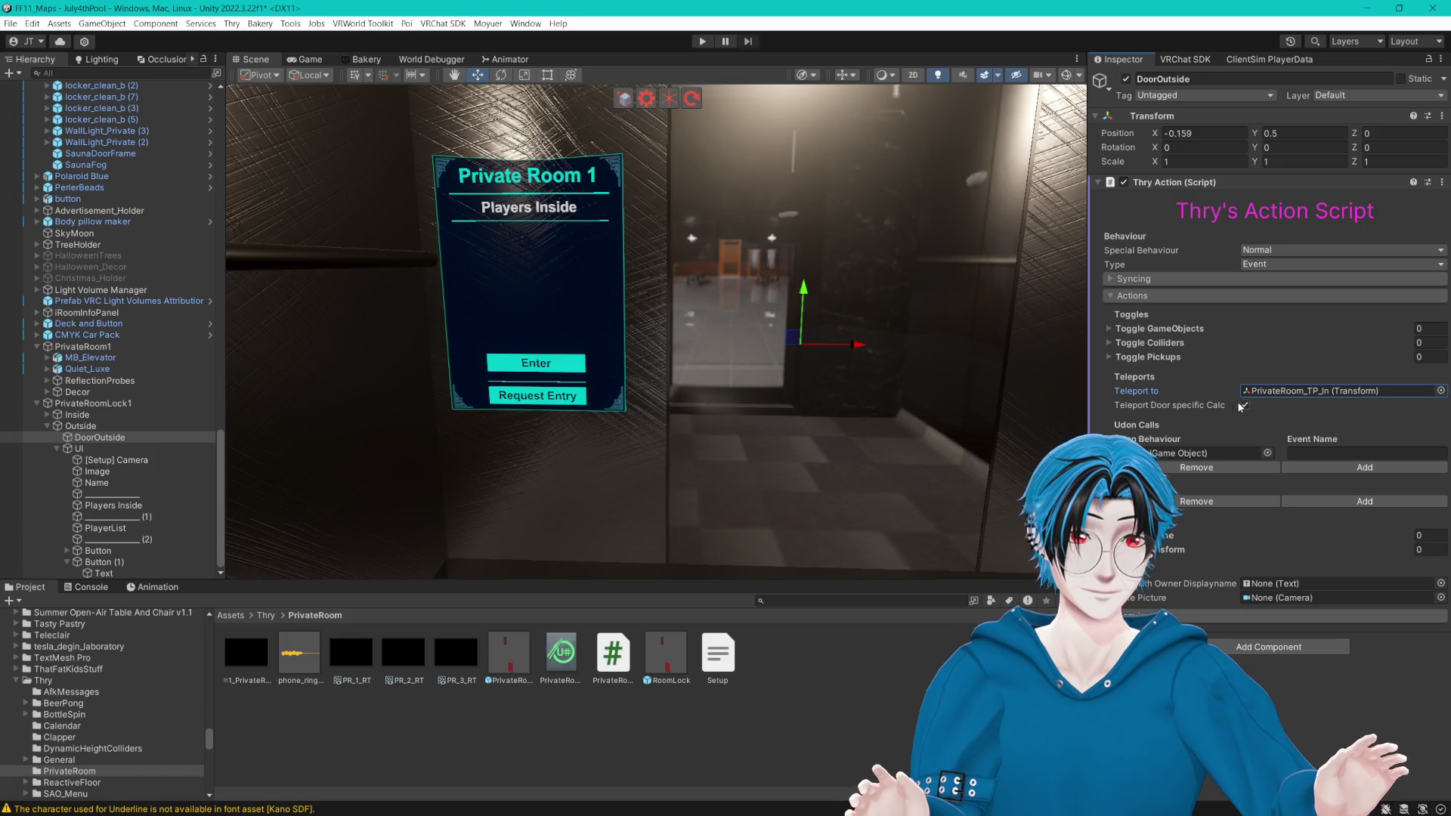
Step: Turn off Door specific Calc and delete the Udon call entry
mouse_move(1199, 409)
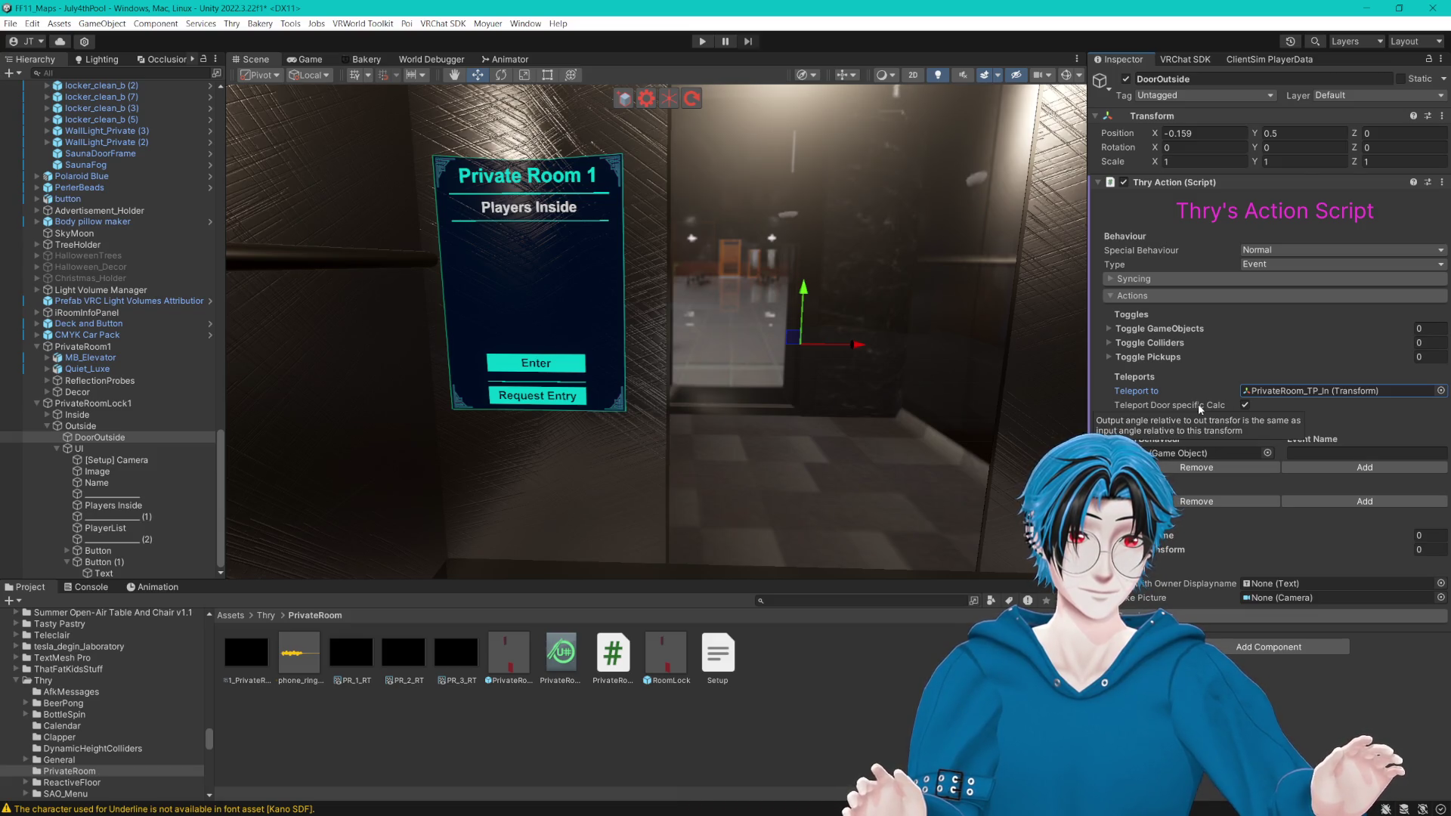
left_click(1246, 406)
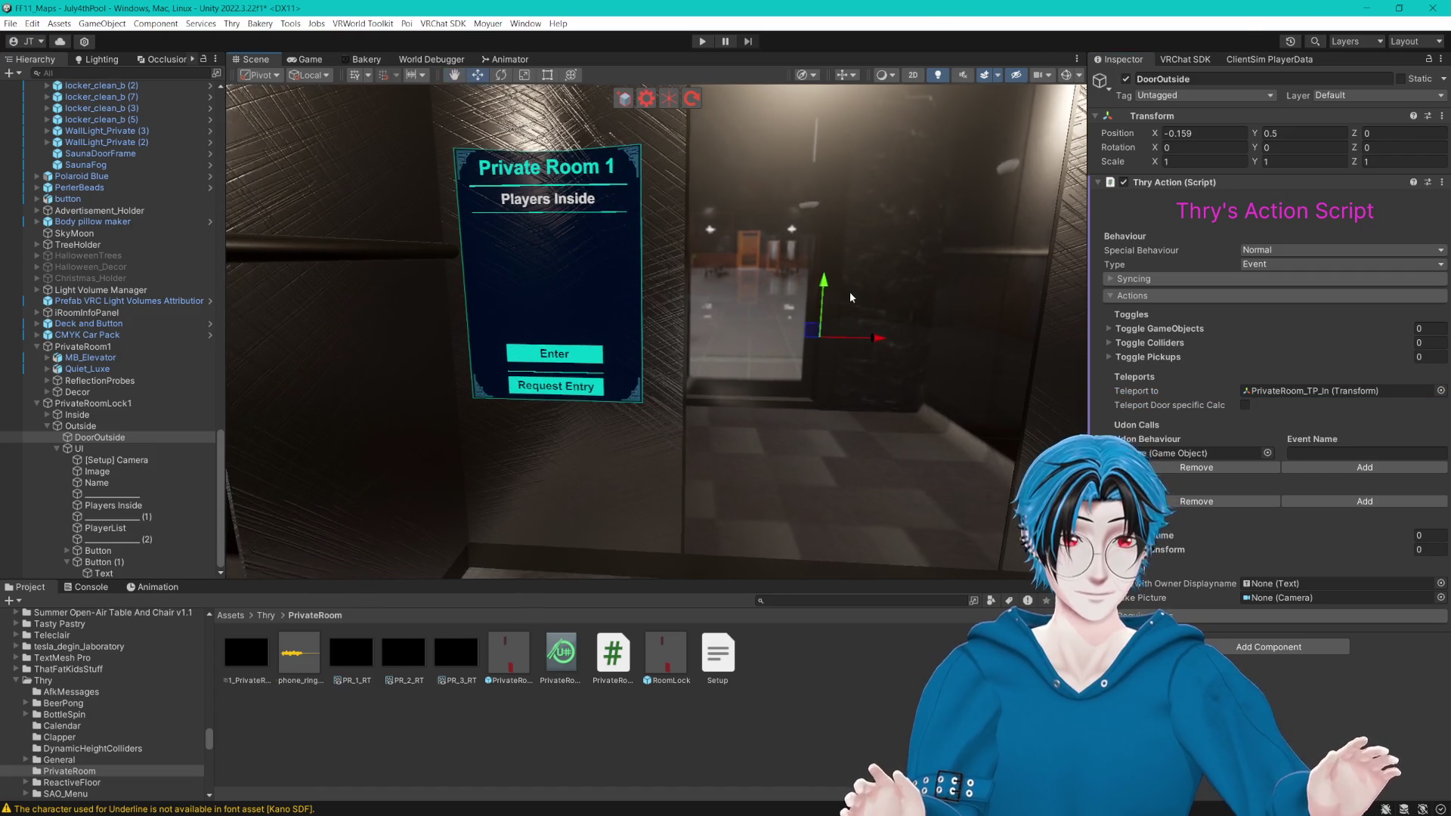
left_click(1225, 470)
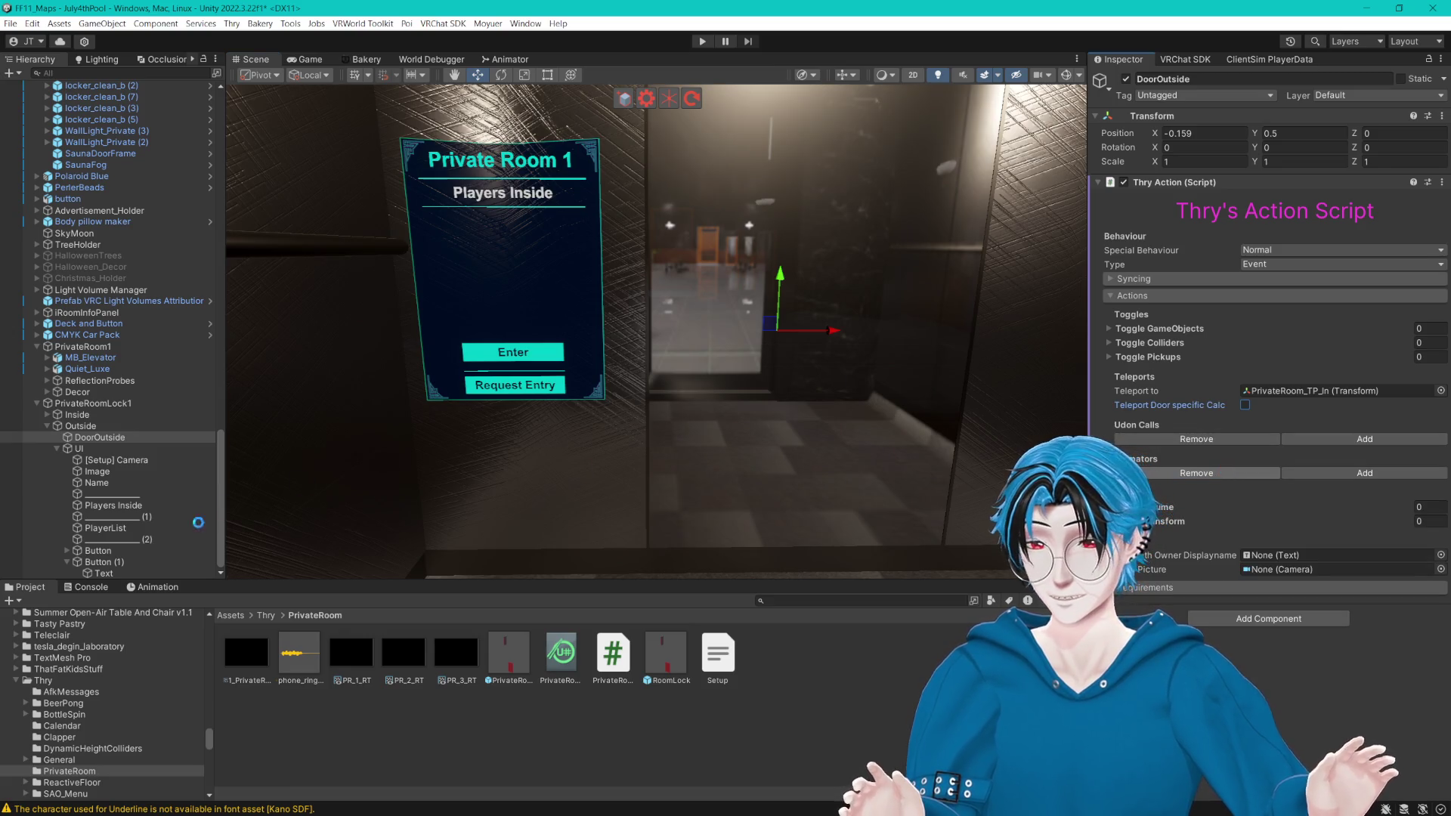
Step: Point Button (1)'s On Click at DoorOutside, keeping UdonBehaviour.SendCustomEvent with OnInteraction
left_click(106, 562)
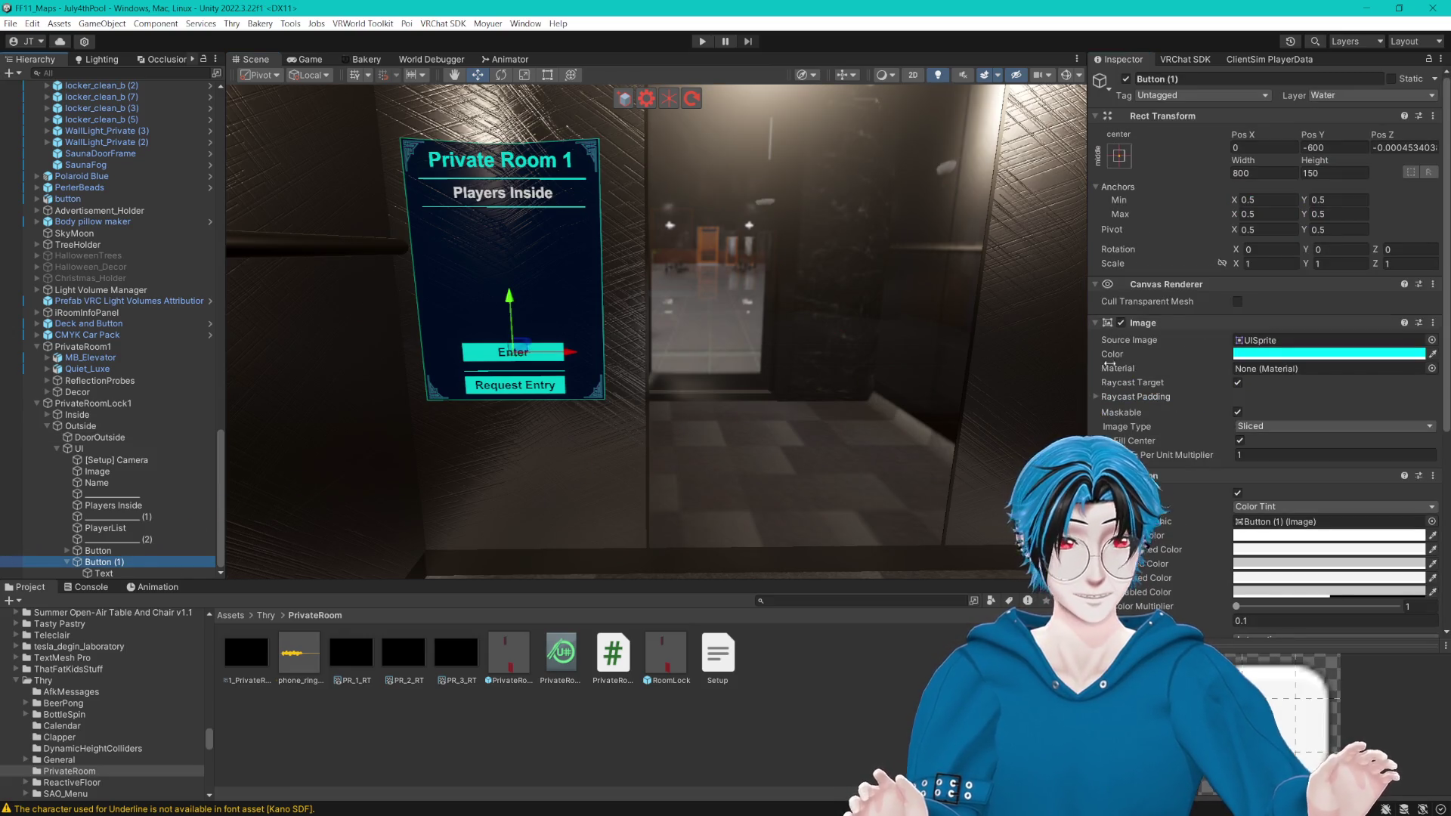
scroll(1183, 362, "down", 1)
scroll(1184, 363, "down", 5)
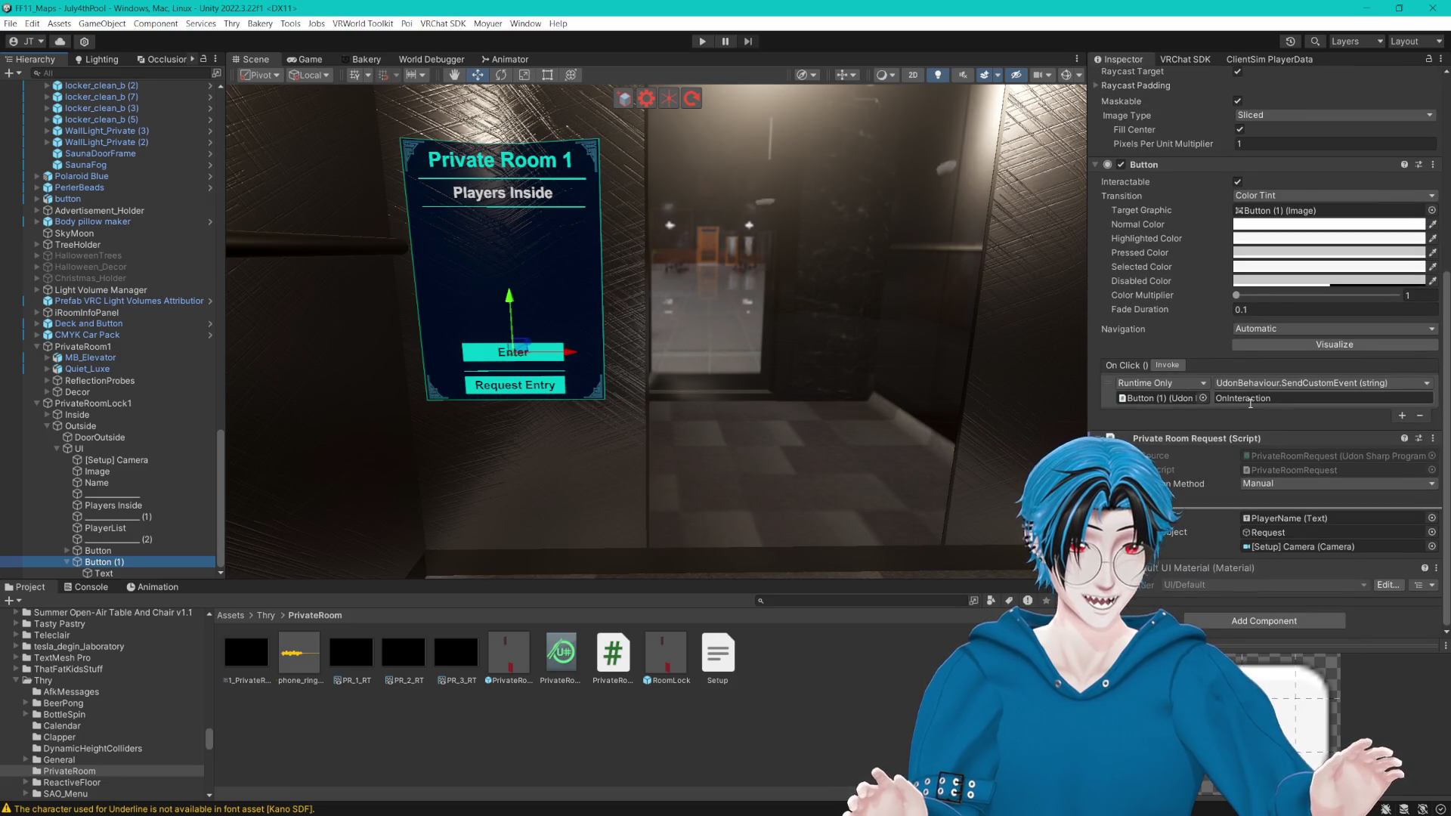
left_click_drag(1084, 398, 911, 398)
left_click_drag(85, 440, 1002, 400)
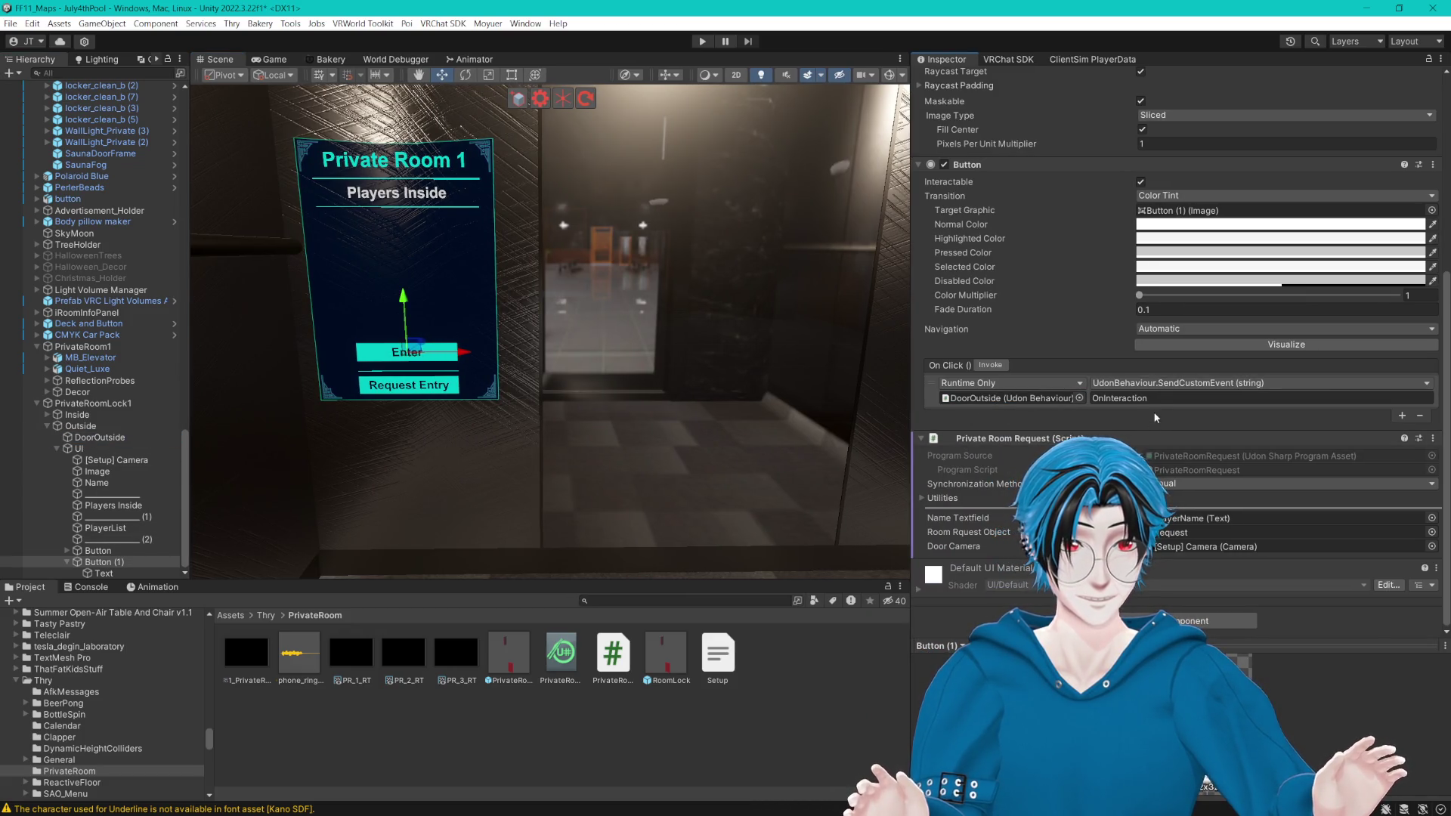
left_click(1181, 386)
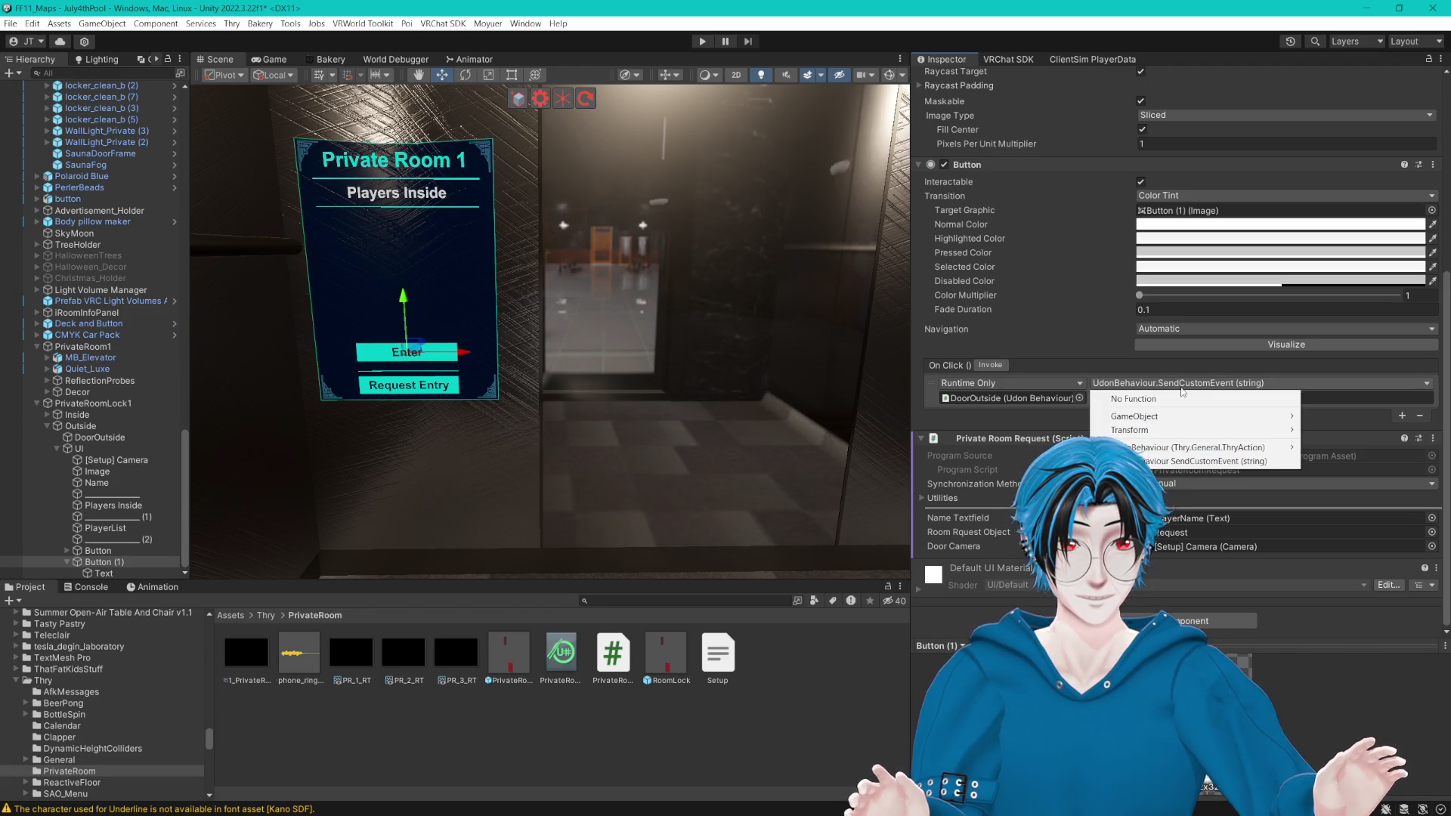
mouse_move(1274, 447)
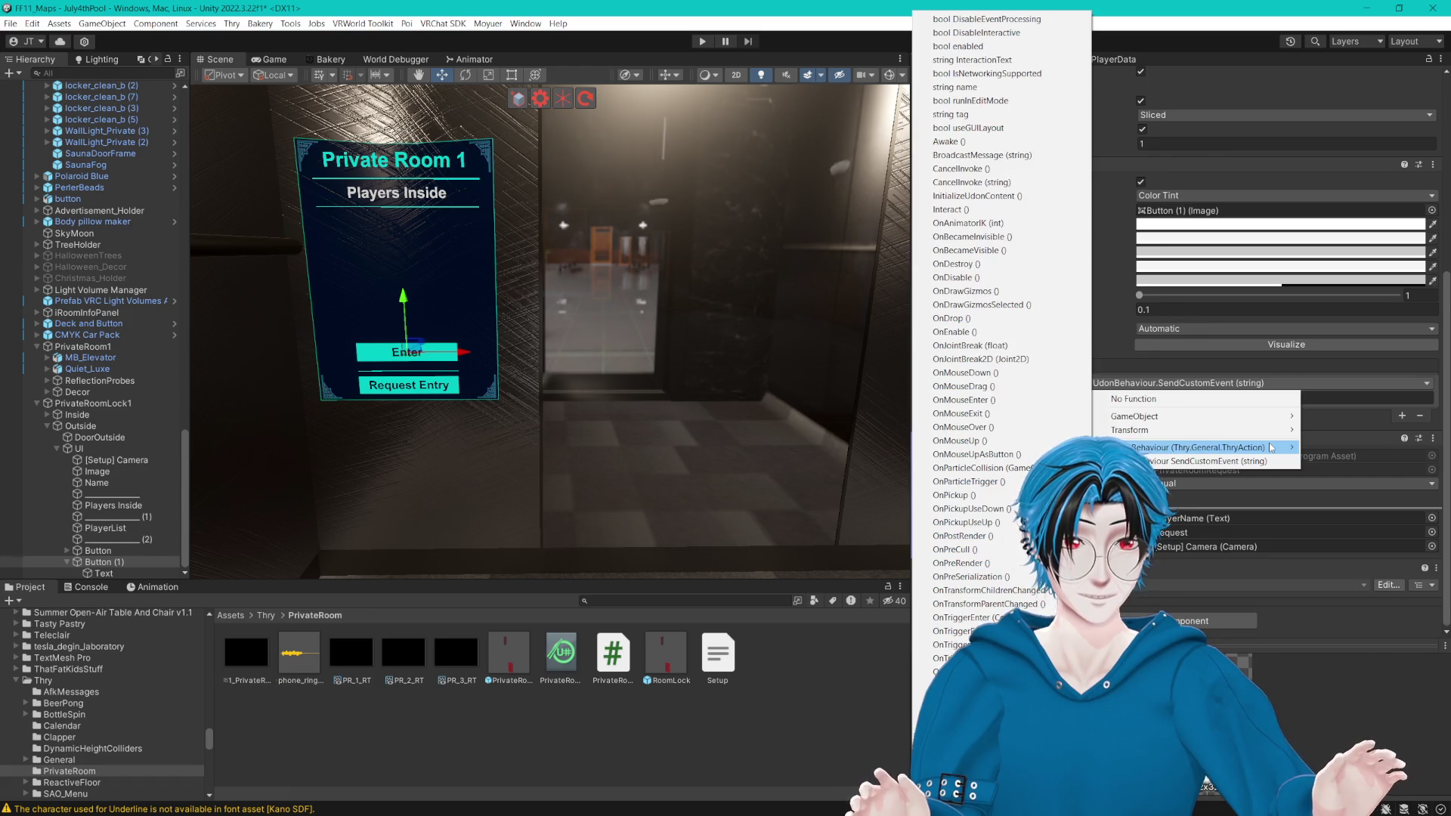
key("Escape")
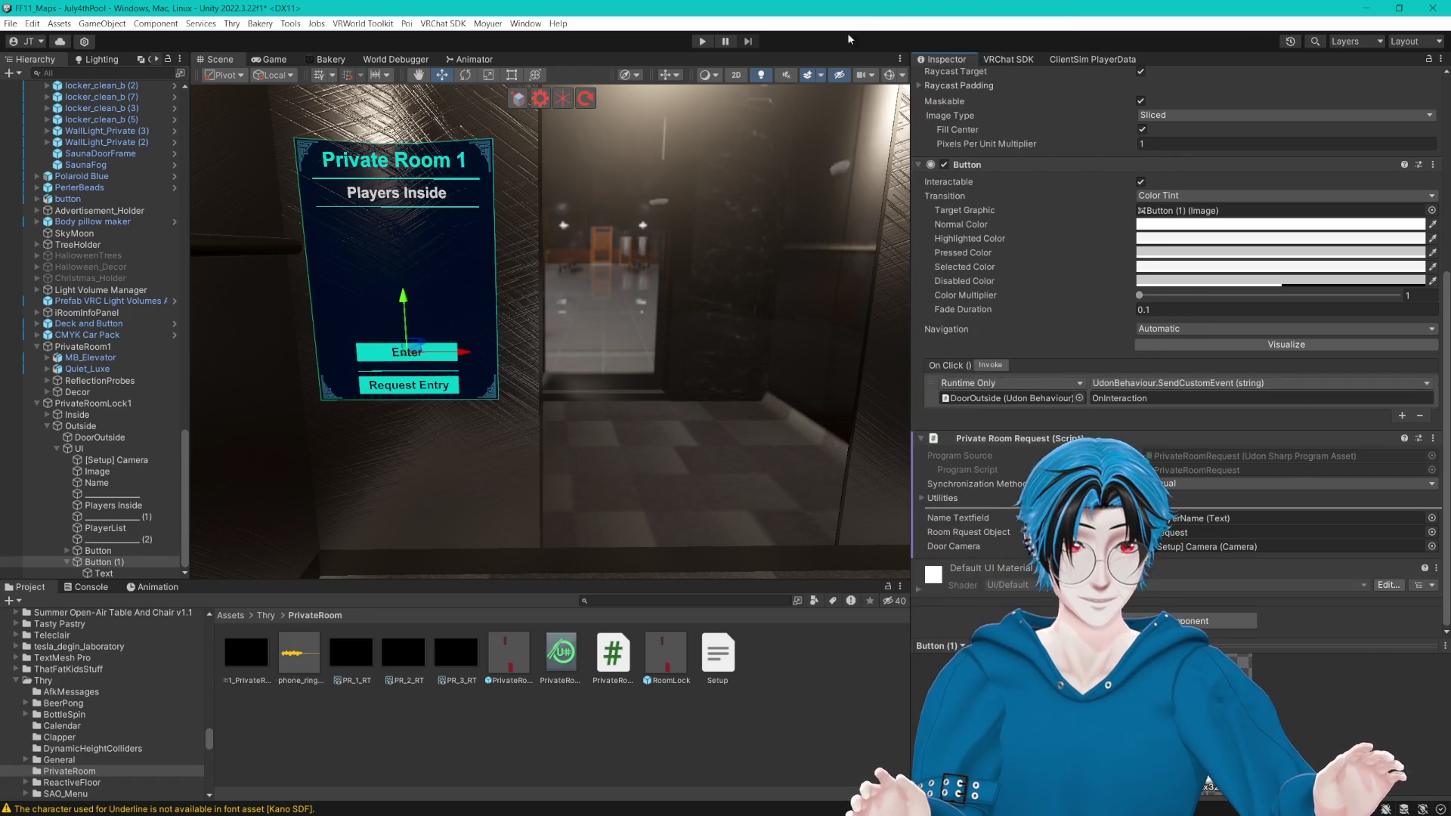
Step: Expand DoorOutside's Thry Action requirements, actions and syncing sections for review
left_click(117, 436)
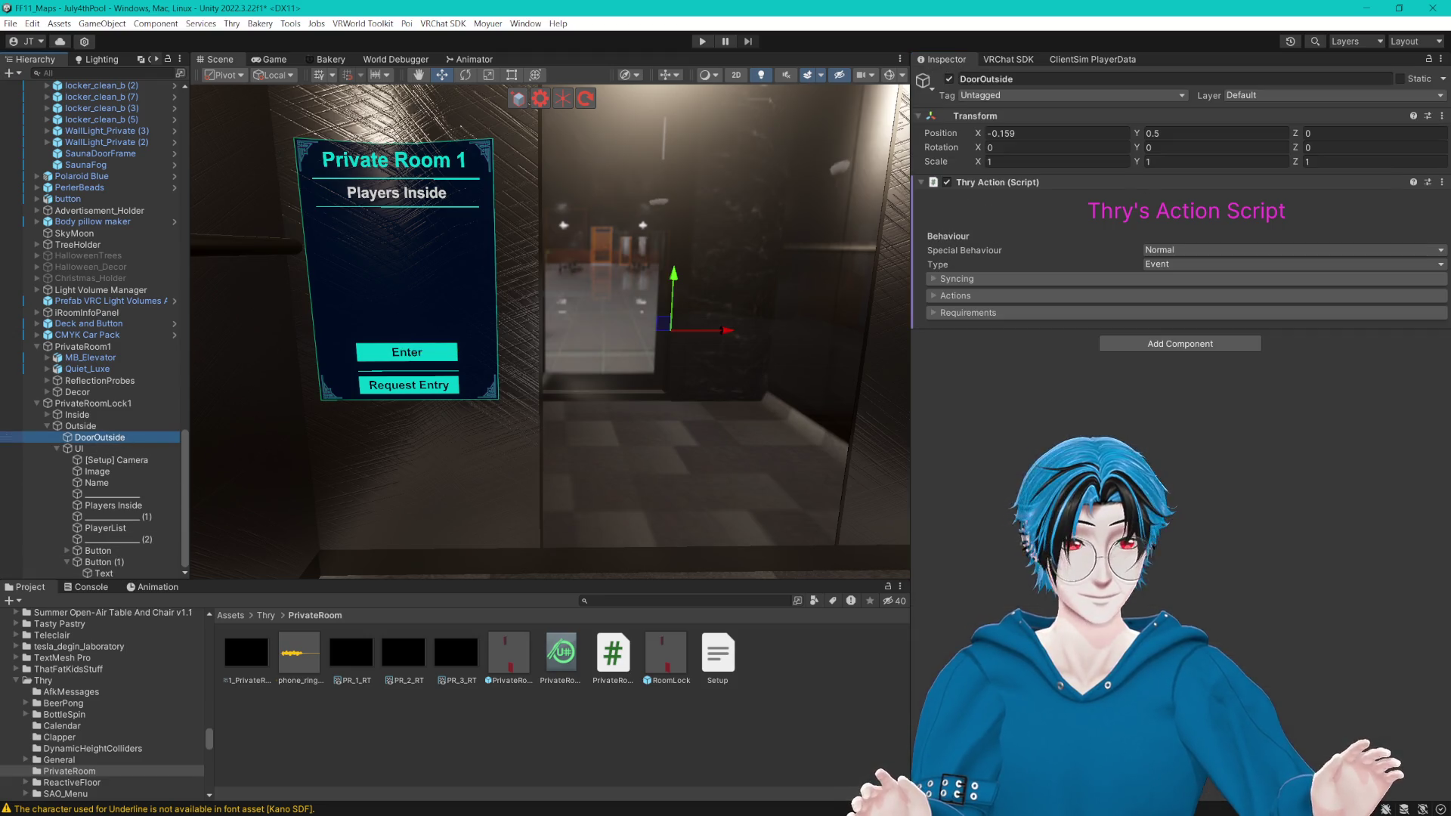
left_click(935, 313)
left_click(932, 295)
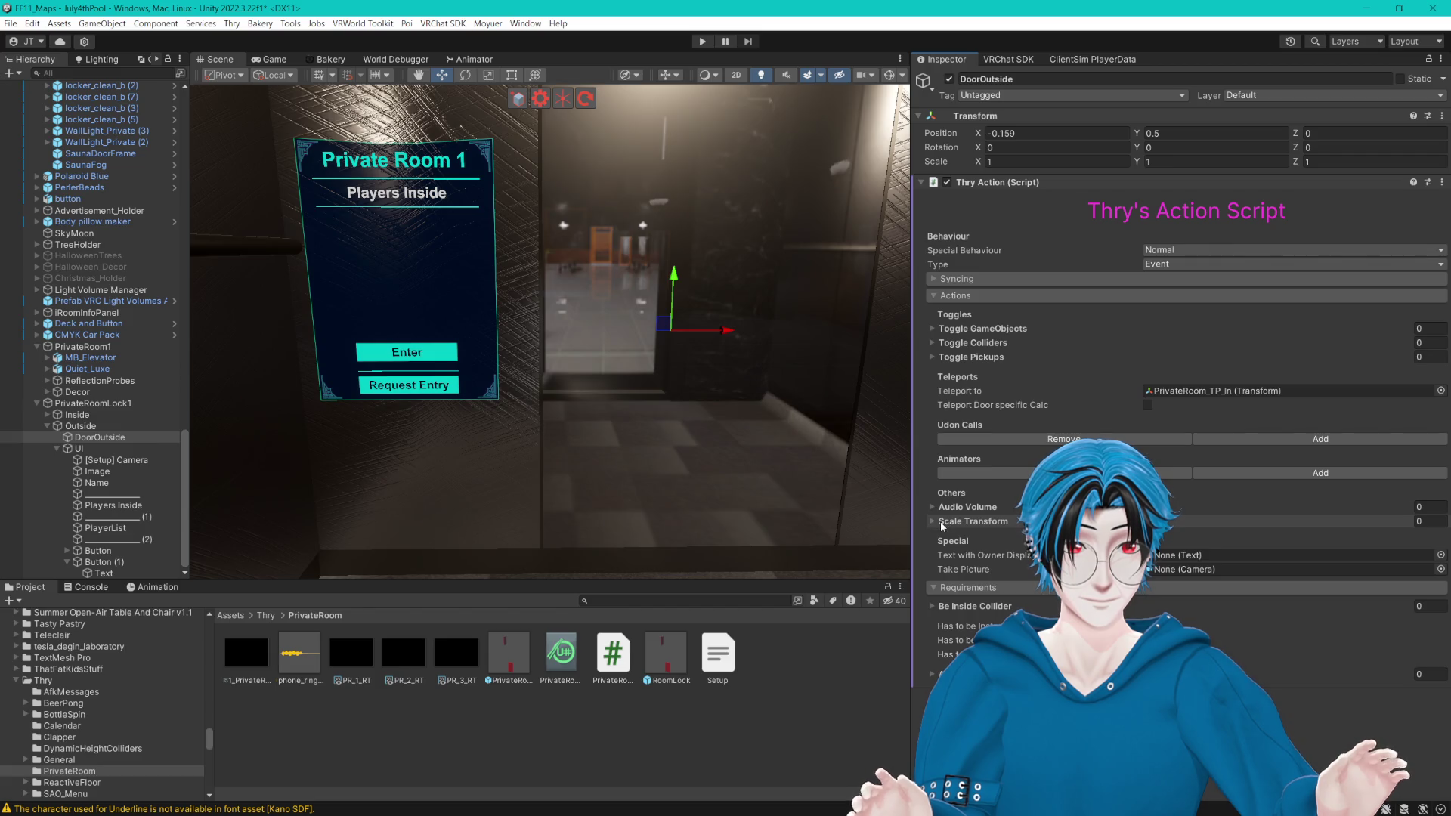
left_click(934, 278)
left_click(935, 280)
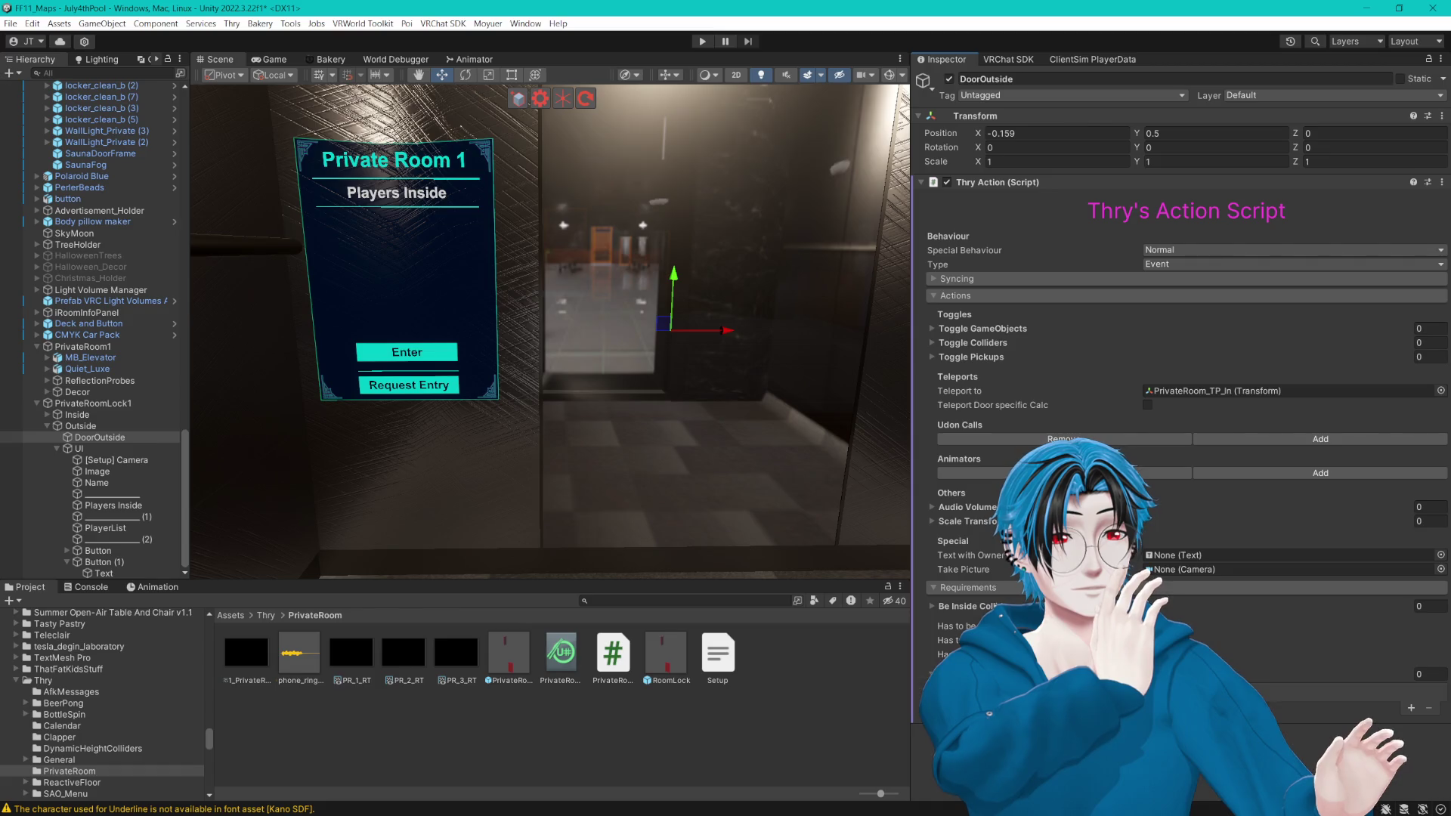
Step: Browse the inside colliders, audio, pickup and toggled GameObject lists, then reselect Button (1)
left_click(934, 606)
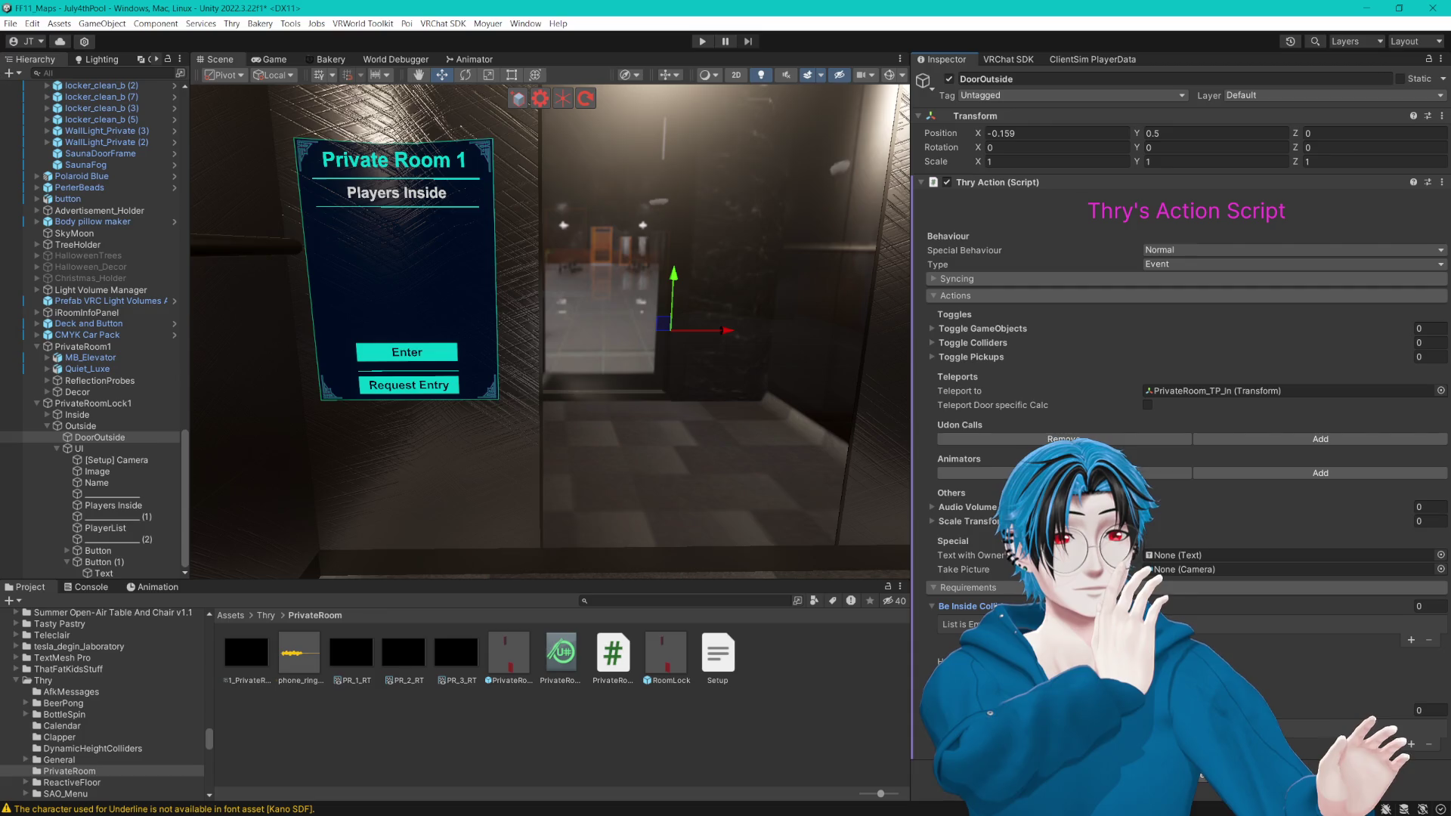
left_click(932, 507)
left_click(933, 507)
left_click(934, 355)
left_click(933, 354)
left_click(933, 328)
left_click(933, 328)
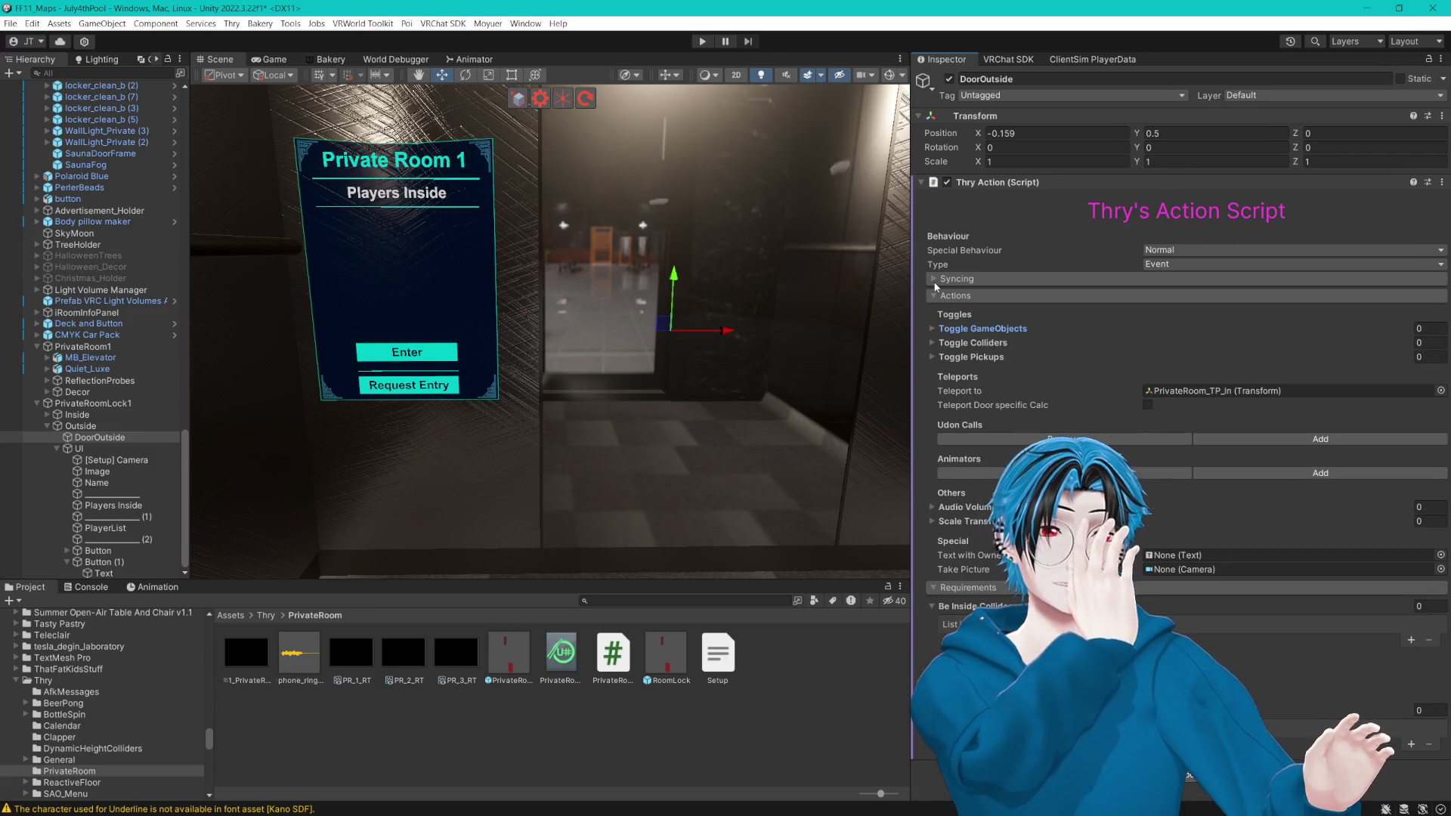
left_click(934, 279)
left_click(935, 279)
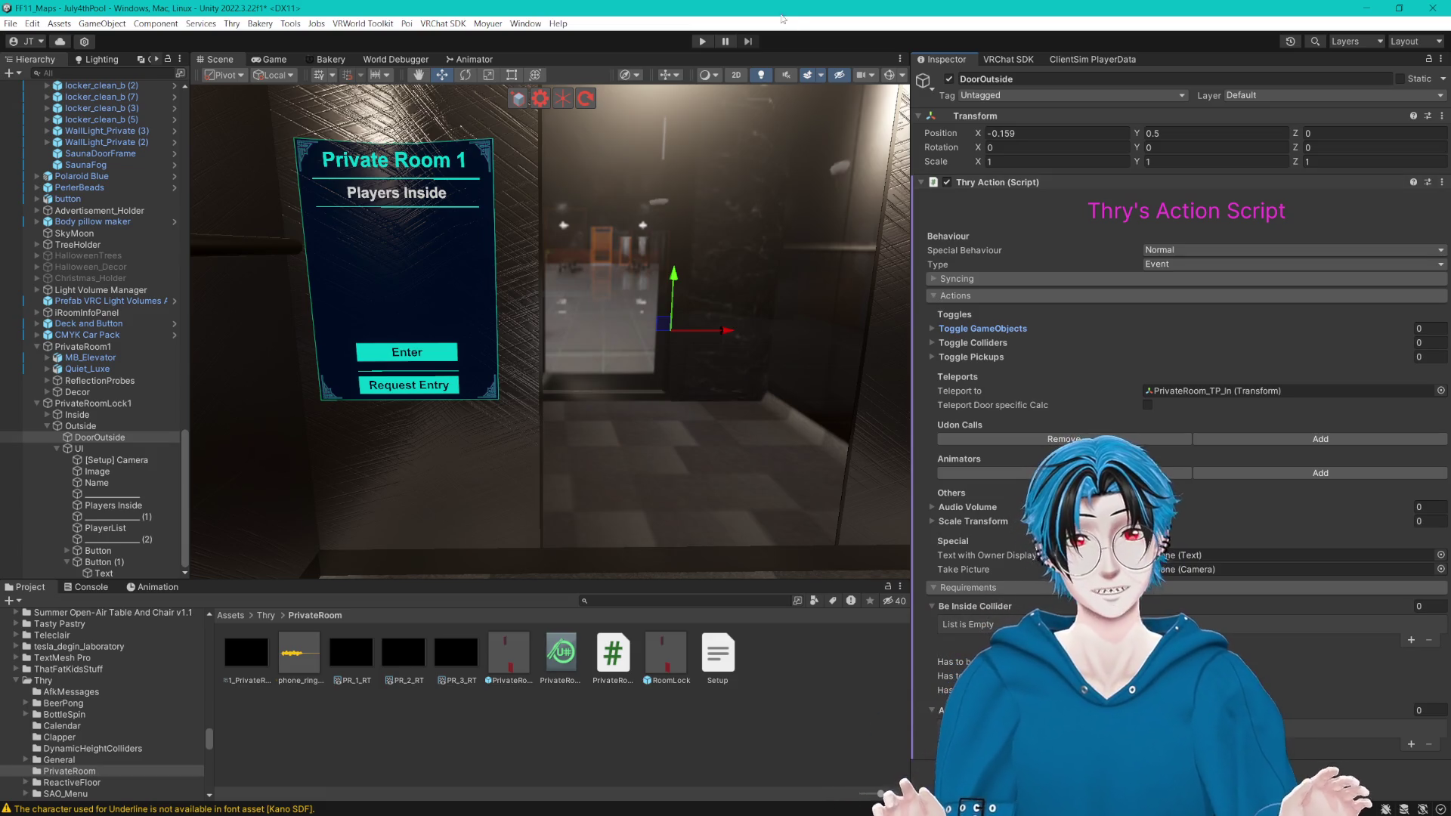
mouse_move(725, 246)
left_mouse_down()
mouse_move(690, 246)
mouse_move(710, 268)
left_mouse_up()
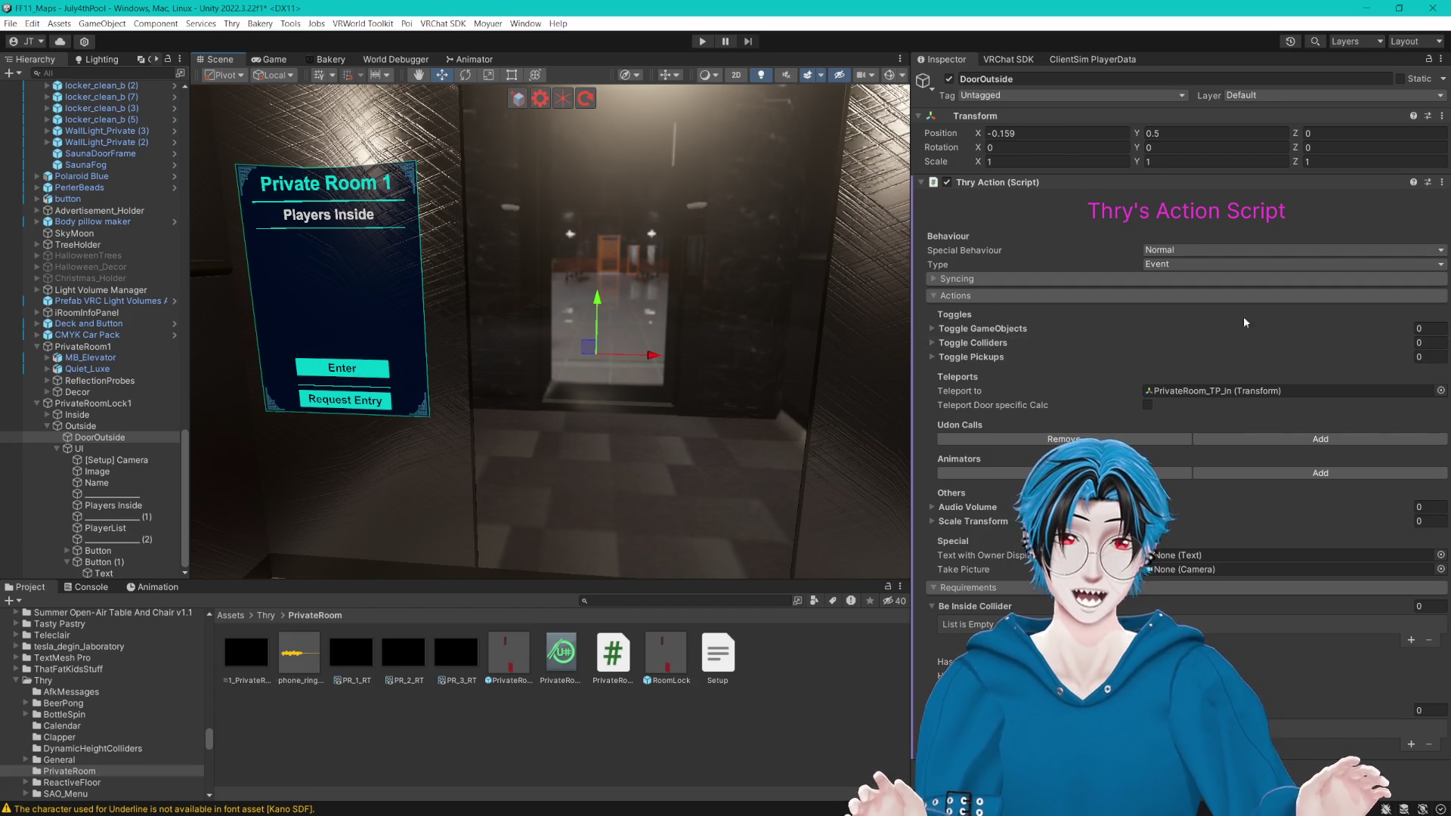
left_click(104, 562)
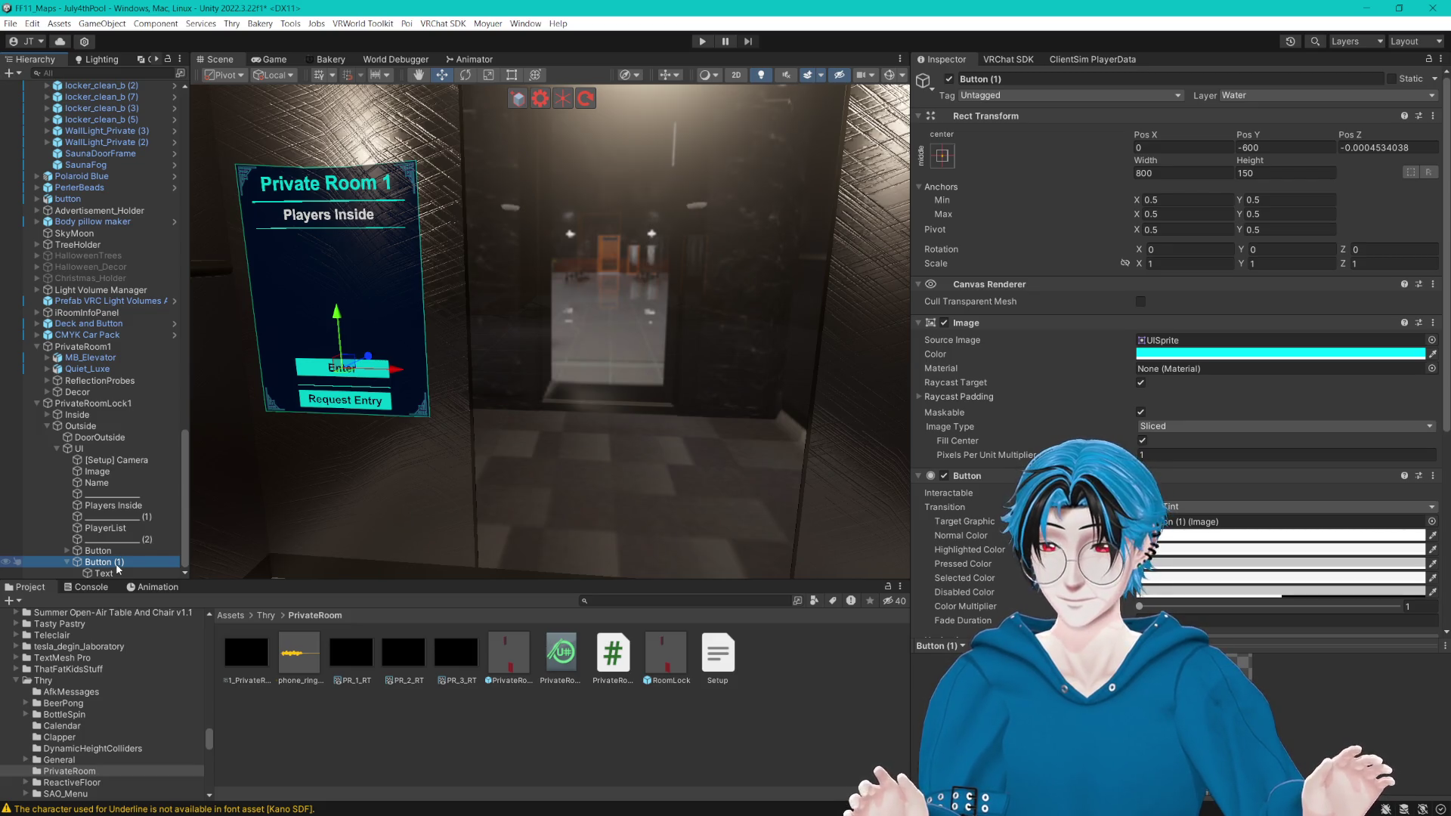
Step: Inspect the Inside group's IsEmptyChecker and the inside door's Thry Action settings
left_click(47, 414)
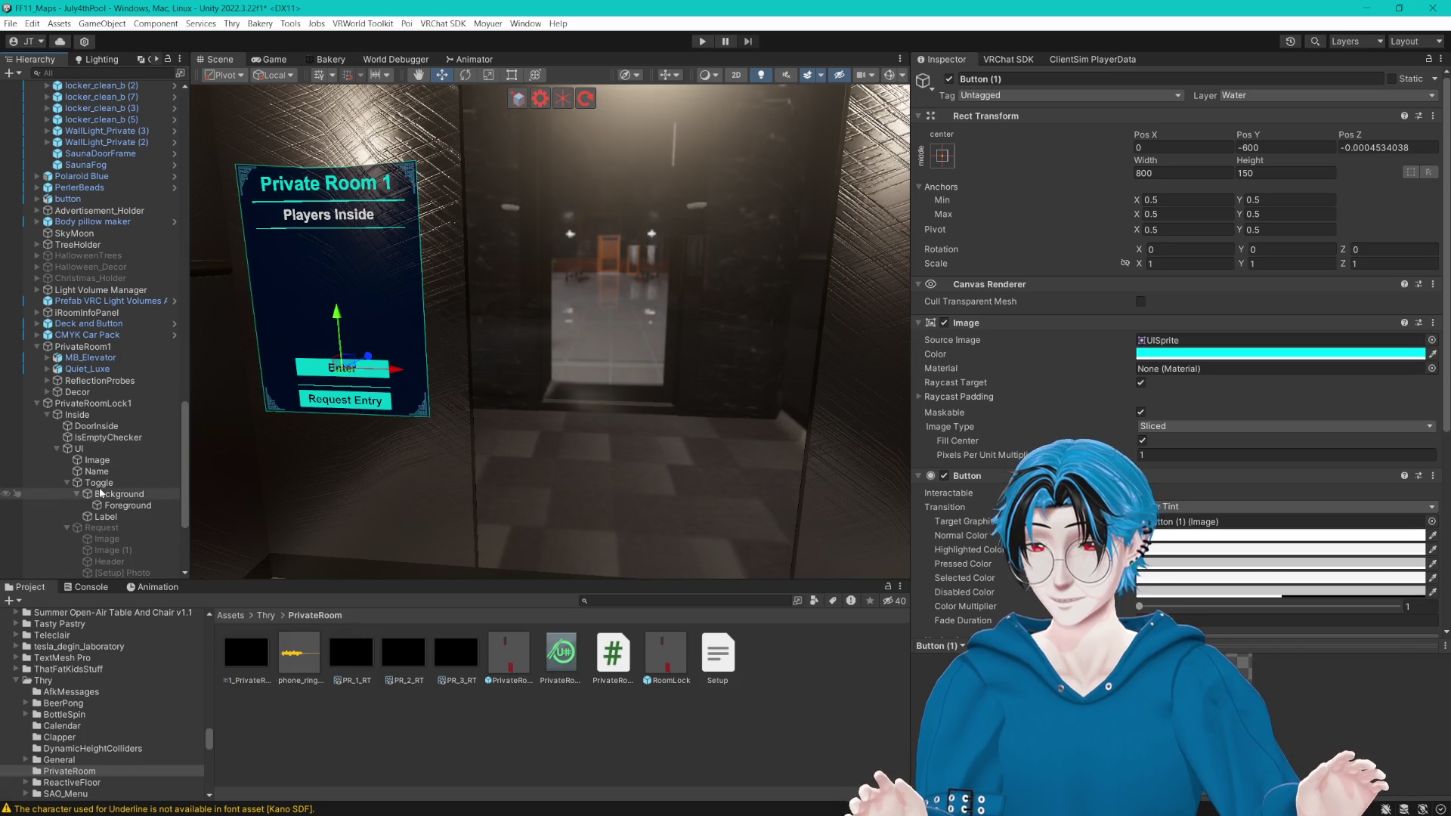
scroll(124, 456, "down", 5)
left_click(99, 268)
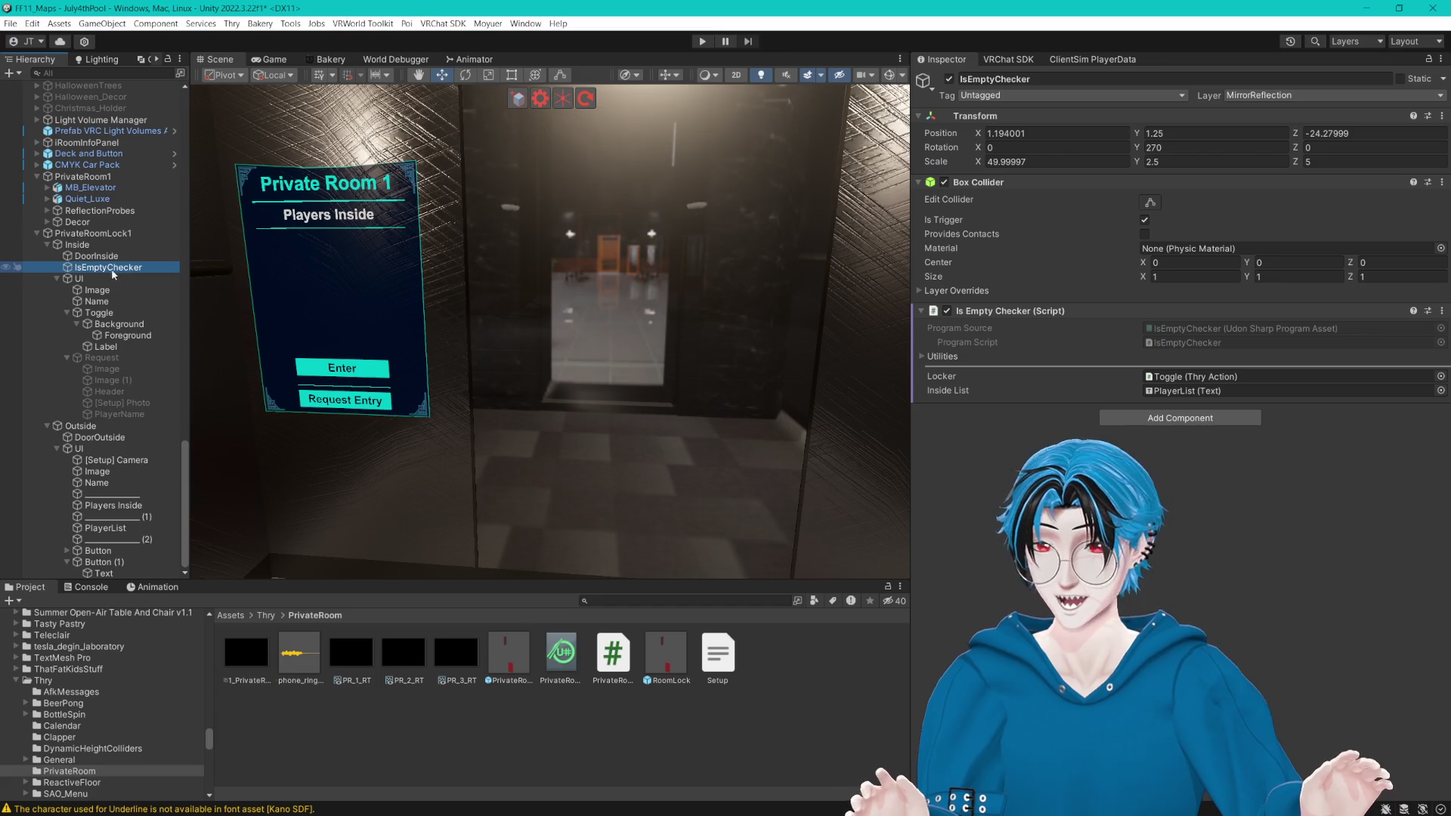
left_click(96, 256)
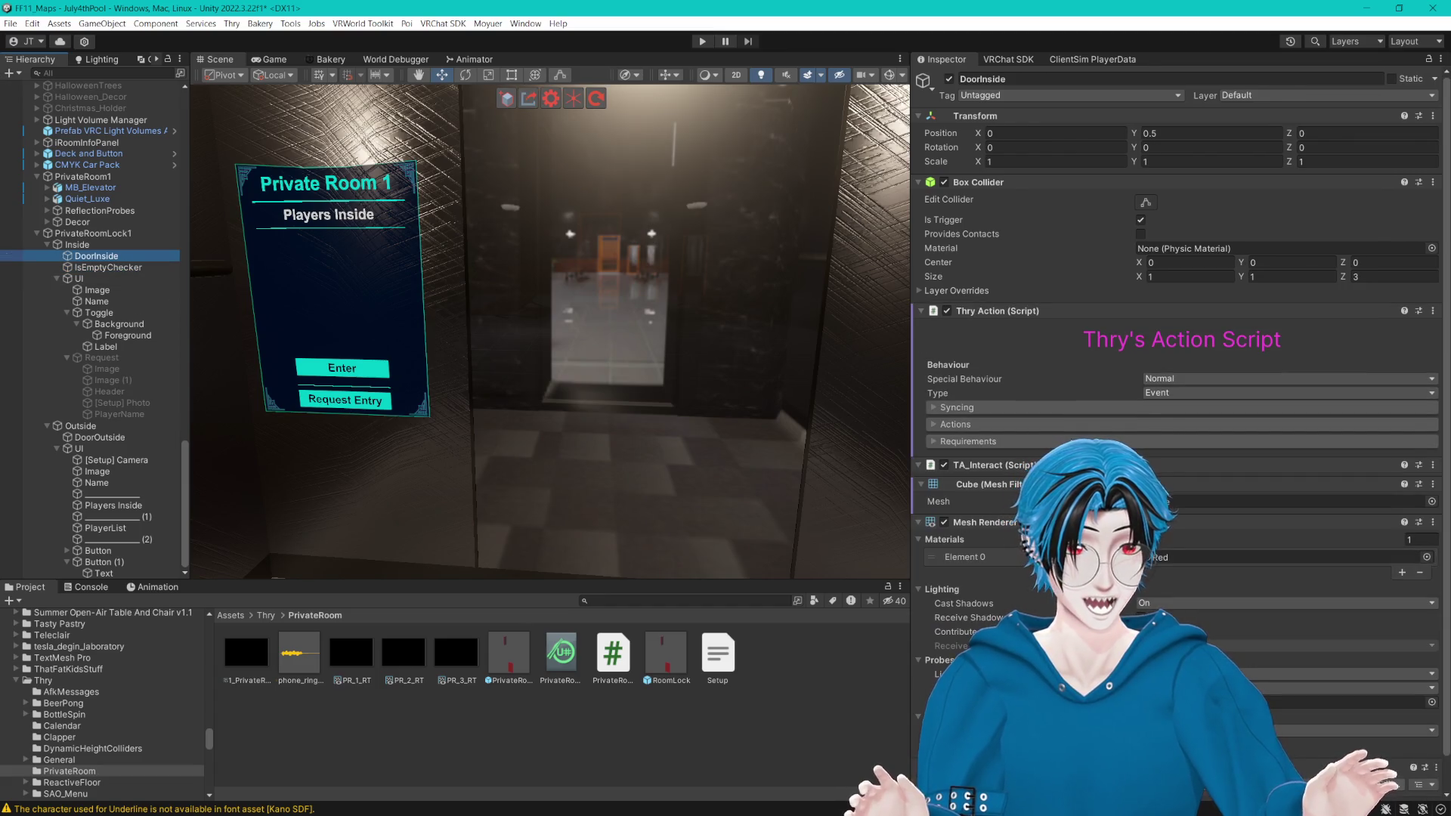
scroll(1179, 378, "down", 1)
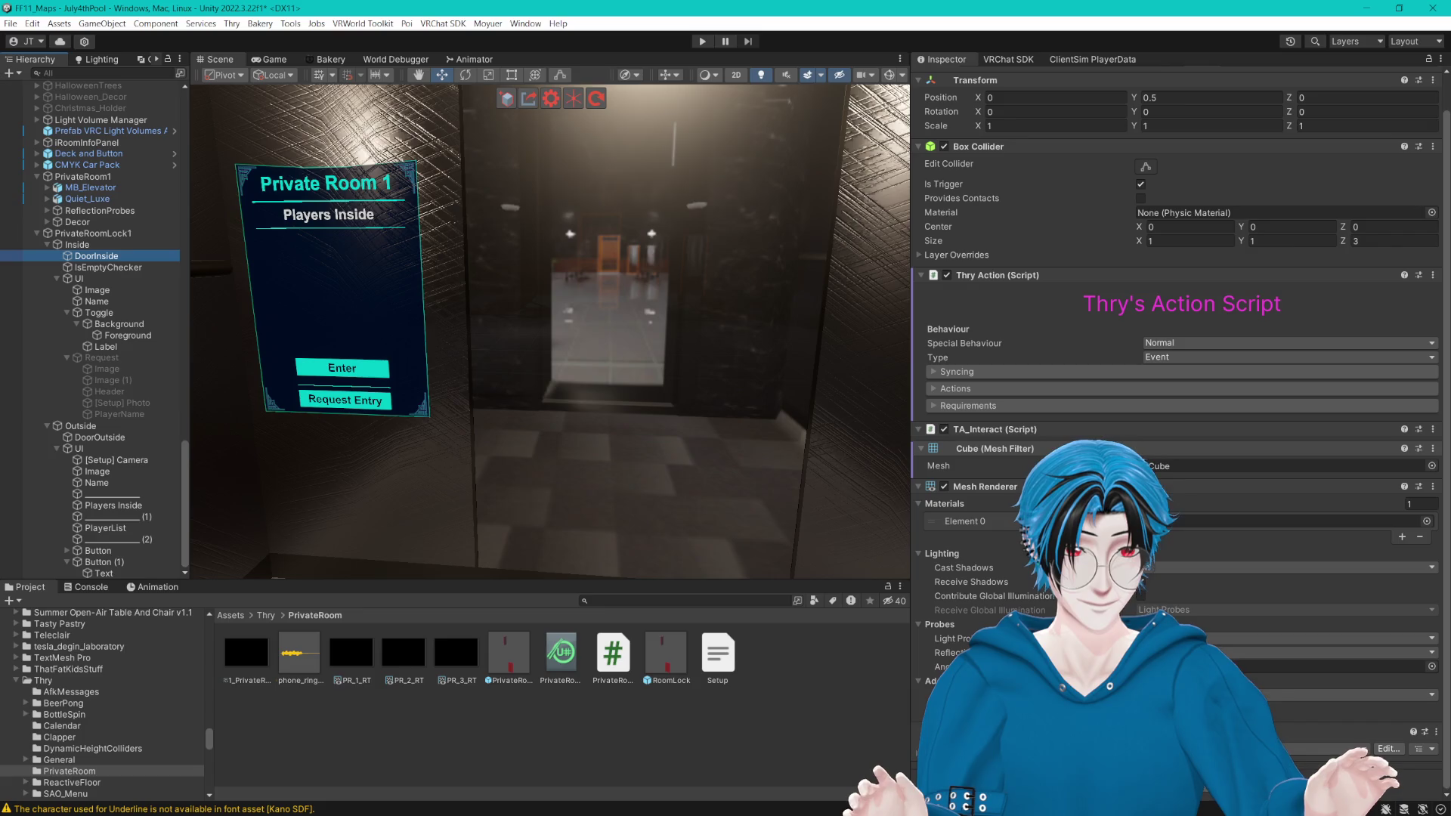
left_click(935, 406)
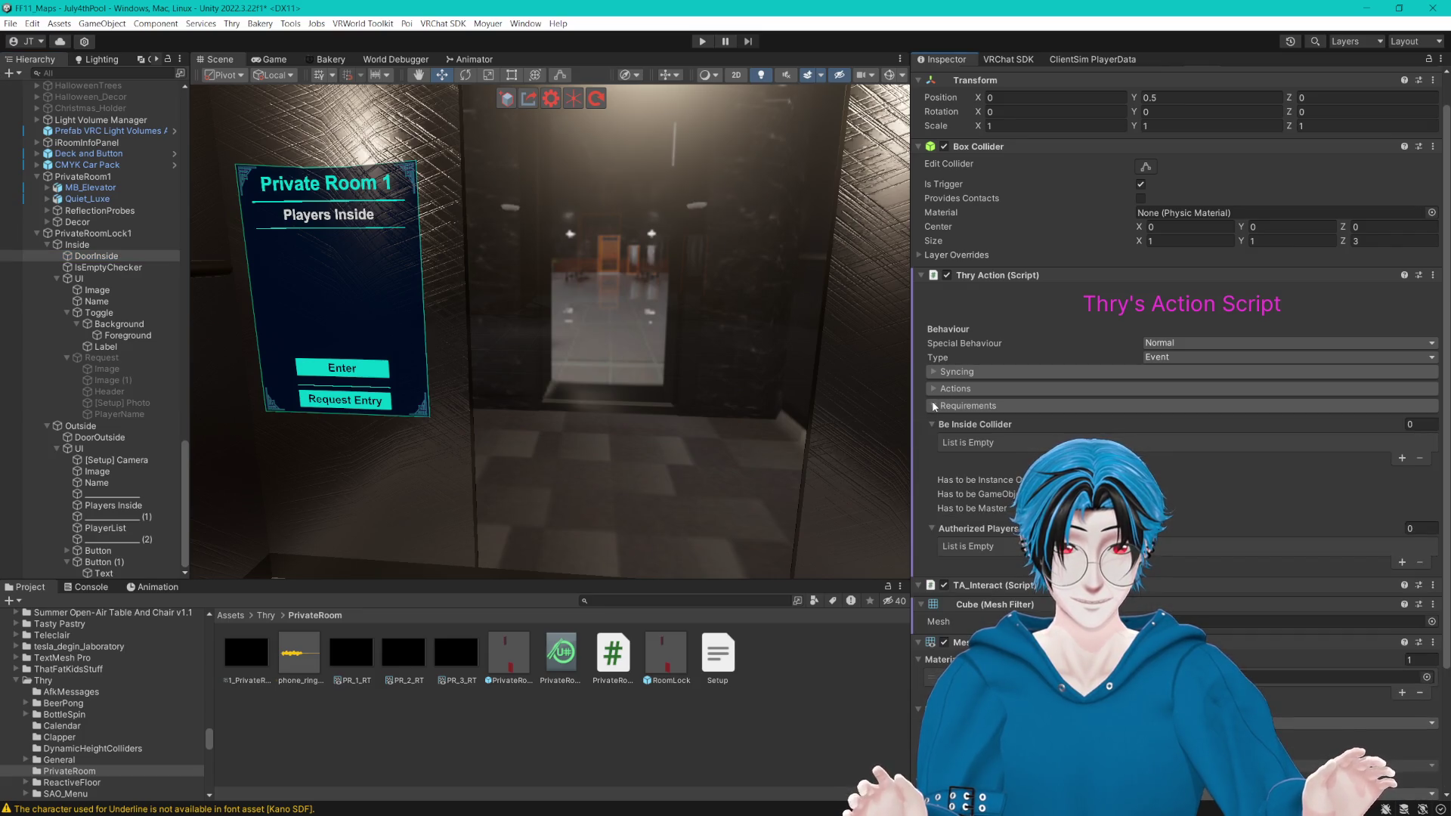
left_click(935, 388)
left_click(935, 389)
left_click(935, 372)
left_click(935, 372)
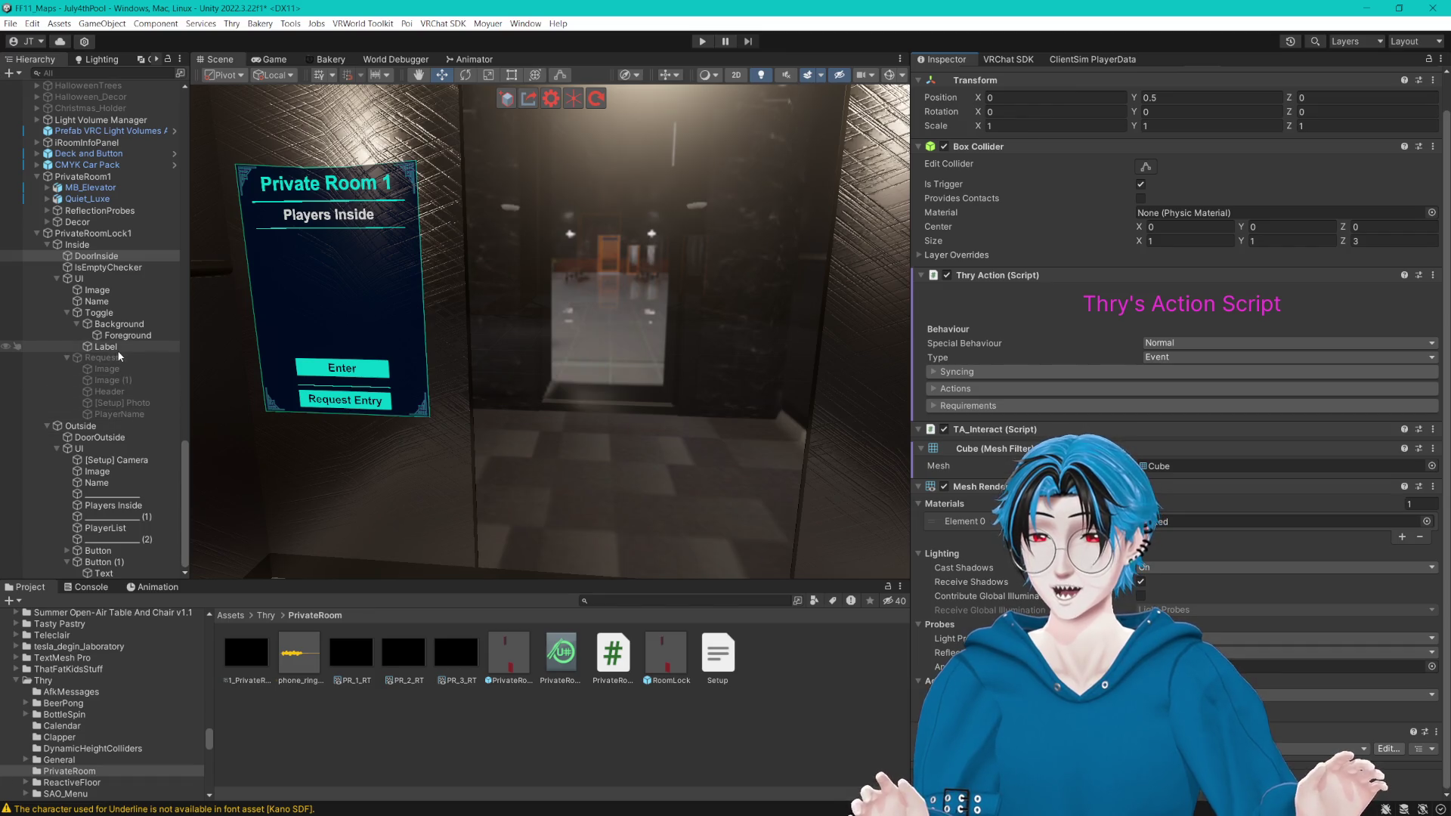
Step: Check the inside Toggle's requirements, then select and frame the outside Request Entry button
left_click(110, 315)
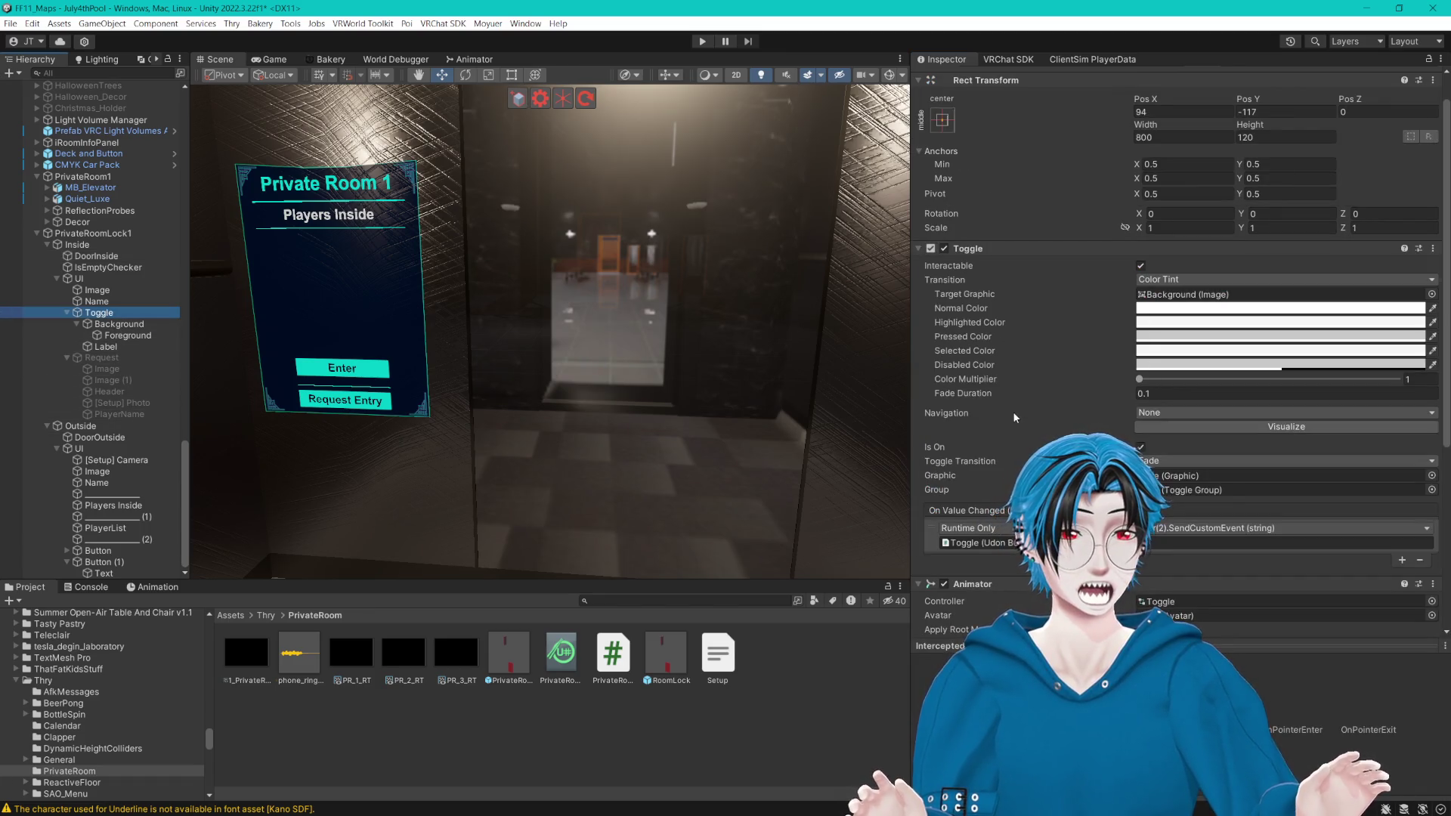
scroll(1012, 408, "down", 5)
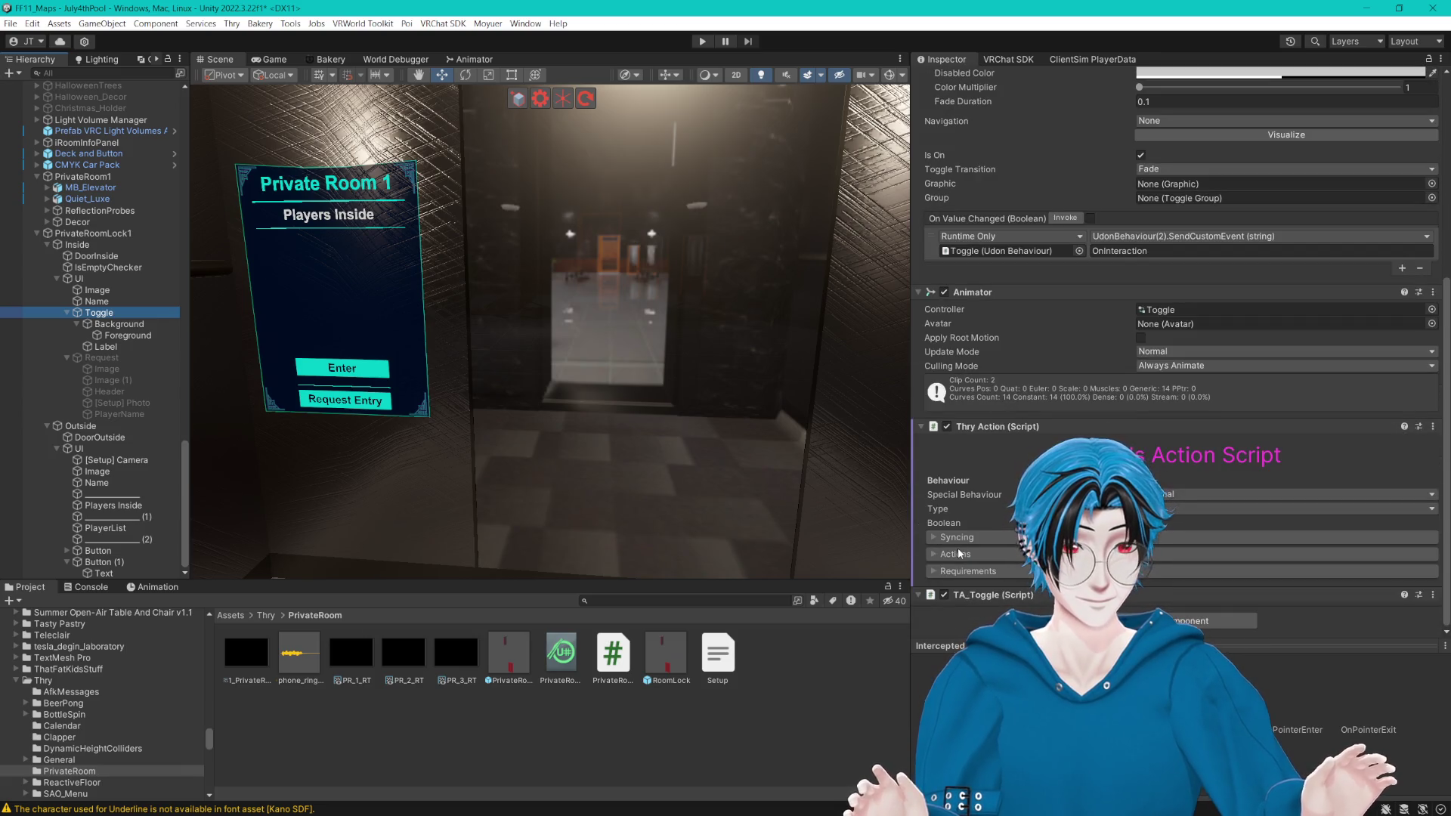
left_click(935, 572)
scroll(934, 572, "down", 4)
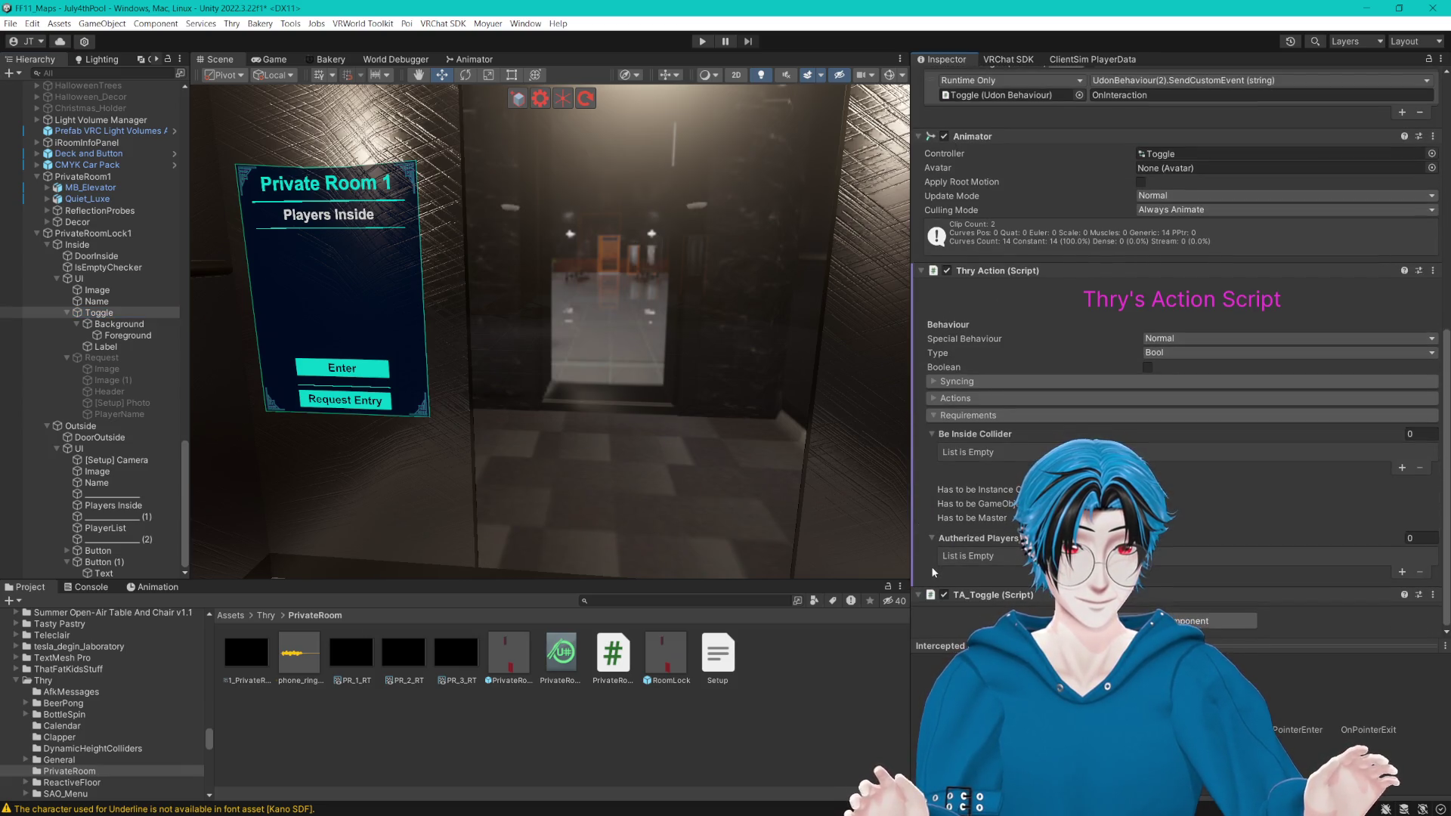
left_click(342, 367)
key("f")
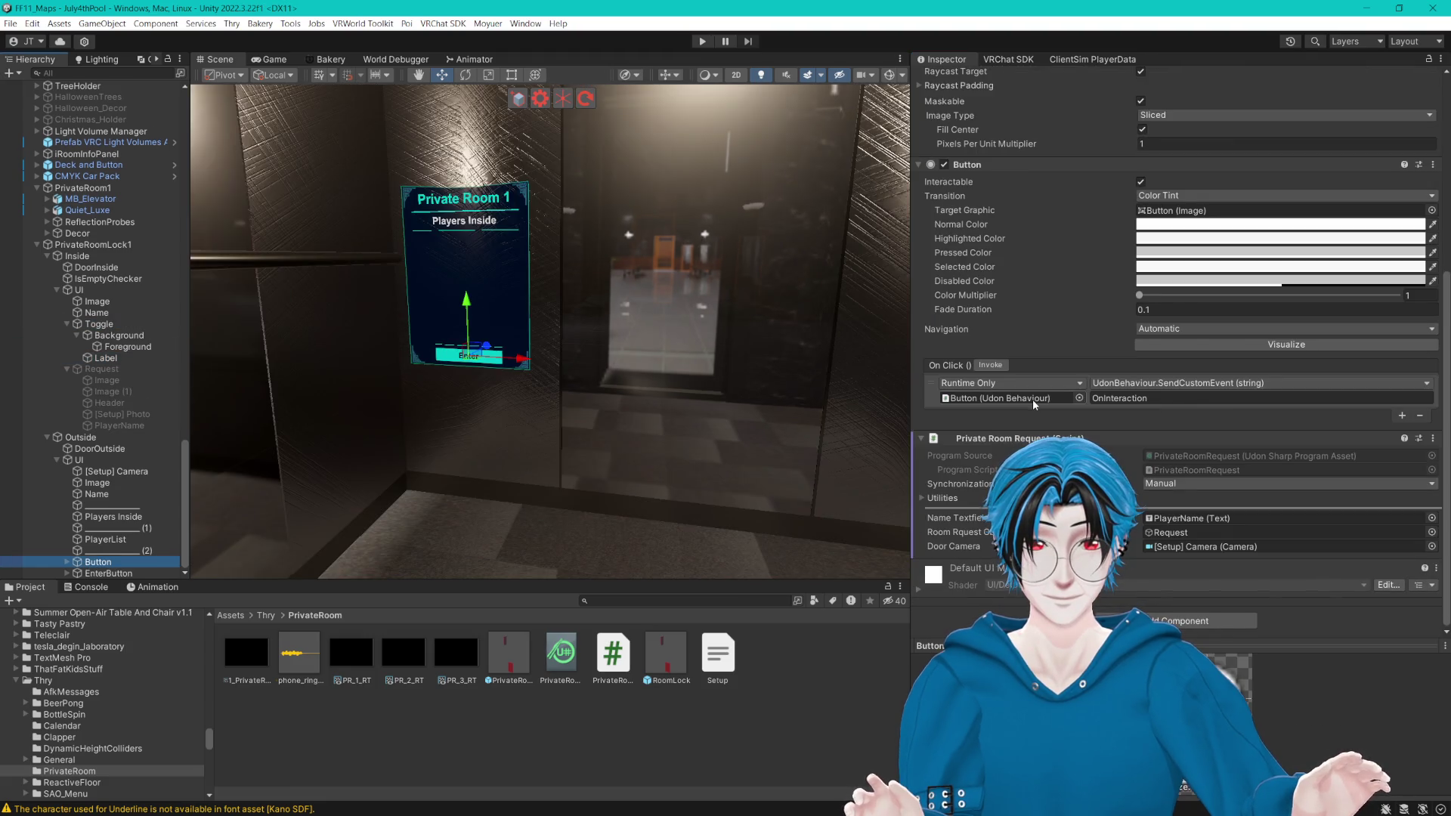
left_click(66, 322)
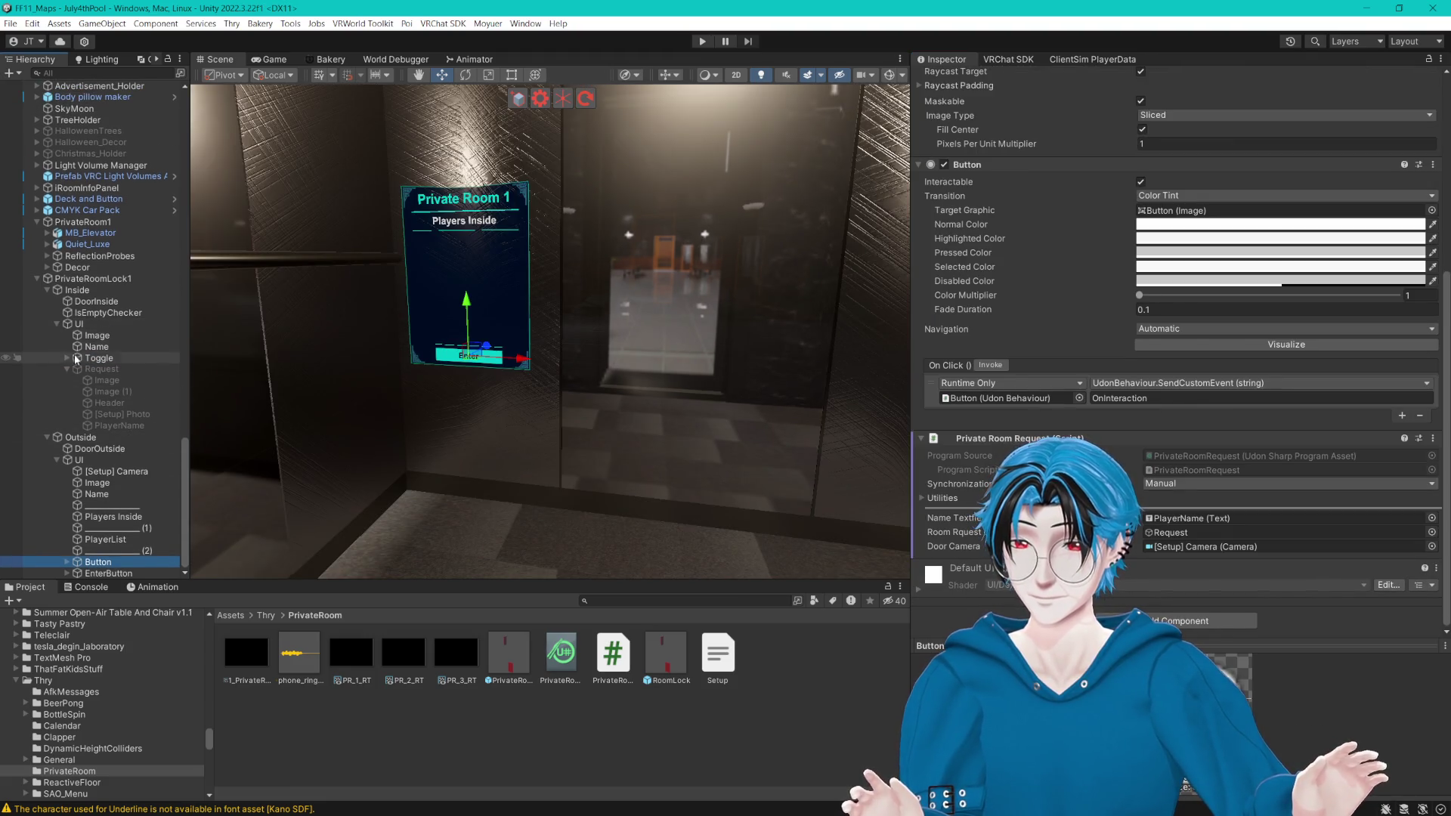
left_click(66, 367)
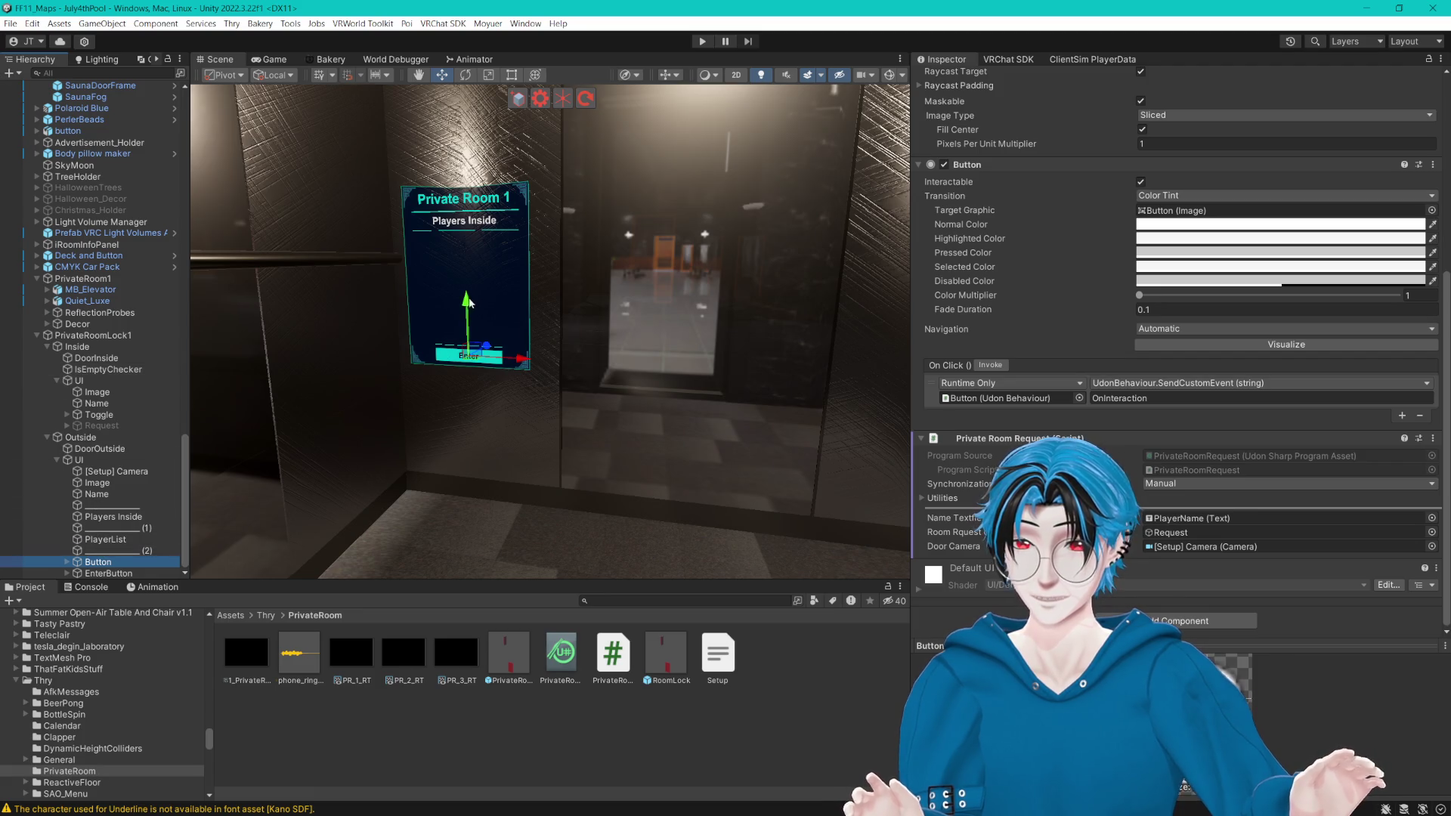
key("ctrl+z")
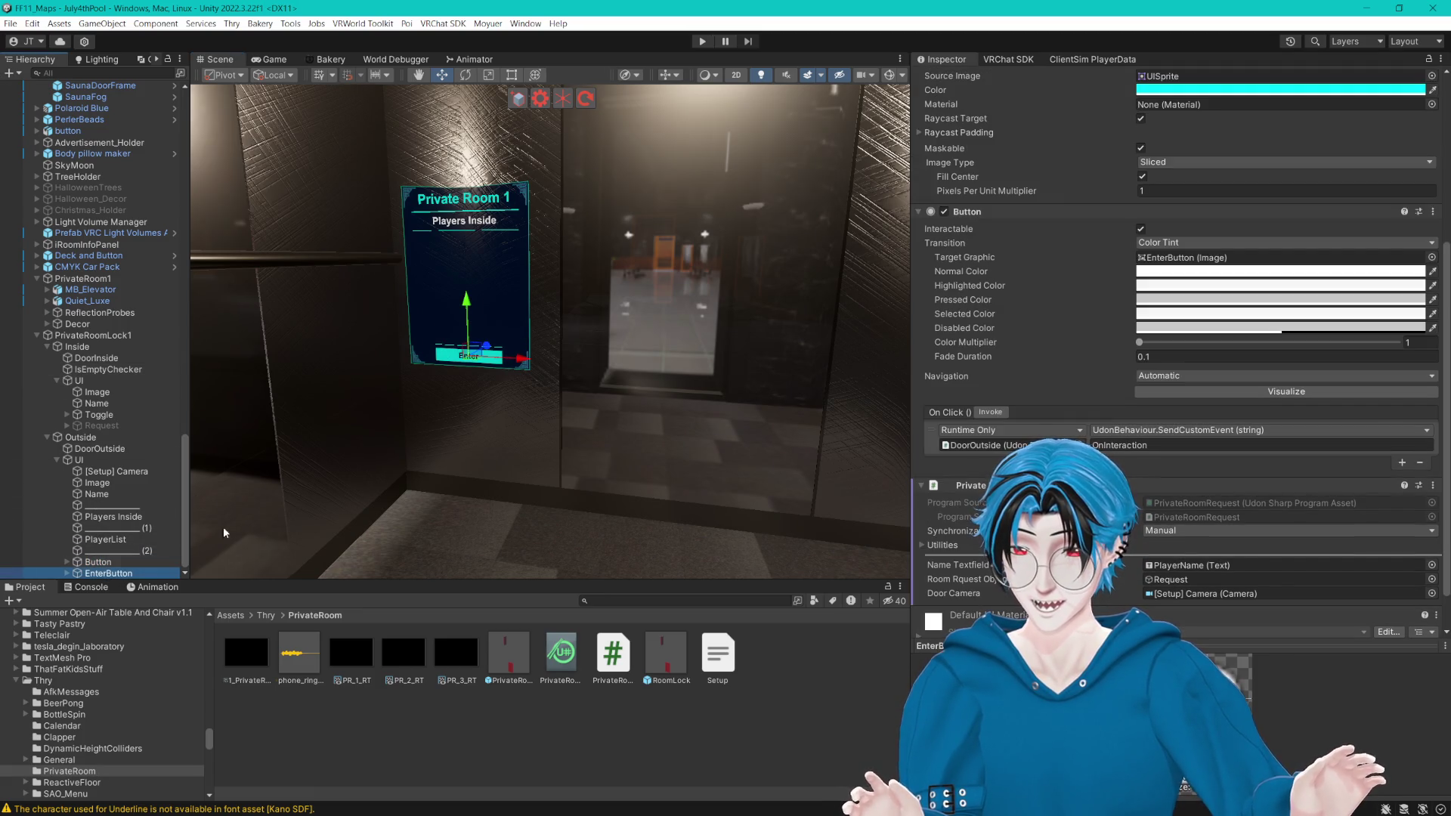
scroll(615, 339, "up", 6)
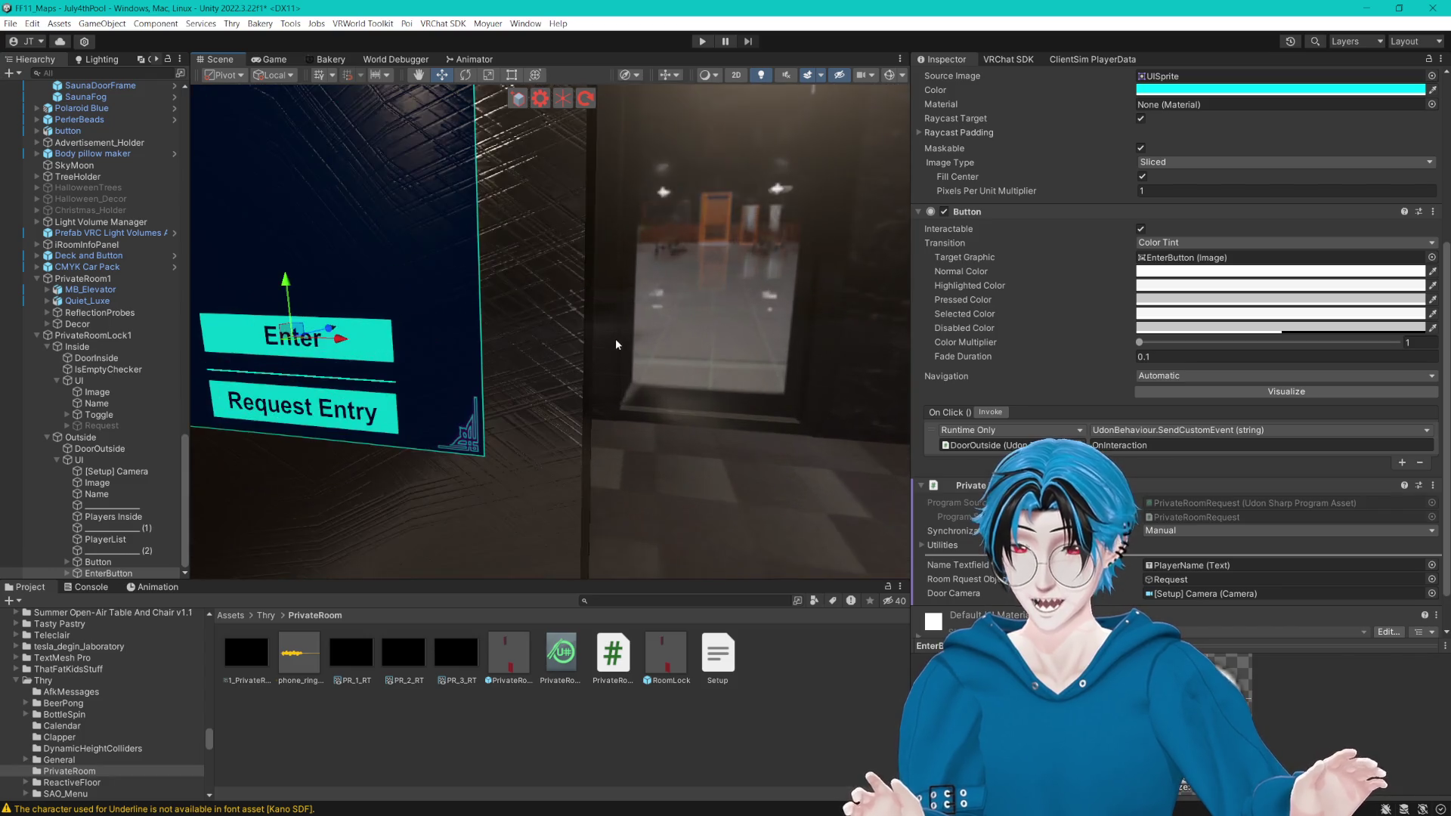
scroll(623, 327, "down", 4)
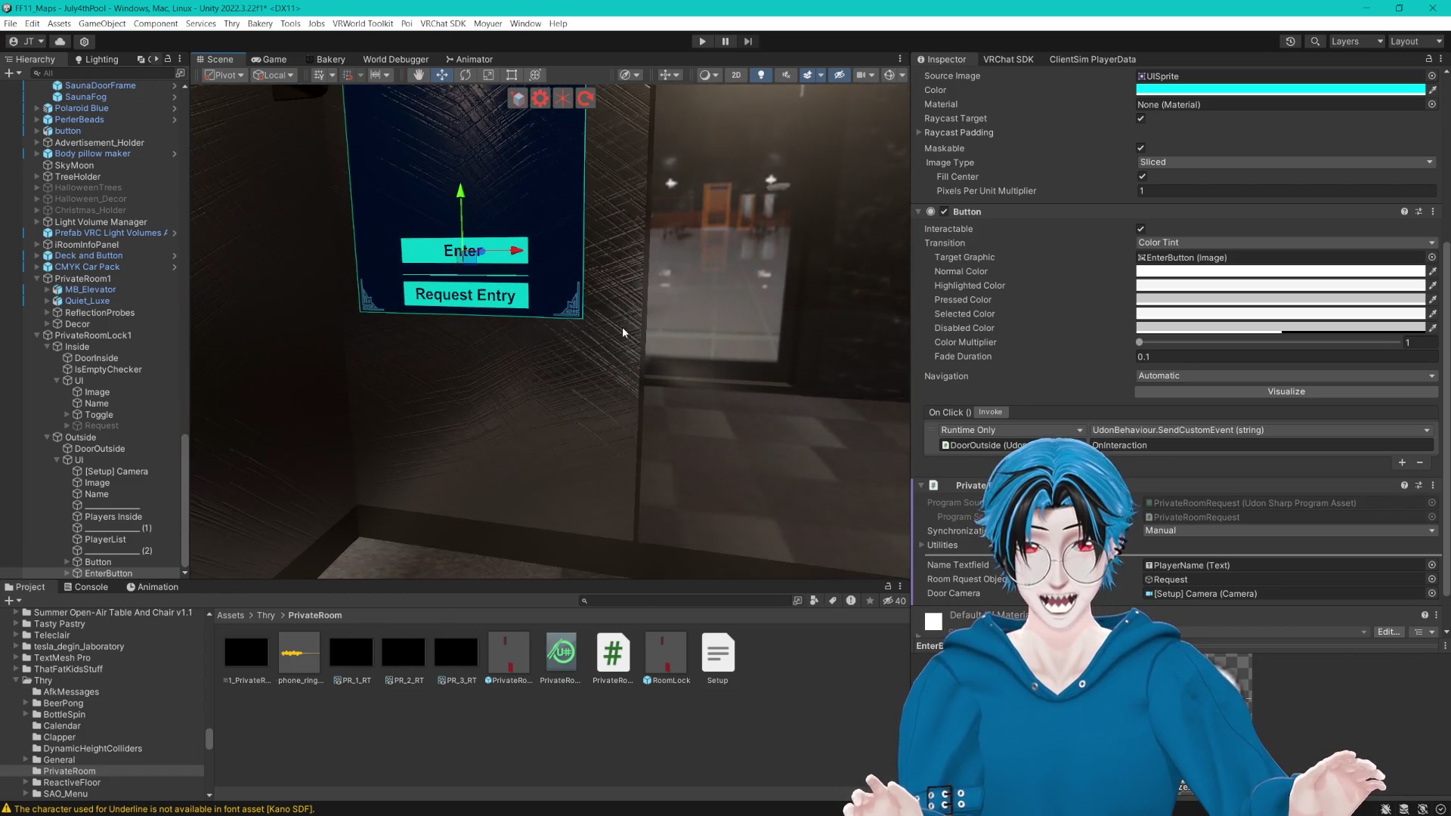
left_click(79, 381)
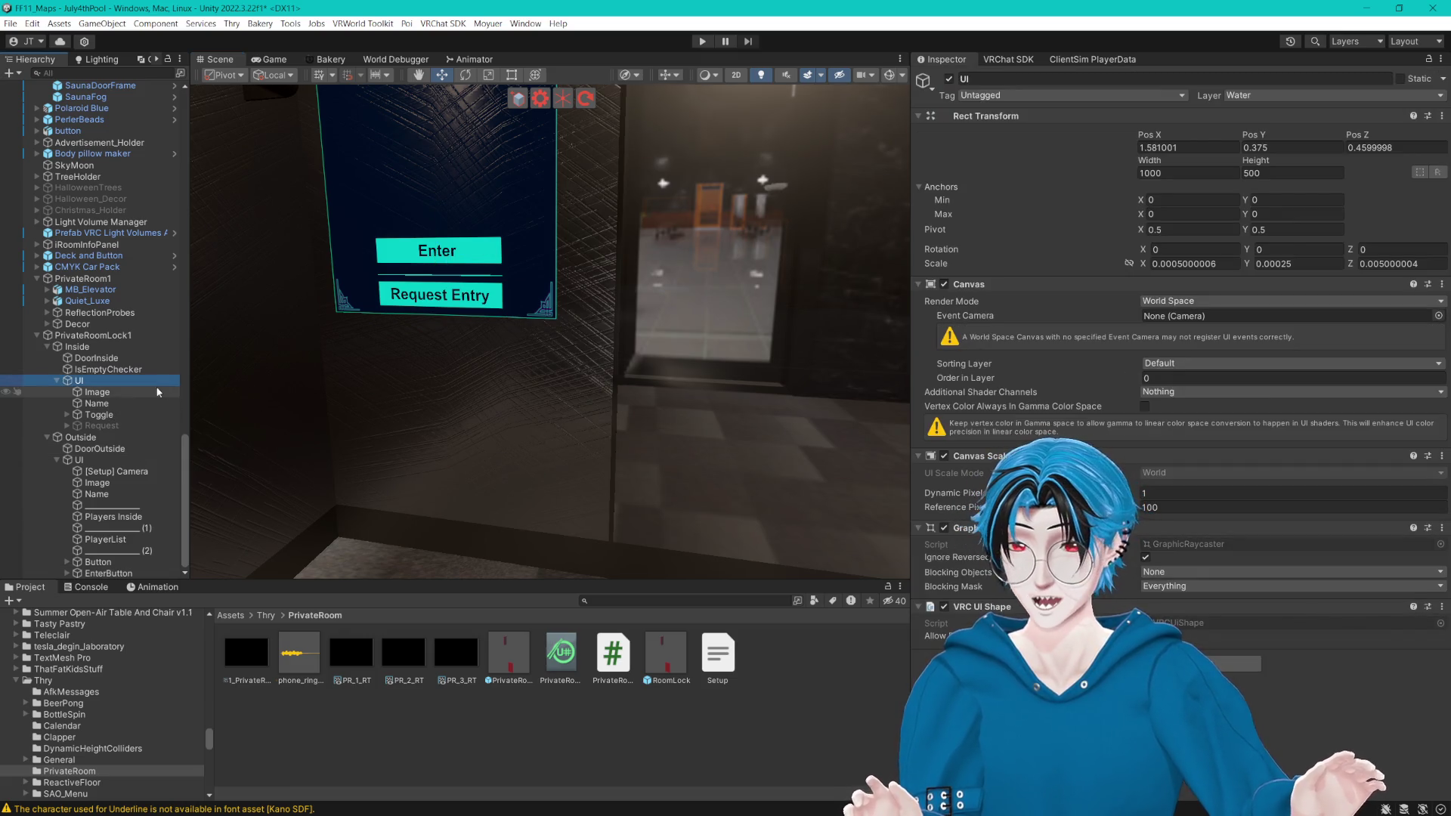
left_click(106, 449)
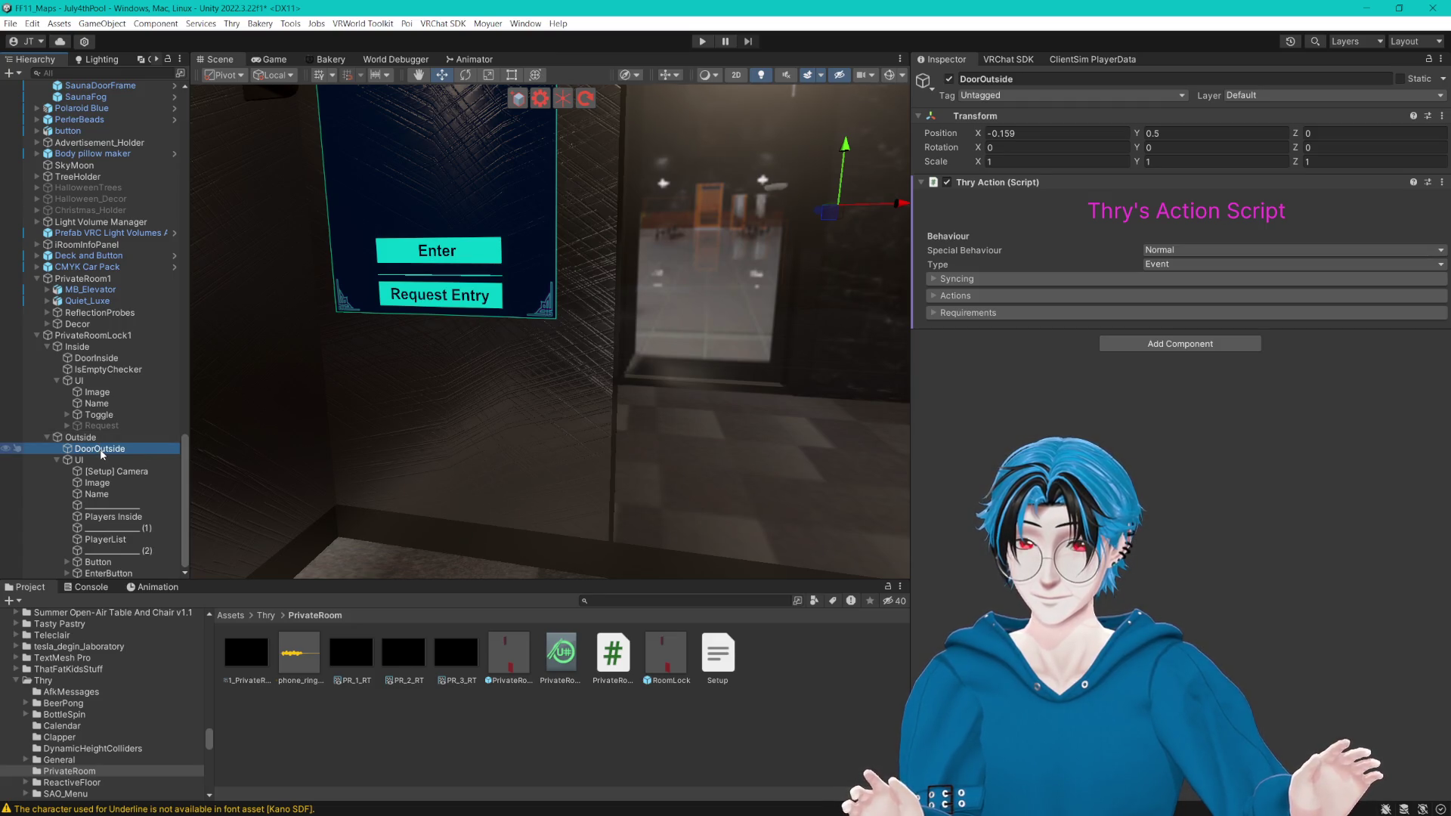
left_click(108, 573)
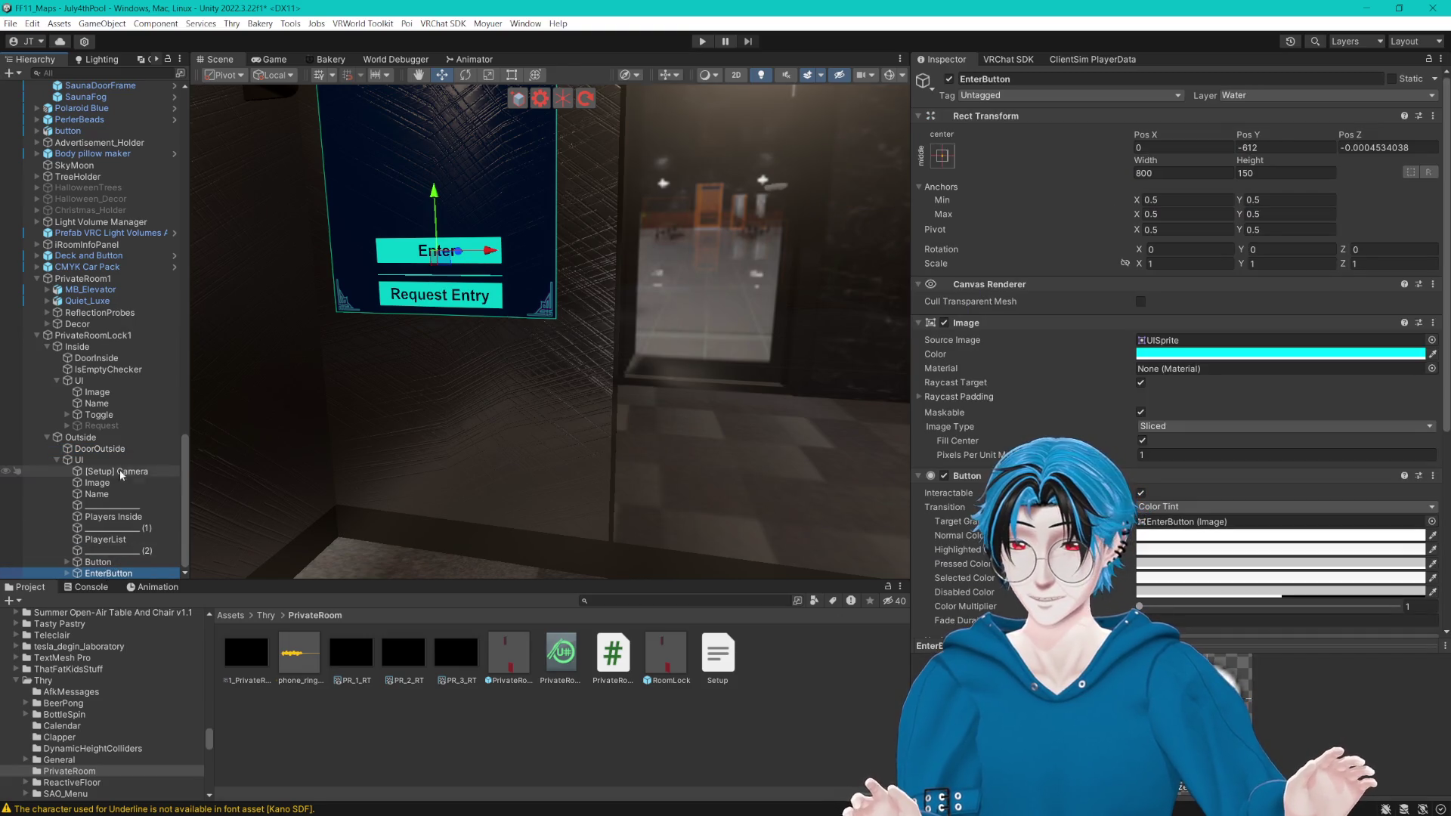
left_click(119, 450)
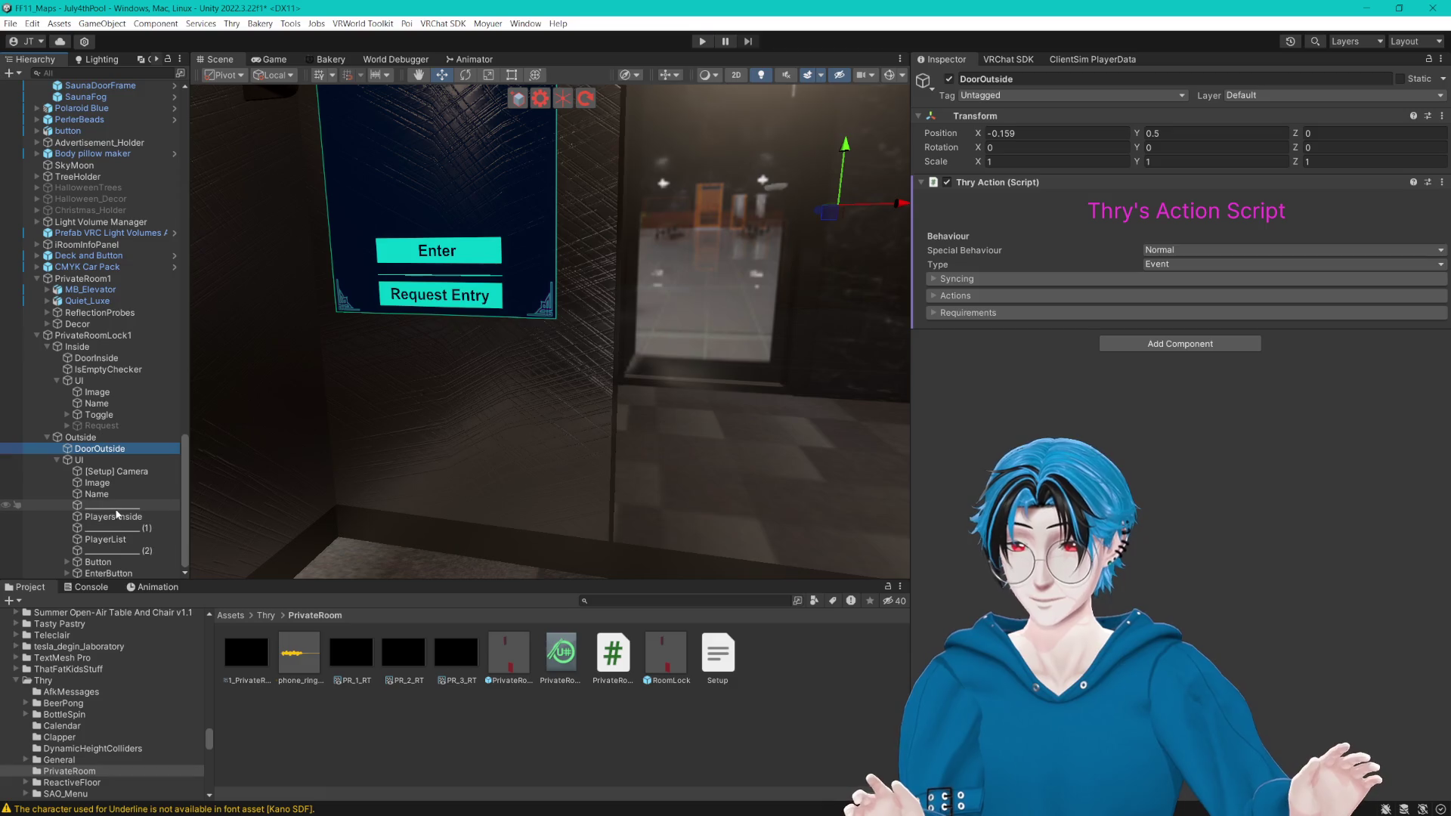
left_click(96, 575)
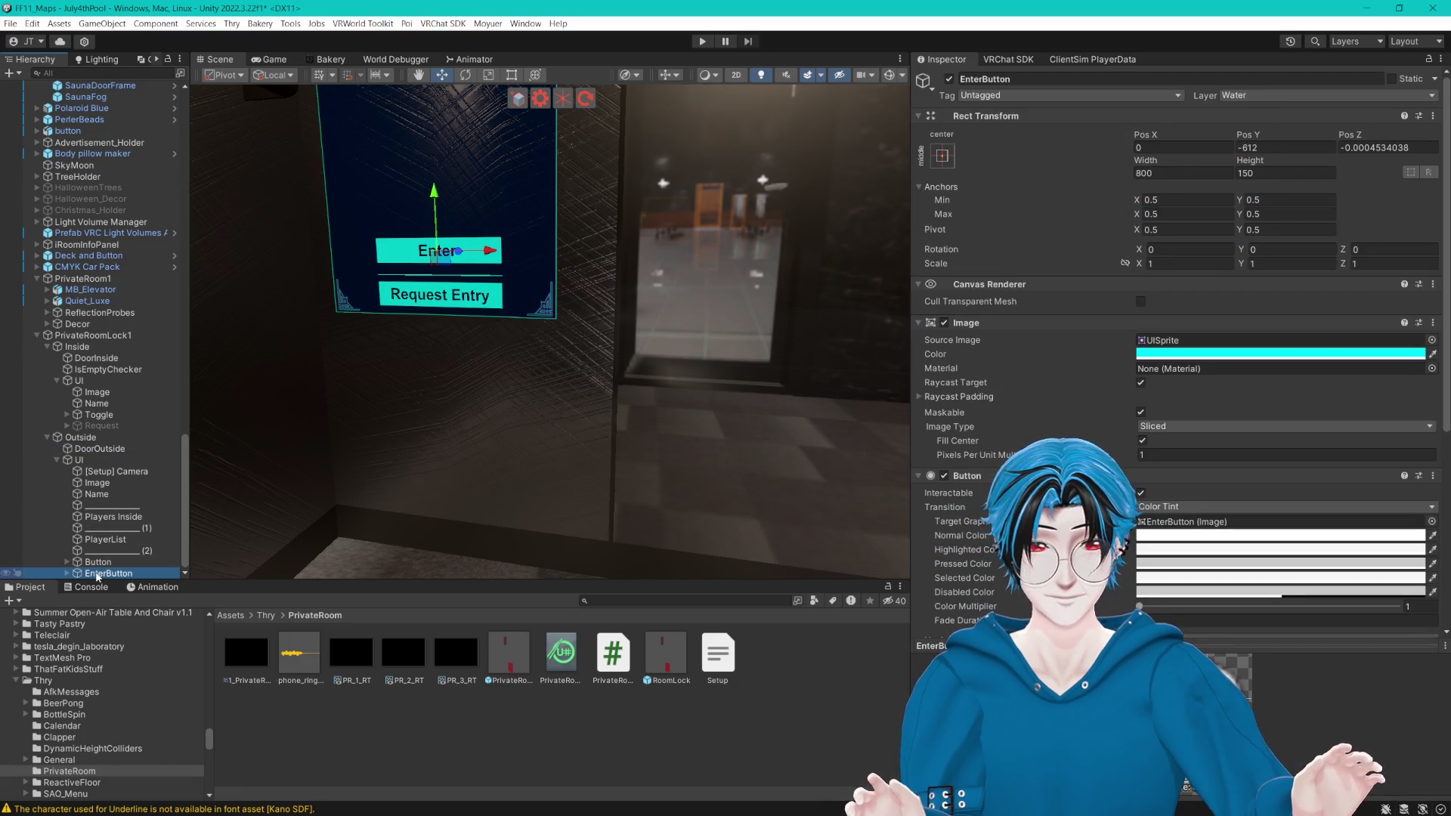
scroll(1147, 395, "down", 10)
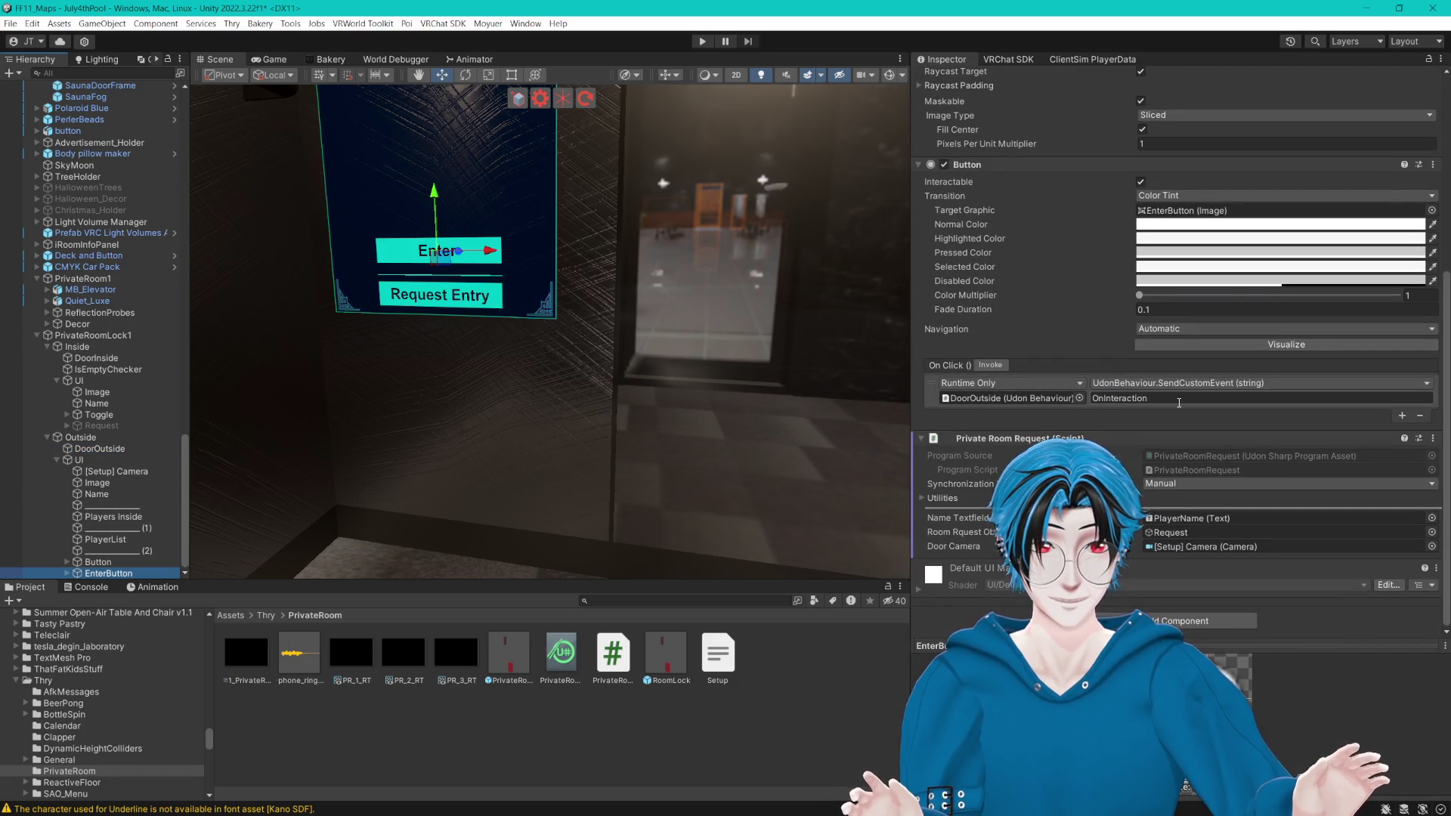
key("Up")
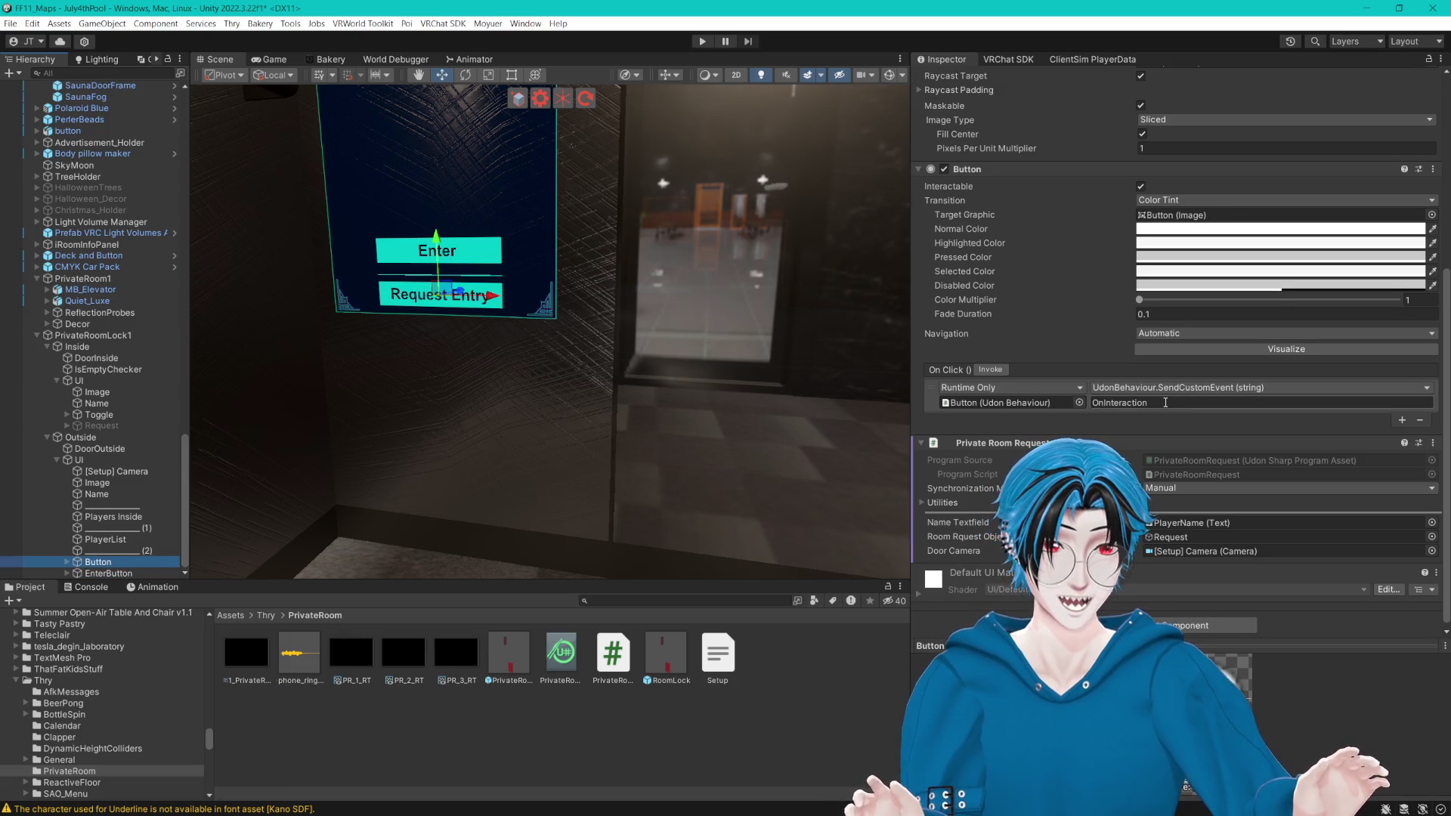
left_click(109, 575)
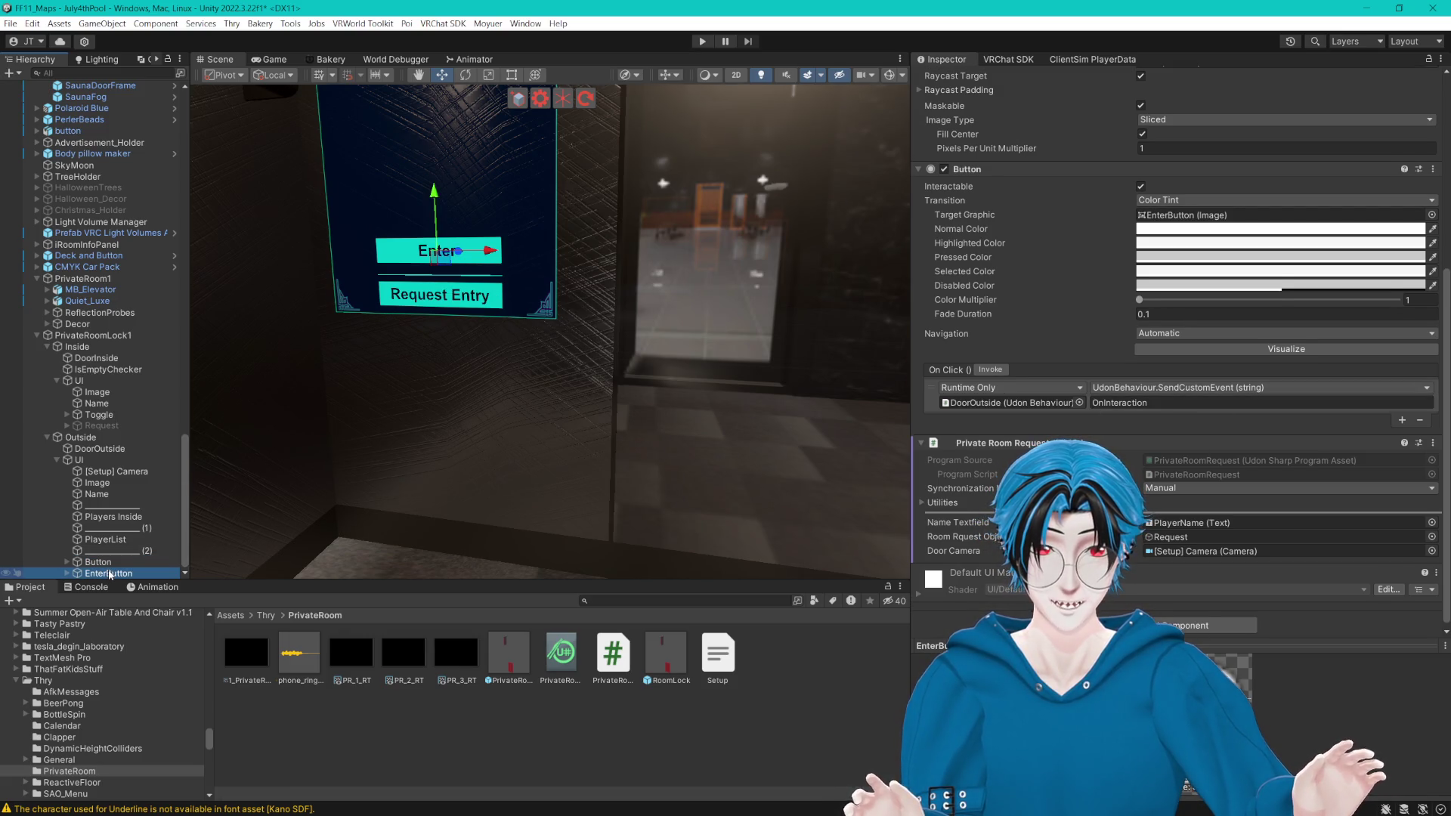
left_click(124, 567)
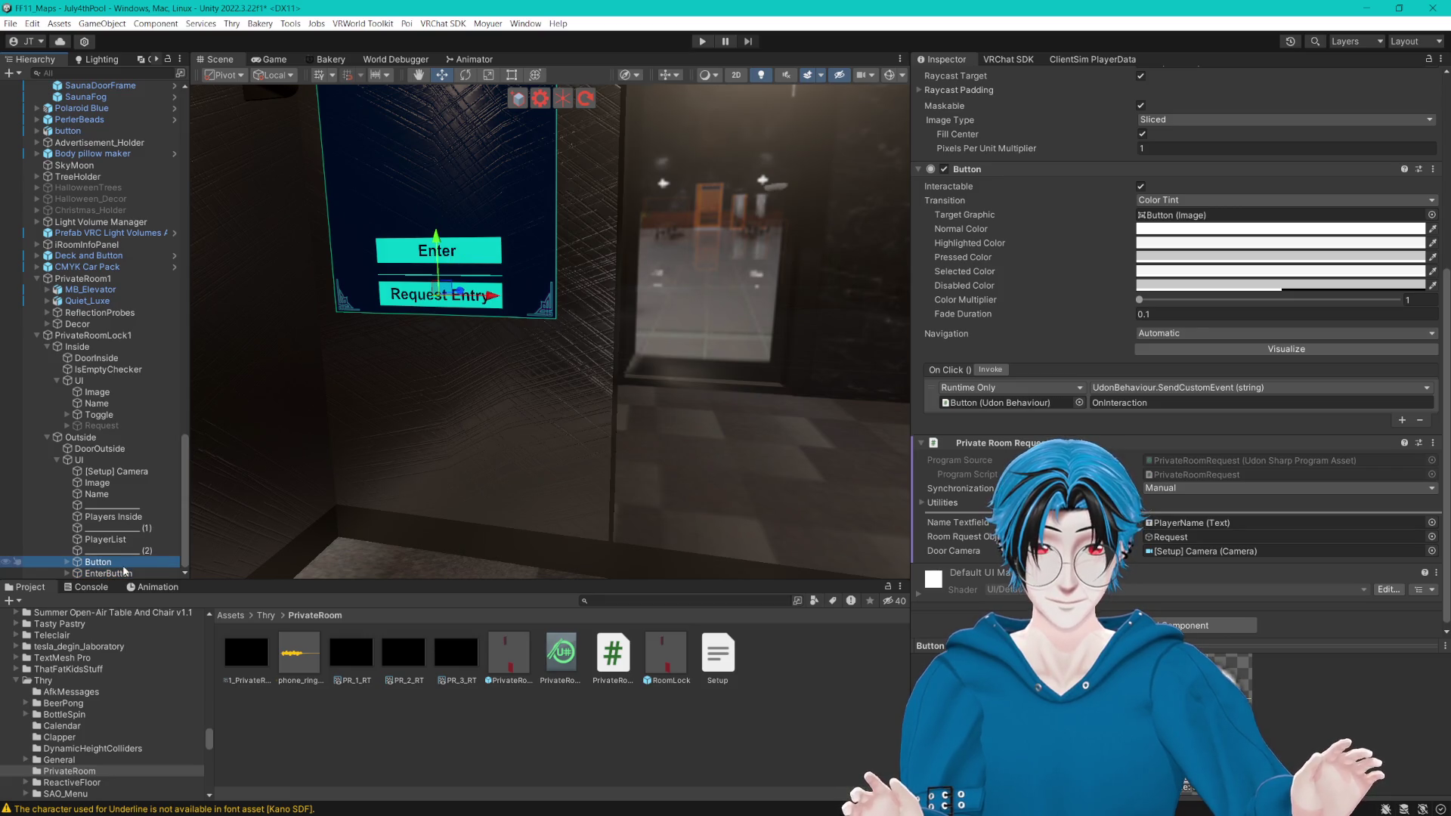
left_click(120, 573)
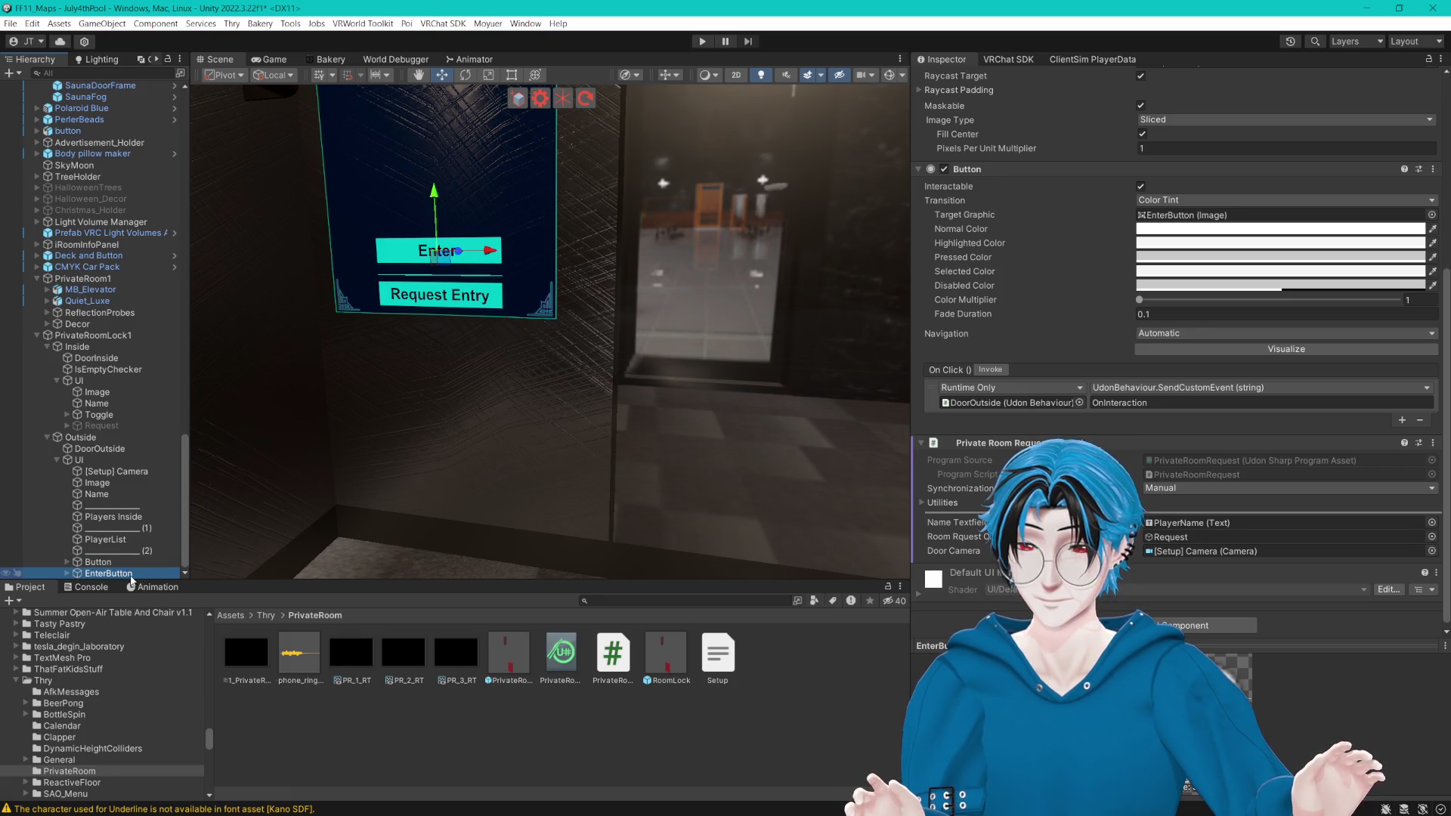
left_click(1012, 403)
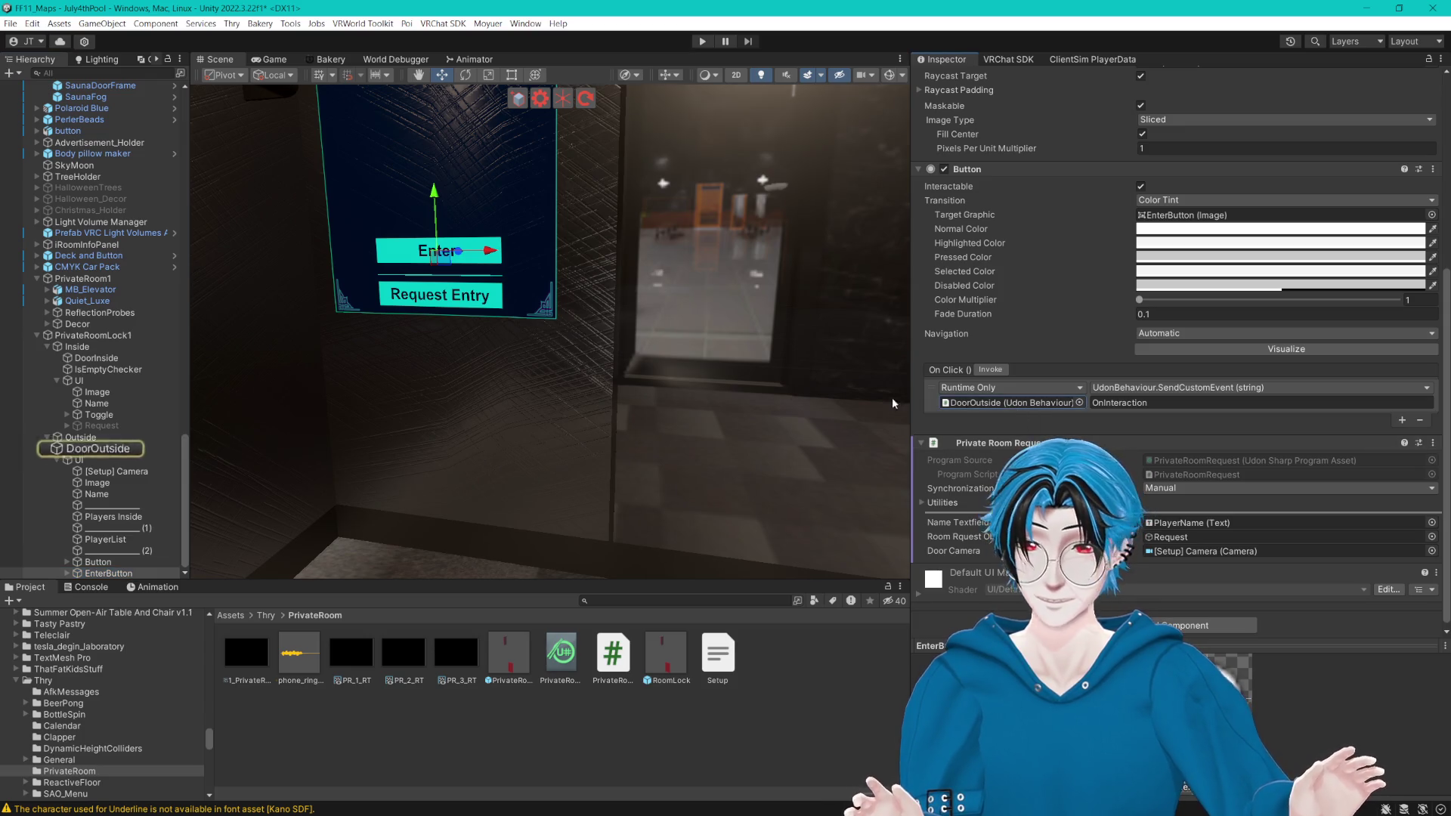
left_click(100, 450)
left_click(935, 297)
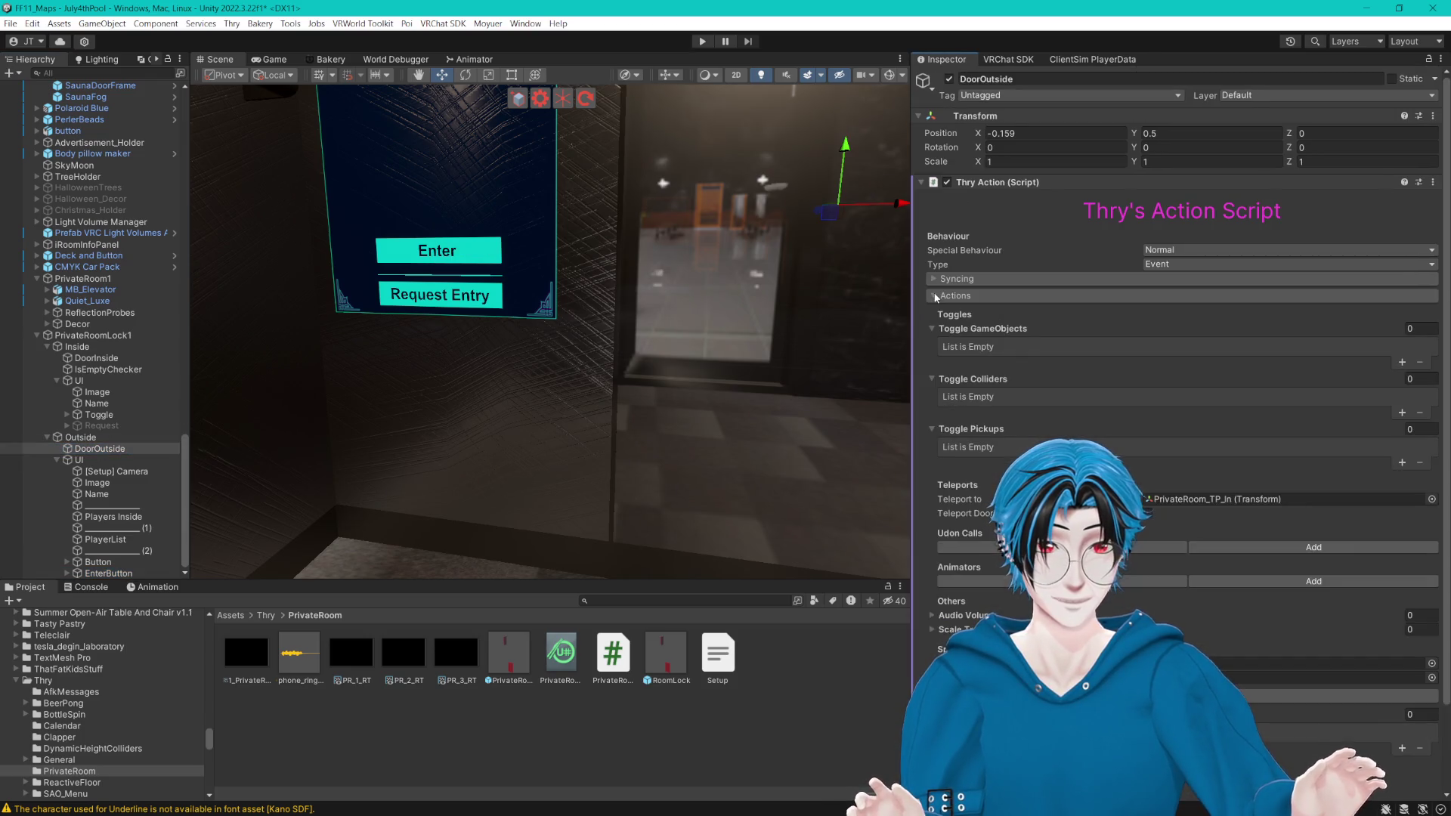
left_click(934, 328)
left_click(934, 343)
left_click(937, 357)
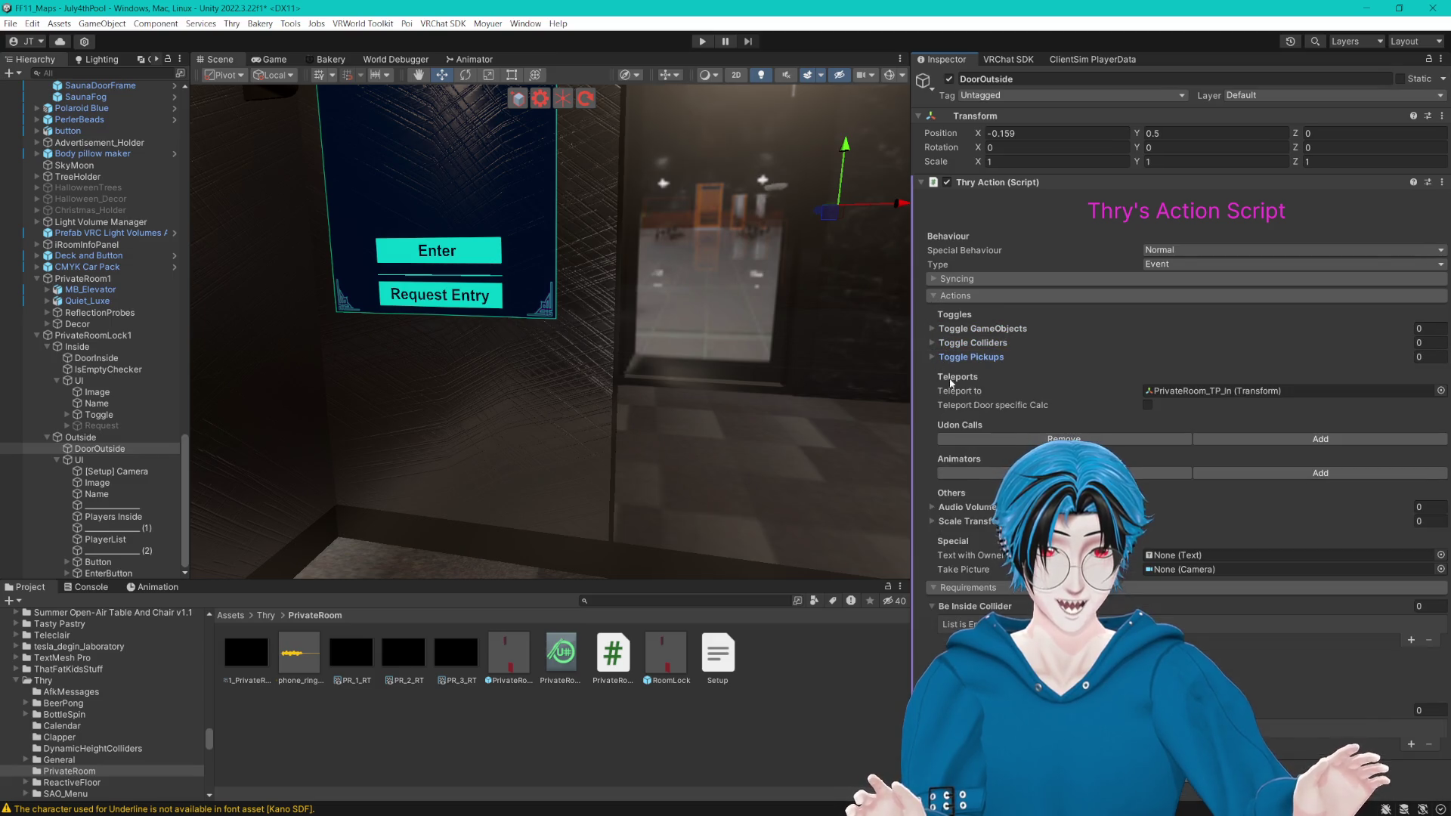
scroll(611, 529, "down", 5)
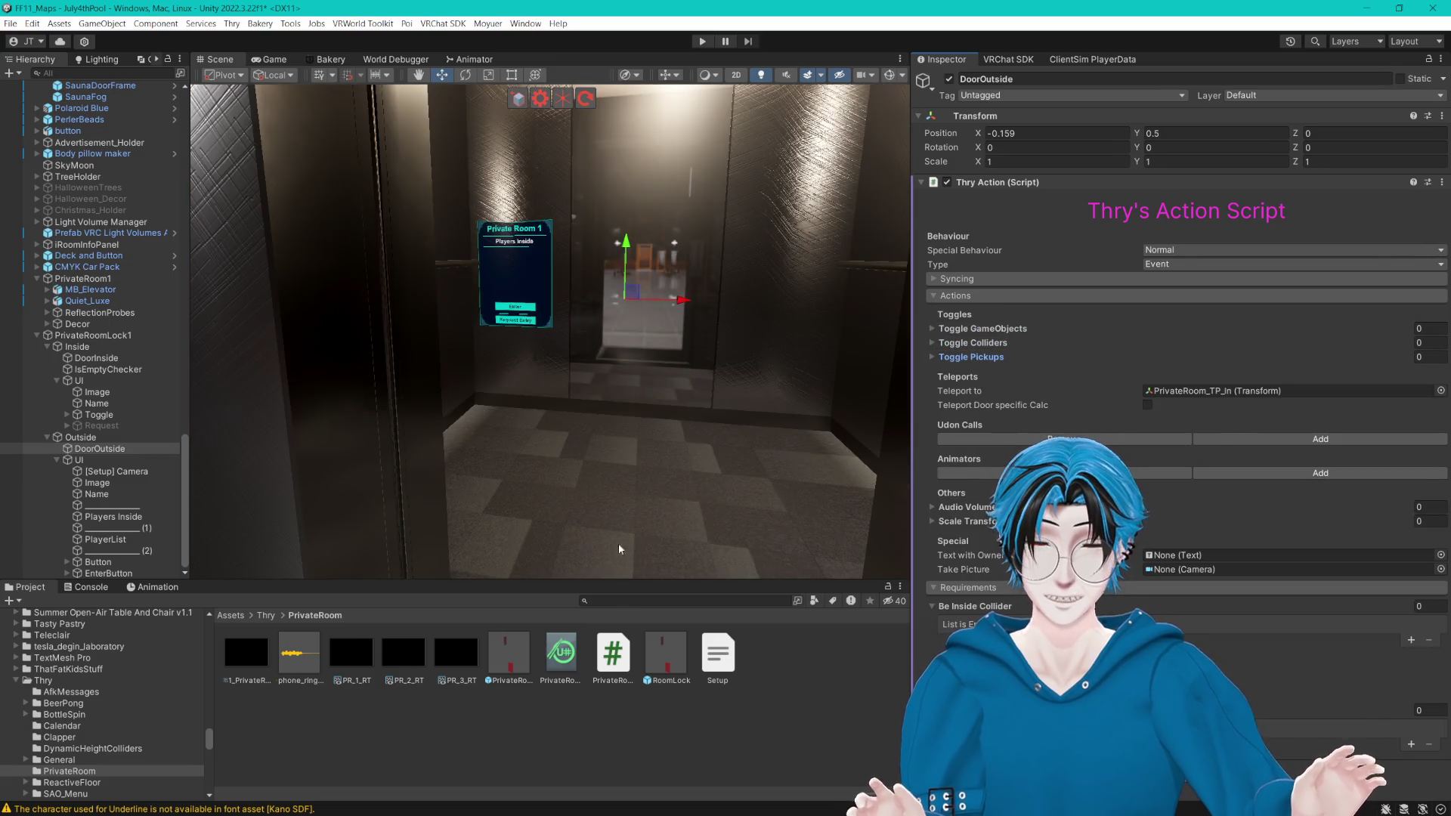
left_click(666, 416)
scroll(679, 400, "up", 2)
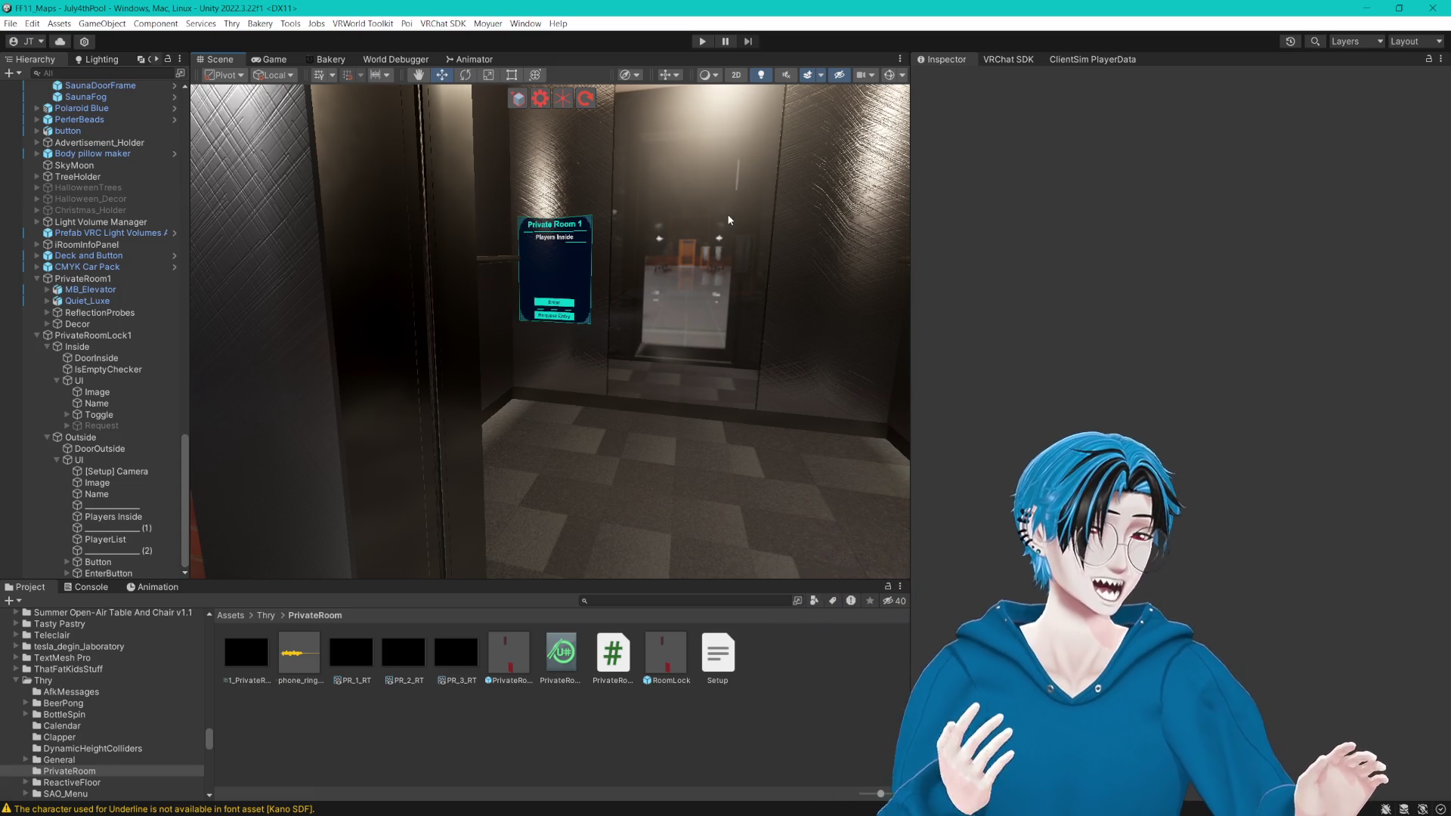
Step: Enter play mode and dismiss the Client Simulator overlay
left_click(702, 41)
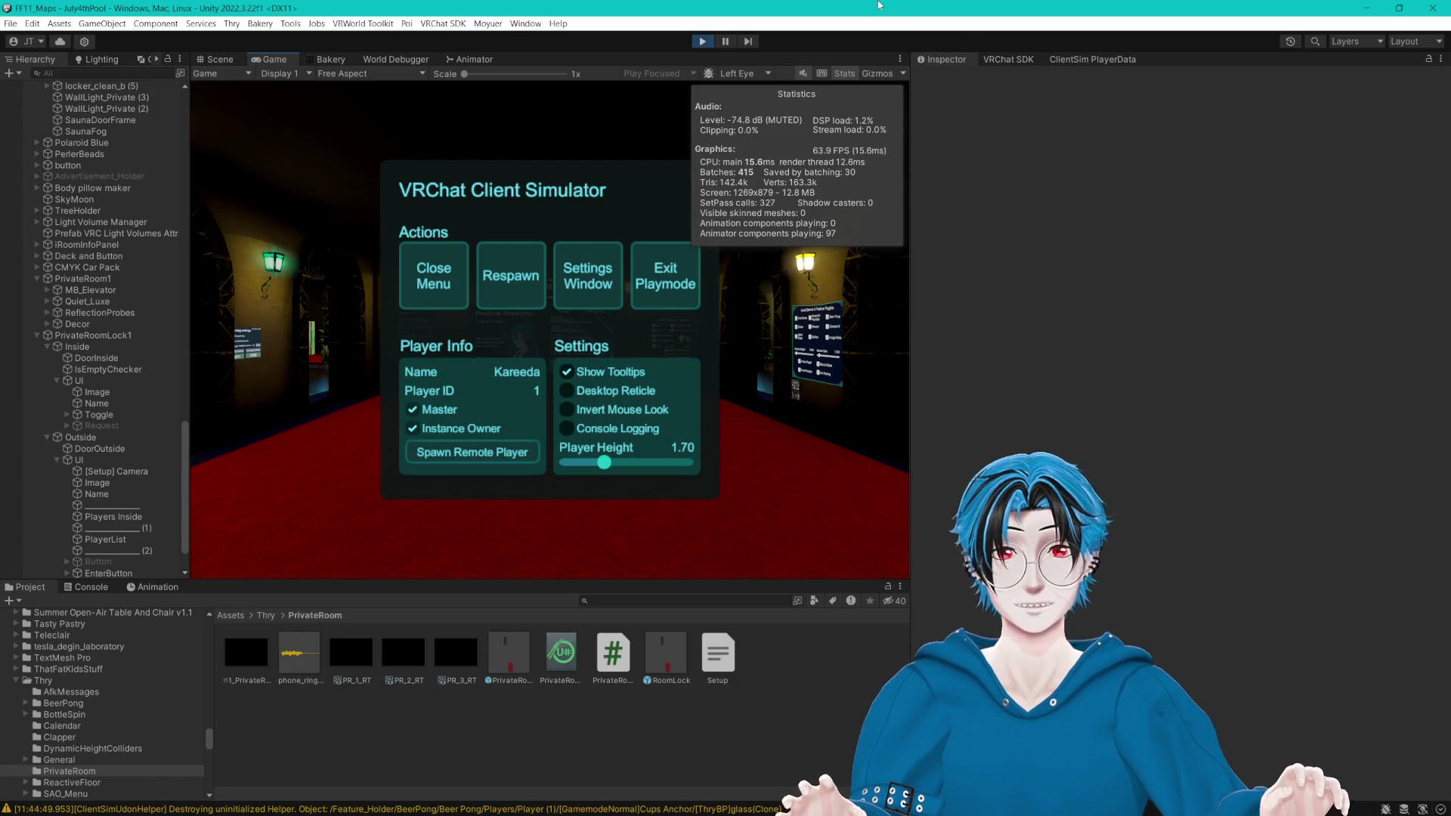
left_click(433, 275)
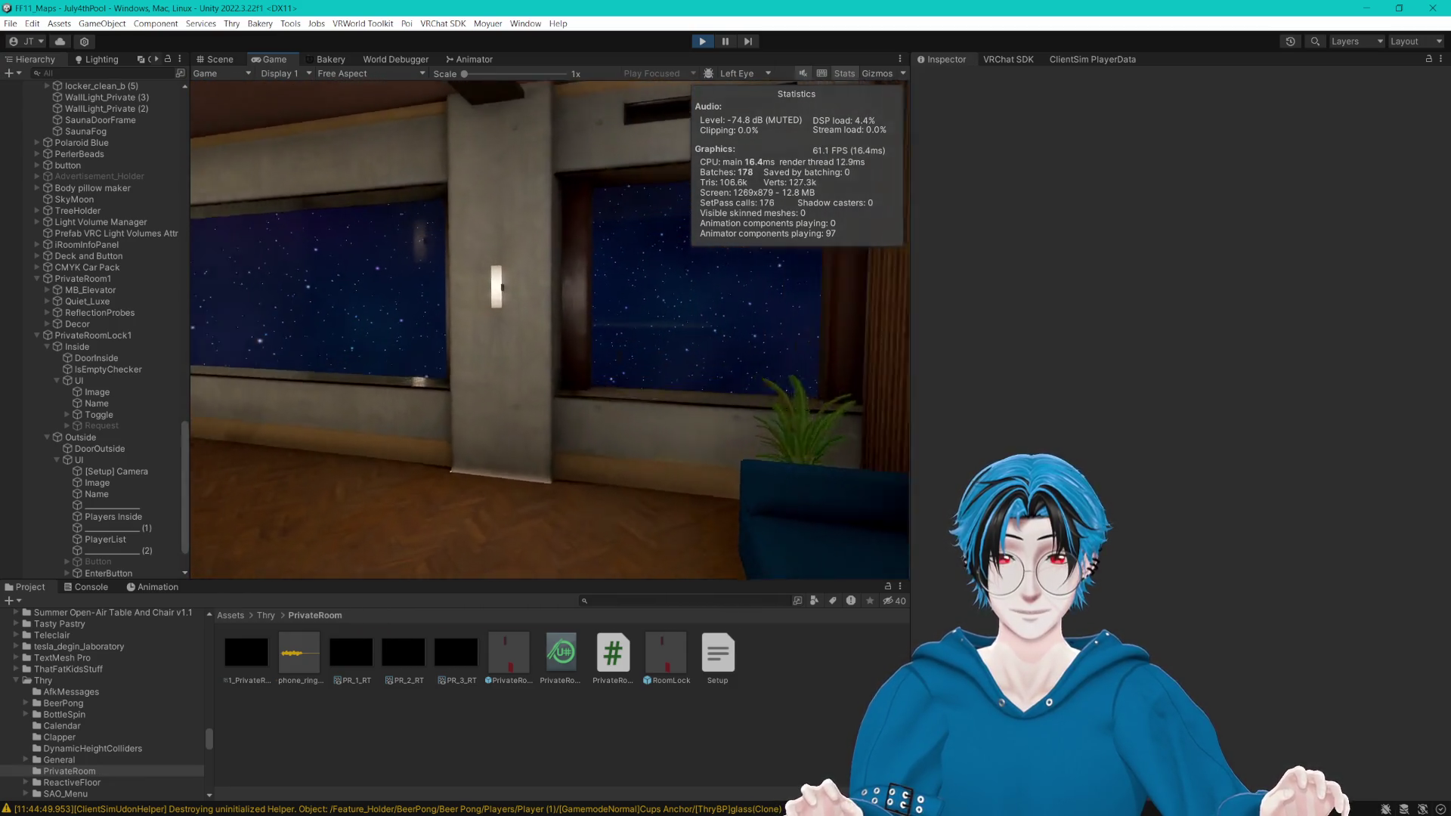
Step: Walk from the lounge into the bedroom and check the elevator panel in Scene view
key("w")
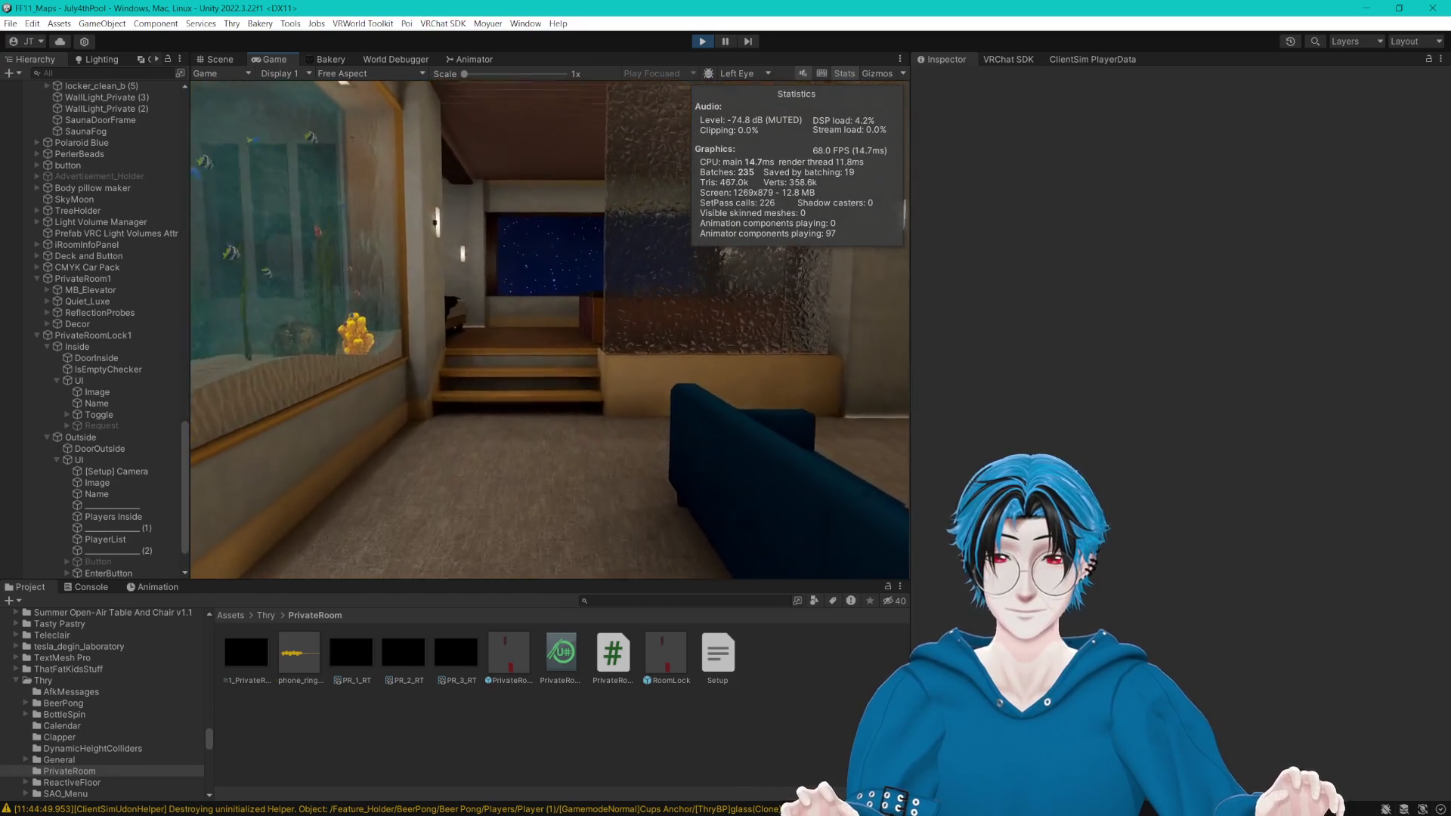
key("w")
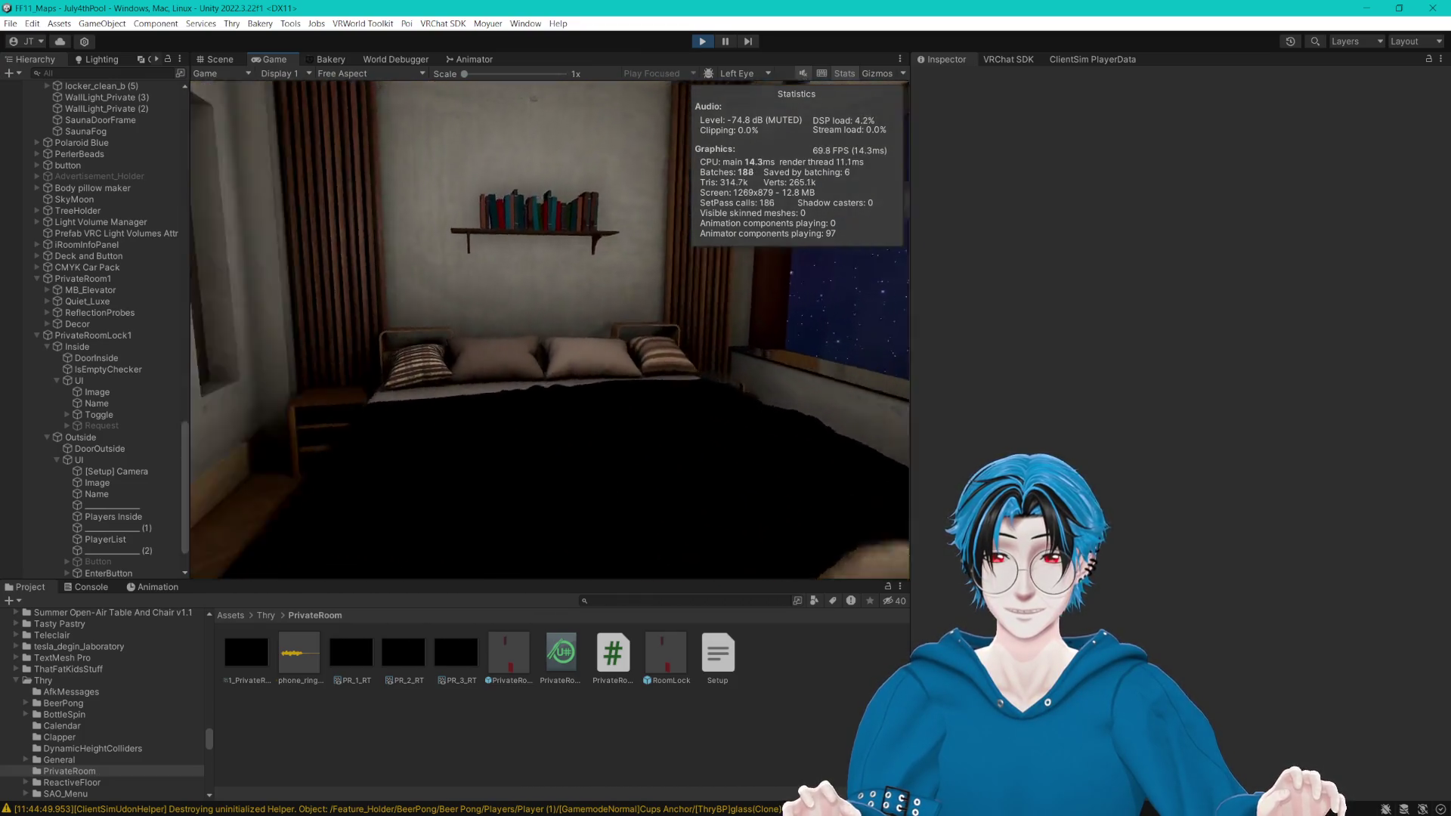
key("s")
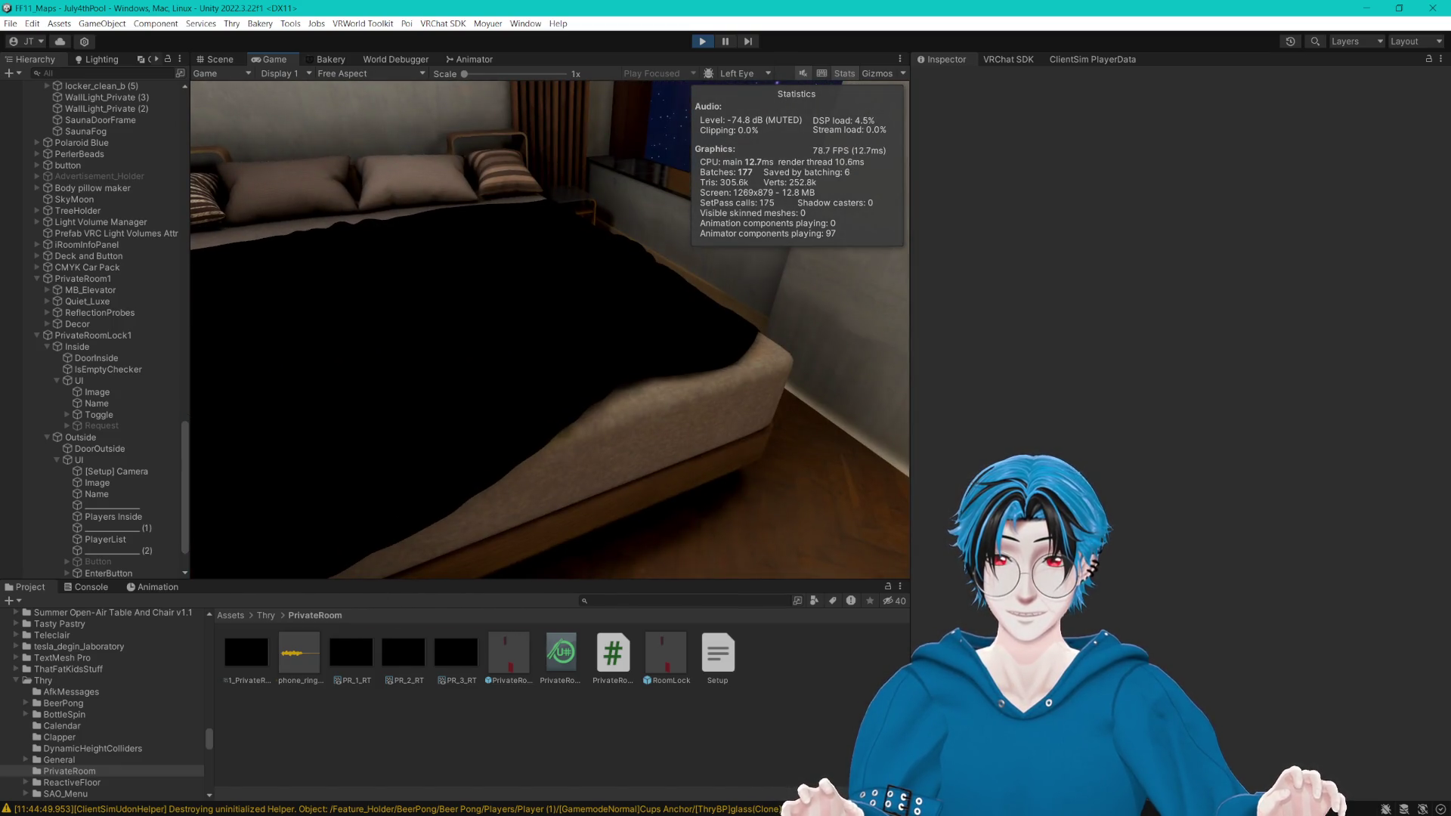
key("w")
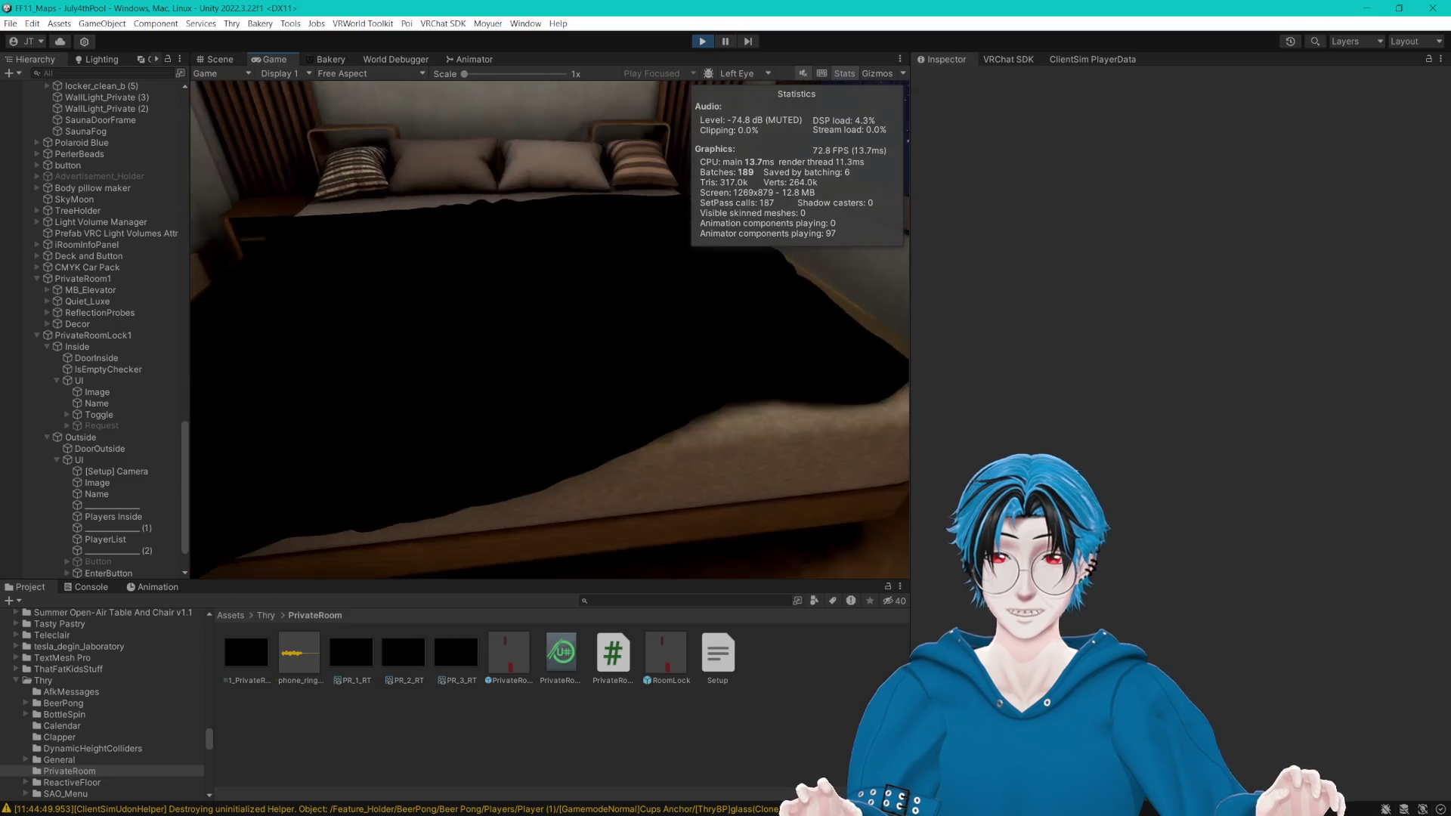
key("Escape")
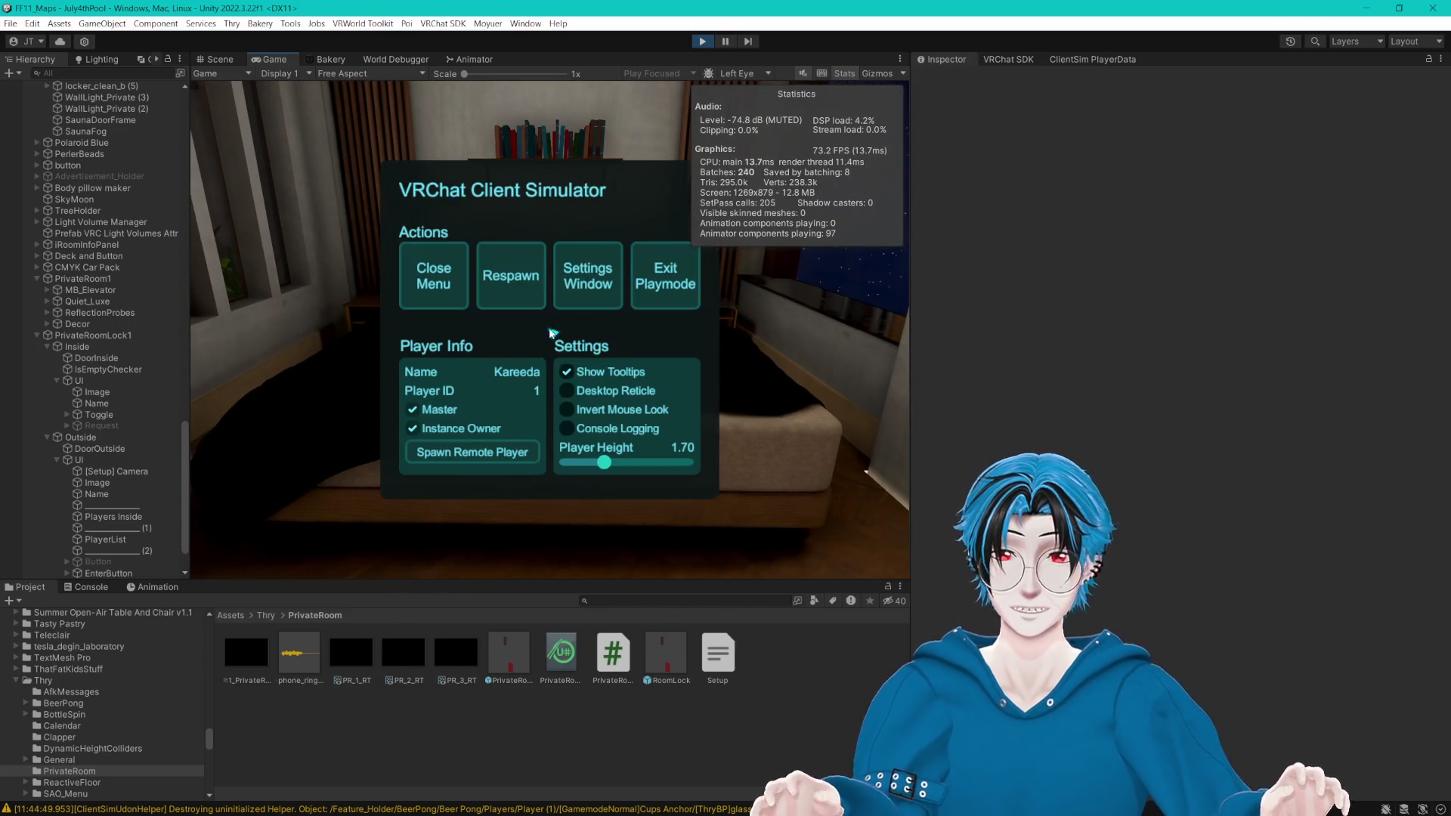
left_click(228, 62)
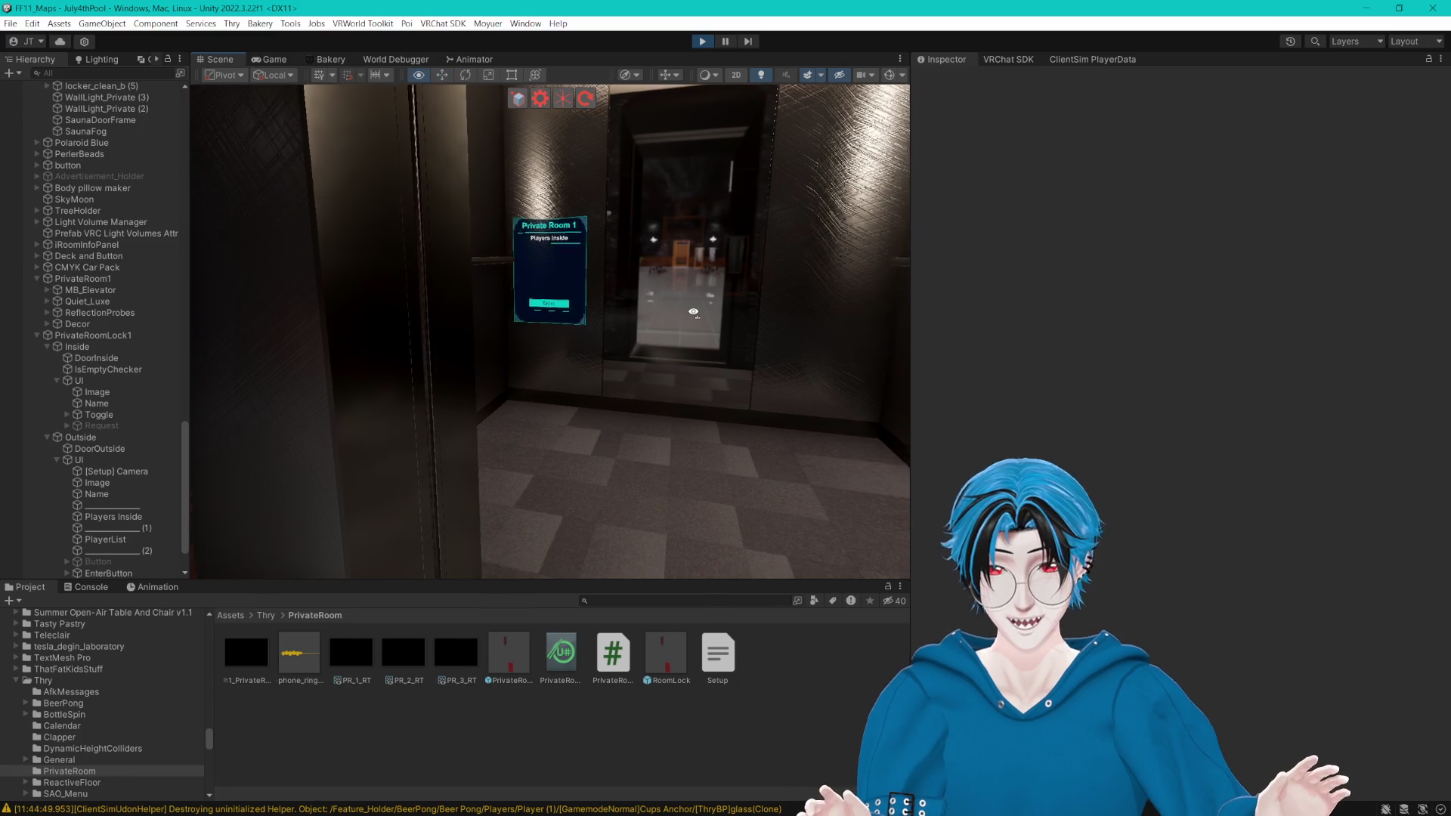
left_click_drag(698, 304, 681, 277)
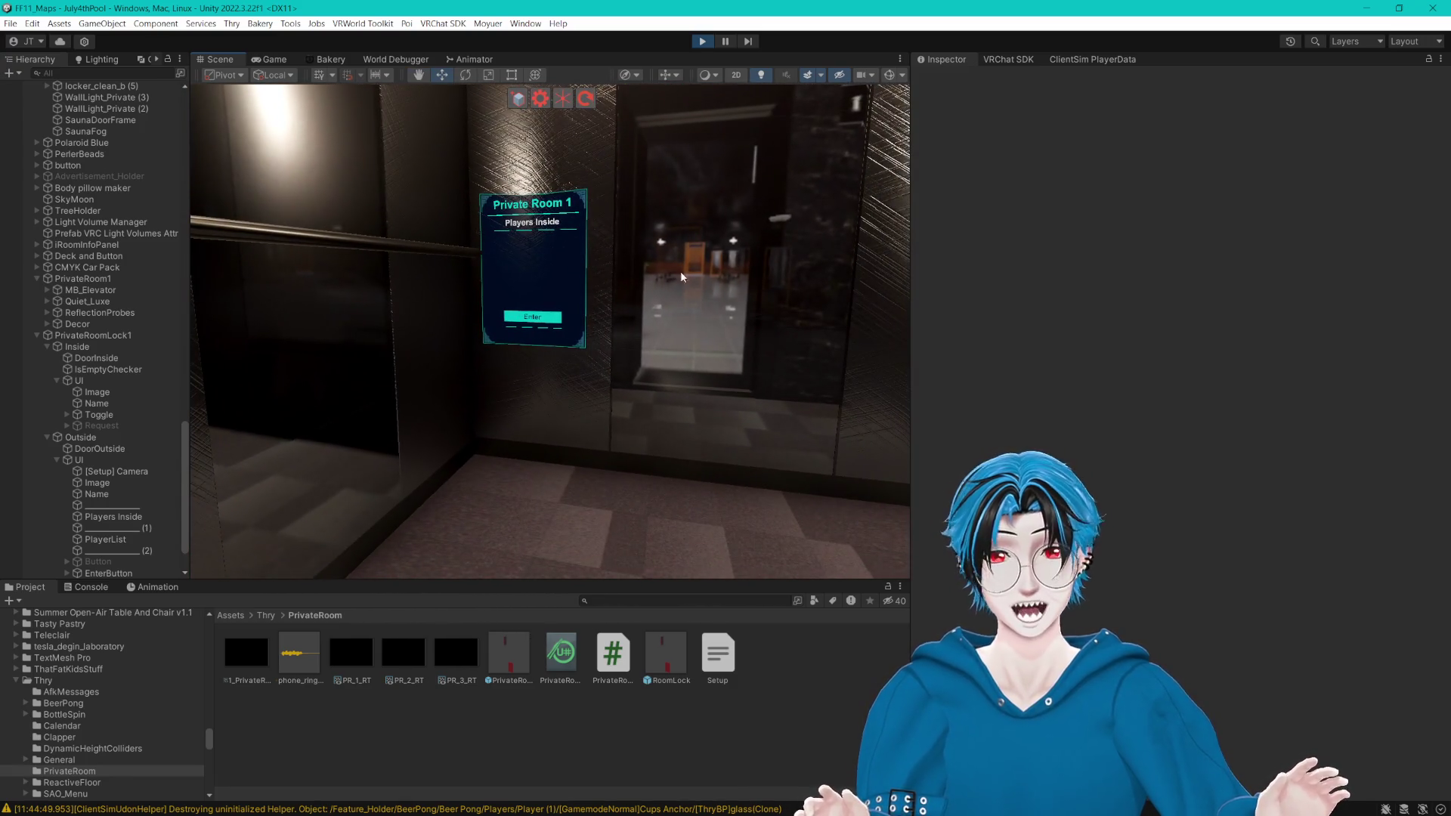
left_click(275, 61)
left_click(445, 266)
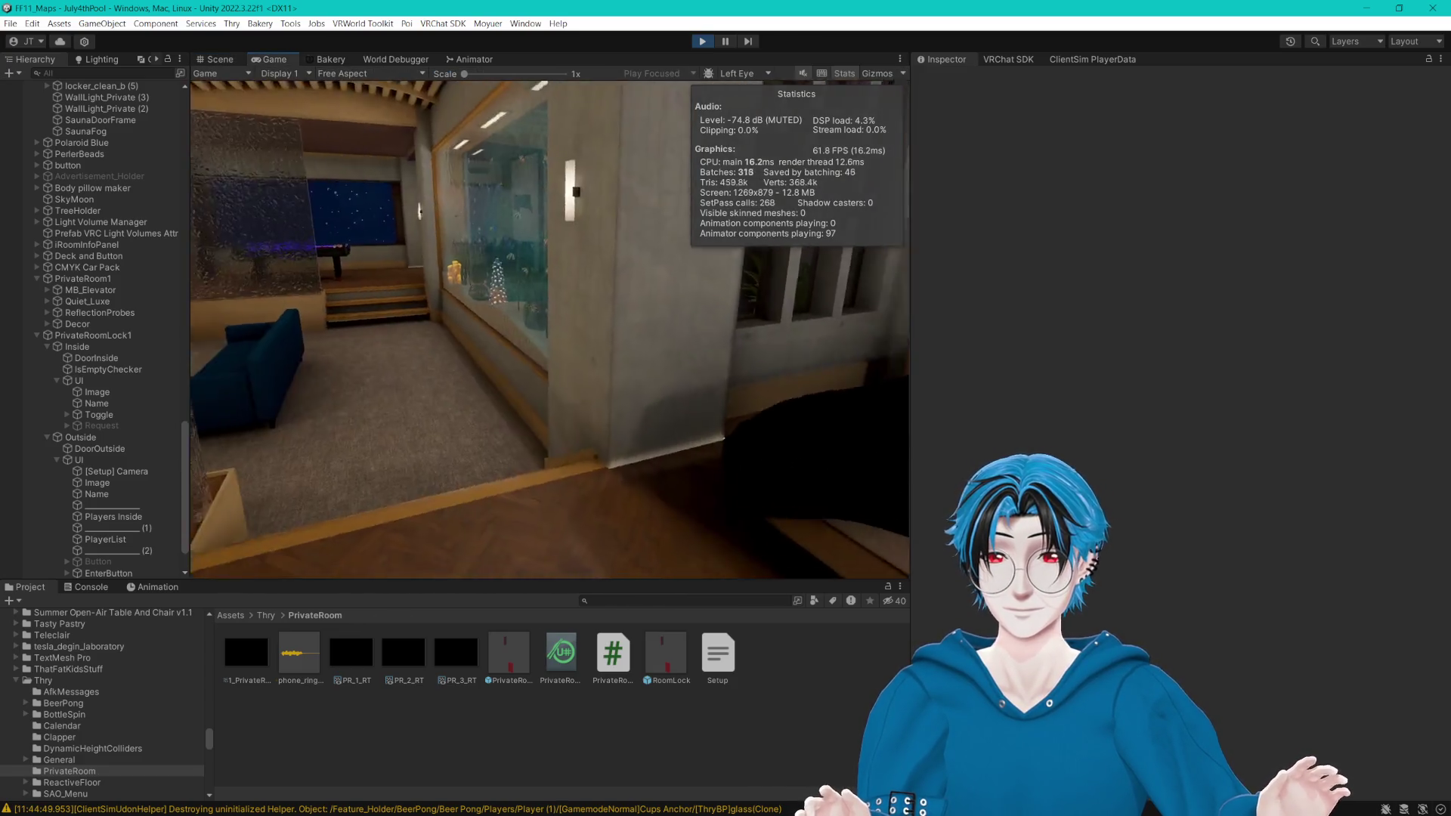
Step: Walk into the elevator lobby, respawn in the spawn room, and exit play mode
key("w")
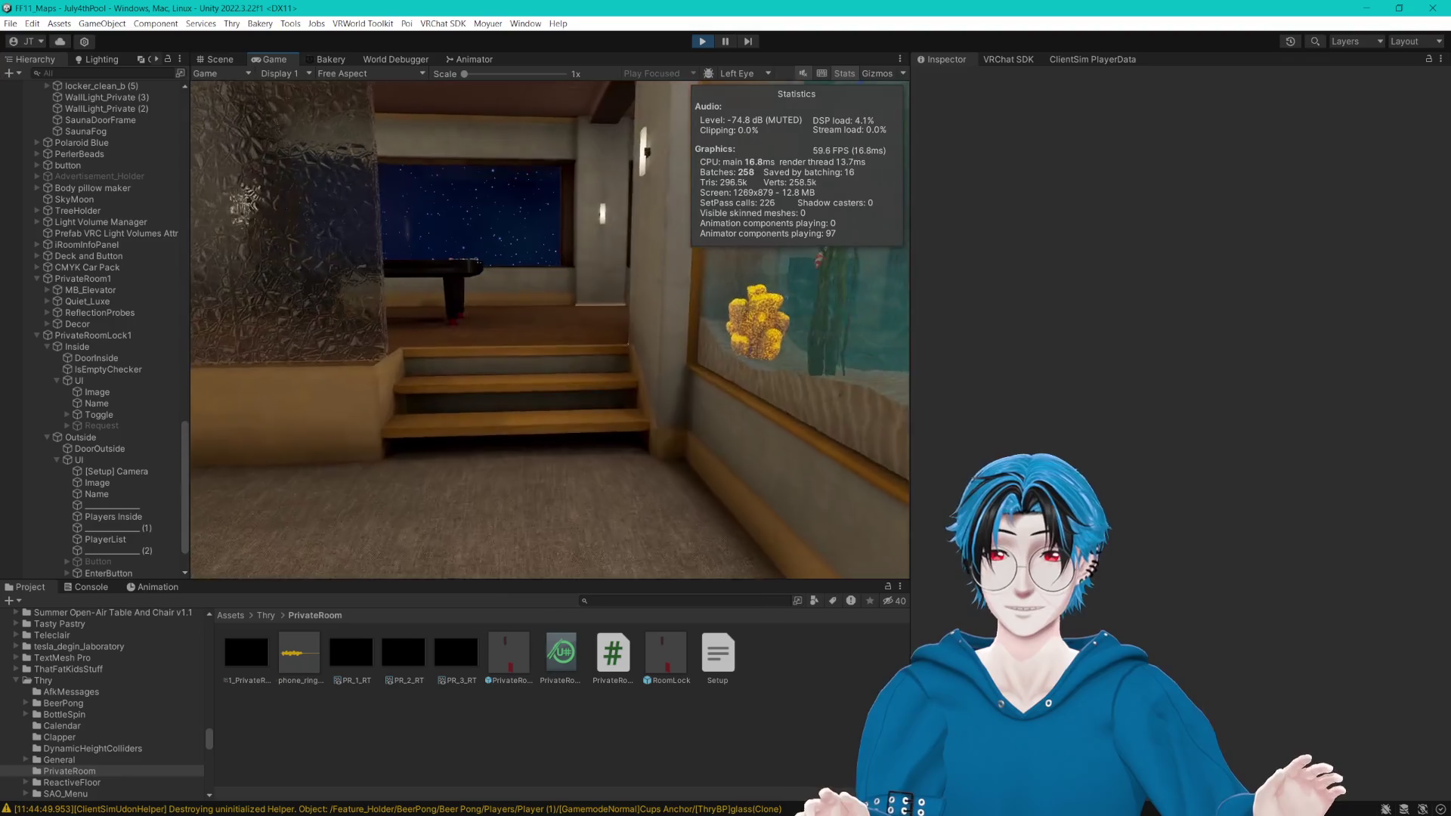
key("w")
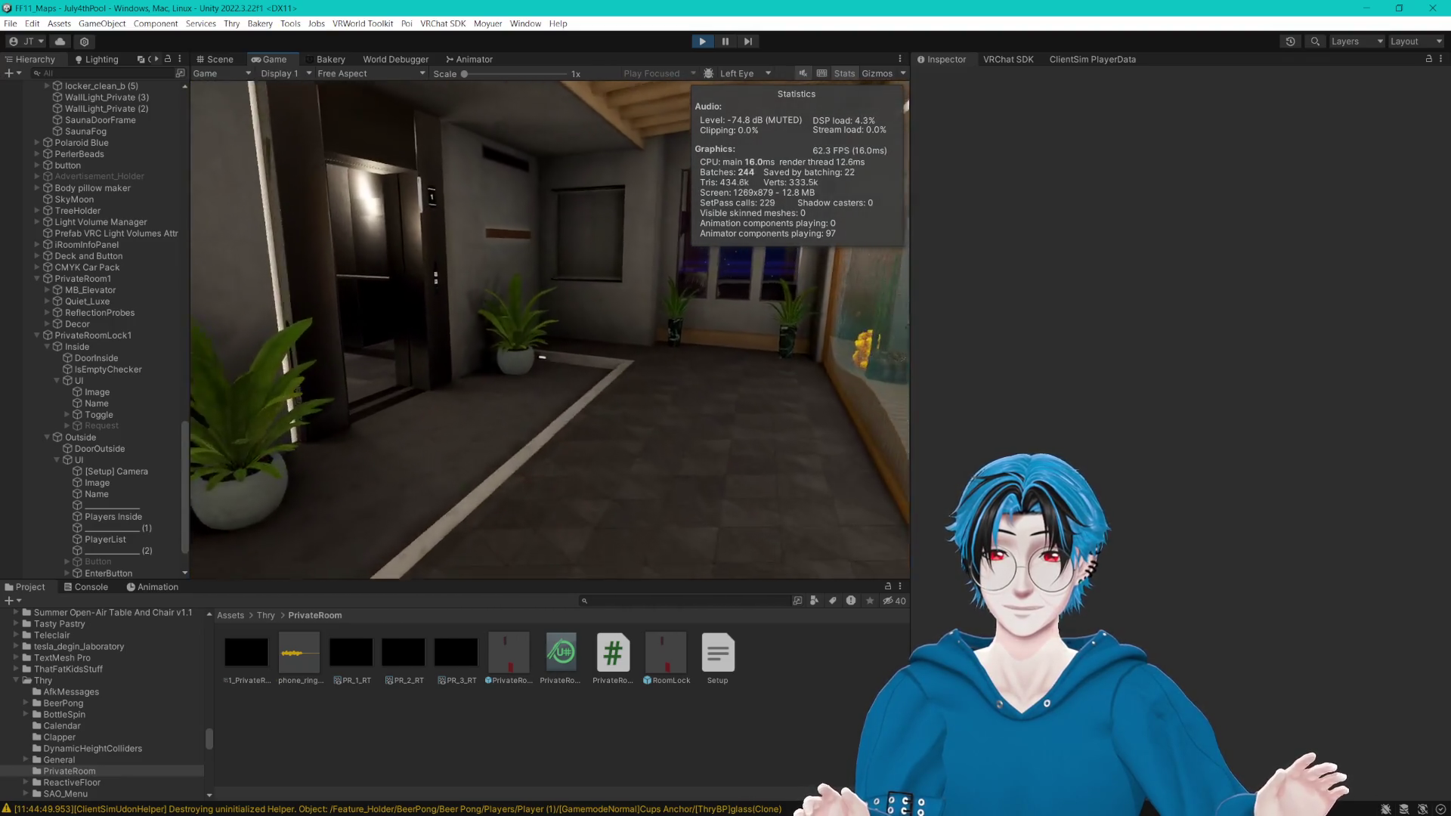
key("w")
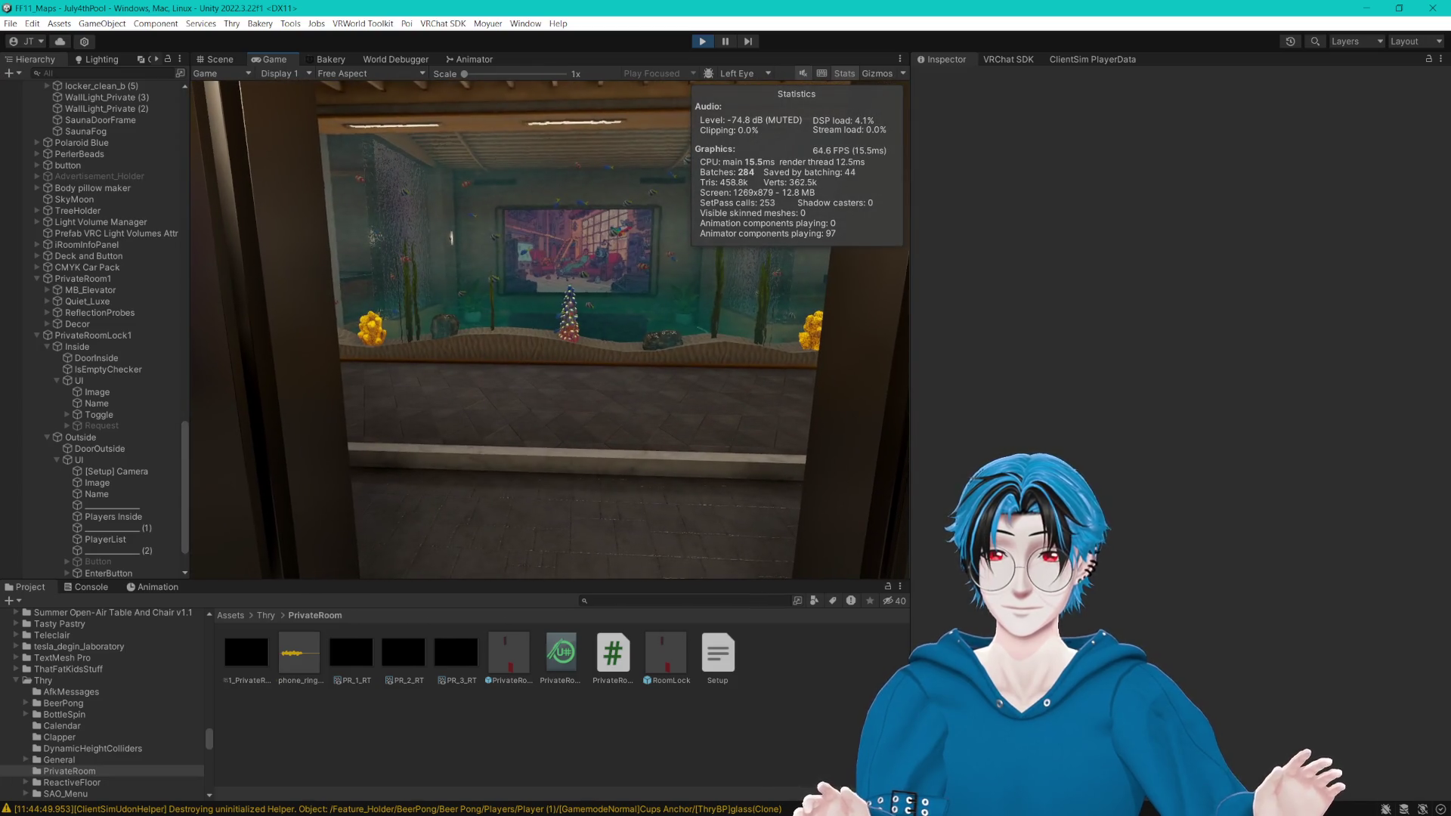
key("Escape")
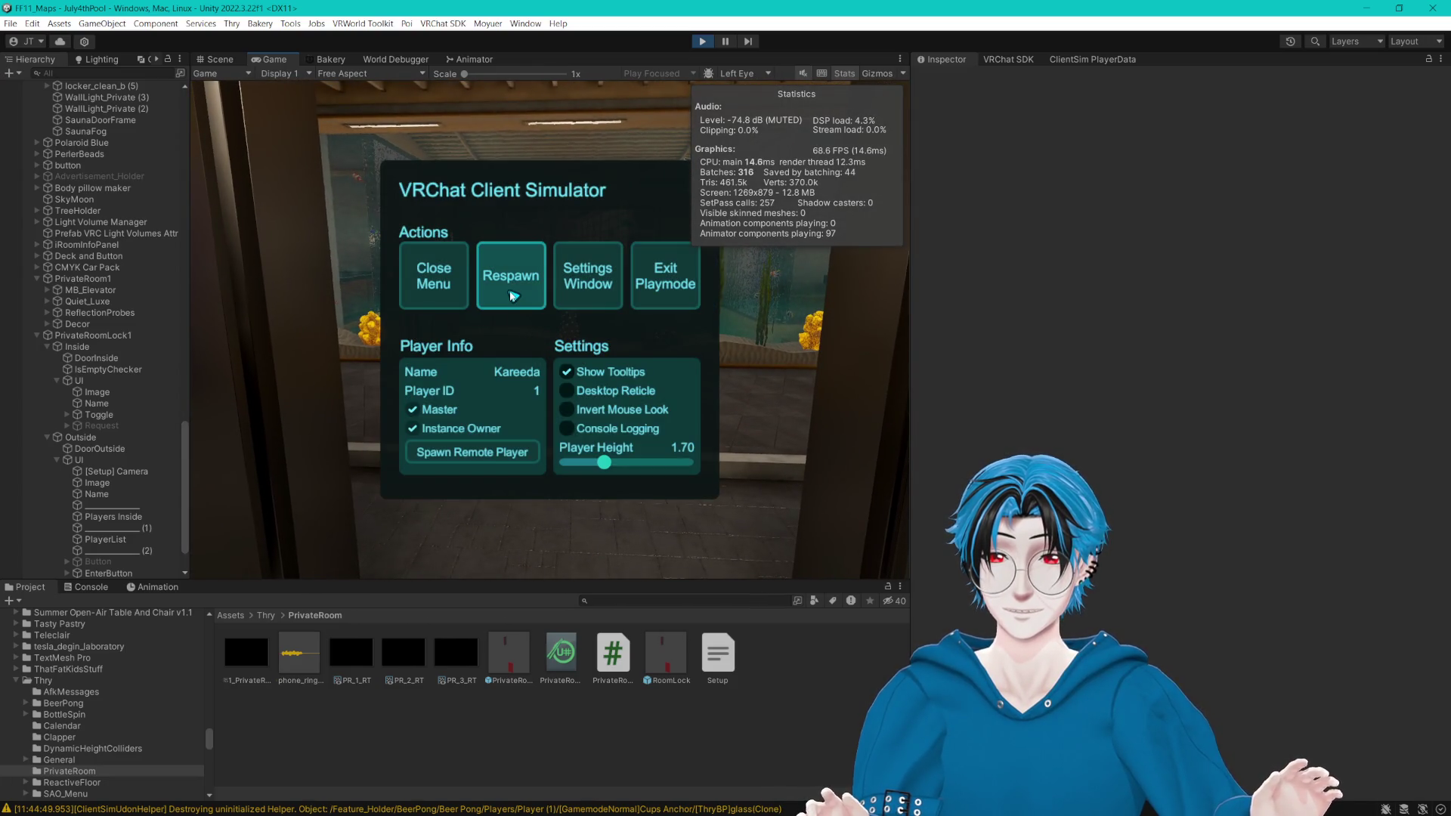
left_click(511, 296)
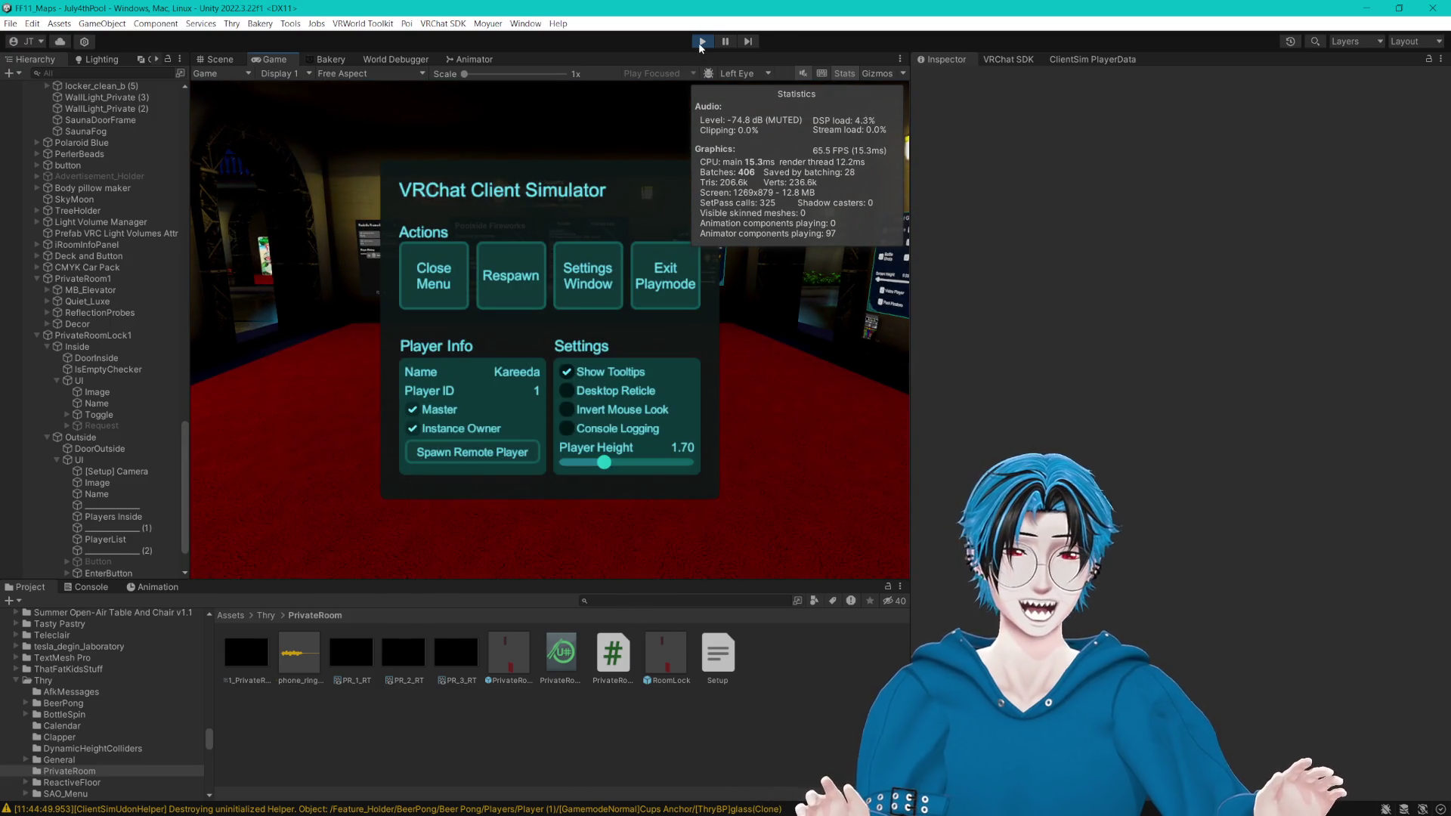
left_click(702, 40)
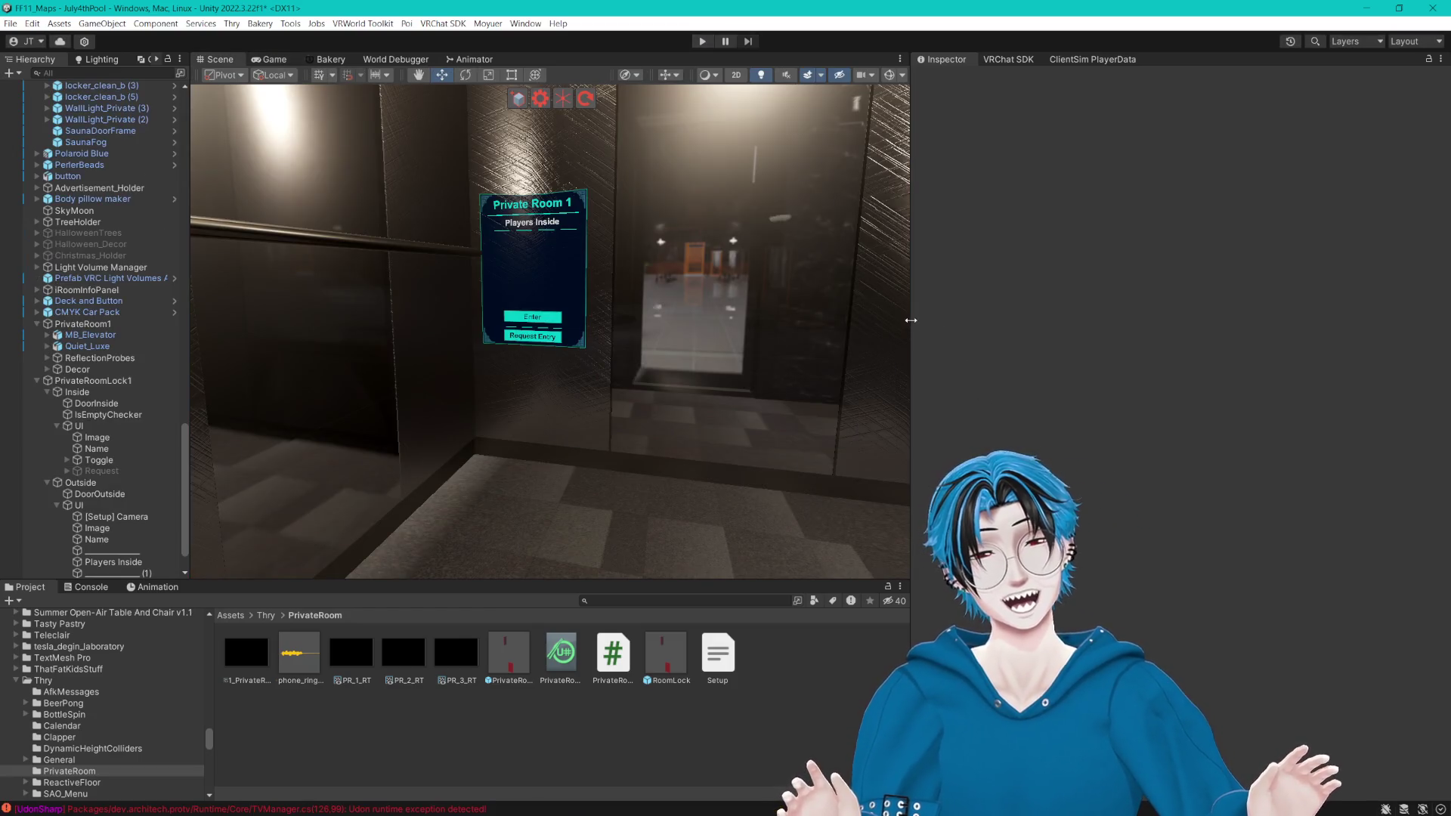
Step: Move the Inside group along Z to about -137.89, near the elevator
left_click_drag(914, 322, 1225, 333)
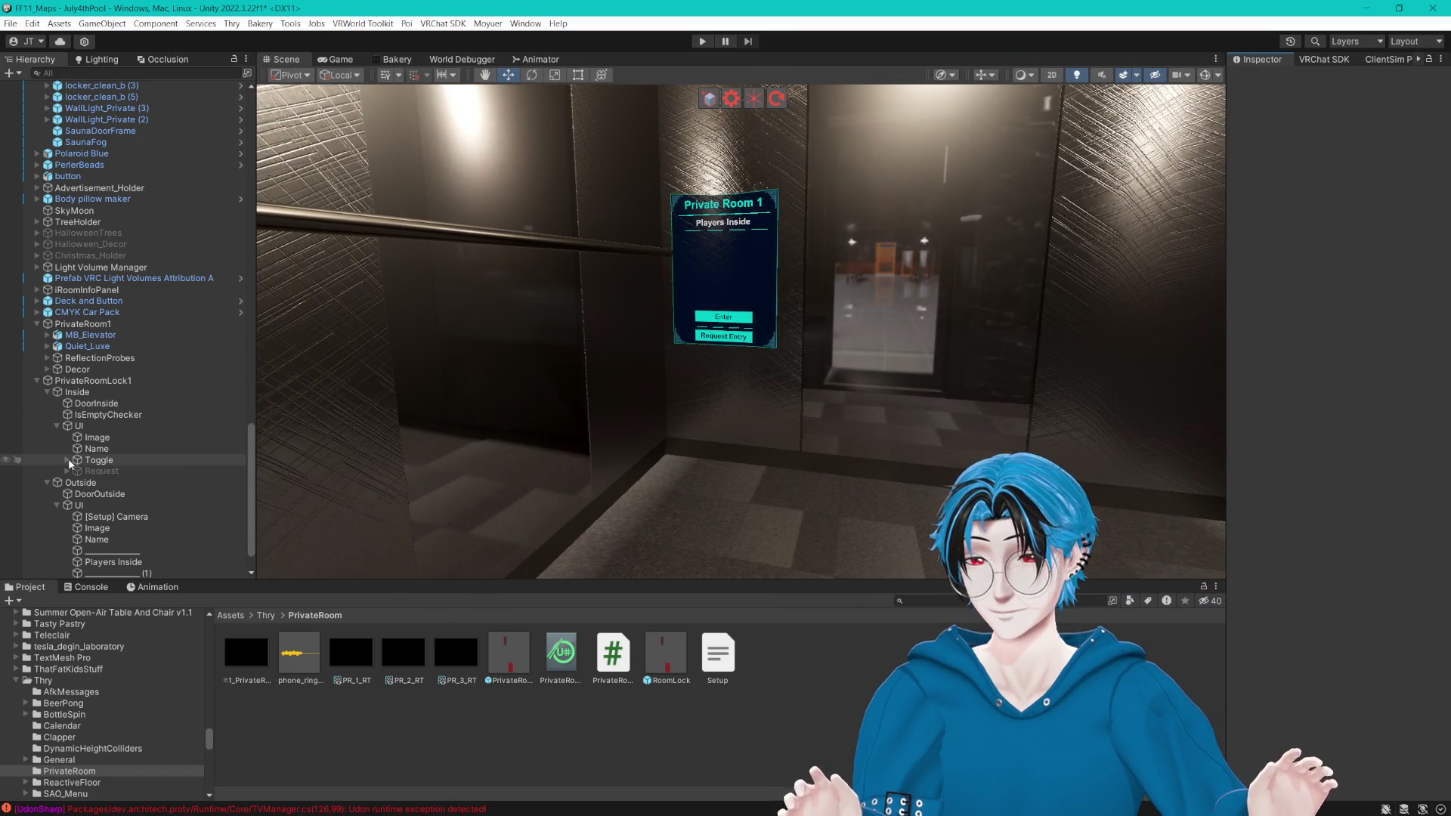
double_click(77, 392)
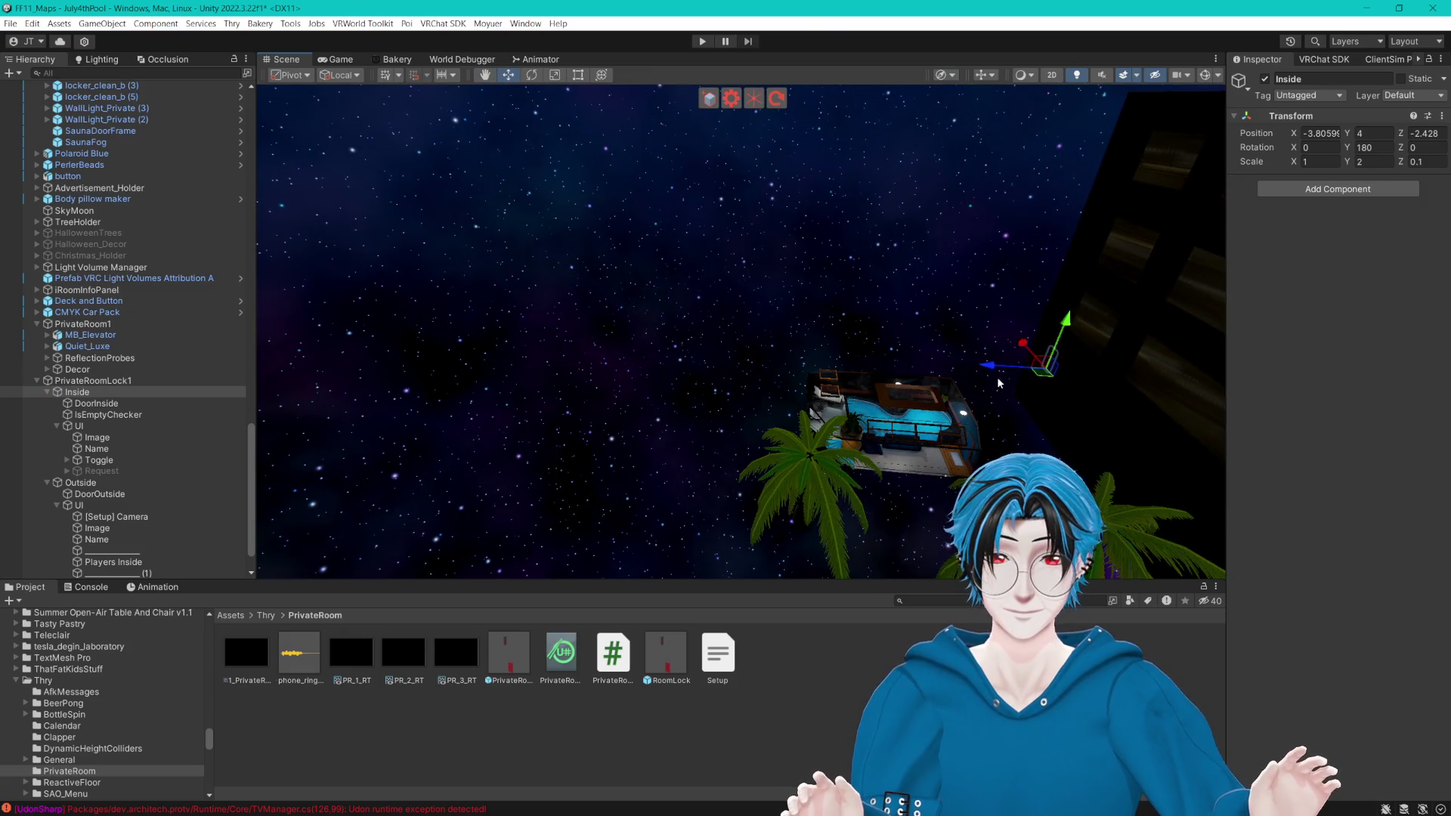
left_click_drag(1047, 338, 352, 322)
key("f")
mouse_move(1043, 336)
left_mouse_down()
mouse_move(590, 333)
mouse_move(478, 316)
left_mouse_up()
key("f")
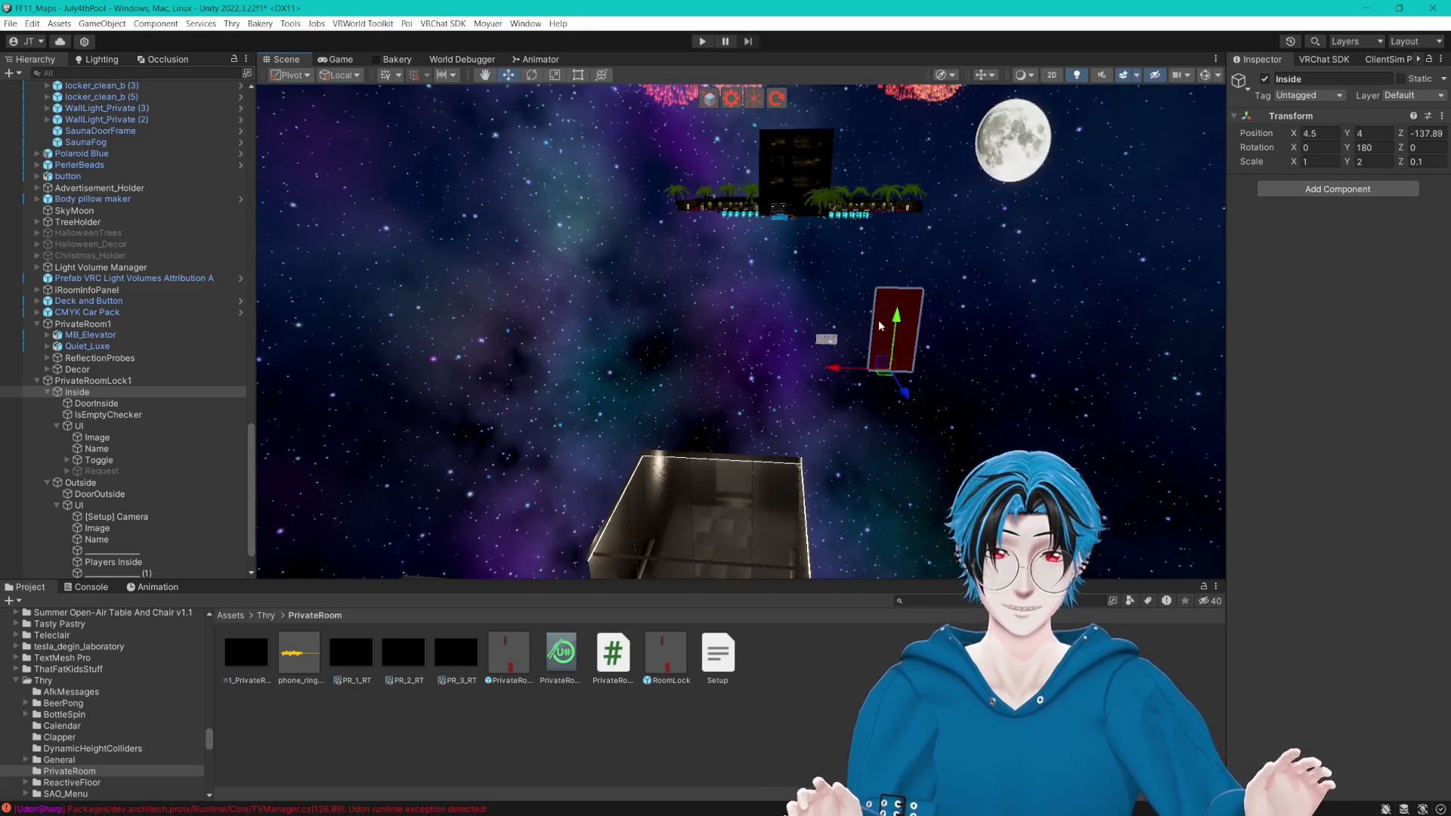
Step: Position the inside door panel in the elevator along X and Y with Rotation Y 0
mouse_move(840, 374)
left_mouse_down()
mouse_move(702, 364)
mouse_move(731, 471)
left_mouse_up()
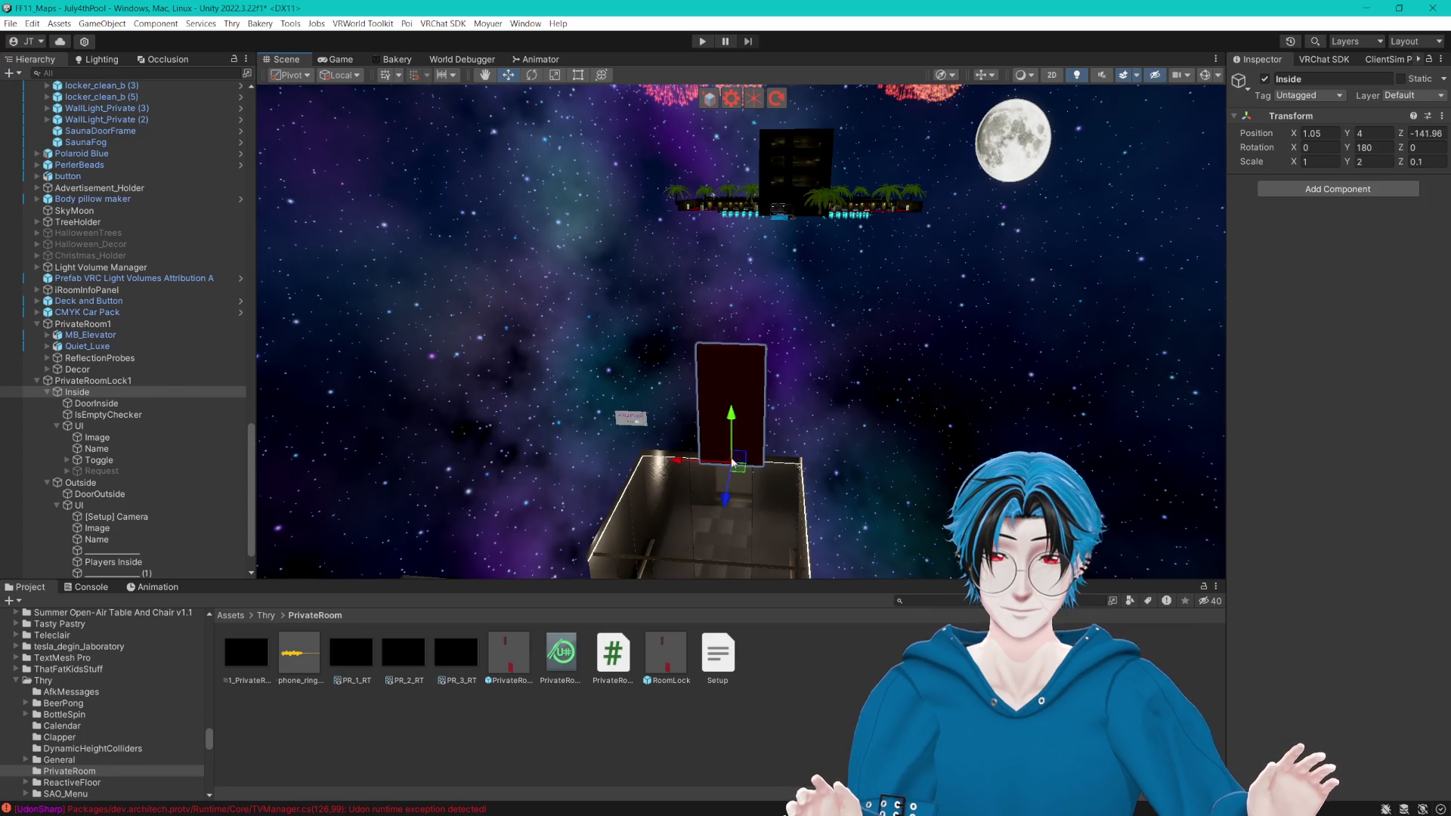
left_click_drag(741, 415, 742, 503)
key("f")
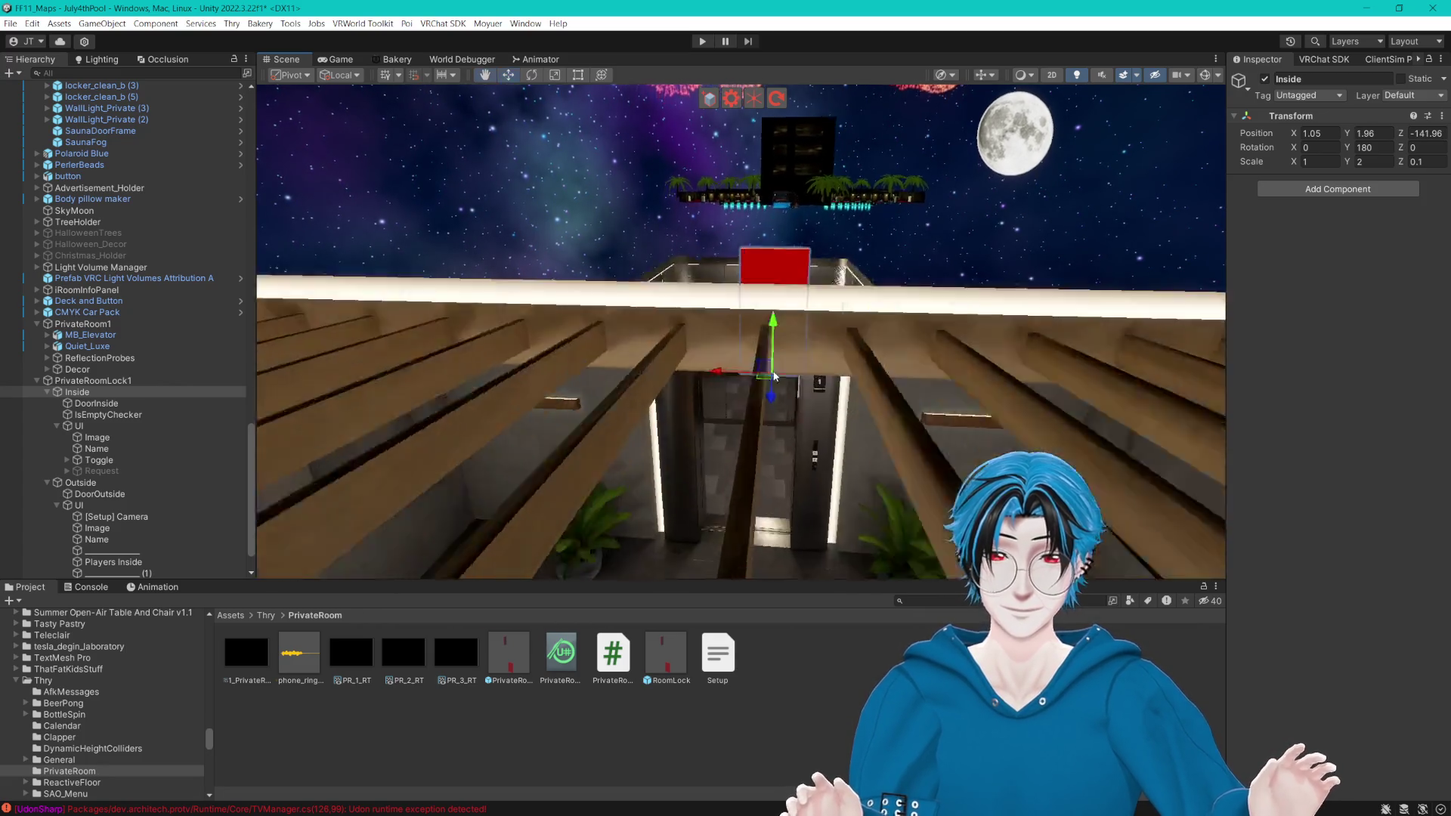
mouse_move(805, 391)
left_mouse_down()
mouse_move(812, 309)
mouse_move(833, 414)
mouse_move(868, 387)
mouse_move(832, 373)
mouse_move(835, 415)
left_mouse_up()
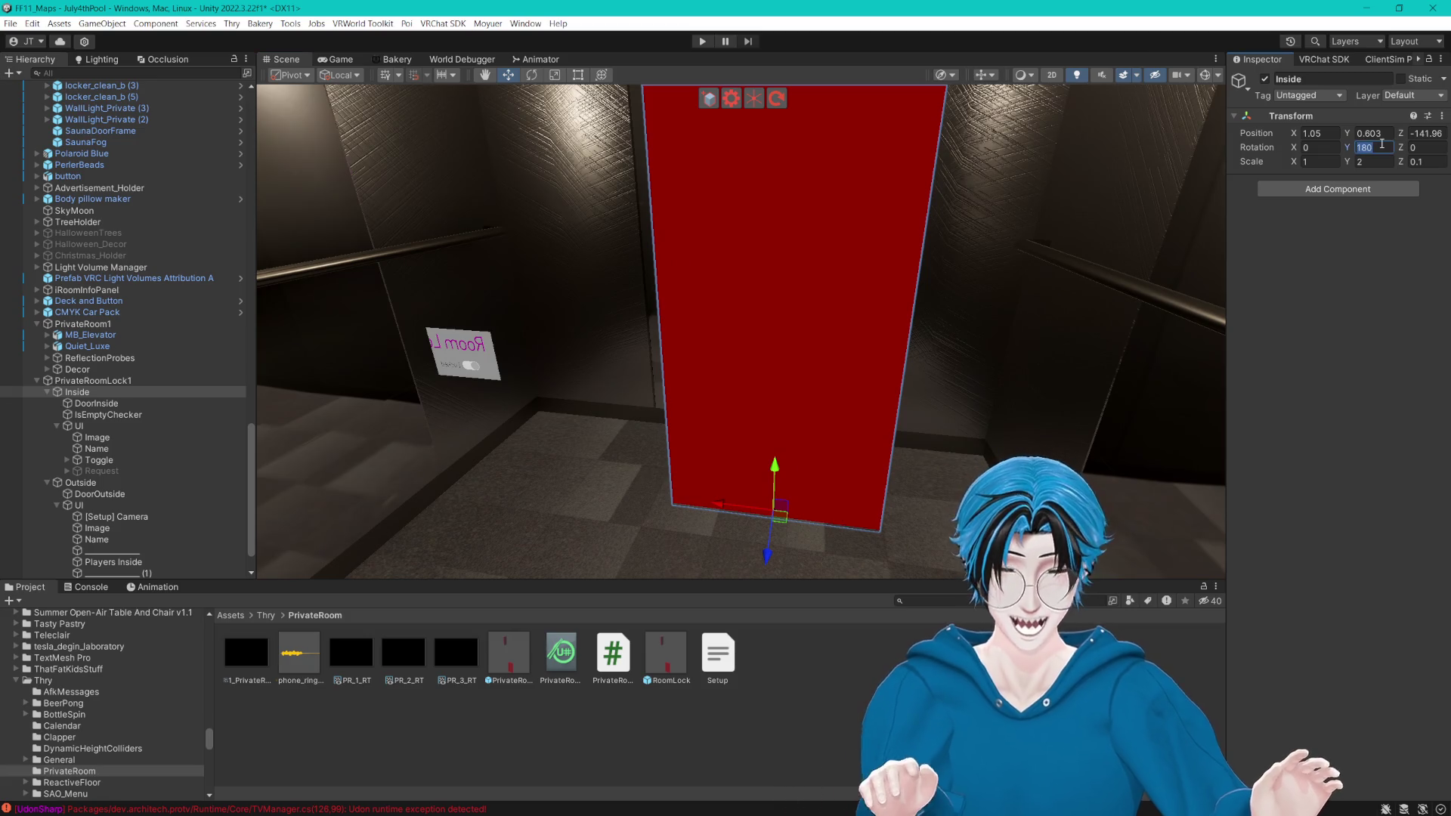
type("0")
left_click_drag(814, 515, 552, 437)
left_click(103, 388)
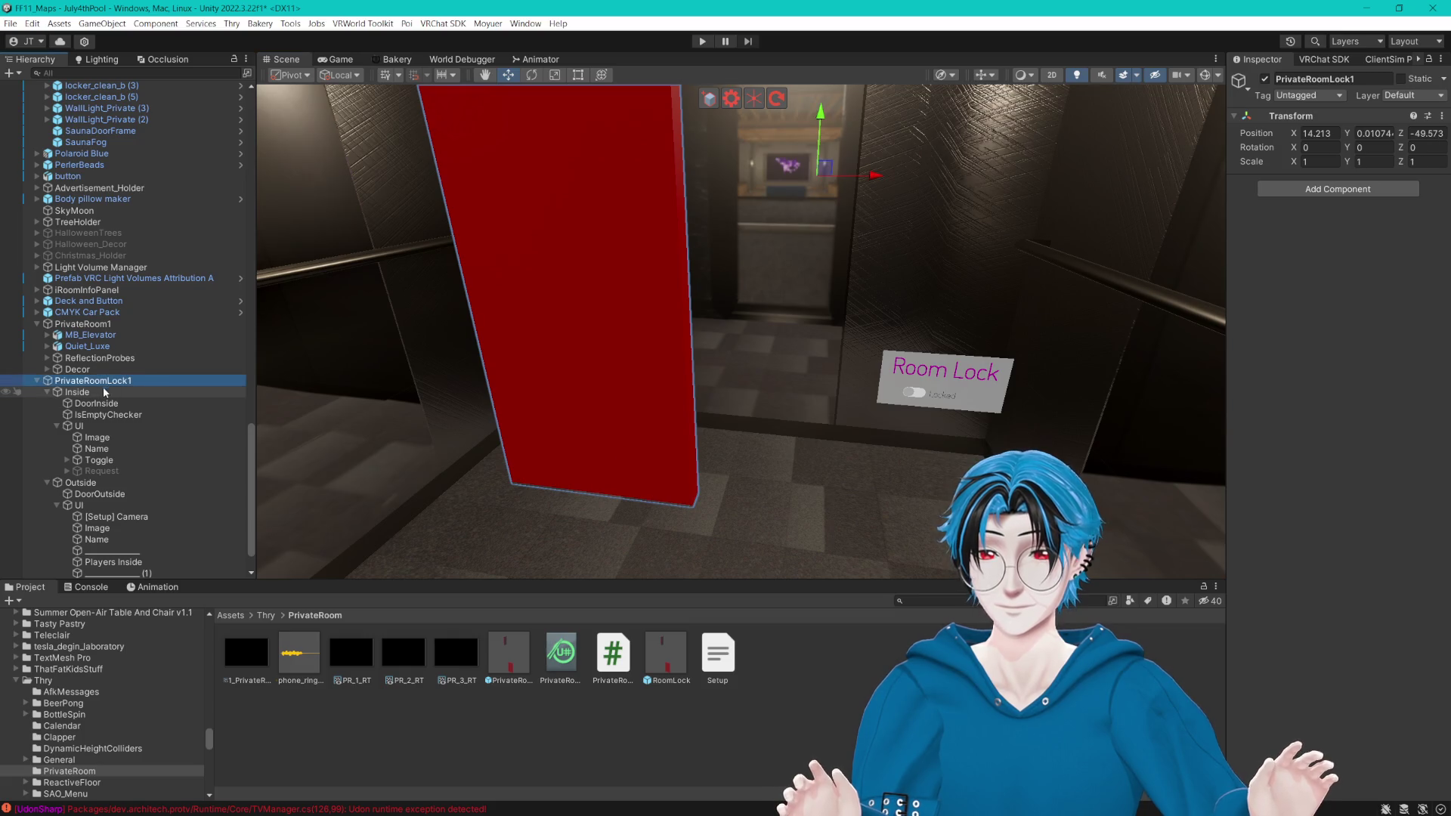
left_click(48, 393)
left_click(48, 437)
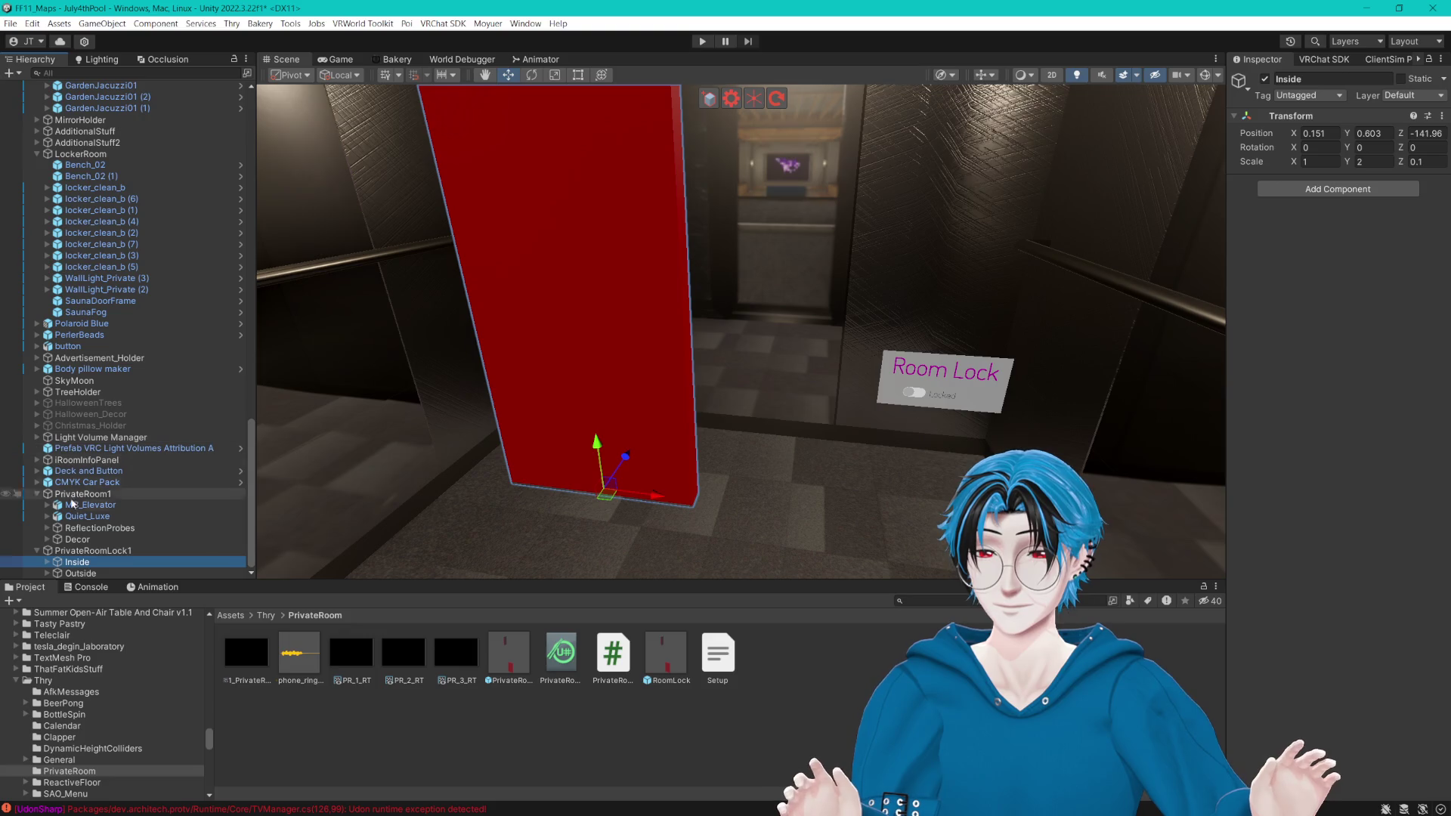
left_click_drag(529, 408, 847, 411)
left_click(113, 562)
key("f")
mouse_move(646, 401)
left_mouse_down()
mouse_move(740, 340)
mouse_move(799, 355)
mouse_move(892, 330)
mouse_move(859, 311)
mouse_move(909, 314)
mouse_move(798, 356)
left_mouse_up()
scroll(800, 355, "up", 2)
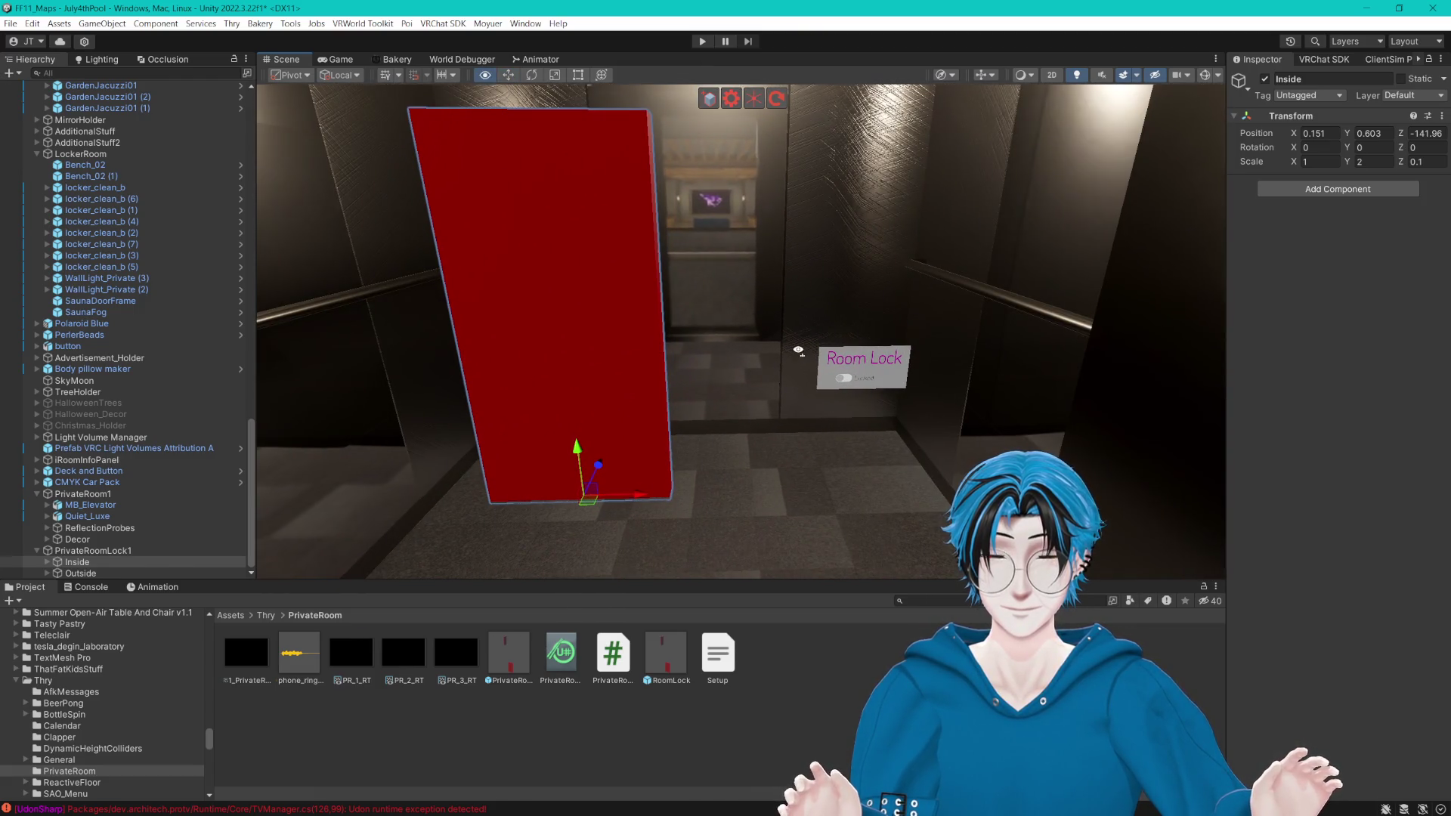
scroll(798, 354, "down", 1)
mouse_move(803, 357)
left_mouse_down()
mouse_move(836, 319)
mouse_move(700, 301)
mouse_move(941, 386)
mouse_move(856, 366)
mouse_move(735, 383)
mouse_move(954, 395)
left_mouse_up()
key("f")
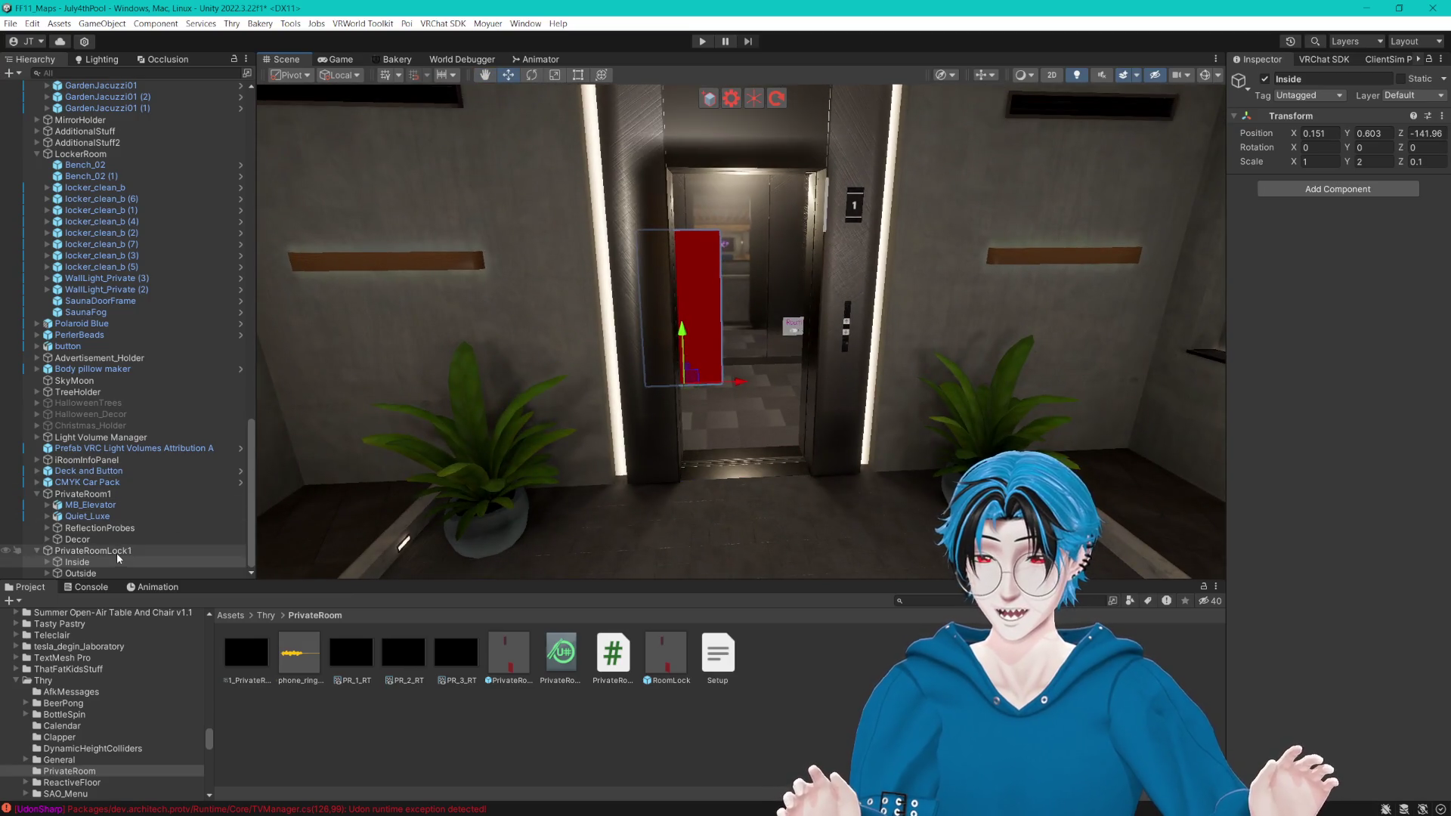
mouse_move(708, 413)
left_mouse_down()
mouse_move(734, 410)
mouse_move(585, 426)
left_mouse_up()
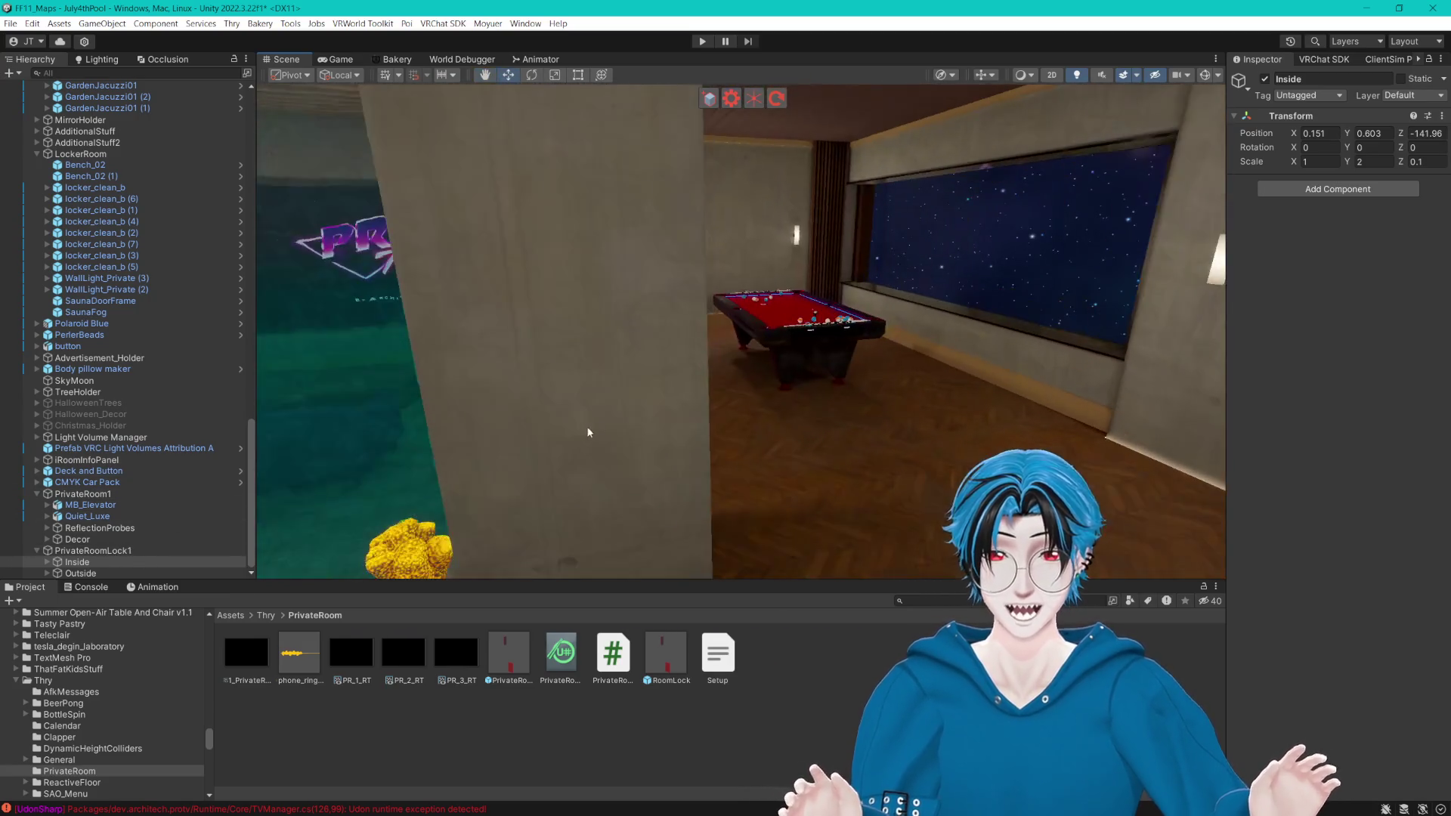
mouse_move(548, 366)
left_mouse_down()
mouse_move(583, 373)
mouse_move(612, 340)
mouse_move(645, 355)
left_mouse_up()
mouse_move(794, 383)
left_mouse_down()
mouse_move(890, 359)
mouse_move(431, 367)
mouse_move(703, 363)
mouse_move(678, 363)
mouse_move(974, 332)
mouse_move(842, 313)
mouse_move(983, 381)
mouse_move(963, 364)
mouse_move(864, 364)
left_mouse_up()
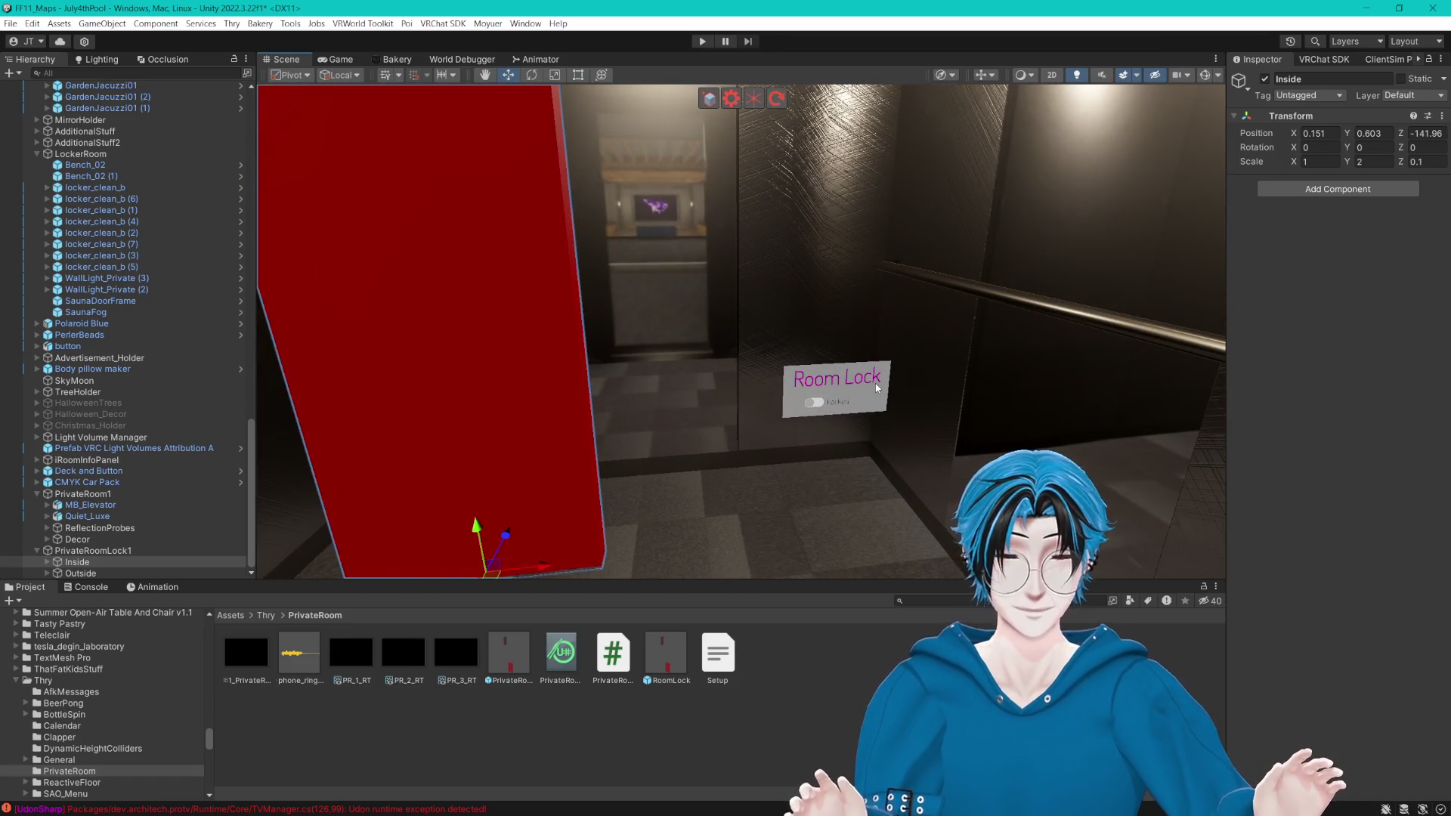
Step: Copy the outside panel's Image component
left_click(46, 573)
left_click(58, 511)
left_click(97, 534)
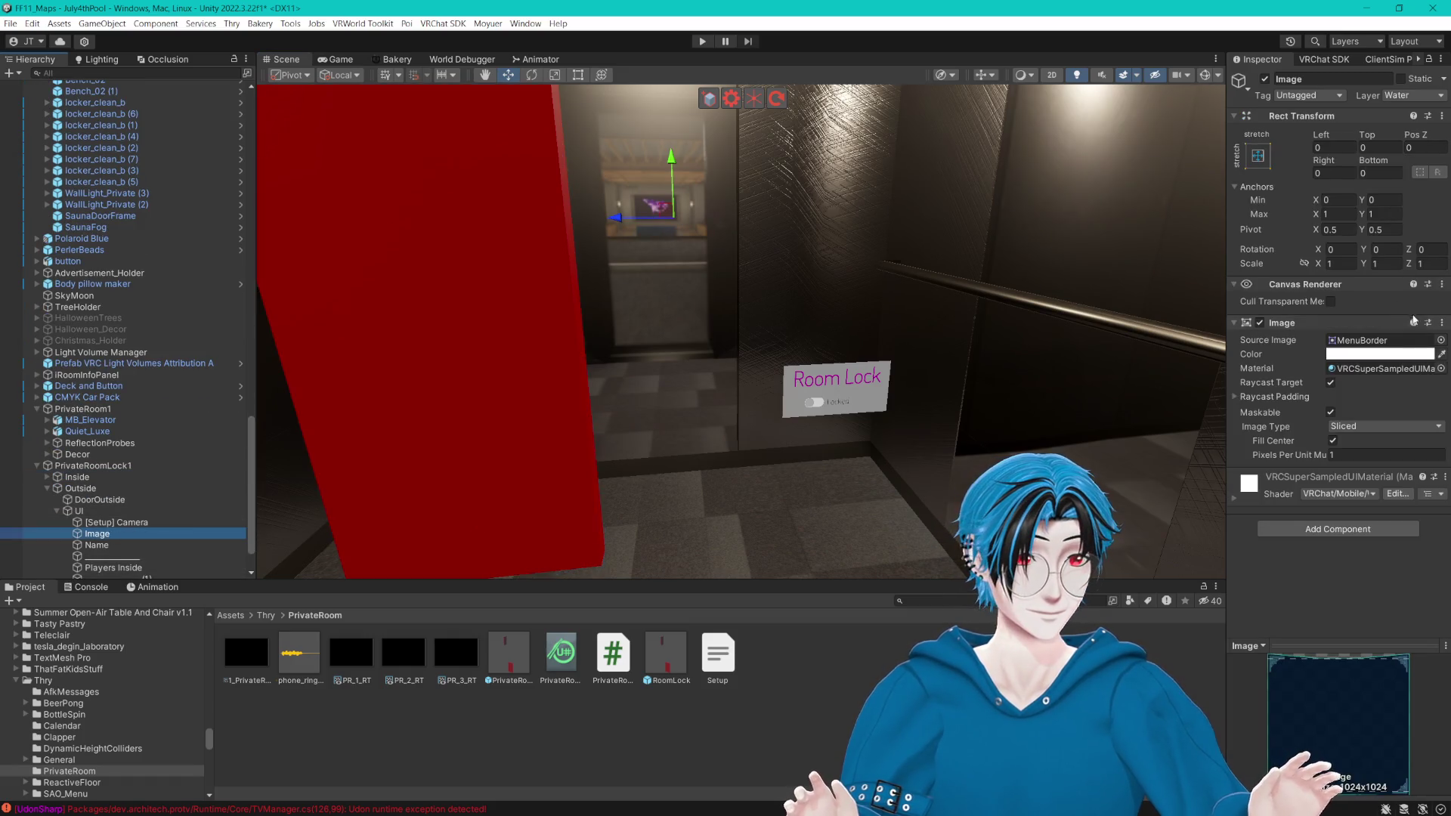
left_click(1443, 324)
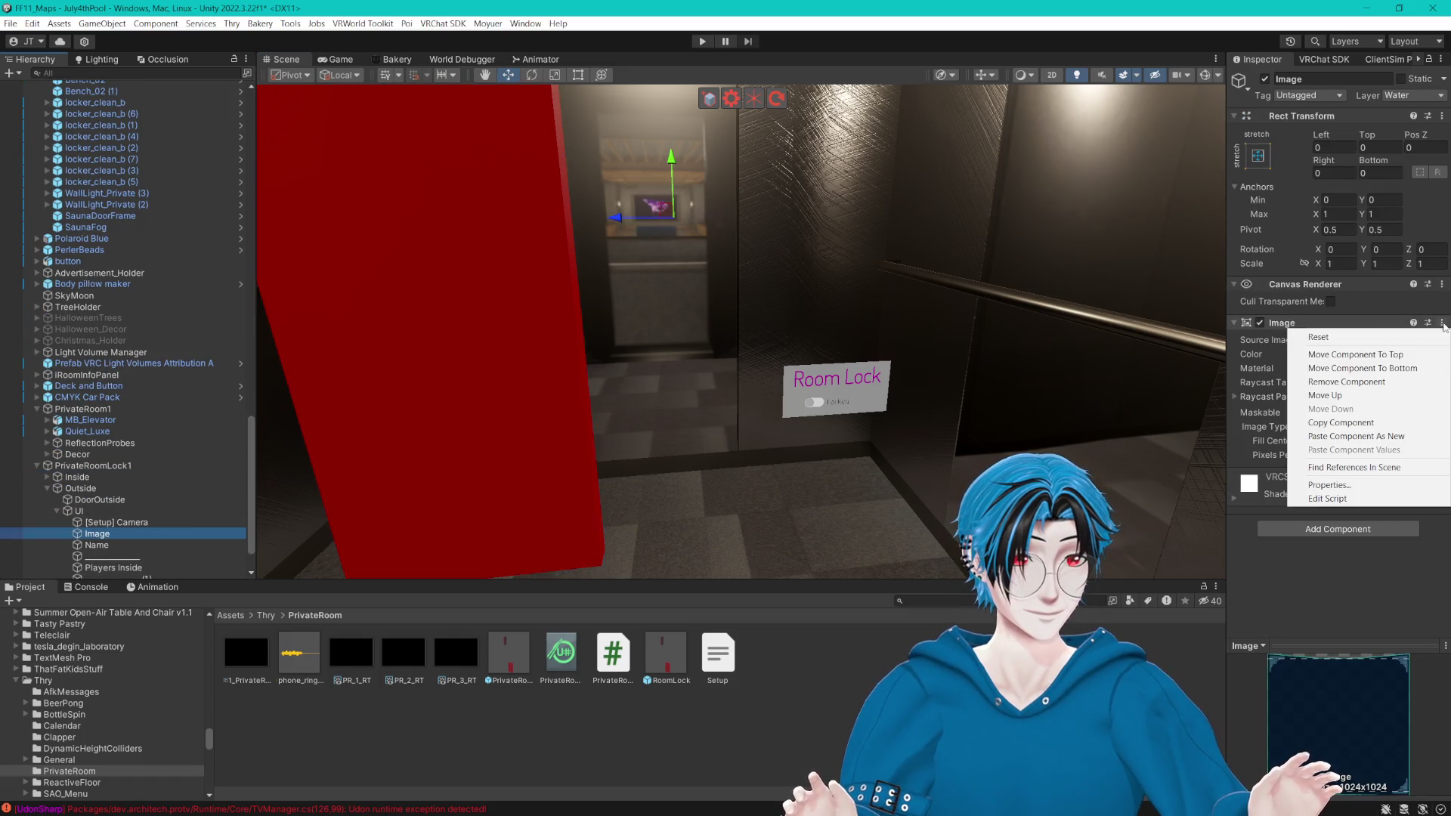
left_click(1345, 420)
left_click(833, 384)
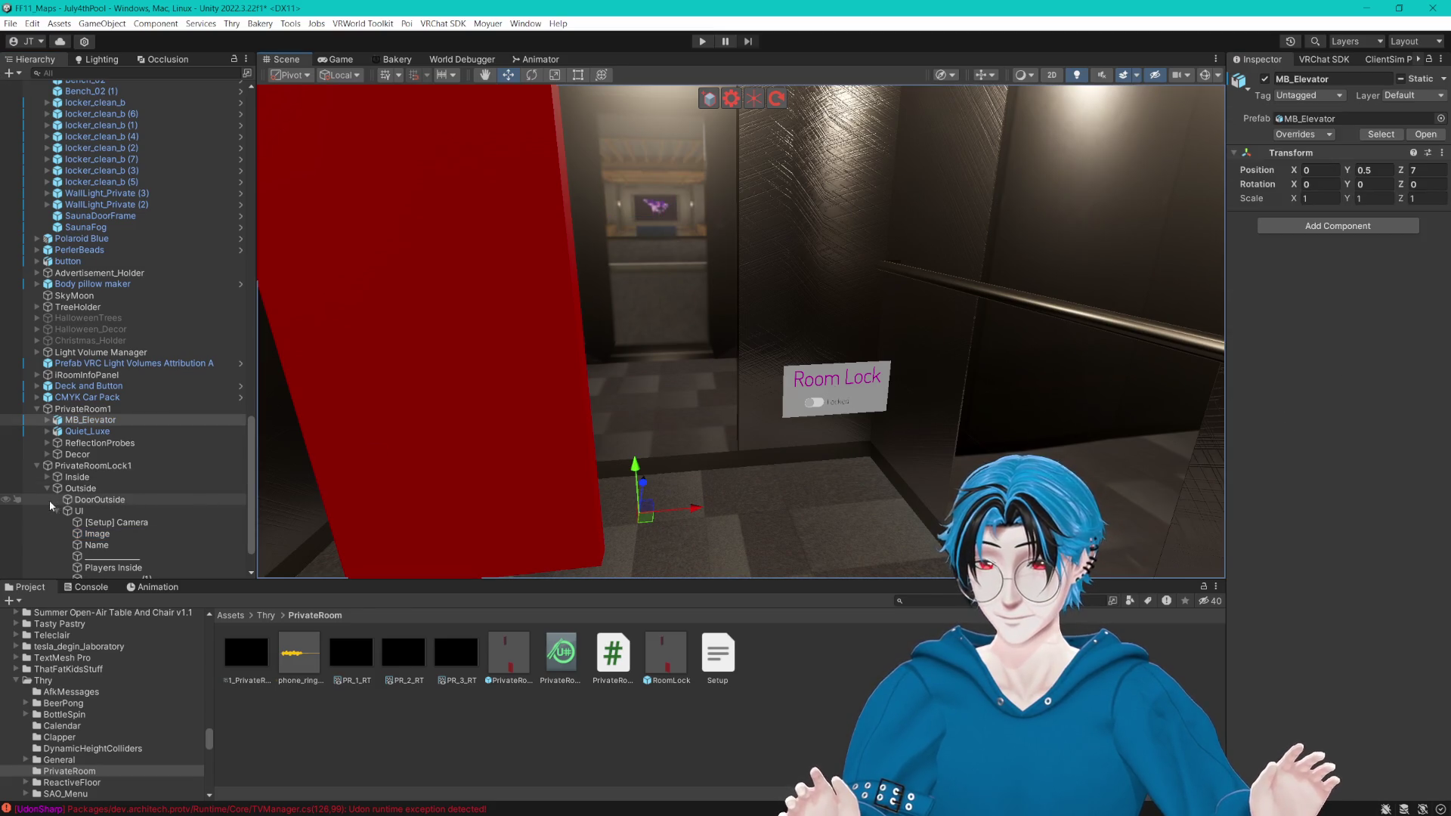
Step: Paste the copied MenuBorder image values onto the inside panel's Image
left_click(47, 479)
left_click(96, 523)
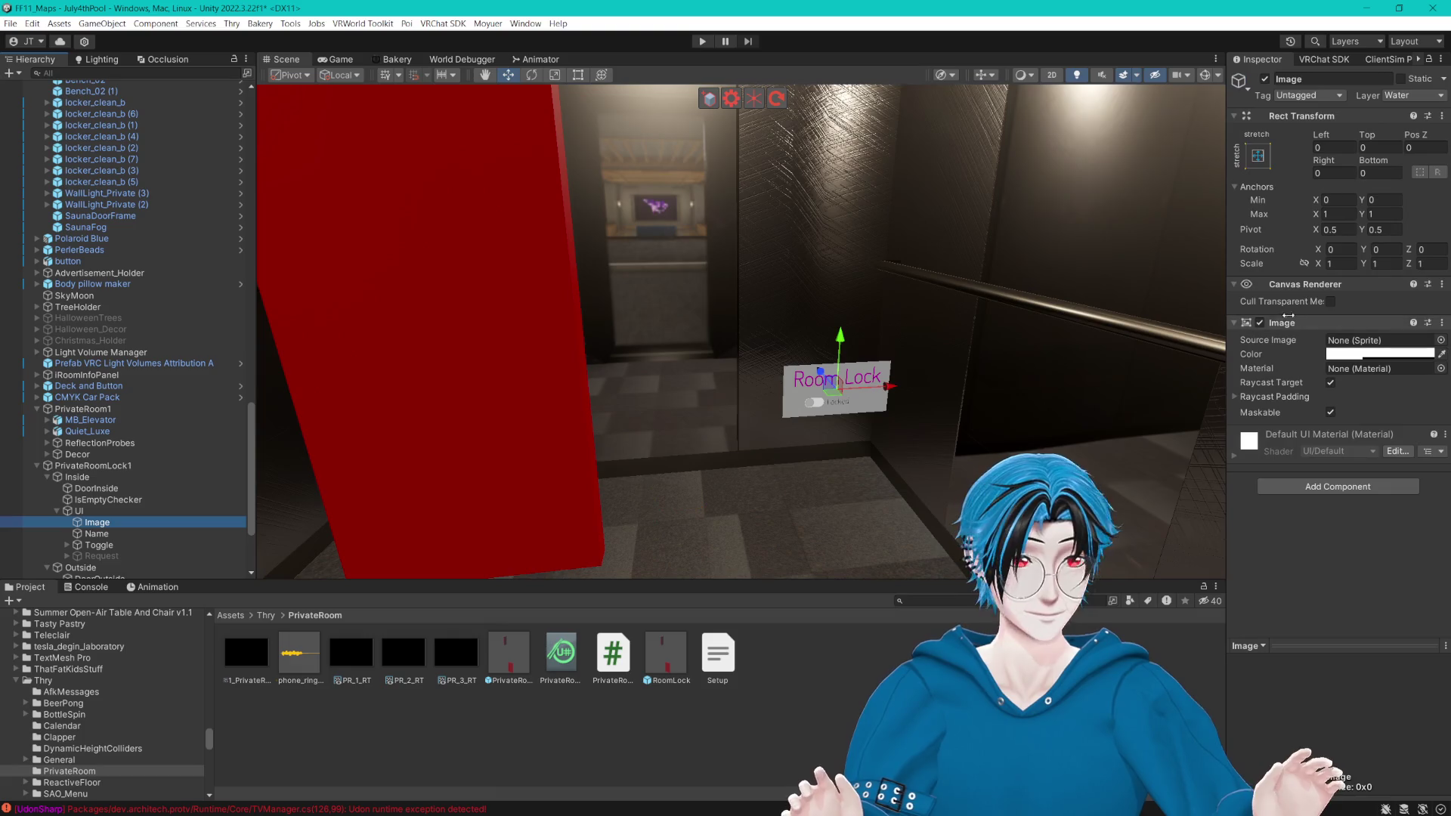
left_click(1442, 322)
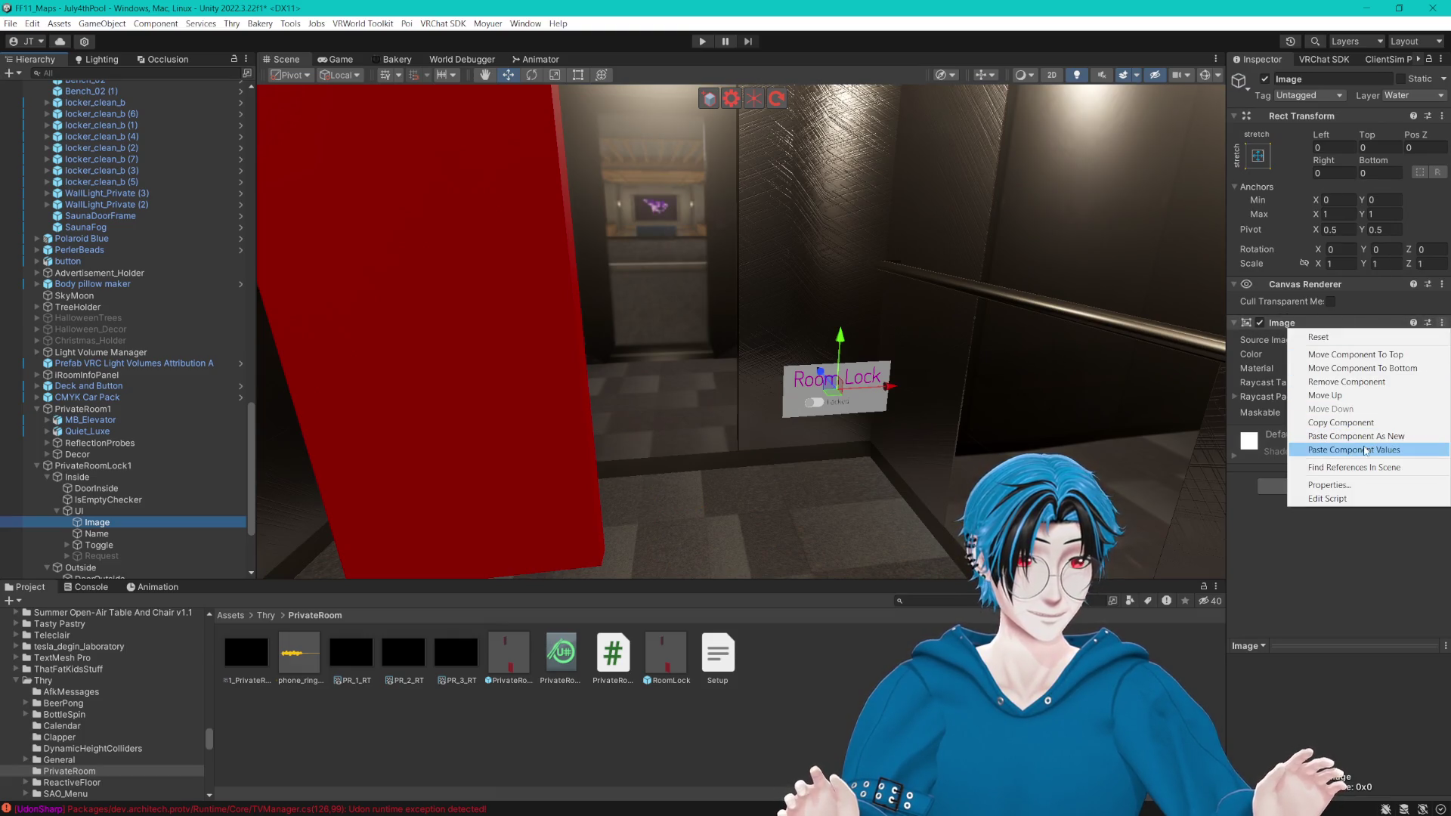
left_click(1330, 443)
left_click_drag(1013, 385, 973, 385)
key("f")
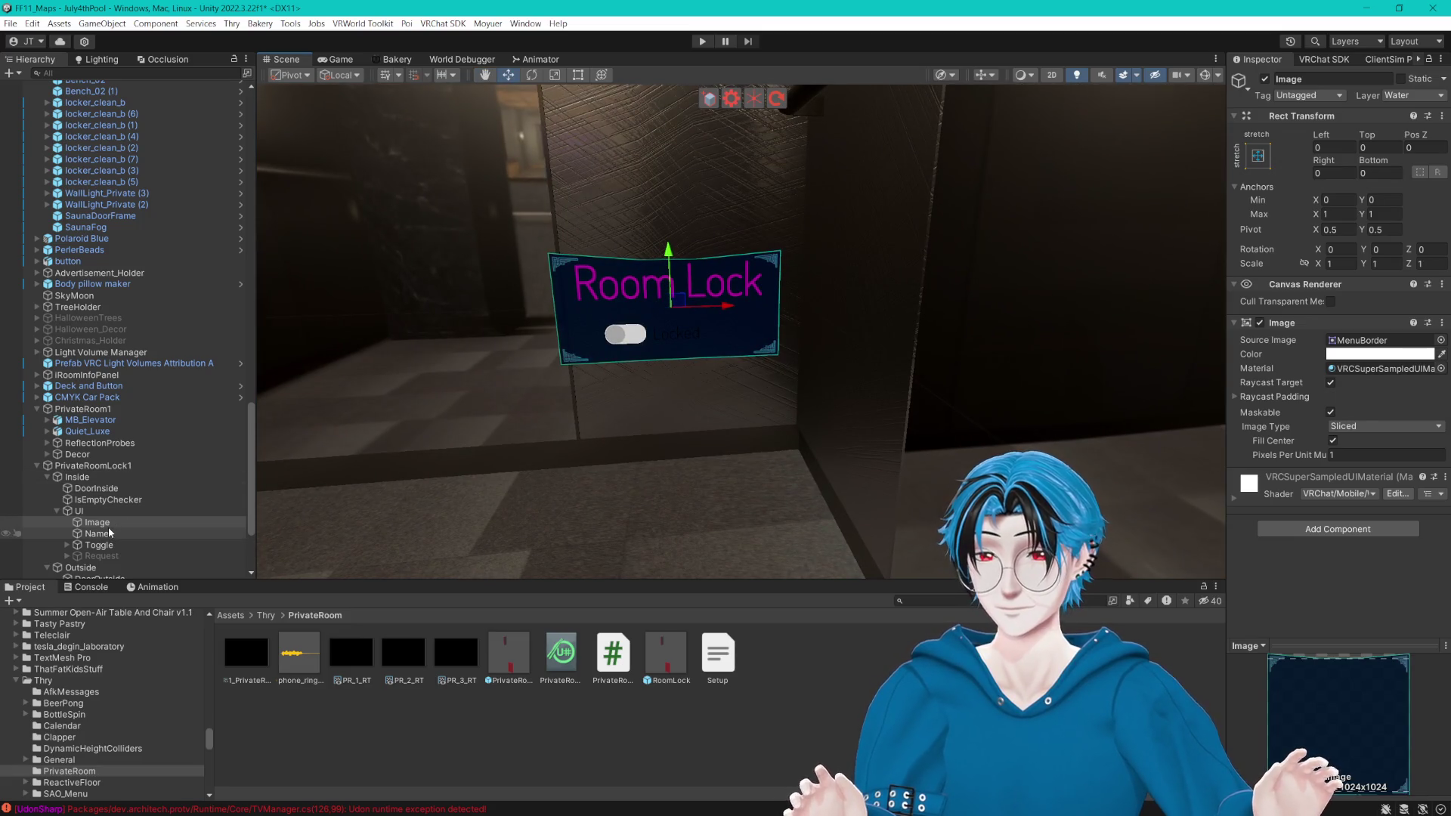
scroll(108, 534, "down", 3)
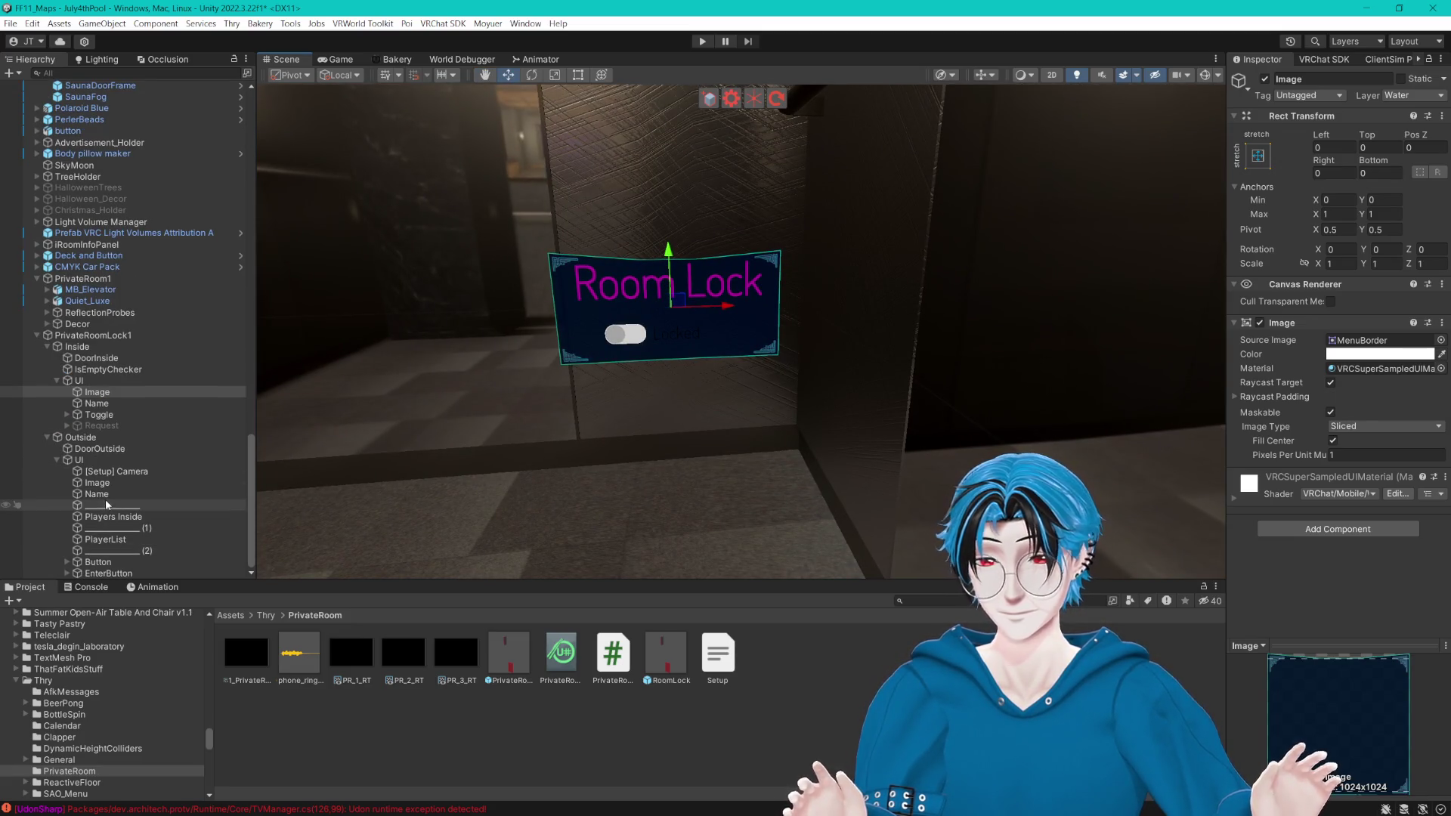
left_click(97, 494)
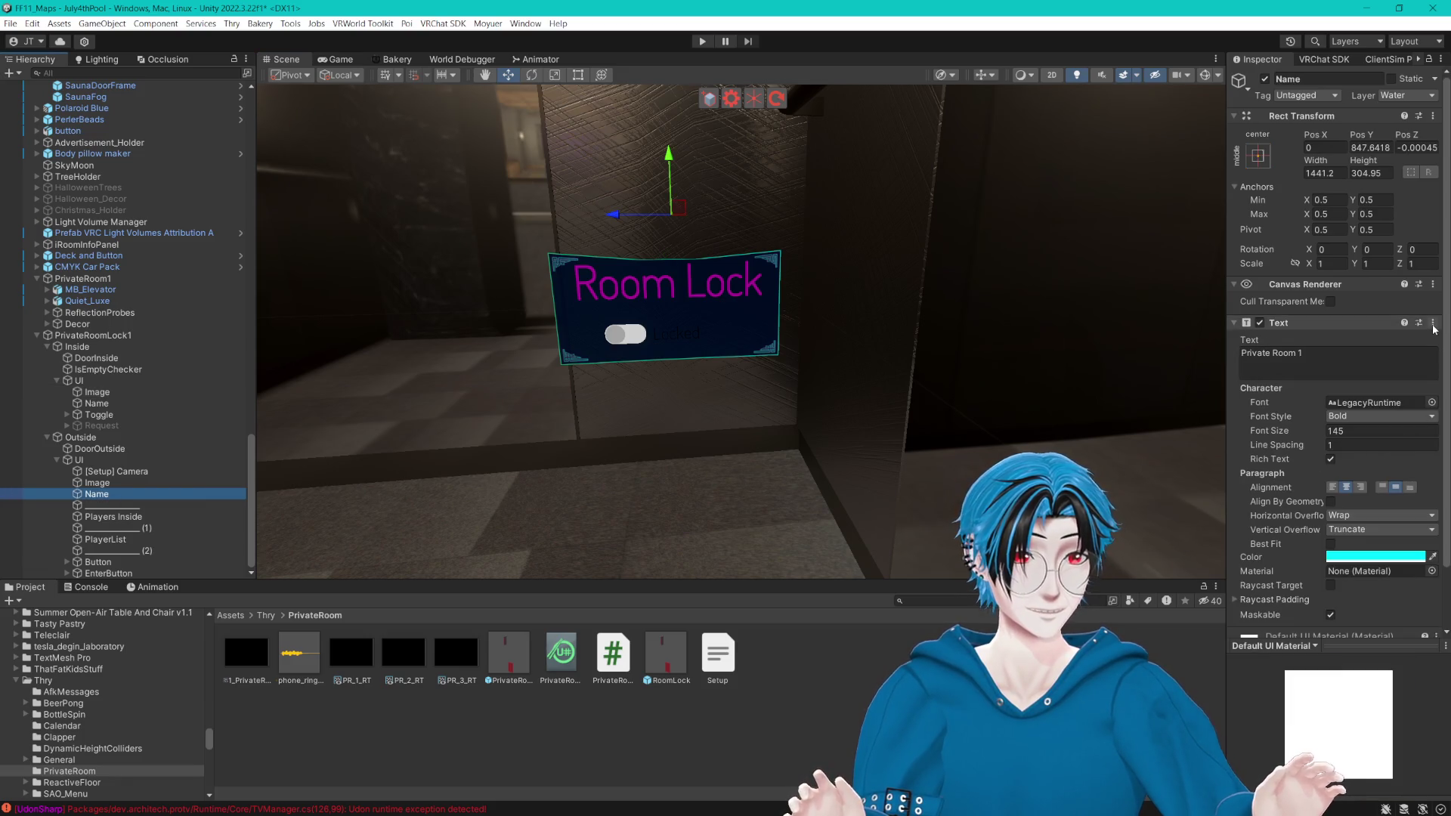
Step: Check the outside Room Lock panel's title colour for reference
left_click(1346, 560)
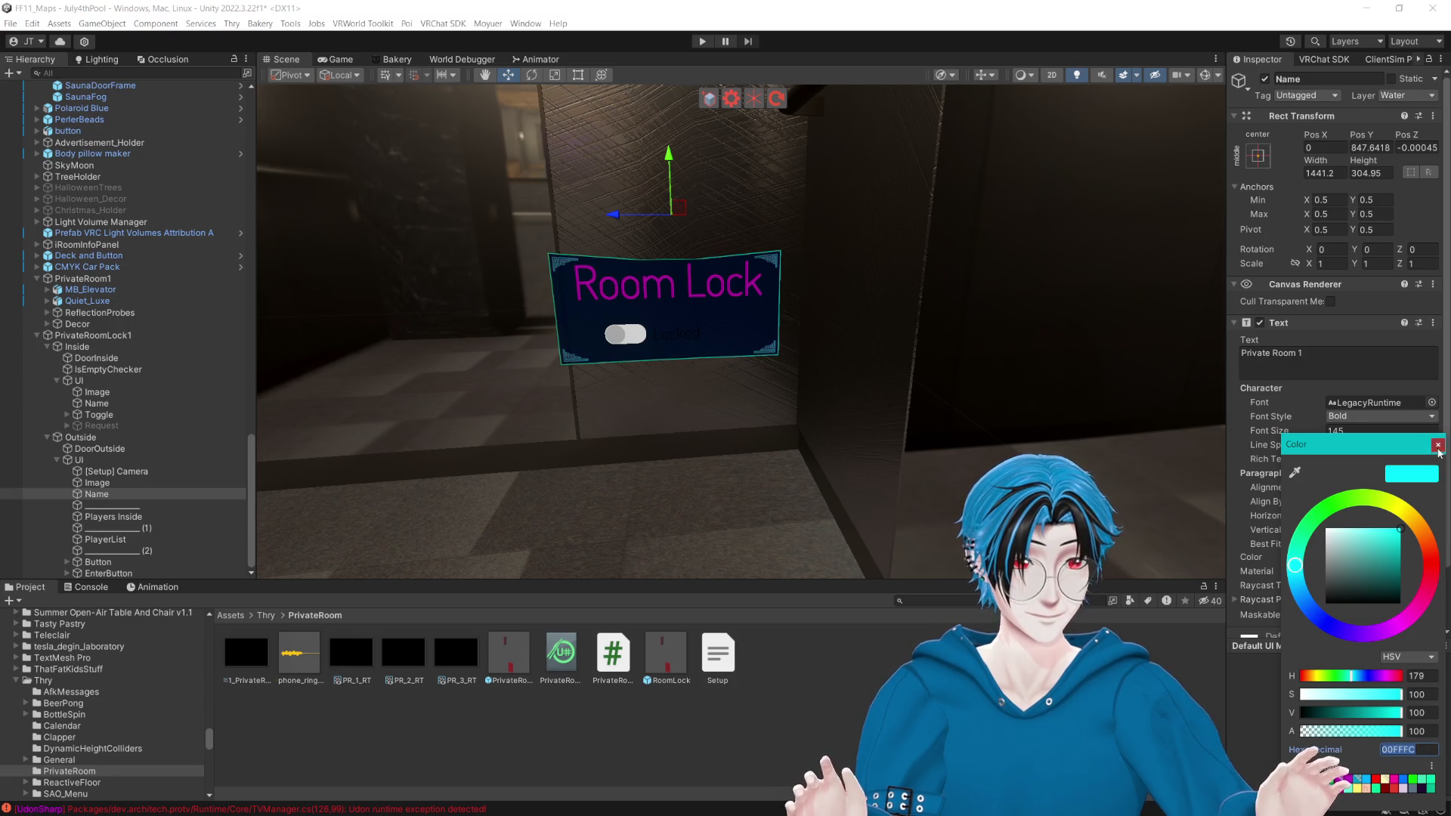
left_click(1438, 445)
left_click(113, 483)
left_click(96, 494)
Step: Colour the inside Room Lock title cyan with hex 00FFFC
left_click(97, 404)
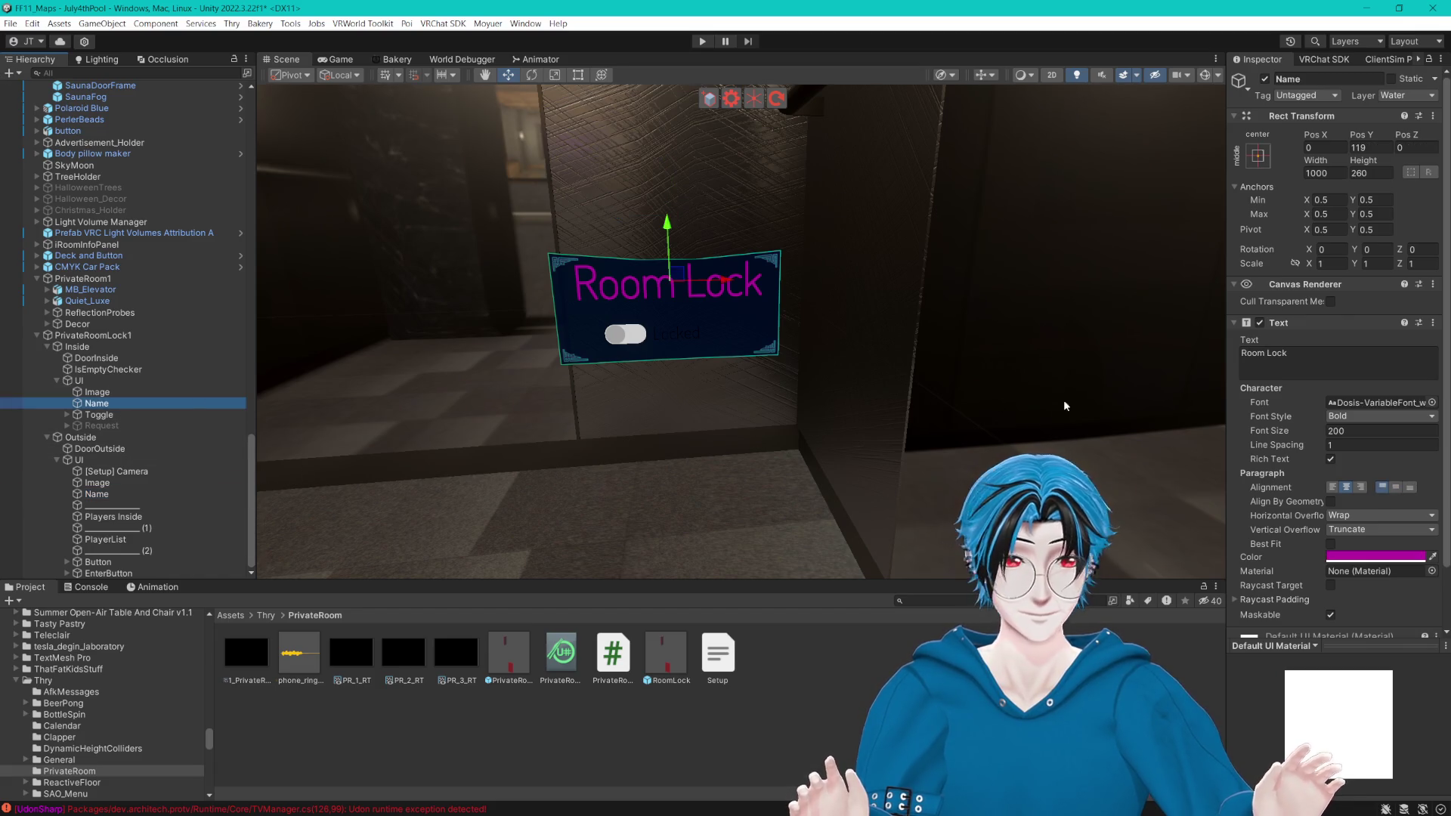
left_click(1375, 556)
left_click(1407, 749)
type("00FFFC")
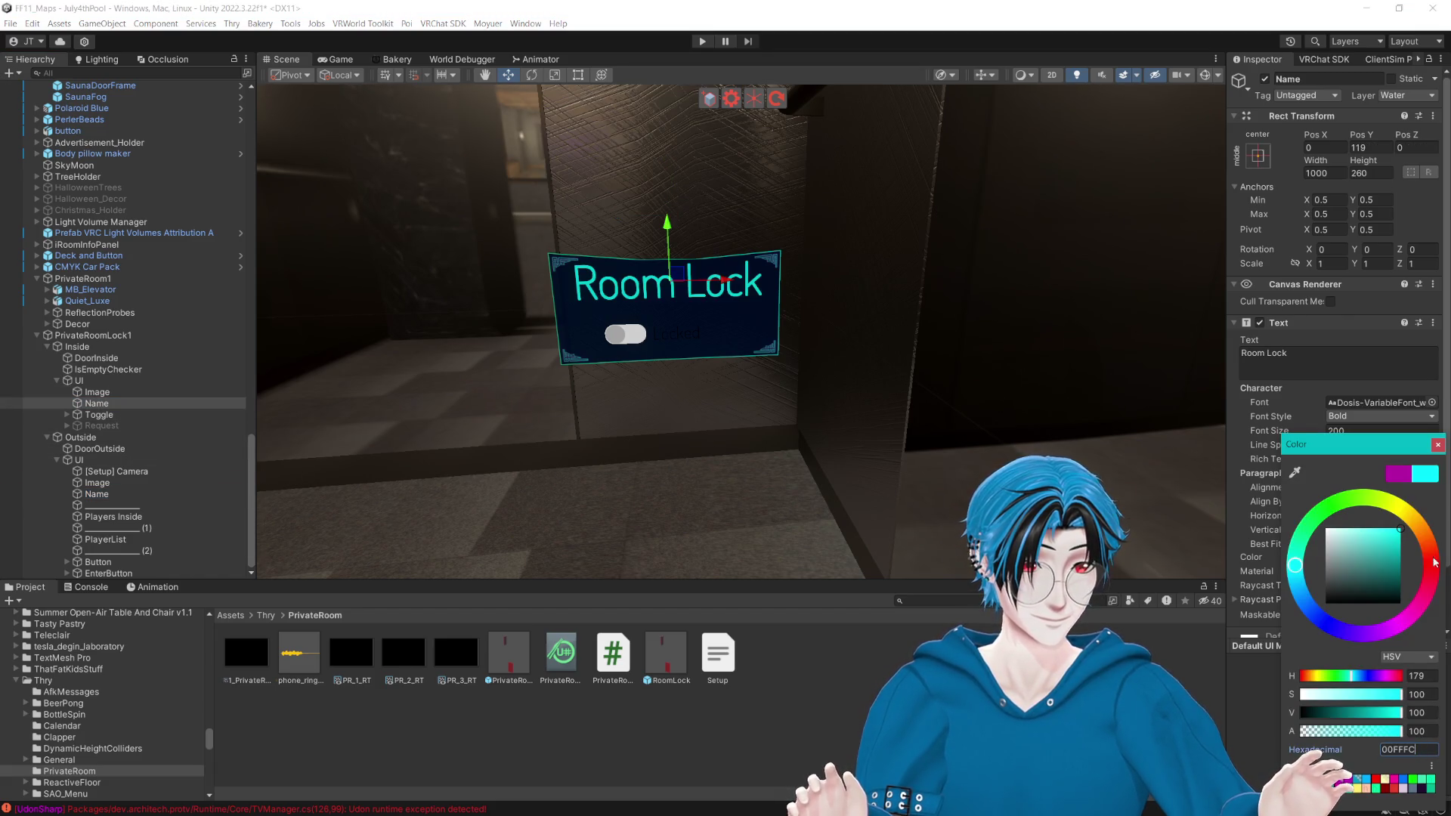
left_click(1437, 446)
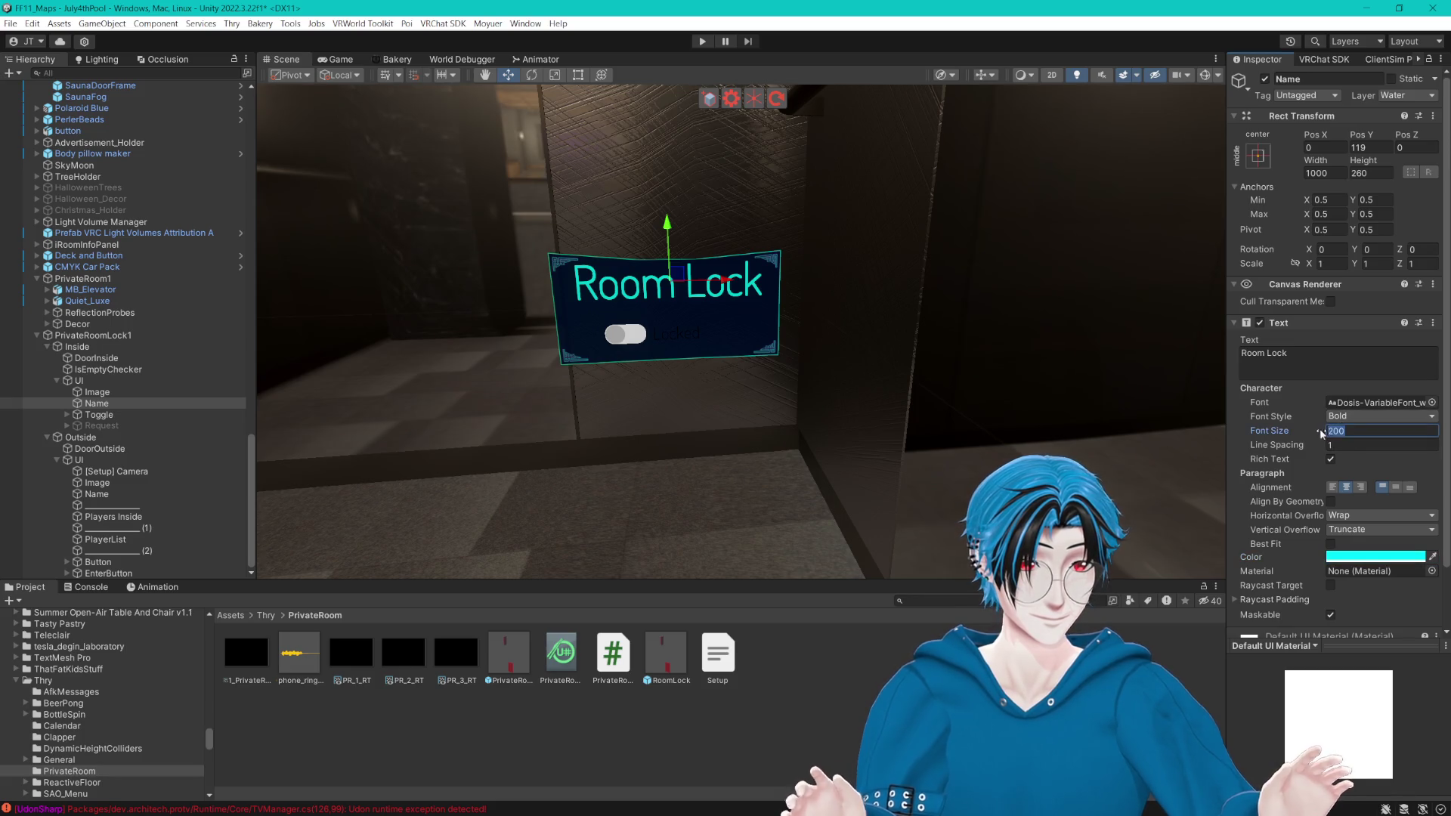
Step: Give the inside title the LegacyRuntime font at size 132, vertically centred
left_click(1430, 403)
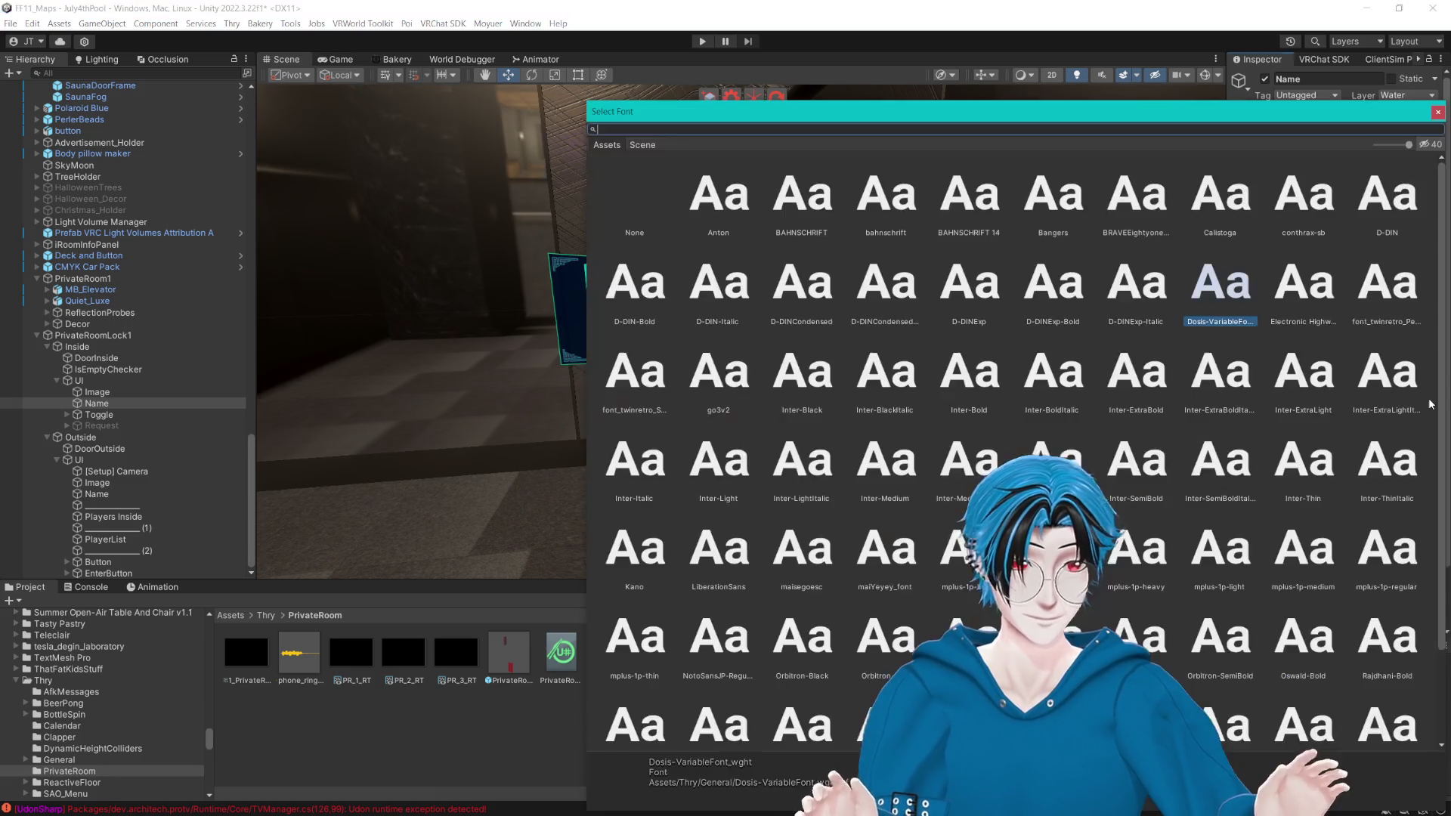
type("legac")
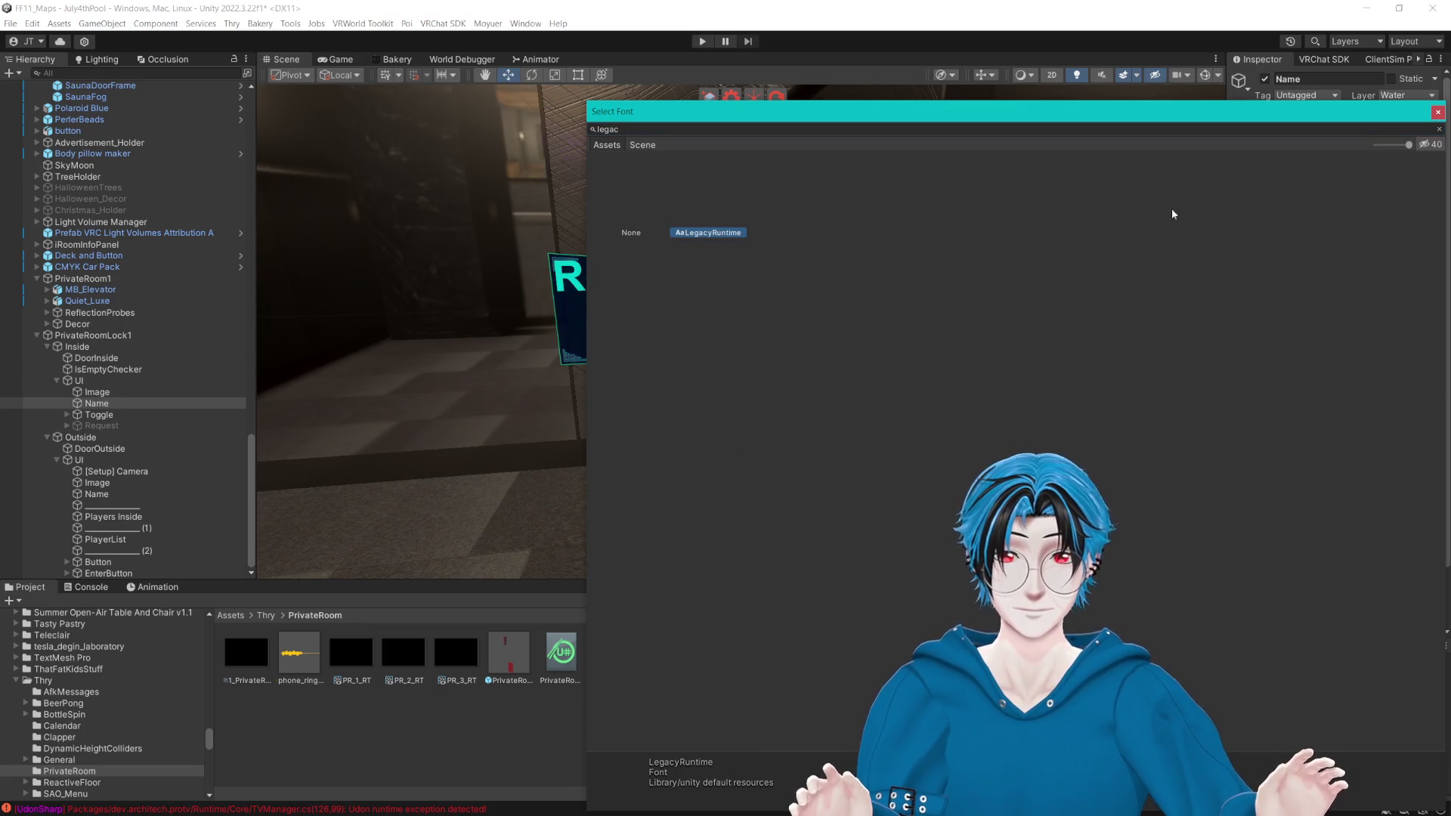
left_click(1438, 113)
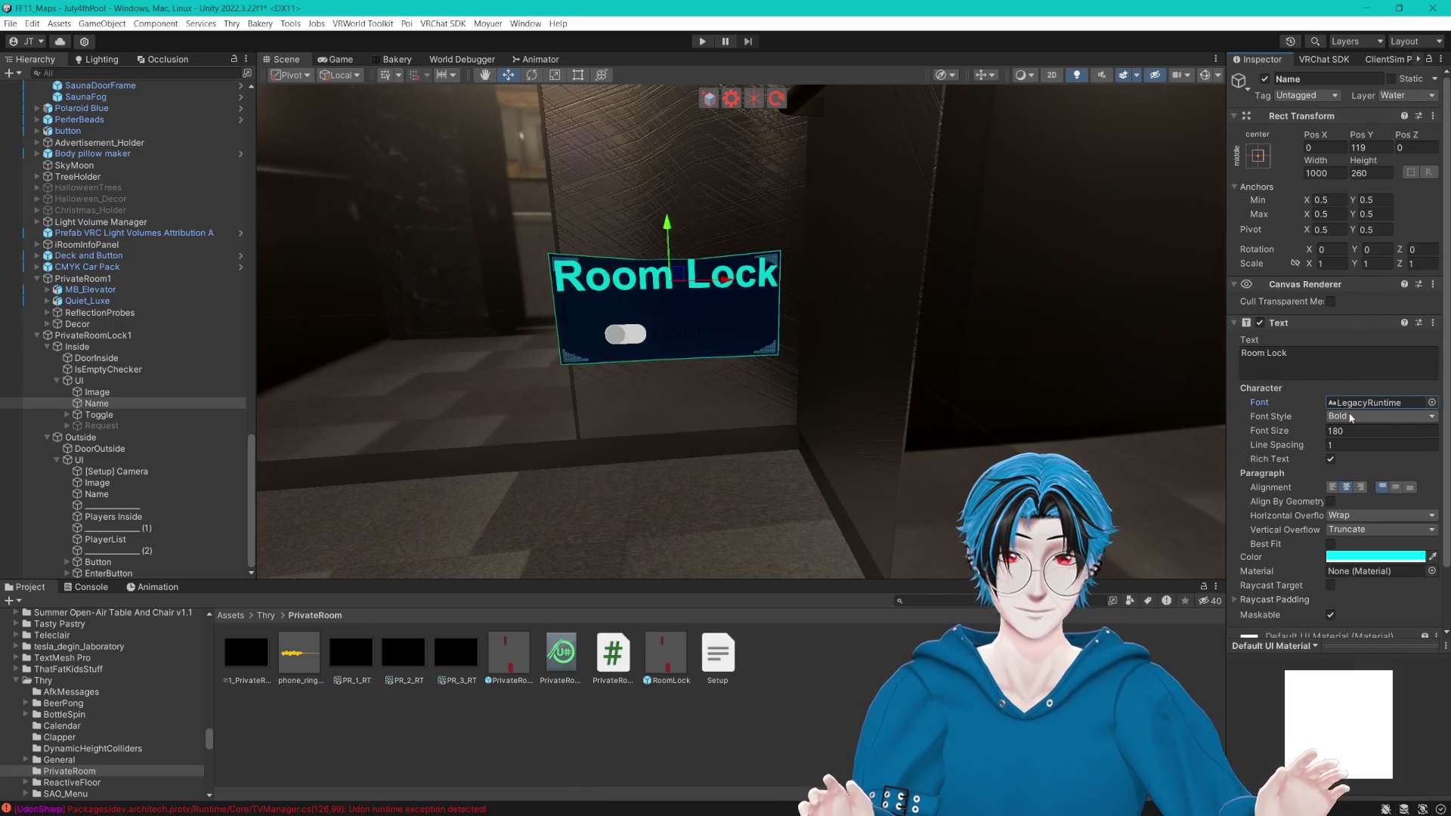
left_click_drag(1281, 432, 1272, 431)
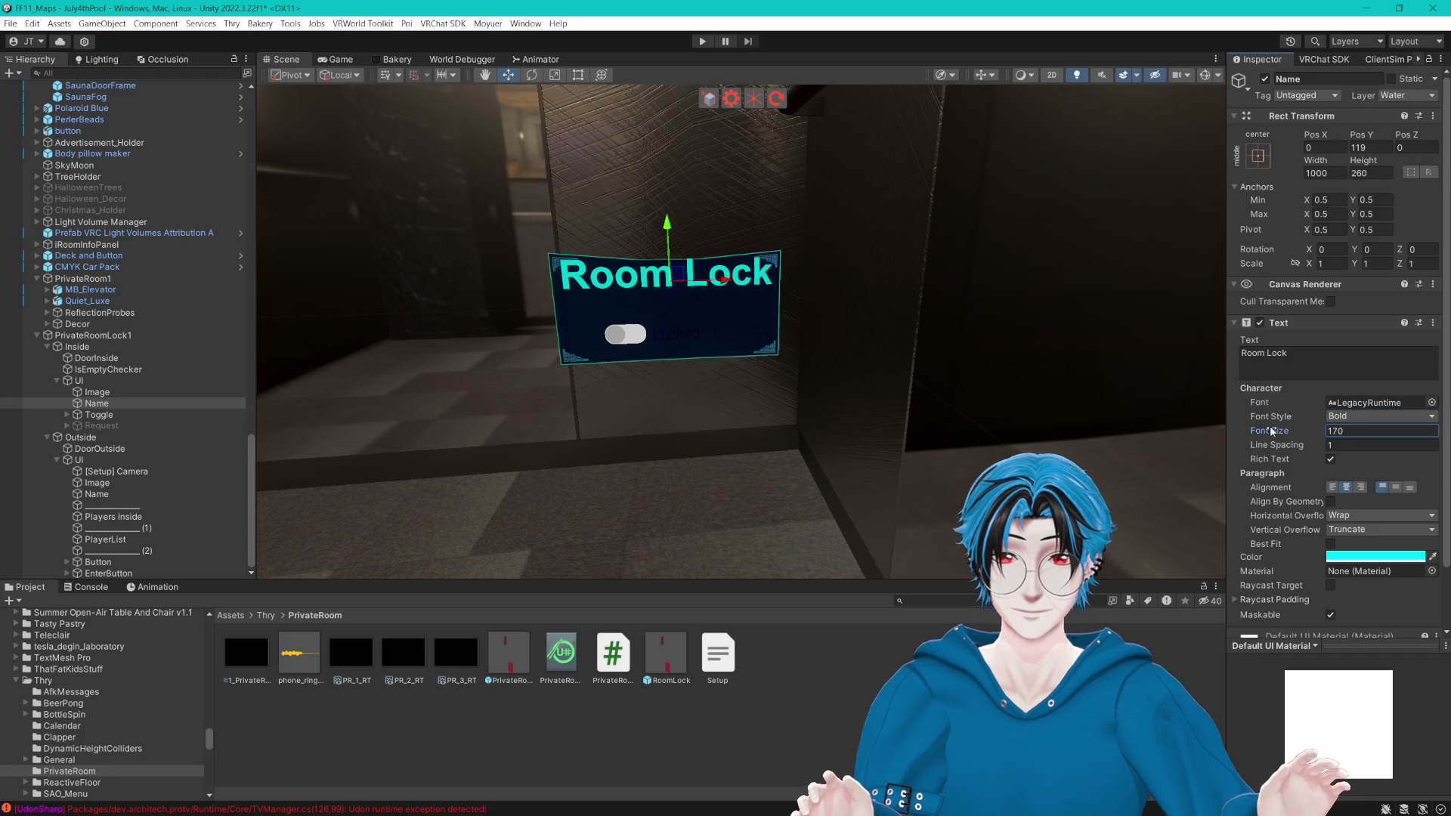
left_click(1395, 488)
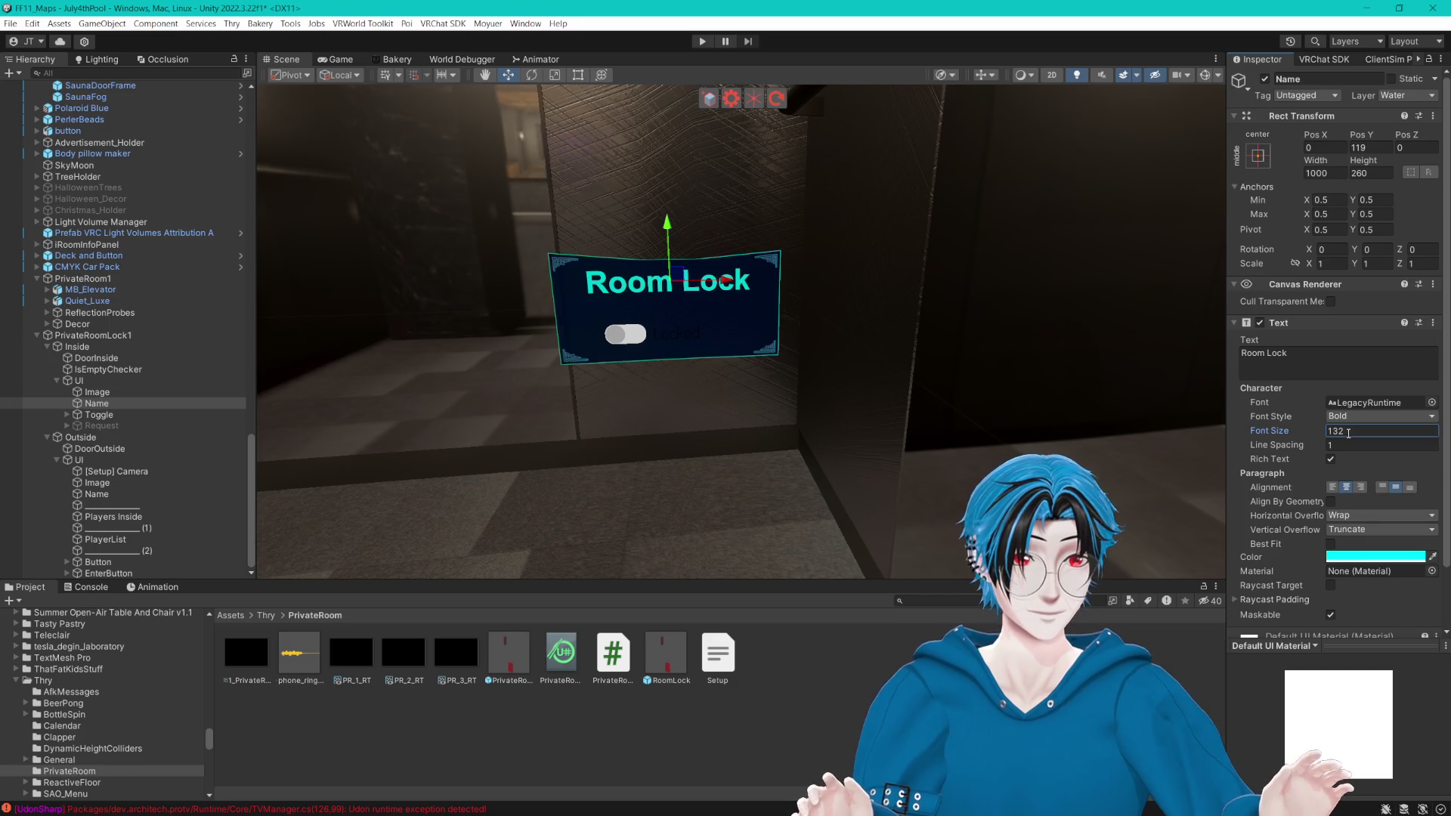
mouse_move(1029, 392)
left_mouse_down()
mouse_move(876, 324)
mouse_move(350, 298)
mouse_move(587, 302)
mouse_move(727, 379)
mouse_move(787, 387)
mouse_move(794, 370)
left_mouse_up()
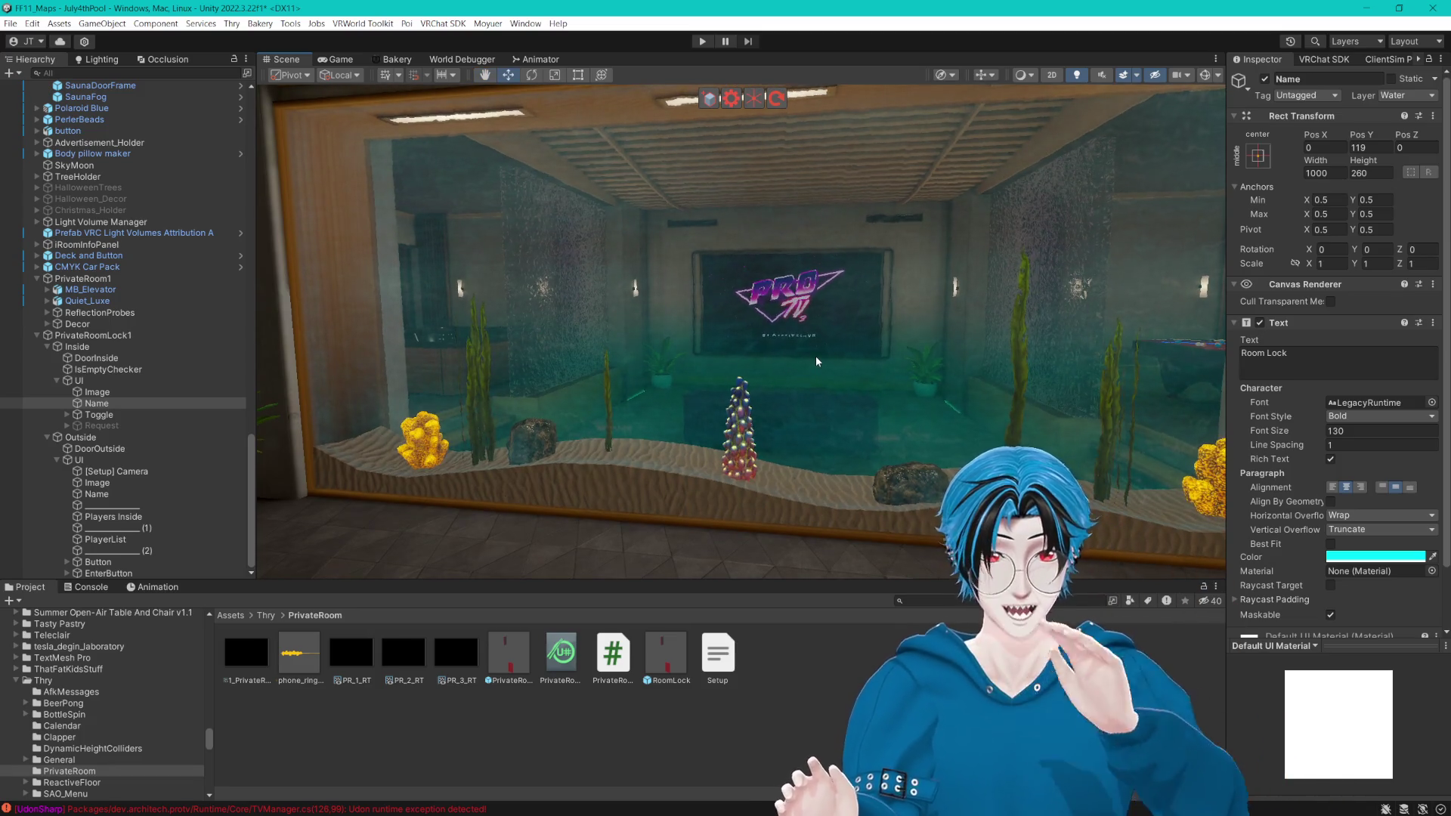
Step: Swing the view to the elevator doorway and frame the Request object holding the phone_ring 1 audio source
scroll(822, 349, "down", 2)
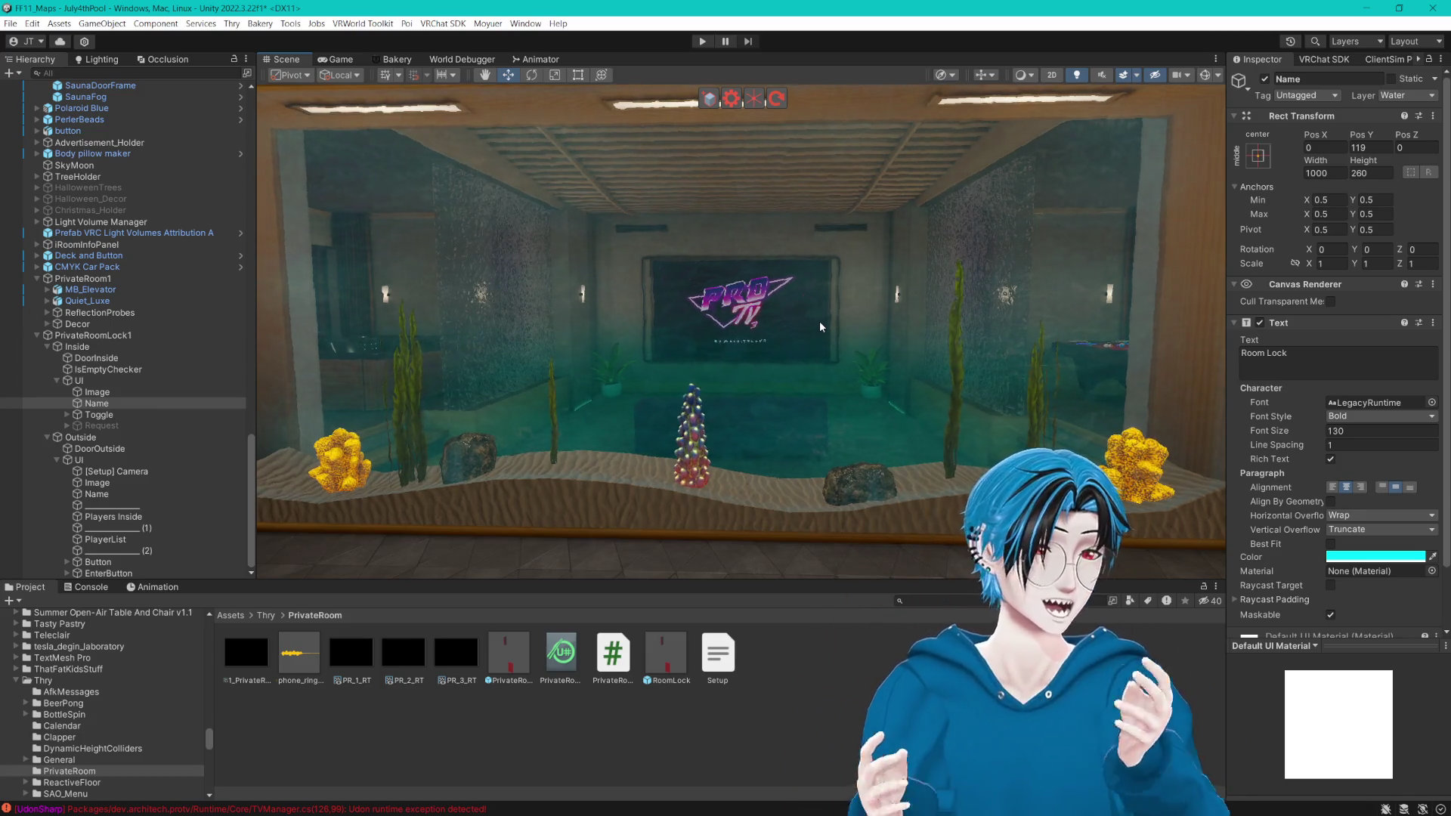
mouse_move(819, 326)
left_mouse_down()
mouse_move(900, 280)
mouse_move(843, 334)
mouse_move(836, 393)
mouse_move(866, 370)
mouse_move(843, 332)
mouse_move(859, 375)
mouse_move(669, 349)
mouse_move(809, 301)
mouse_move(851, 351)
mouse_move(746, 394)
left_mouse_up()
double_click(98, 414)
left_click(167, 425)
key("f")
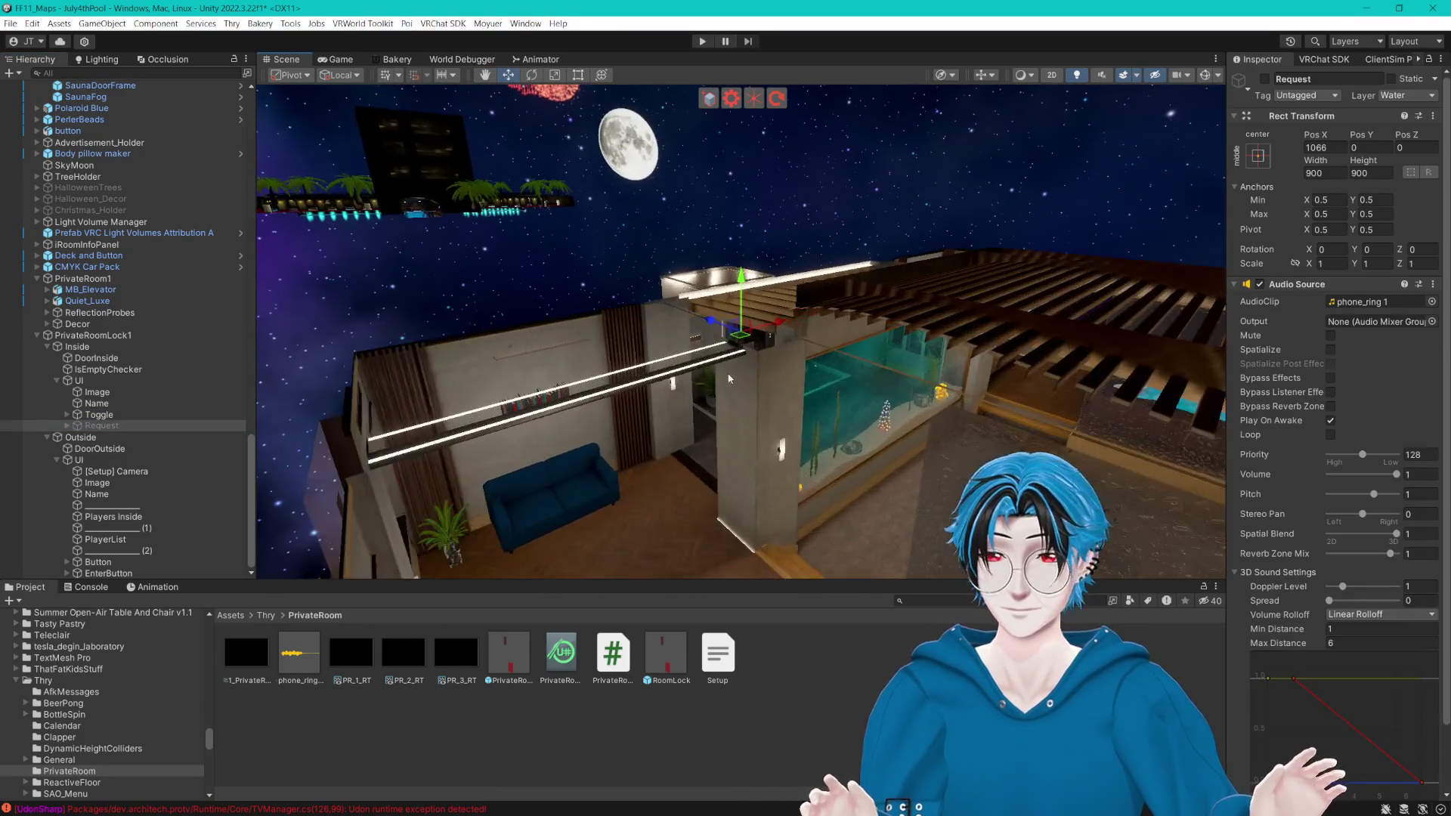